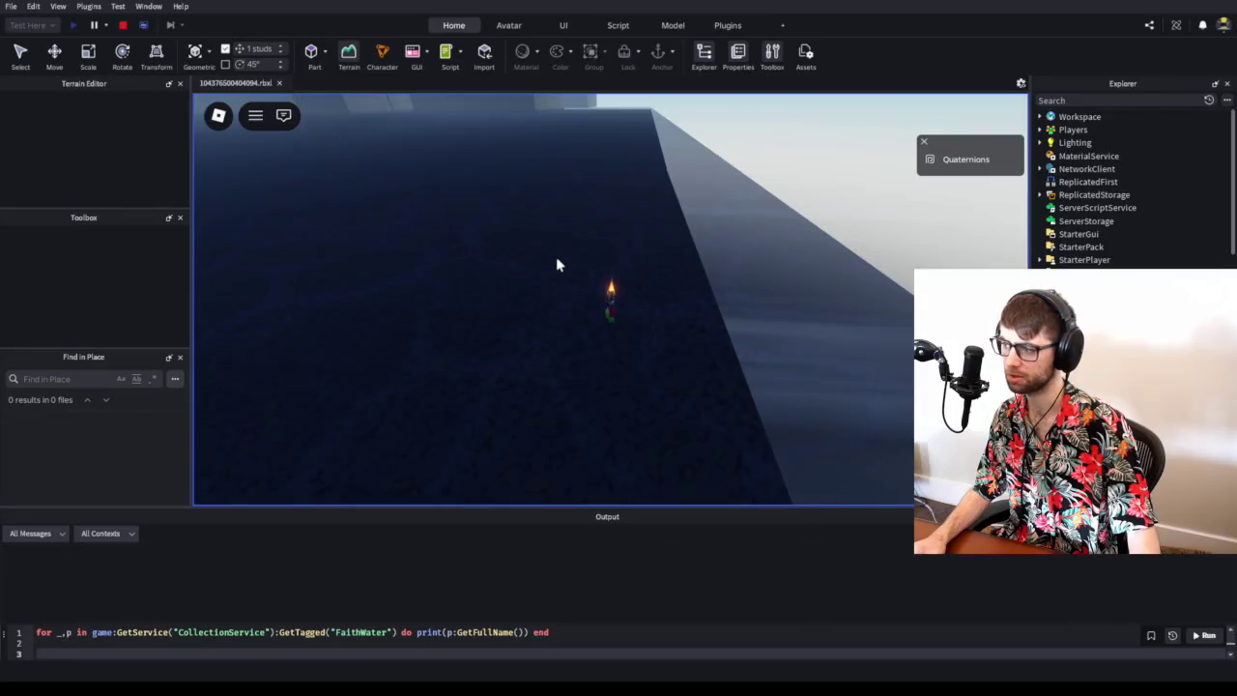
- Swing the character's torch four times in the play-test, then stop the test and return to editing
left_click(555, 256)
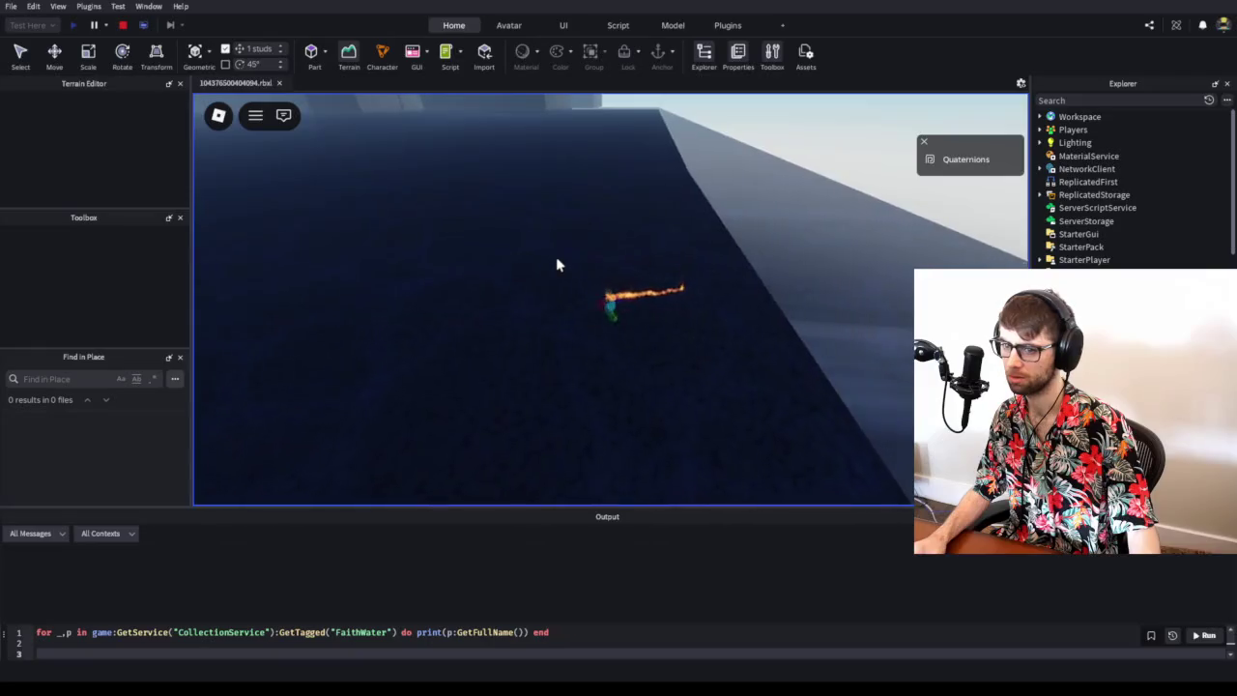
left_click(556, 256)
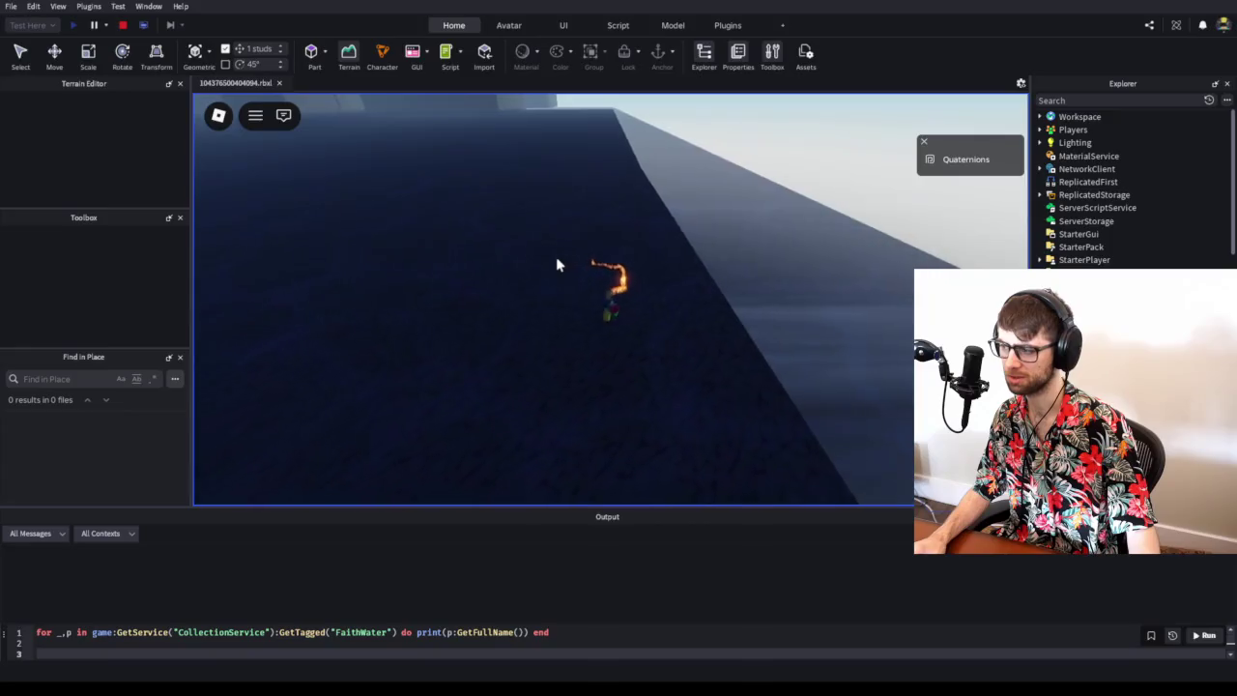
left_click(569, 232)
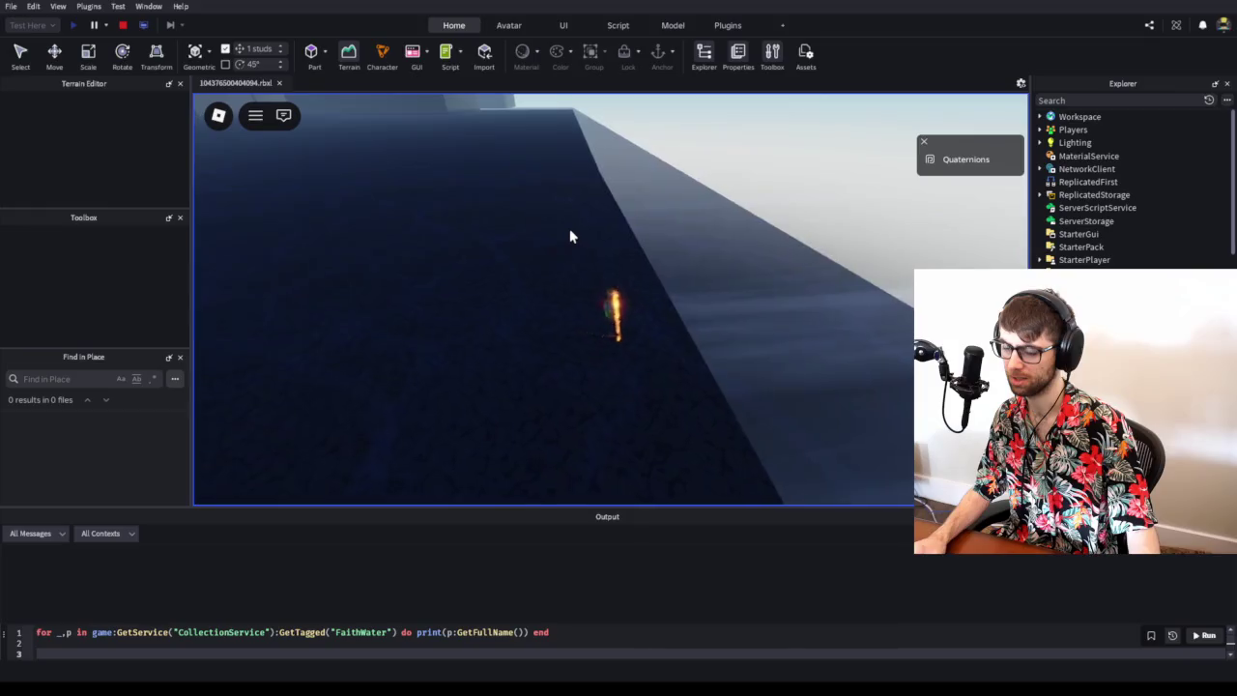
left_click(569, 232)
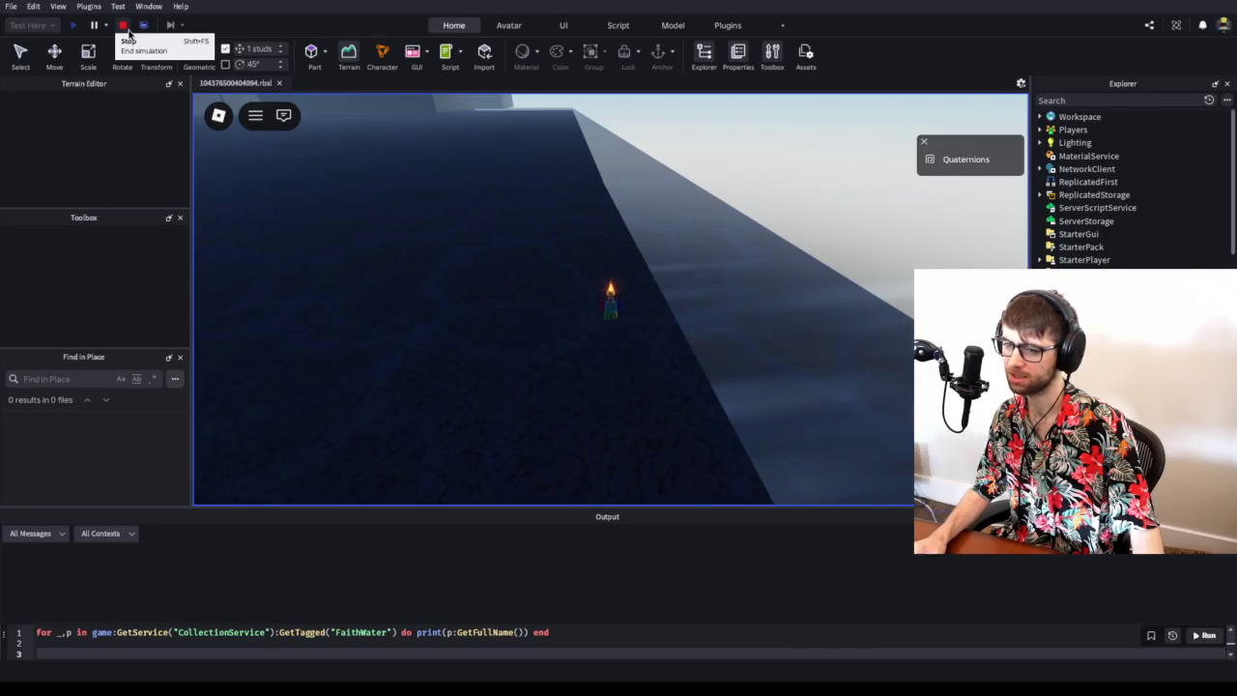
left_click(124, 26)
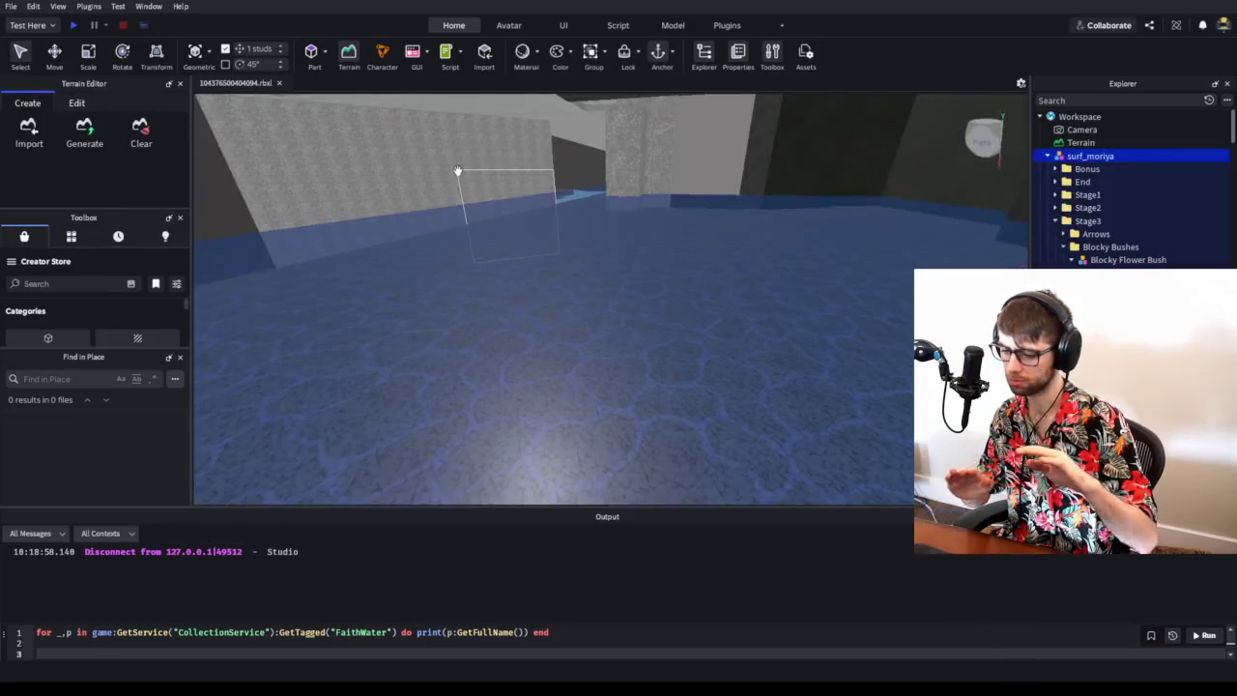
- Collapse Blocky Flower Bush and Stage3 in Explorer, open ScrollWaterTextures, and bring up current.lua in the external editor
scroll(1087, 184, "down", 5)
scroll(1087, 186, "up", 8)
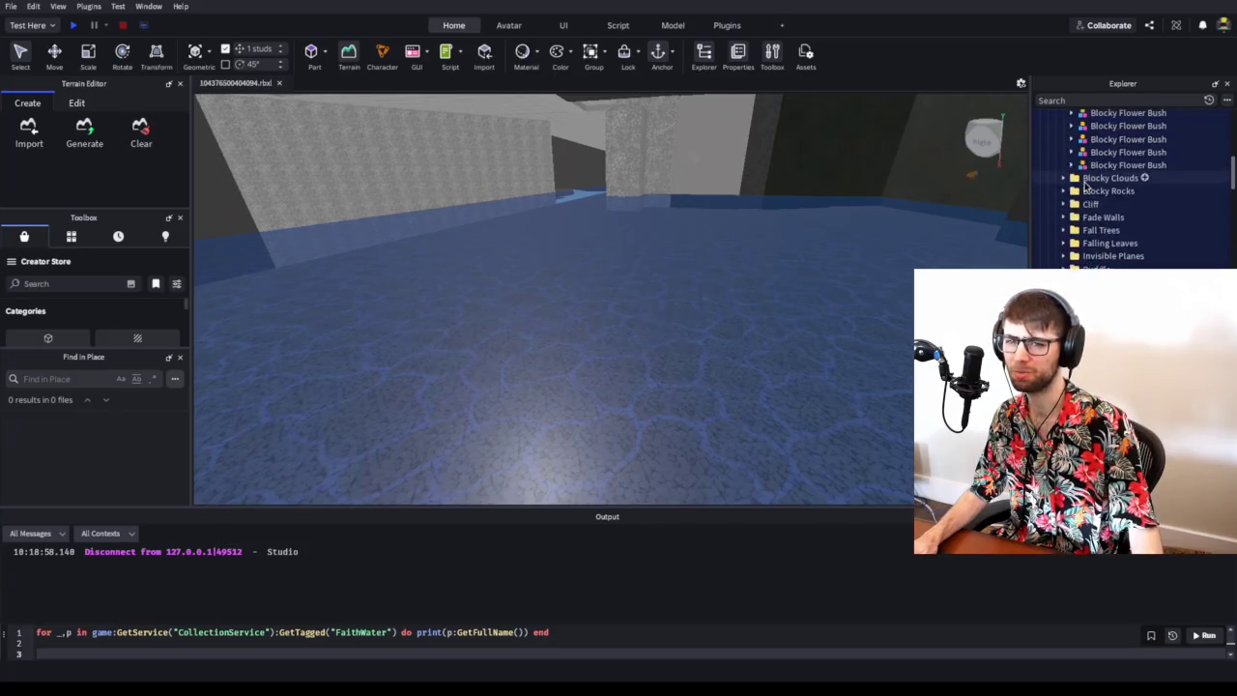
left_click(1071, 176)
left_click(1055, 137)
double_click(1102, 240)
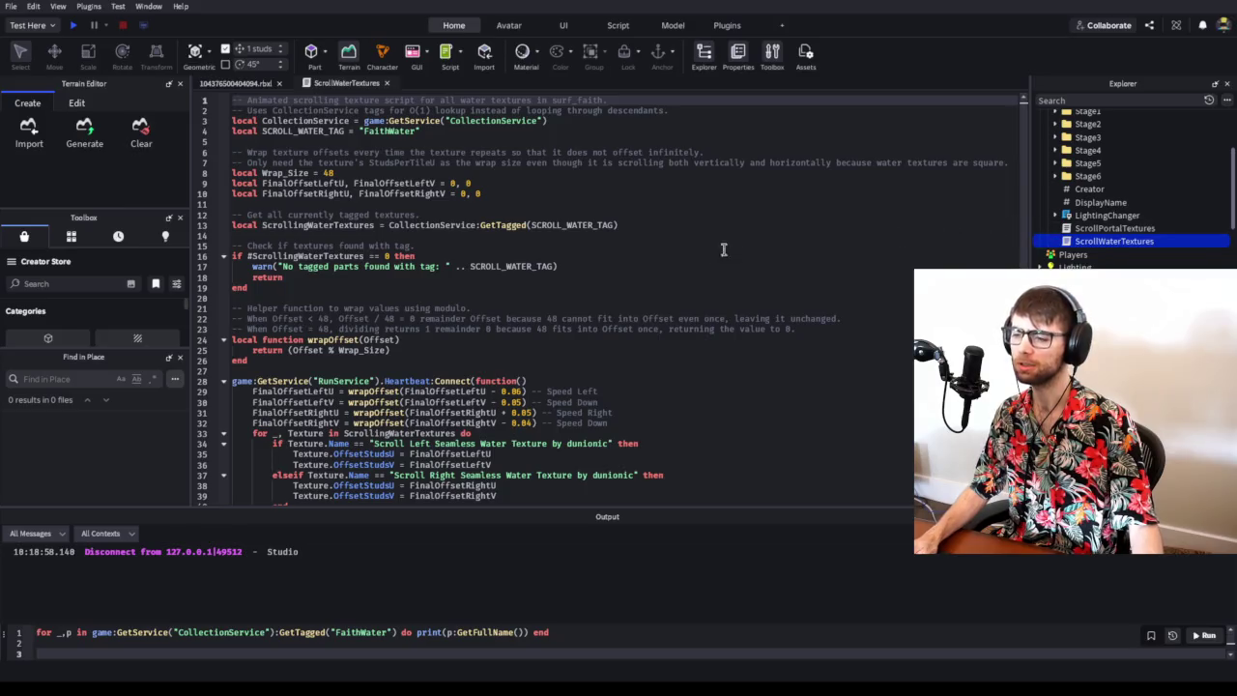
left_click(722, 251)
key("alt+Tab")
- Check where ScrollingWaterTextures is used and select the -0.06 speed on line 31
left_click(510, 268)
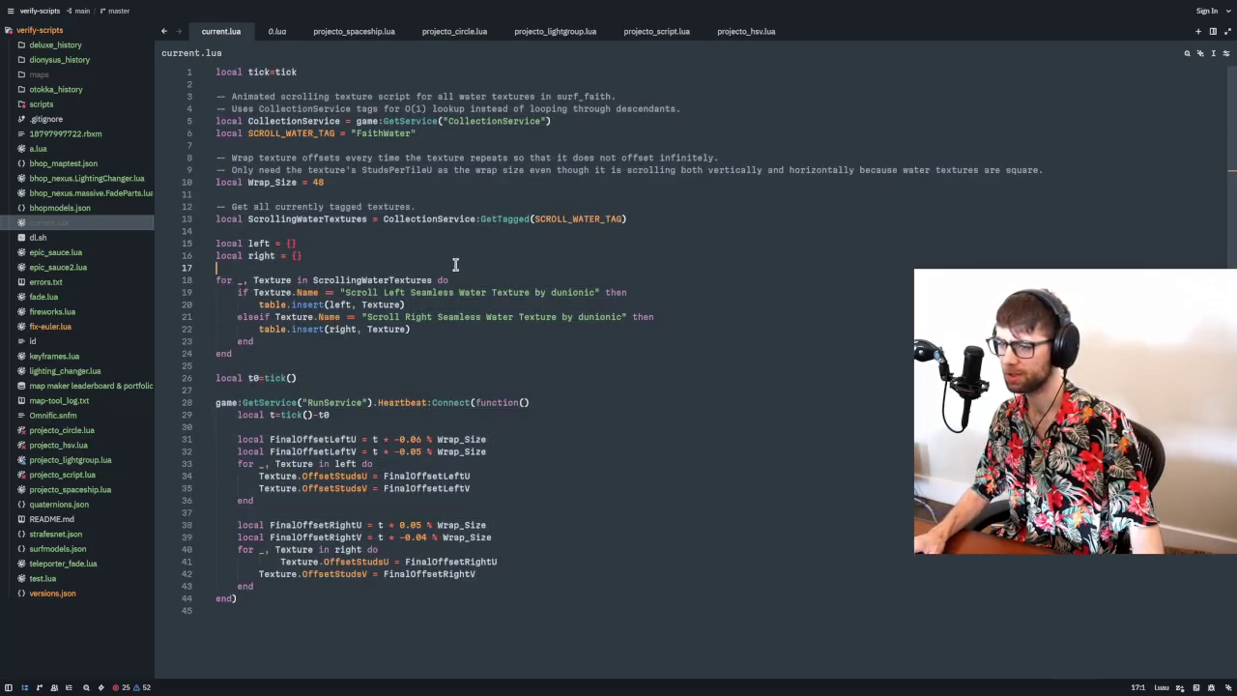
double_click(310, 220)
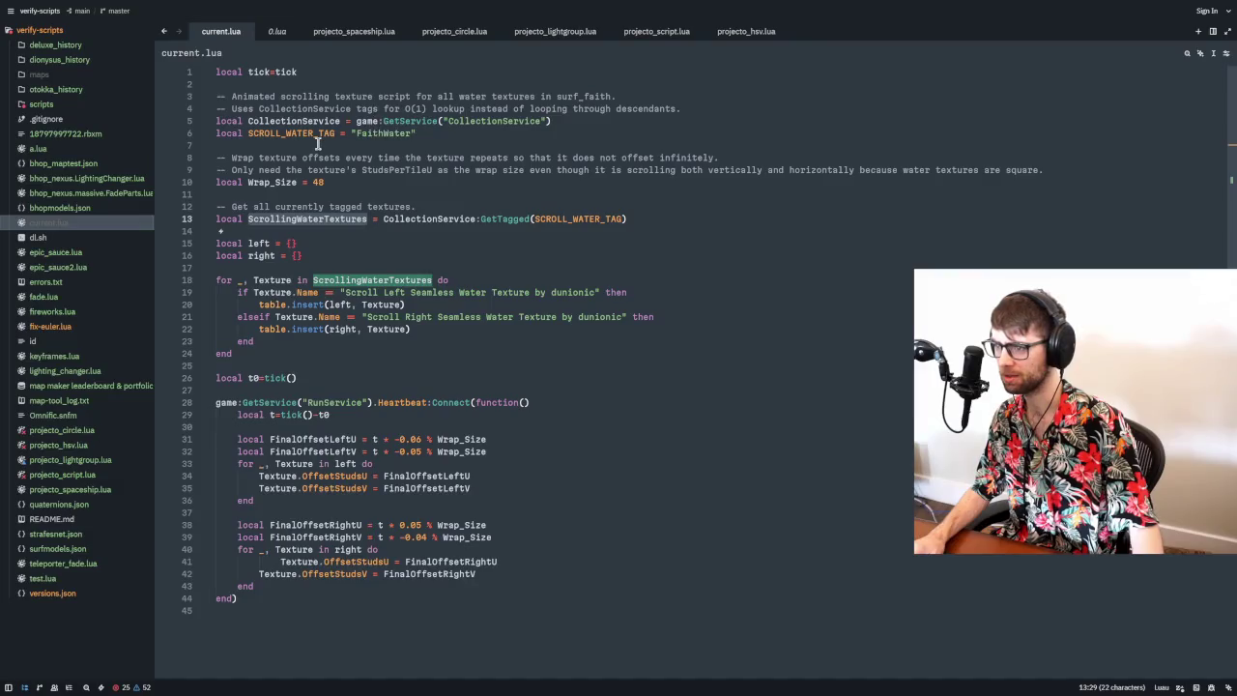
scroll(346, 171, "down", 1)
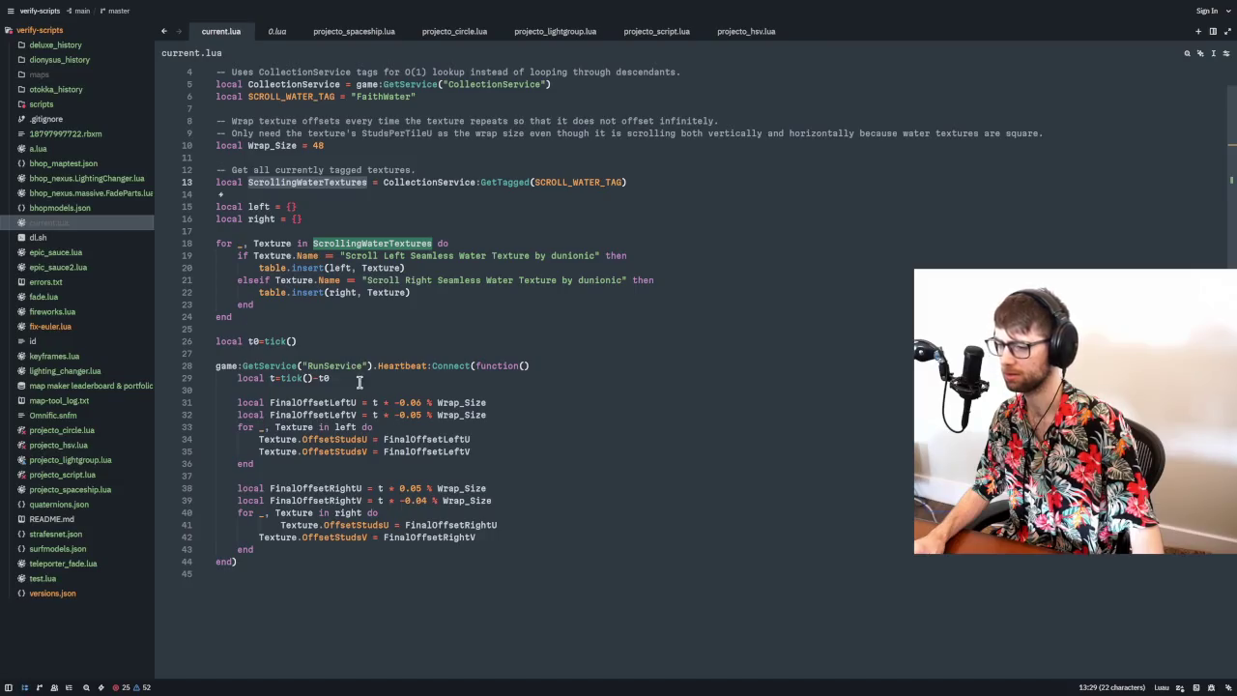
double_click(416, 403)
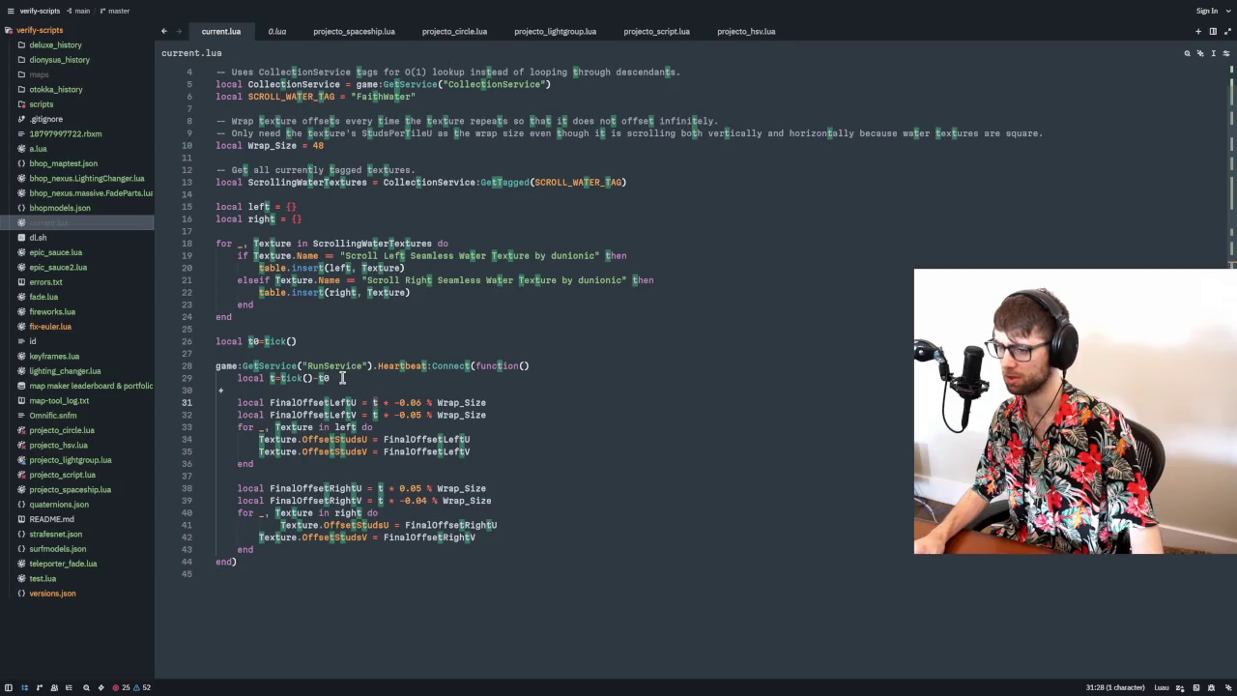
left_click_drag(395, 402, 422, 402)
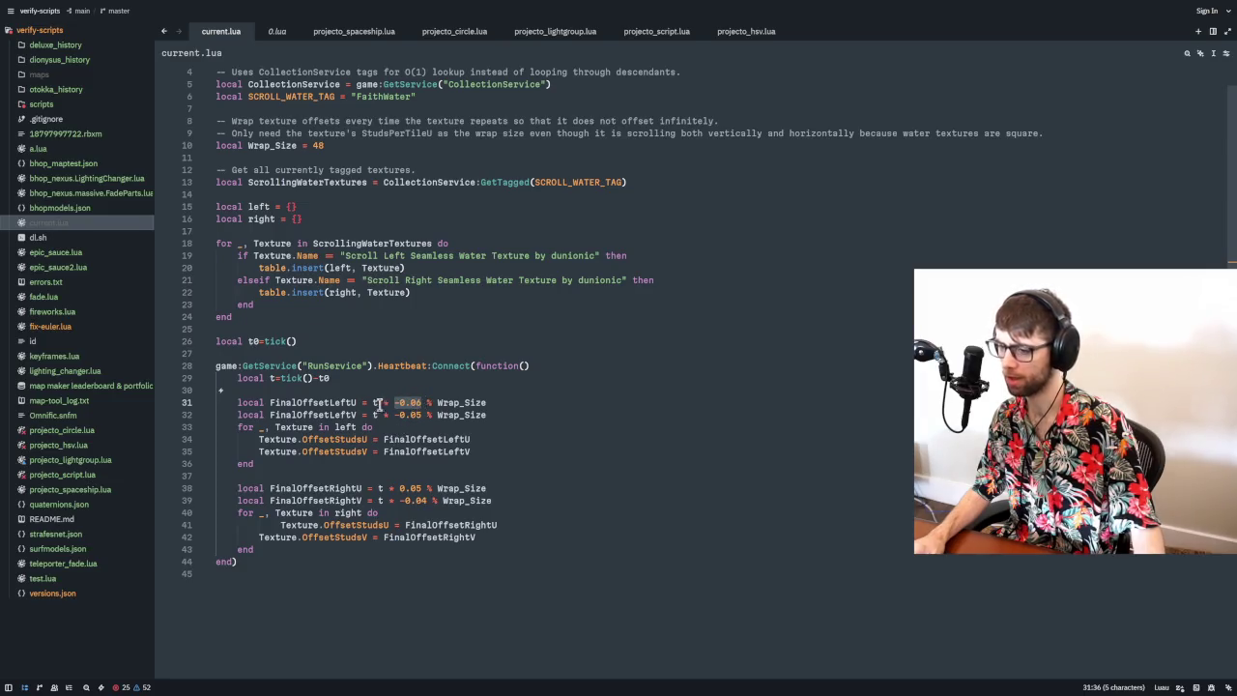
- Multi-select and copy the speeds -0.06, -0.05, 0.05 and -0.04 on lines 31, 32, 38 and 39
double_click(385, 402)
key("ctrl+d")
key("ctrl+d")
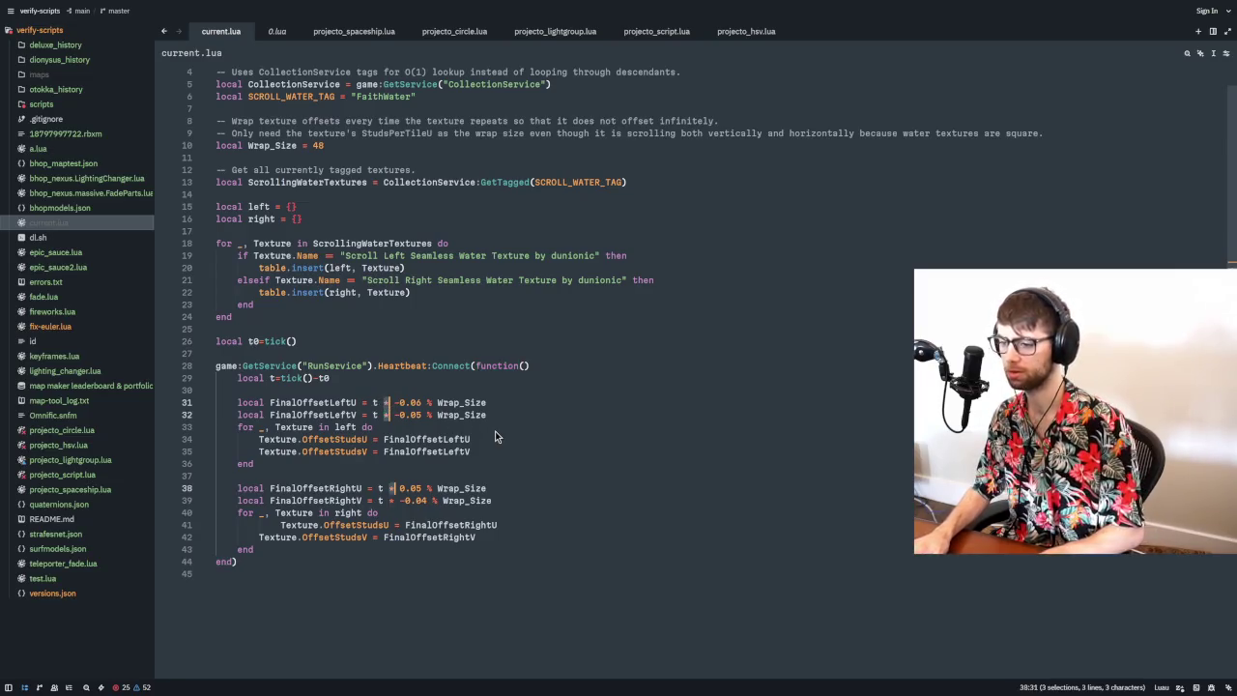
key("ctrl+d")
key("Right")
key("Right")
key("ctrl+shift+Right")
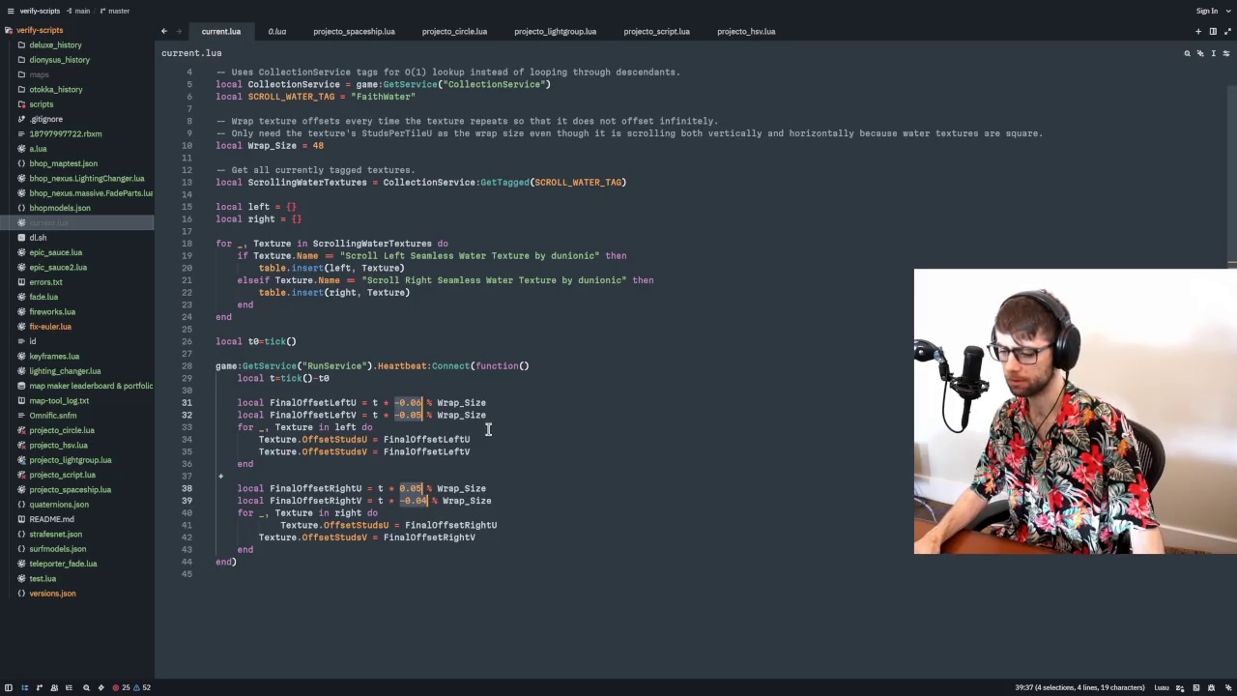
key("alt+Tab")
key("alt+Tab")
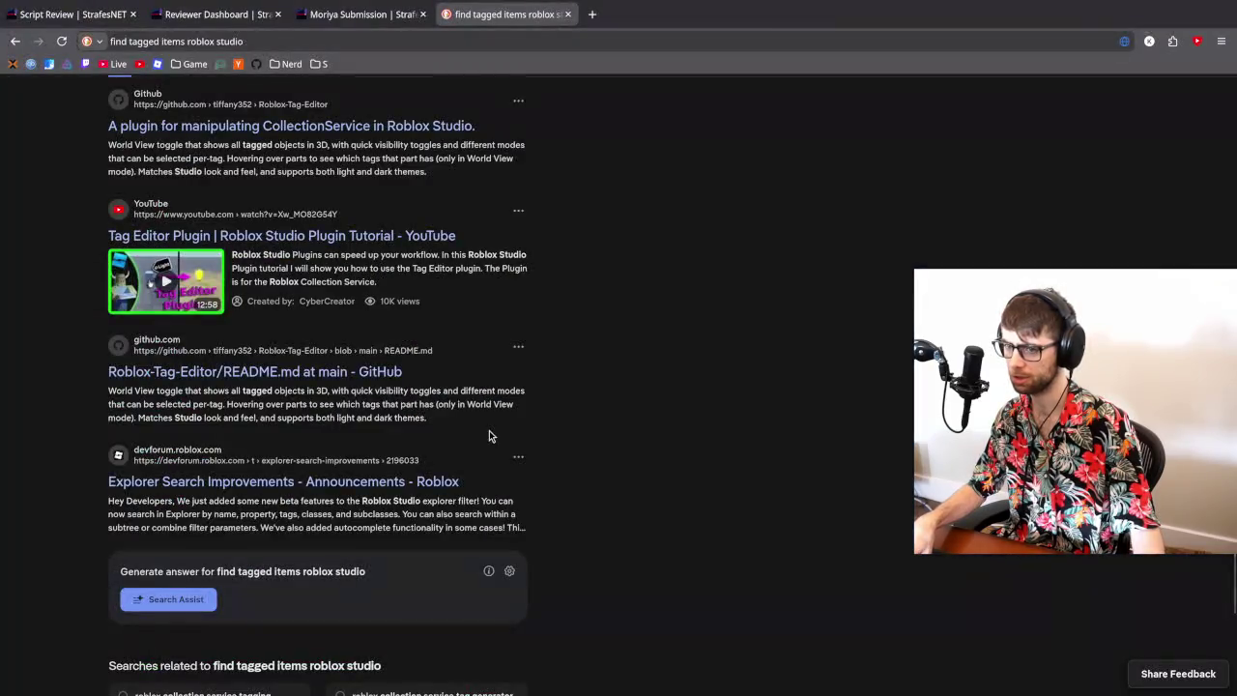
key("alt+Tab")
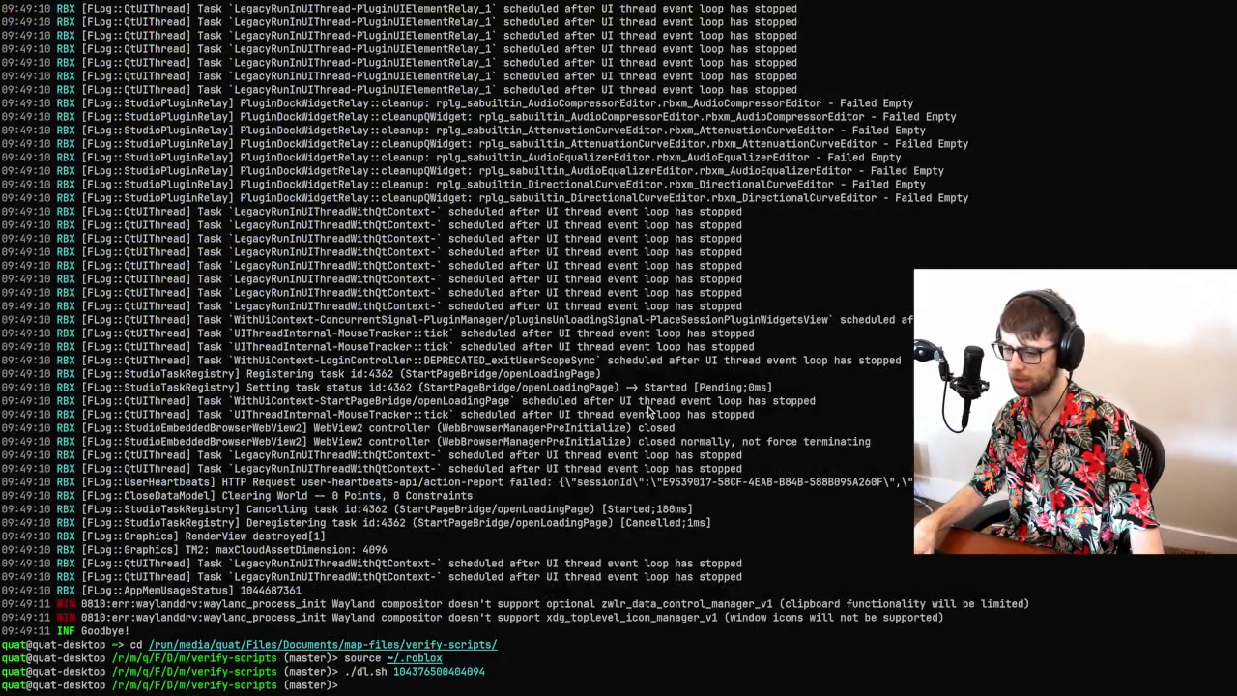
- Launch Mathematica 14.0 from the application launcher by typing 'mat'
key("super+d")
type("mat")
key("Return")
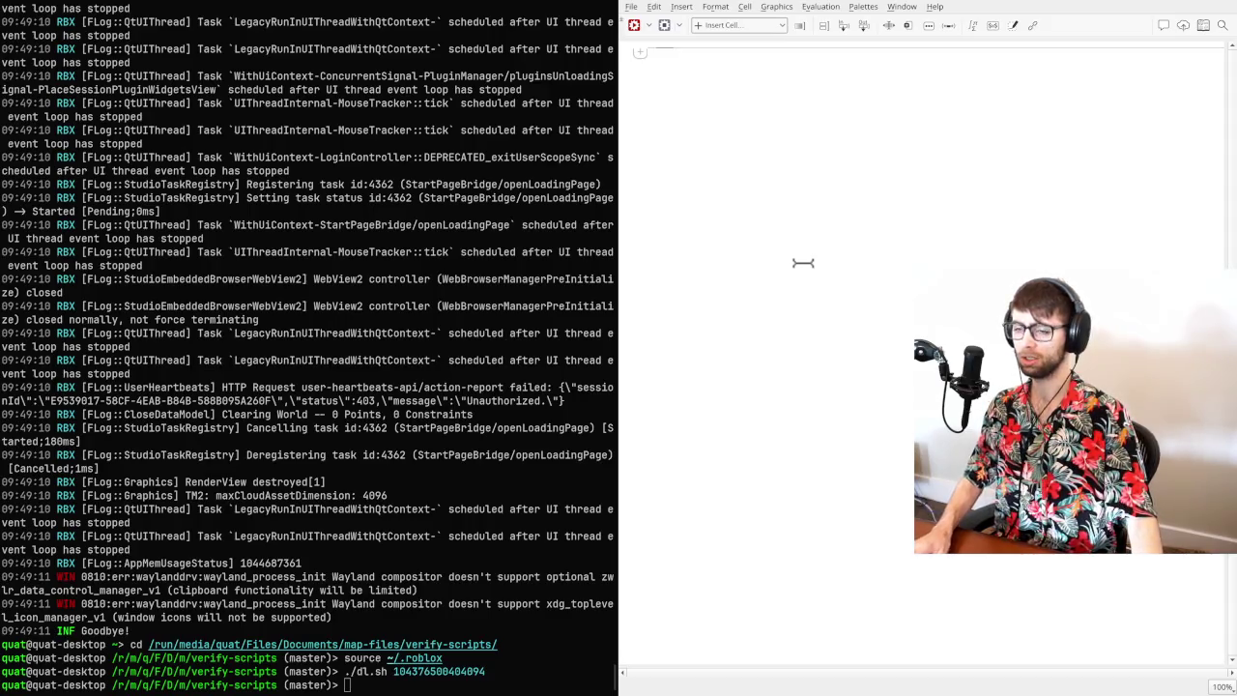
- Paste the four speeds into a new Zed scratch tab, end each line with a comma, and copy them
type("-0.06 -0.05 0.05 -0.04")
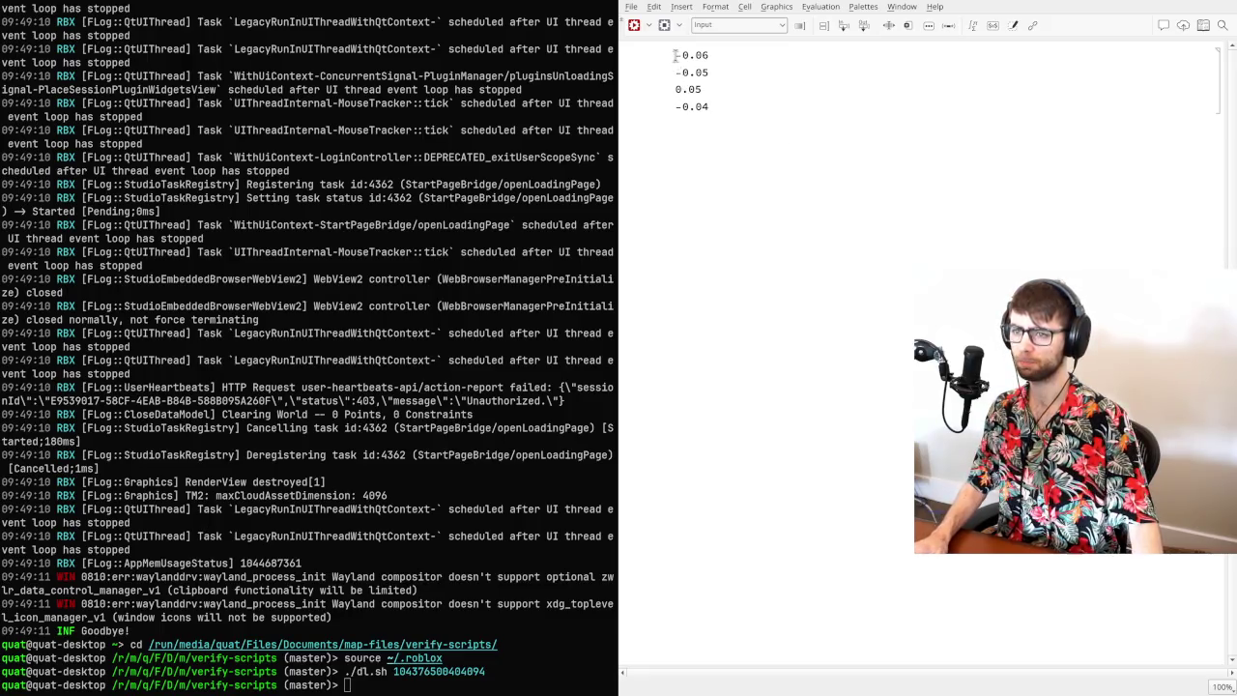
key("alt+Tab")
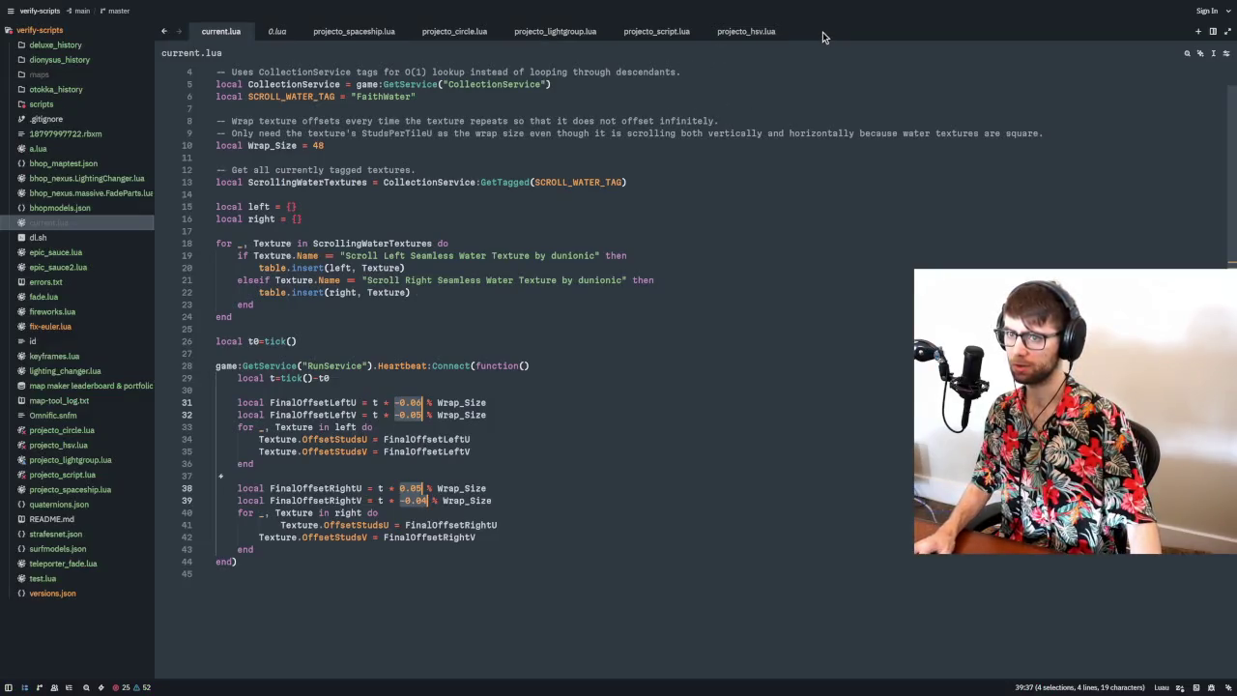
key("ctrl+n")
type("-0.06 -0.05 0.05 -0.04")
key("Home")
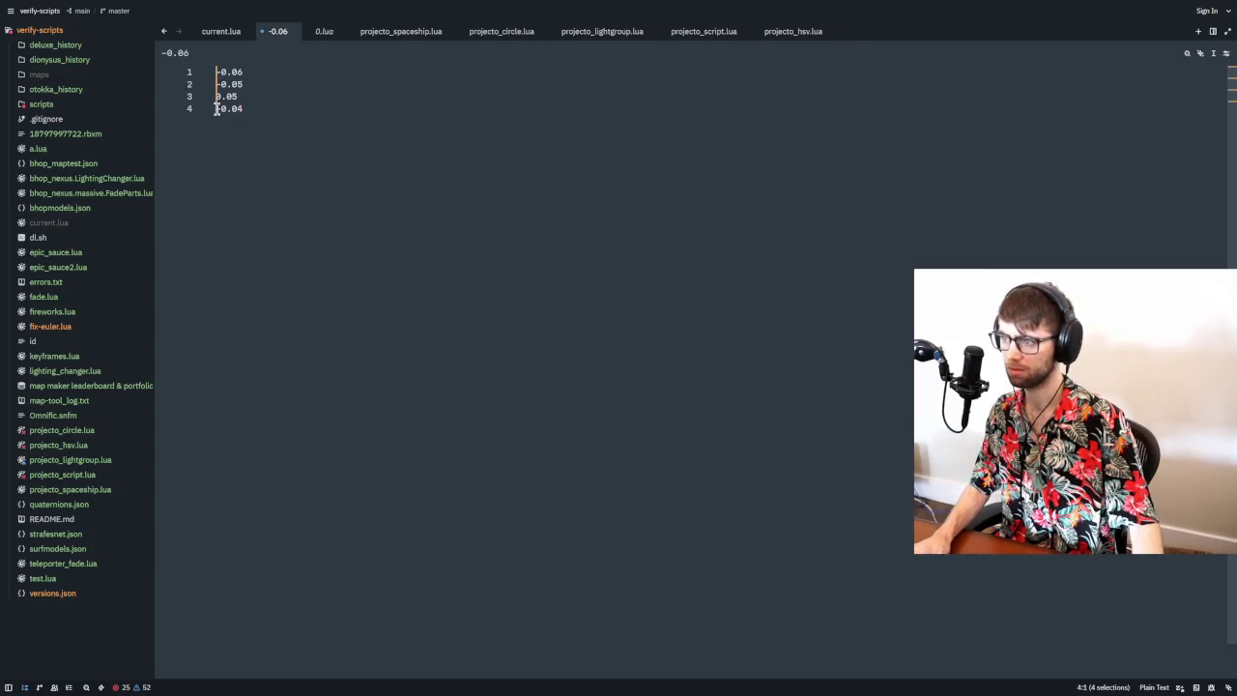
key("End")
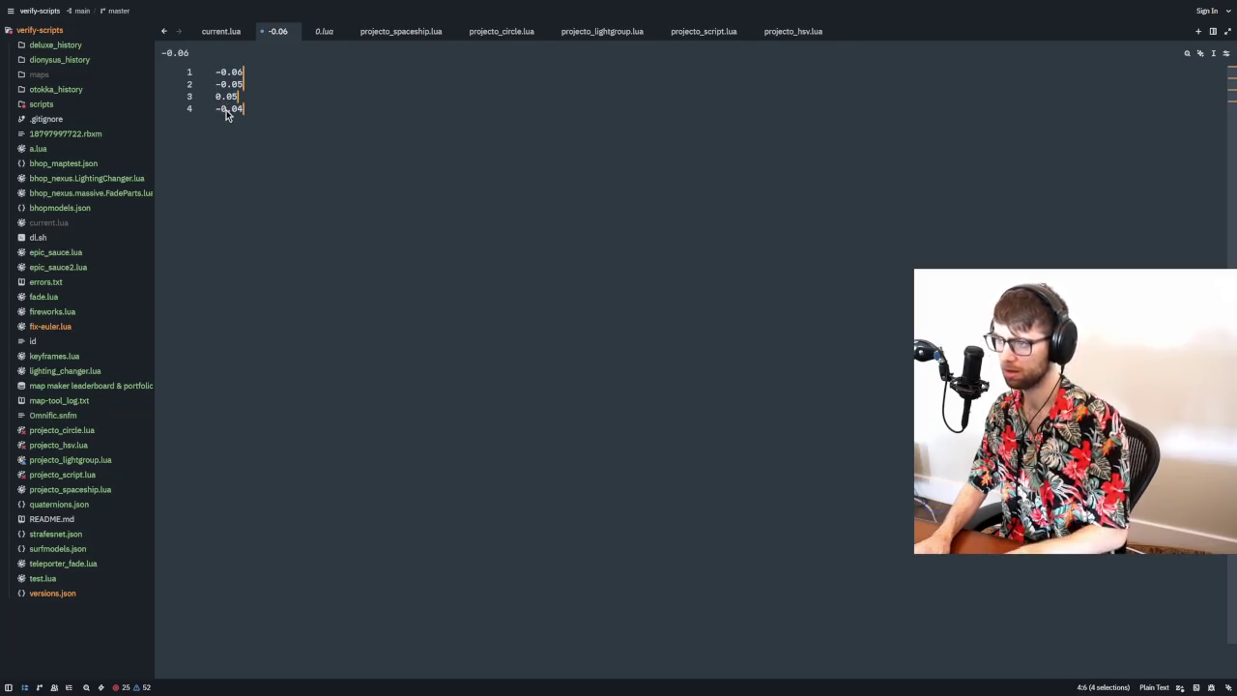
type(",")
key("ctrl+a")
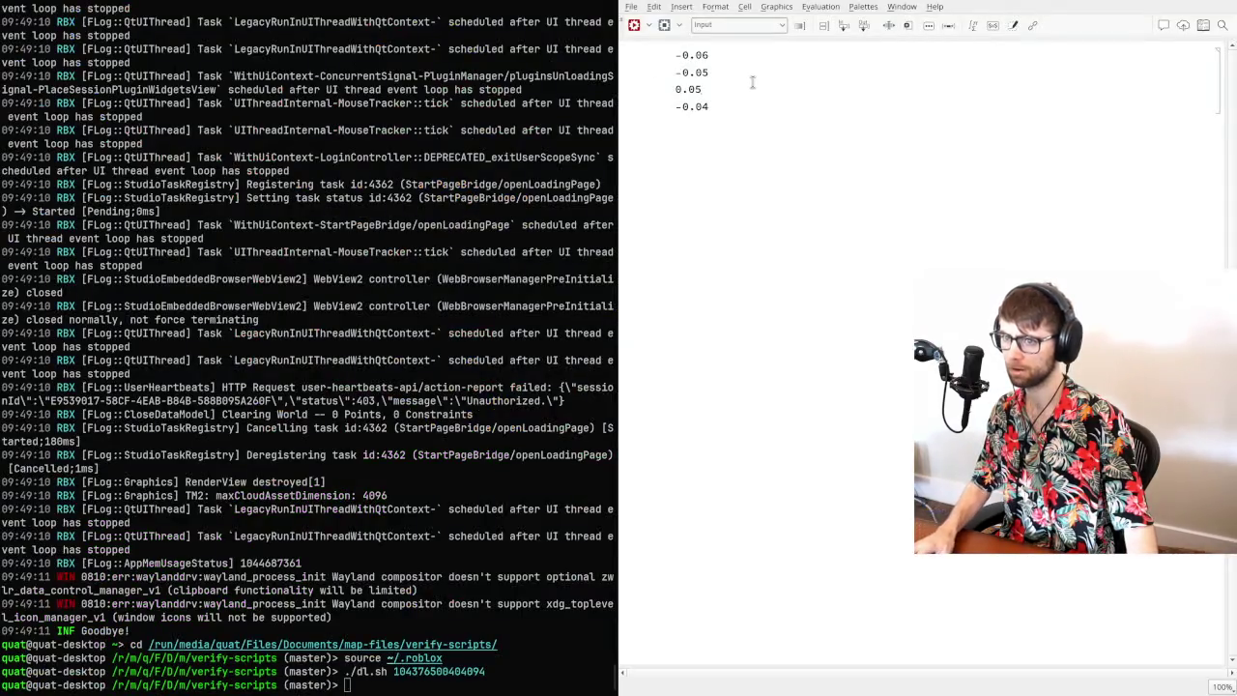
- Evaluate the speed list times 60 in Mathematica and select the result {-3.6, -3., 3., -2.4}
key("BackSpace")
type("{")
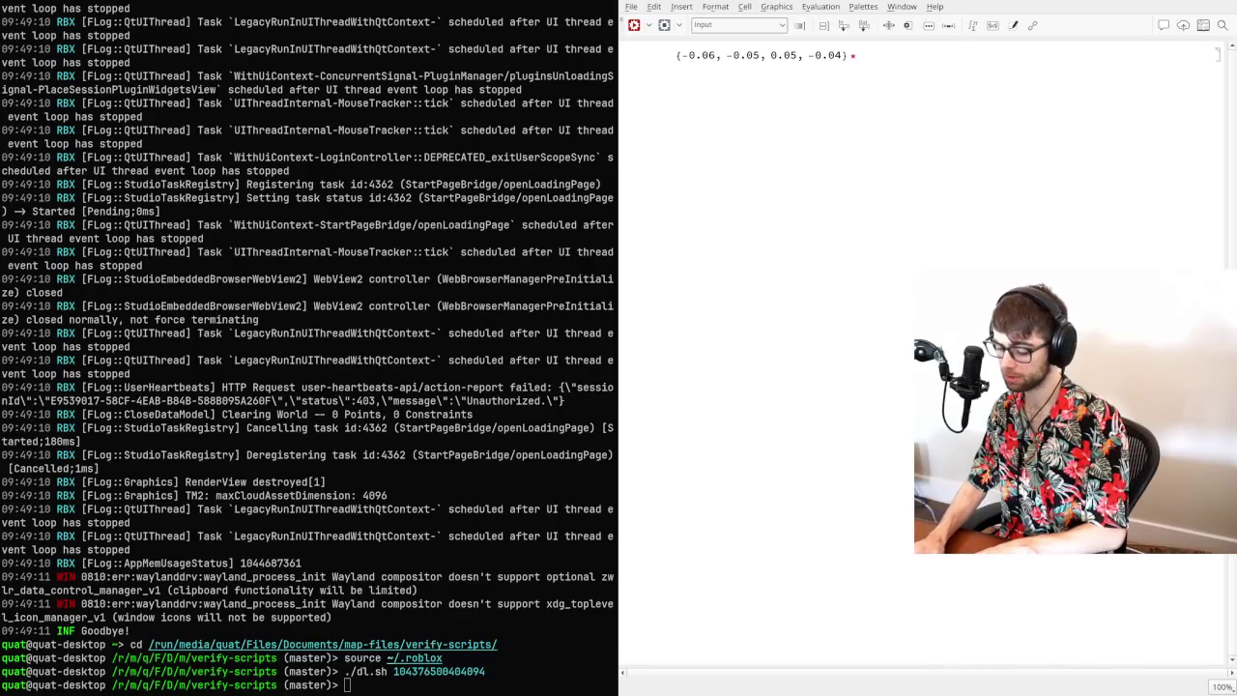
type("60")
key("shift+Return")
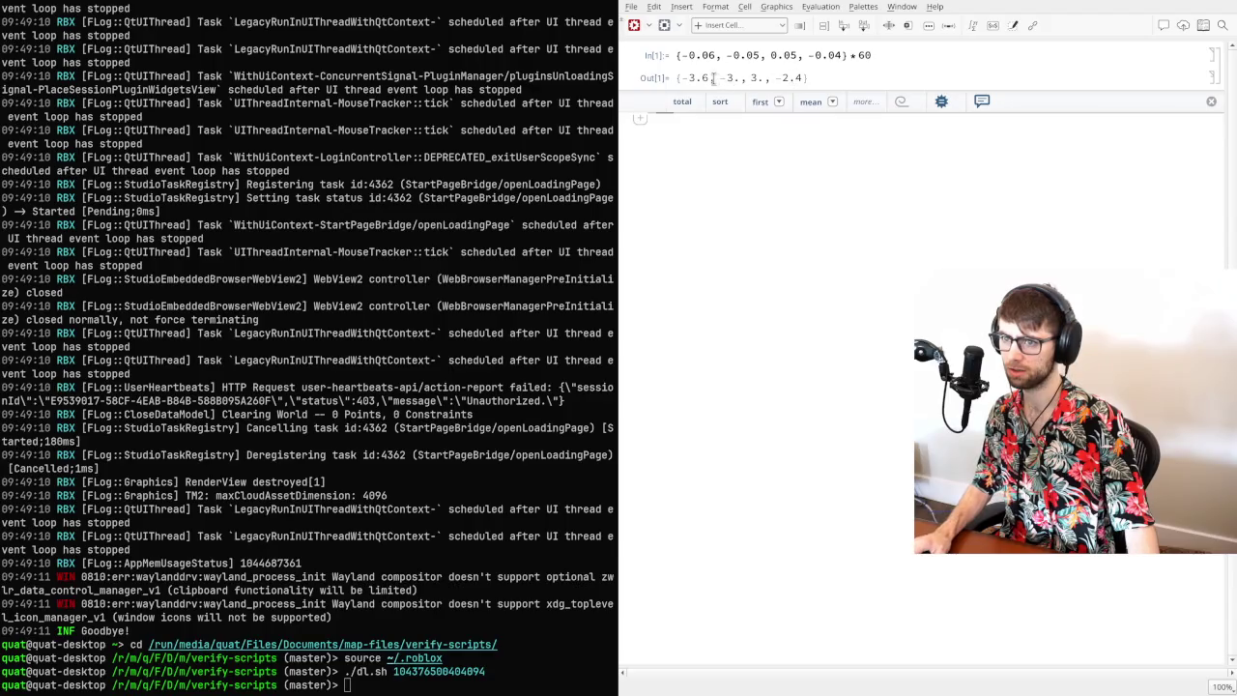
left_click_drag(679, 77, 803, 77)
key("ctrl+c")
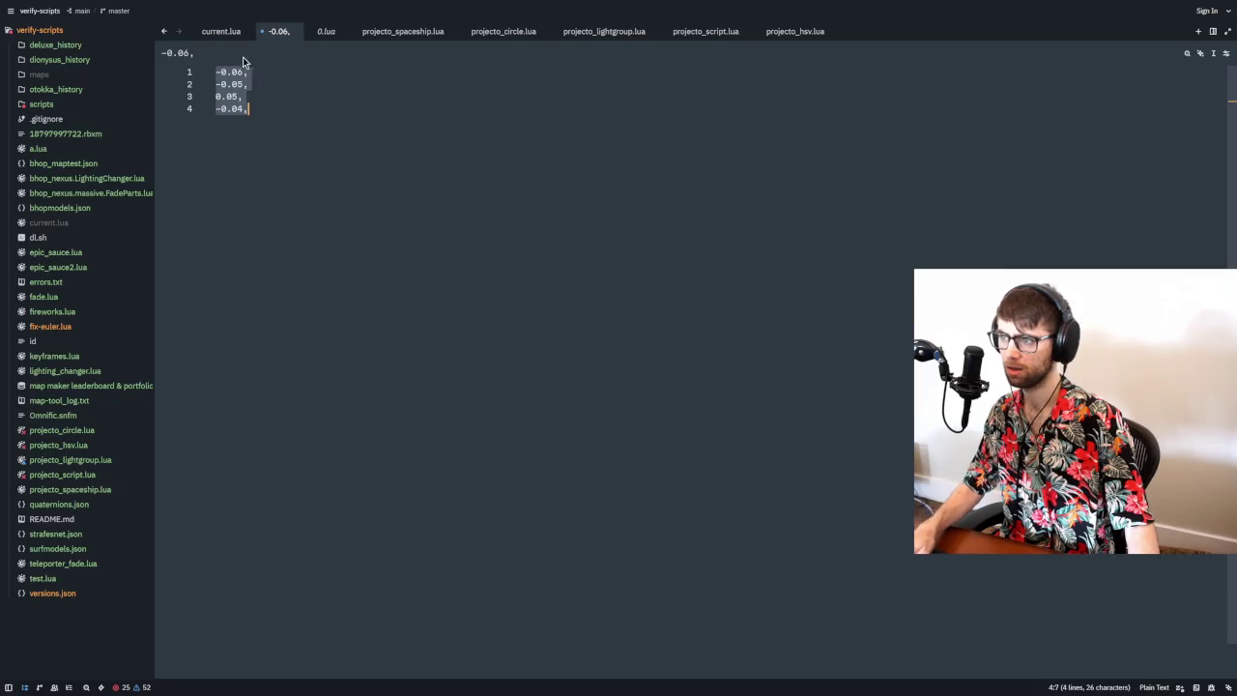
- Paste the computed values onto empty line 25 of current.lua and select them
left_click(224, 35)
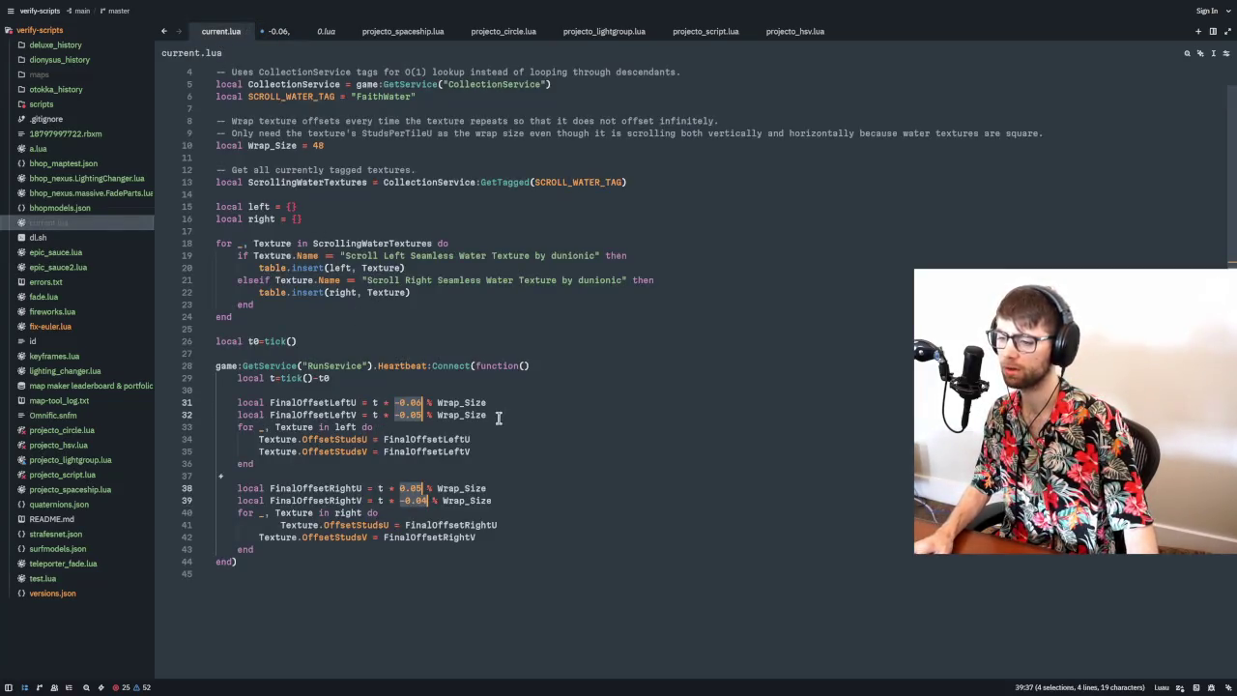
left_click(340, 329)
key("ctrl+v")
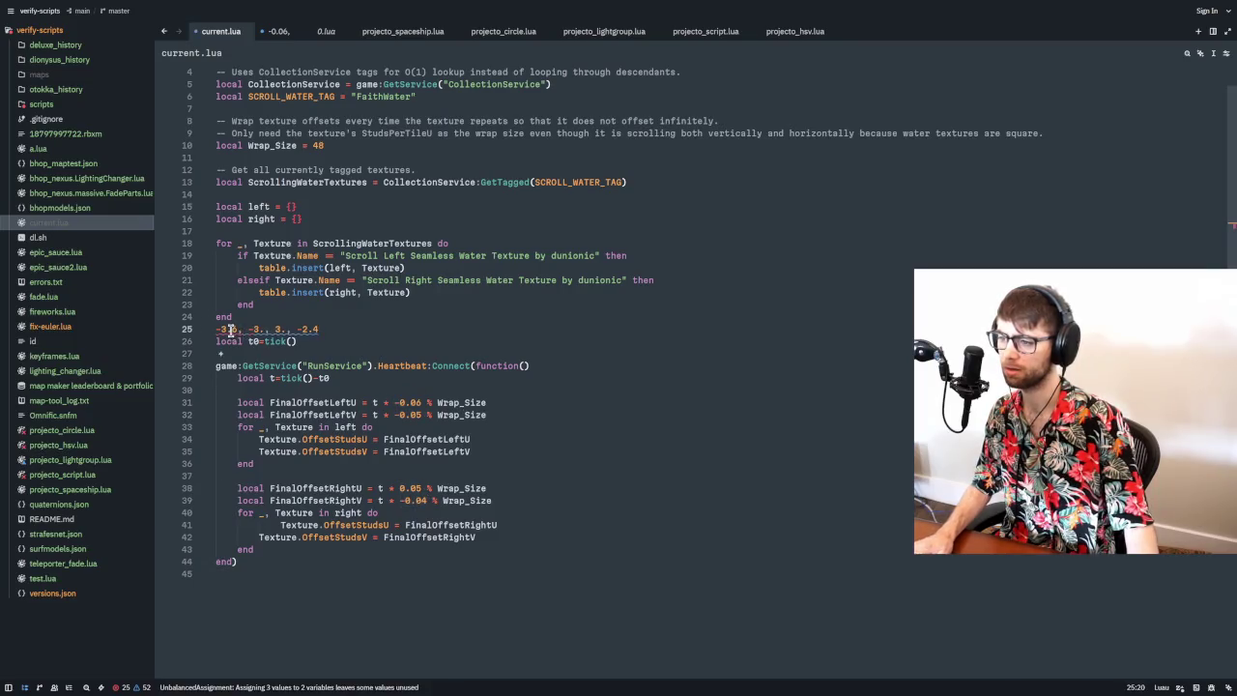
mouse_move(237, 329)
left_mouse_down()
mouse_move(217, 329)
mouse_move(288, 330)
left_mouse_up()
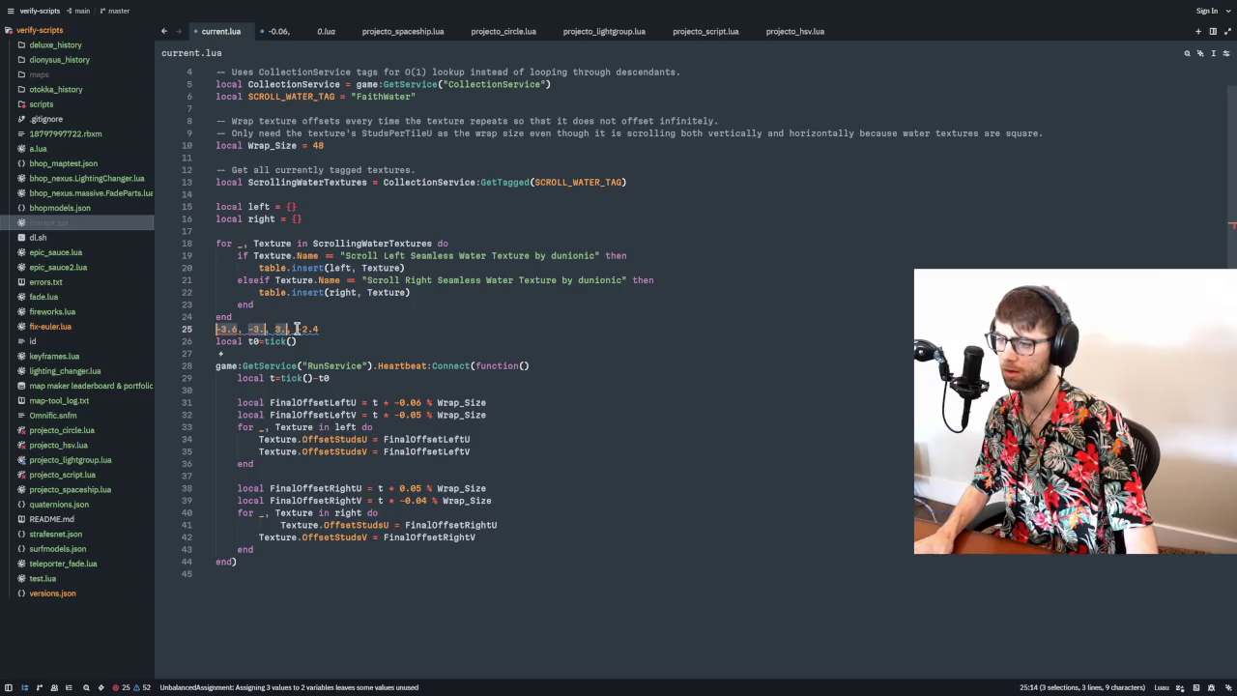
- Replace the four old speeds with -3.6, -3.0, 3.0 and -2.4
left_click(387, 402)
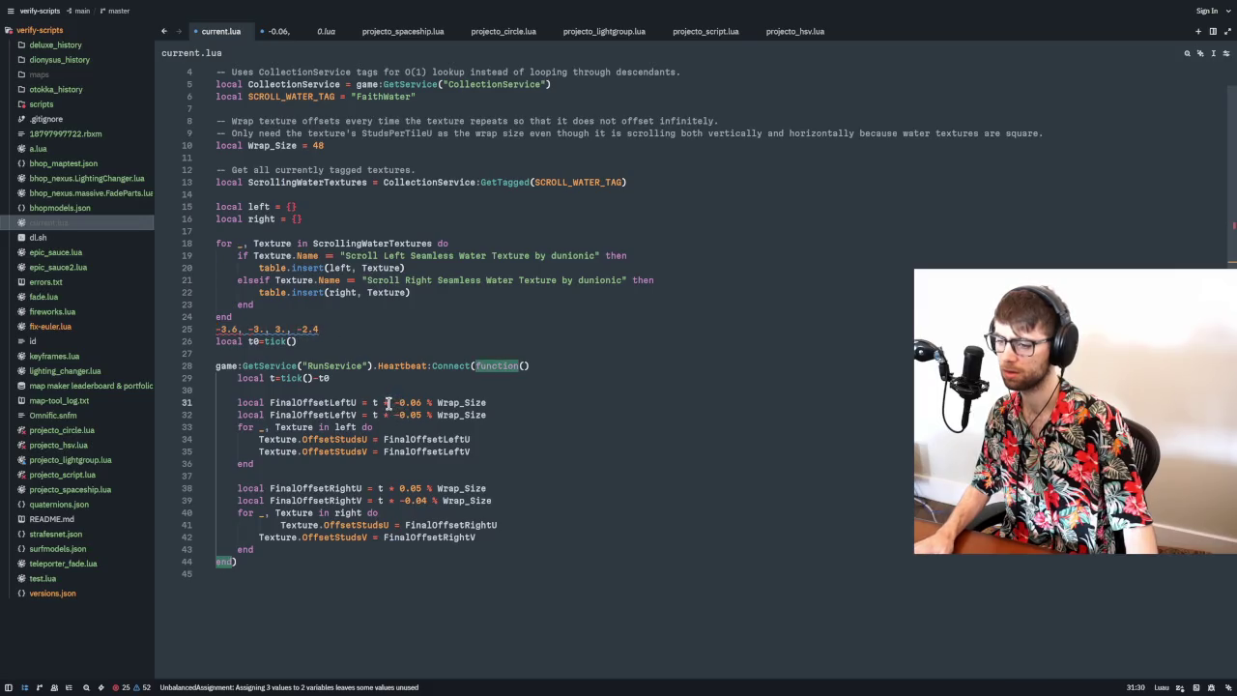
key("ctrl+d")
key("ctrl+shift+Right")
type("-3.6 -3. 3. -2.4")
left_click(394, 414)
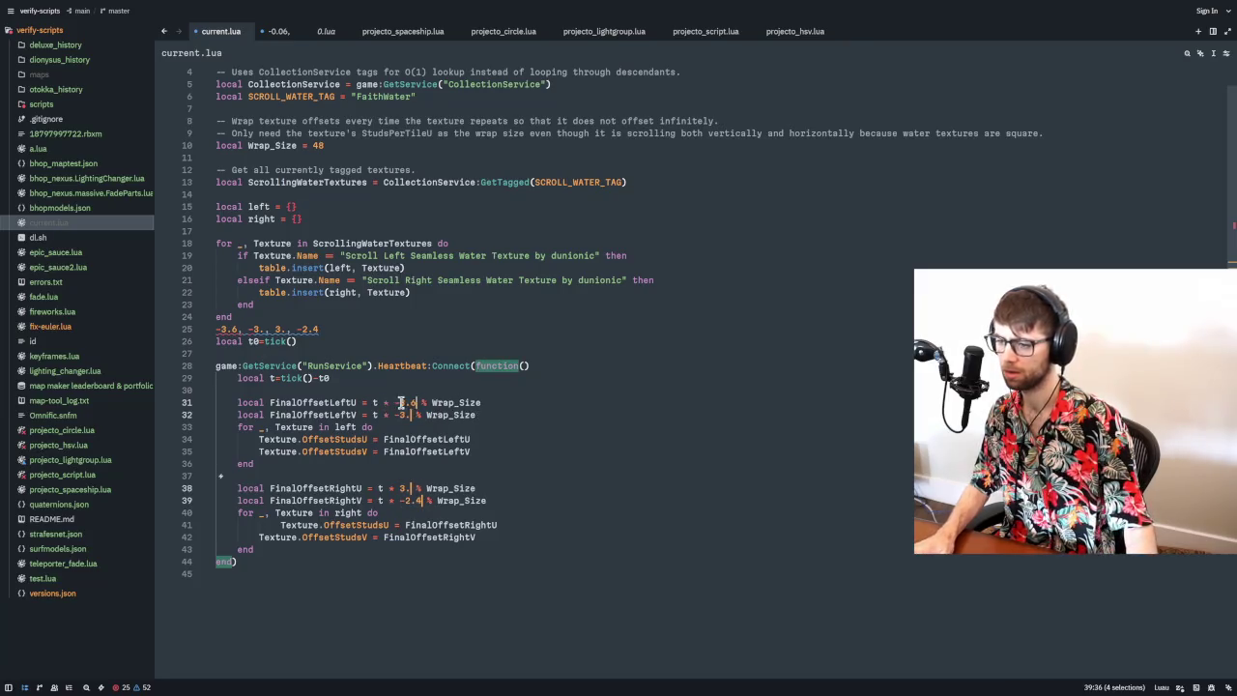
type("0")
left_click(415, 488)
type("0")
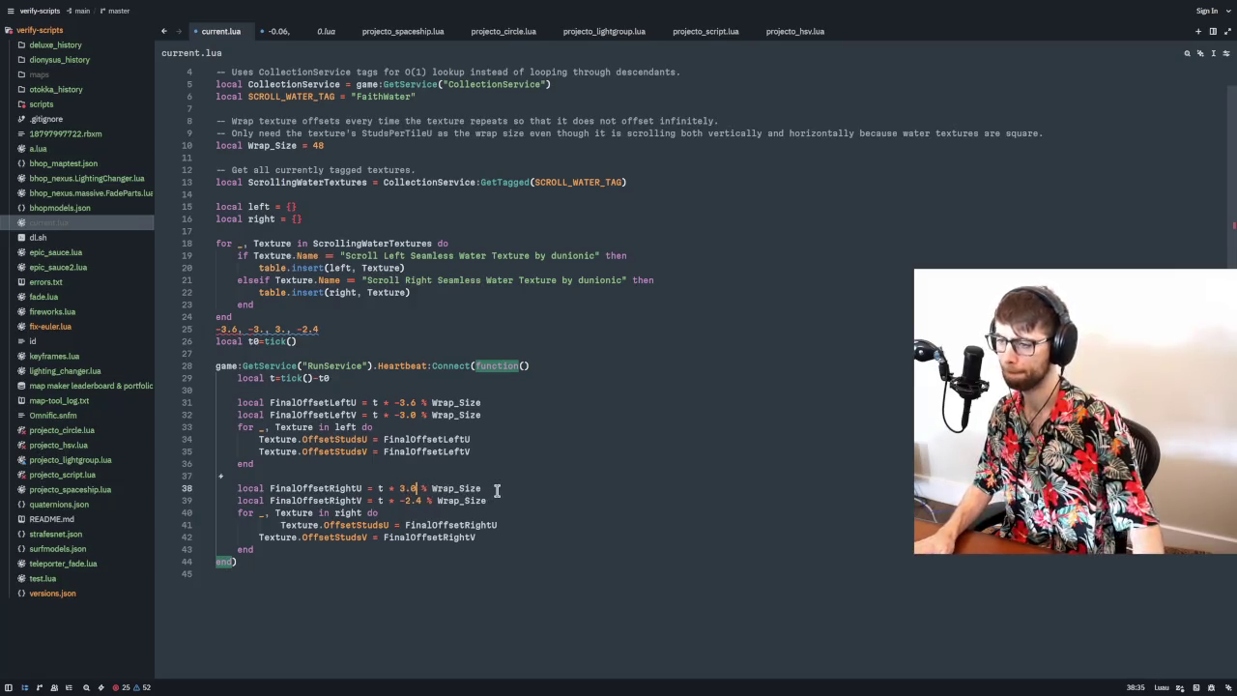
- Delete the temporary values line 25 and select the whole rewritten script to copy
left_click(342, 328)
key("shift+Home")
key("BackSpace")
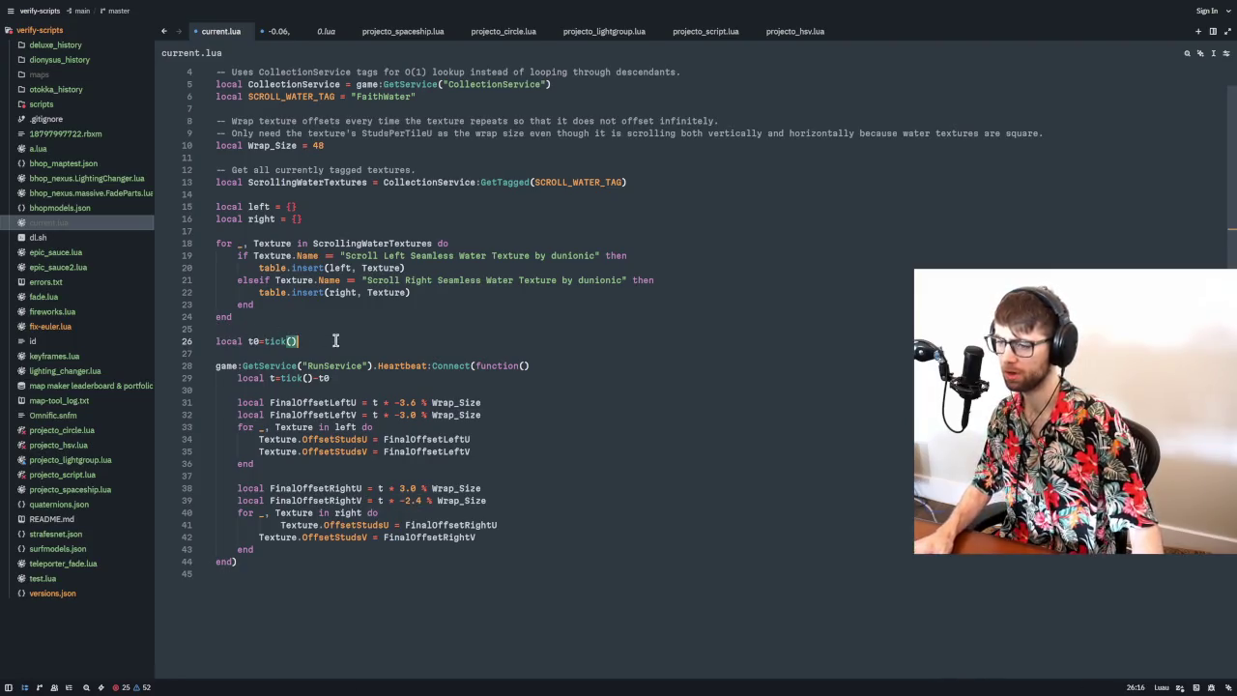
key("ctrl+a")
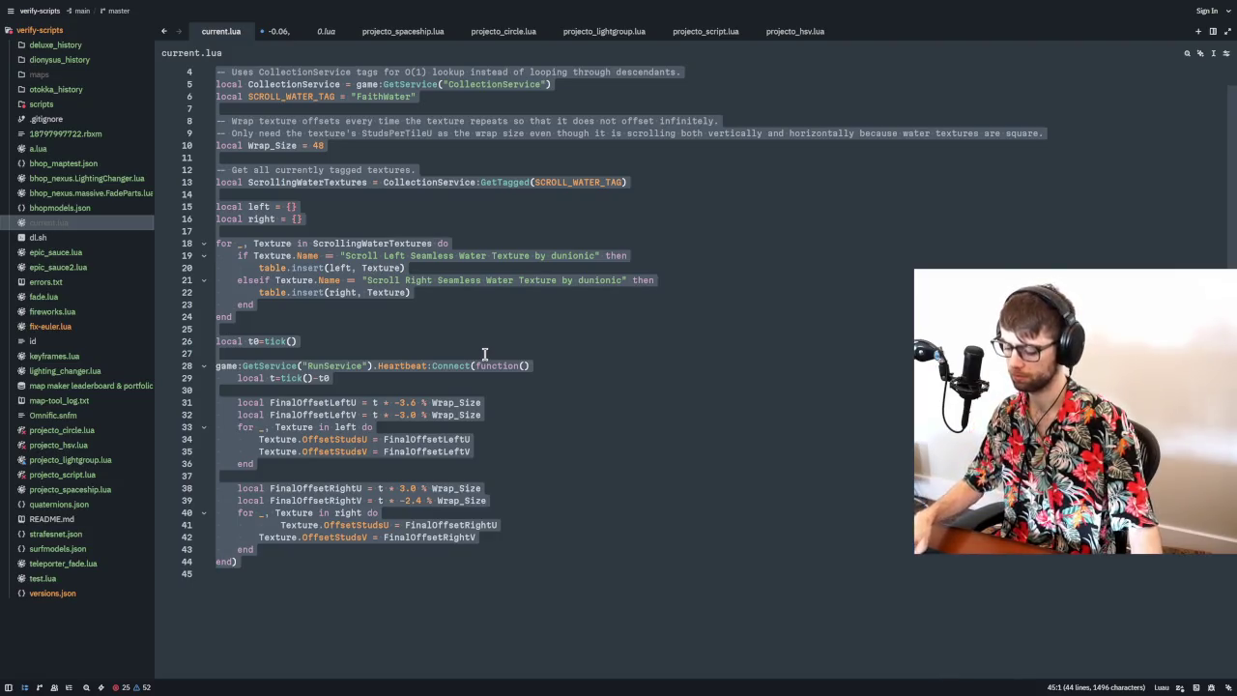
key("alt+Tab")
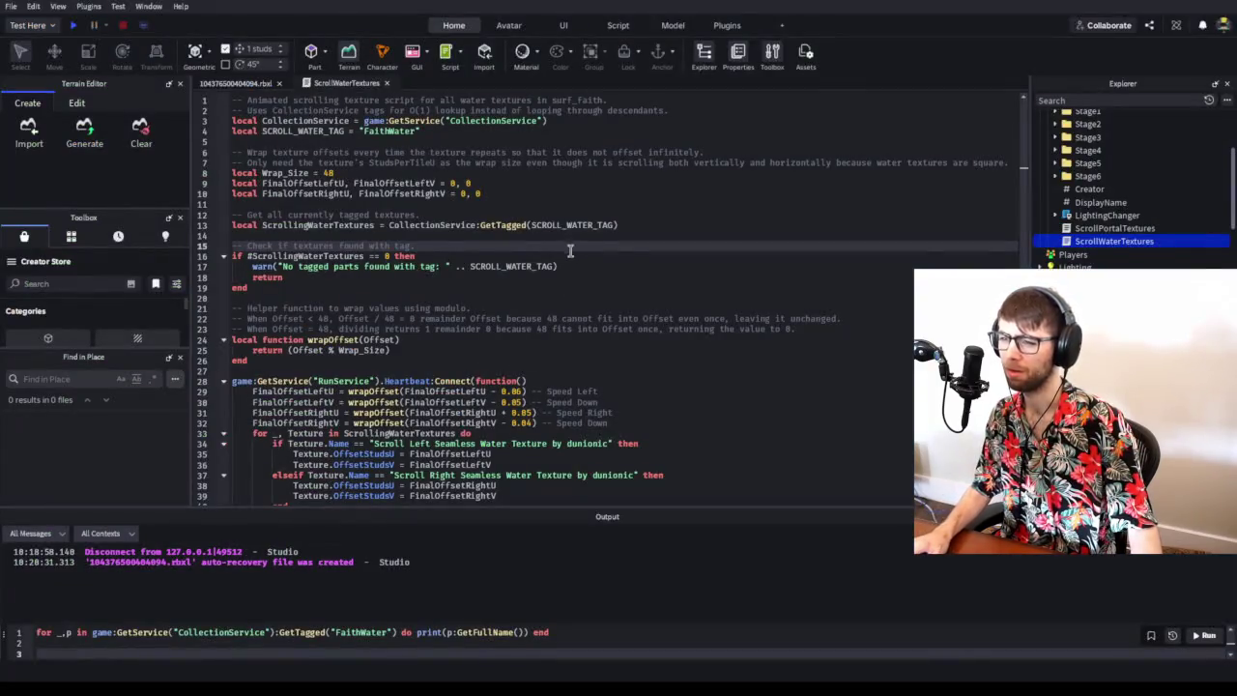
- Replace all the ScrollWaterTextures code with the new tick-based script
left_click(570, 255)
scroll(577, 305, "down", 3)
left_click(607, 285)
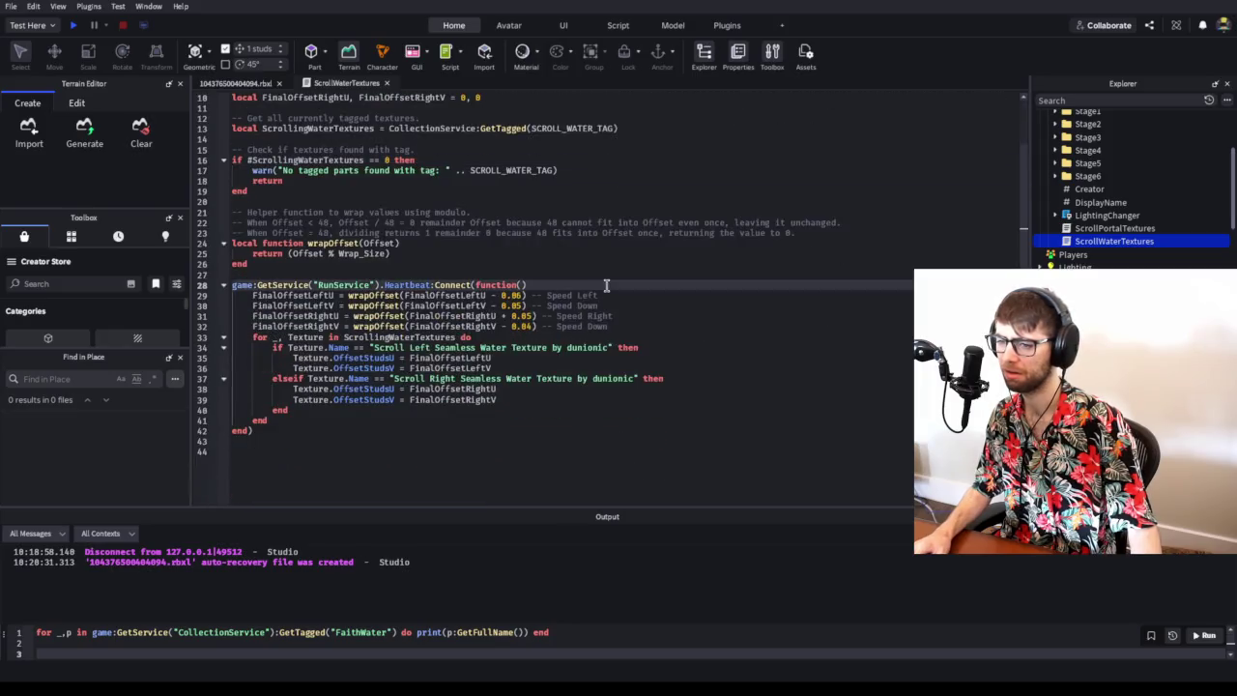
key("ctrl+a")
key("ctrl+v")
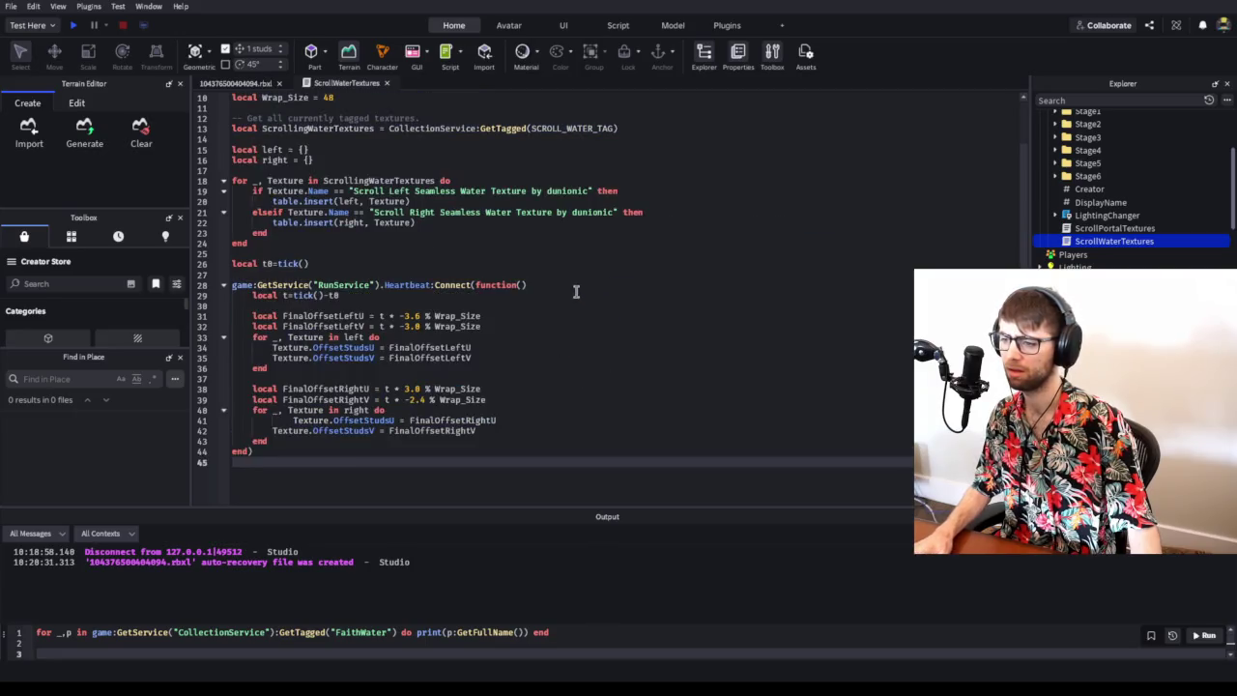
scroll(577, 287, "up", 5)
- Play-test the map from the 3D view, then stop the test
left_click(245, 84)
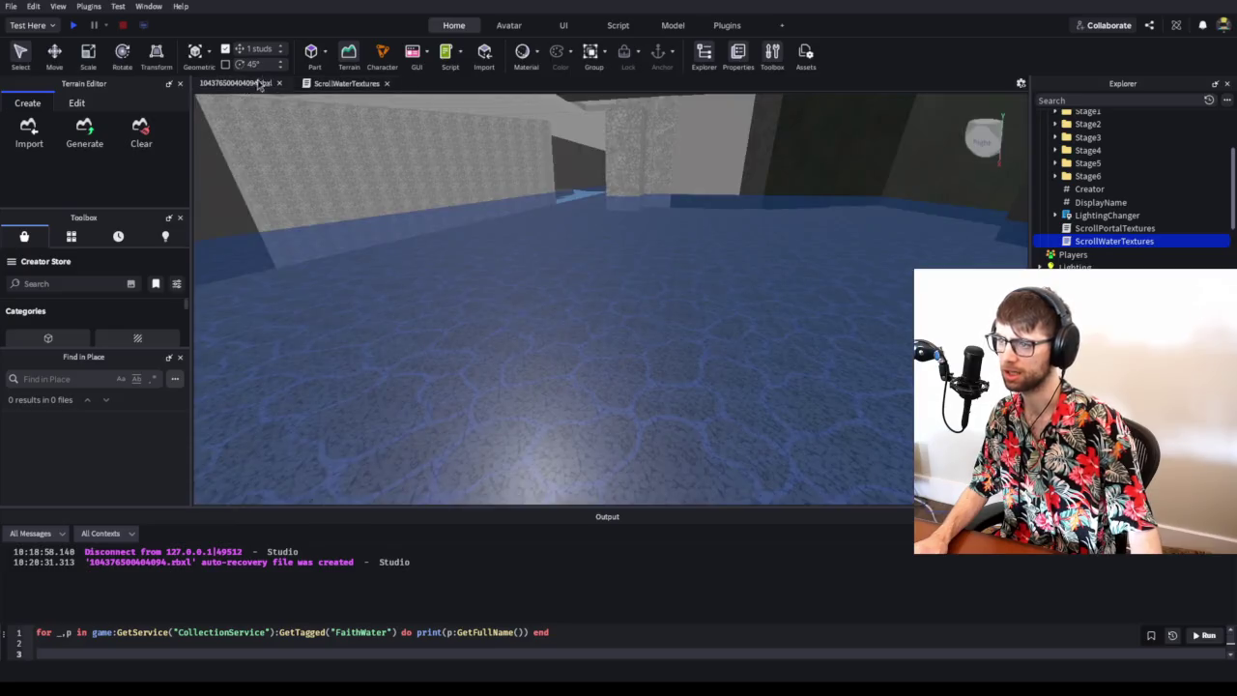
left_click(74, 26)
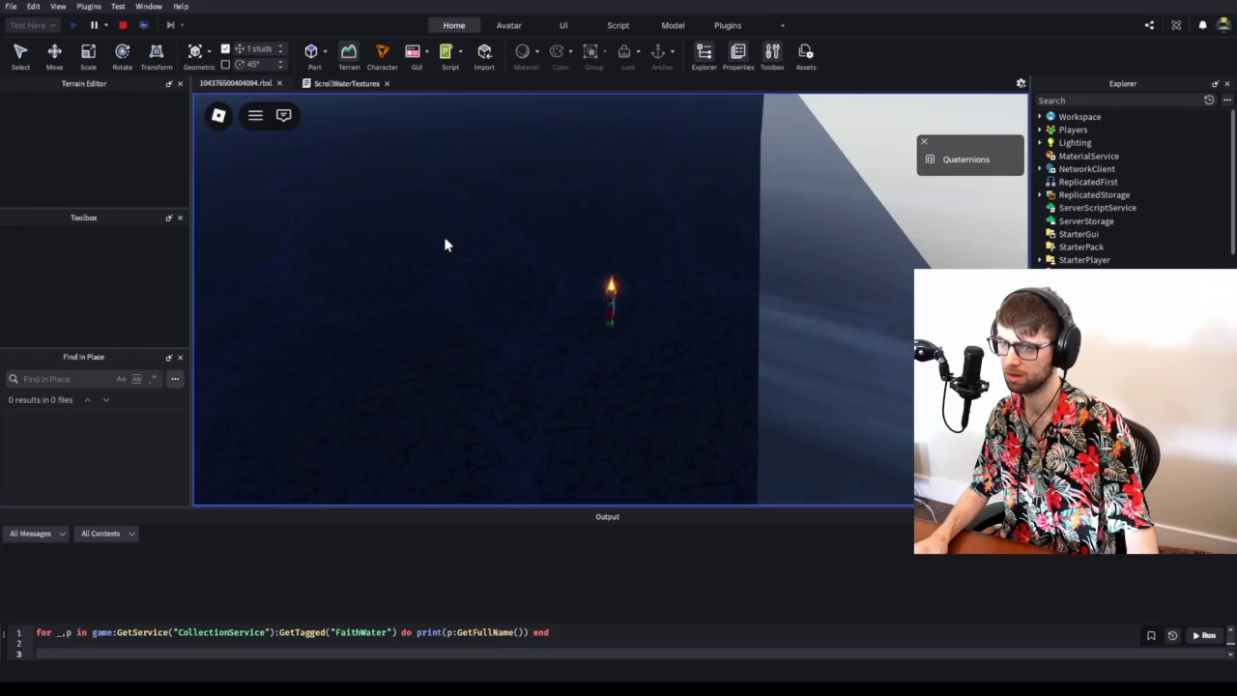
left_click(124, 26)
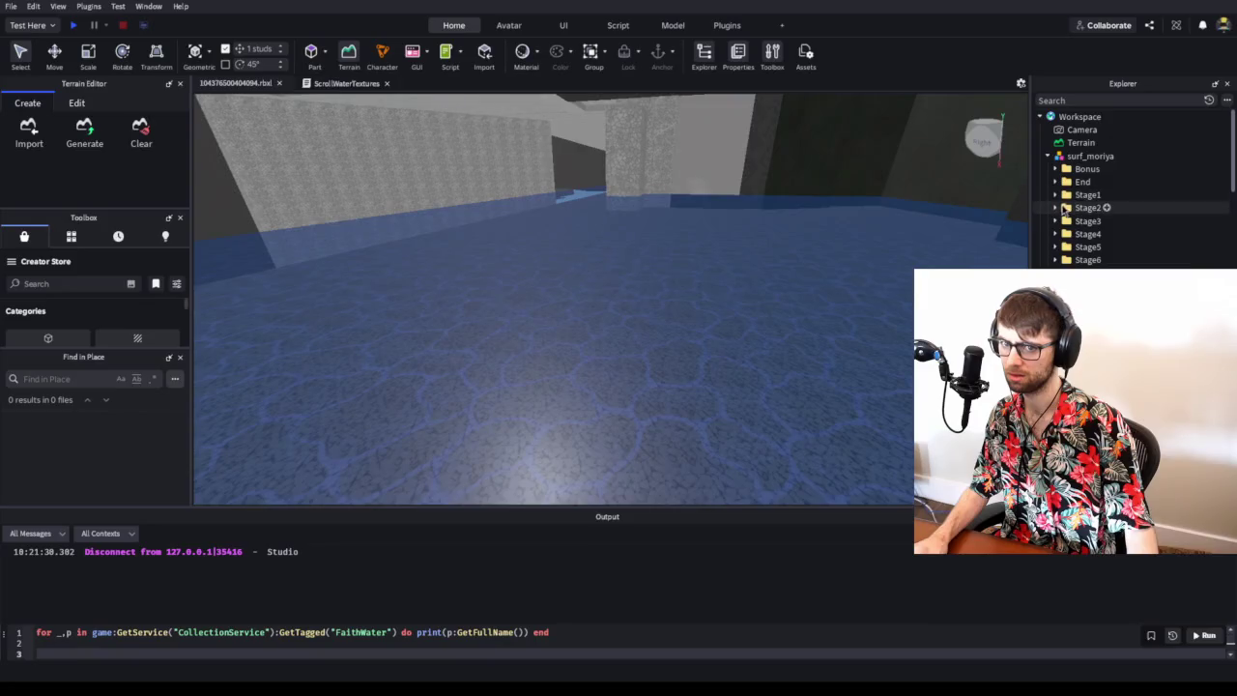
- Expand Stage3 in Explorer and collapse the Blocky Flower Bush and Blocky Bushes branches
left_click(1057, 221)
scroll(1073, 193, "down", 3)
left_click(1091, 174)
left_click(1096, 188)
left_click(1090, 174)
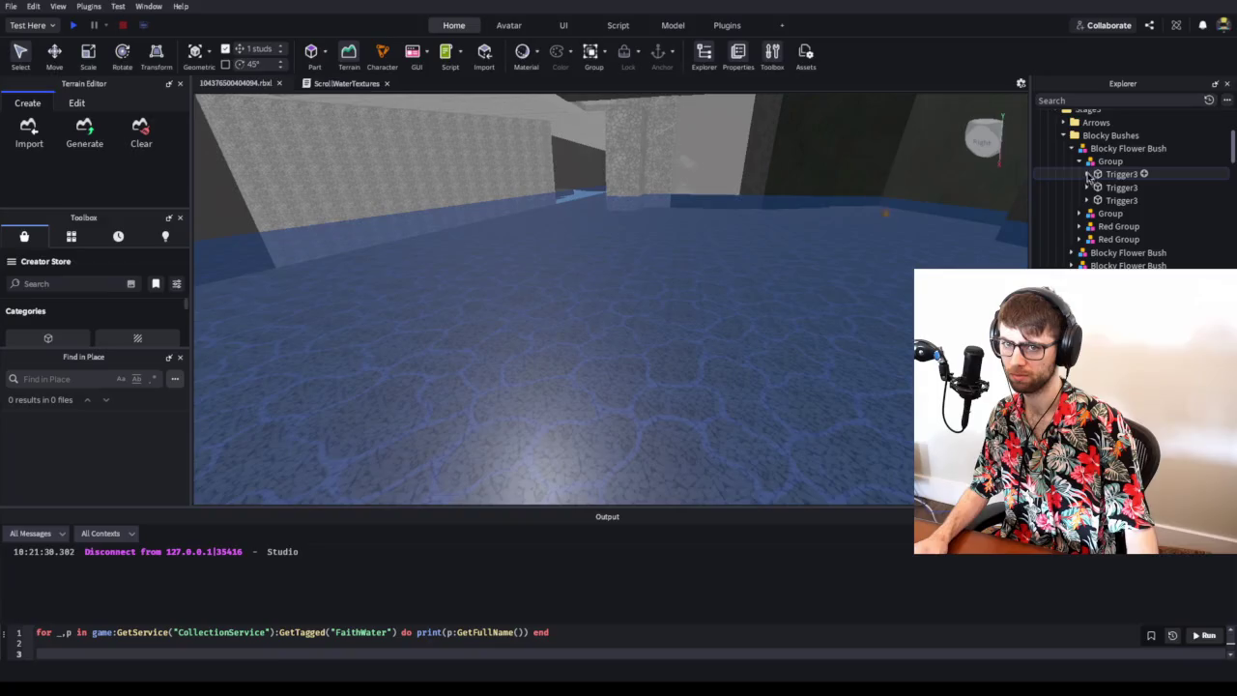
left_click(1078, 162)
left_click(1071, 148)
scroll(1073, 154, "up", 2)
left_click(1063, 192)
scroll(1062, 210, "down", 2)
- Expand River and select its Trigger3 water part and the Scroll Left texture
left_click(1062, 228)
scroll(1062, 222, "down", 2)
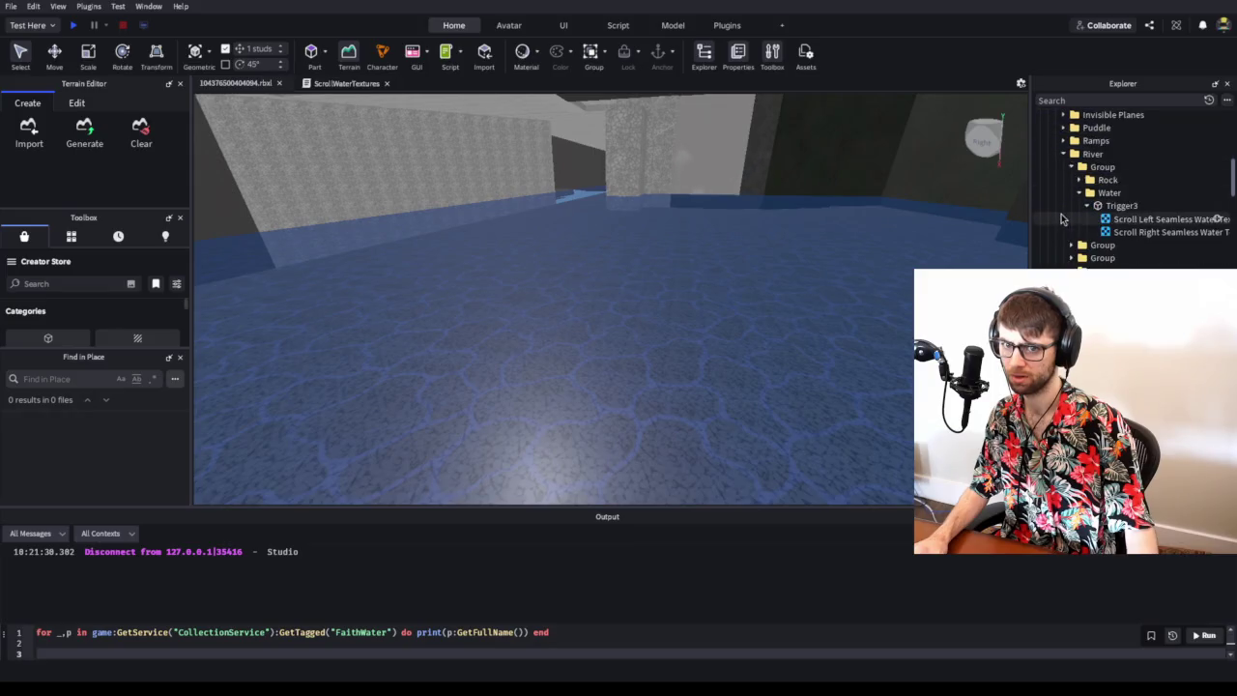
left_click(1121, 206)
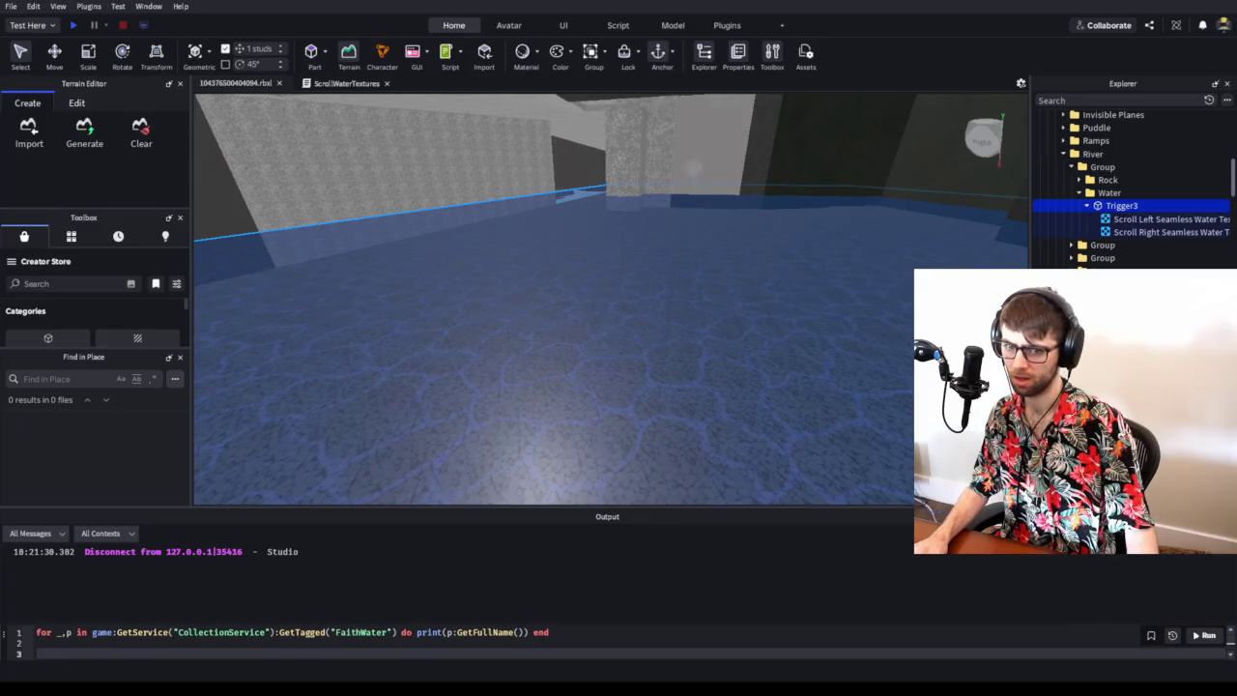
left_click(1132, 220)
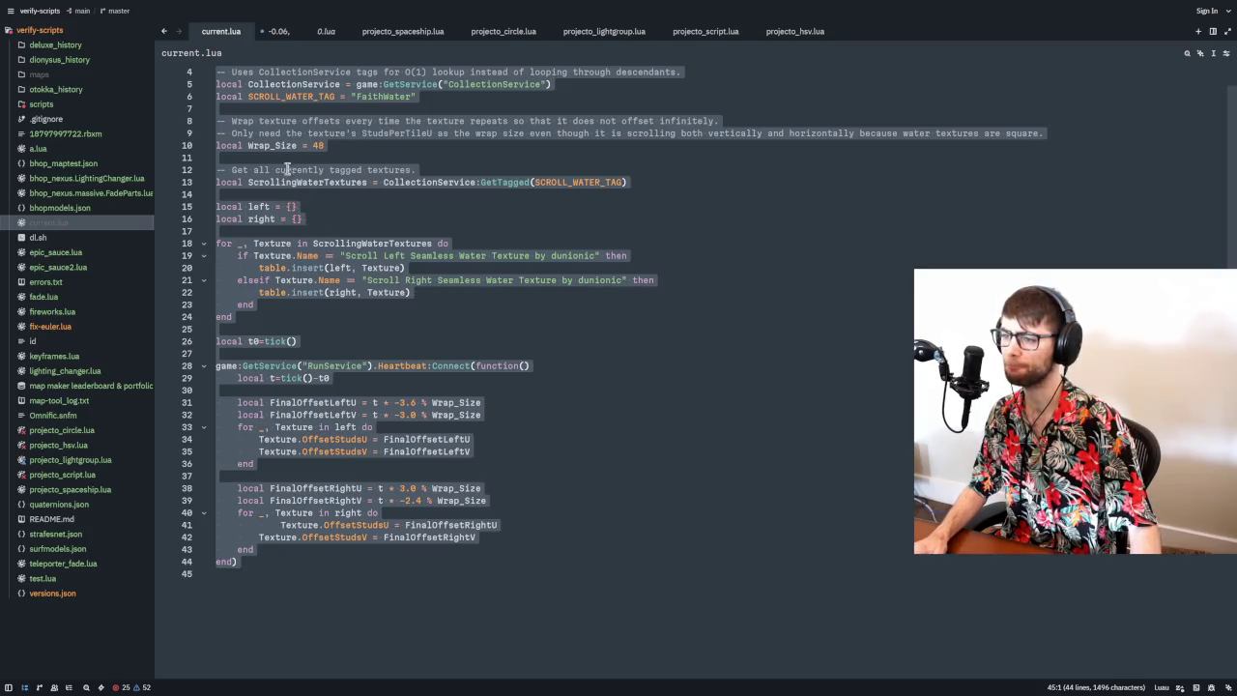
- Close the -0.06 scratch tab in Zed without saving
left_click(335, 145)
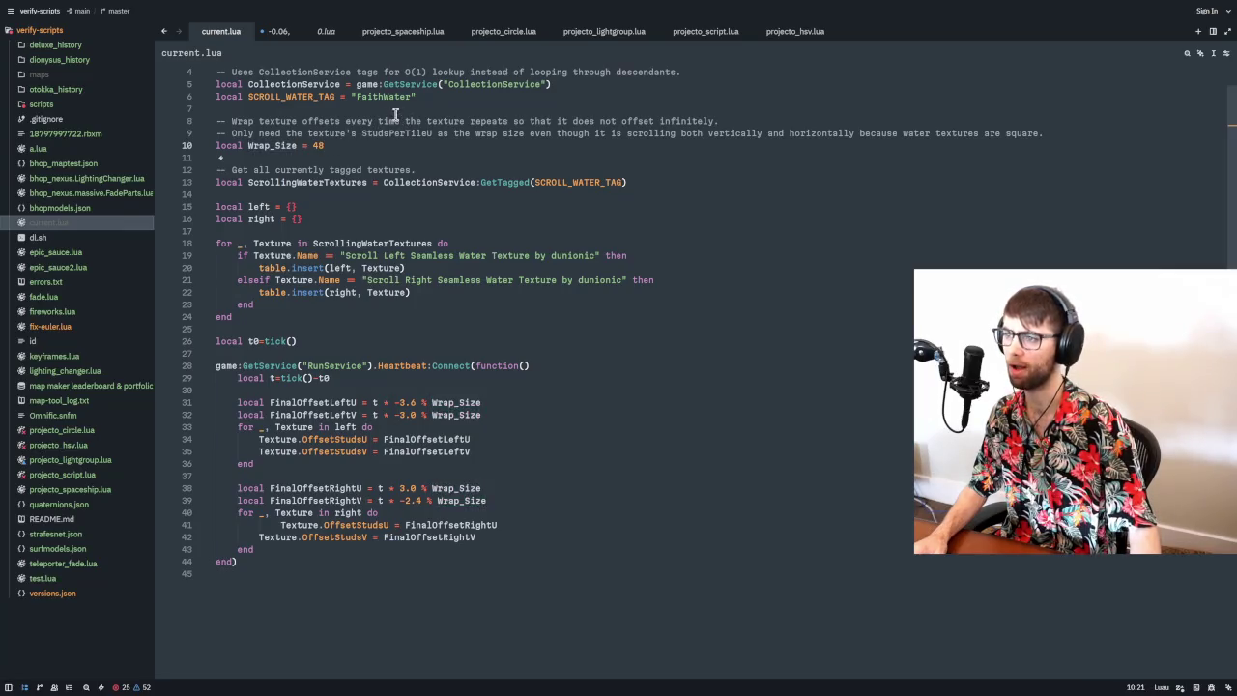
left_click(298, 32)
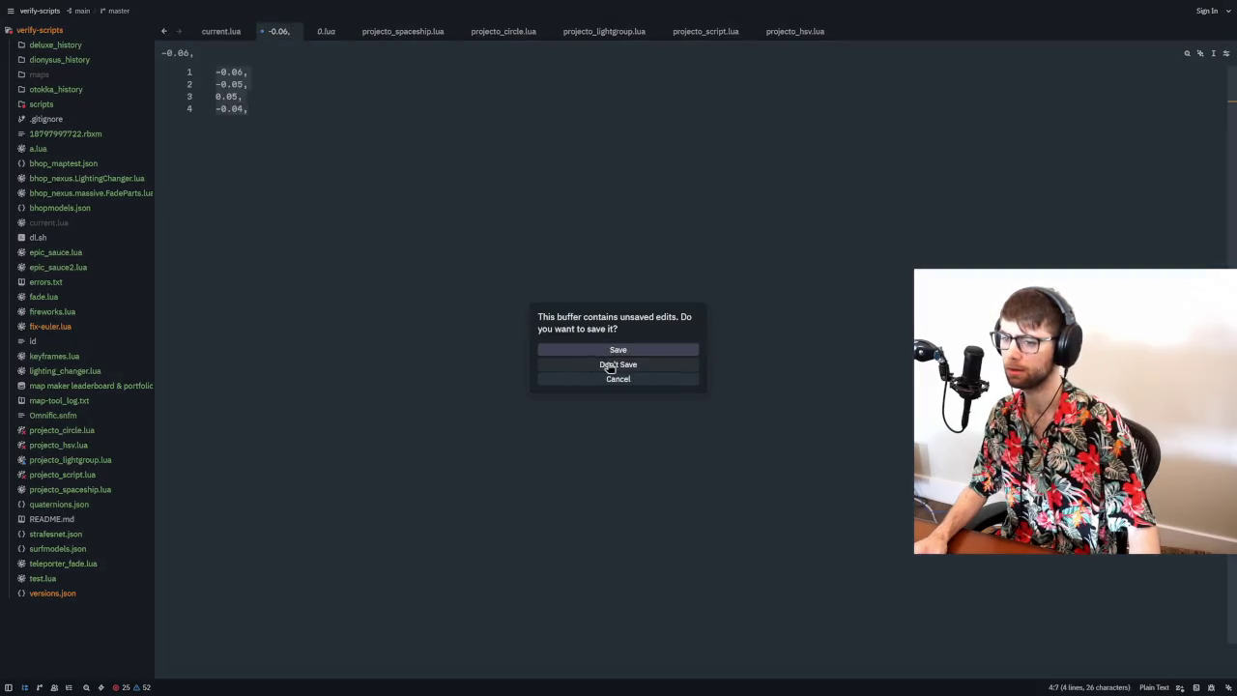
left_click(618, 362)
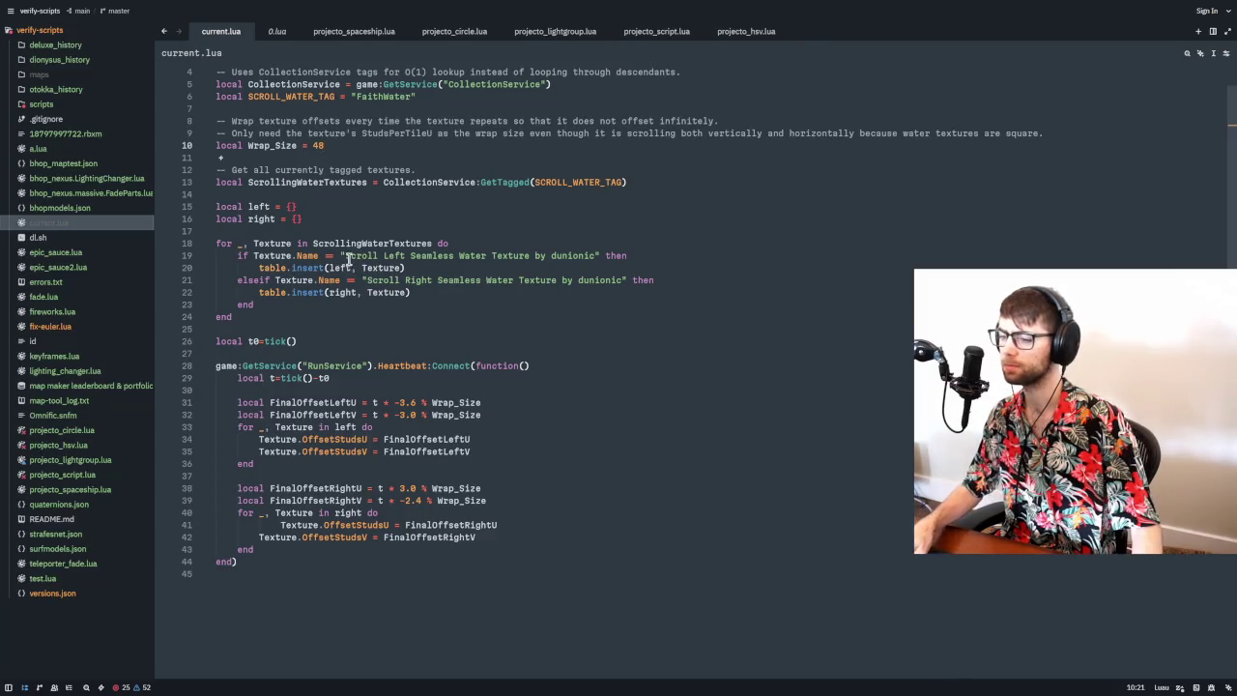
- Close 0.lua and the projecto_spaceship, circle, lightgroup, script and hsv tabs, leaving only current.lua
key("alt+Tab")
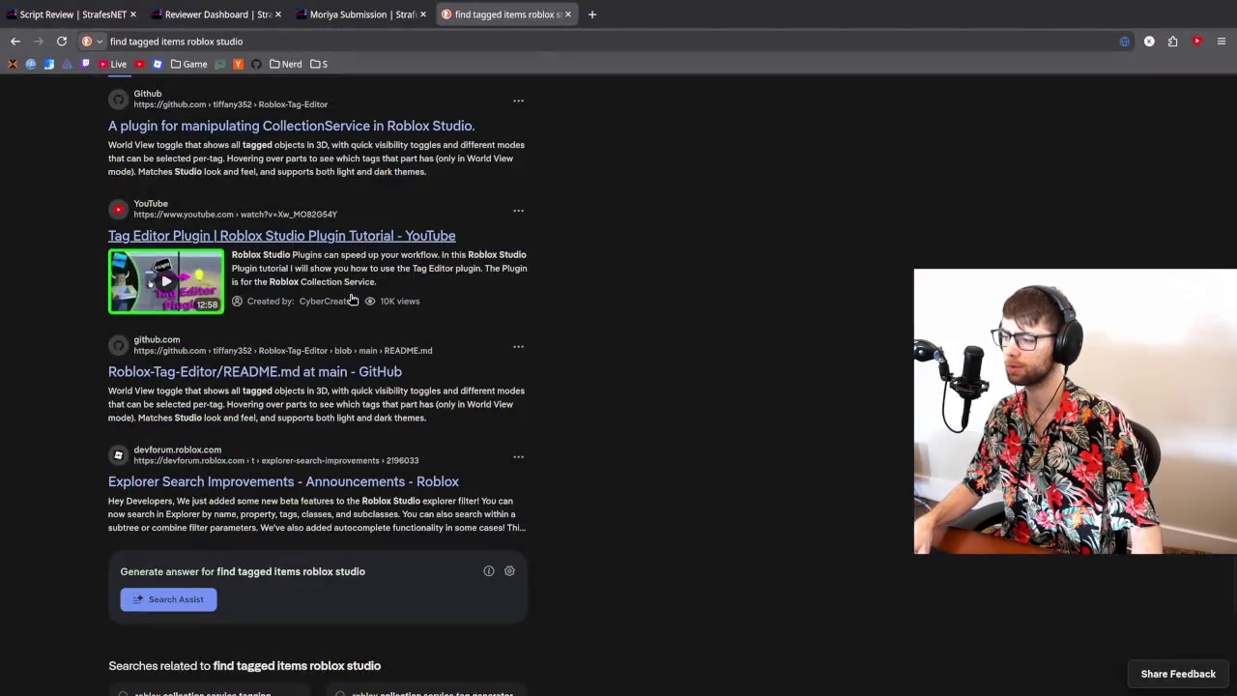
key("alt+Tab")
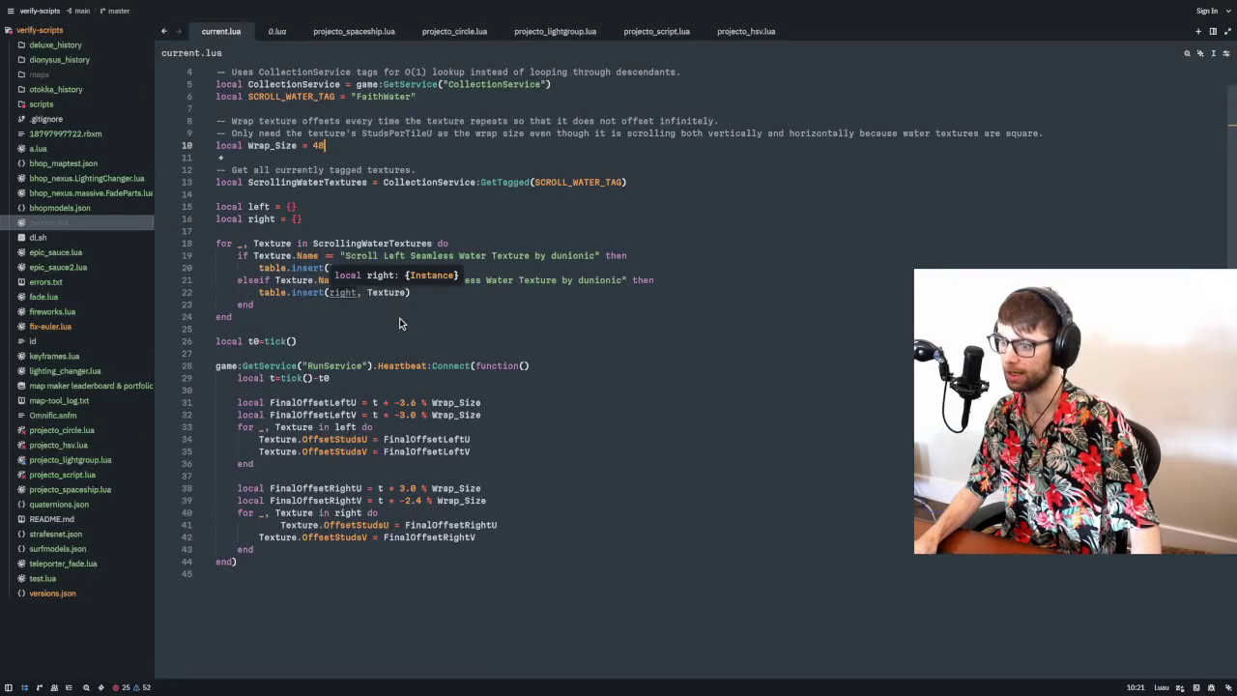
key("alt+Tab")
key("alt+Tab")
key("alt+Tab")
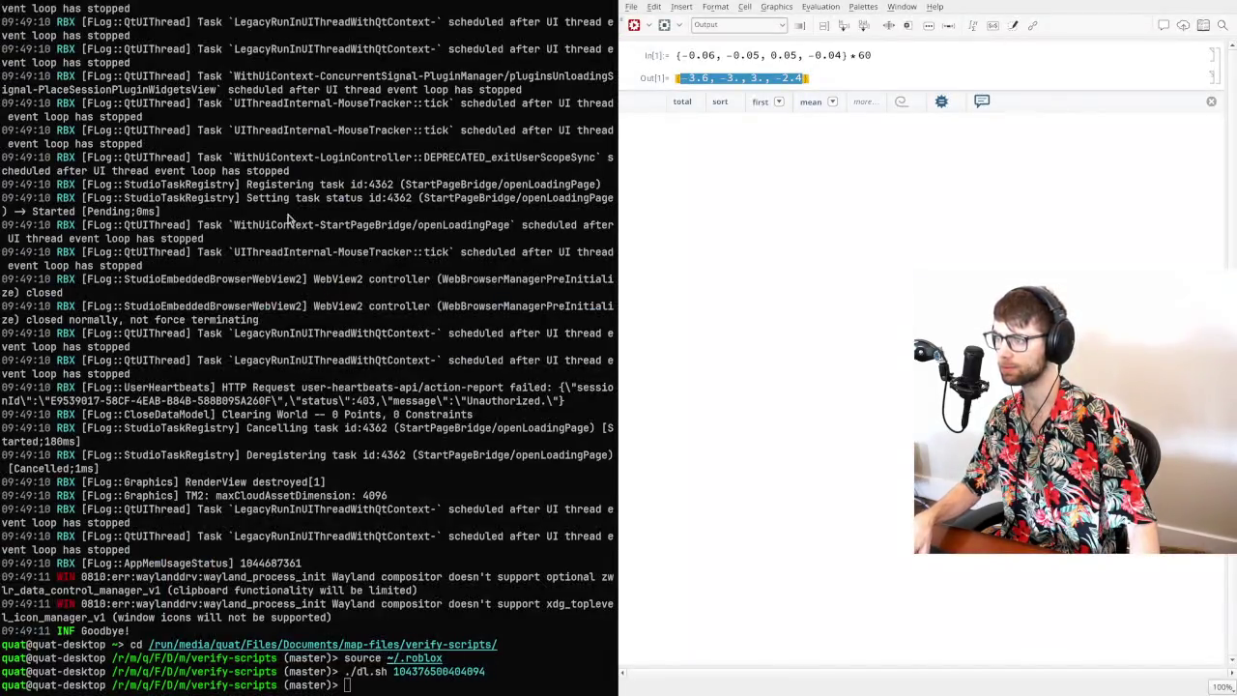
key("alt+Tab")
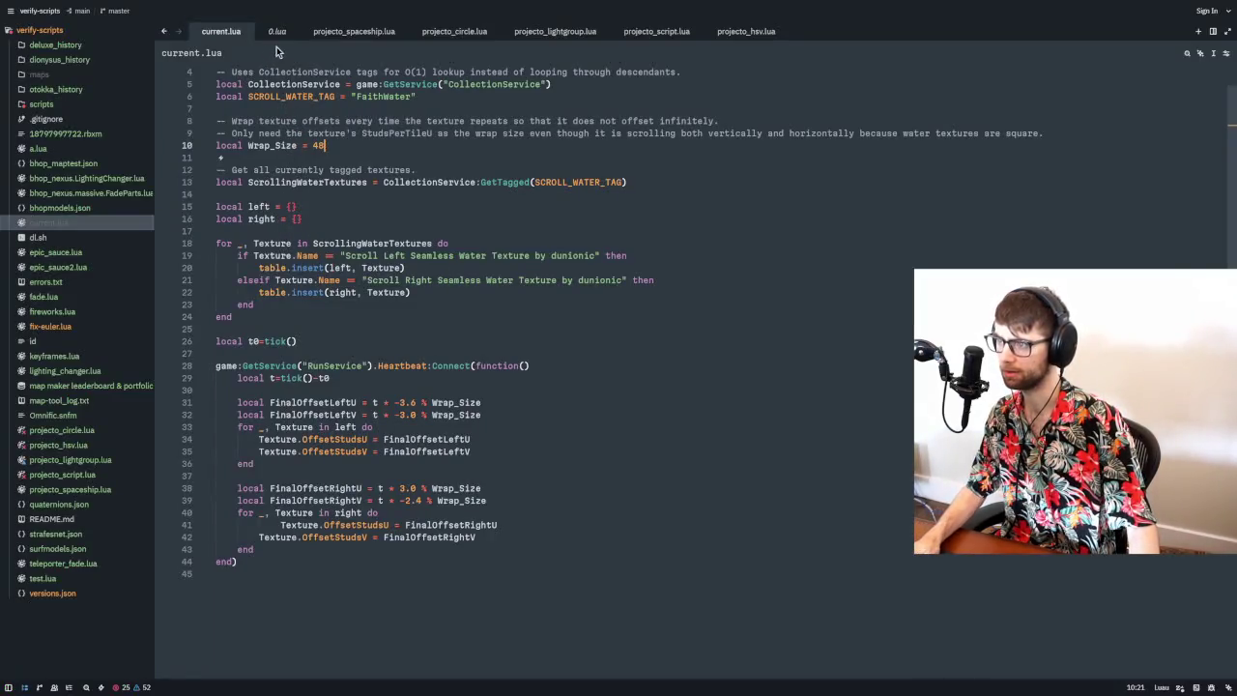
left_click(293, 32)
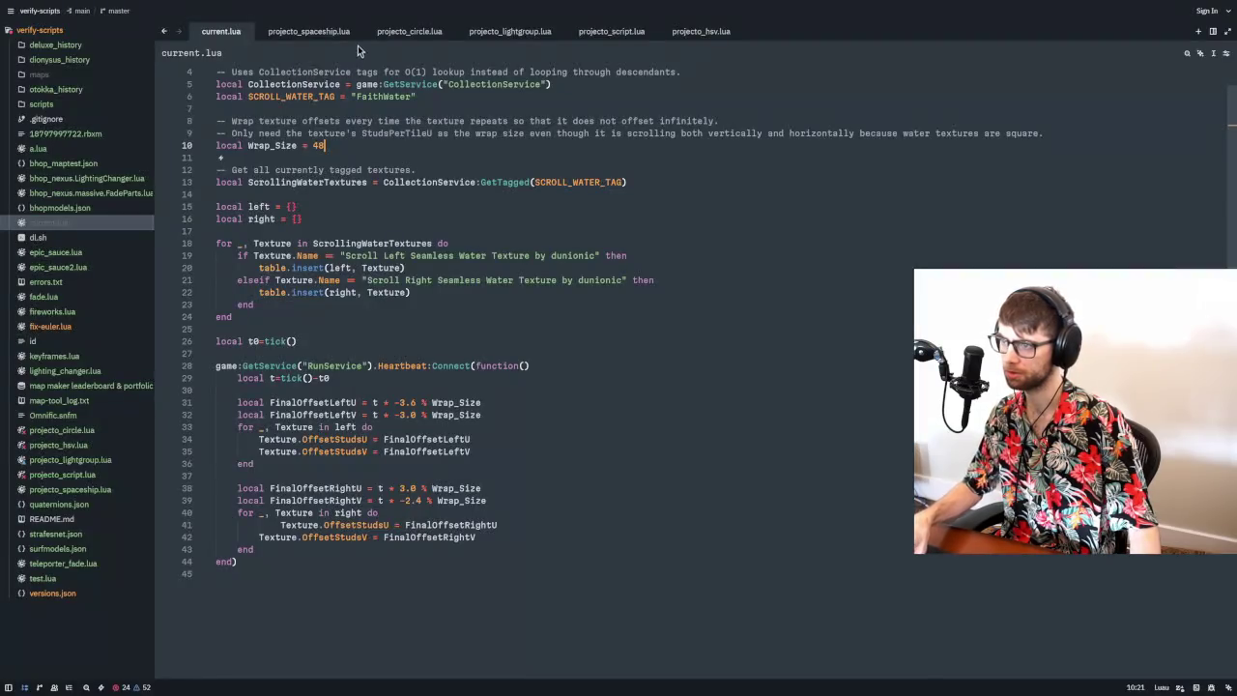
left_click(358, 33)
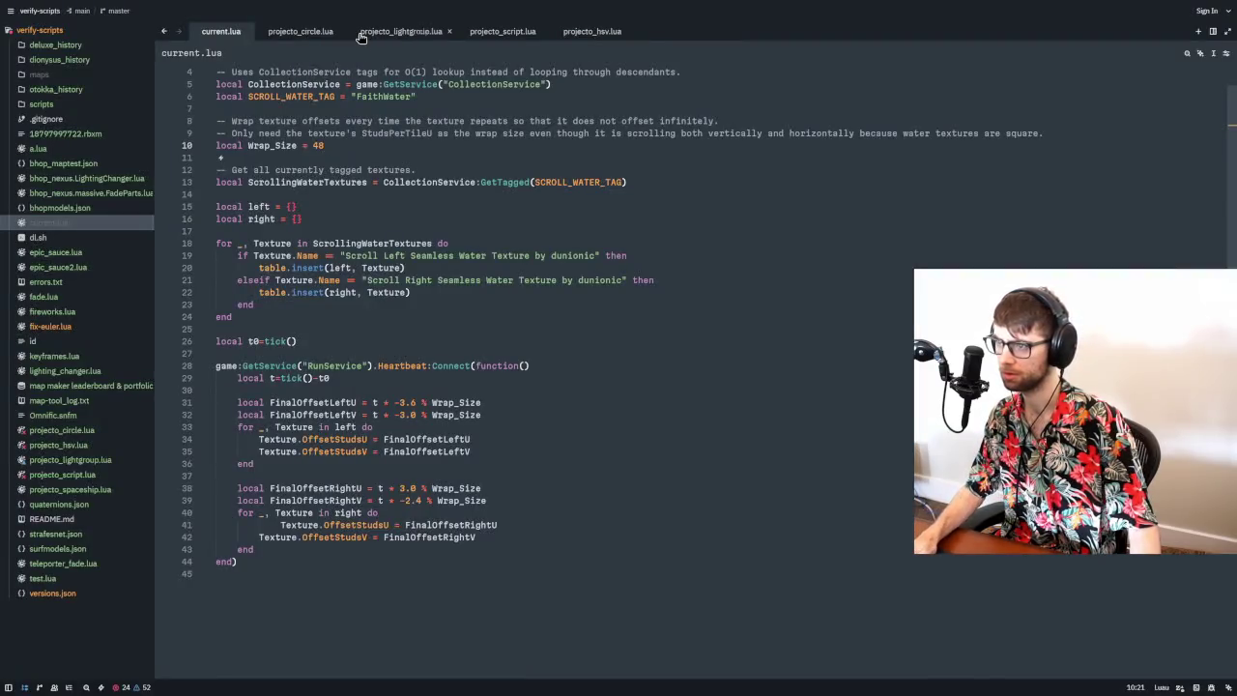
left_click(346, 34)
left_click(355, 33)
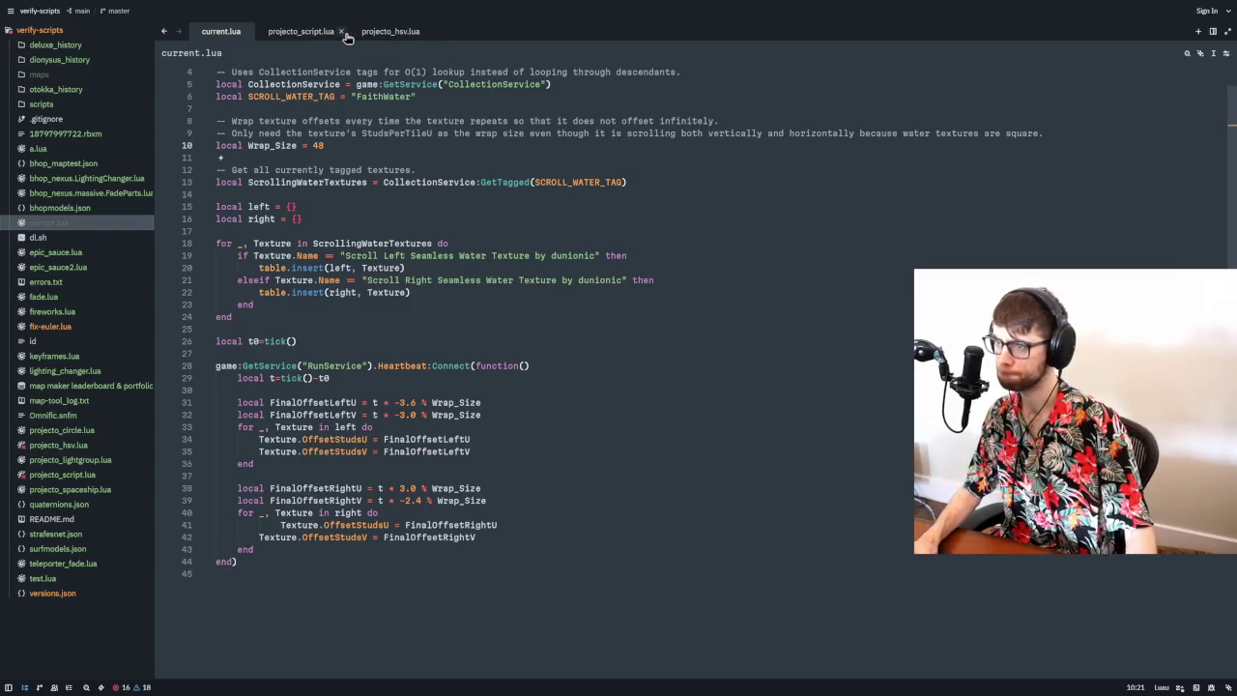
left_click(346, 34)
left_click(334, 33)
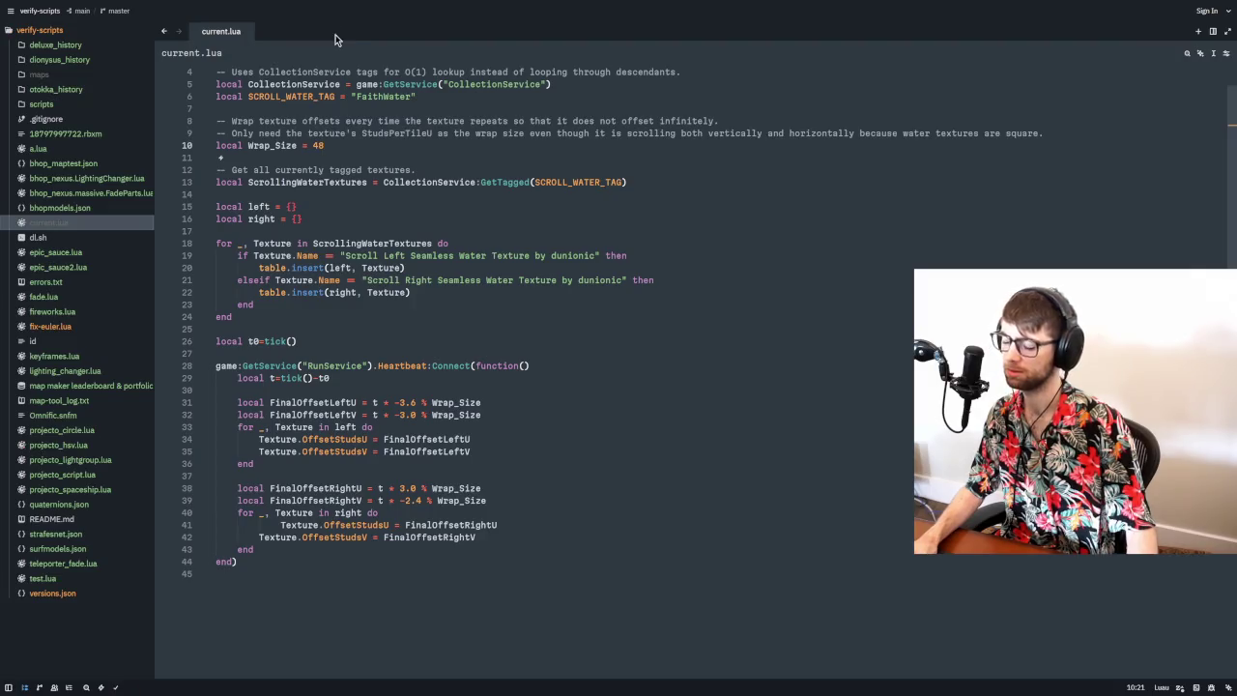
- Switch to the browser's Script Review page and place the caret in the reviewed script
key("alt+Tab")
key("alt+Tab")
key("alt+Tab")
key("alt+Tab")
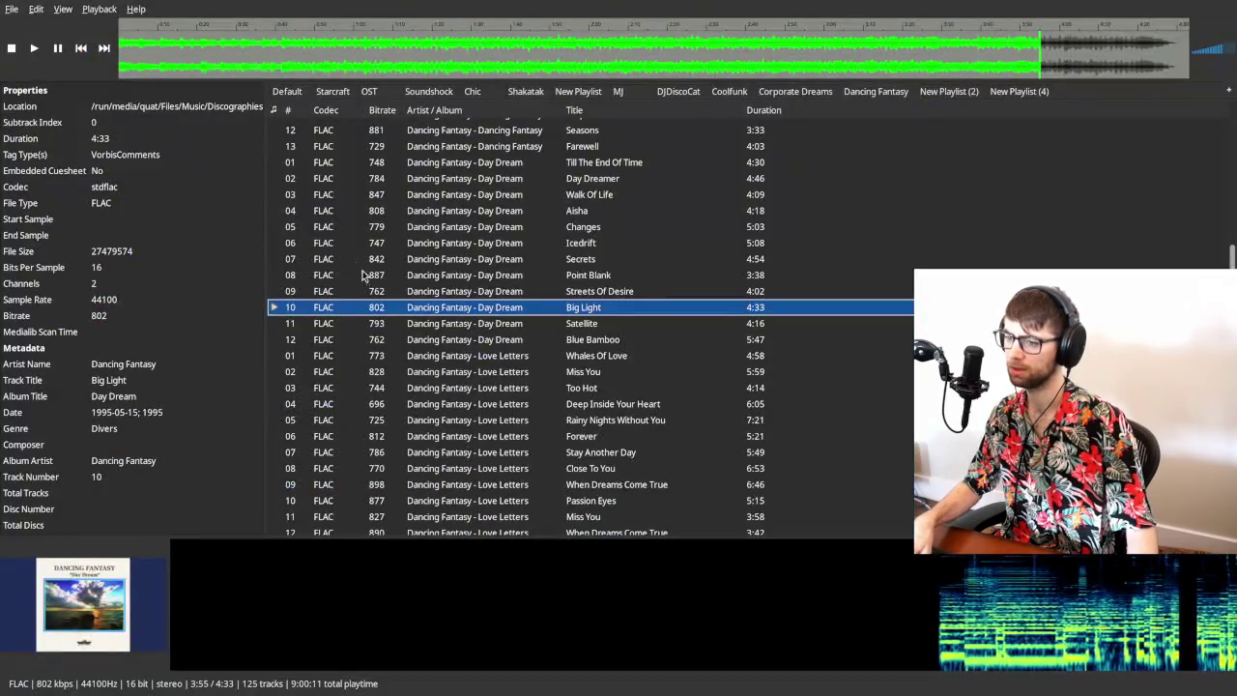
key("alt+Tab")
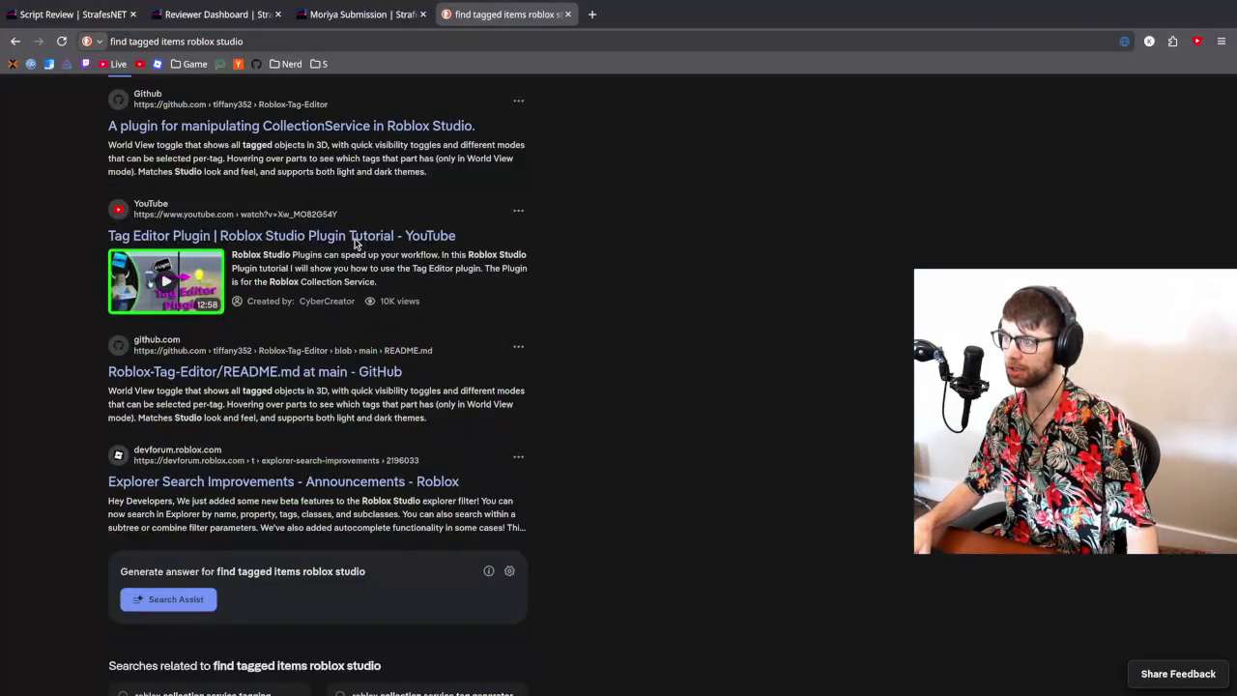
key("ctrl+1")
left_click(493, 297)
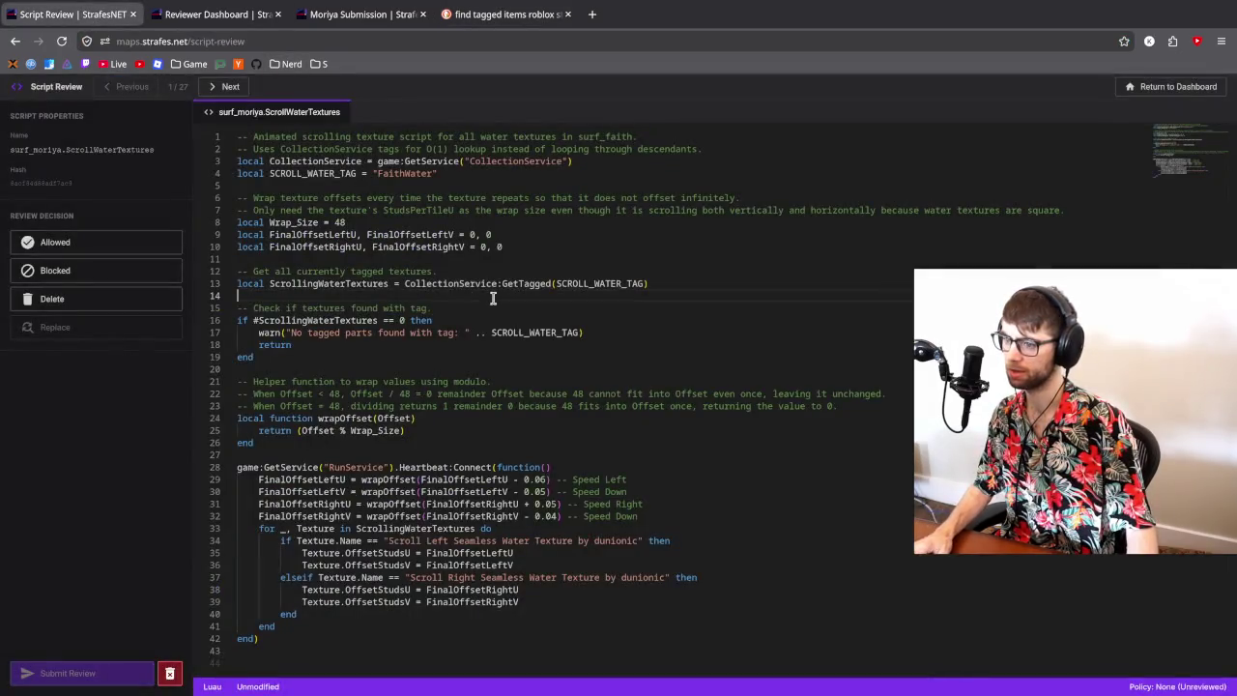
- Paste the tick-based water script over the reviewed code, adding a trailing empty line
key("ctrl+a")
key("ctrl+v")
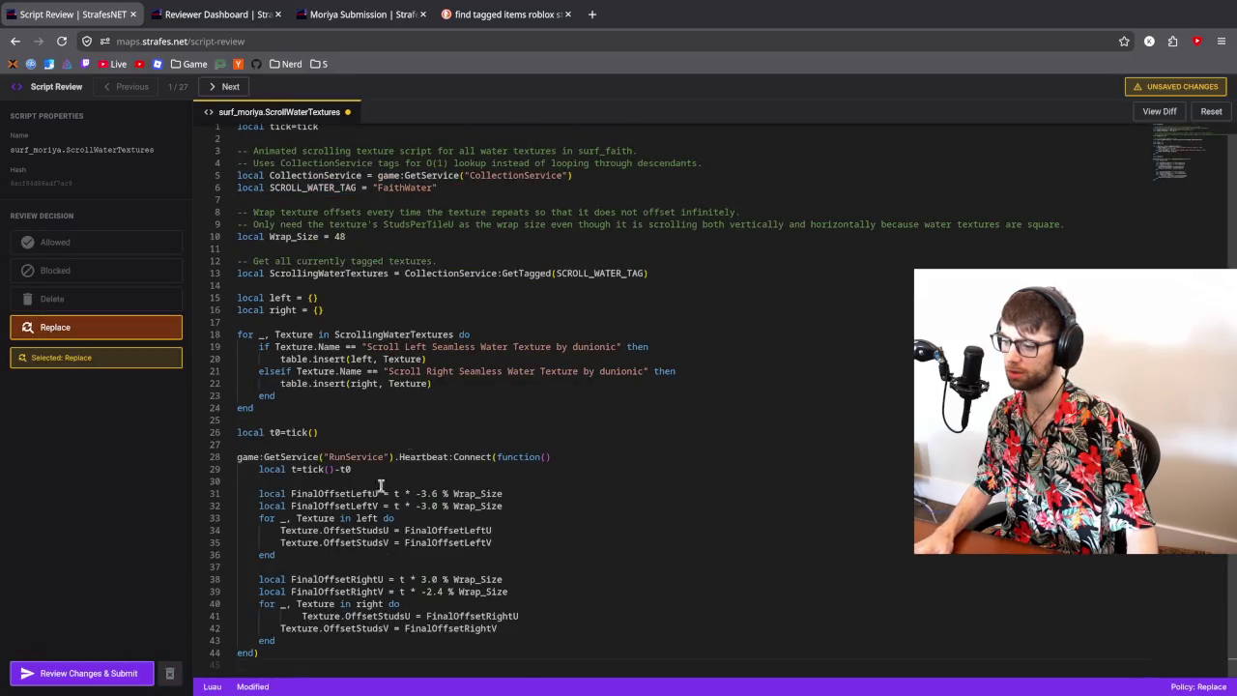
key("ctrl+z")
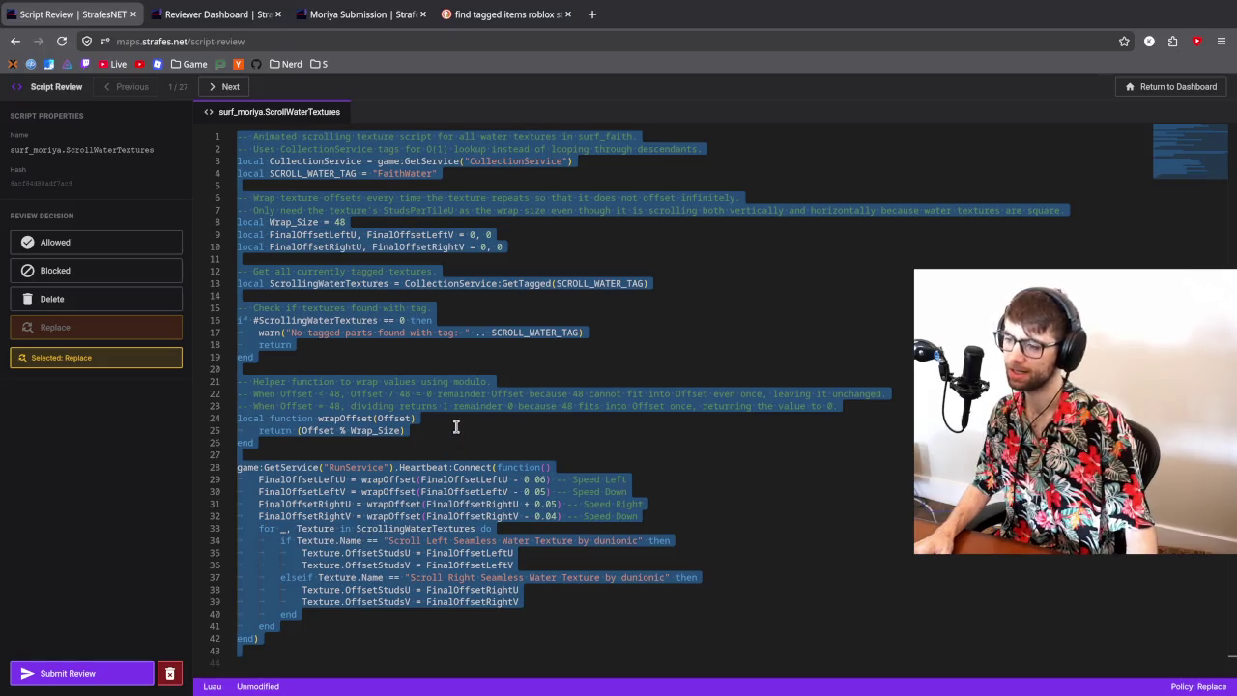
type("local tick=tick  -- Animated scrolling texture script for all water textures in surf_faith. -- Uses CollectionService tags for O(1) lookup instead of looping through descendants. local CollectionService = game:GetService(\"CollectionService\") local SCROLL_WATER_TAG = \"FaithWater\"  -- Wrap texture offsets every time the texture repeats so that it does not offset infinitely. -- Only need the texture's StudsPerTileU as the wrap size even though it is scrolling both vertically and horizontally because water textures are square. local Wrap_Size = 48  -- Get all currently tagged textures. local ScrollingWaterTextures = CollectionService:GetTagged(SCROLL_WATER_TAG)  local left = {} local right = {}  for _, Texture in ScrollingWaterTextures do \tif Texture.Name == \"Scroll Left Seamless Water Texture by dunionic\" then \t\ttable.insert(left, Texture) \telseif Texture.Name == \"Scroll Right Seamless Water Texture by dunionic\" then \t\ttable.insert(right, Texture) \tend end  local t0=tick()  game:GetService(\"RunService\").Heartbeat:Connect(function() \tlocal t=tick()-t0  \tlocal FinalOffsetLeftU = t * -3.6 % Wrap_Size \tlocal FinalOffsetLeftV = t * -3.0 % Wrap_Size \tfor _, Texture in left do \t\tTexture.OffsetStudsU = FinalOffsetLeftU \t\tTexture.OffsetStudsV = FinalOffsetLeftV \tend  \tlocal FinalOffsetRightU = t * 3.0 % Wrap_Size \tlocal FinalOffsetRightV = t * -2.4 % Wrap_Size \tfor _, Texture in right do \t\t\tTexture.OffsetStudsU = FinalOffsetRightU \t\tTexture.OffsetStudsV = FinalOffsetRightV \tend end)")
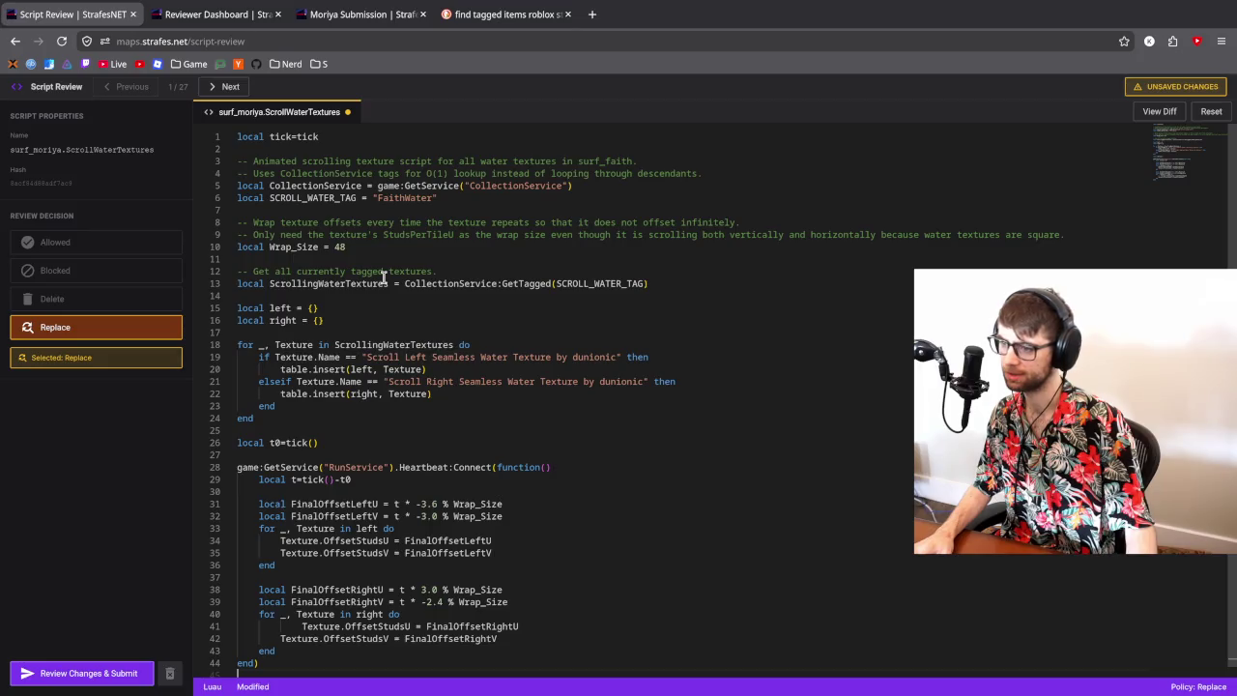
key("Return")
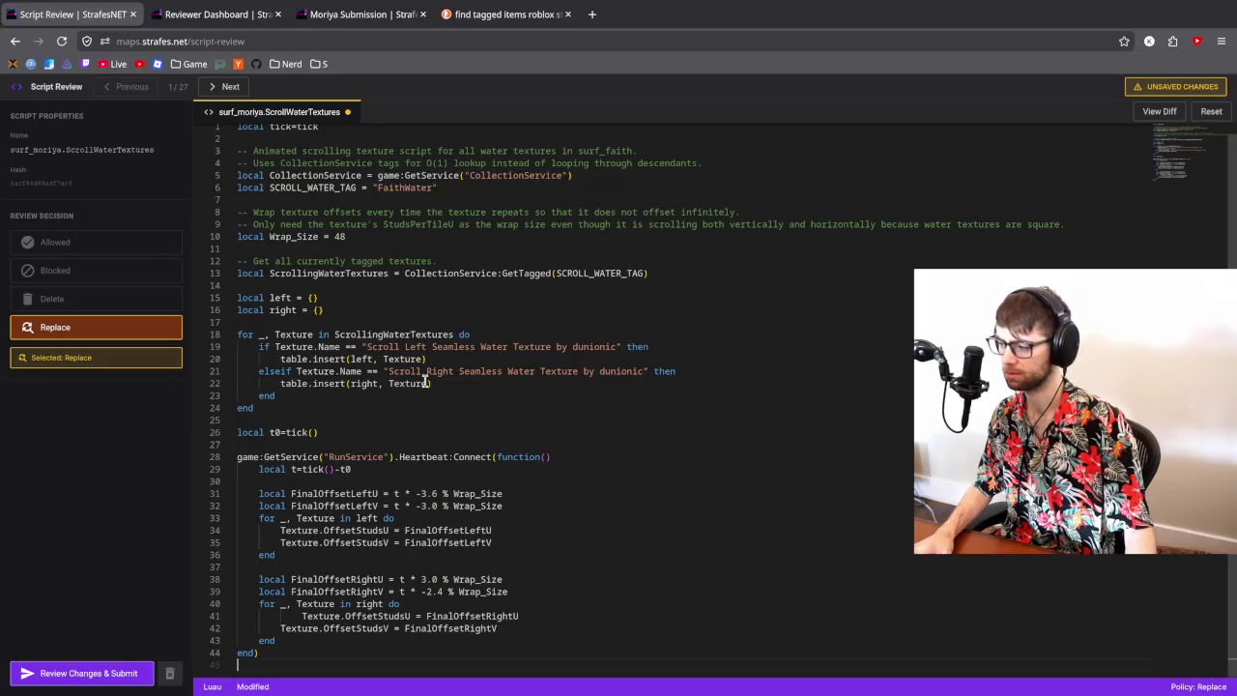
- Check the right table and Texture usages, review the changes, and submit the Replace decision
left_click(370, 604)
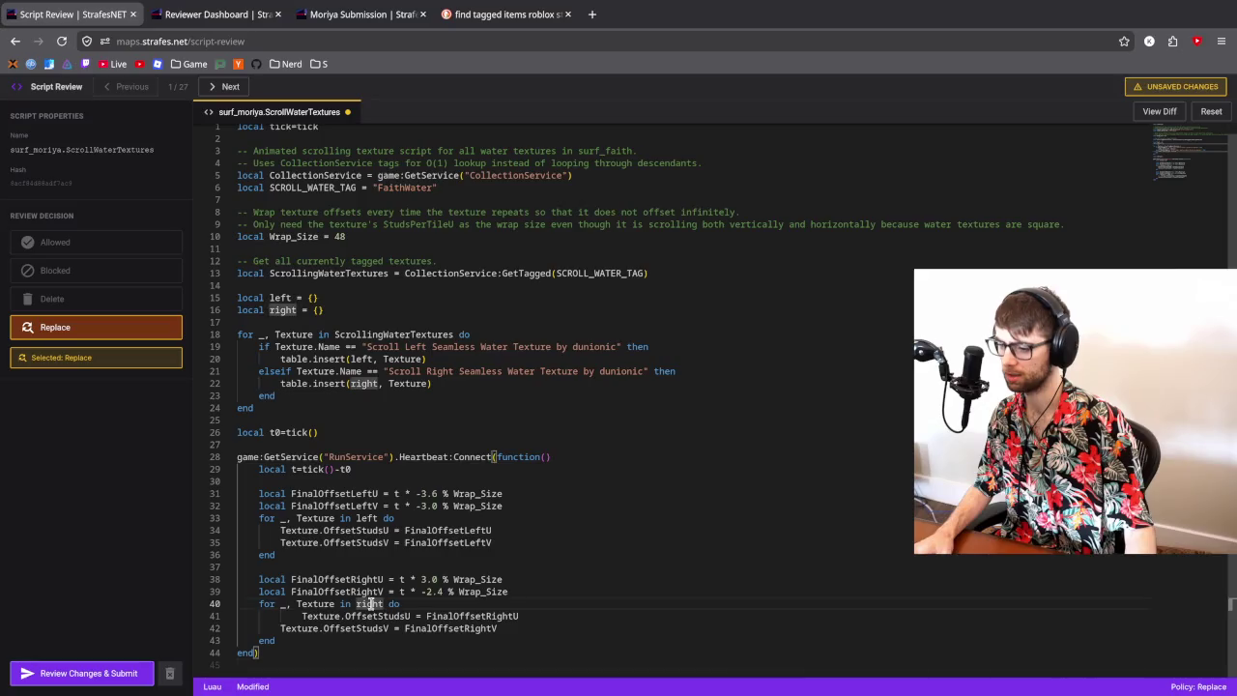
left_click(335, 603)
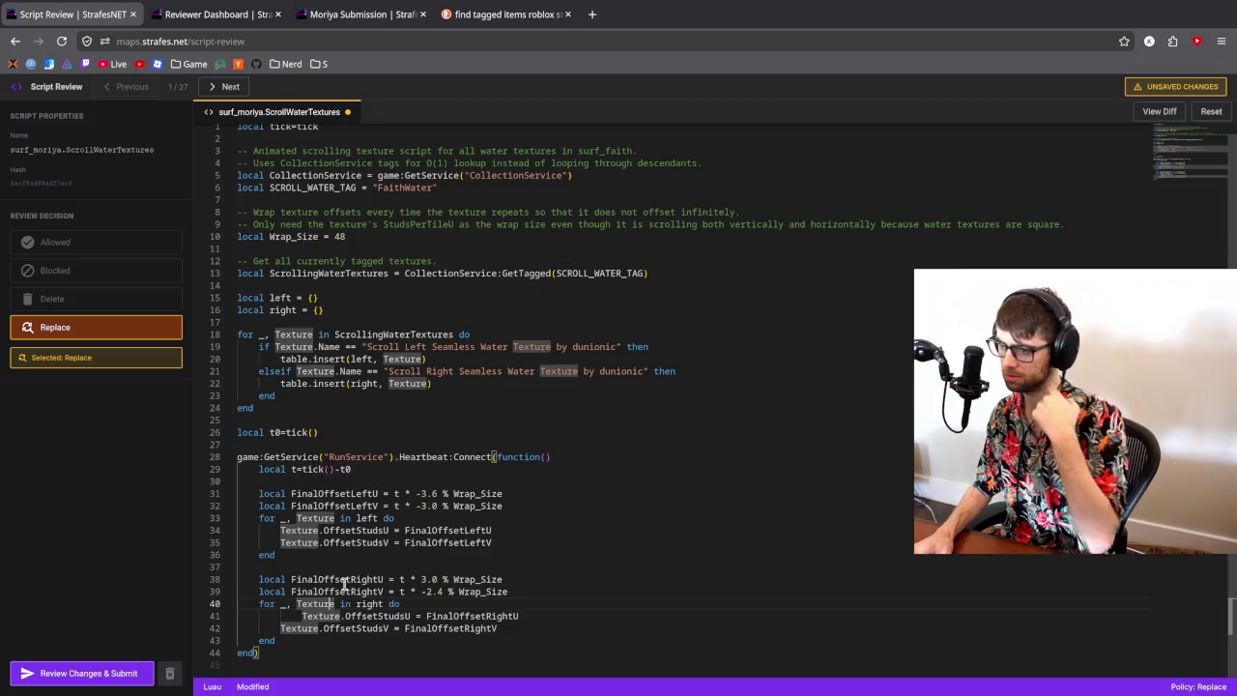
left_click(367, 309)
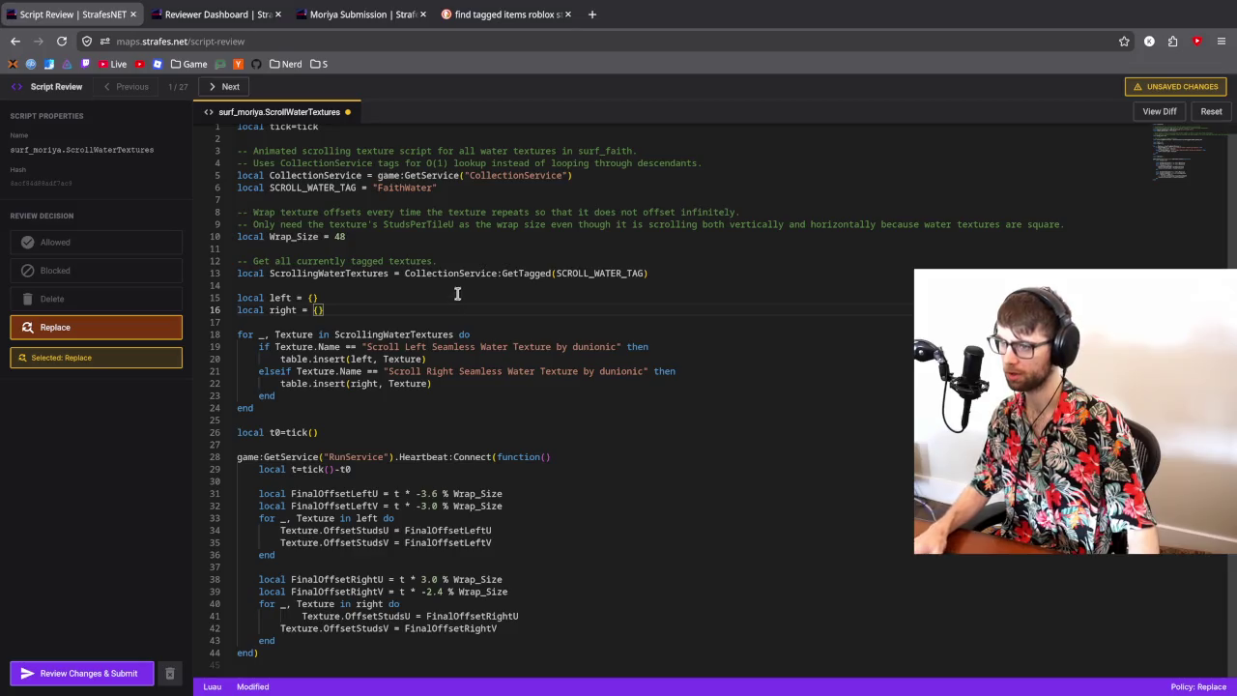
left_click(97, 673)
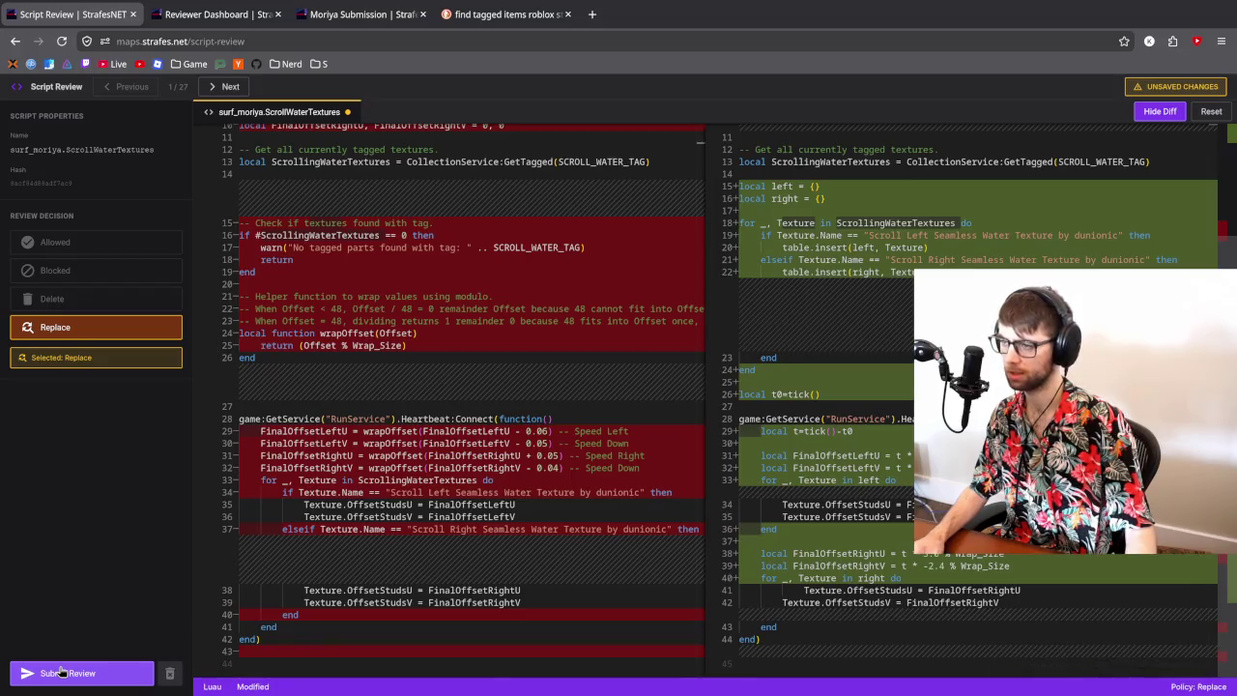
left_click(60, 672)
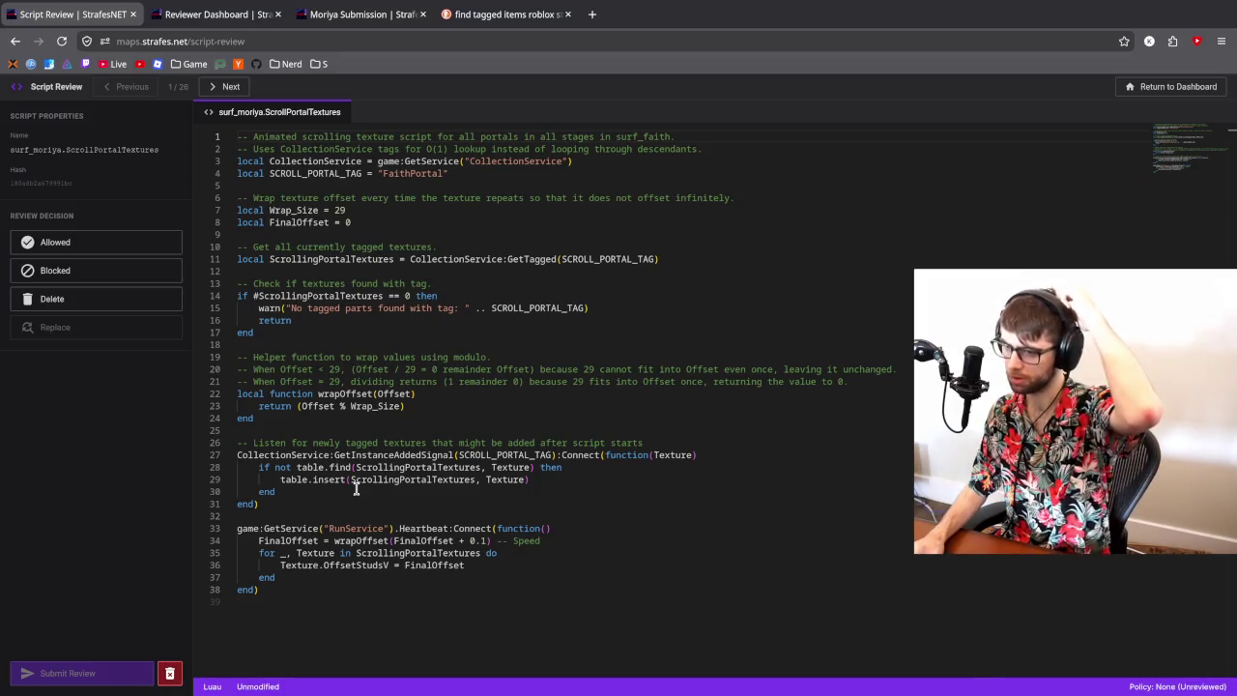
- Inspect GetInstanceAddedSignal and Wrap_Size in ScrollPortalTextures, select the whole script, and return to current.lua's end
double_click(390, 455)
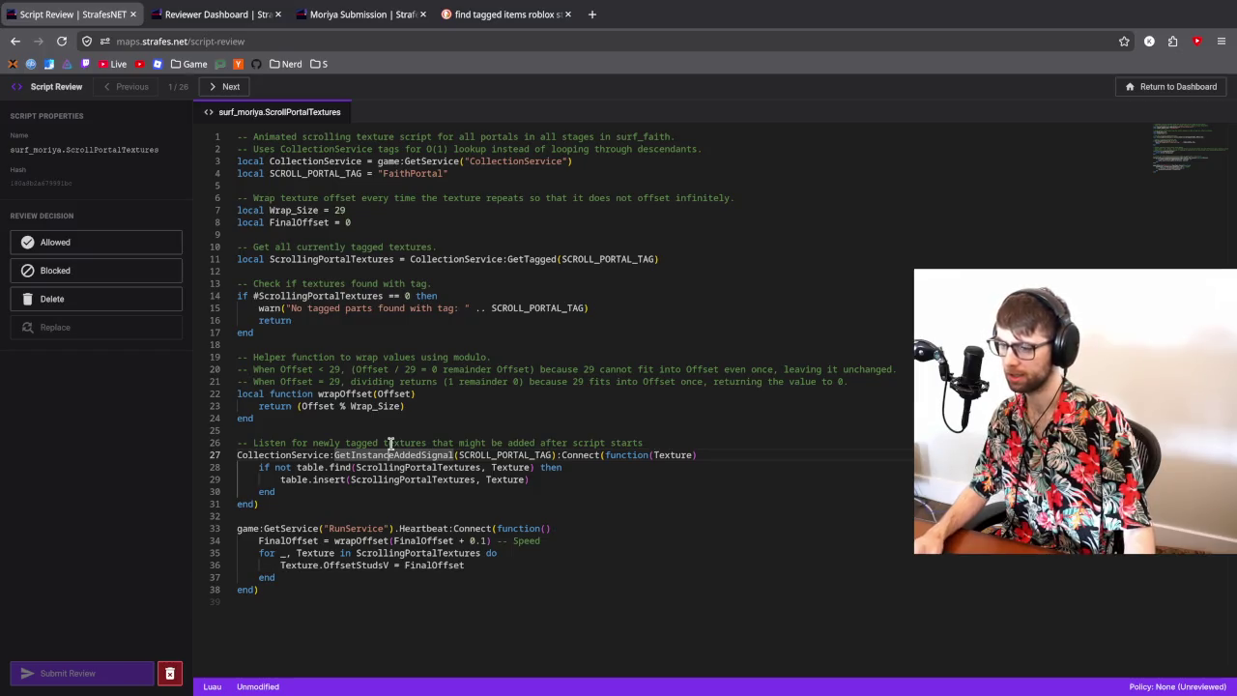
left_click(440, 393)
key("ctrl+a")
key("ctrl+c")
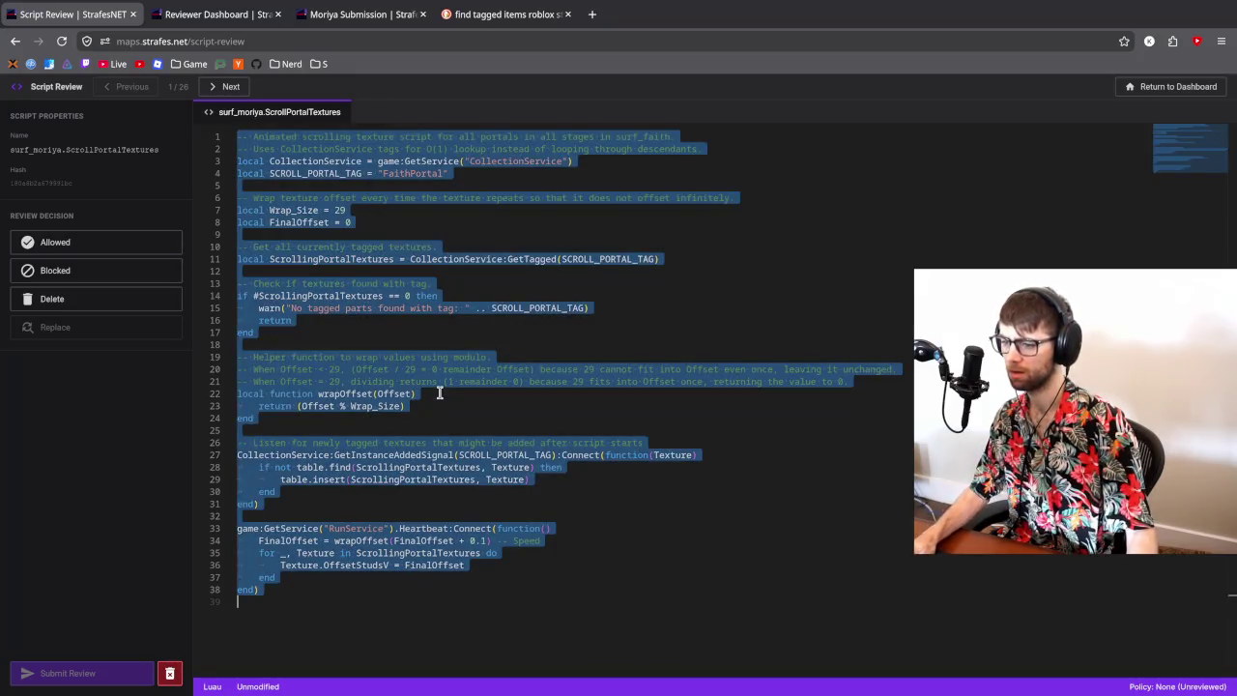
left_click(307, 210)
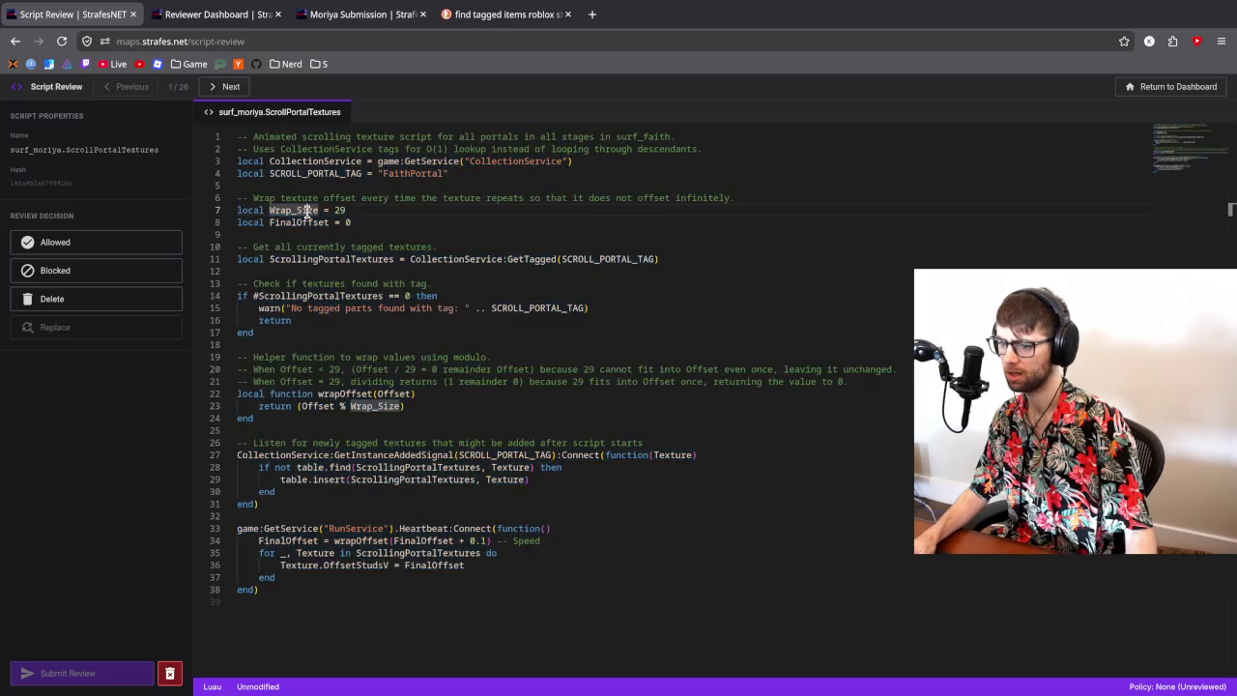
left_click(336, 394)
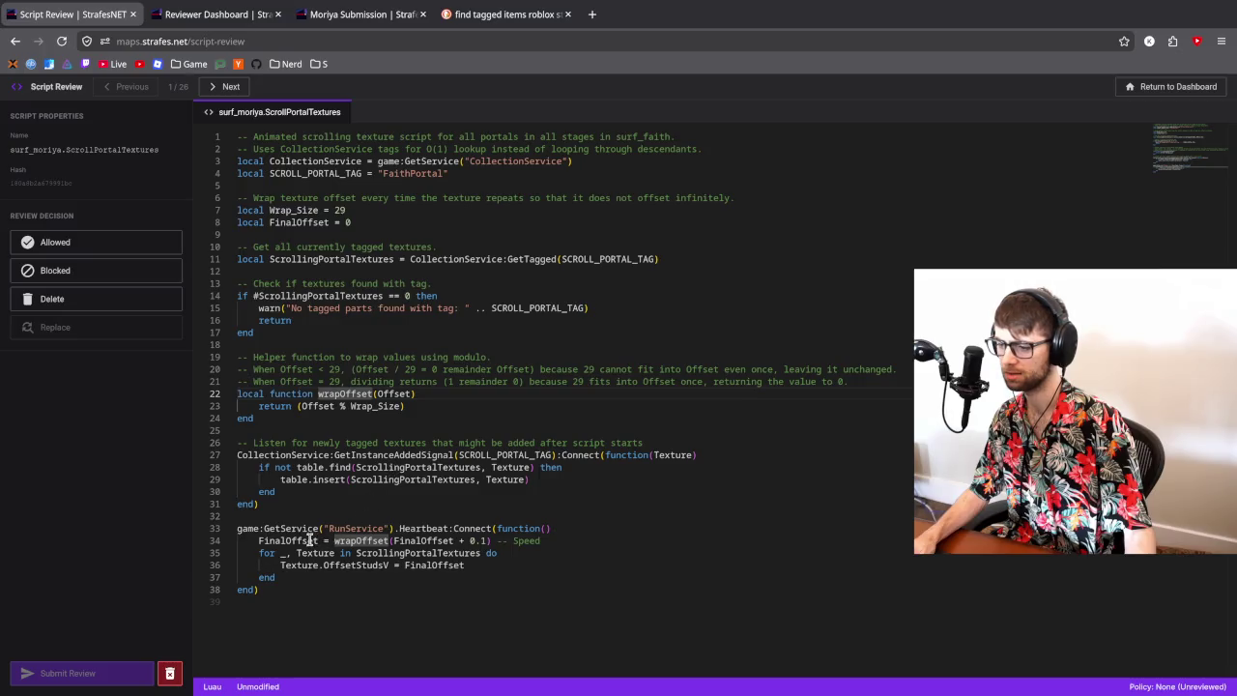
key("alt+Tab")
left_click(386, 593)
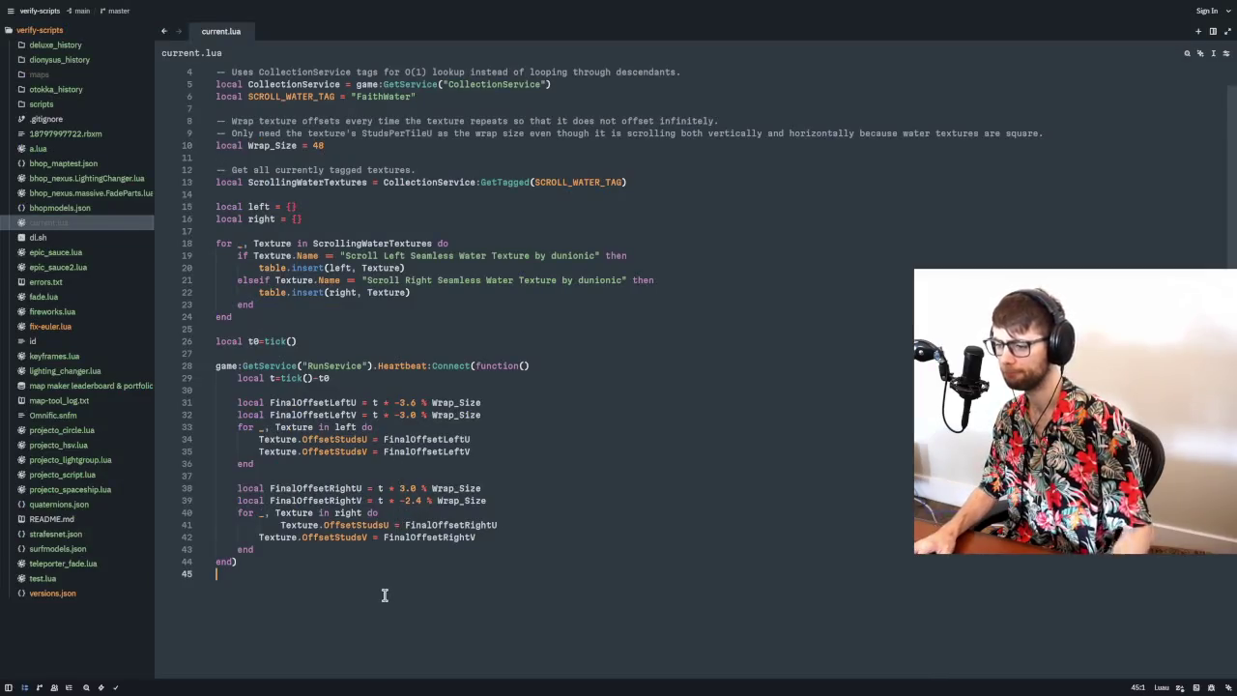
- Paste the portal script after the water script and move the local tick=tick line above it
key("Return")
key("Return")
key("Return")
key("ctrl+v")
scroll(401, 383, "up", 10)
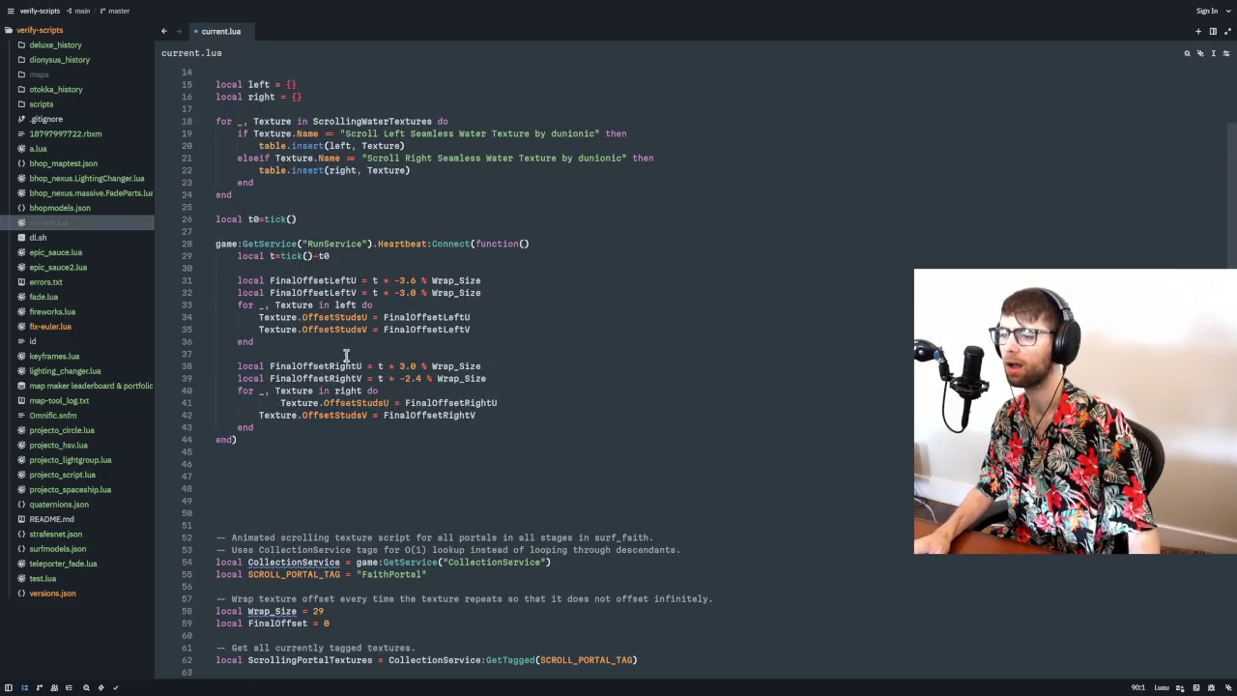
scroll(343, 358, "up", 4)
scroll(310, 365, "up", 1)
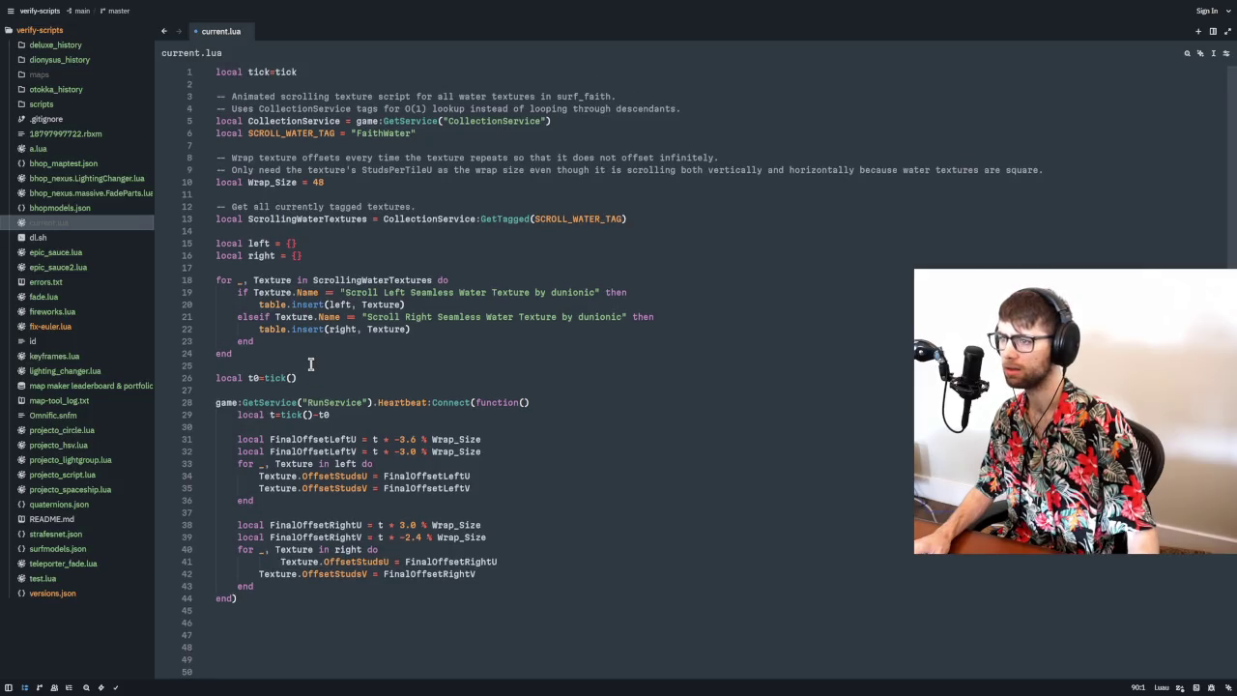
triple_click(310, 76)
key("ctrl+x")
scroll(275, 411, "down", 6)
left_click(257, 455)
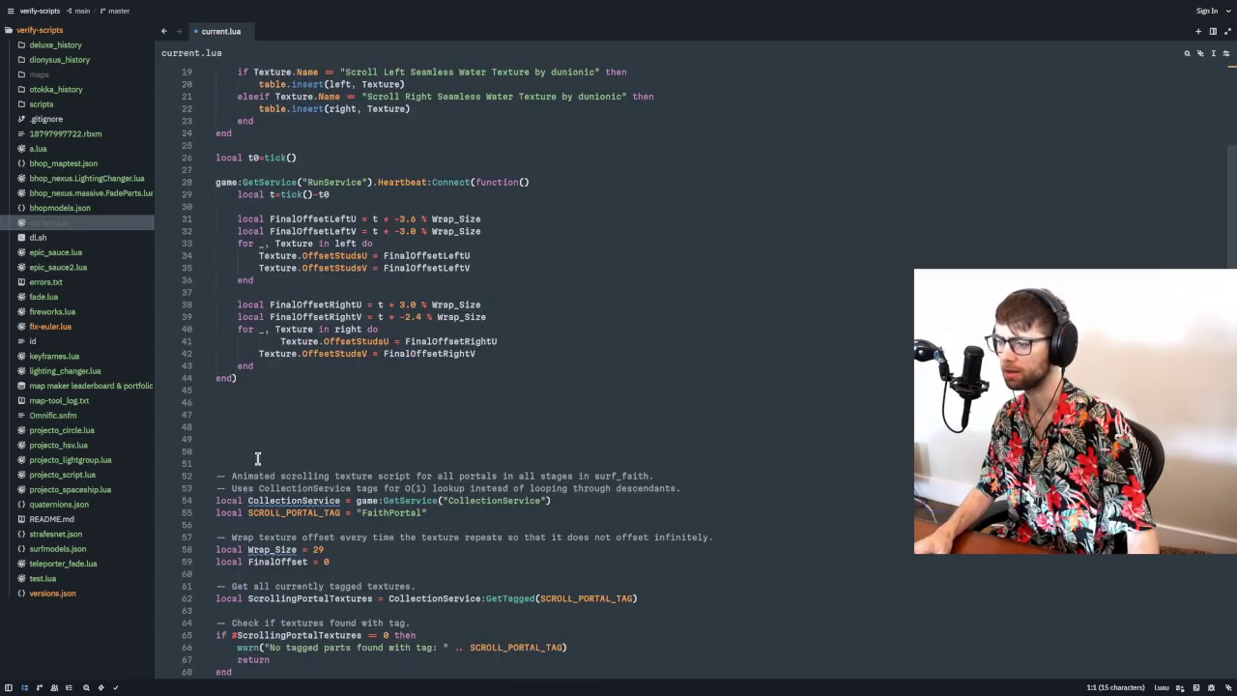
key("ctrl+v")
- Add the local t0=tick() and local t=tick()-t0 lines into the portal Heartbeat function
scroll(290, 405, "up", 6)
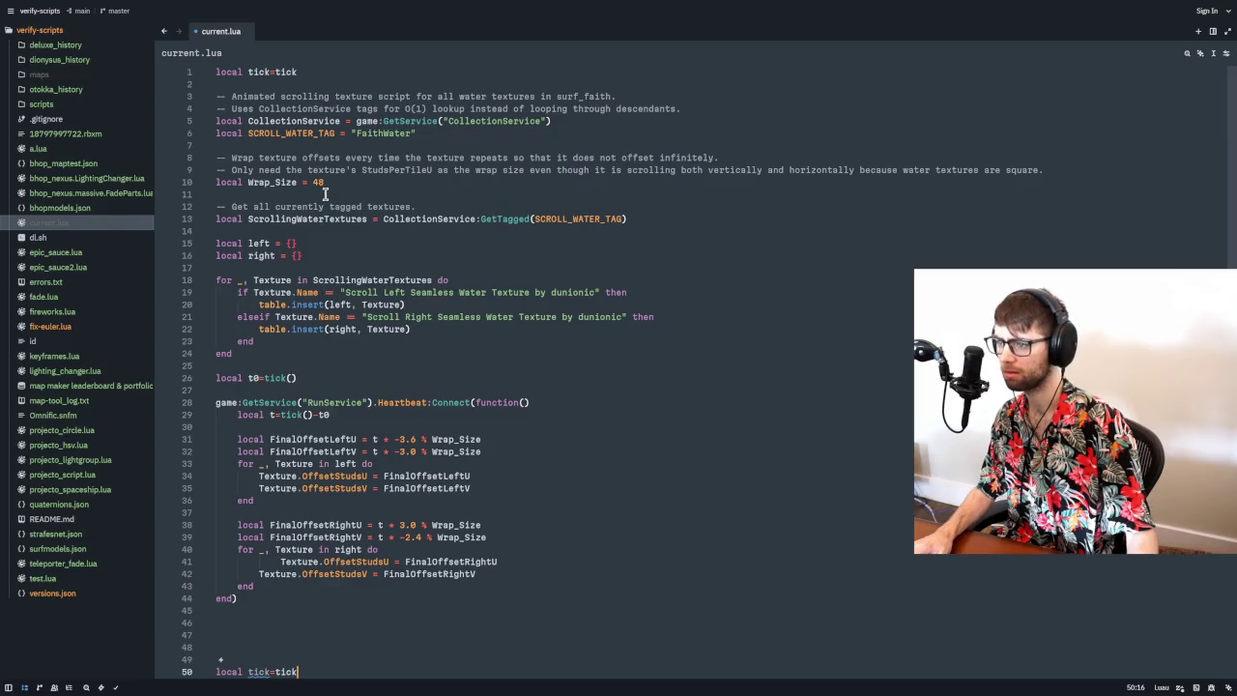
left_click_drag(306, 378, 207, 384)
mouse_move(350, 412)
left_mouse_down()
mouse_move(204, 405)
mouse_move(202, 419)
left_mouse_up()
scroll(294, 421, "down", 17)
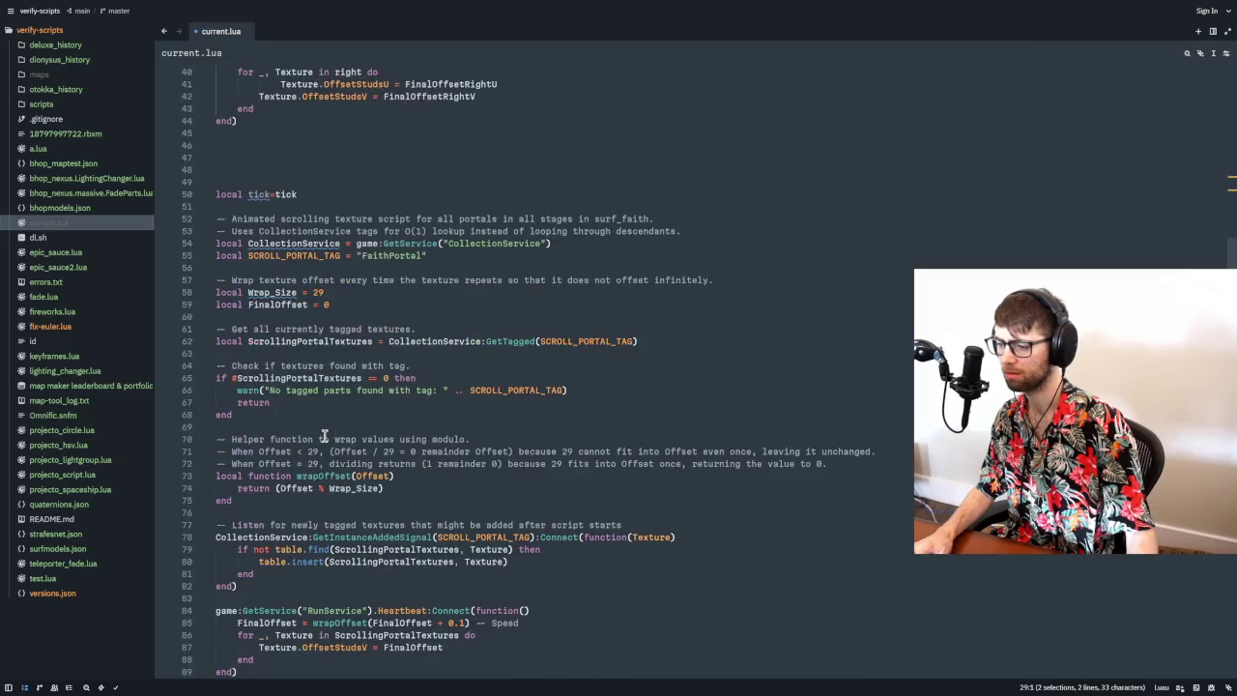
left_click(280, 454)
left_click(549, 463, "alt")
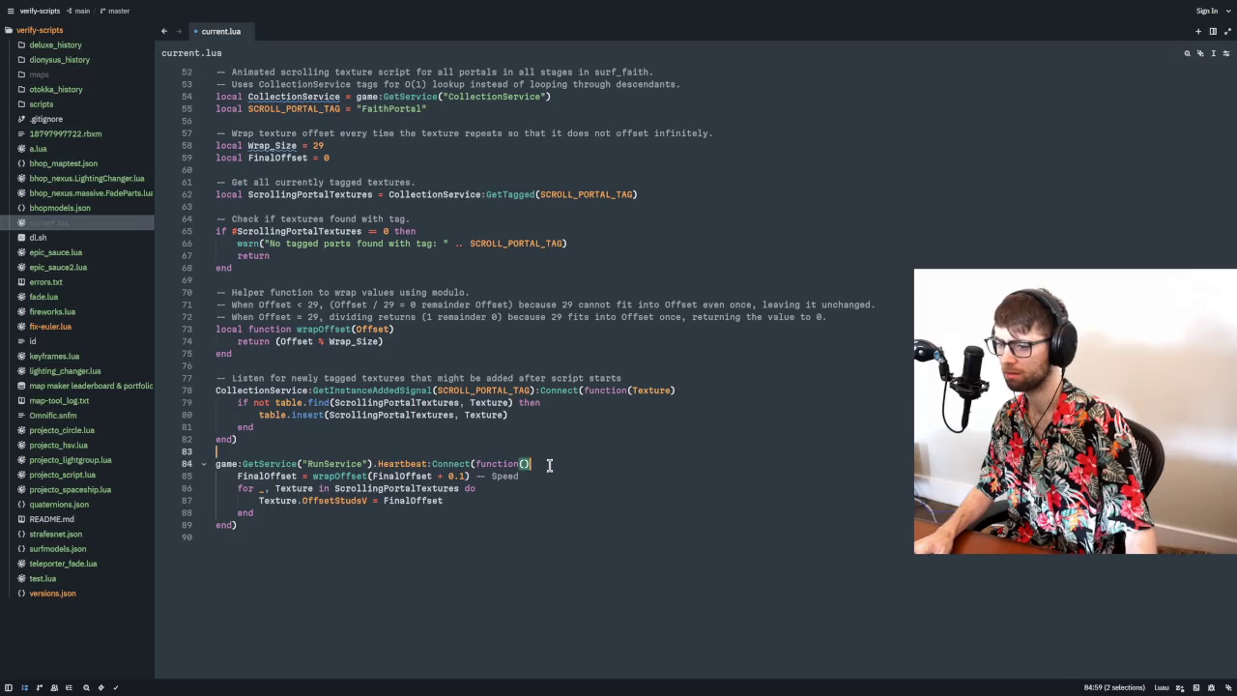
key("ctrl+v")
left_click(237, 488)
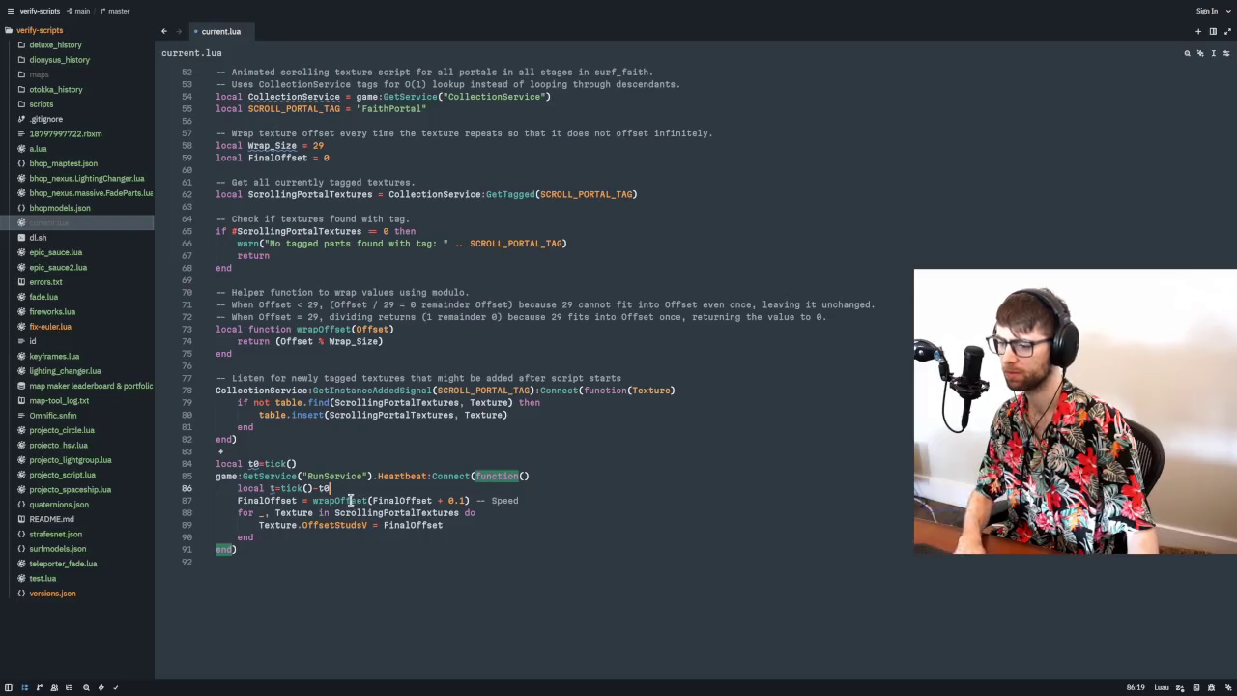
key("Return")
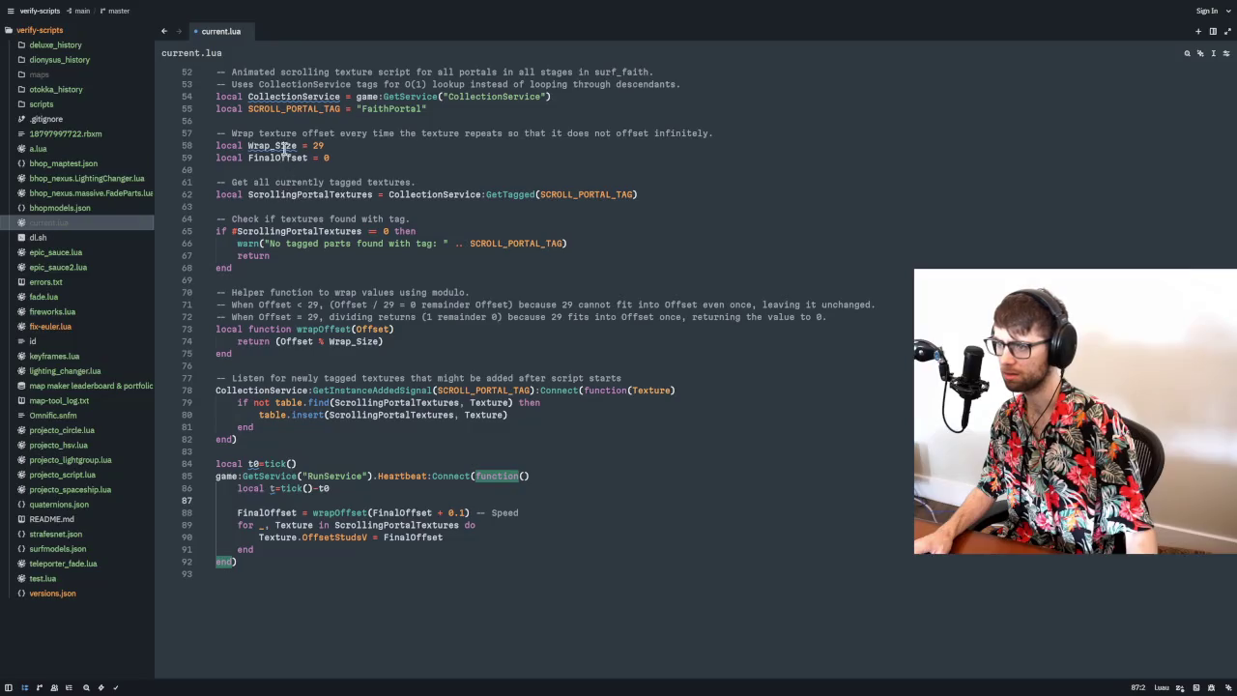
- Rewrite the offset line as local FinalOffset = t * 6 % Wrap_Size, dropping the wrapOffset call
double_click(270, 145)
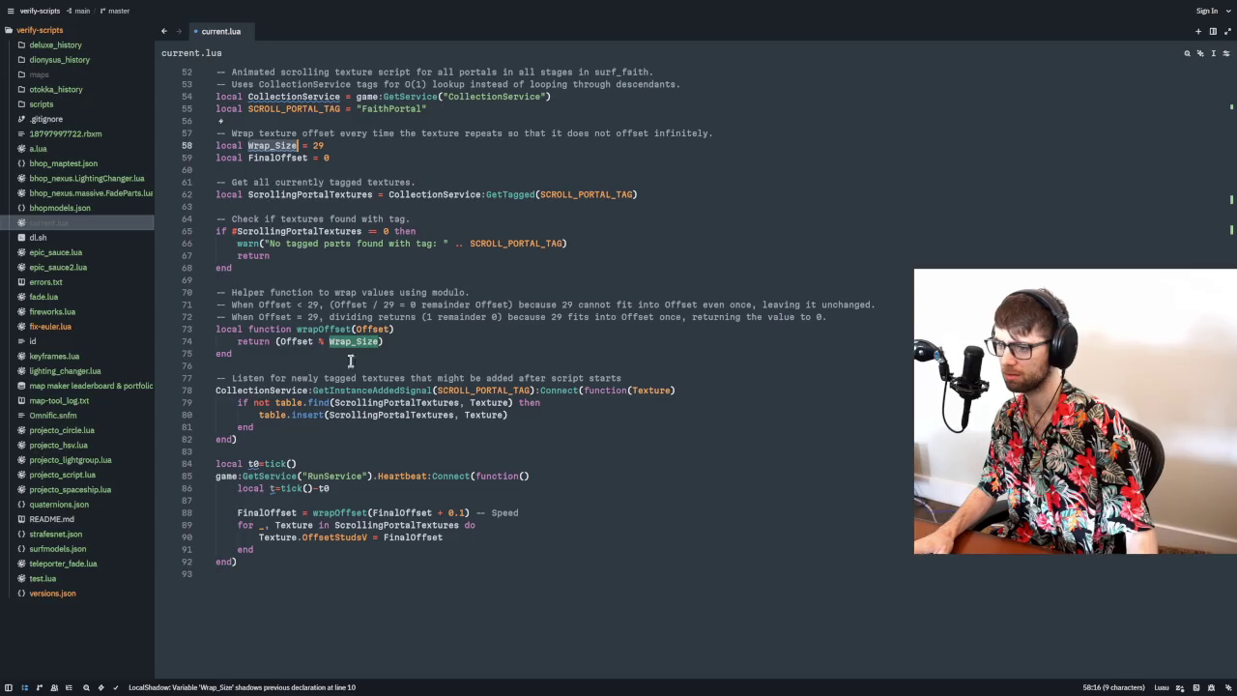
double_click(343, 513)
key("BackSpace")
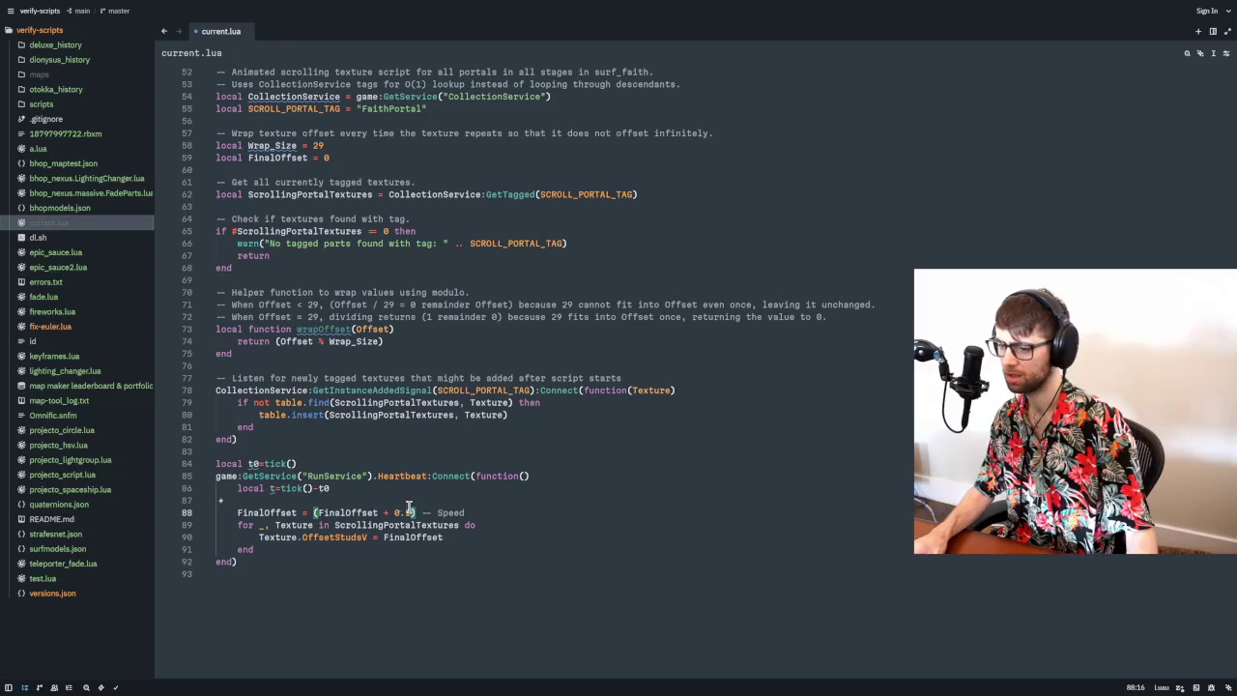
left_click(418, 512)
key("shift+End")
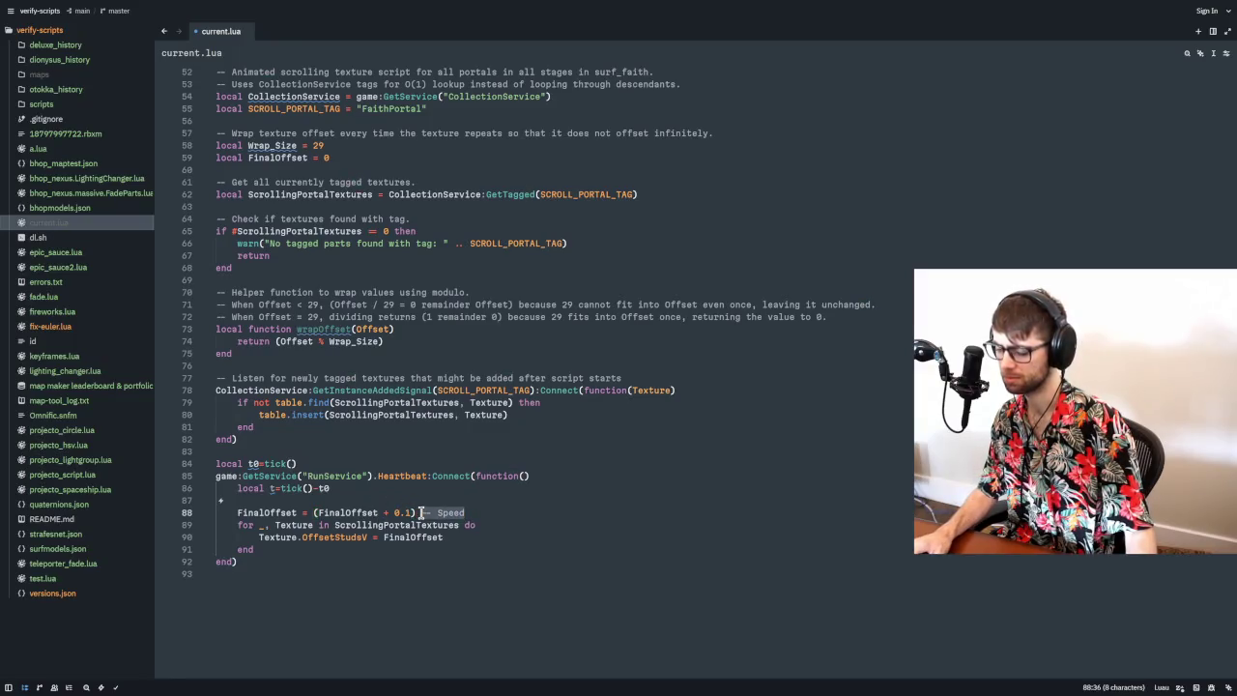
type("% Wrap_Size")
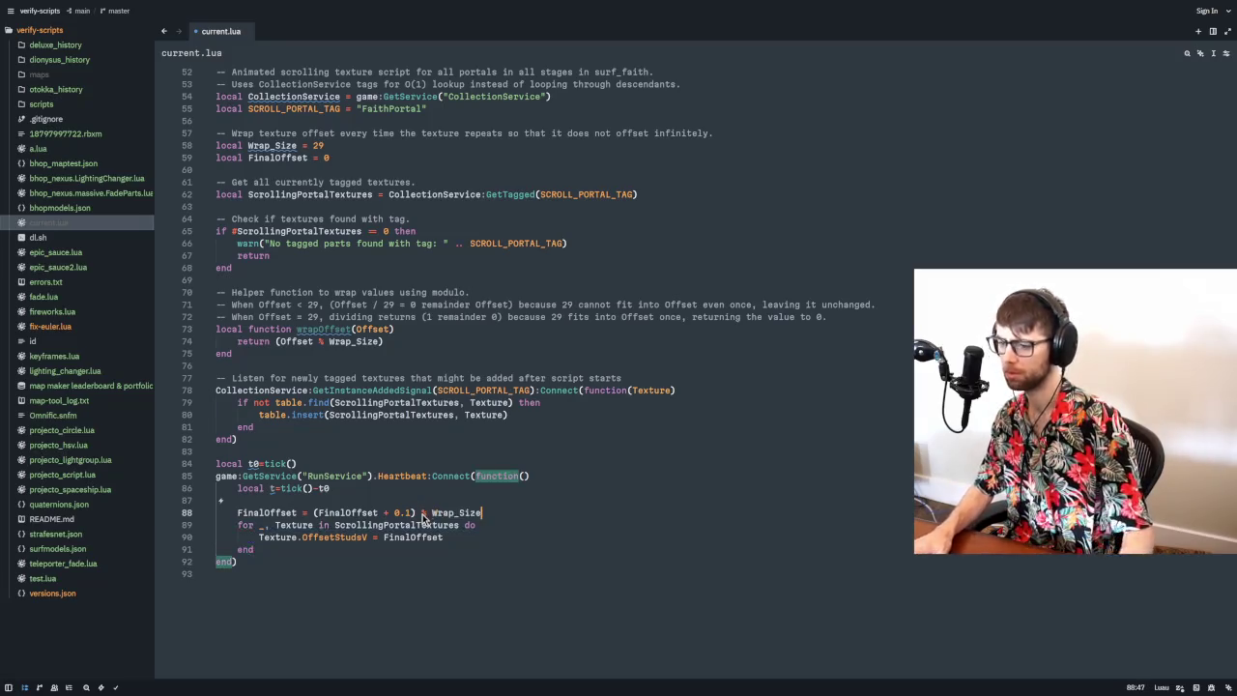
double_click(358, 511)
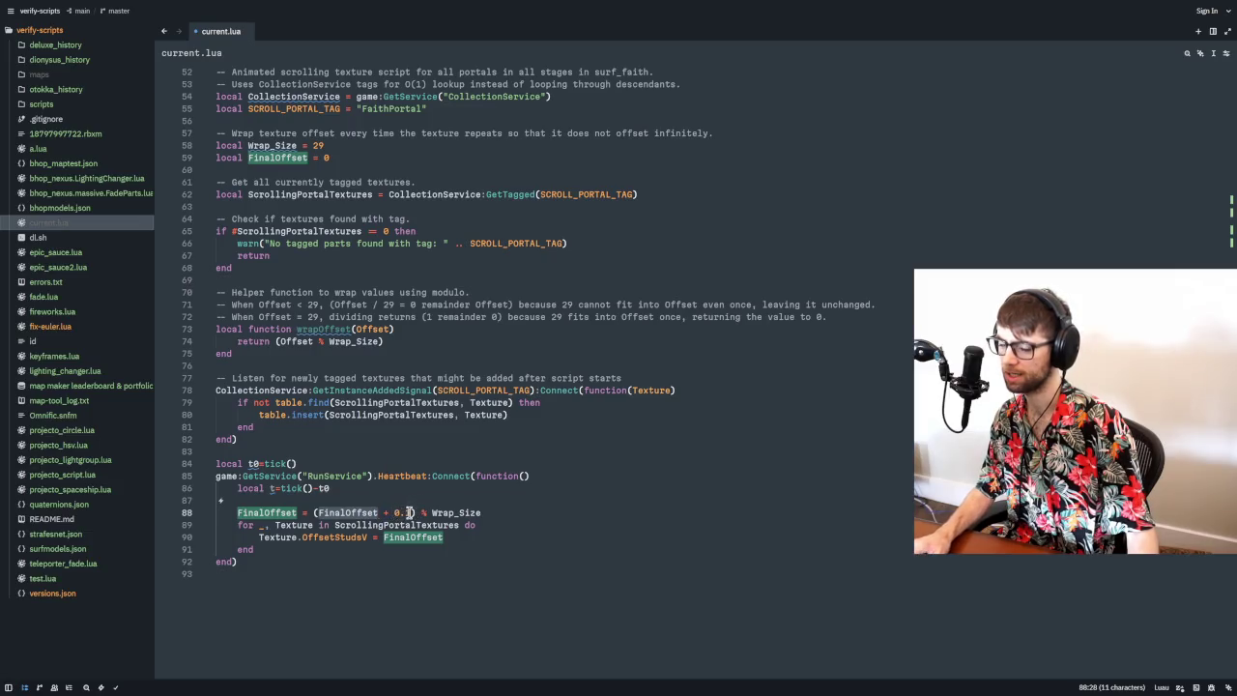
left_click_drag(414, 513, 394, 513)
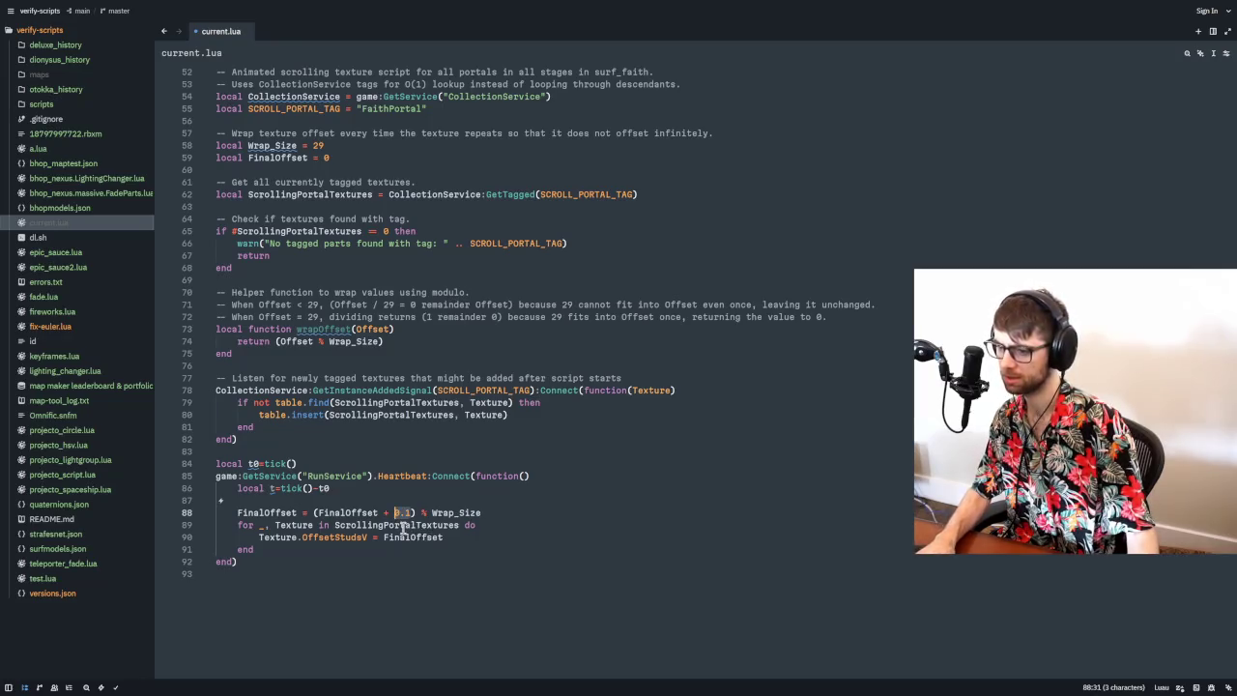
type("t")
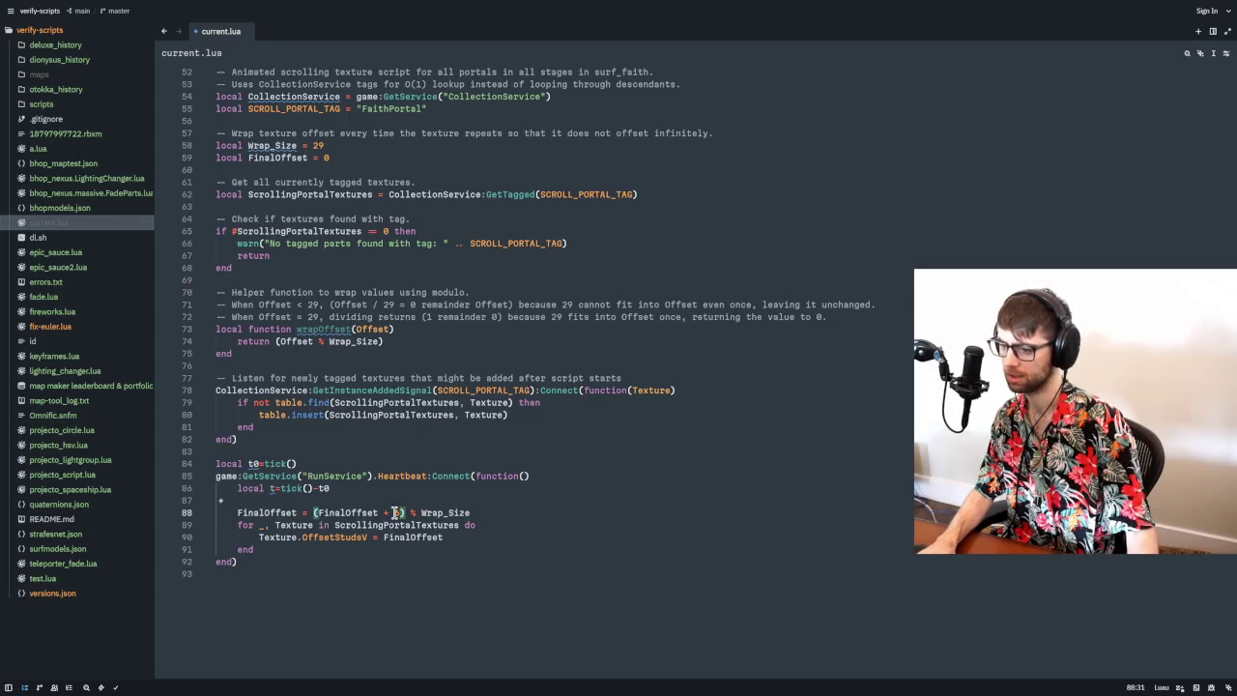
type(" * 6")
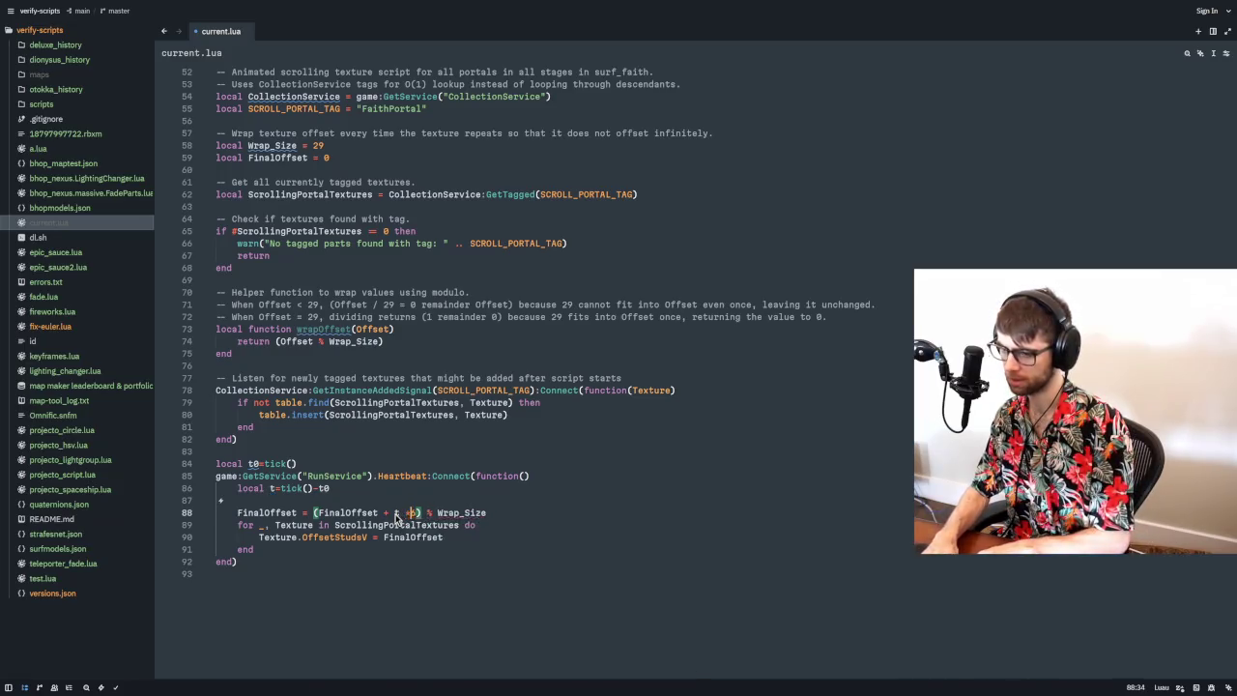
key("BackSpace")
left_click_drag(400, 514, 313, 513)
key("BackSpace")
key("Home")
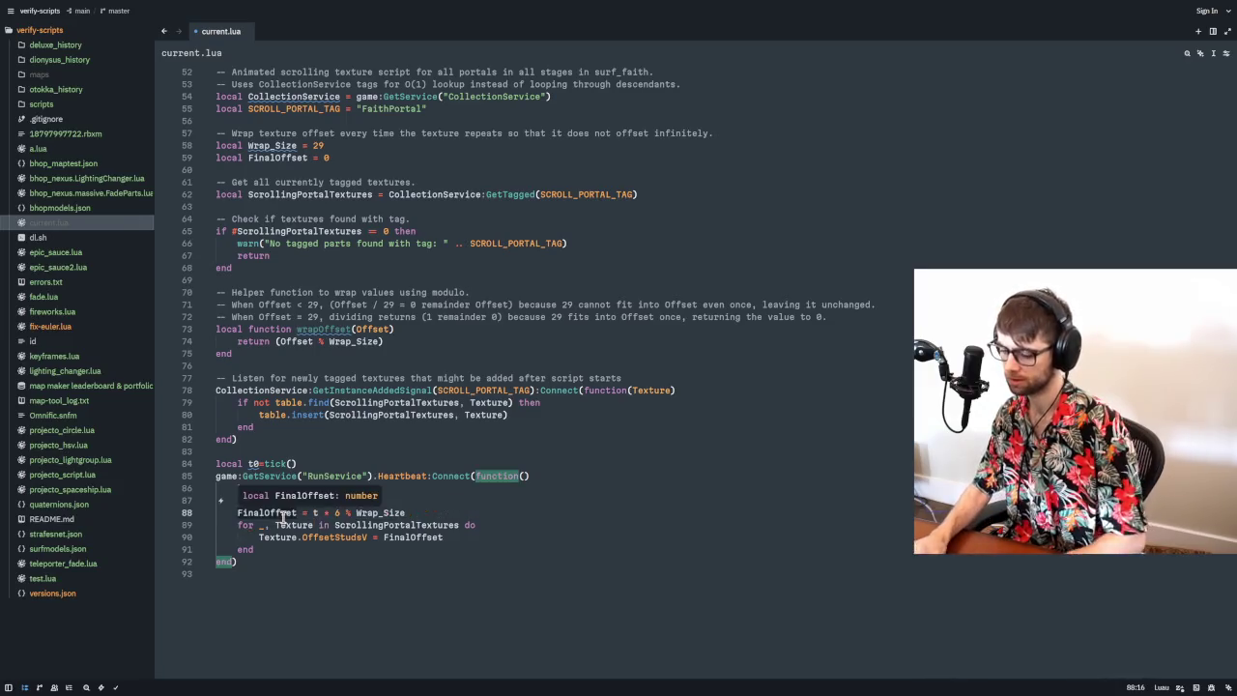
type("local")
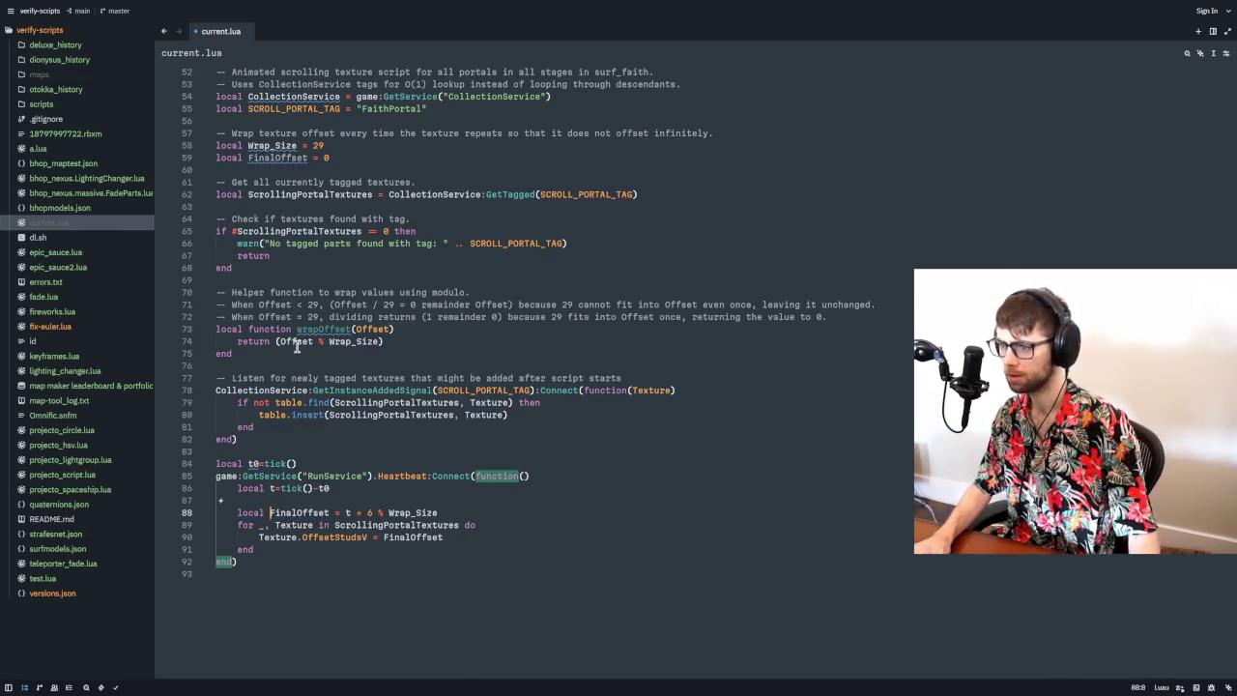
- Delete the unused local FinalOffset = 0 line and select the wrapOffset helper with its tag check
scroll(295, 346, "up", 2)
left_click_drag(329, 231, 186, 230)
key("BackSpace")
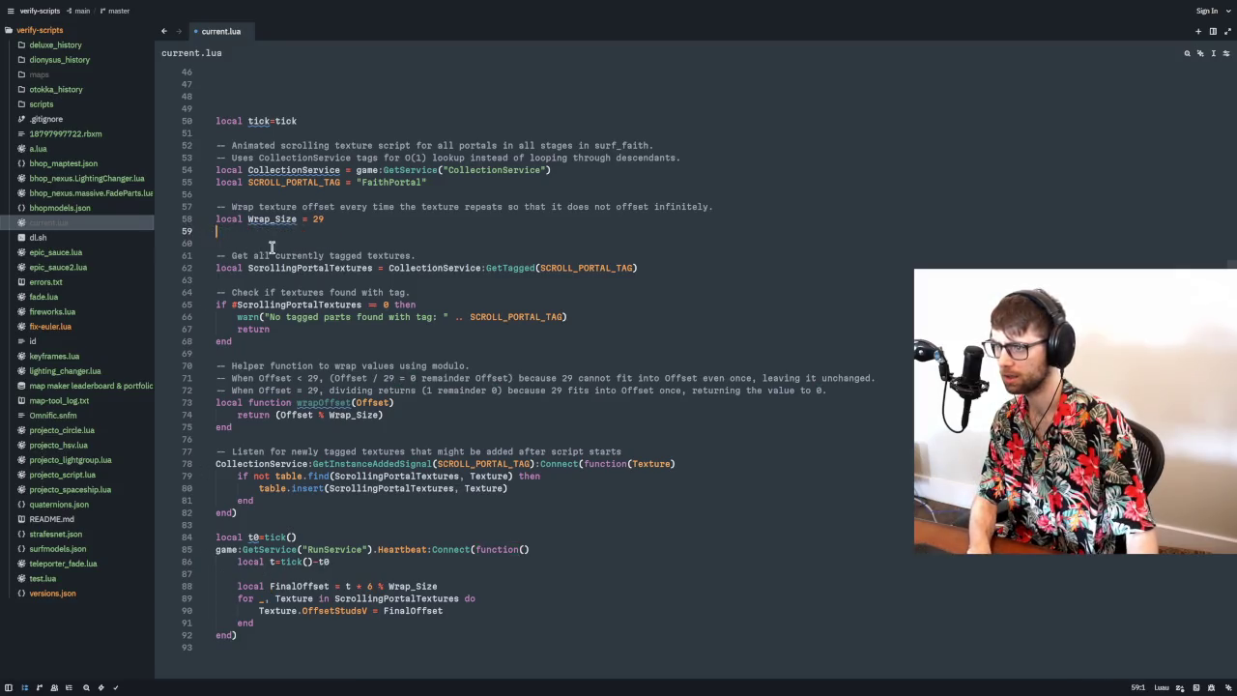
key("BackSpace")
scroll(353, 343, "up", 5)
scroll(338, 377, "up", 7)
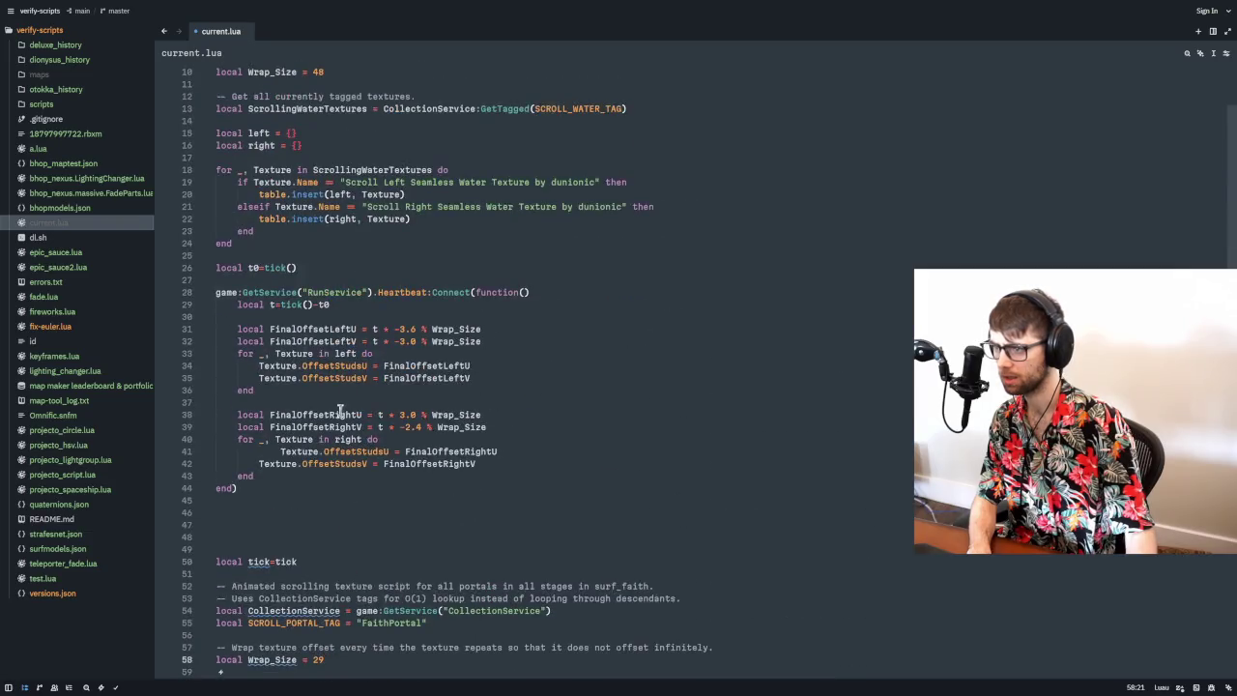
scroll(251, 512, "down", 11)
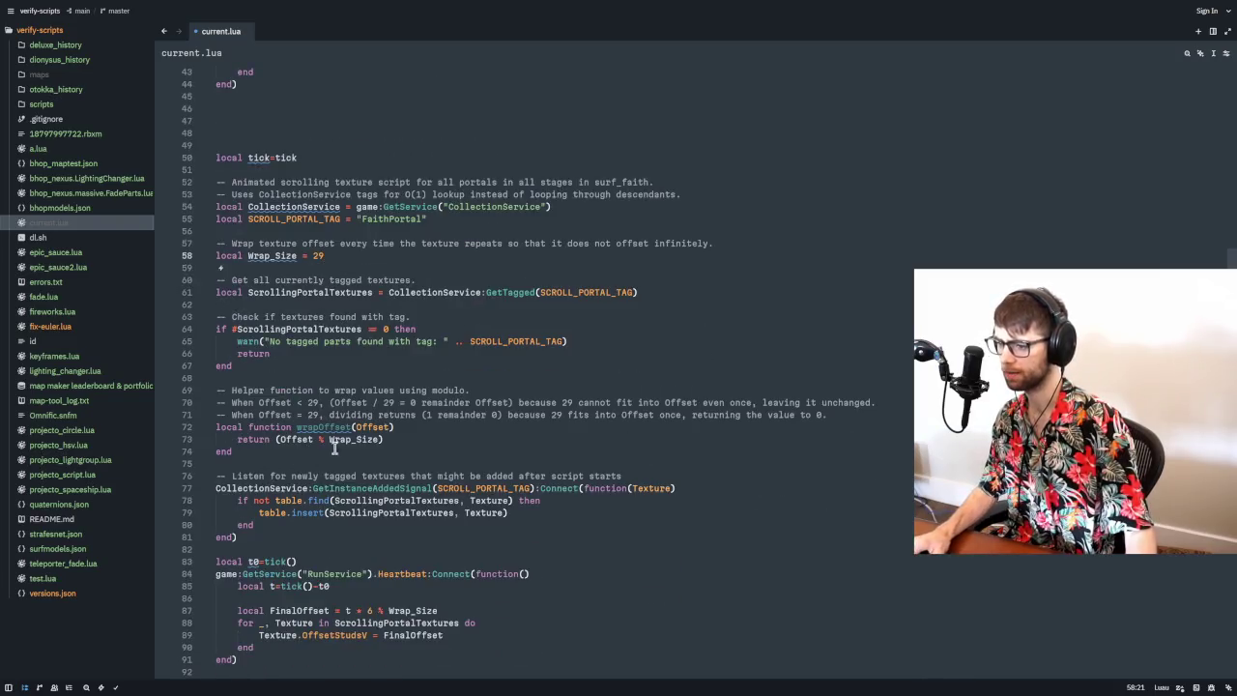
left_click_drag(280, 450, 233, 377)
key("shift+Up")
key("shift+Up")
key("shift+Up")
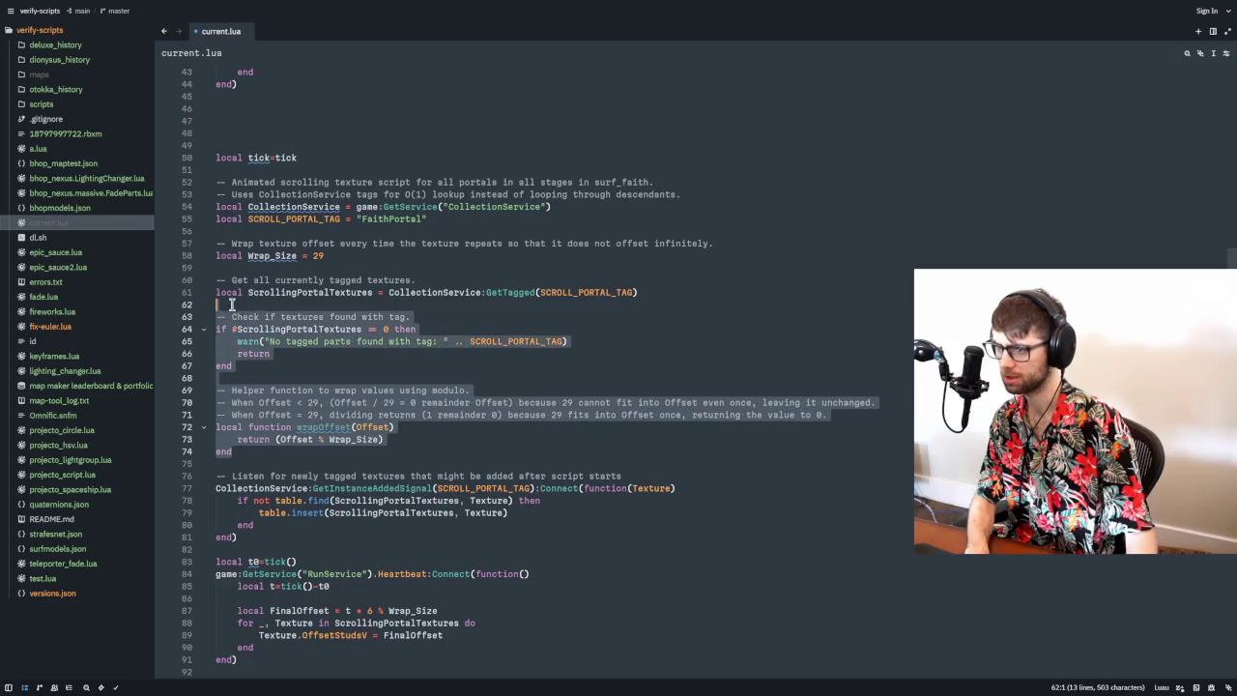
- Delete the tag check, the wrapOffset helper, and the tagged-texture listener block
key("BackSpace")
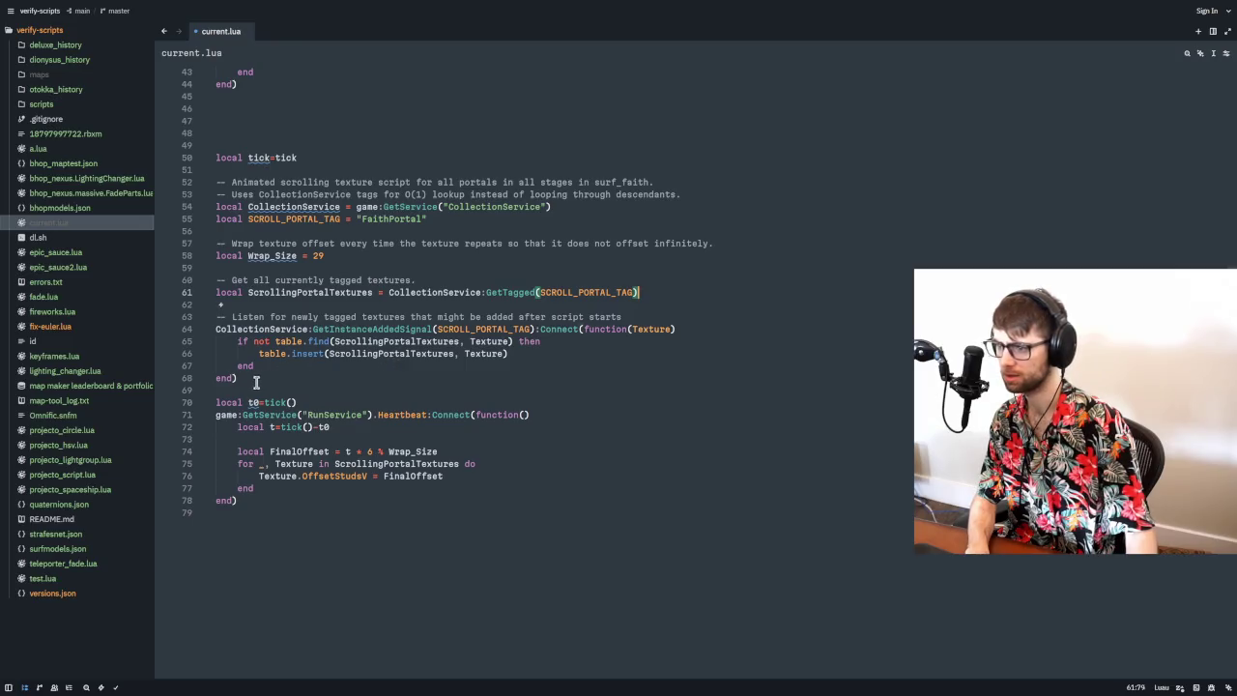
left_click_drag(256, 383, 236, 307)
double_click(379, 343)
left_click_drag(242, 380, 236, 308)
key("BackSpace")
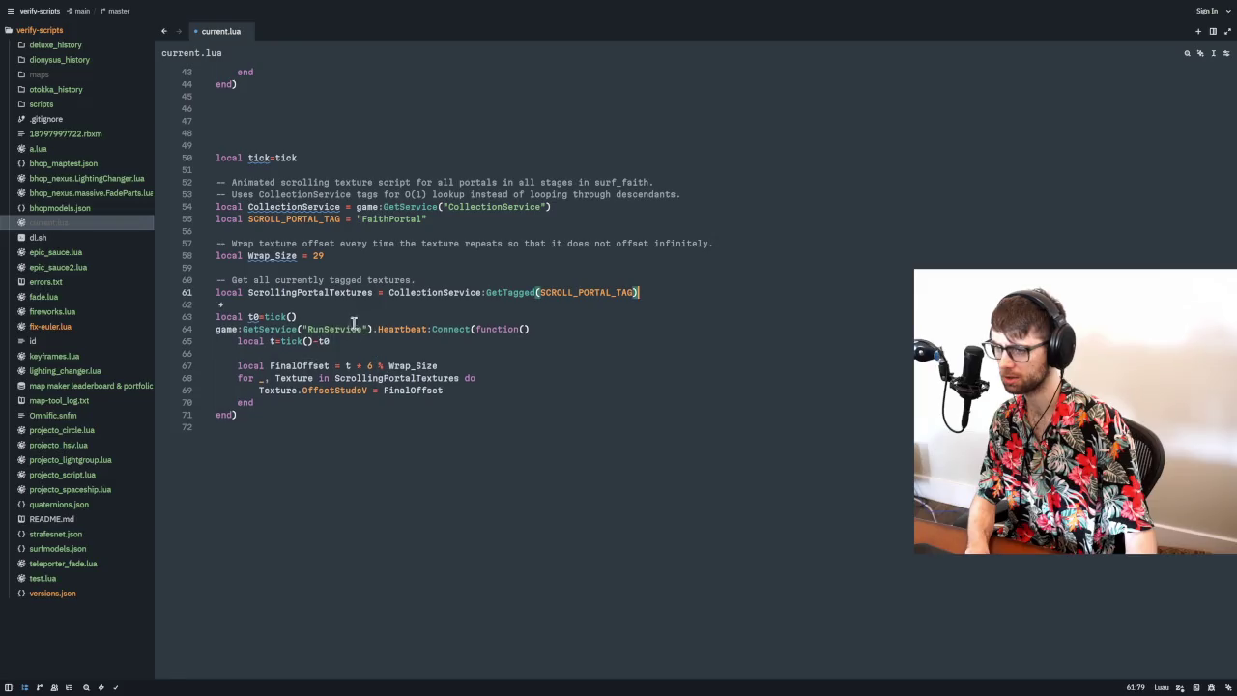
- Check uses of ScrollingPortalTextures, CollectionService, SCROLL_PORTAL_TAG and Texture, then select lines 50–72
double_click(306, 292)
double_click(303, 206)
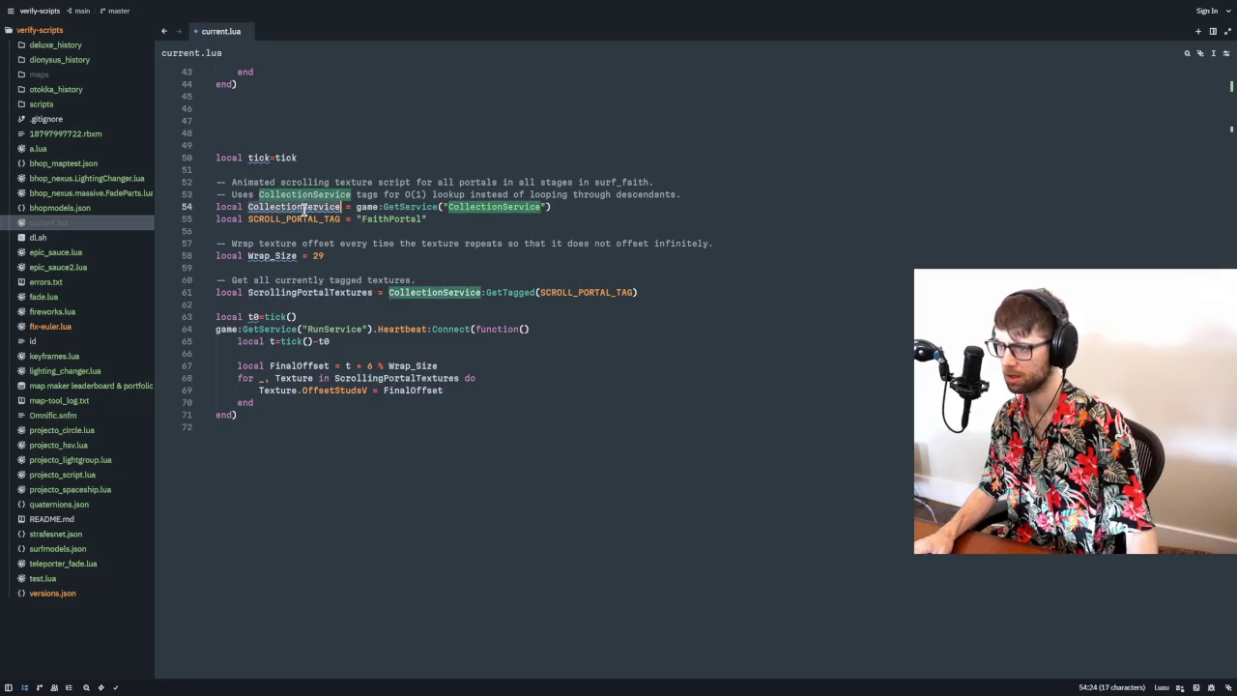
double_click(306, 219)
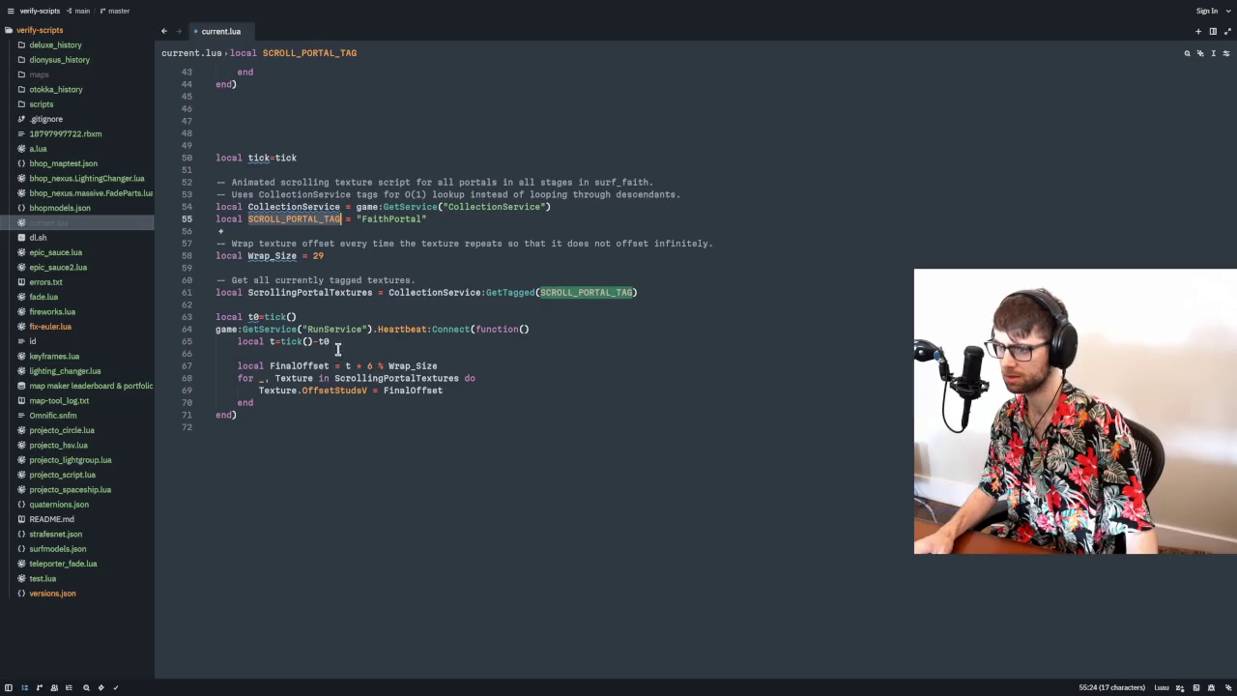
left_click(369, 366)
left_click(397, 390)
double_click(397, 389)
double_click(278, 389)
scroll(303, 439, "up", 3)
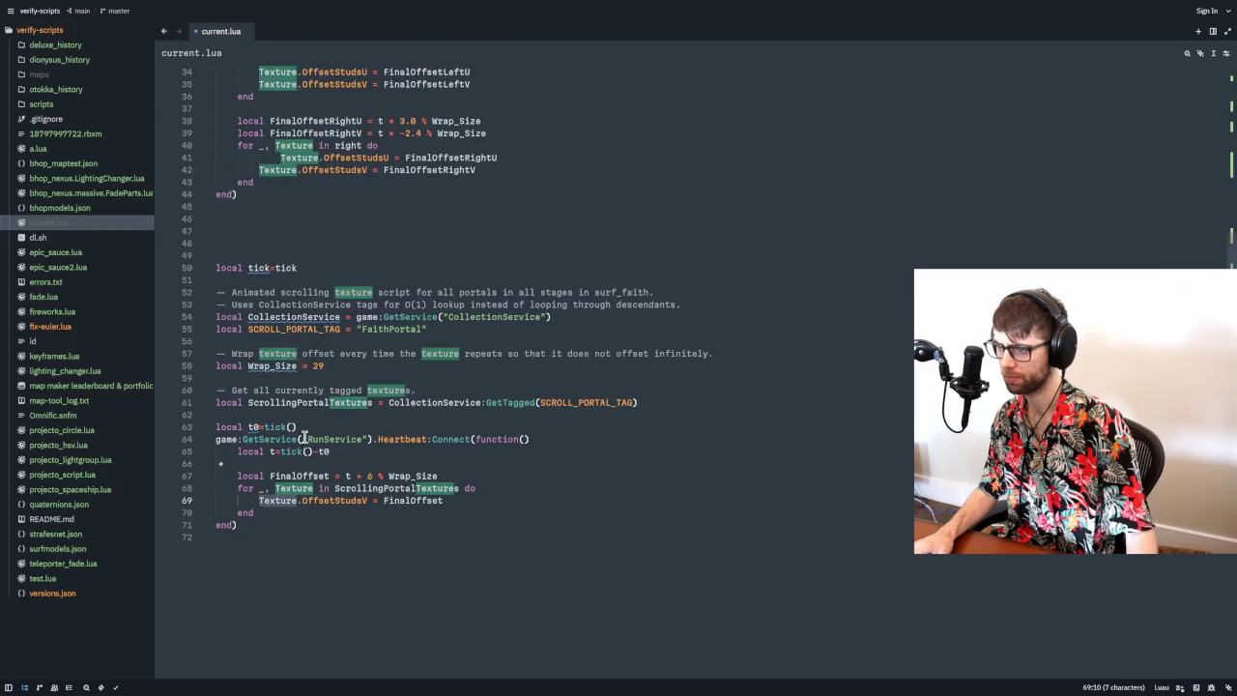
left_click_drag(265, 533, 204, 276)
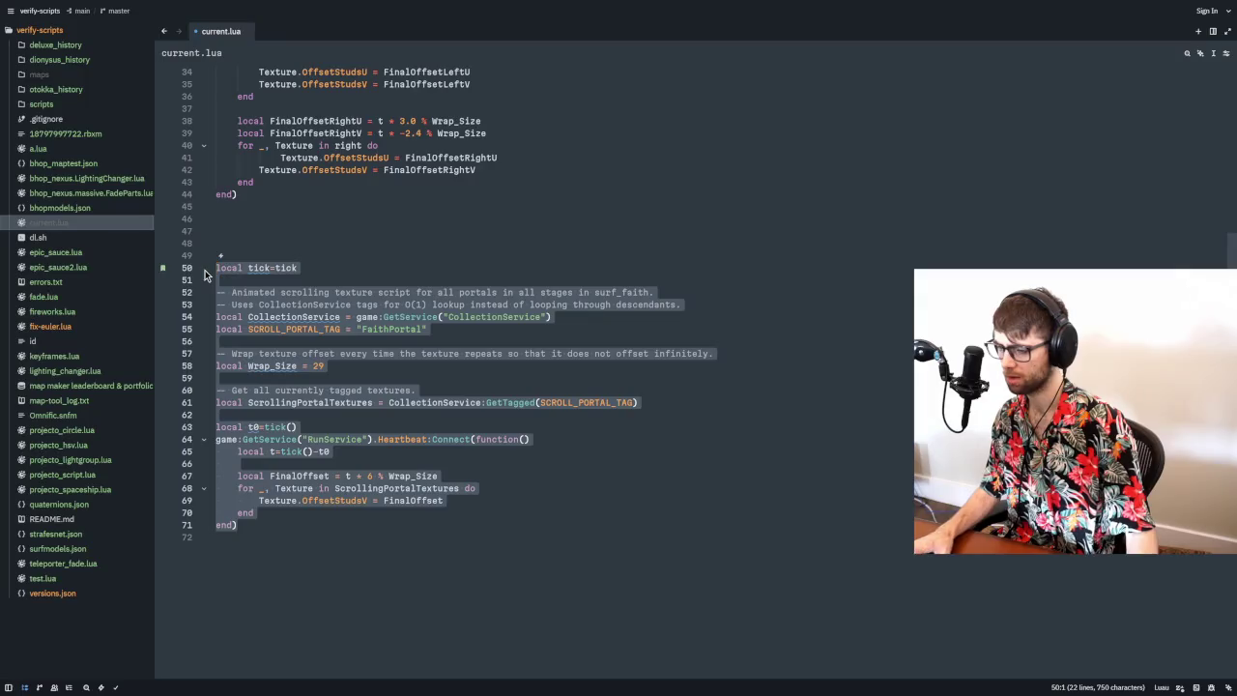
key("alt+Tab")
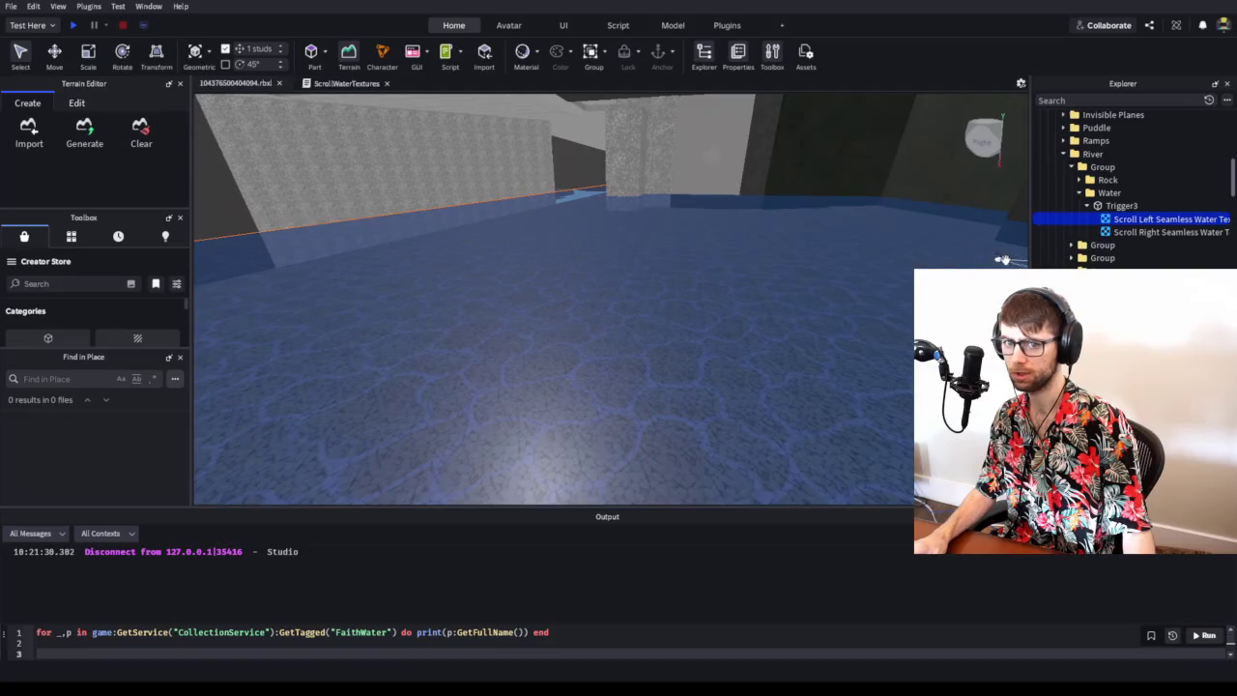
- Change the command bar's tag lookup from FaithWater to FaithPortal and run it
scroll(1091, 213, "up", 5)
key("alt+Tab")
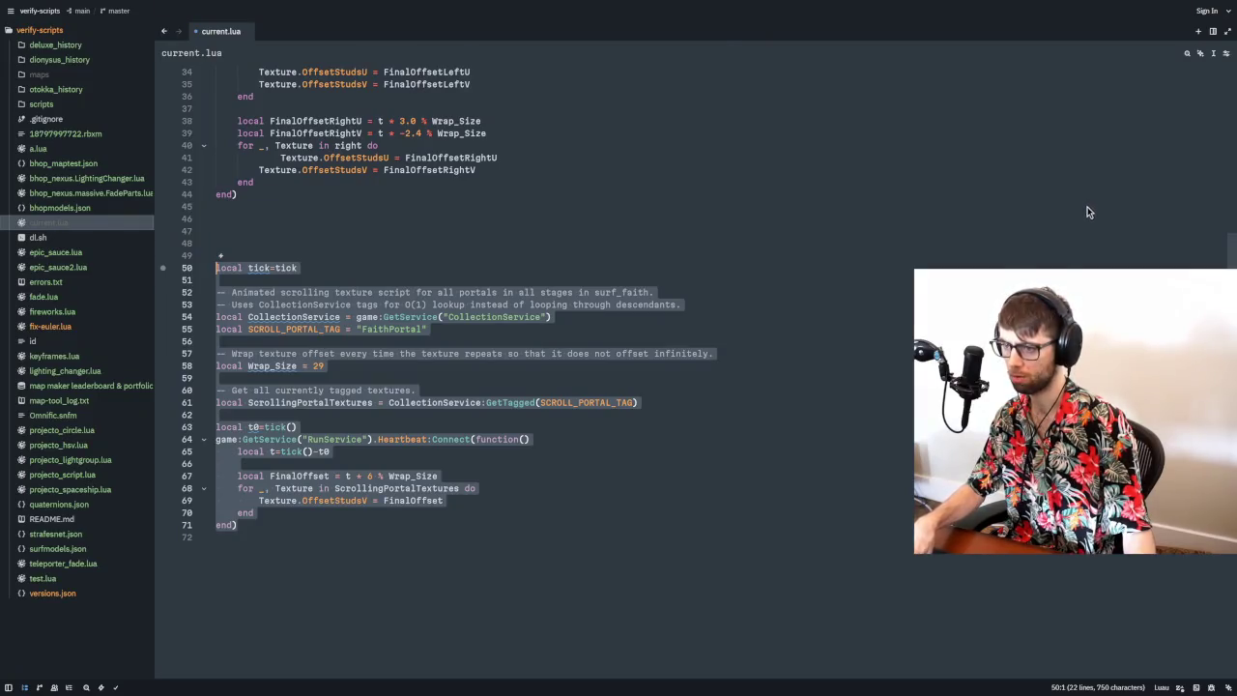
key("alt+Tab")
left_click(344, 633)
left_click_drag(360, 633, 384, 633)
type("Portal")
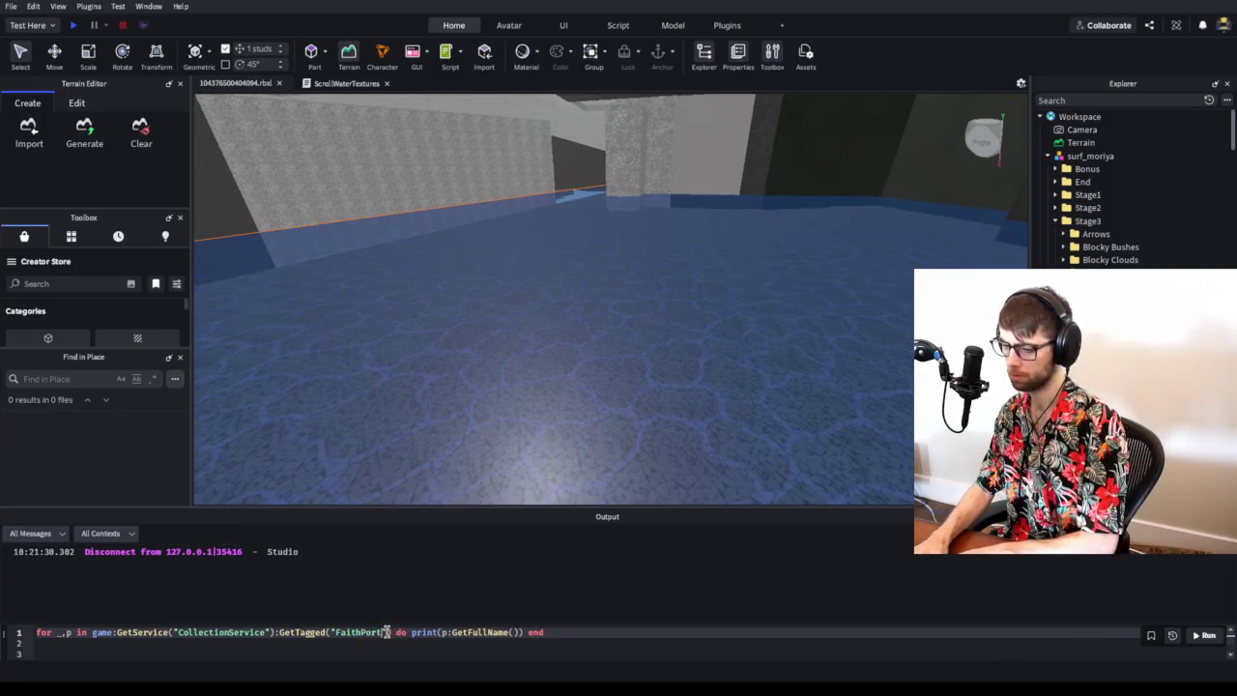
key("Return")
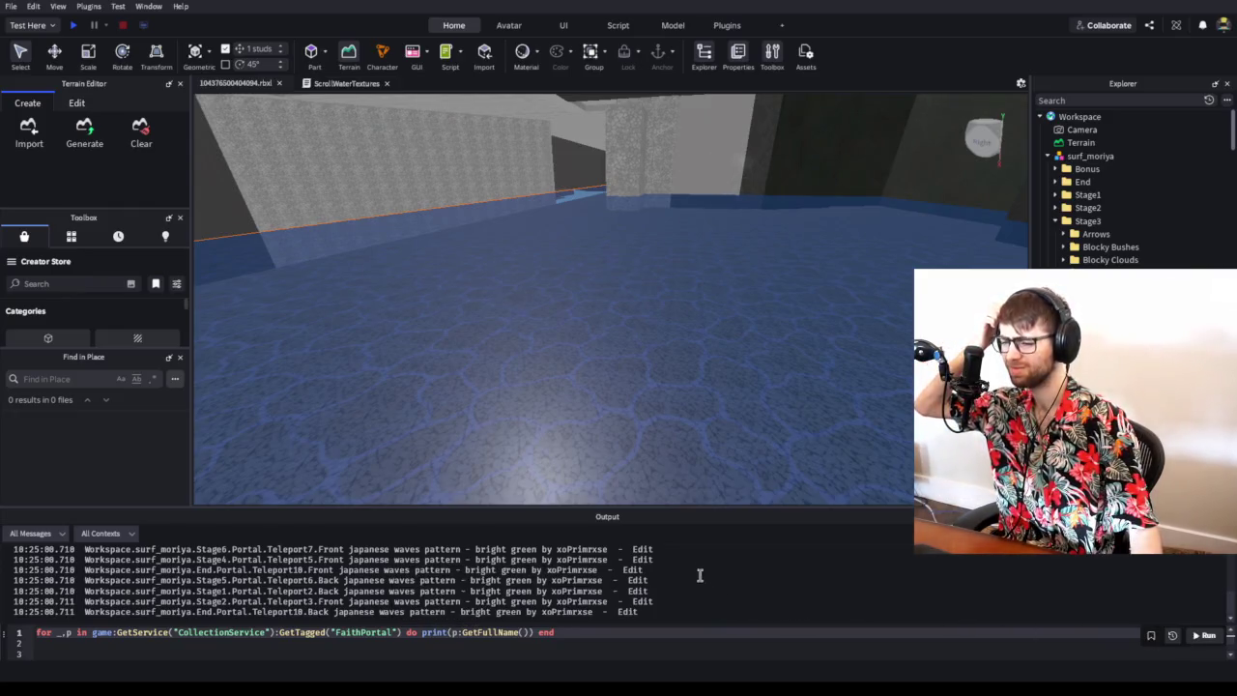
- Filter the Explorer for 'japanese' and frame the NoCollideFlowerTexture wooden board
left_click(1087, 100)
type("japanese")
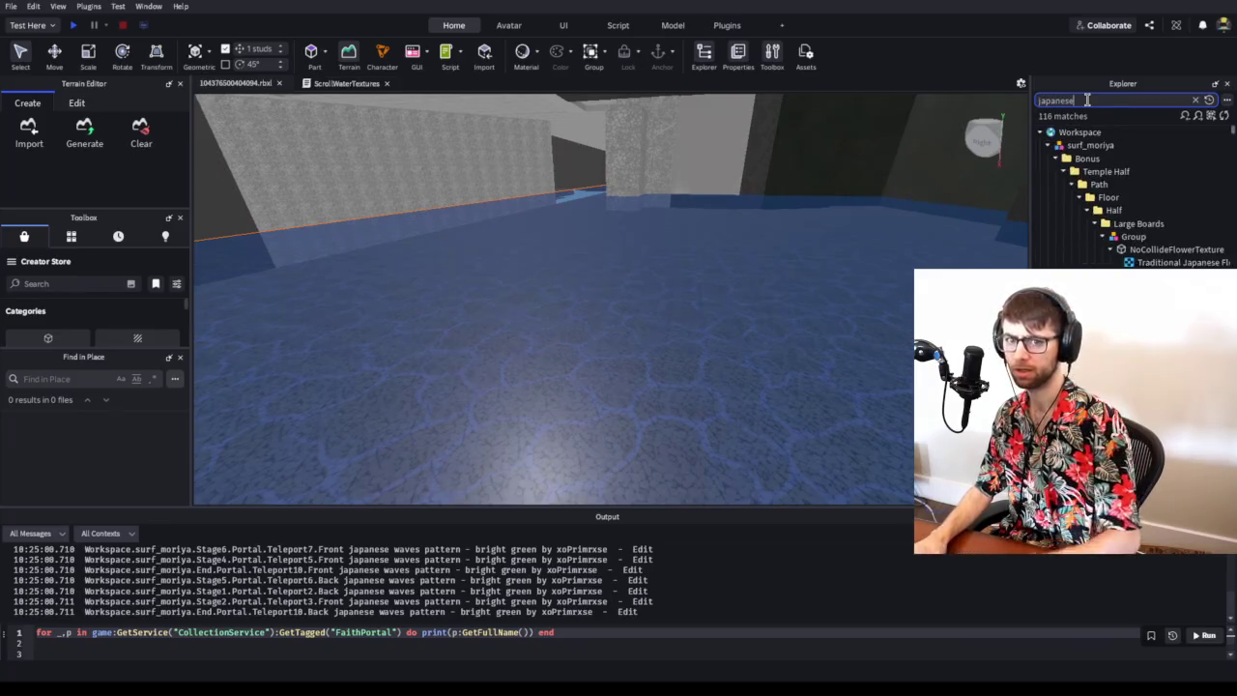
left_click(1165, 263)
left_click(1167, 250)
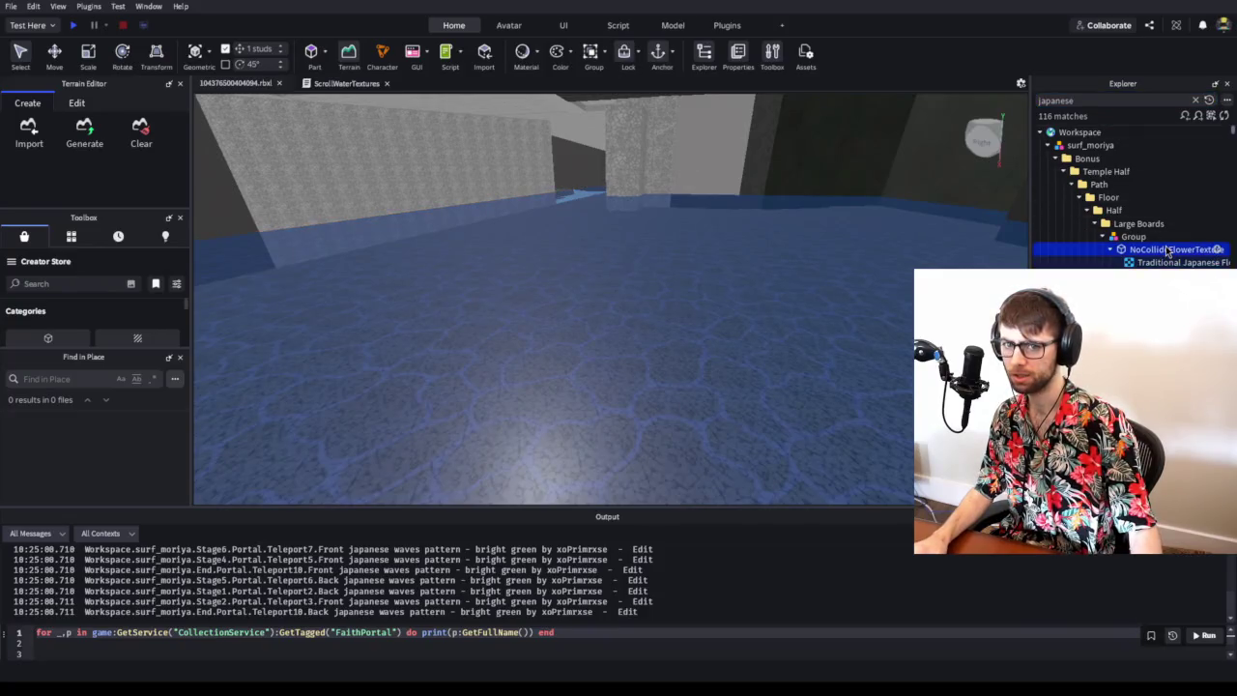
key("f")
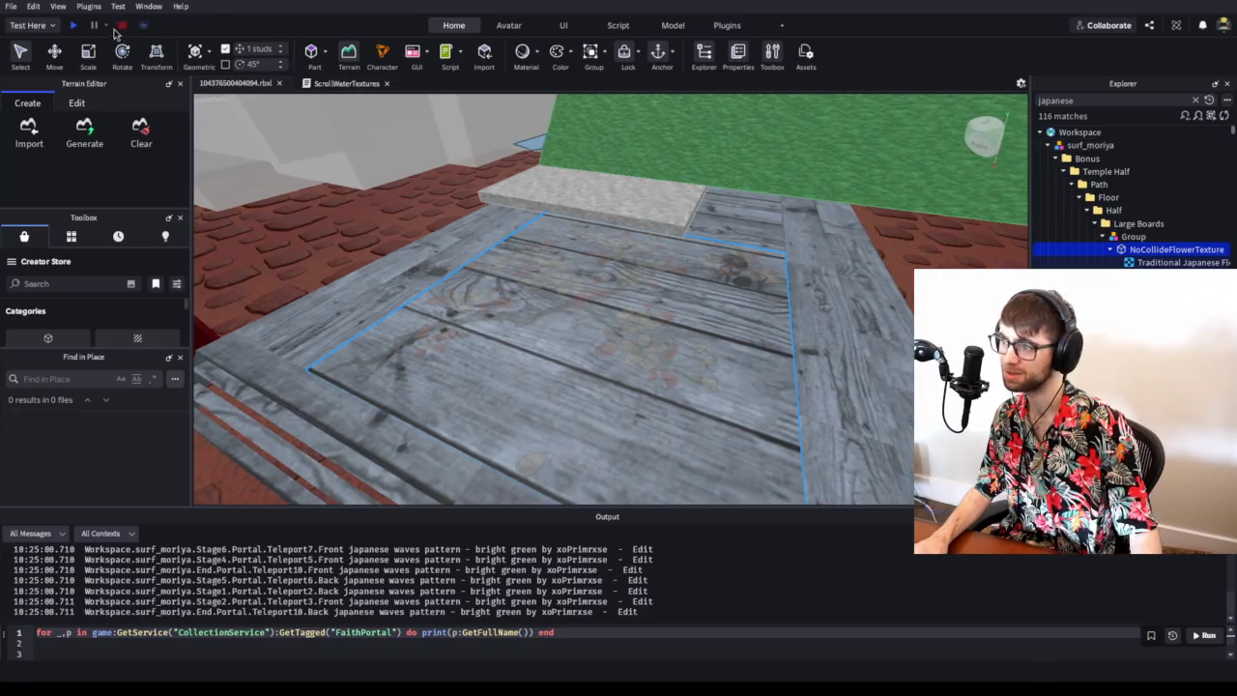
- Play-test by walking the character along the wooden platform, then stop the test
left_click(75, 25)
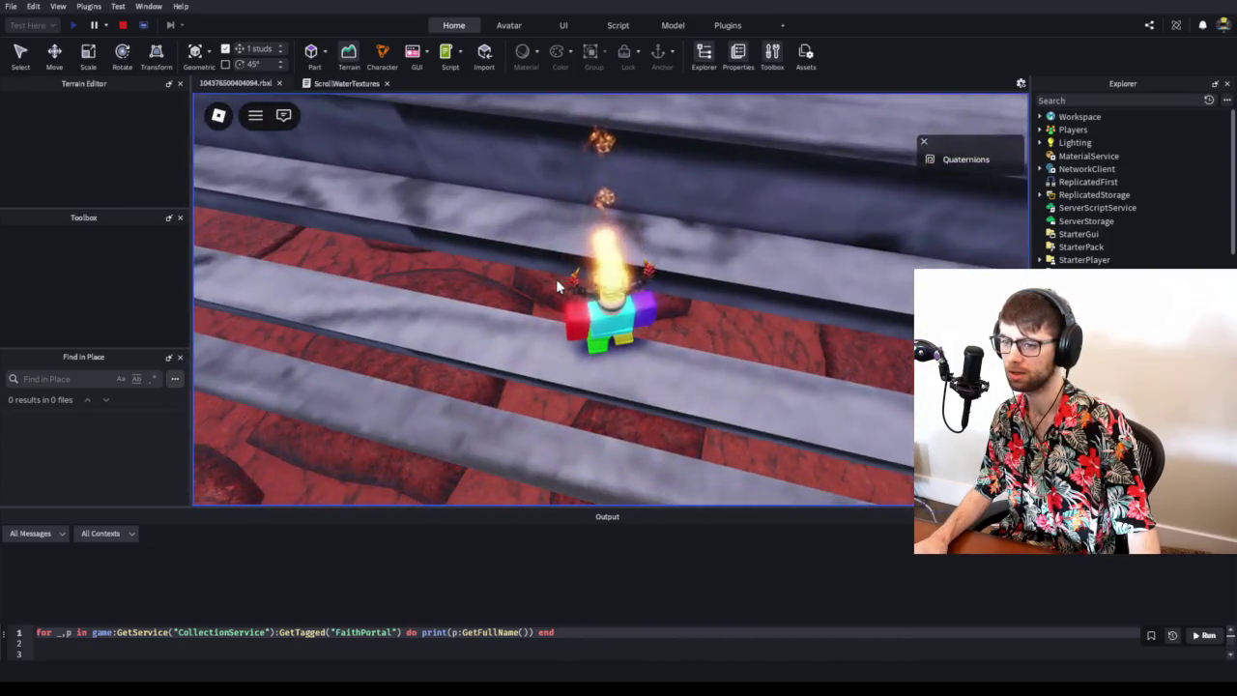
key("w")
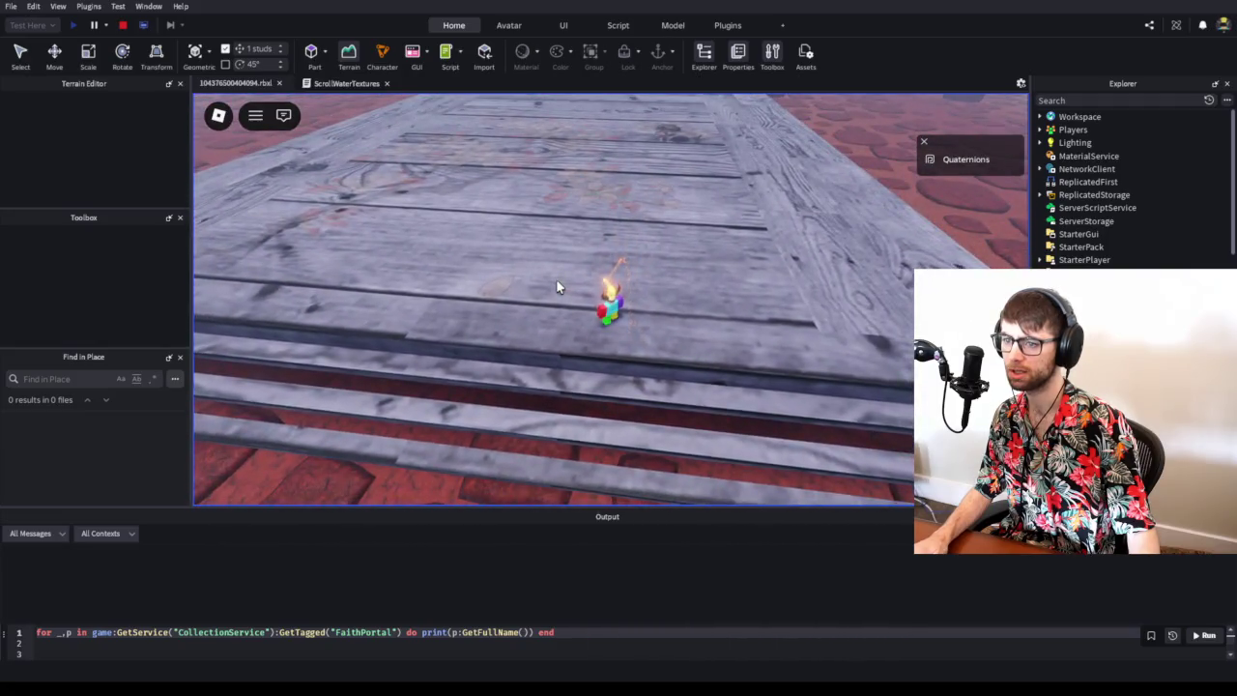
key("w")
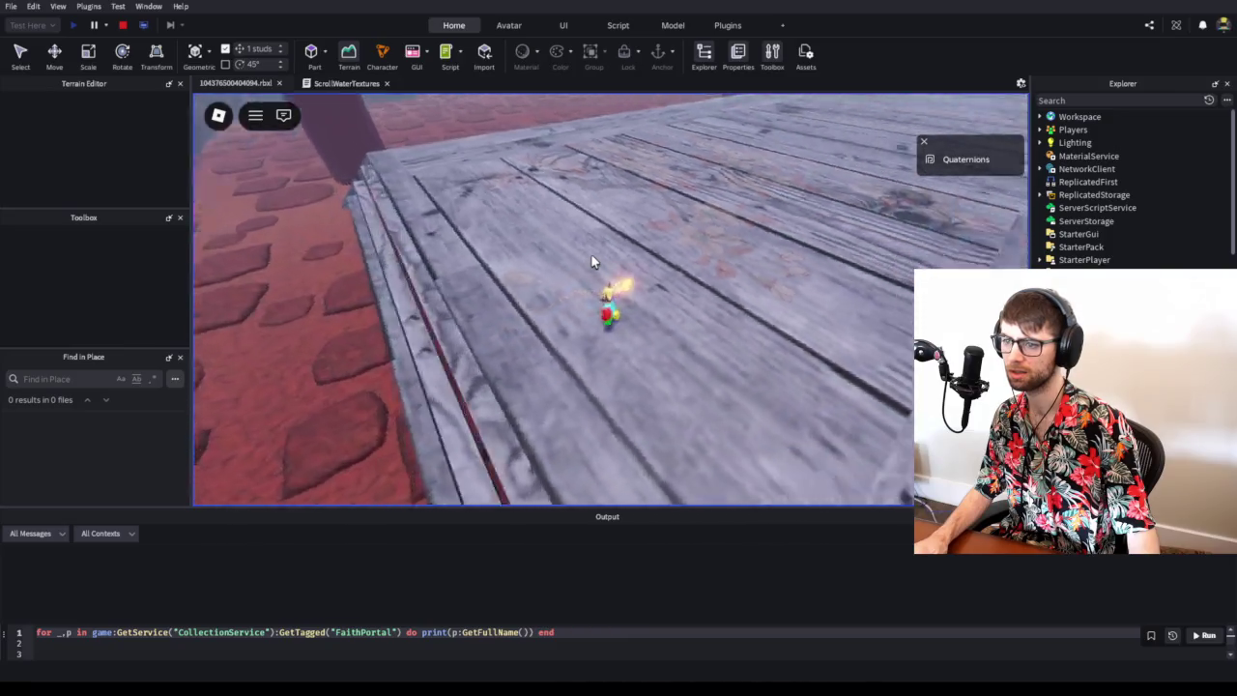
scroll(590, 253, "down", 5)
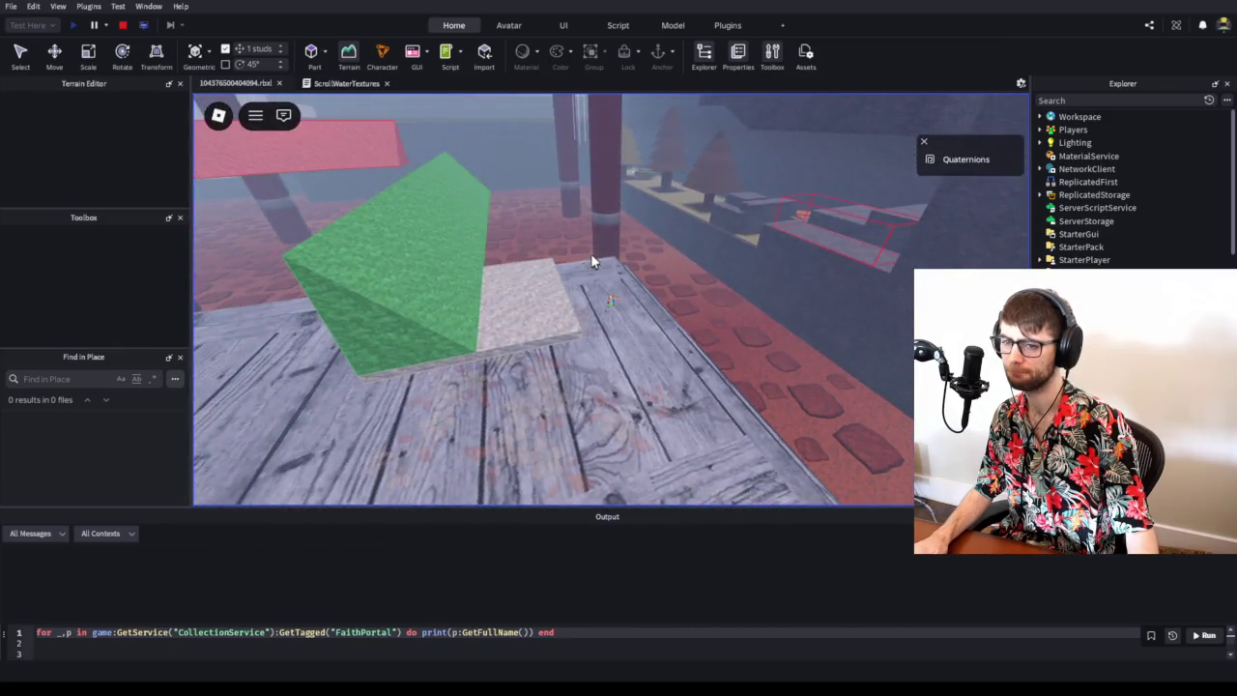
scroll(591, 253, "up", 5)
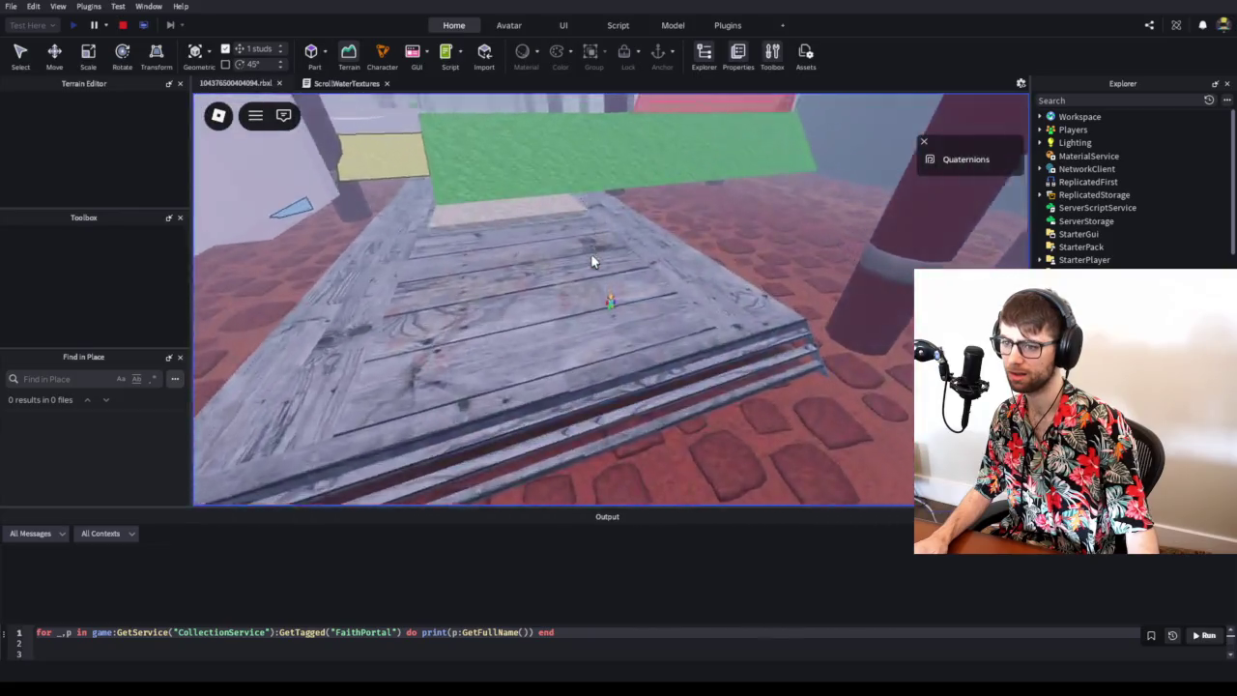
scroll(591, 256, "up", 3)
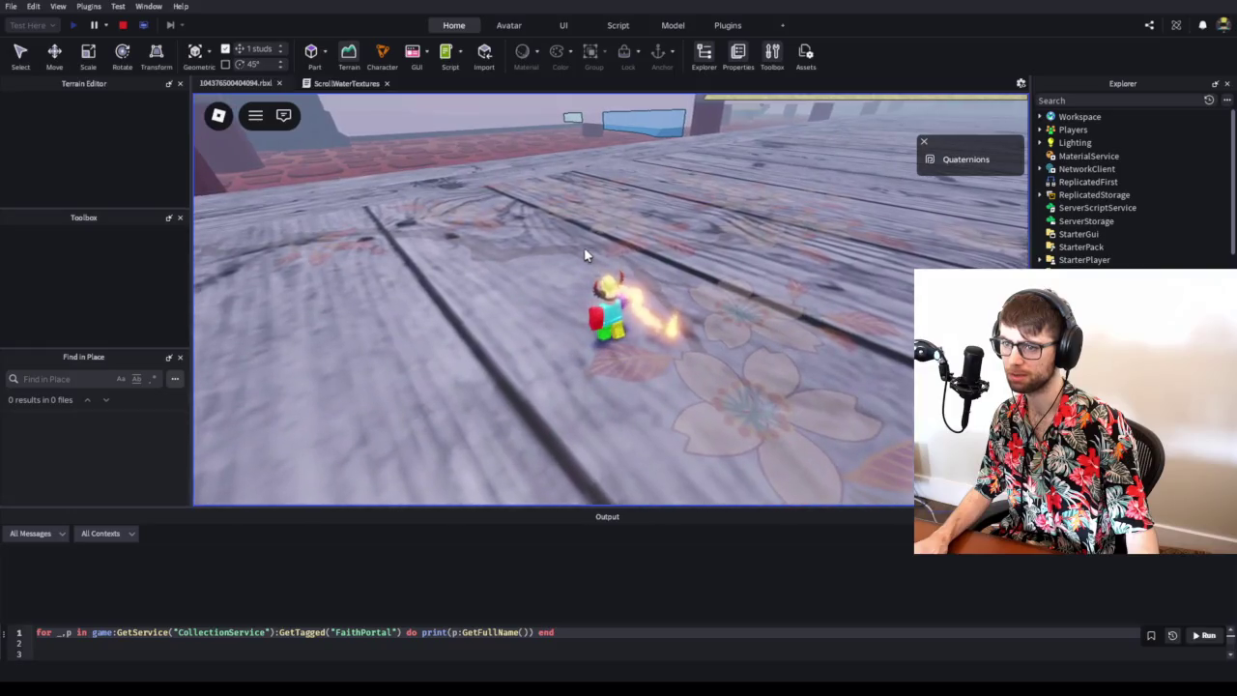
key("shift+F5")
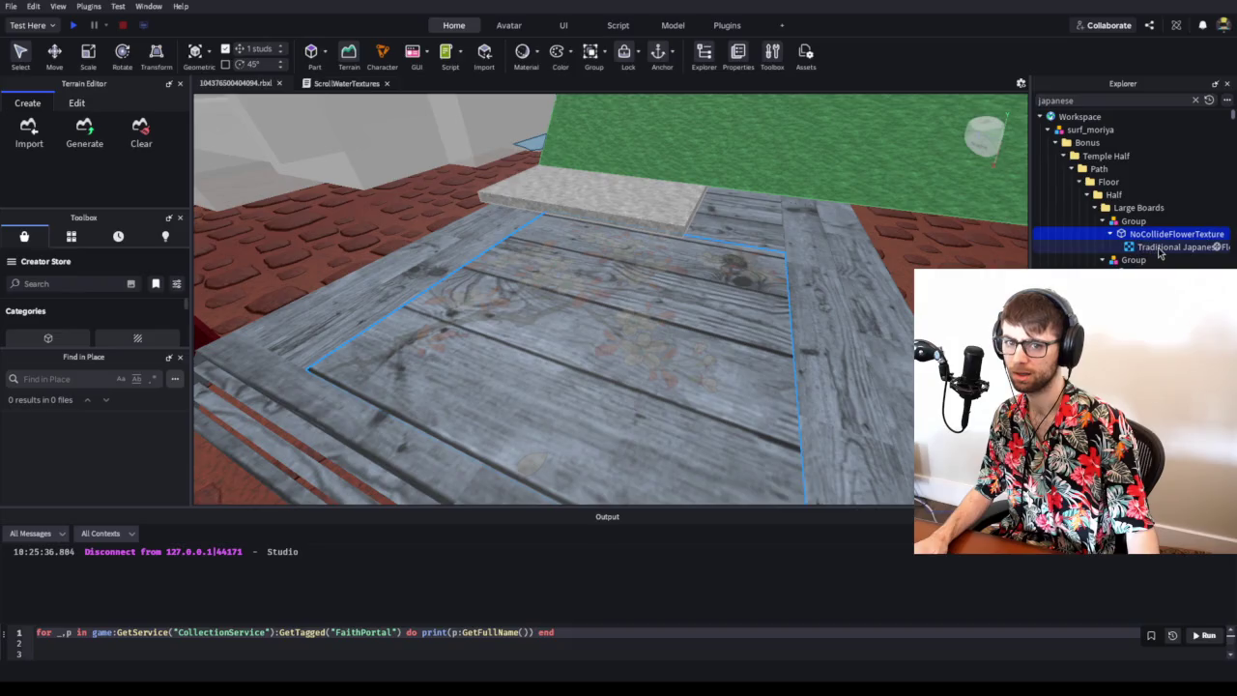
- Select the Teleport10 portal and frame the camera on its orange wave texture
left_click(1161, 248)
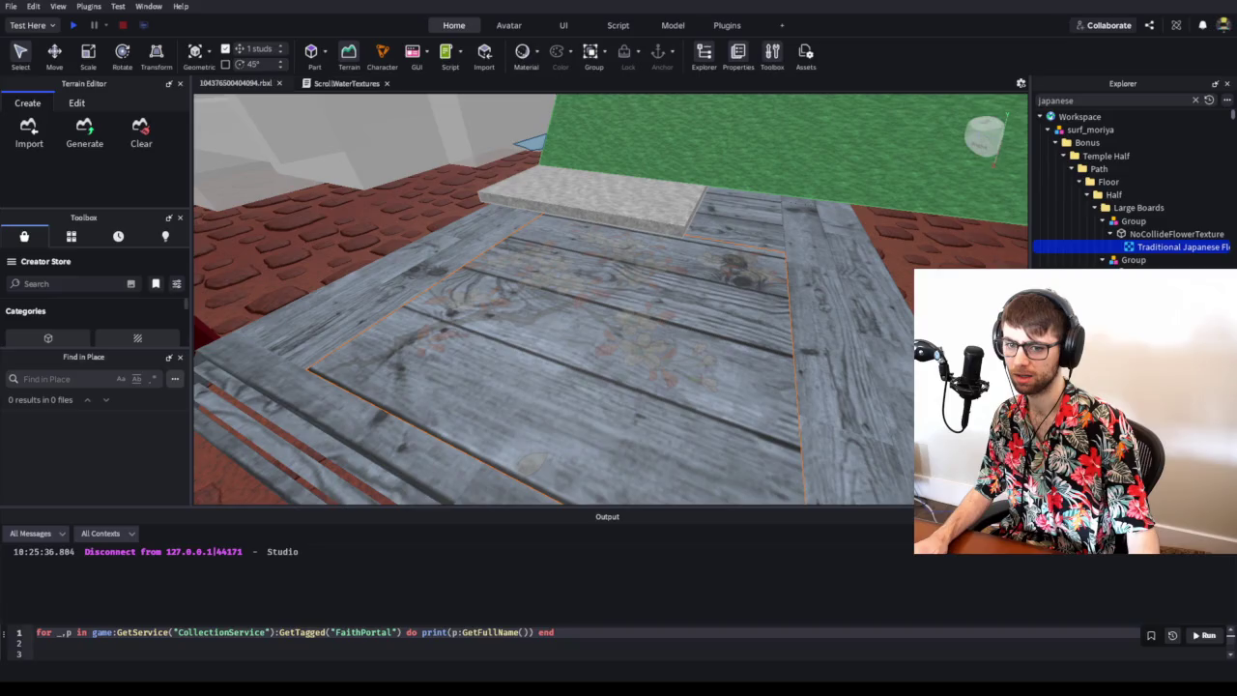
scroll(1161, 247, "down", 5)
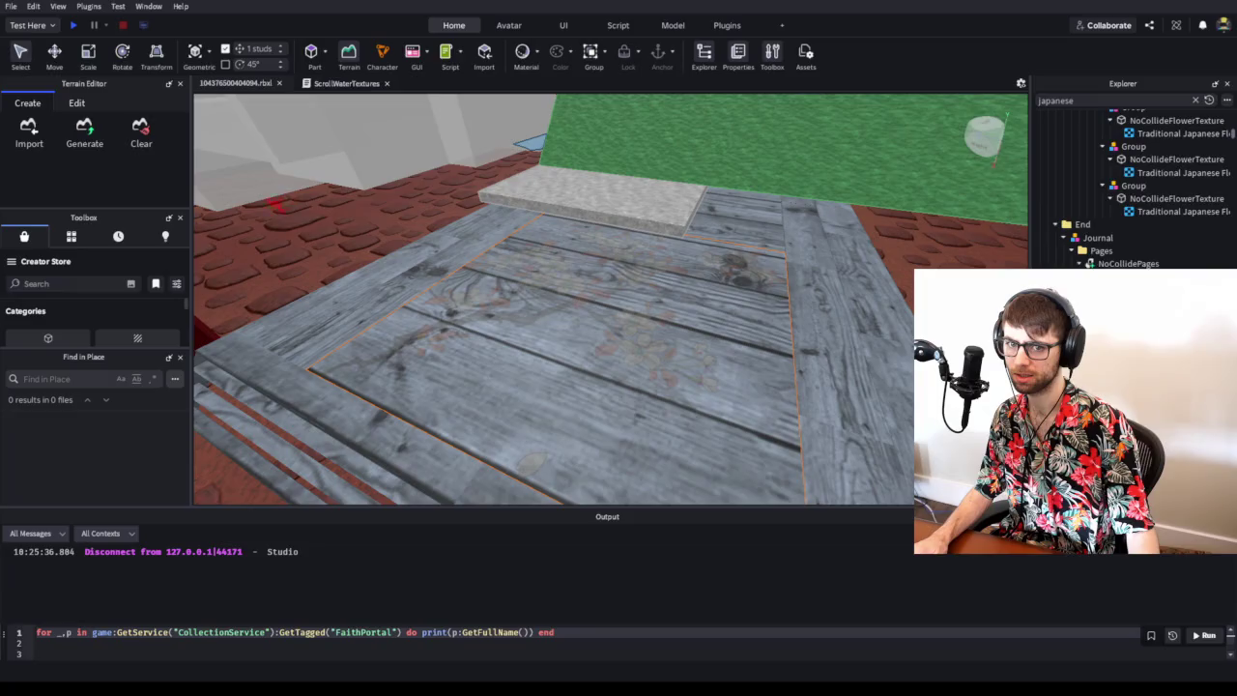
scroll(1152, 239, "down", 2)
left_click(1151, 233)
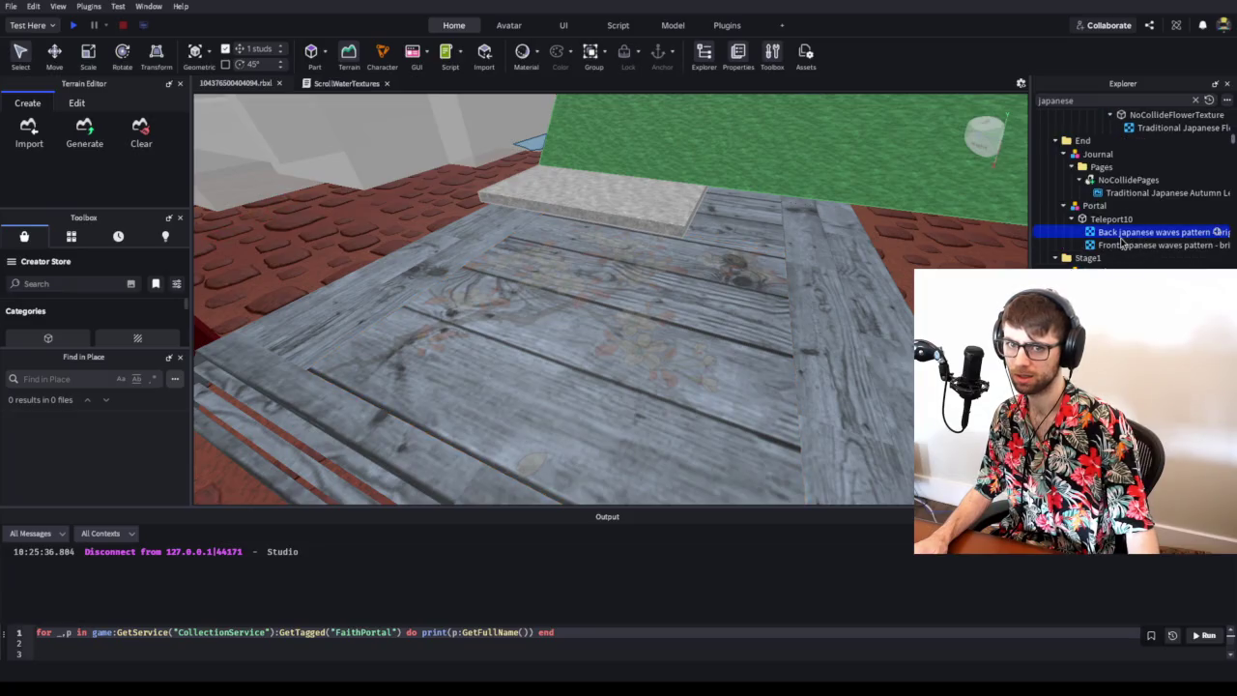
left_click(1112, 219)
key("f")
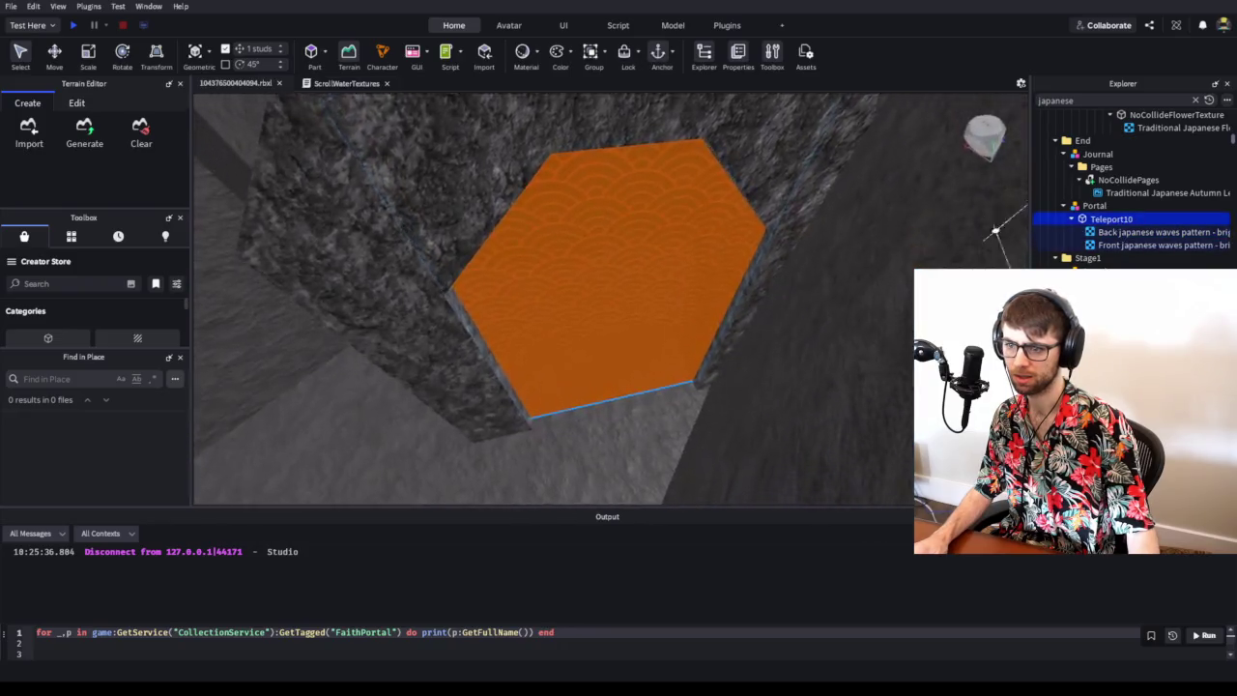
key("a")
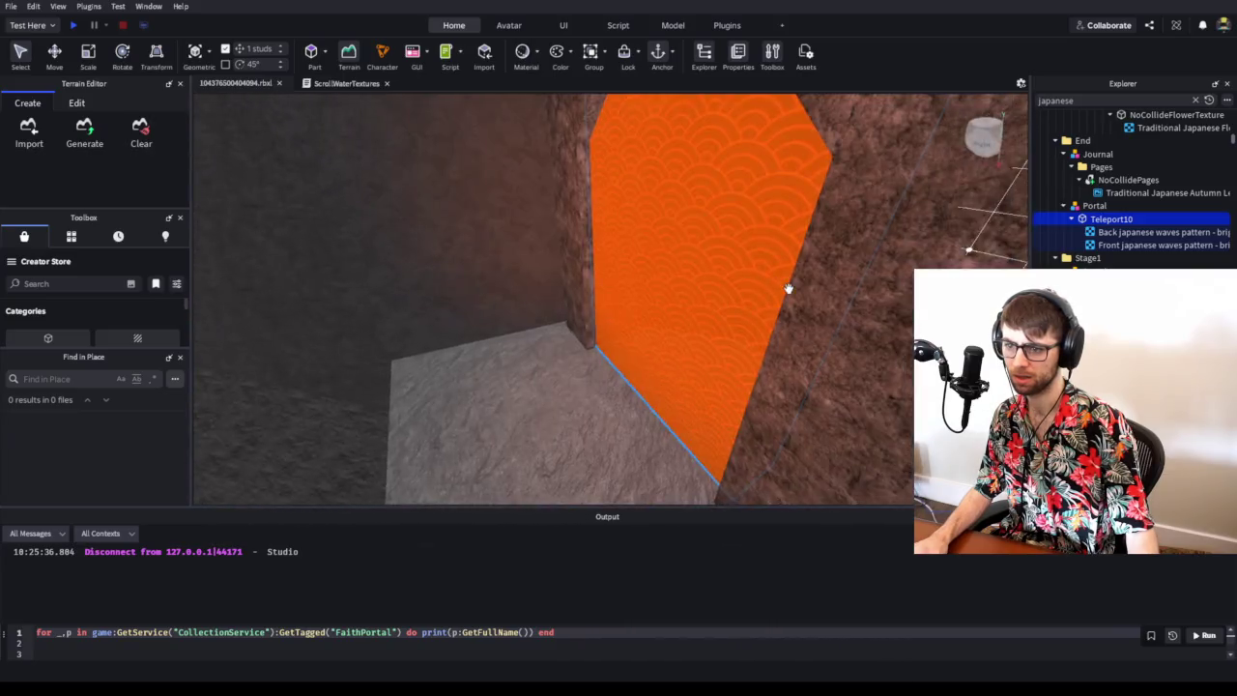
key("a")
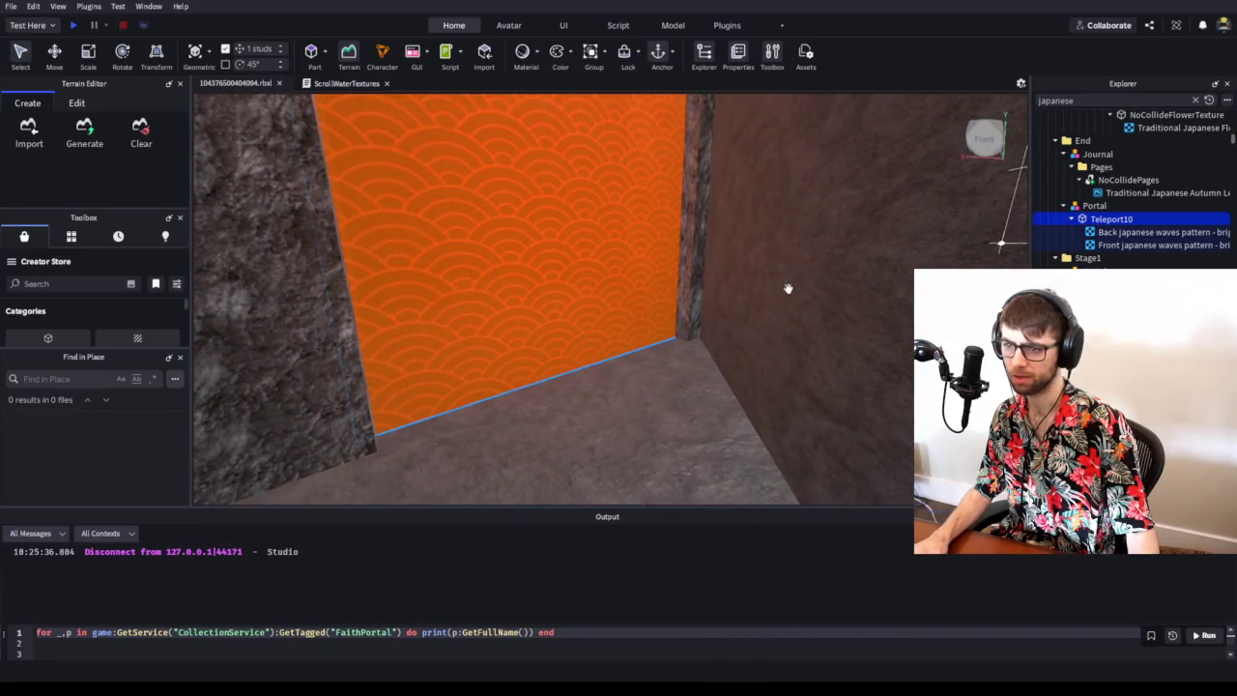
- Play-test near the orange wave wall, then restart the test in front of the portal
left_click(73, 25)
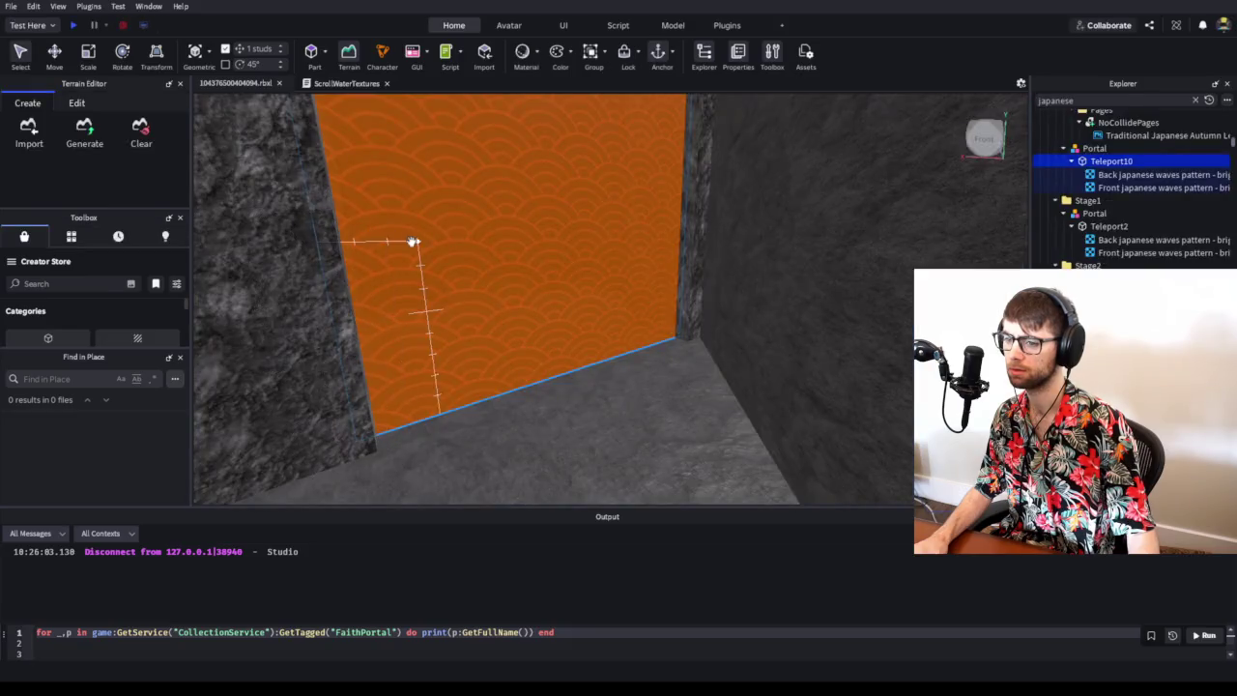
key("a")
key("w")
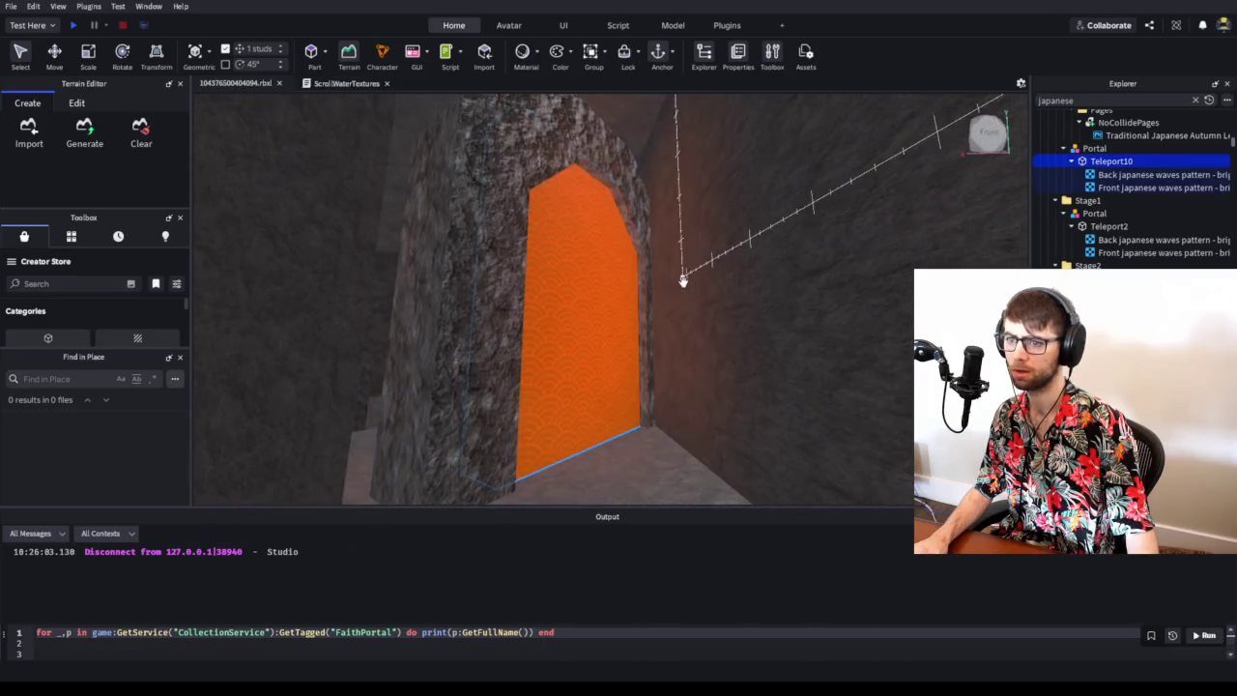
key("d")
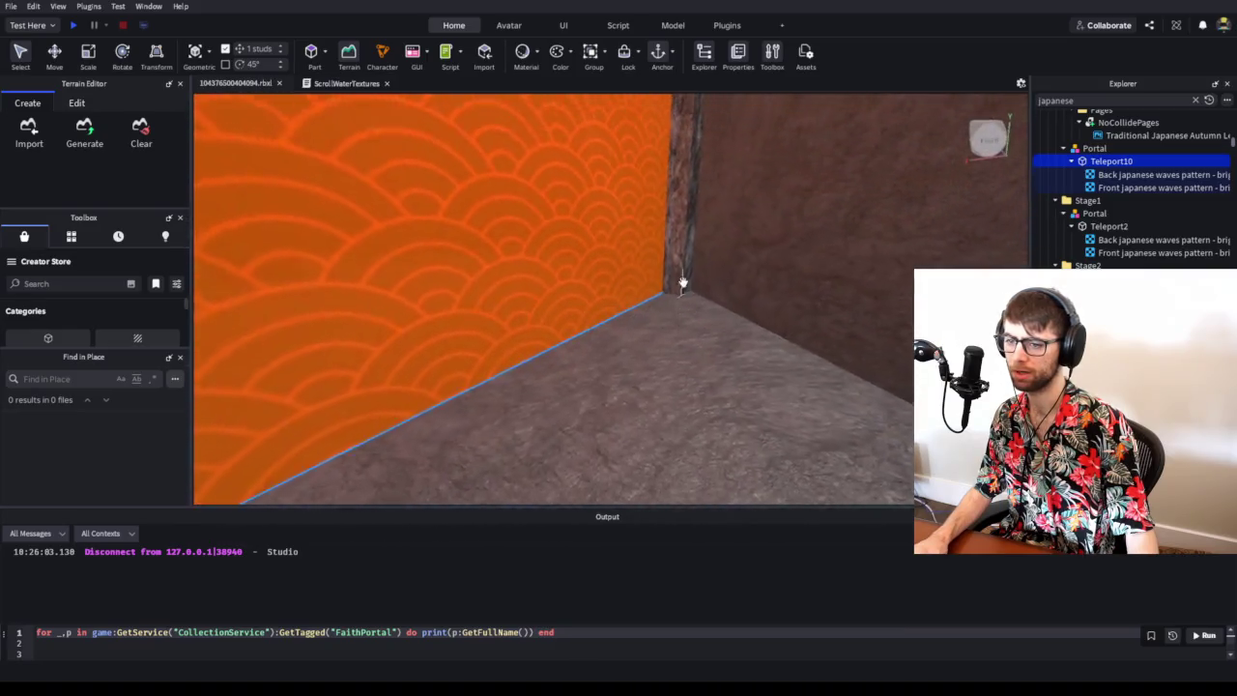
key("s")
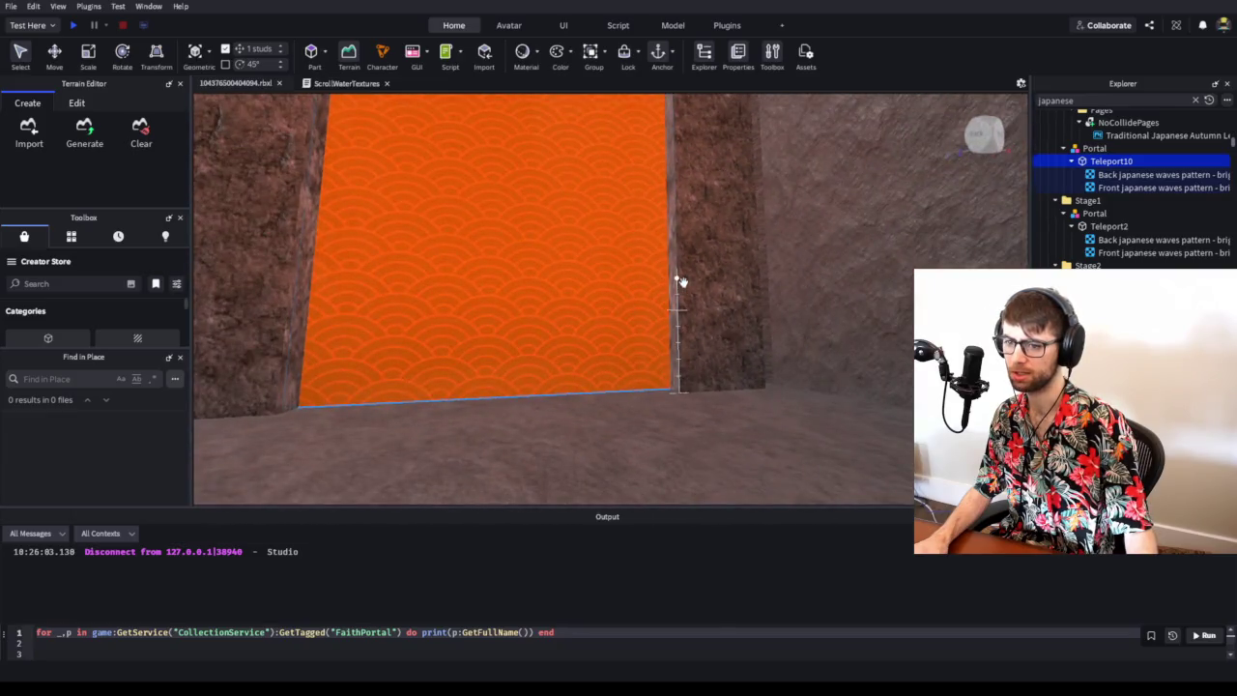
left_click(72, 25)
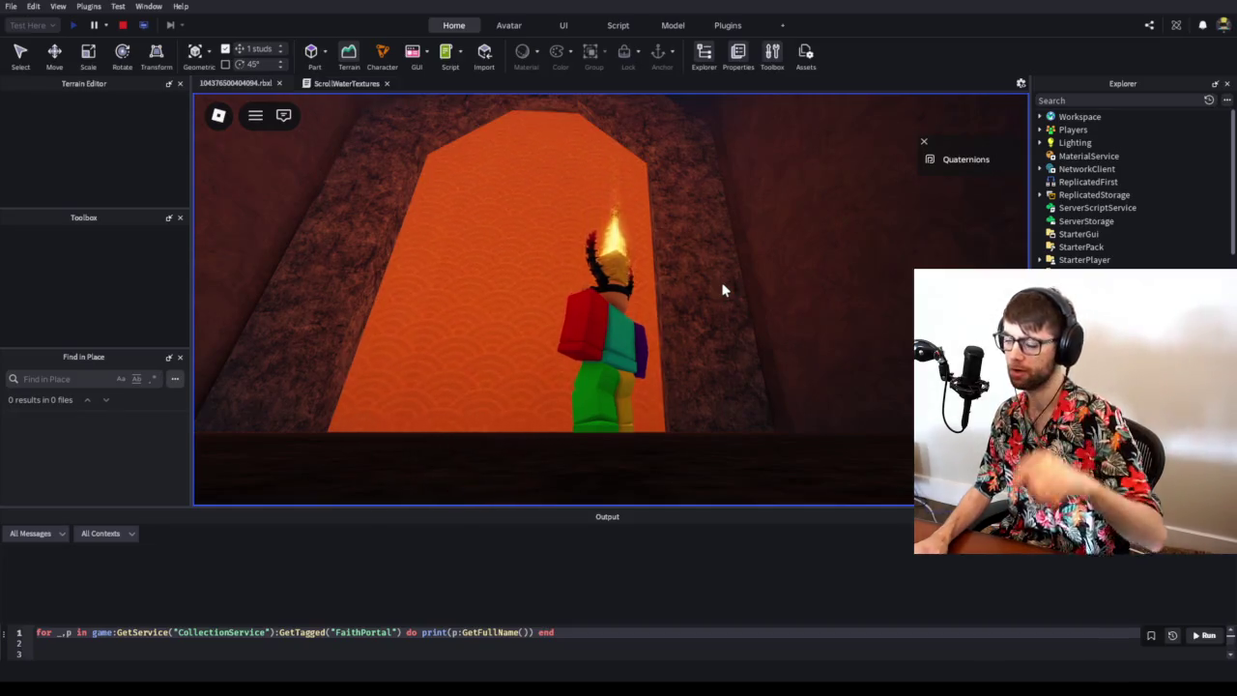
- Stop the play-test and return to edit mode with Teleport10's orange portal visible
left_click(121, 25)
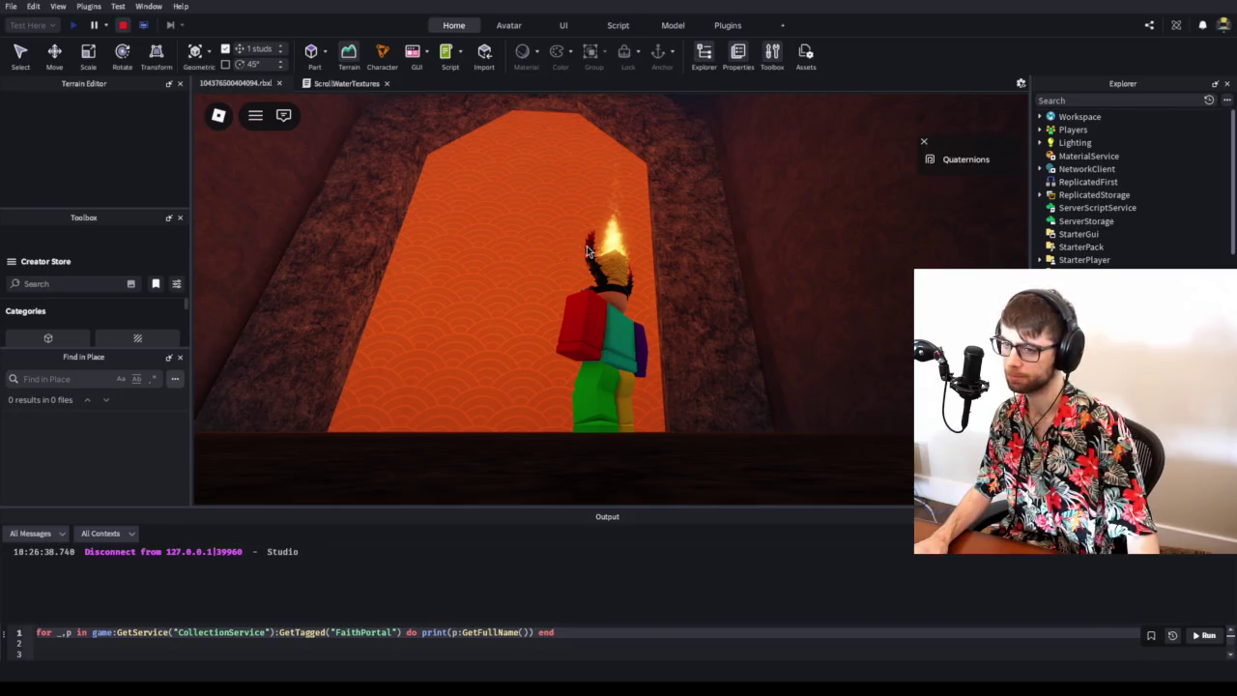
scroll(1227, 164, "down", 3)
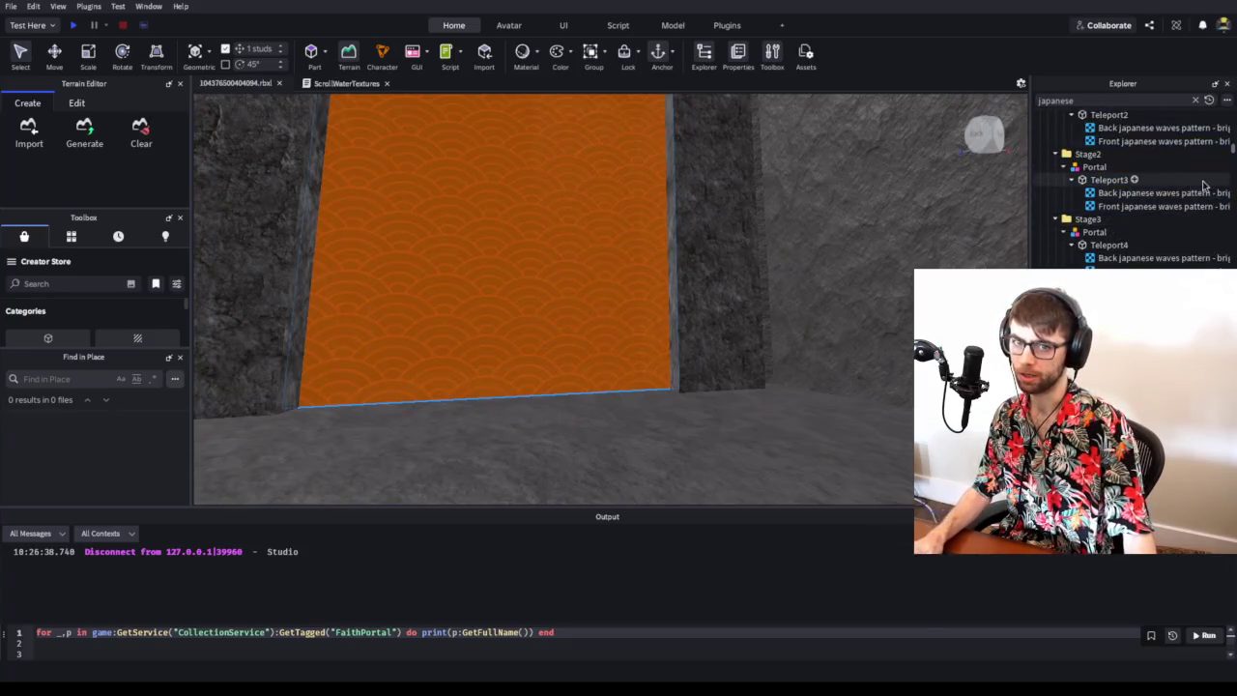
scroll(1229, 150, "up", 3)
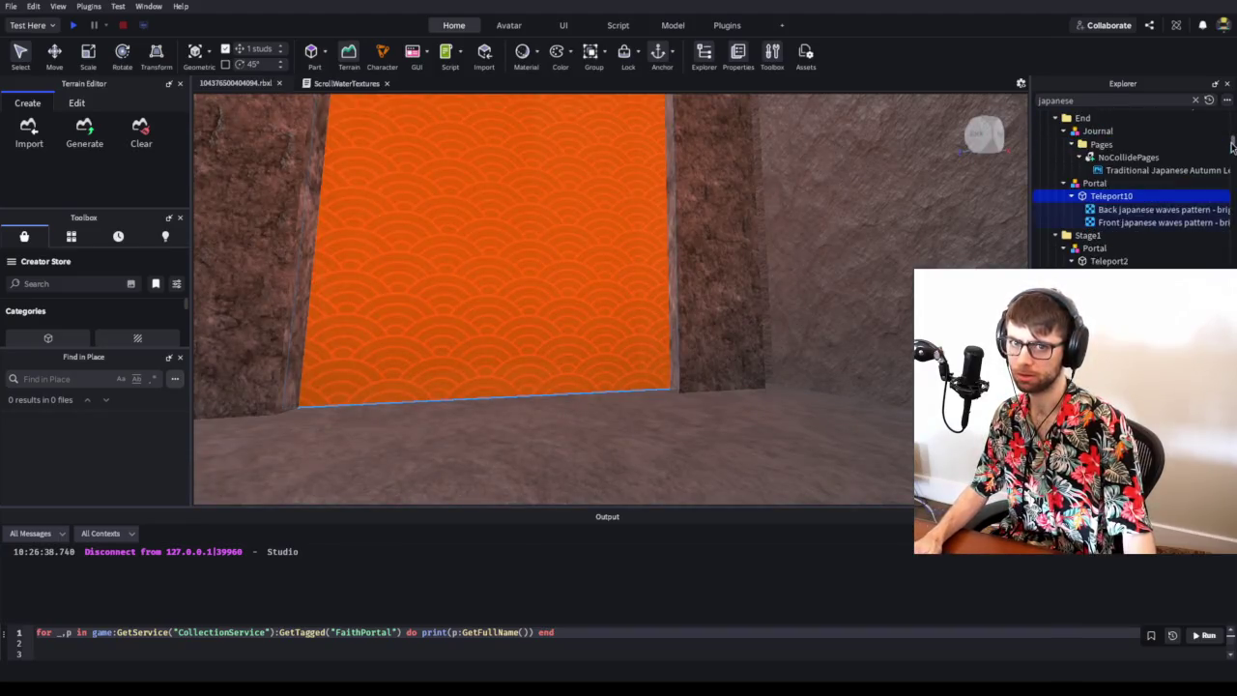
- Clear the 'japanese' filter, update ScrollPortalTextures with the tick-based code, close the script tabs, and play-test
left_click(1196, 101)
scroll(1177, 208, "down", 5)
scroll(1177, 209, "down", 3)
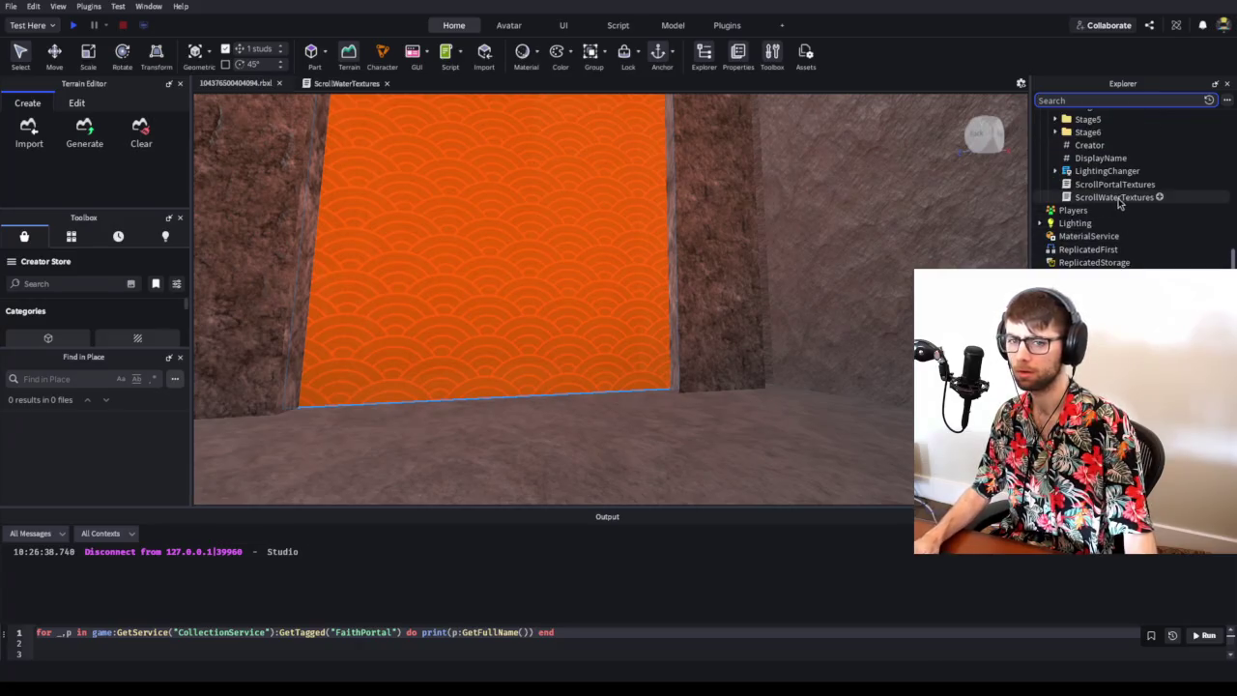
left_click(1119, 187)
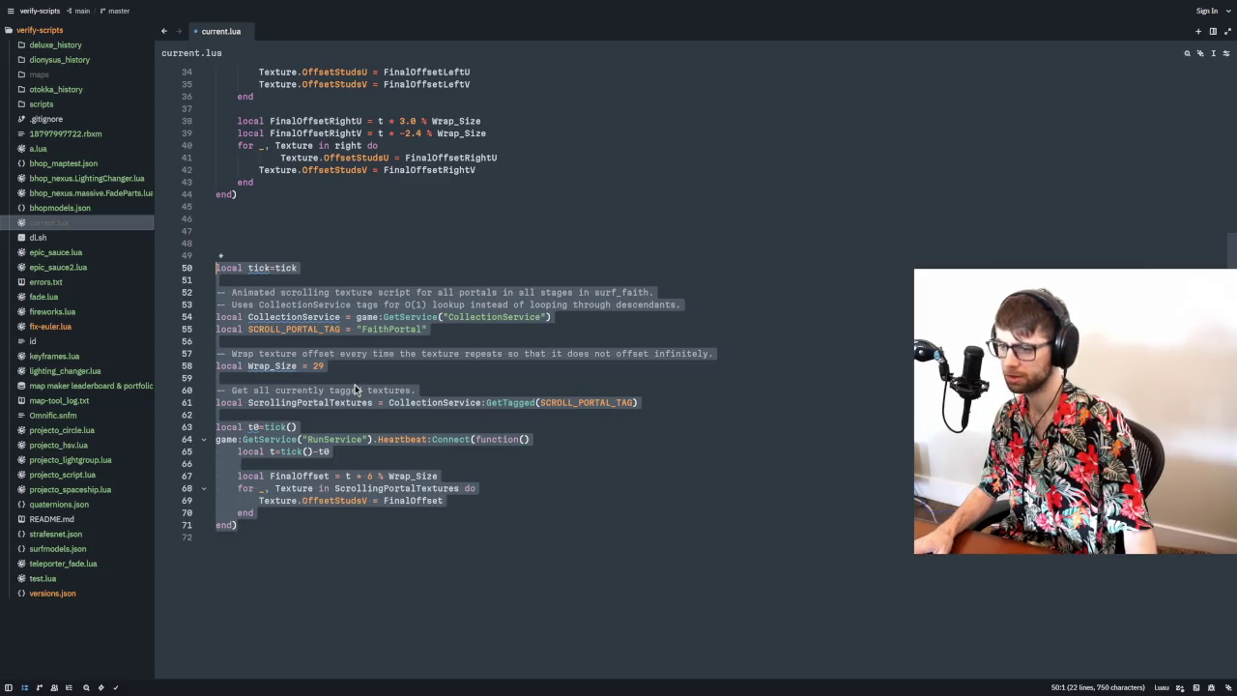
key("alt+Tab")
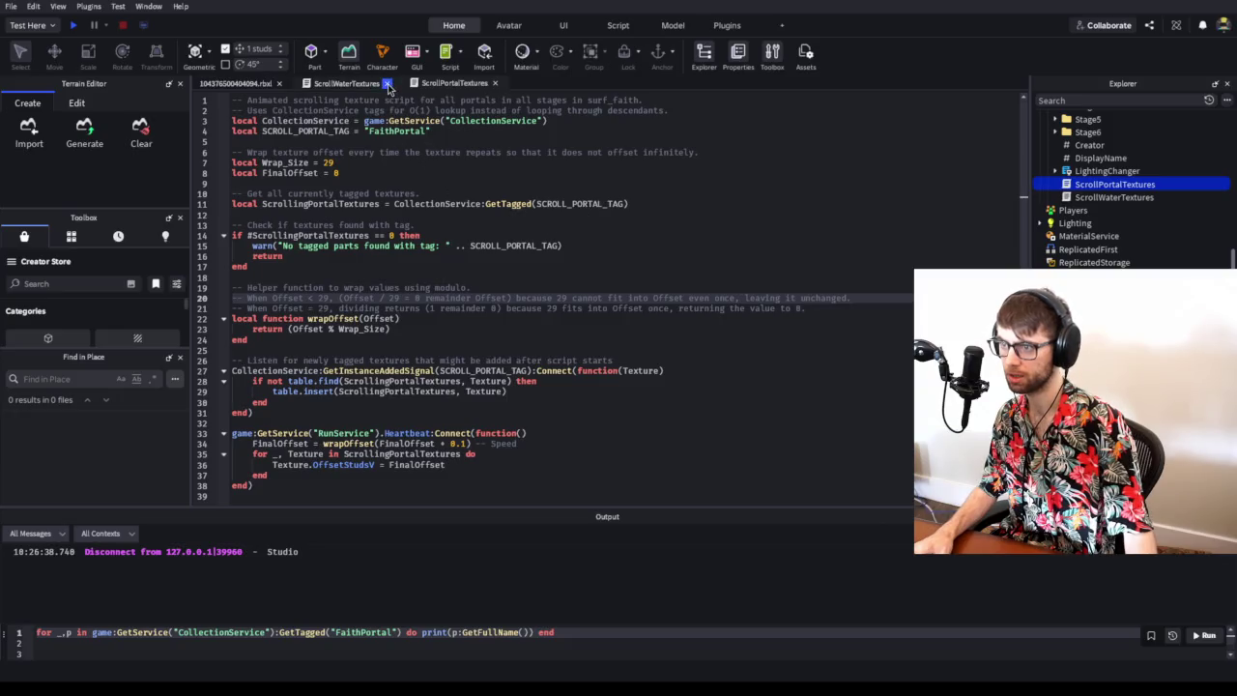
left_click(388, 85)
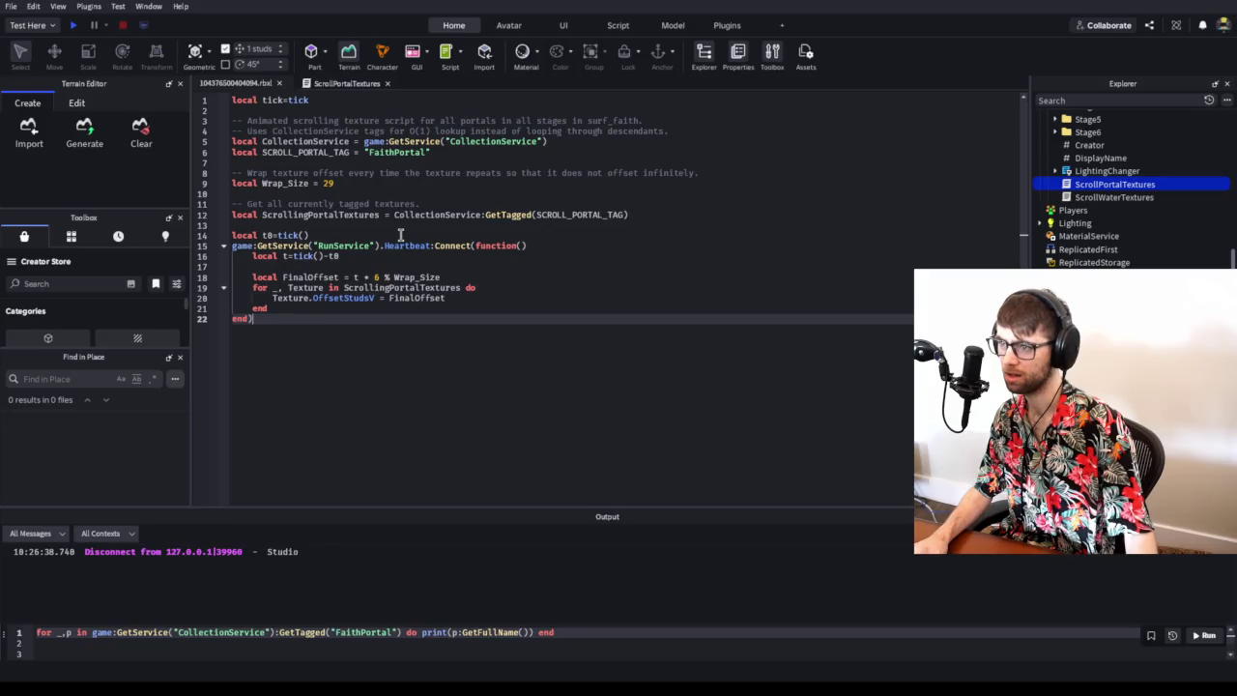
left_click(389, 85)
left_click(72, 27)
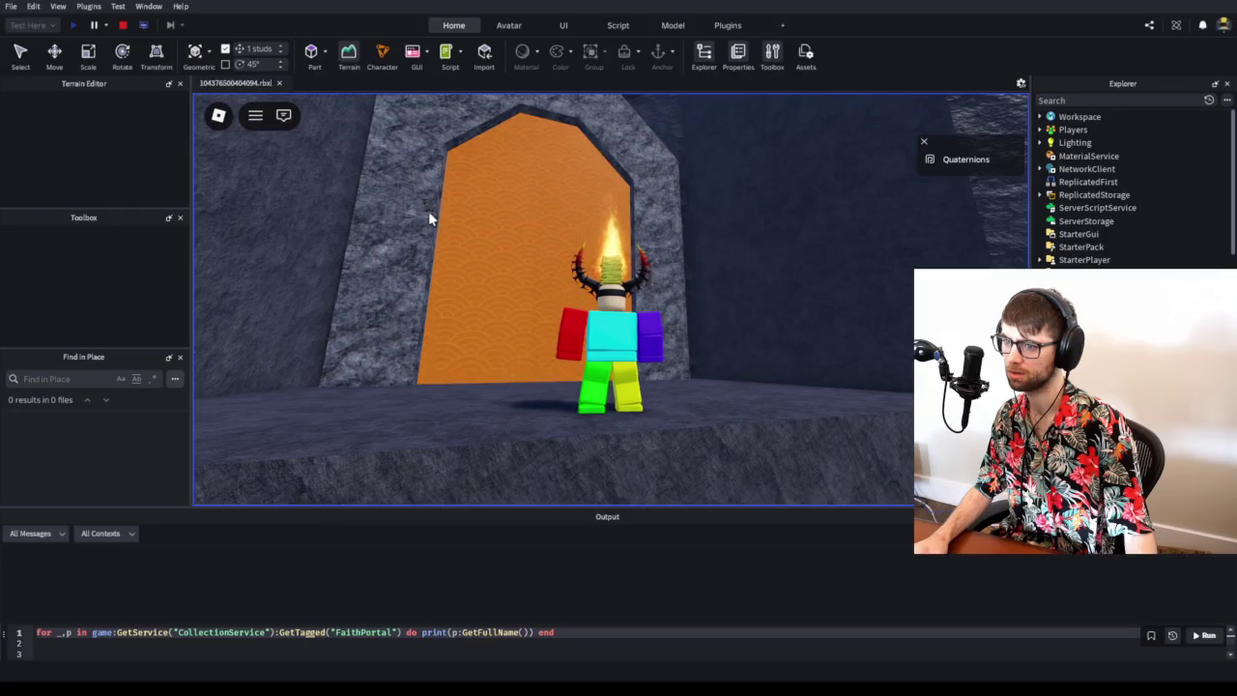
- Walk the character up to the orange portal, then switch to current.lua in Zed
key("w")
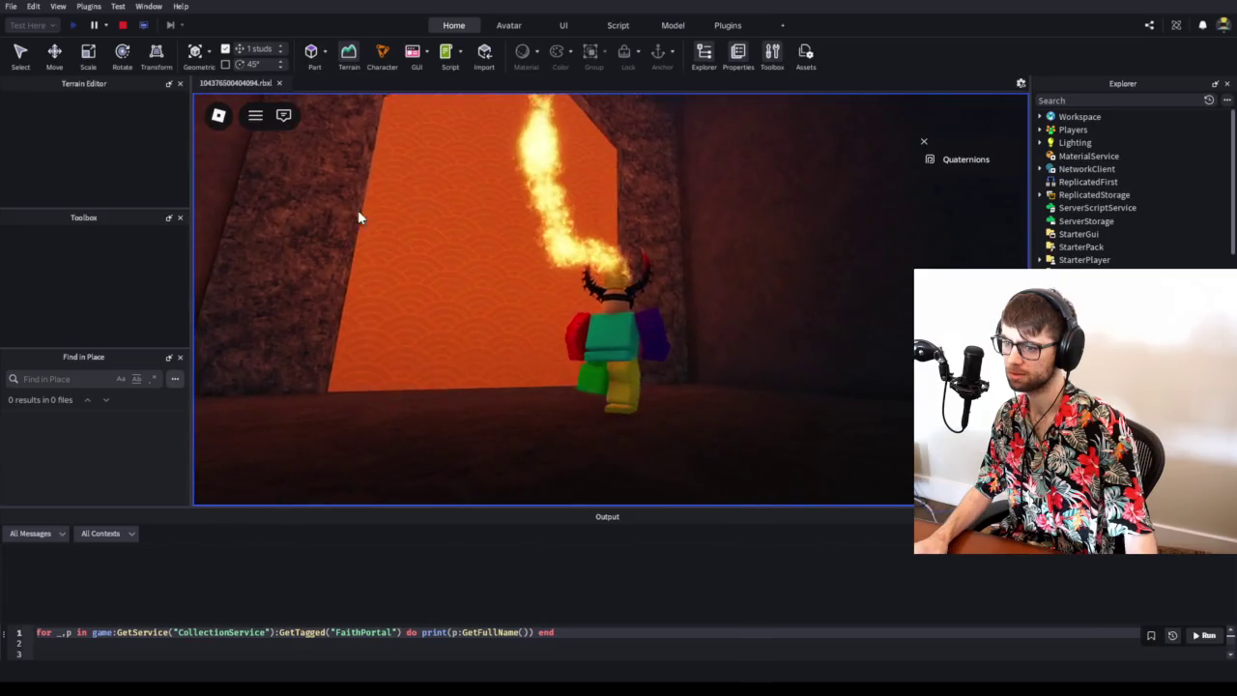
key("alt+Tab")
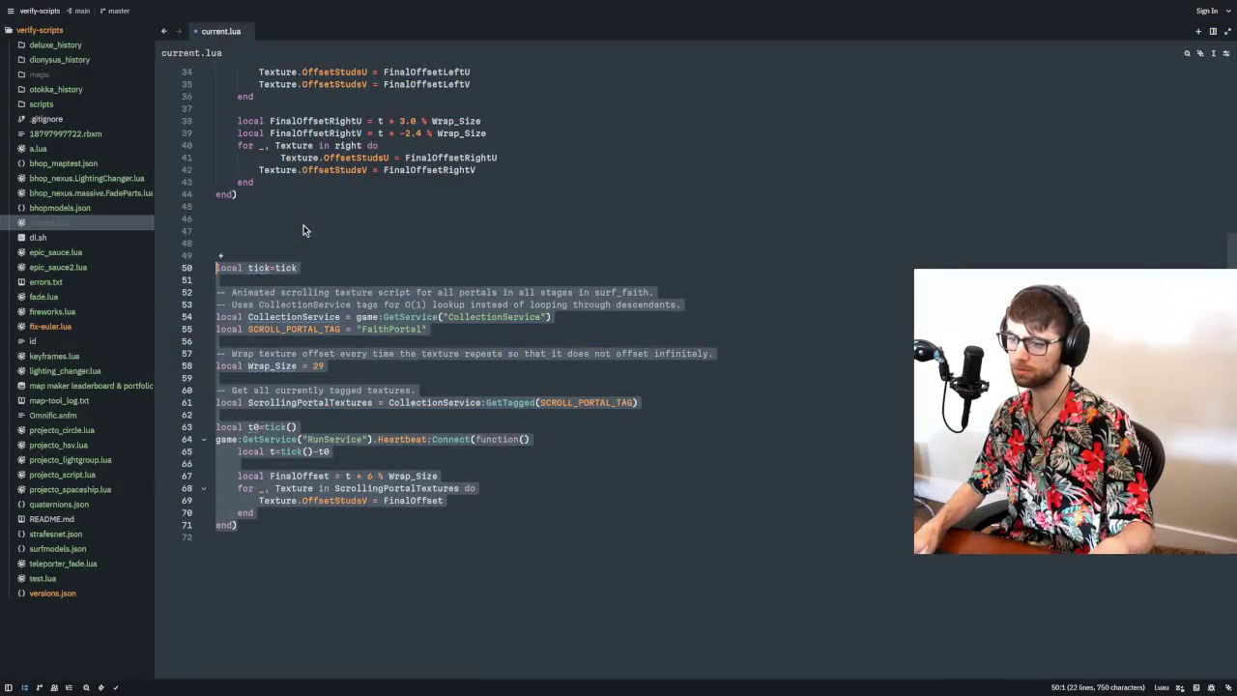
- Paste the new code over ScrollPortalTextures in Script Review, view the diff, and submit the replacement
key("alt+Tab")
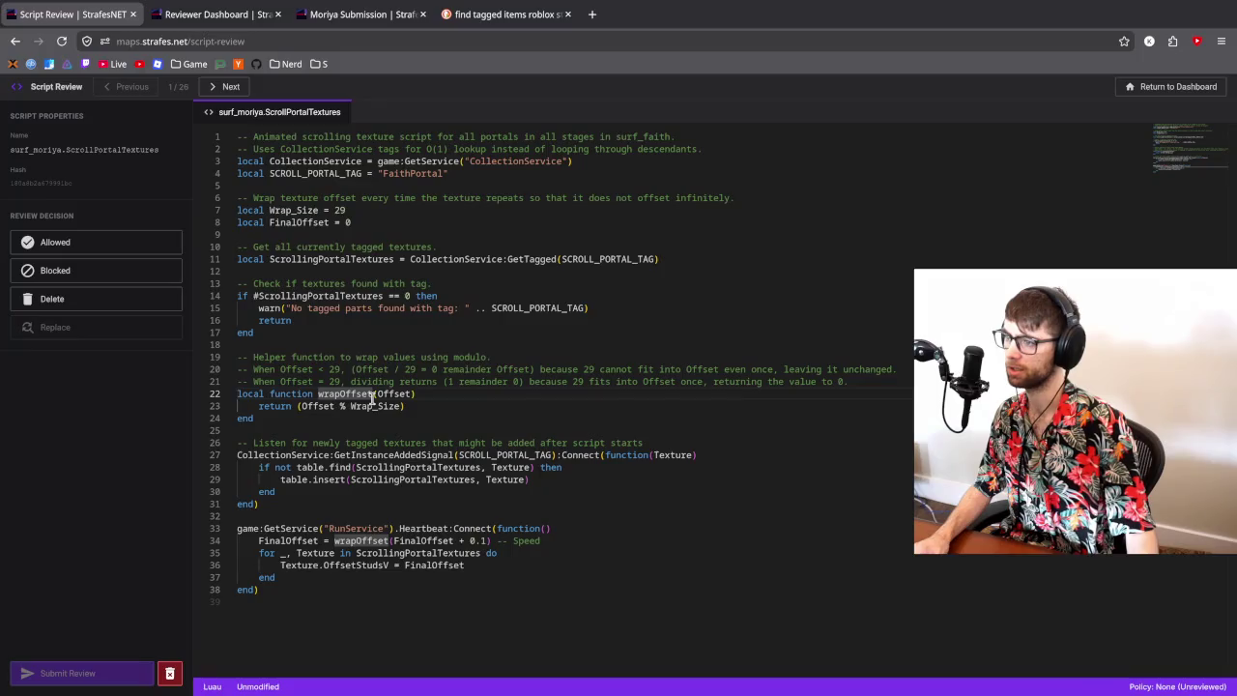
left_click(509, 307)
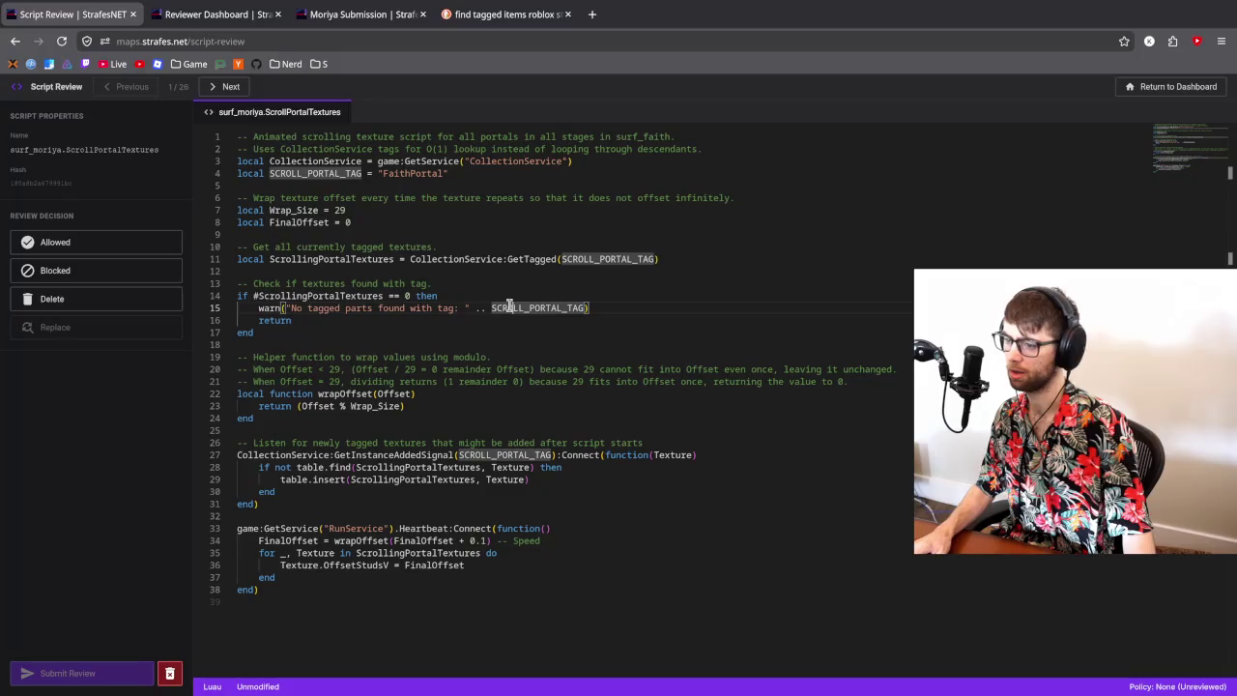
key("ctrl+a")
type("local tick=tick  -- Animated scrolling texture script for all portals in all stages in surf_faith. -- Uses CollectionService tags for O(1) lookup instead of looping through descendants. local CollectionService = game:GetService(\"CollectionService\") local SCROLL_PORTAL_TAG = \"FaithPortal\"  -- Wrap texture offset every time the texture repeats so that it does not offset infinitely. local Wrap_Size = 29  -- Get all currently tagged textures. local ScrollingPortalTextures = CollectionService:GetTagged(SCROLL_PORTAL_TAG)  local t0=tick() game:GetService(\"RunService\").Heartbeat:Connect(function() \tlocal t=tick()-t0  \tlocal FinalOffset = t * 6 % Wrap_Size \tfor _, Texture in ScrollingPortalTextures do \t\tTexture.OffsetStudsV = FinalOffset \tend end)")
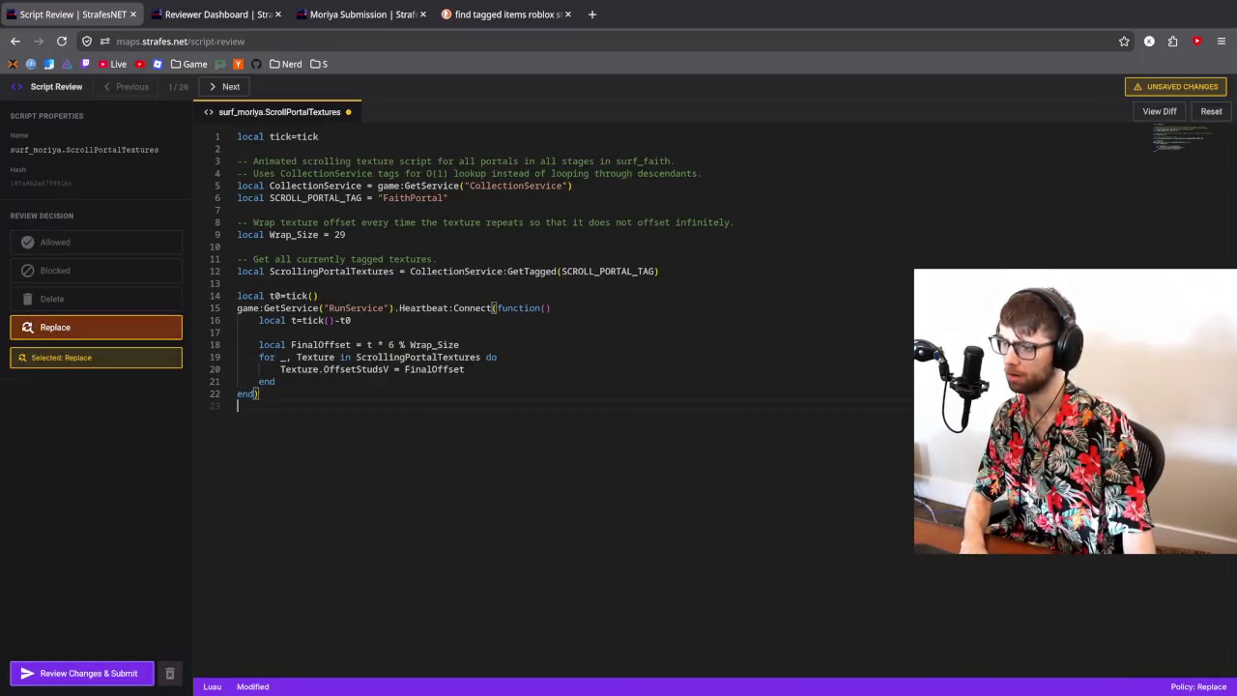
left_click(33, 667)
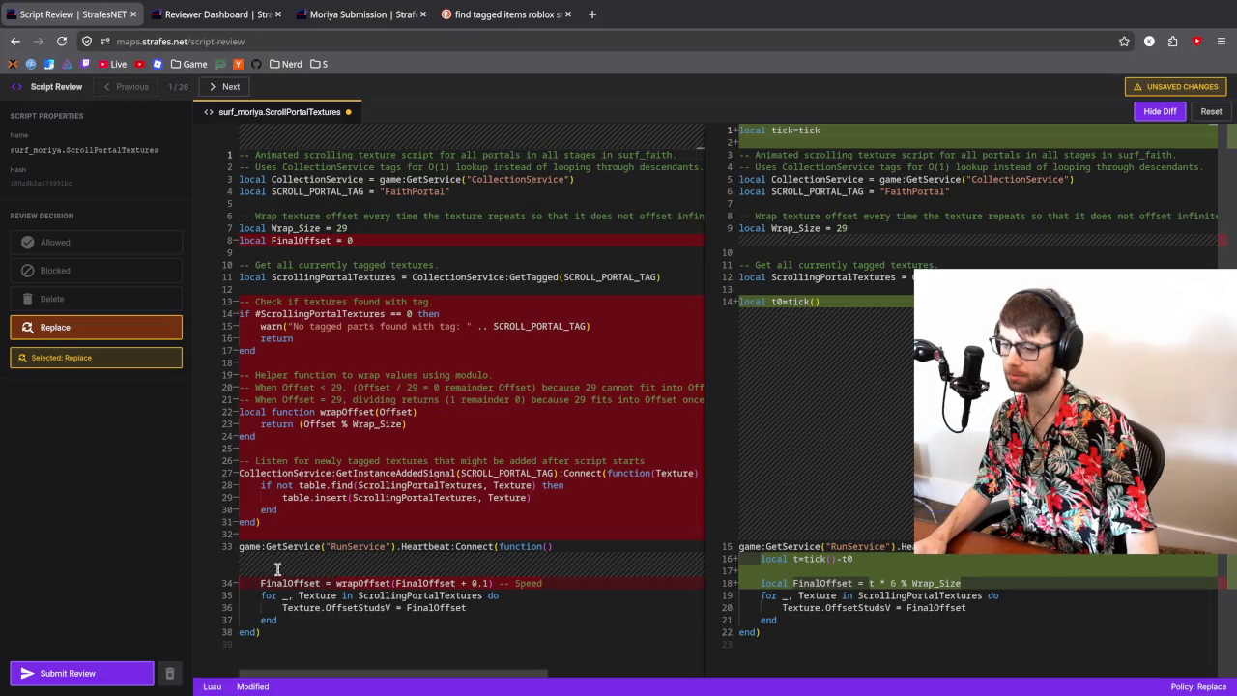
left_click(83, 678)
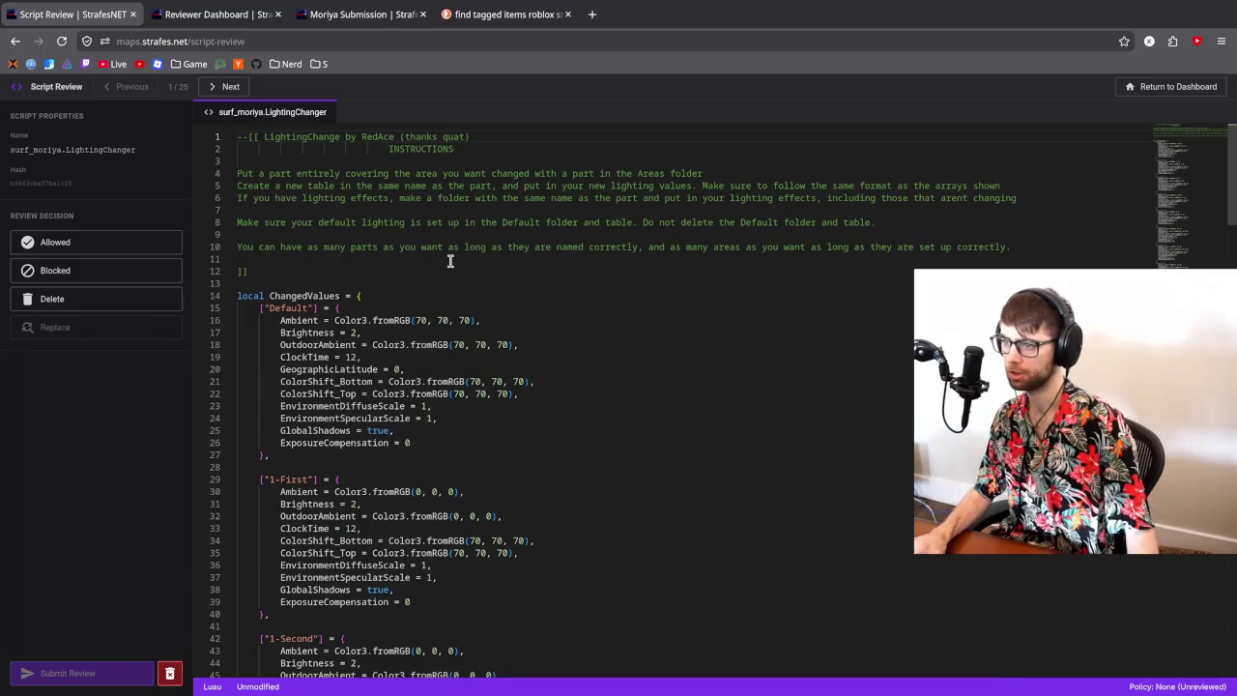
key("ctrl+a")
- Paste the copied LightingChanger script into current.lua in Zed
key("alt+Tab")
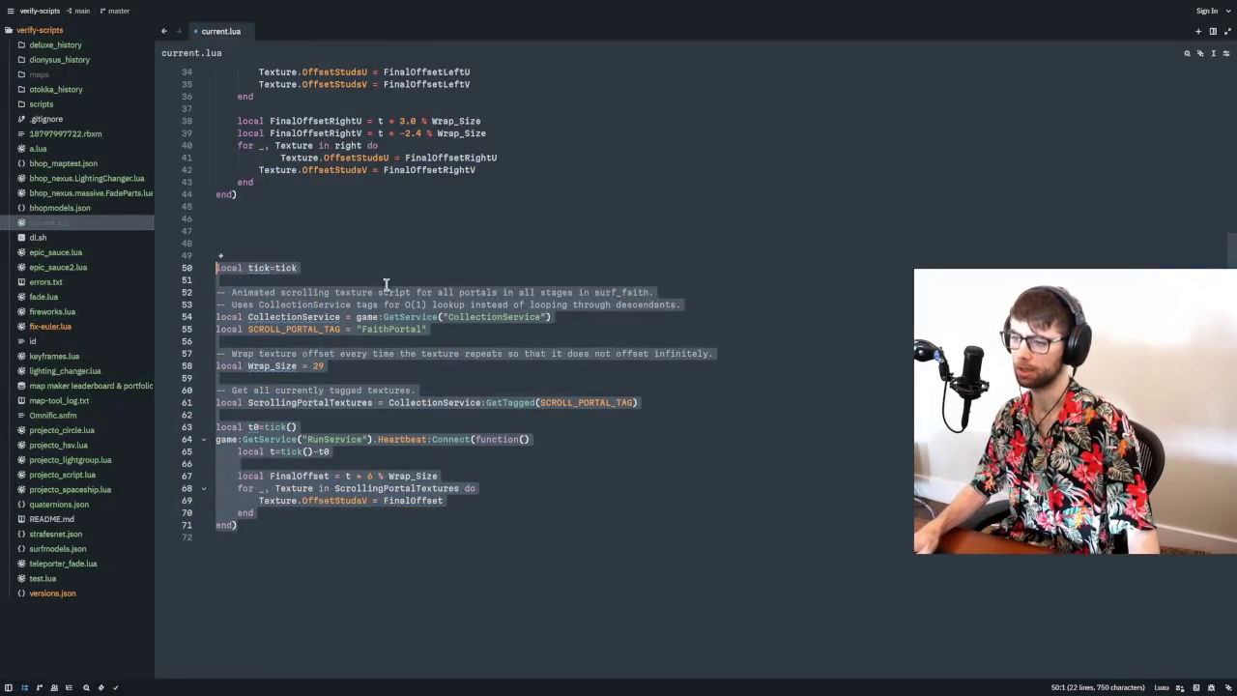
left_click(387, 232)
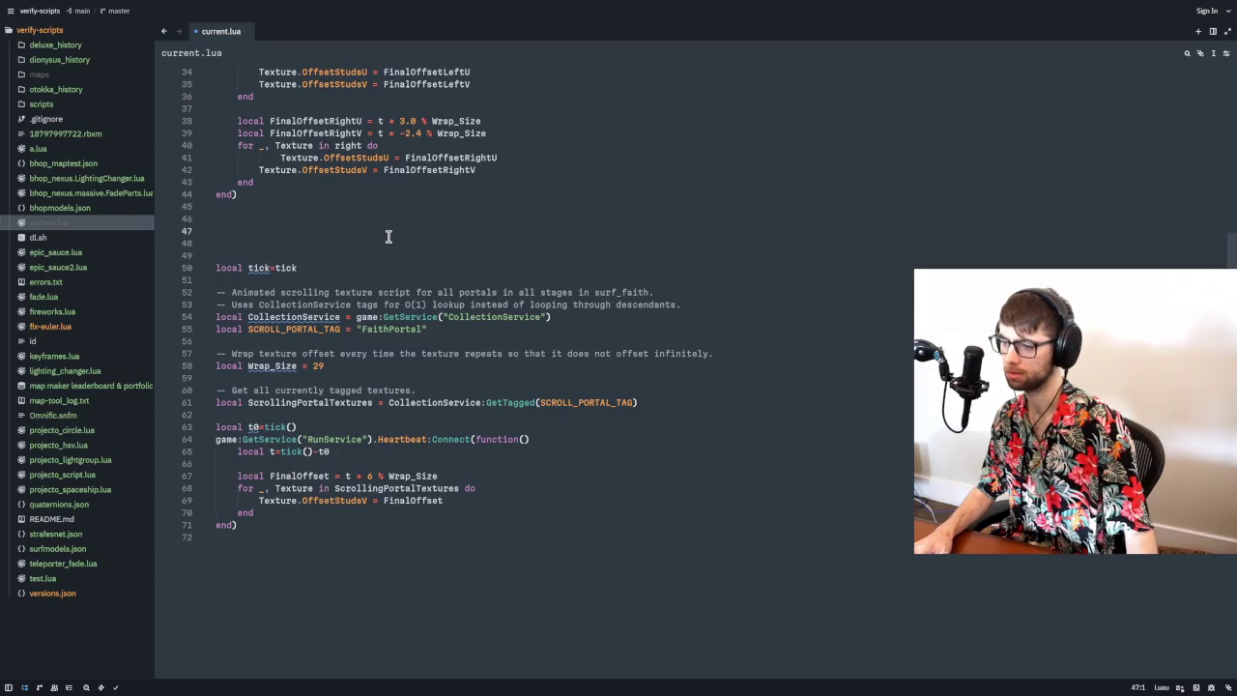
key("ctrl+v")
scroll(397, 293, "up", 5)
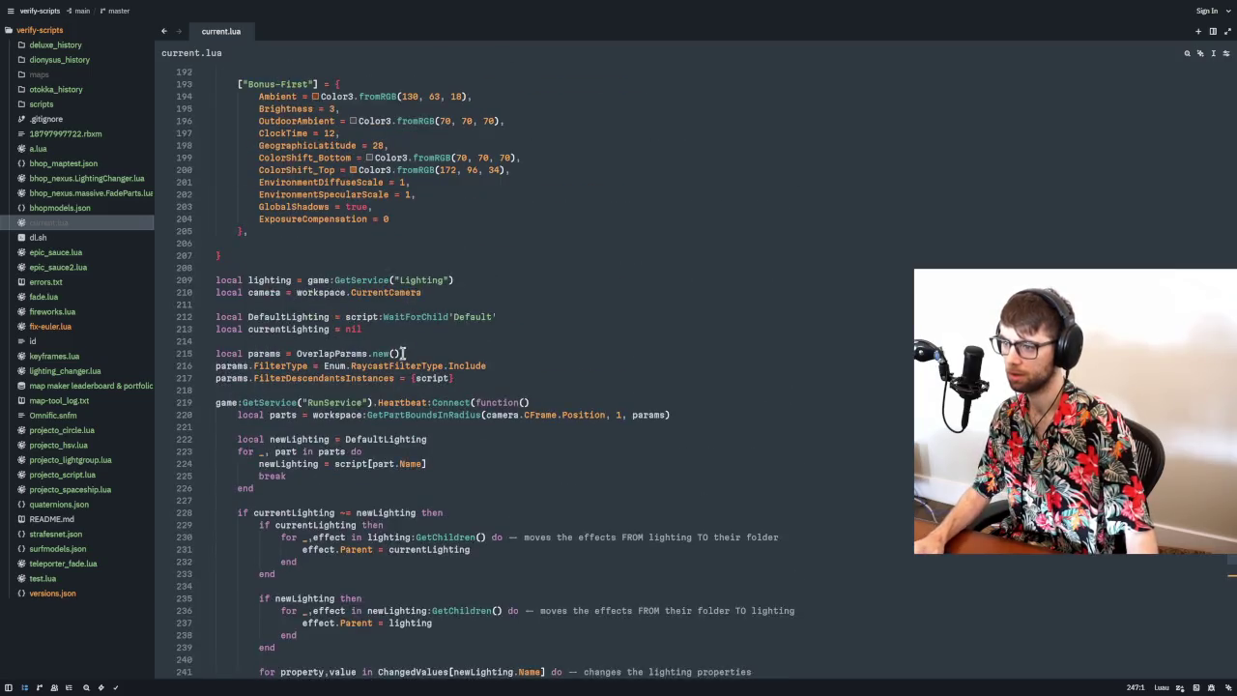
scroll(402, 354, "down", 4)
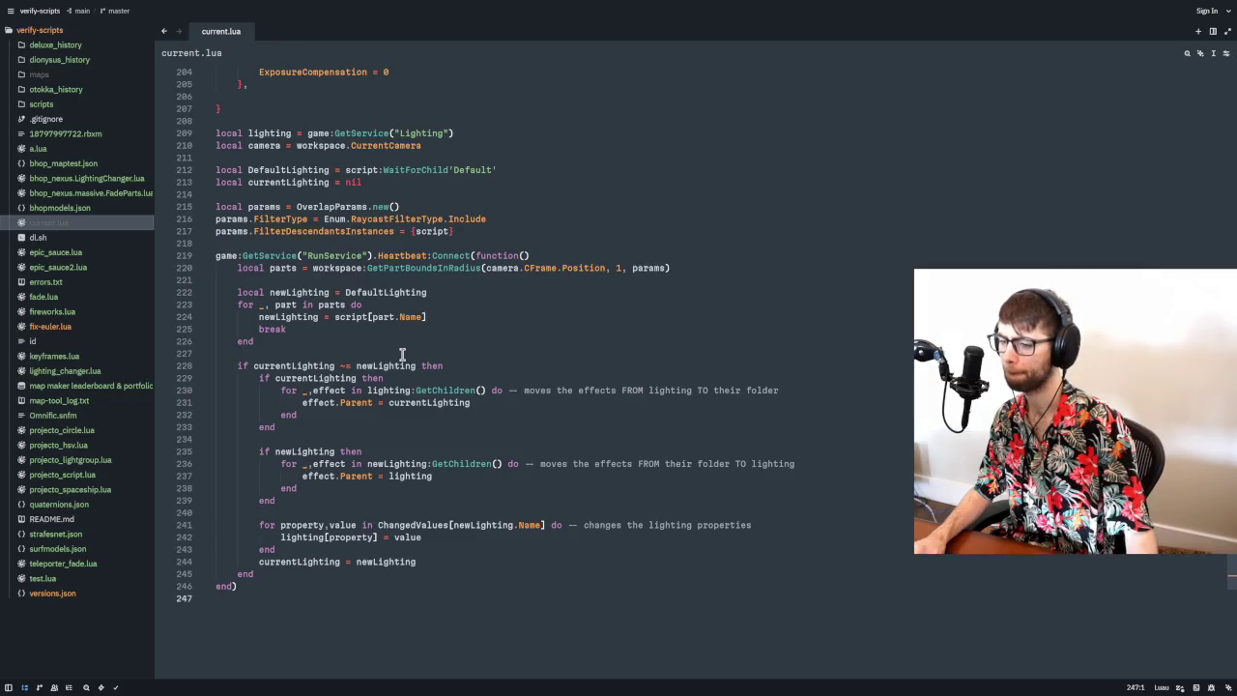
scroll(402, 355, "up", 1)
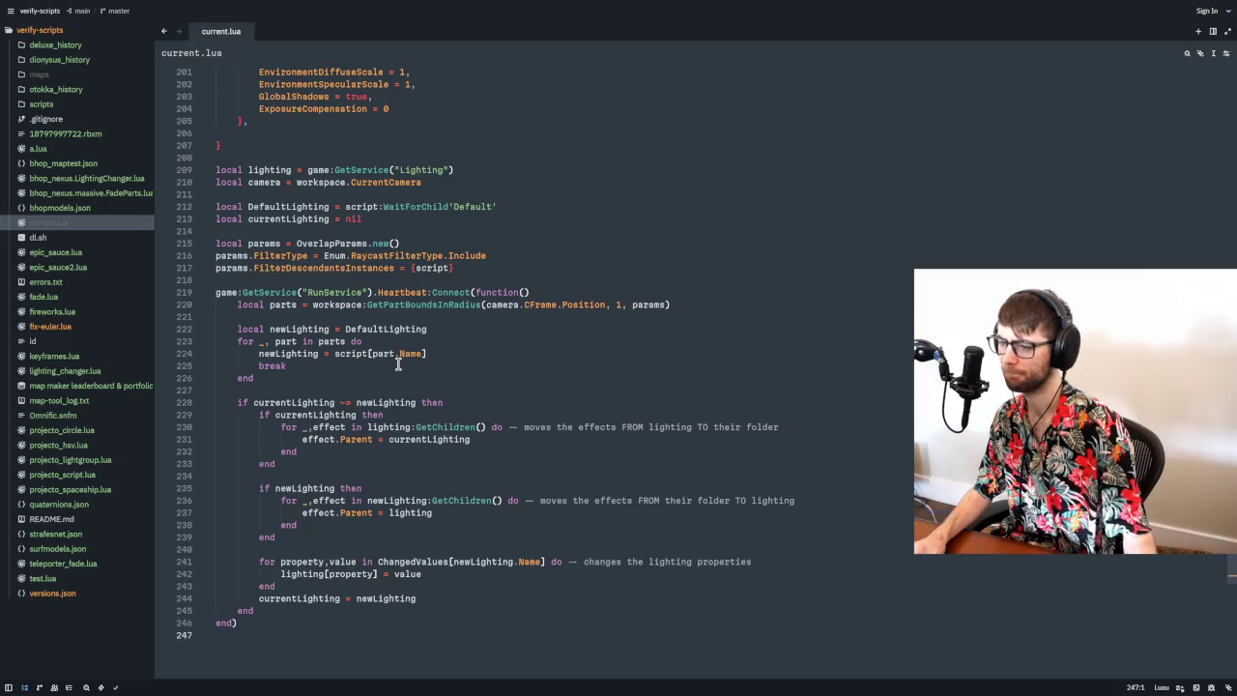
- Inspect the script[part.Name] lookup on line 224 of current.lua
double_click(365, 353)
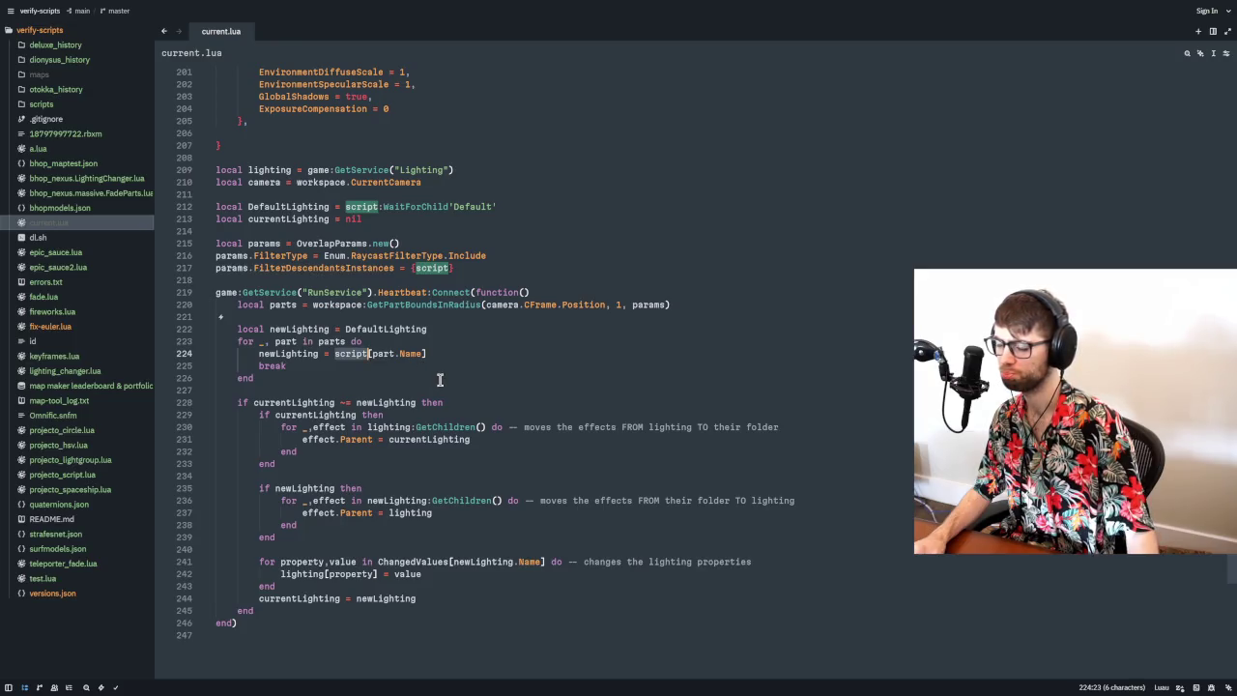
scroll(440, 379, "up", 20)
scroll(440, 380, "up", 1)
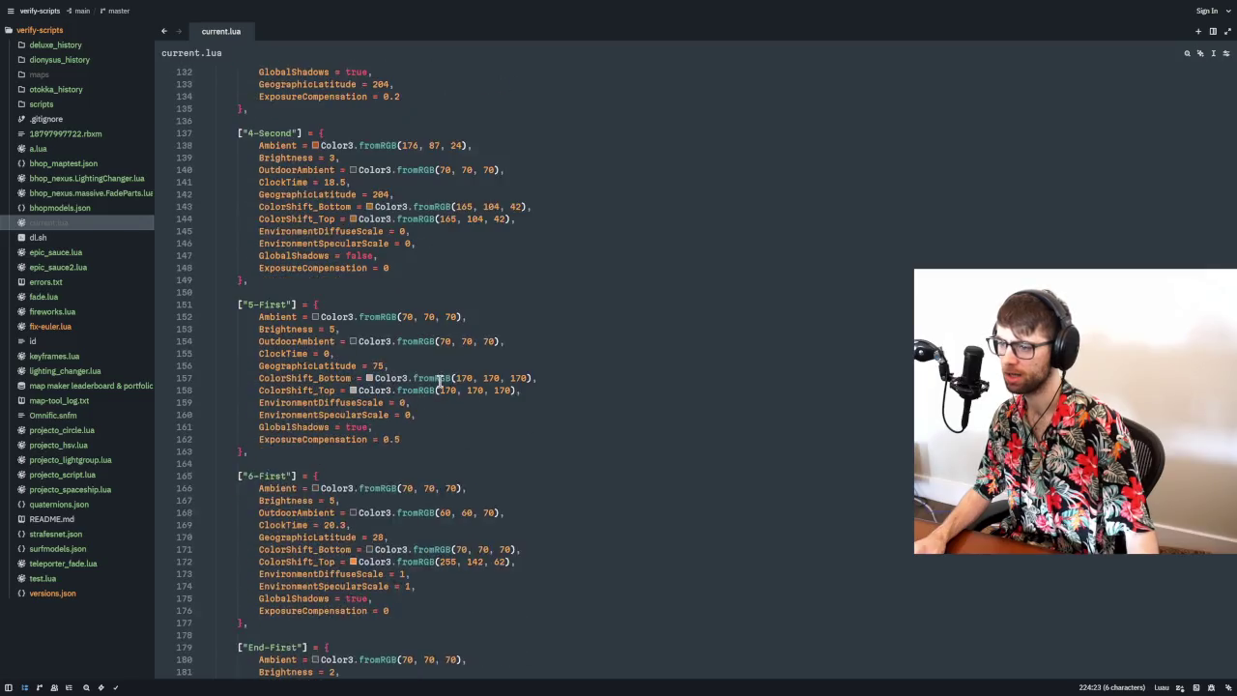
scroll(439, 380, "down", 18)
left_click_drag(446, 537, 334, 537)
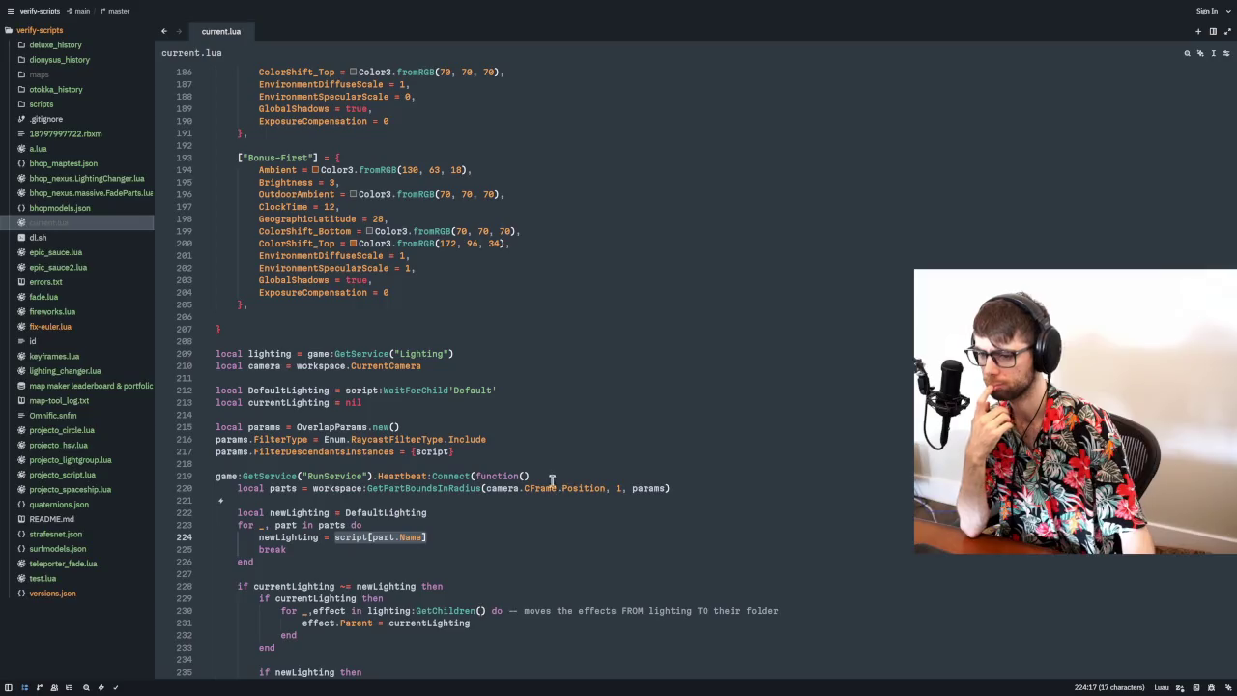
scroll(367, 493, "down", 5)
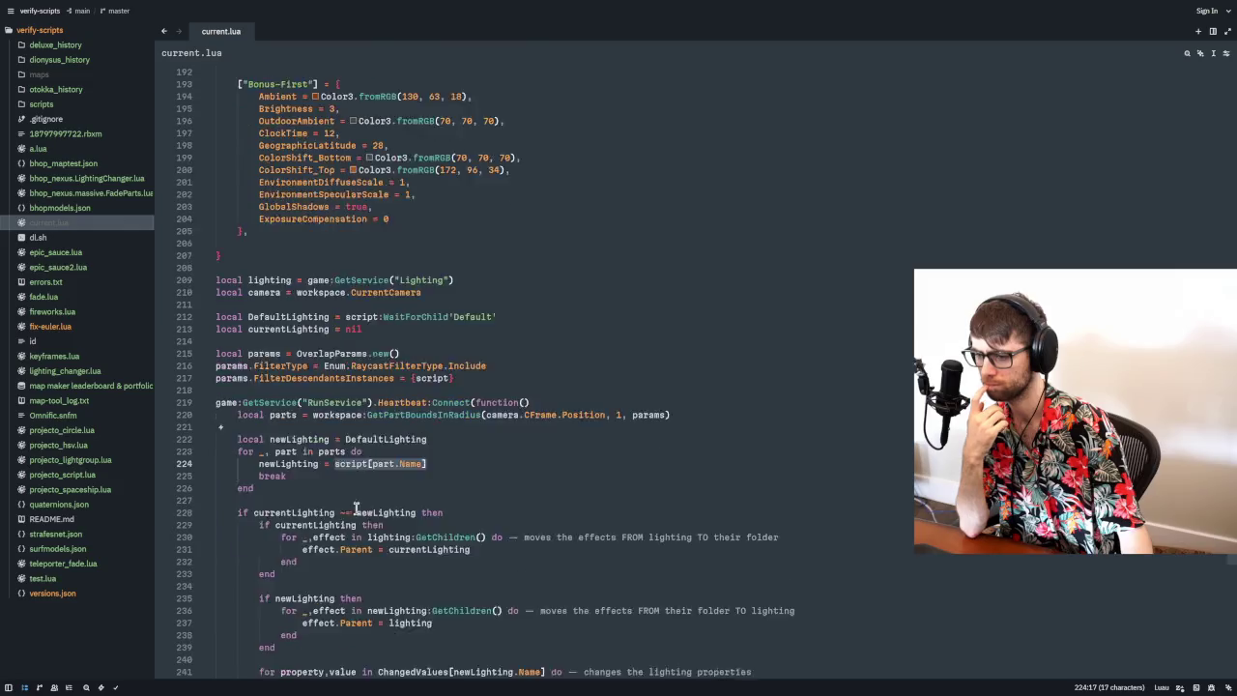
scroll(385, 480, "up", 20)
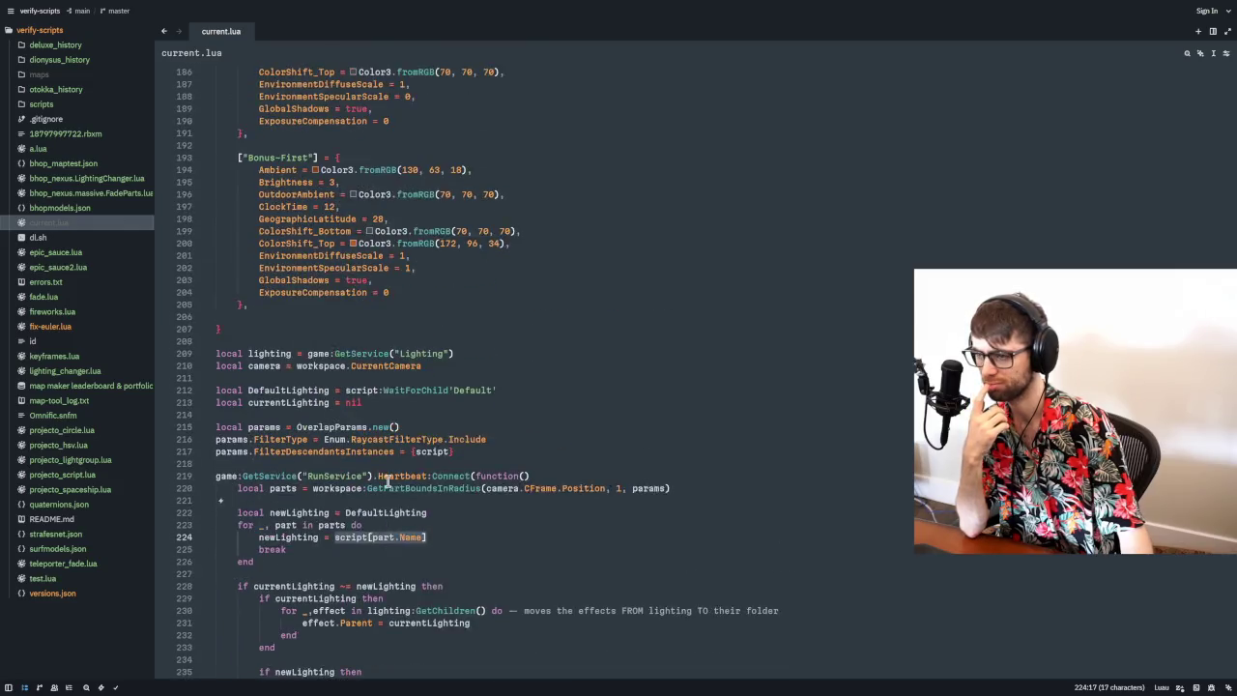
scroll(592, 457, "up", 20)
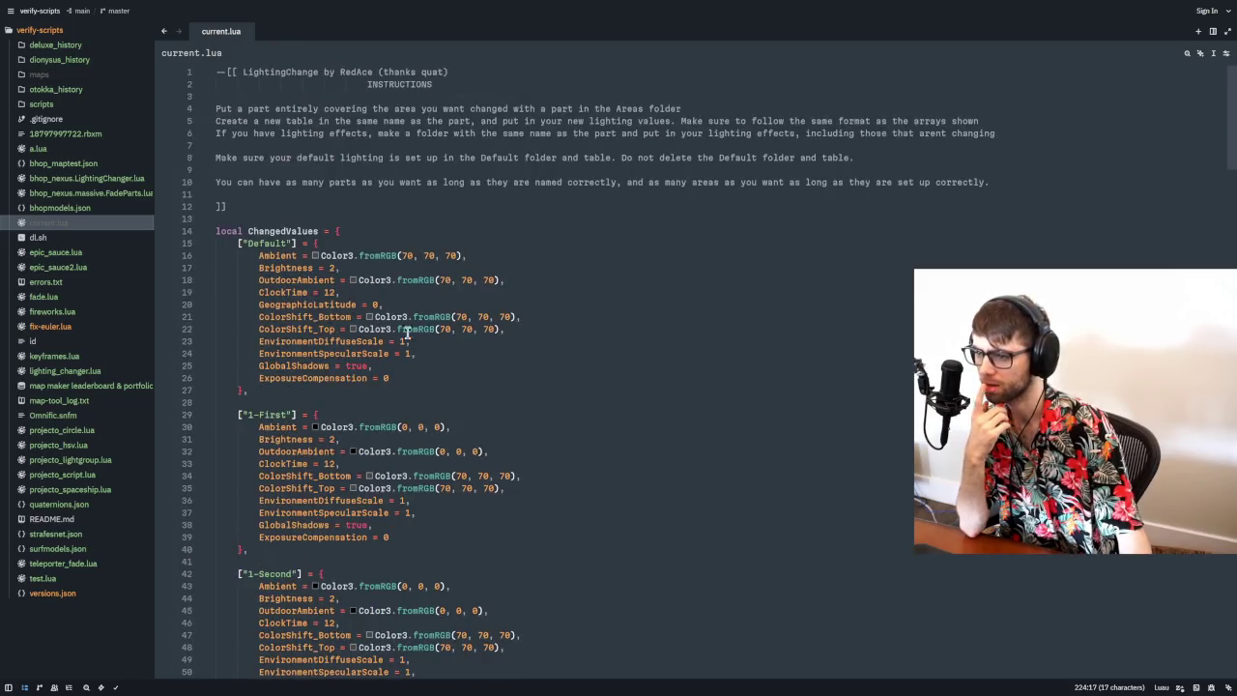
- Select ChangedValues and search the whole project for its other uses
double_click(290, 231)
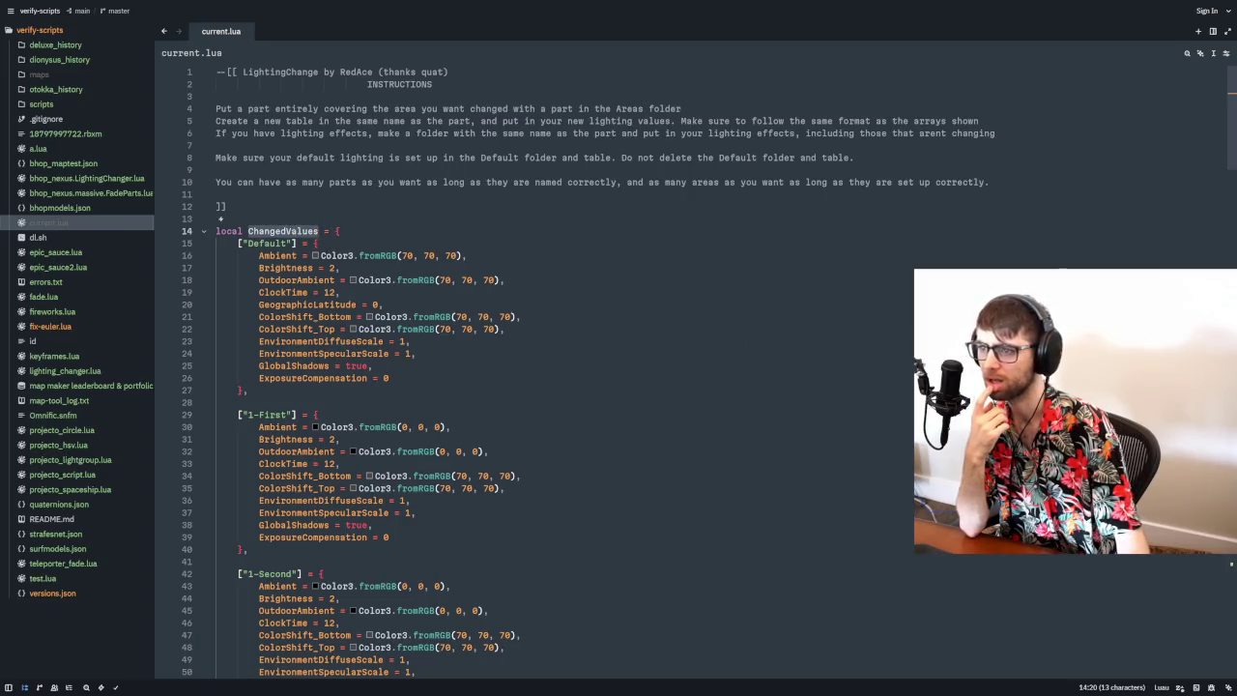
scroll(592, 387, "down", 20)
scroll(1113, 564, "down", 20)
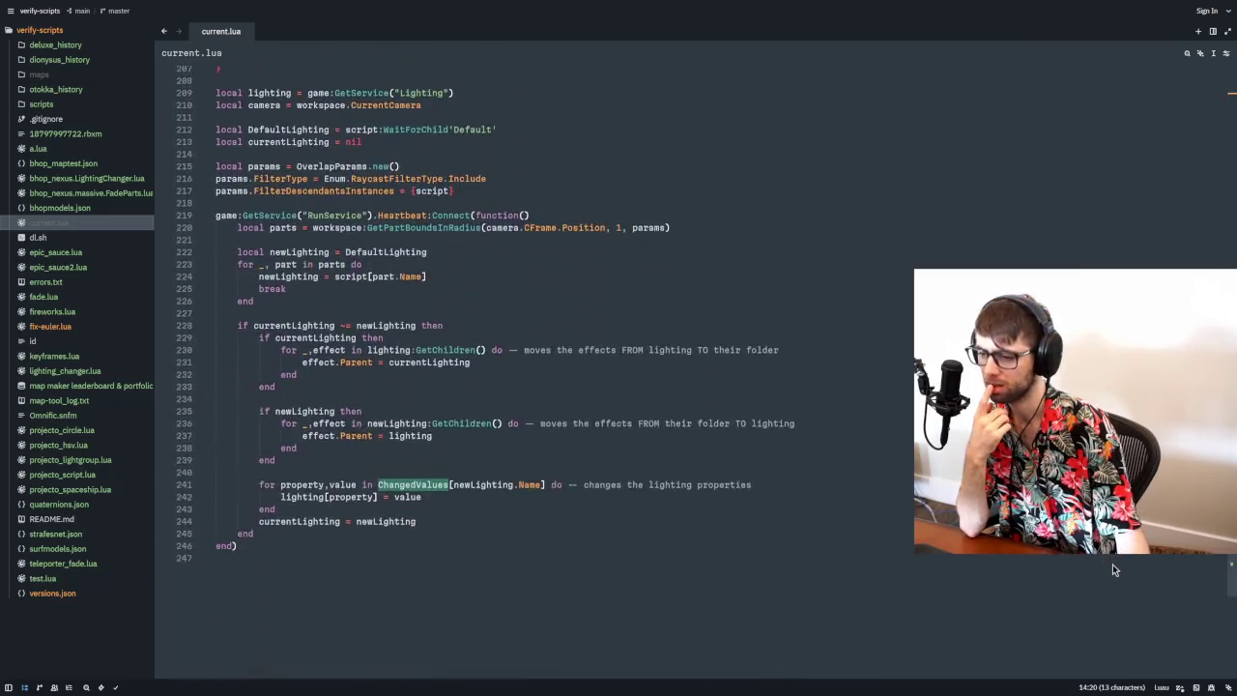
left_click(410, 404)
double_click(411, 404)
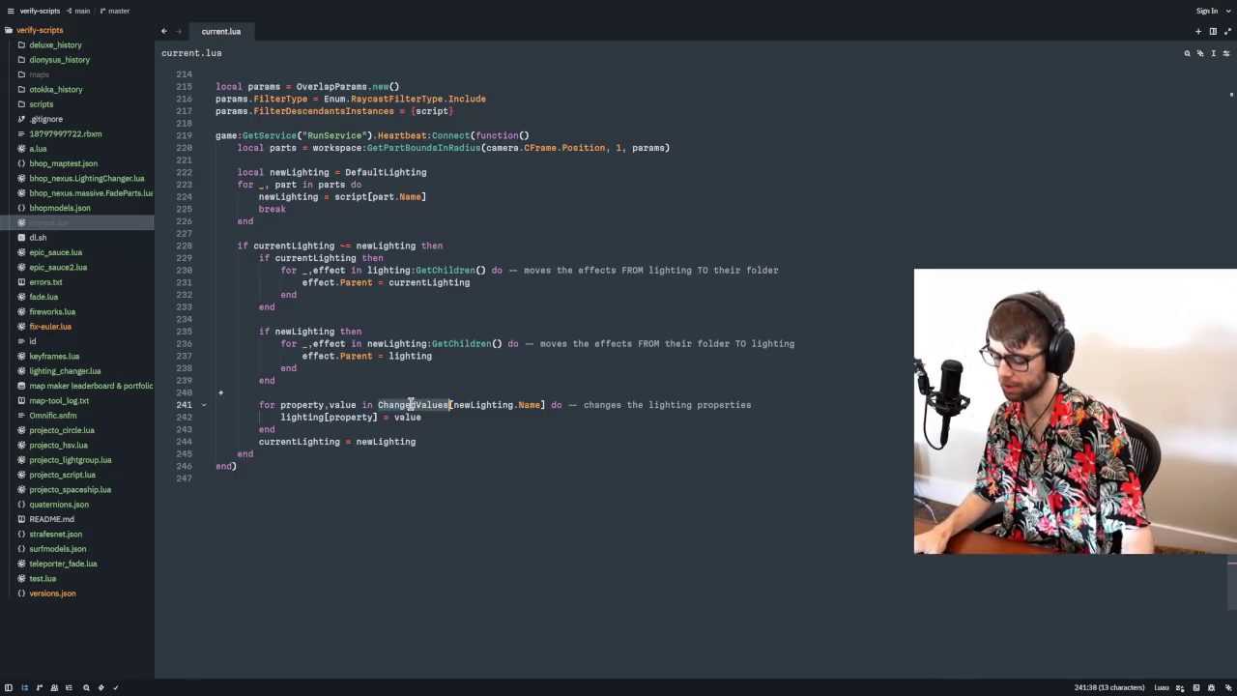
key("ctrl+shift+f")
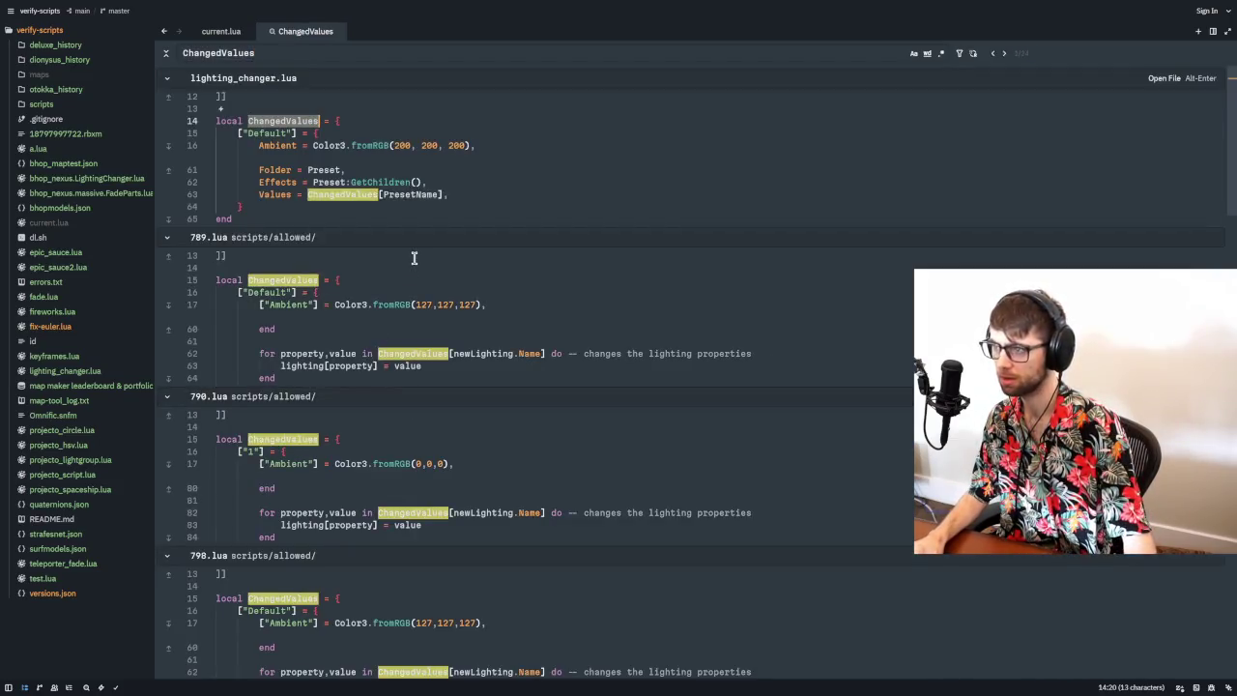
- Open the lighting_changer.lua match and examine Presets, PresetName and the Presets[part.Name] lookup
left_click(414, 159)
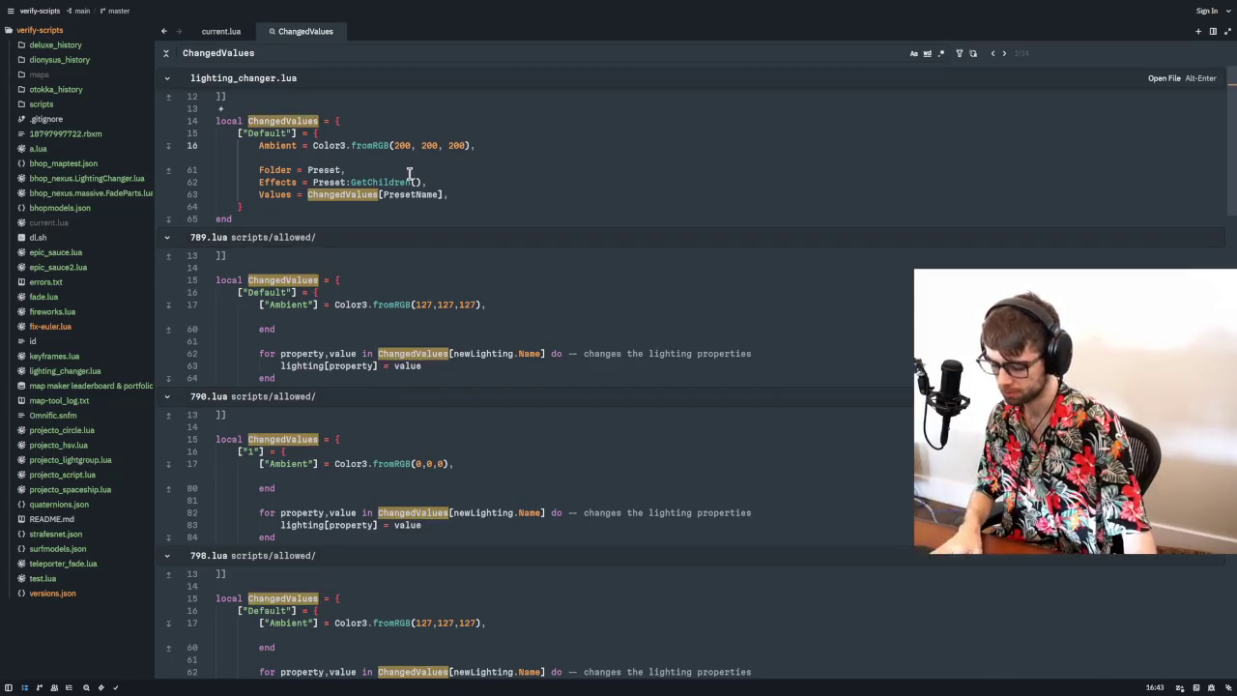
key("alt+Return")
scroll(473, 271, "down", 15)
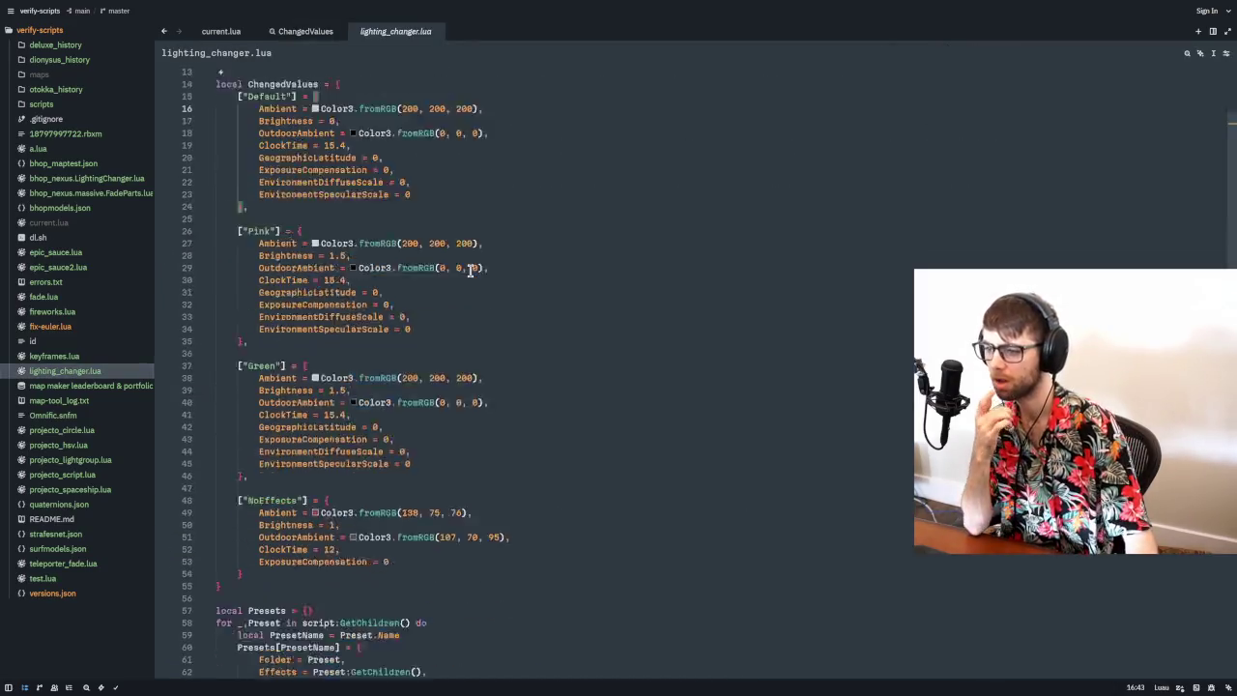
scroll(458, 276, "up", 4)
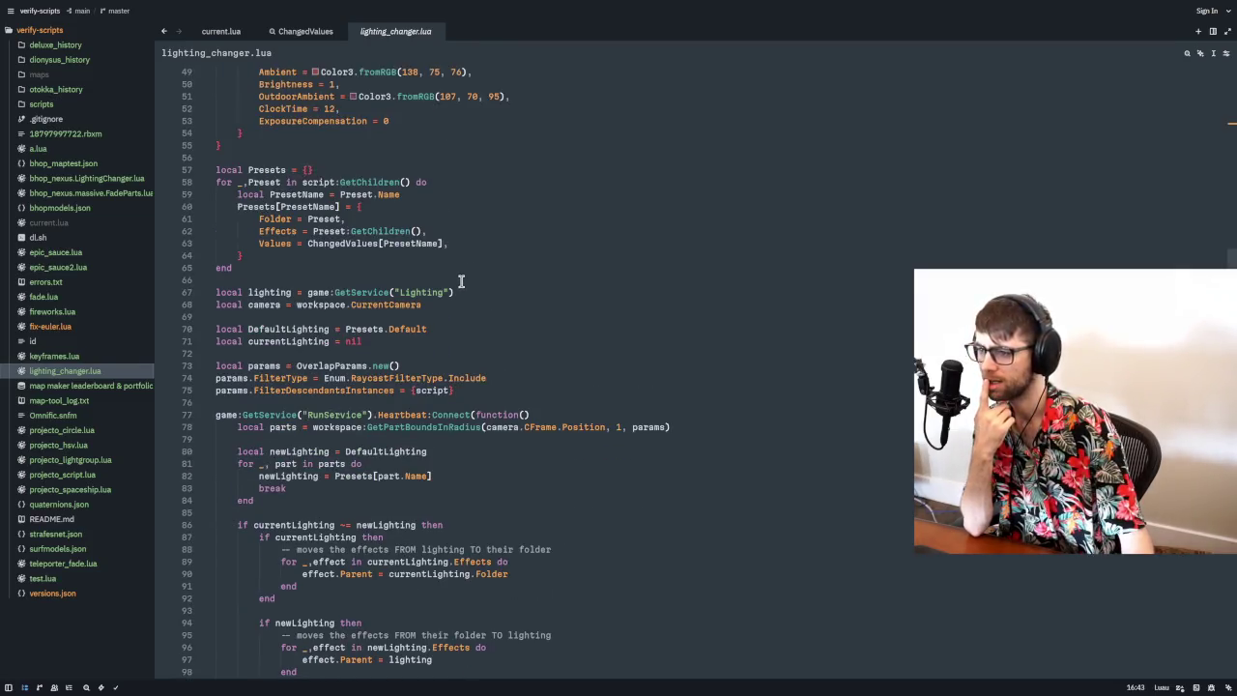
left_click(276, 280)
double_click(276, 281)
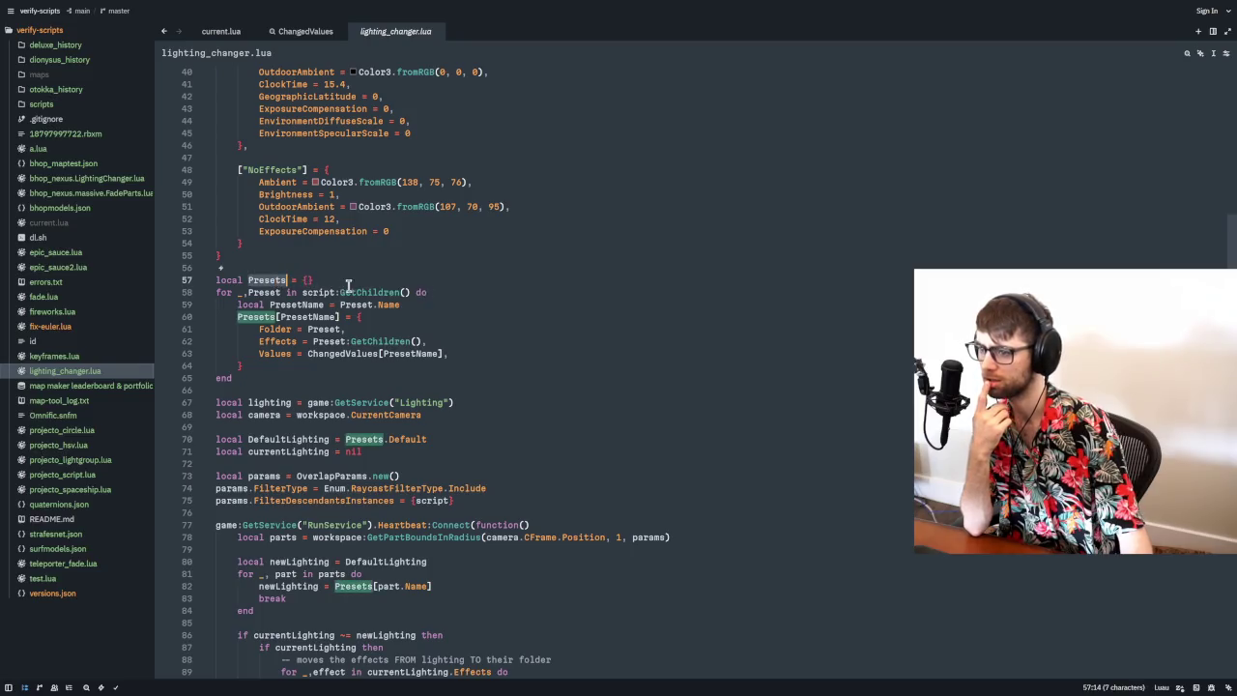
scroll(297, 244, "down", 2)
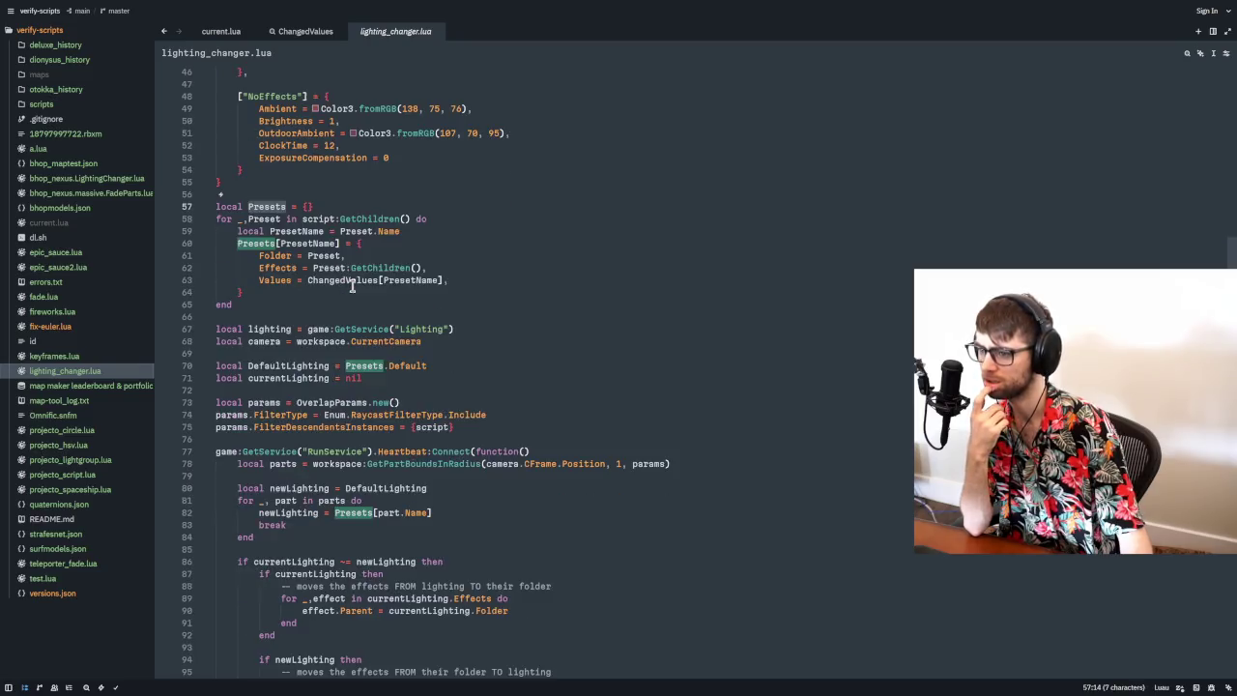
double_click(307, 232)
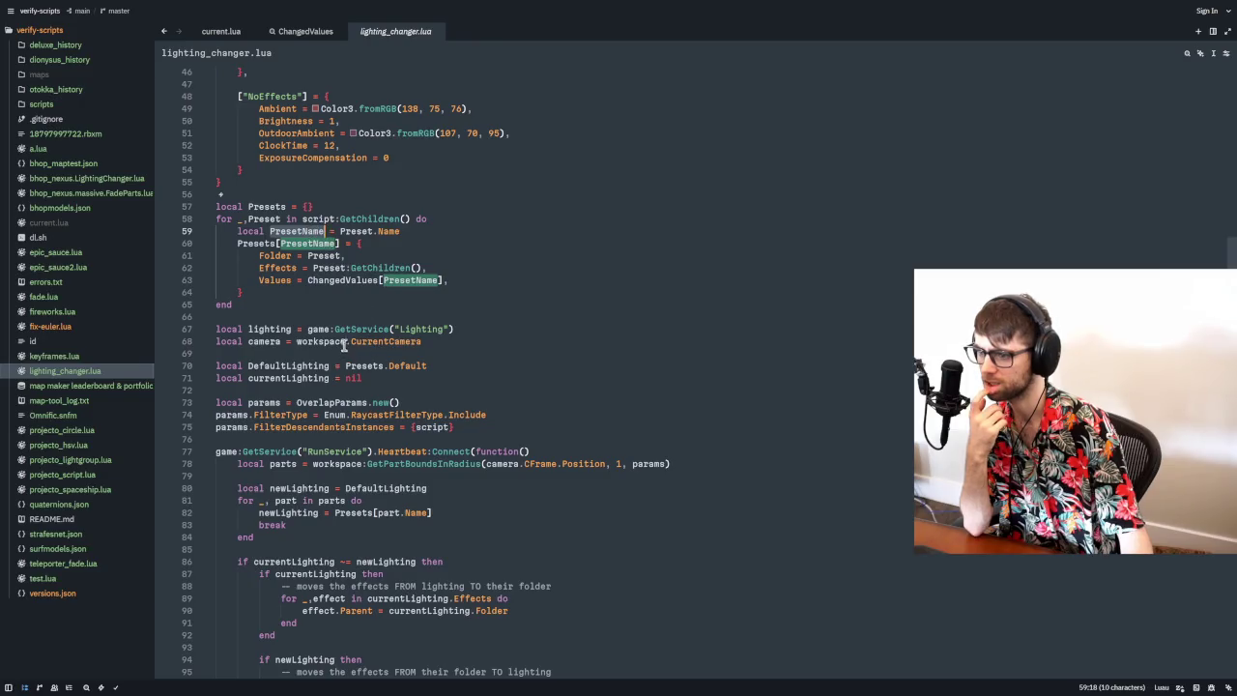
scroll(353, 342, "down", 7)
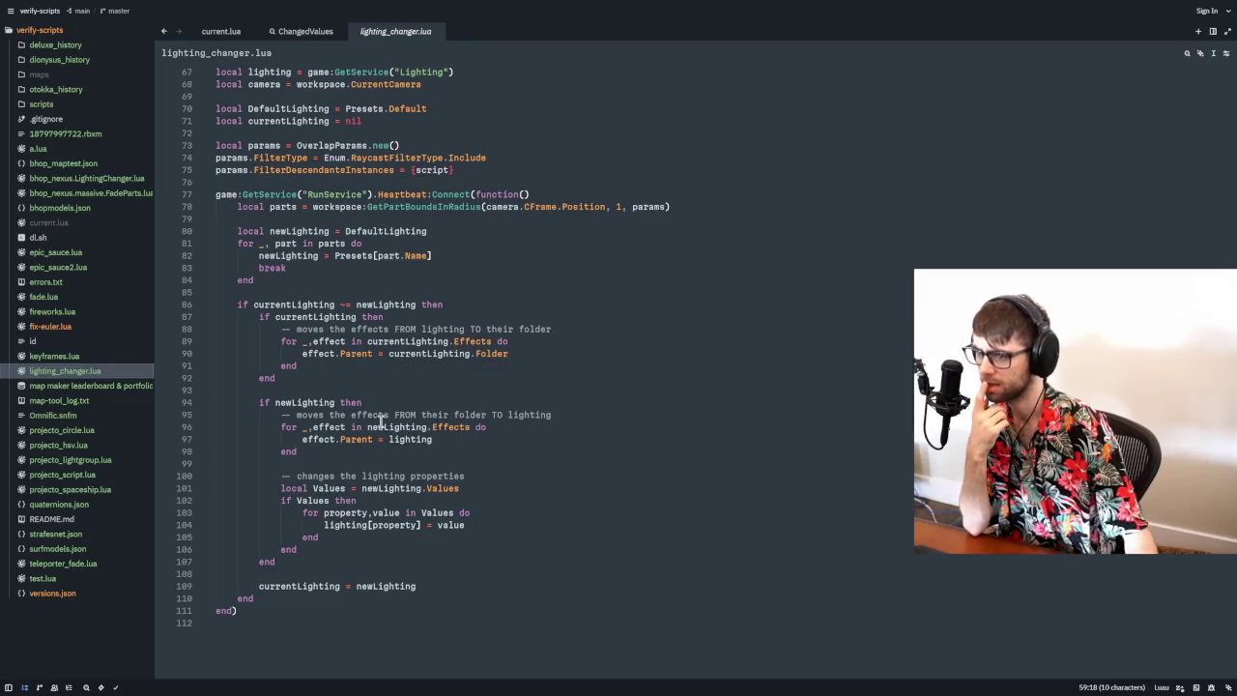
left_click_drag(444, 256, 336, 256)
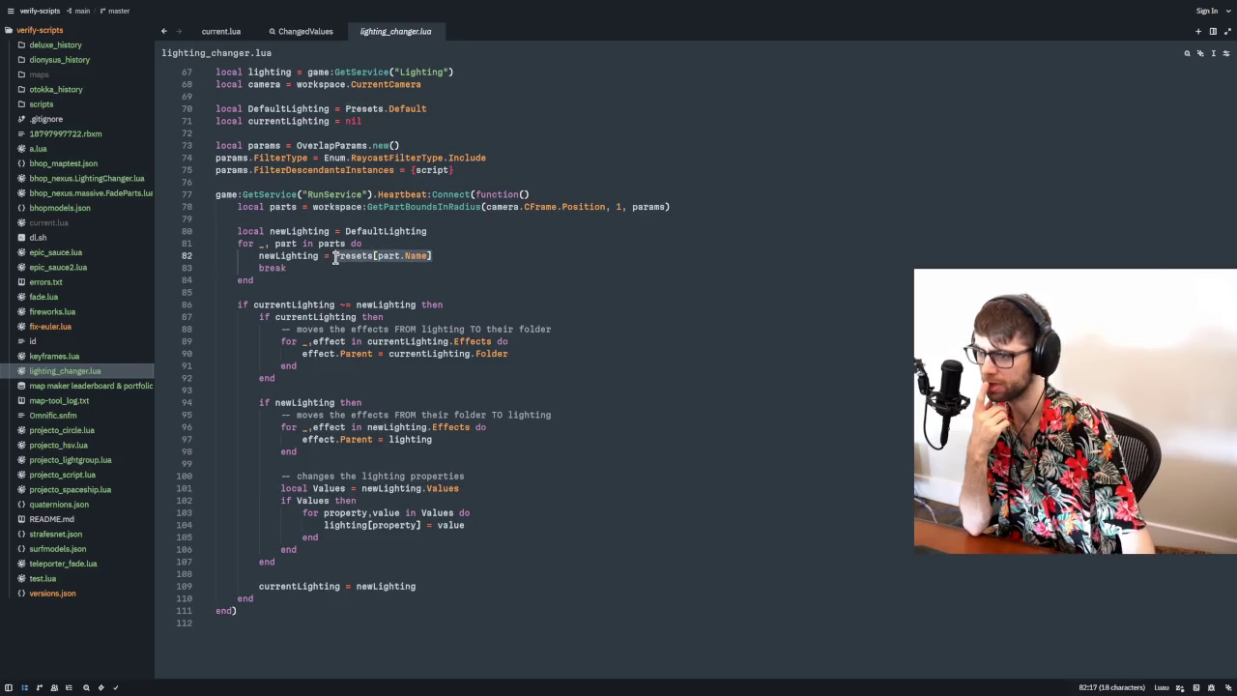
- Compare current.lua's script[part.Name] lookup with the Presets uses in lighting_changer.lua
left_click(240, 32)
double_click(345, 194)
left_click_drag(428, 197, 339, 196)
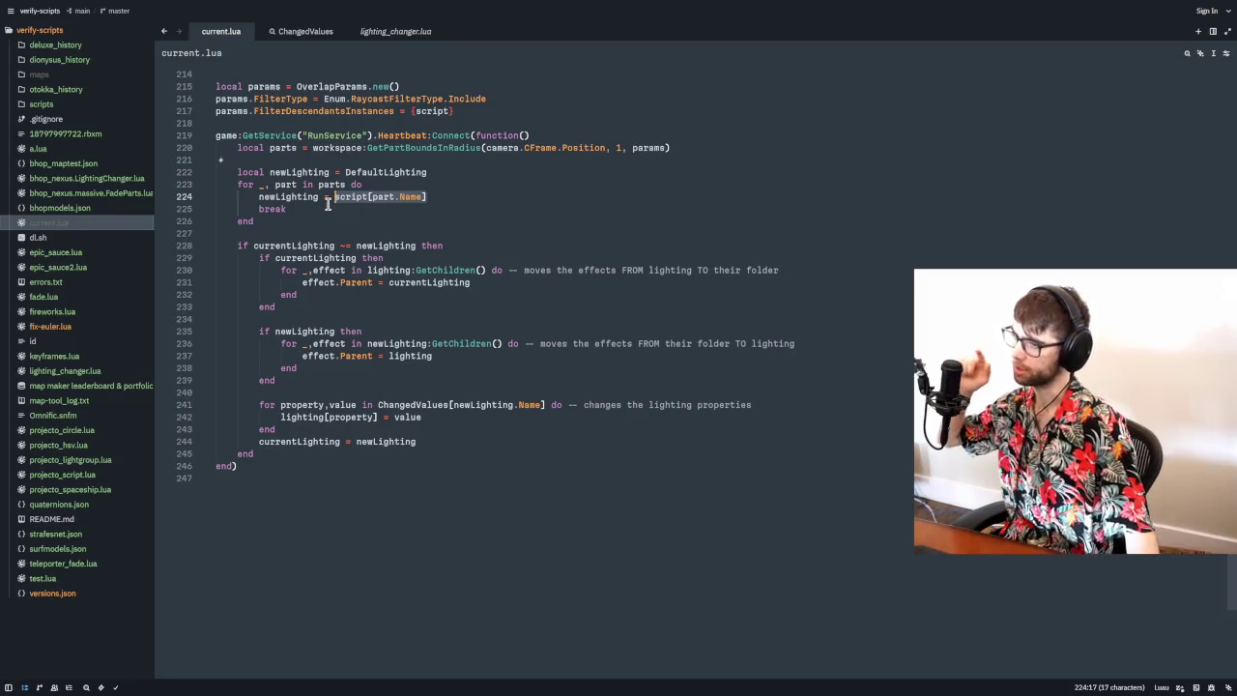
left_click(393, 38)
double_click(353, 256)
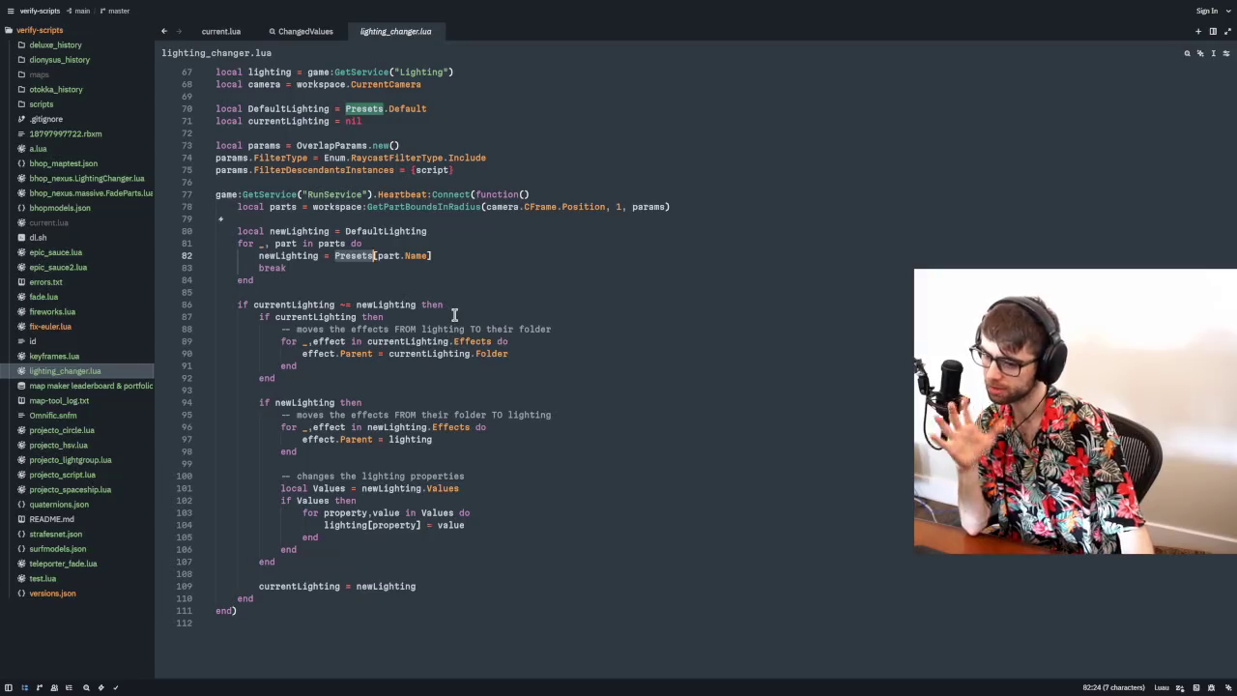
left_click(444, 254)
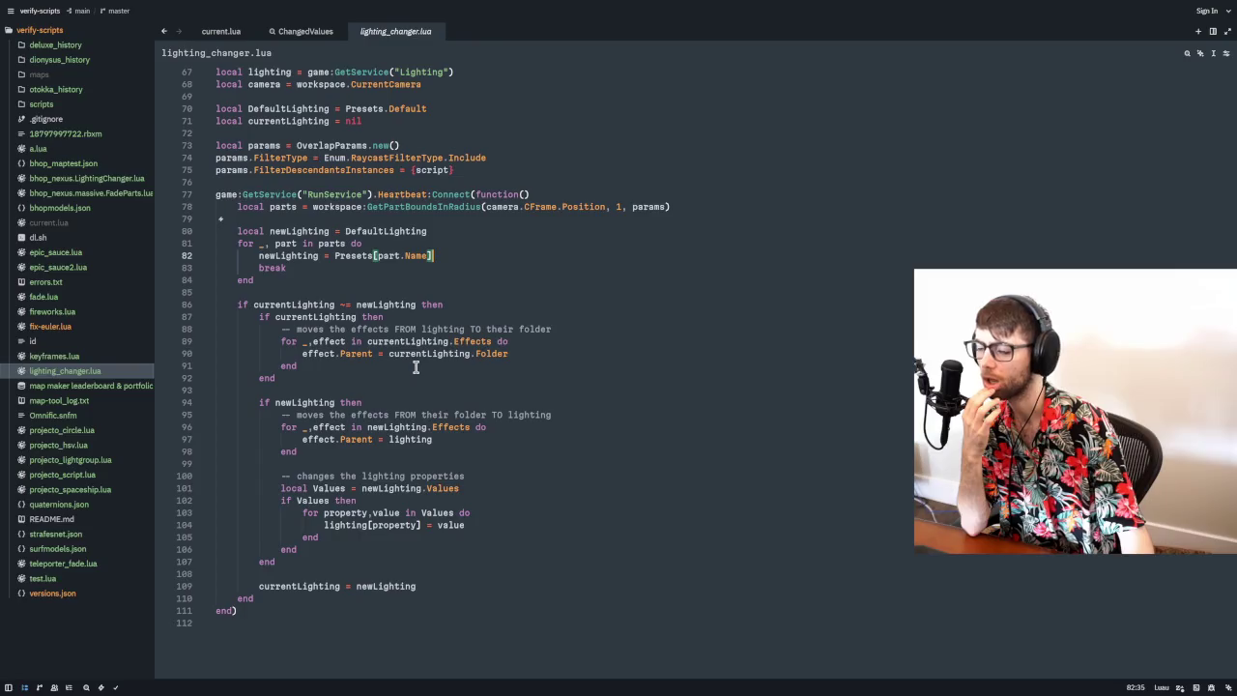
- Copy lines 57–111 of lighting_changer.lua and append them at the end of current.lua
mouse_move(255, 617)
left_mouse_down()
mouse_move(257, 419)
mouse_move(221, 381)
mouse_move(226, 353)
mouse_move(280, 378)
mouse_move(278, 522)
mouse_move(220, 281)
left_mouse_up()
key("ctrl+c")
scroll(252, 290, "up", 10)
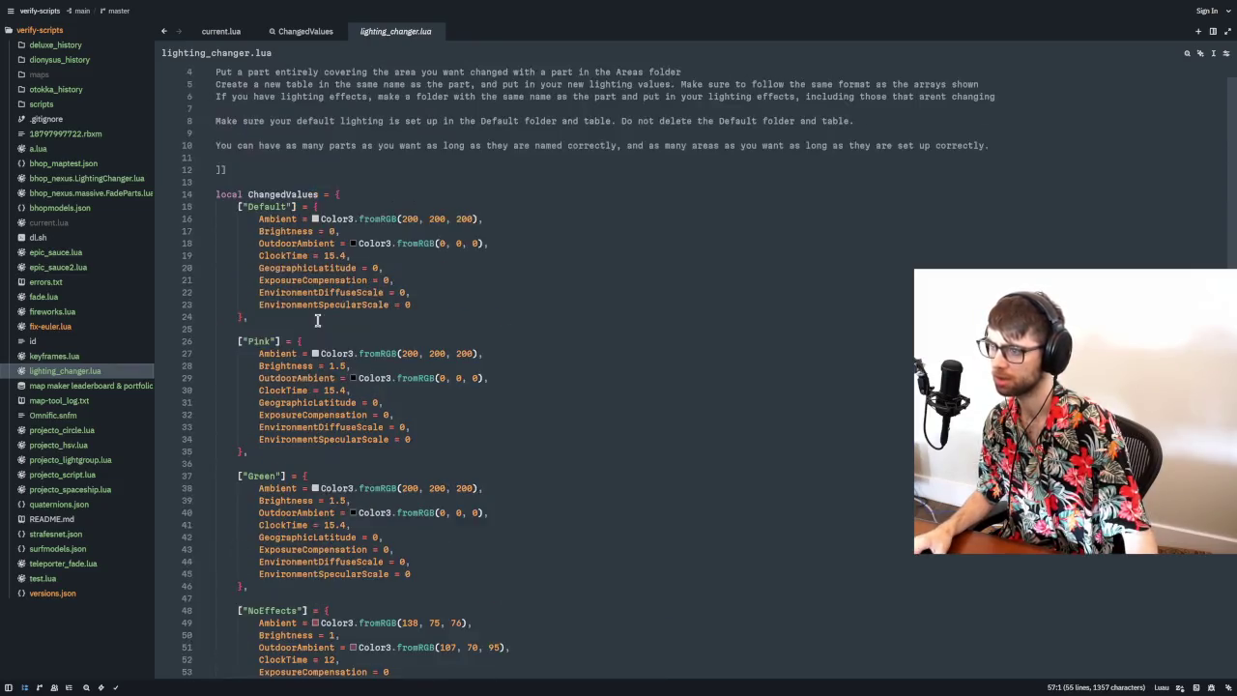
scroll(285, 280, "down", 15)
scroll(285, 280, "down", 1)
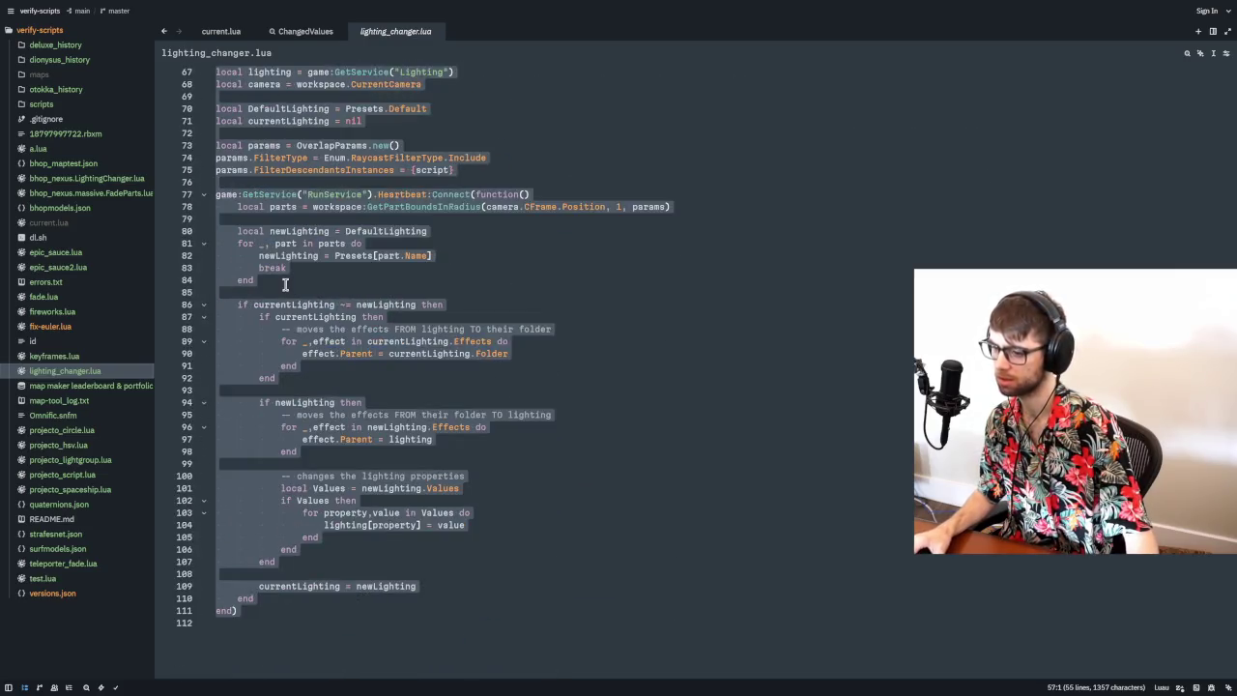
left_click(222, 32)
scroll(319, 285, "up", 14)
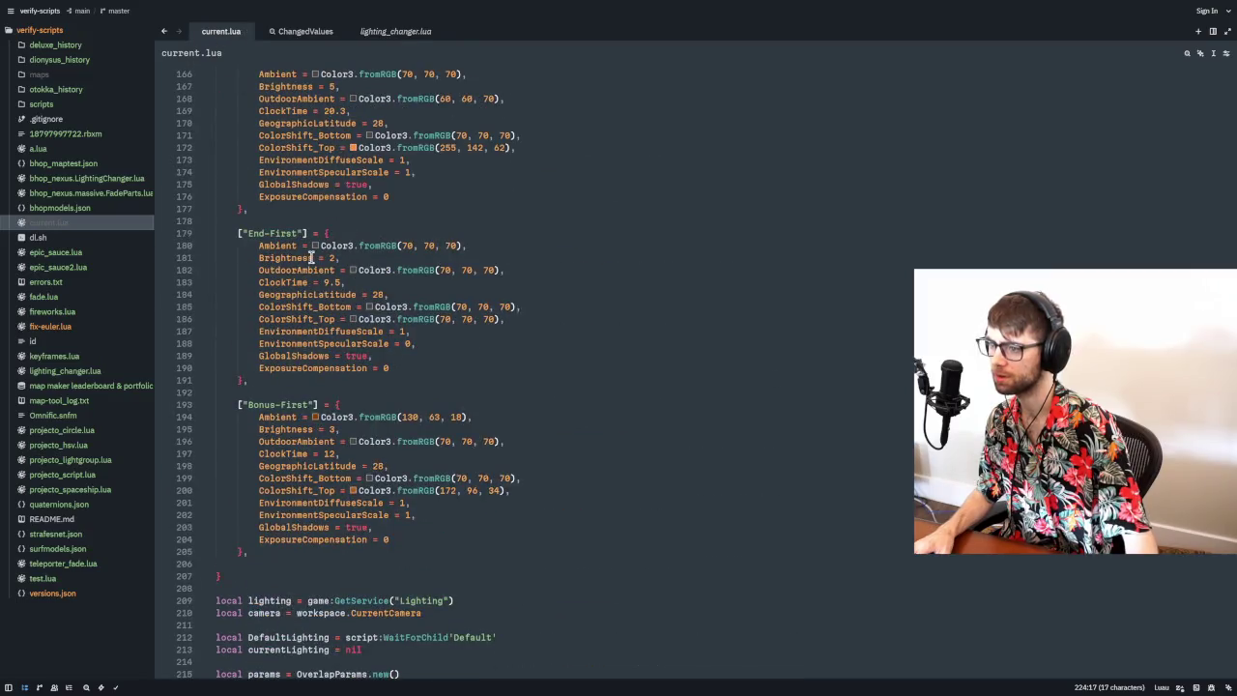
scroll(298, 209, "down", 11)
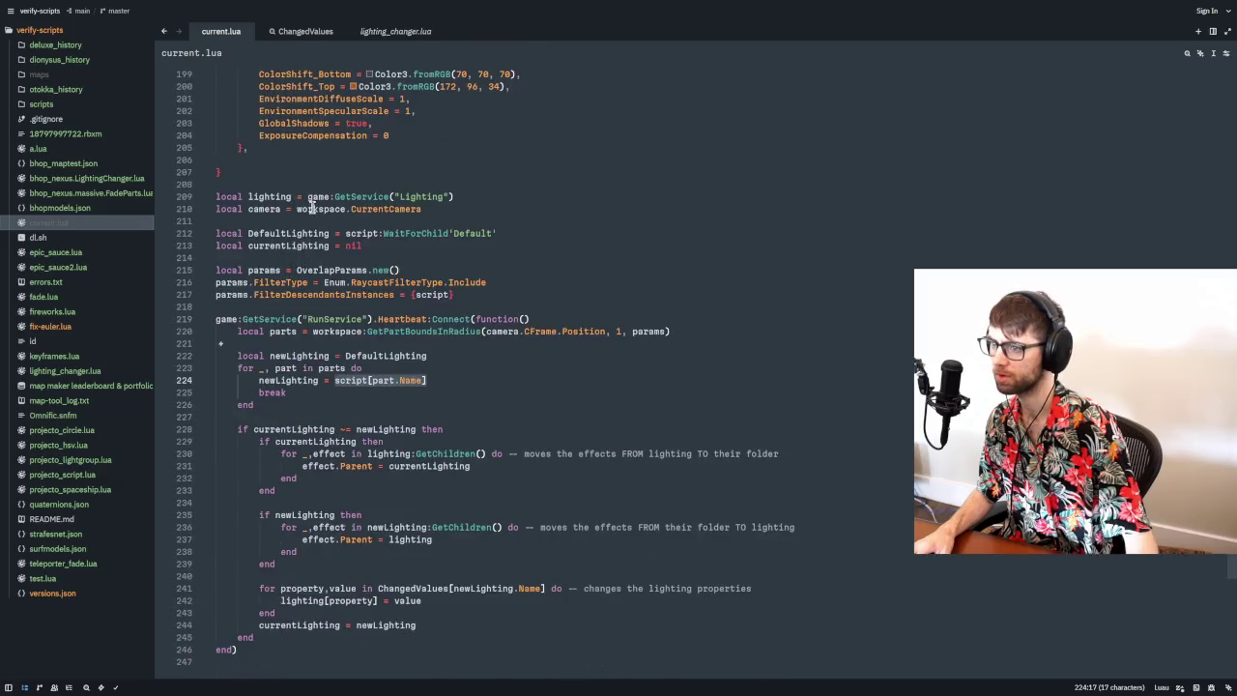
scroll(300, 387, "down", 3)
left_click(282, 584)
key("Return")
key("Return")
key("ctrl+v")
- Review the pasted block, including the script:WaitForChild'Default' expression on line 212
scroll(349, 522, "up", 8)
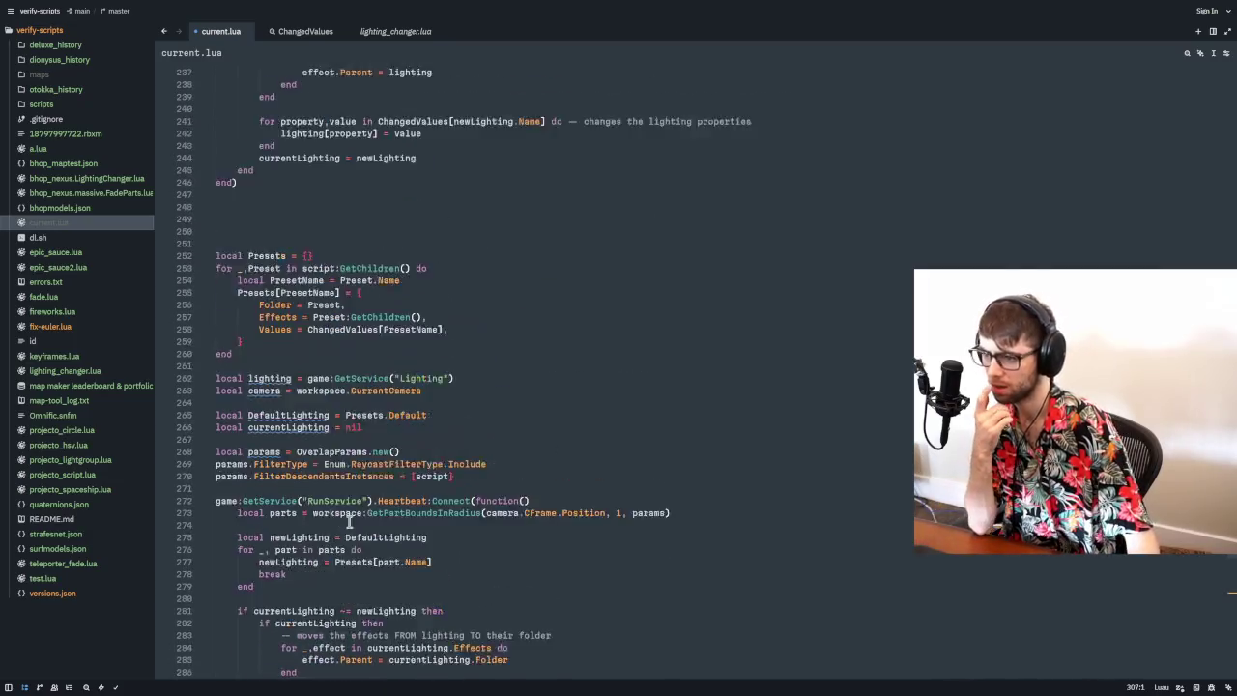
scroll(349, 521, "up", 12)
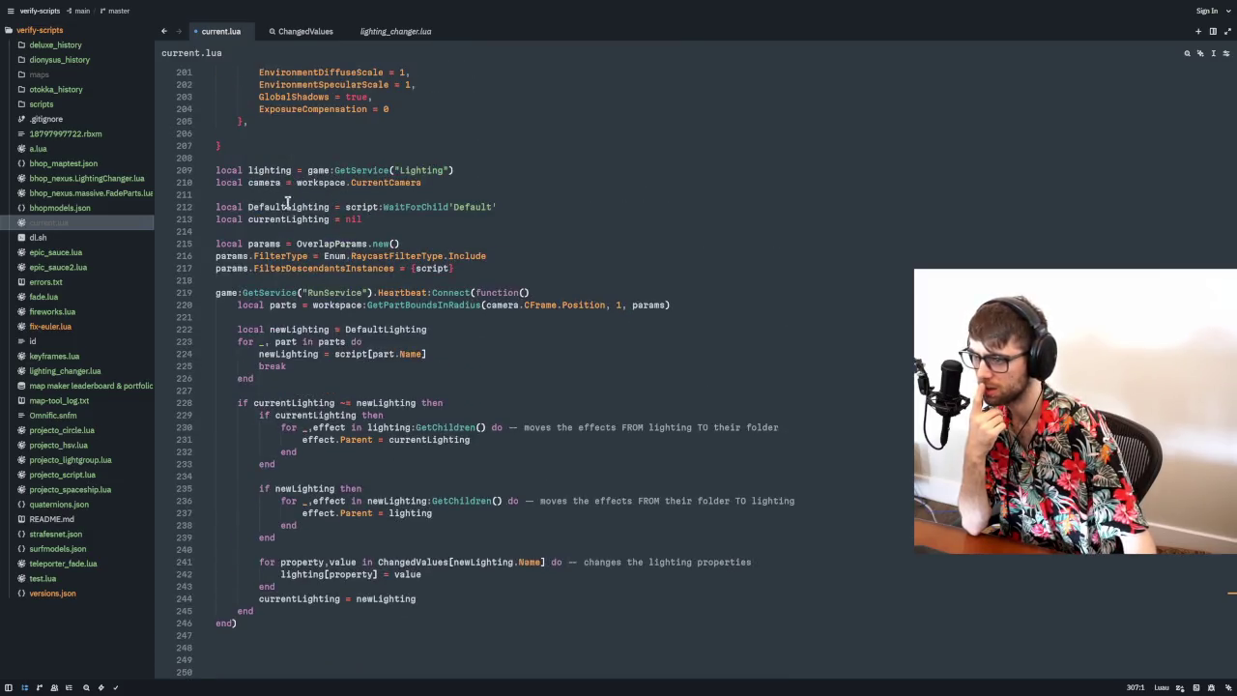
left_click_drag(515, 205, 349, 206)
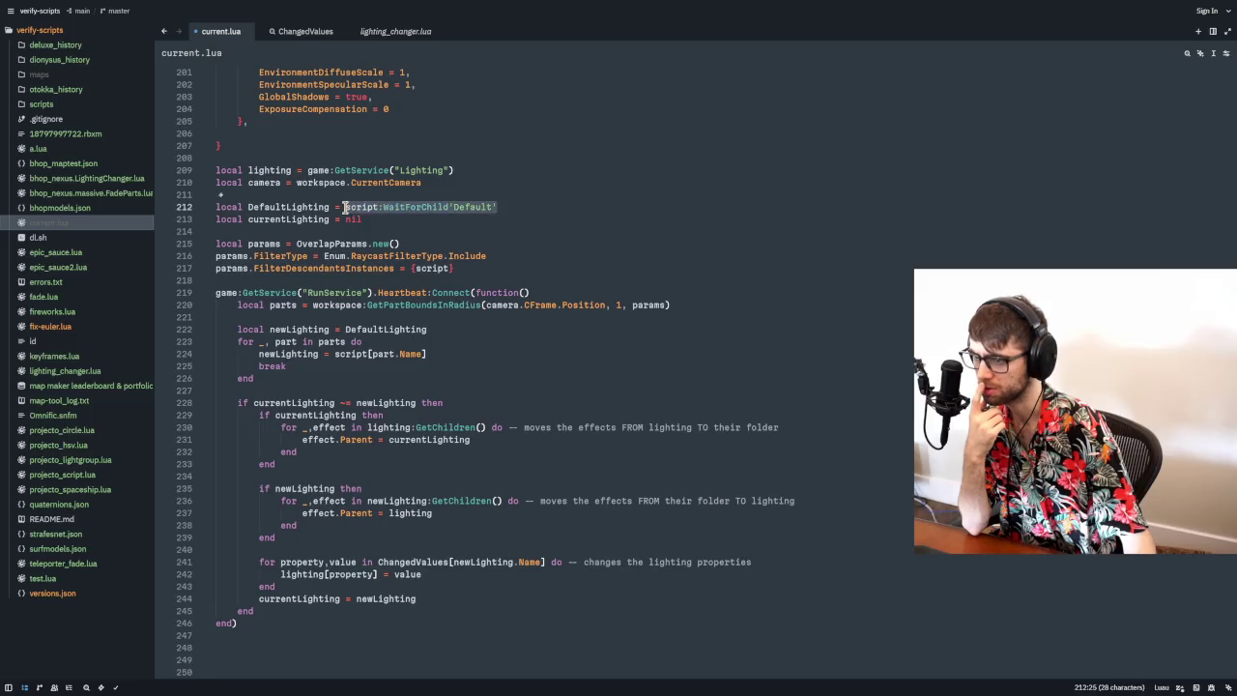
scroll(338, 290, "down", 8)
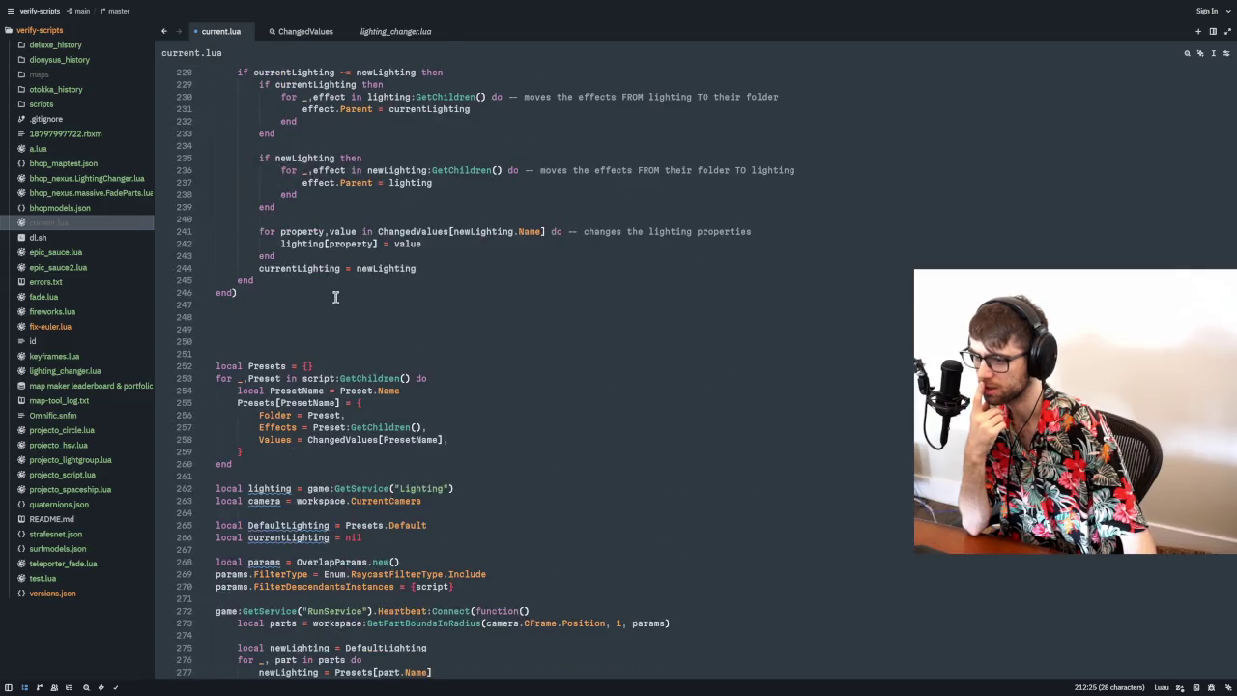
scroll(356, 378, "up", 7)
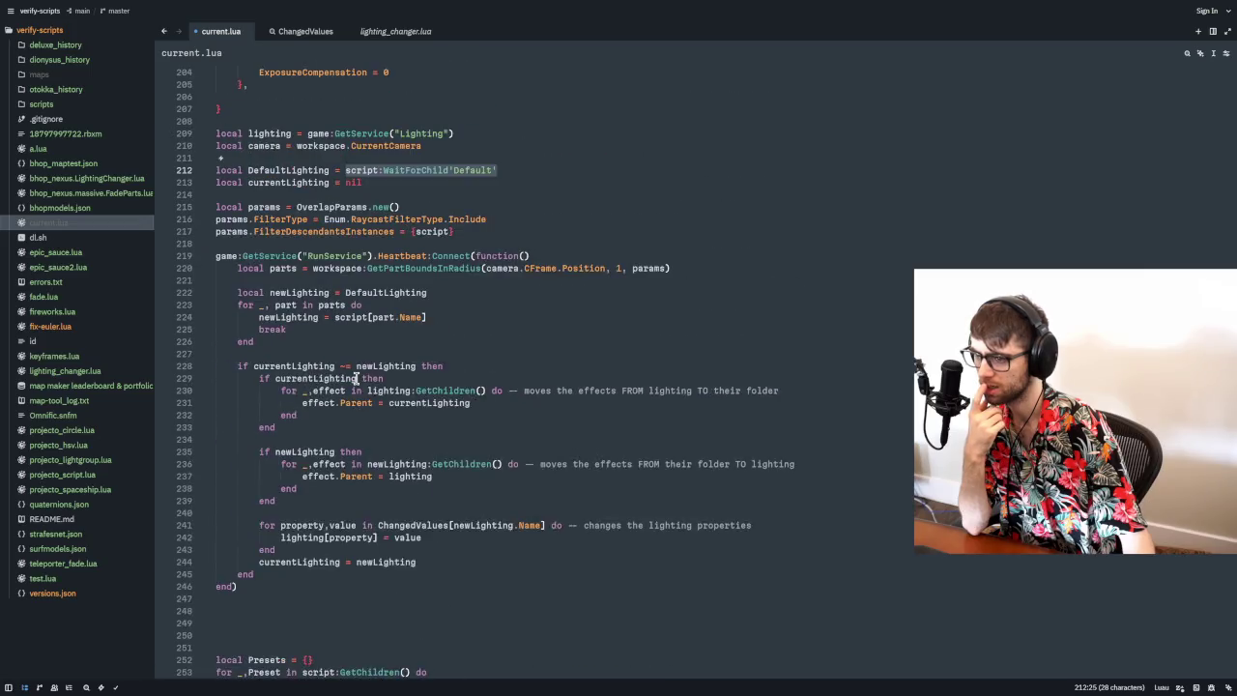
scroll(356, 378, "down", 6)
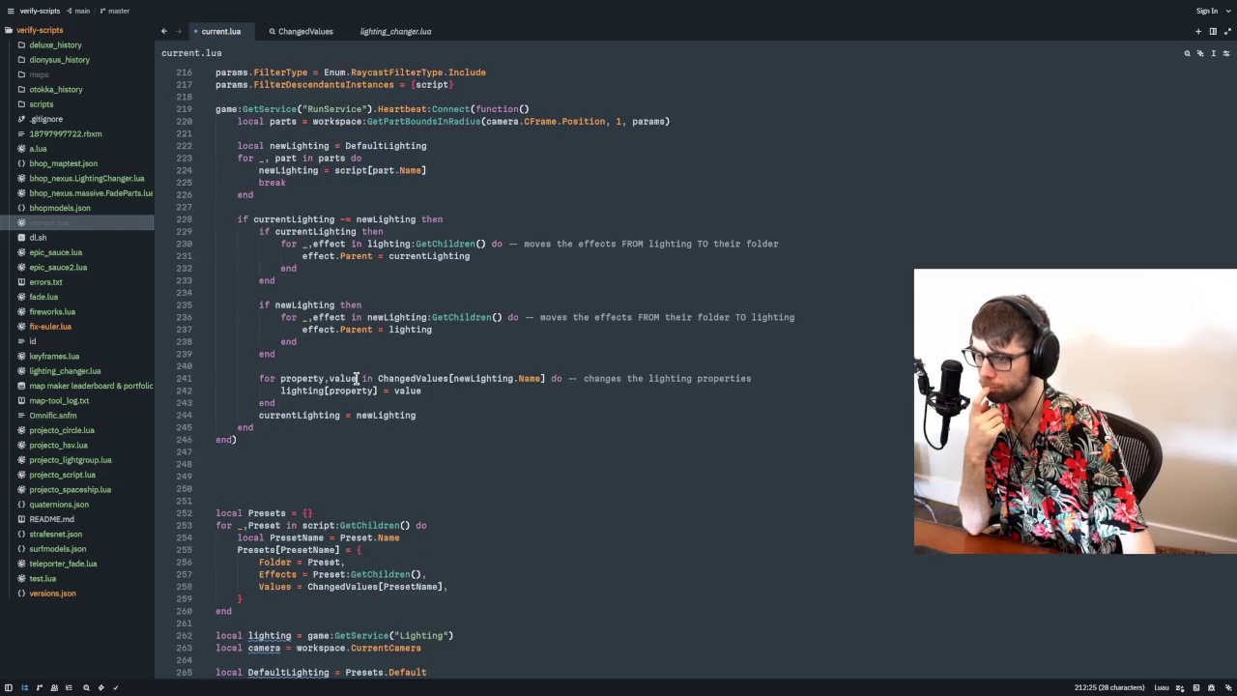
left_click_drag(366, 244, 502, 244)
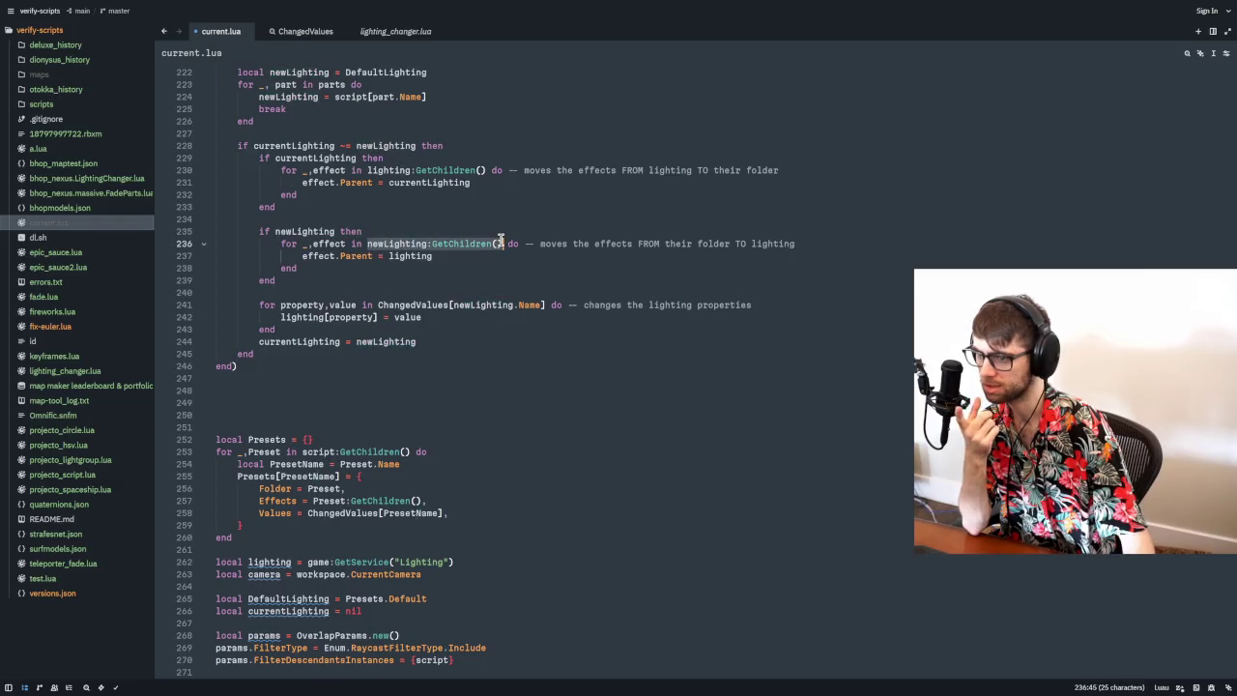
scroll(485, 299, "down", 4)
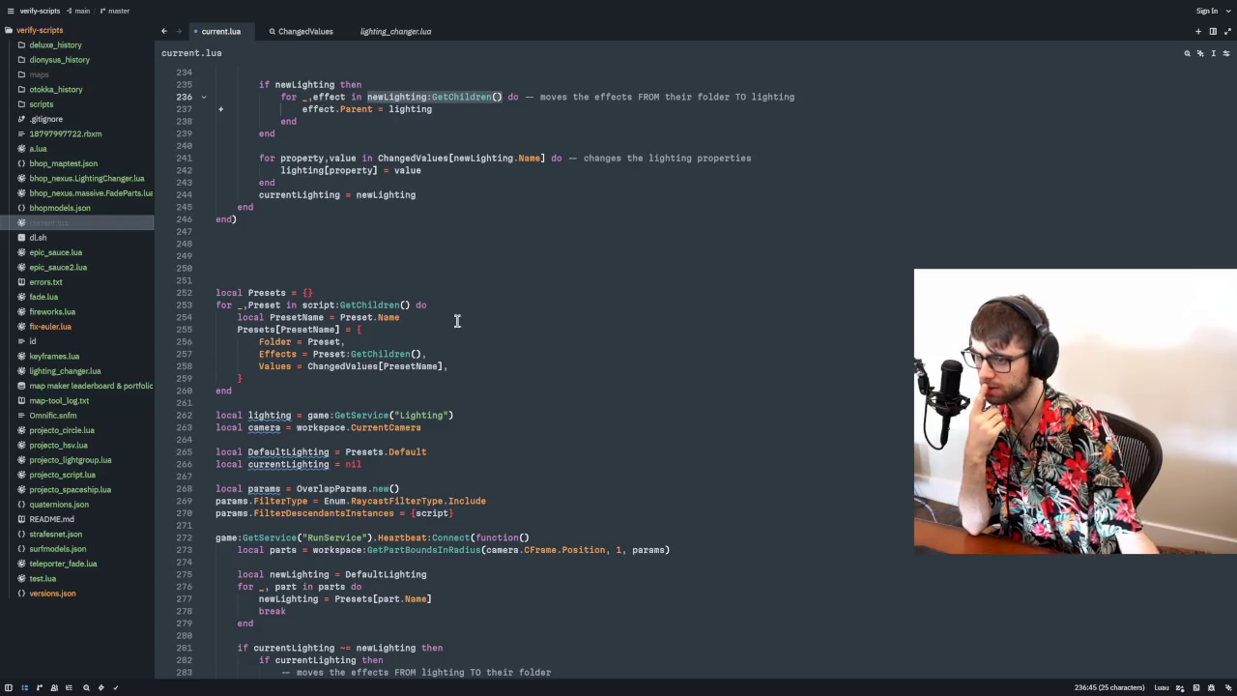
scroll(457, 321, "up", 4)
scroll(457, 321, "down", 10)
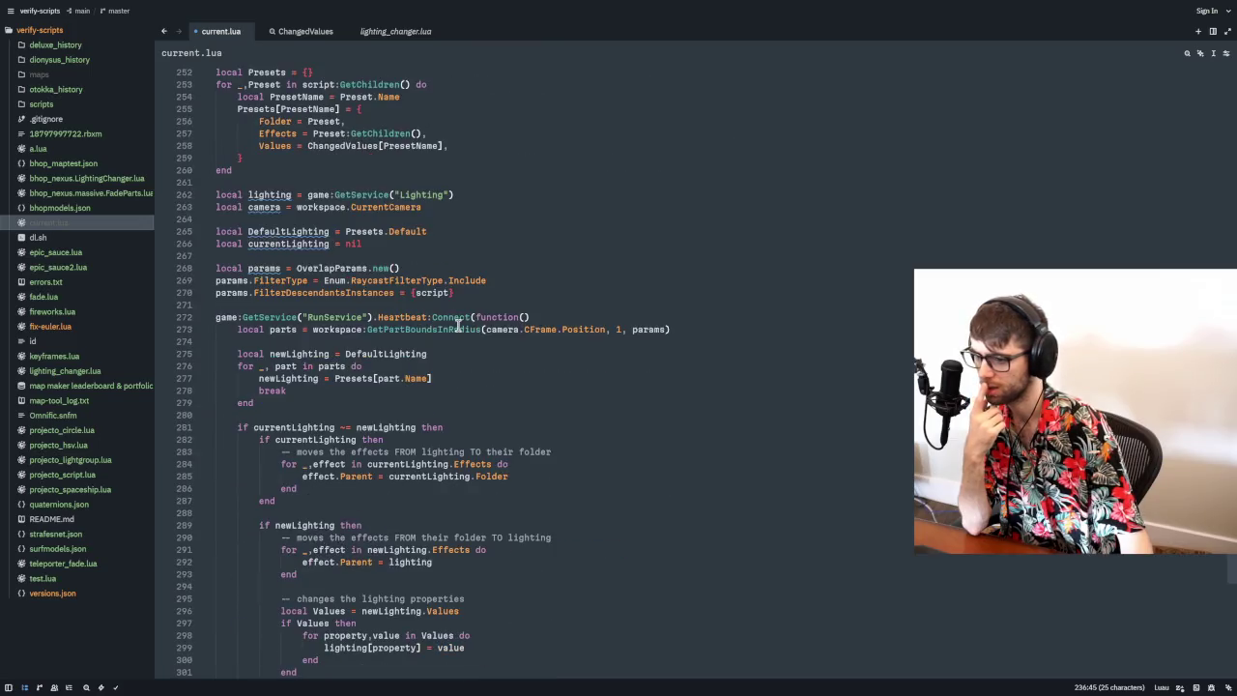
scroll(439, 457, "down", 2)
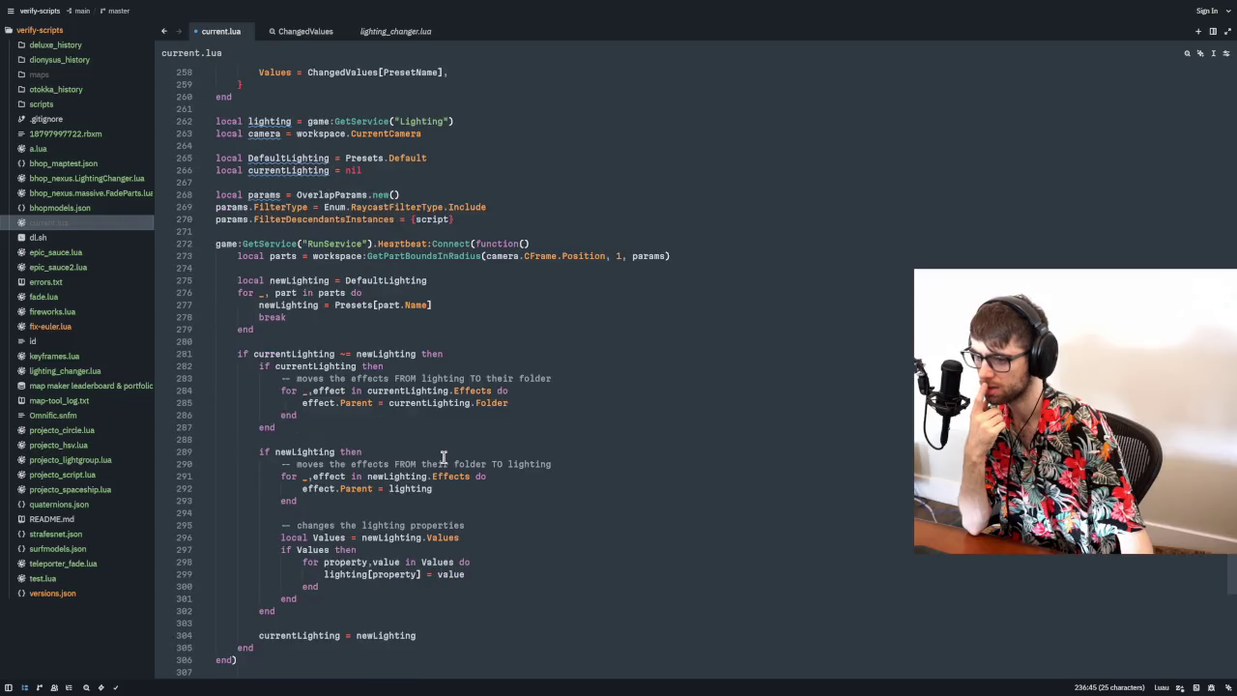
scroll(444, 457, "up", 14)
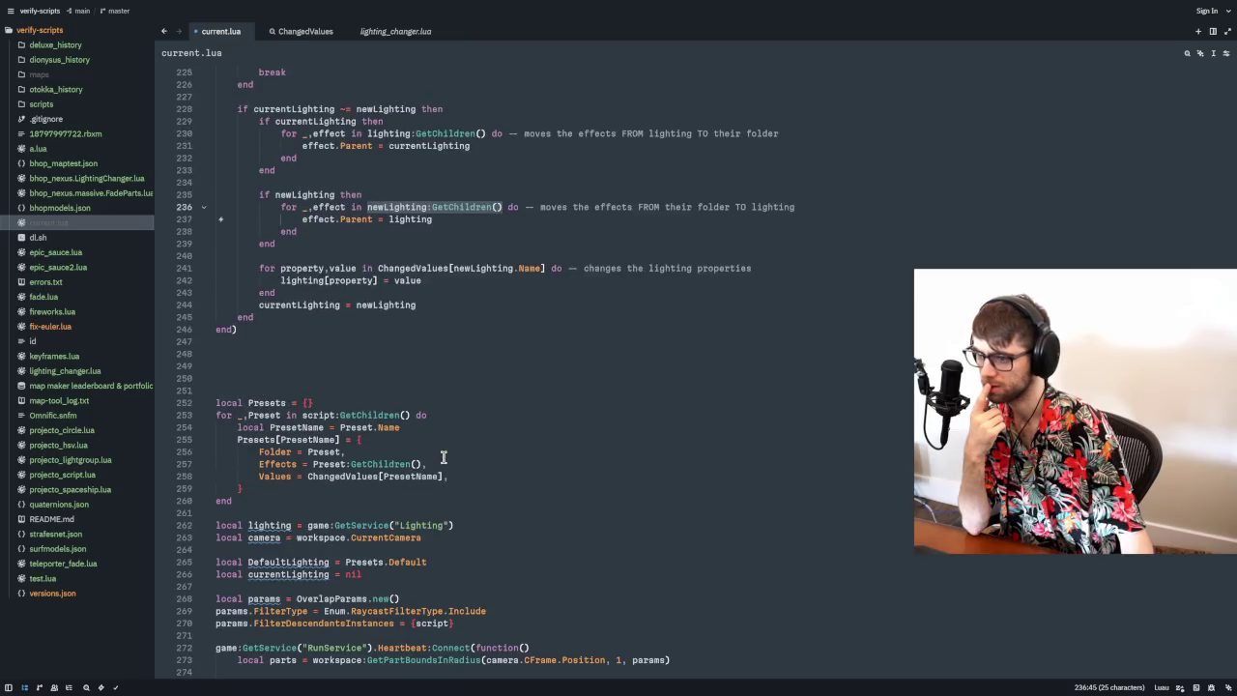
scroll(354, 475, "up", 4)
scroll(354, 475, "down", 8)
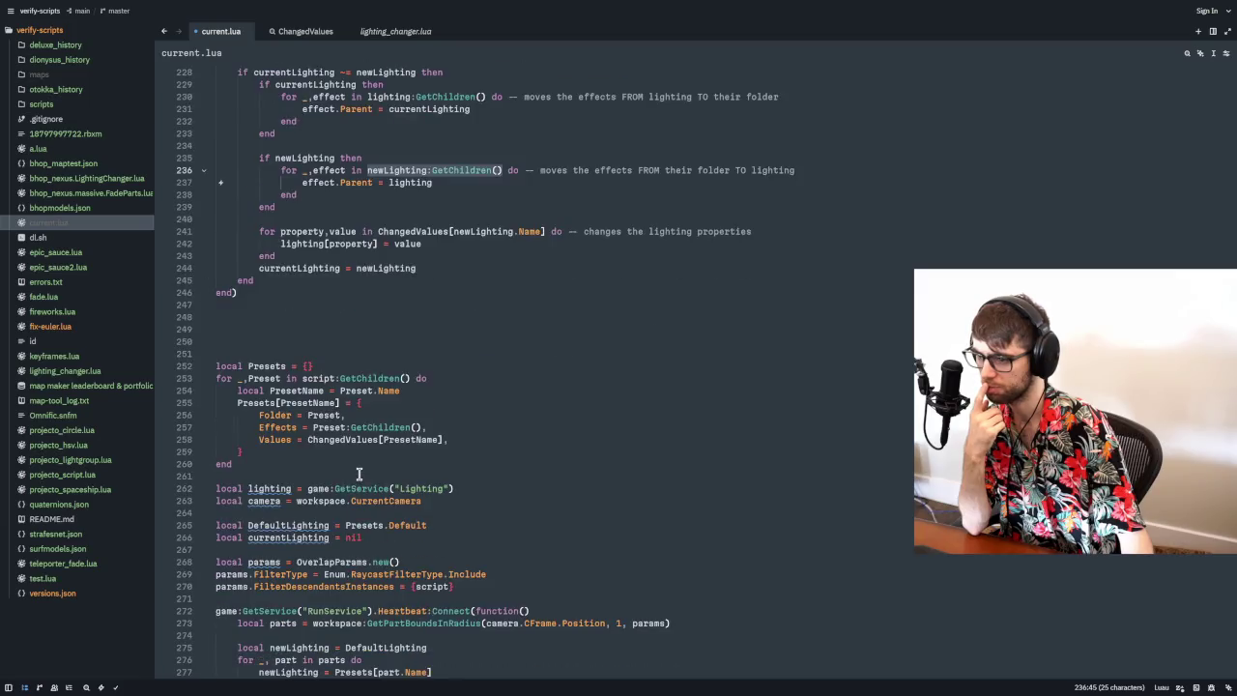
scroll(368, 469, "up", 9)
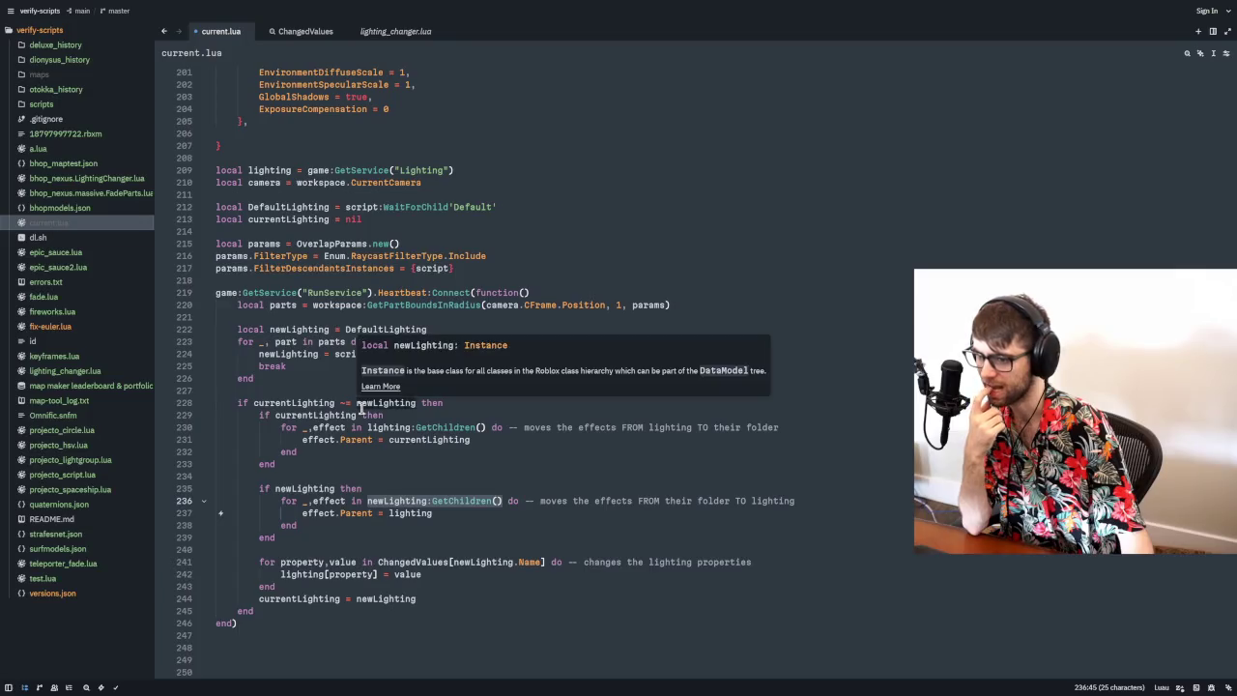
- Trace the uses of ChangedValues, Values and PresetName in the merged code
left_click(423, 561)
double_click(422, 562)
scroll(430, 551, "down", 20)
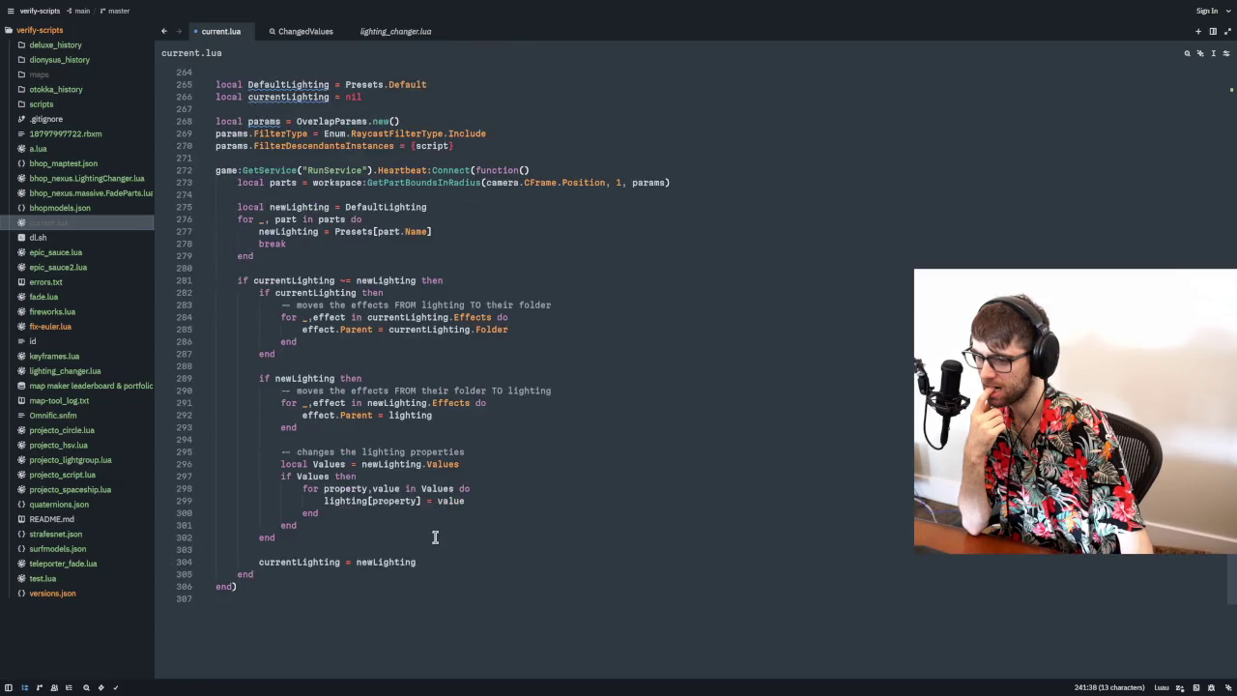
double_click(432, 464)
scroll(425, 467, "up", 10)
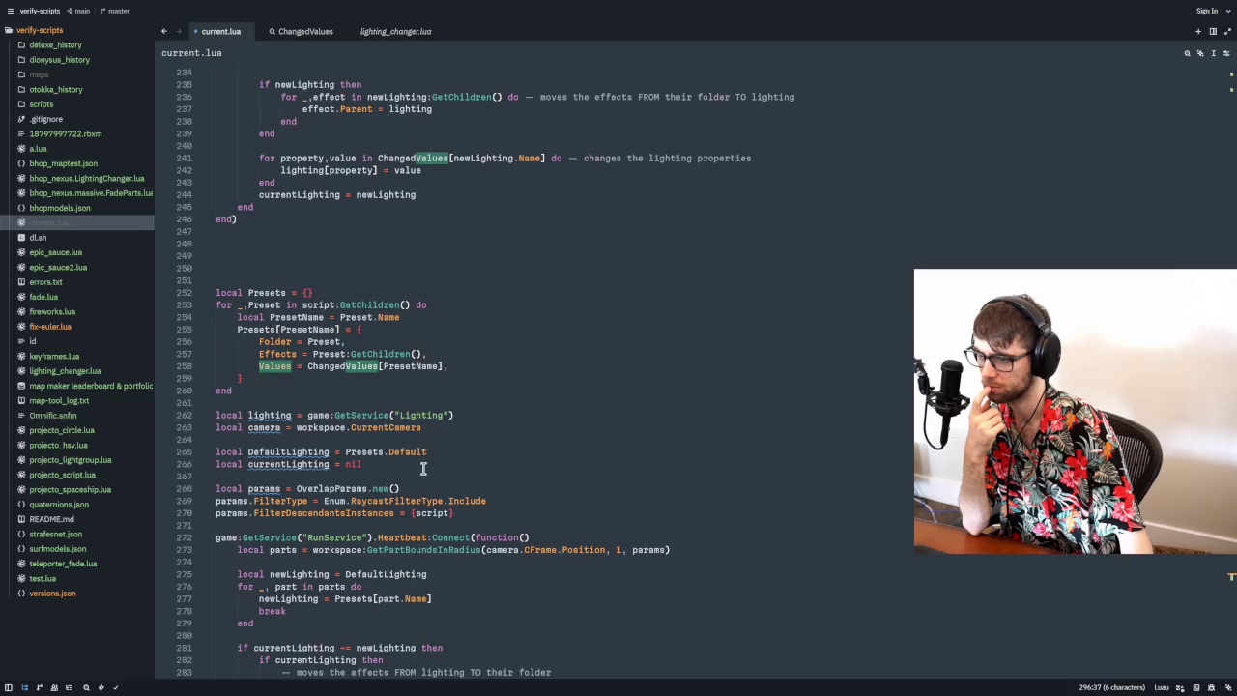
double_click(370, 366)
double_click(405, 366)
double_click(338, 369)
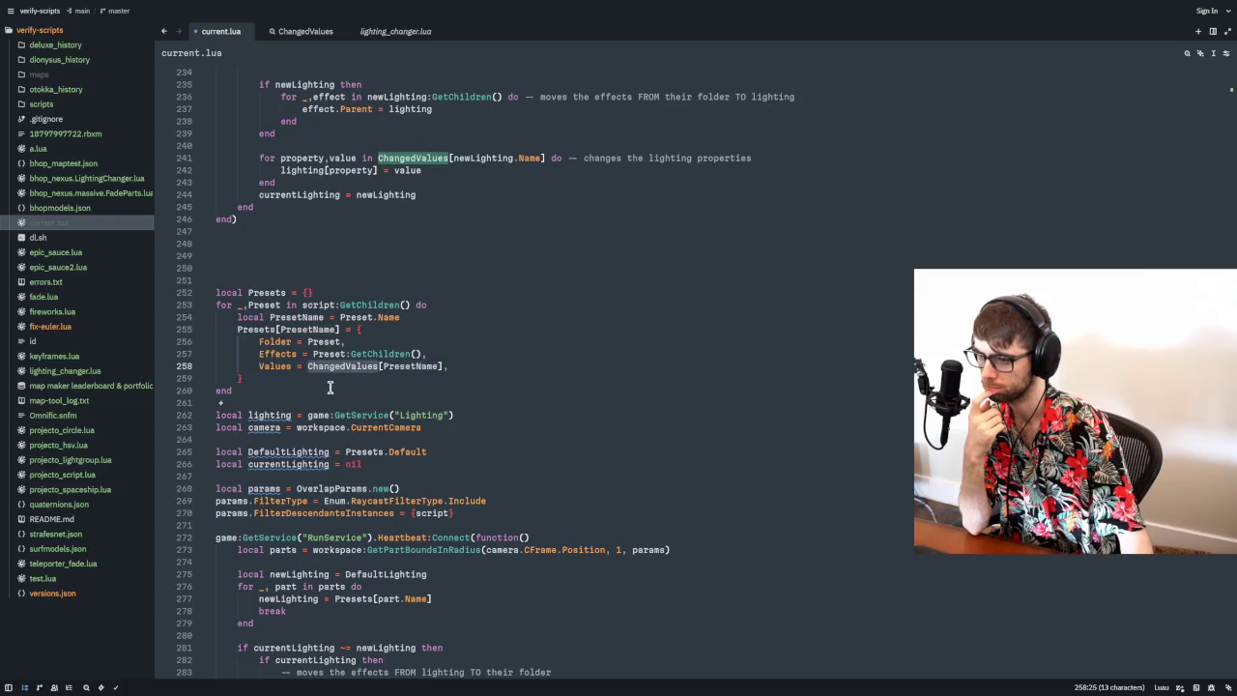
- Trace the uses of DefaultLighting through the merged lighting code
scroll(328, 397, "up", 18)
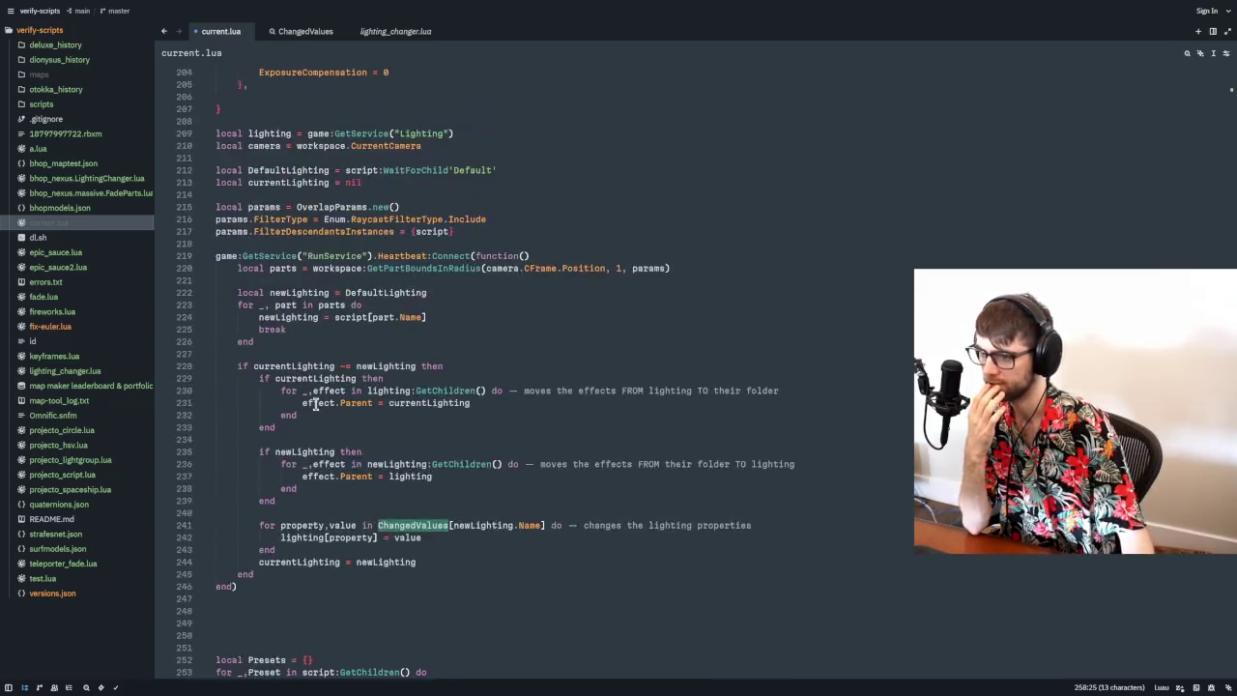
scroll(322, 405, "up", 3)
scroll(321, 405, "down", 3)
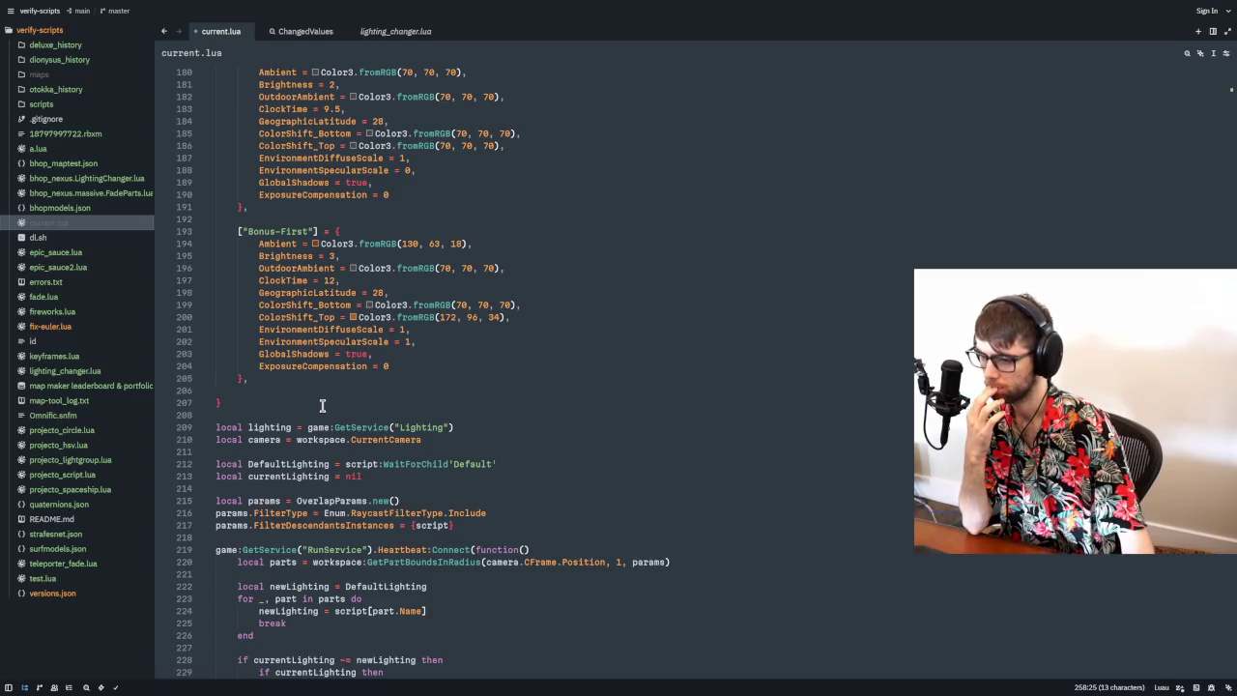
scroll(321, 404, "down", 2)
scroll(322, 408, "down", 4)
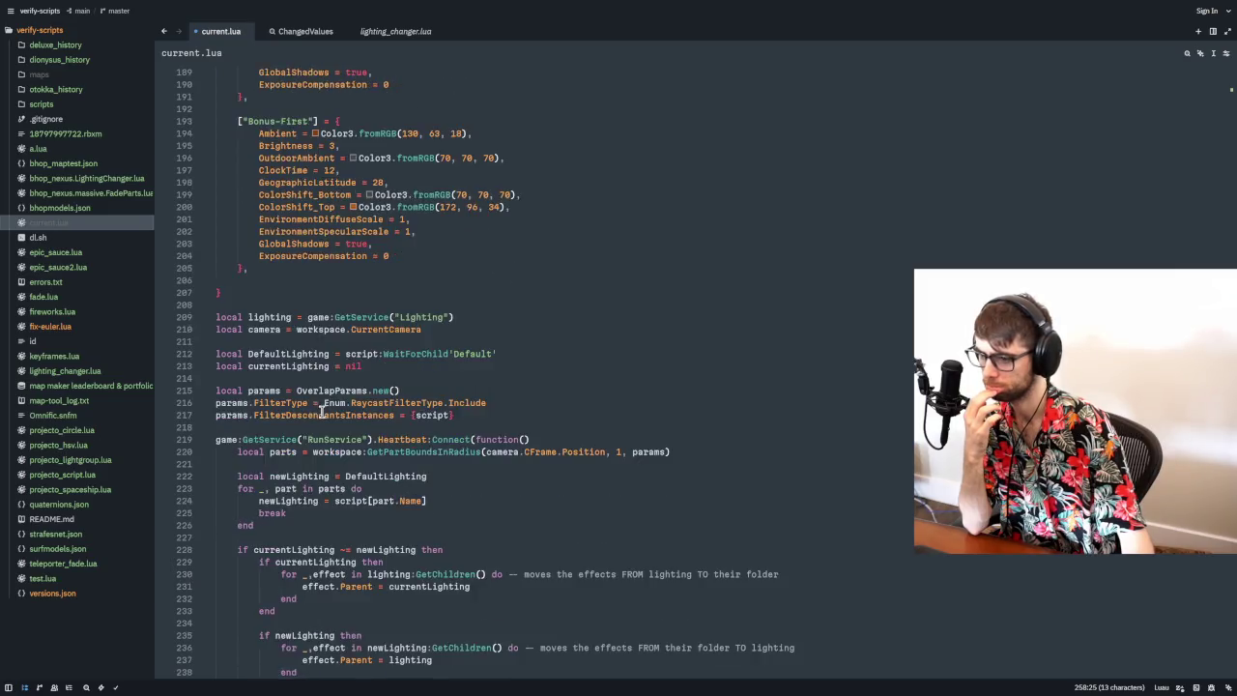
double_click(406, 367)
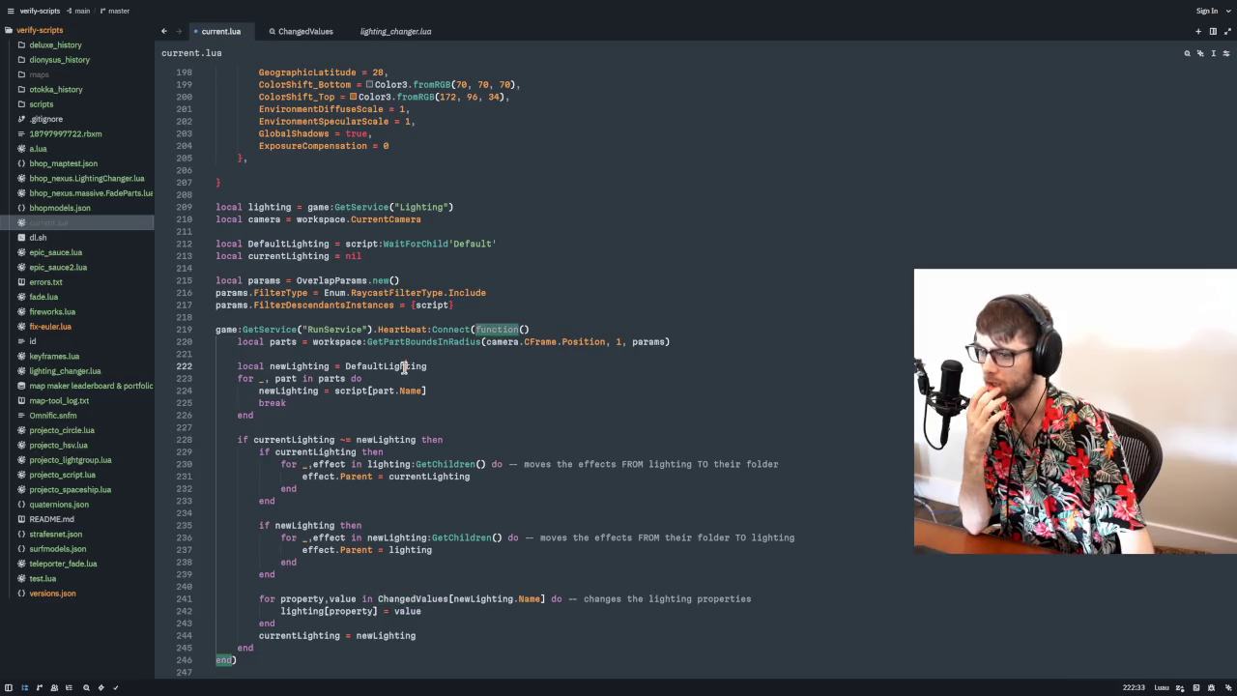
scroll(400, 377, "up", 20)
scroll(397, 391, "down", 19)
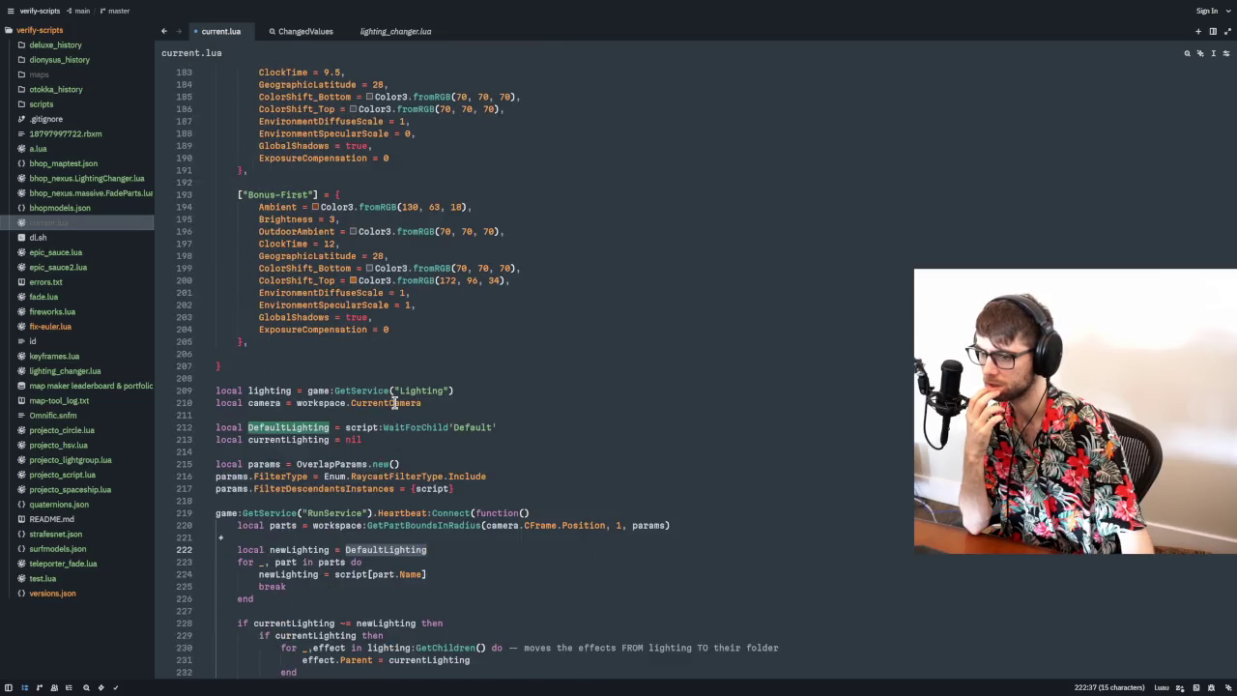
scroll(395, 404, "down", 17)
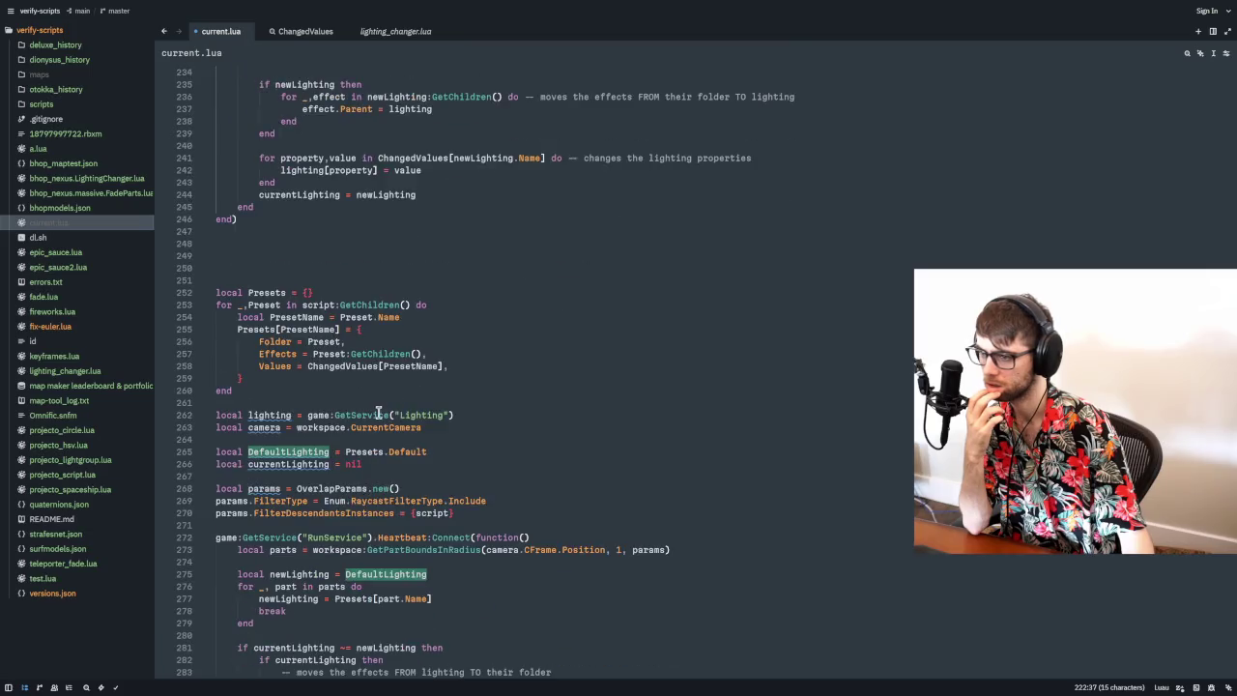
- Restore the Presets edits and remove a blank line near the closing brace
key("ctrl+z")
key("ctrl+z")
key("ctrl+z")
key("ctrl+shift+z")
key("ctrl+shift+z")
key("BackSpace")
key("Up")
key("Up")
key("BackSpace")
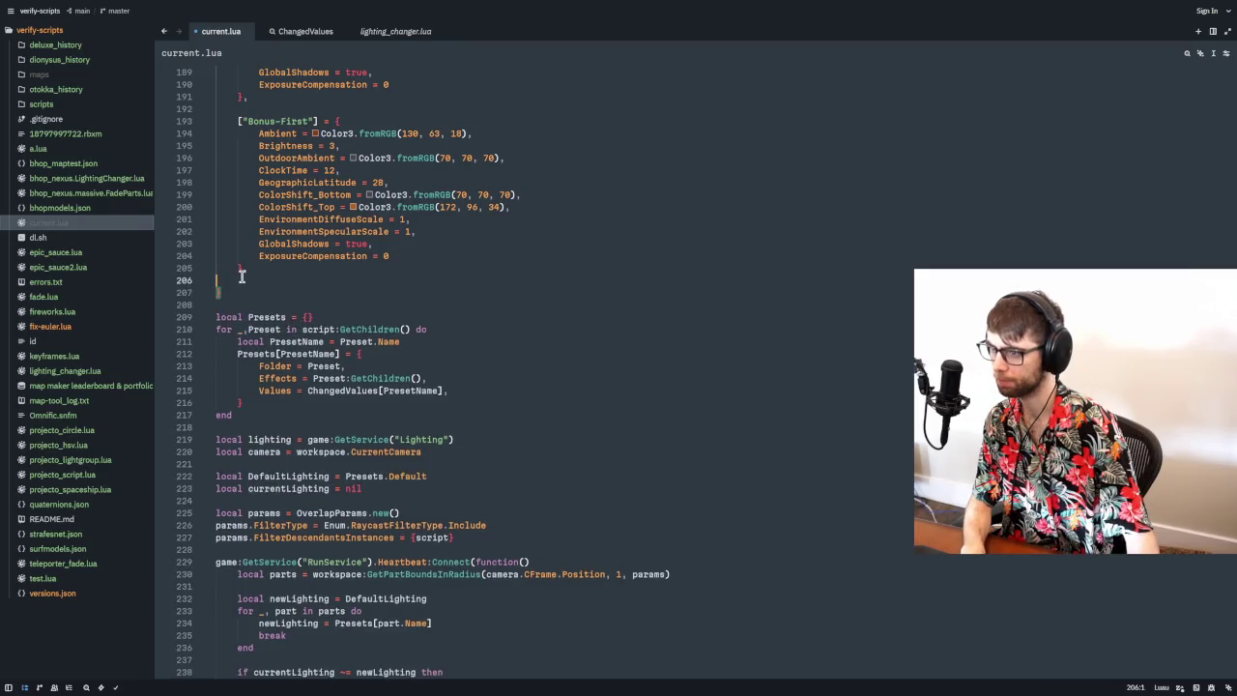
key("Down")
key("Down")
- Look over current.lua down to the end of the Presets-driven Heartbeat loop
scroll(365, 345, "down", 5)
scroll(366, 345, "up", 20)
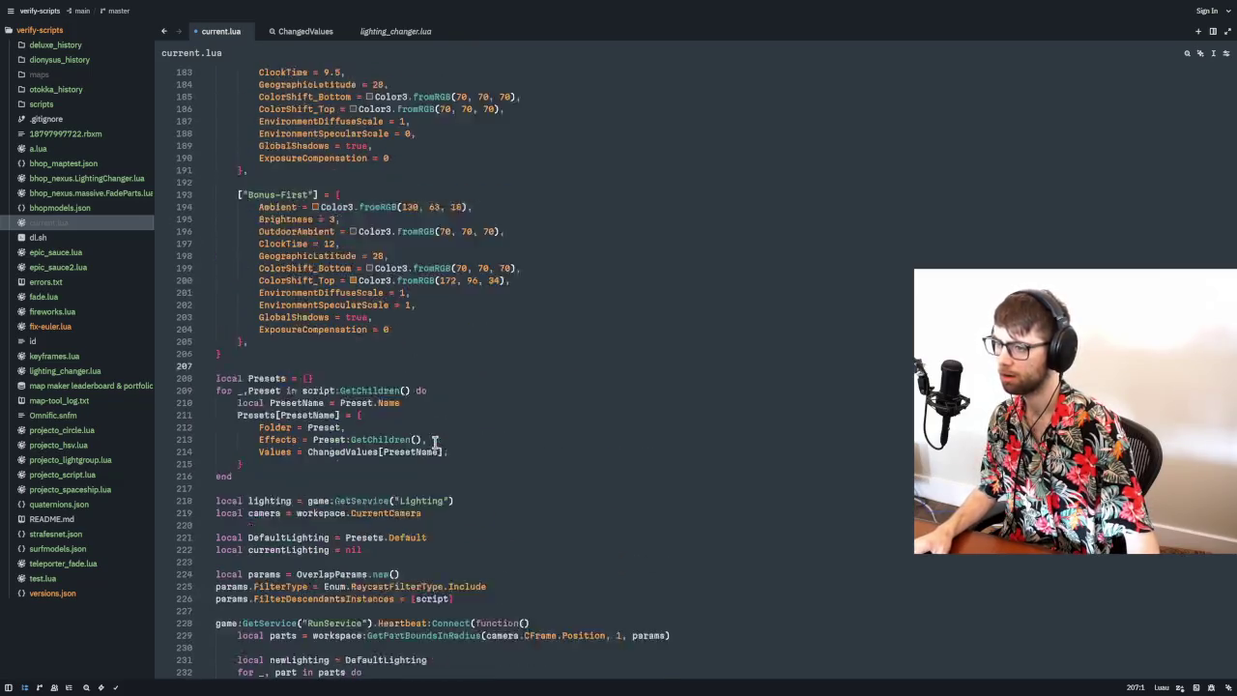
scroll(431, 435, "up", 15)
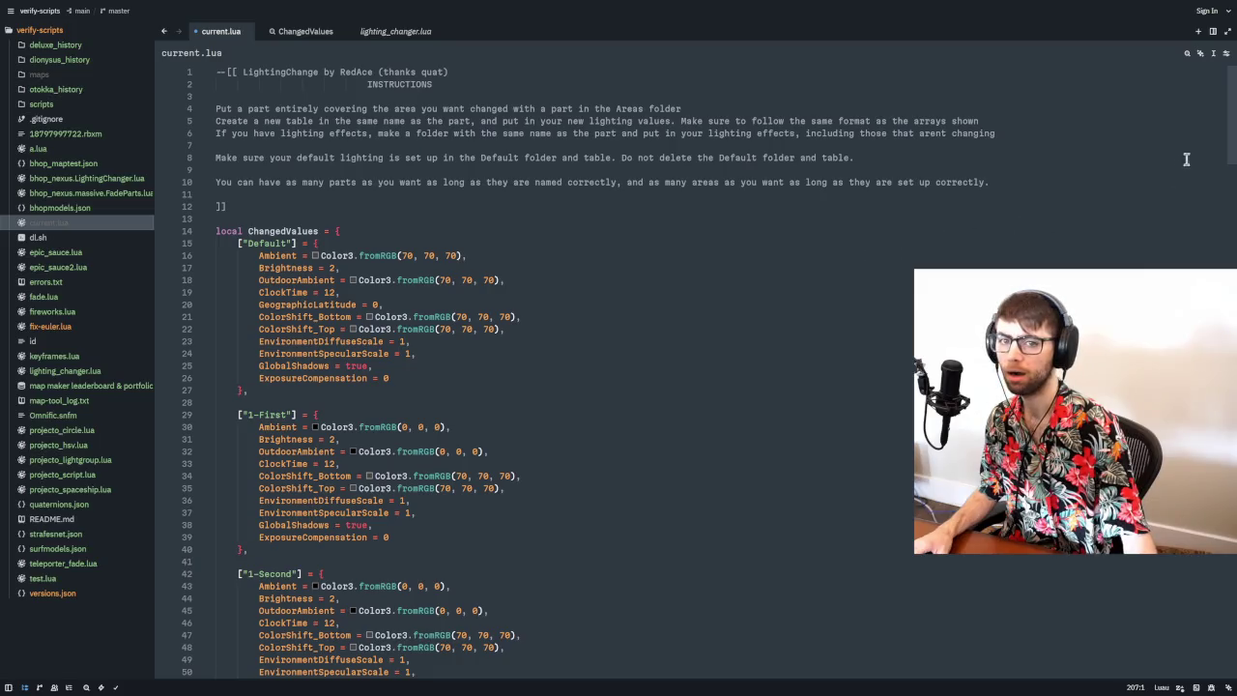
scroll(983, 232, "down", 20)
scroll(1143, 580, "down", 9)
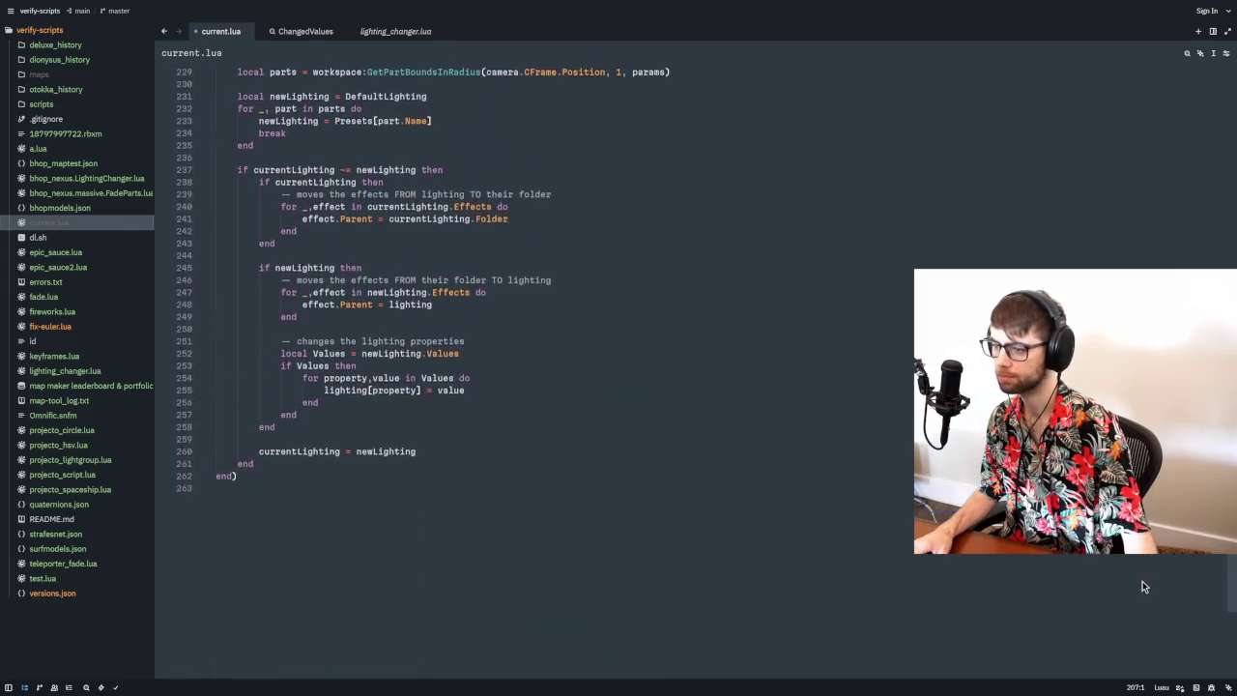
scroll(1143, 581, "up", 3)
left_click(286, 589)
scroll(446, 455, "up", 7)
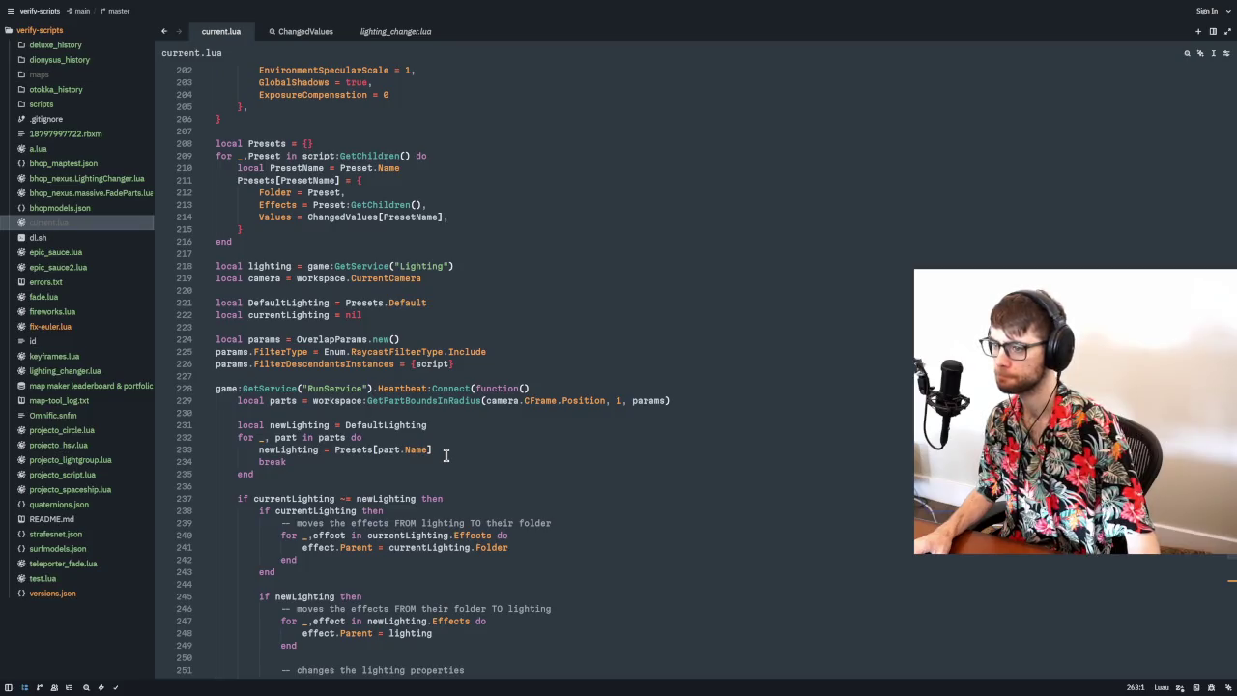
scroll(459, 454, "down", 5)
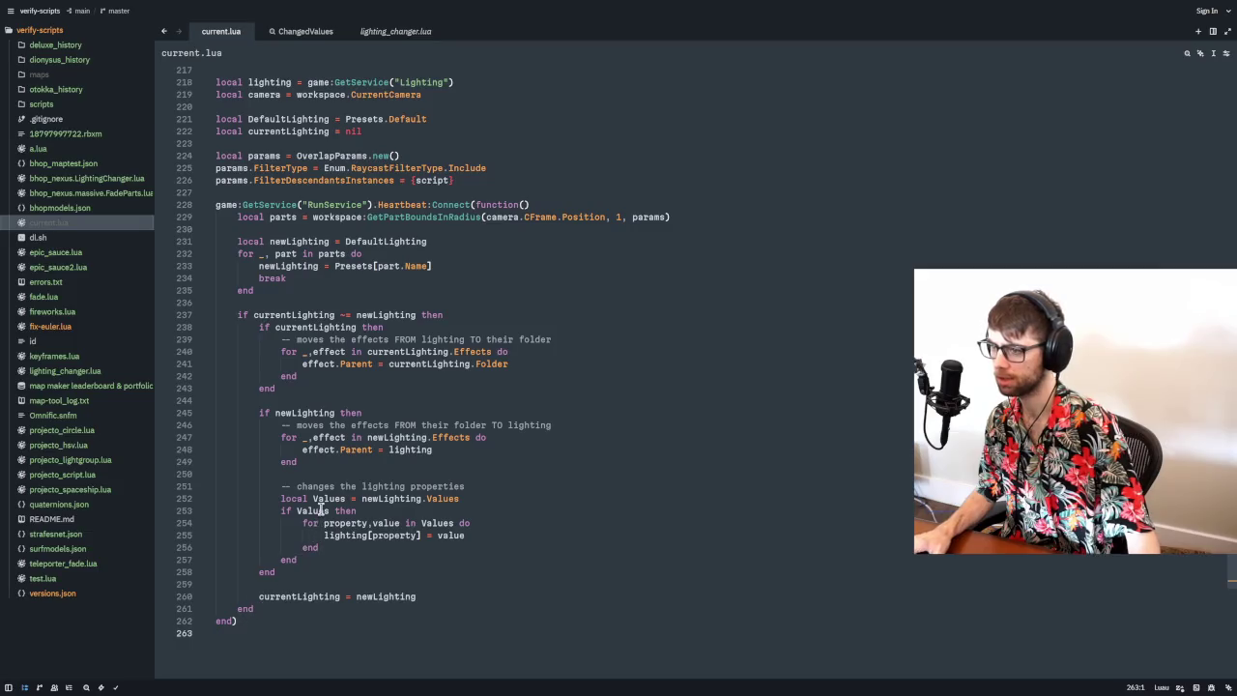
scroll(295, 270, "up", 6)
- Copy the entire 263-line current.lua script for the review editor
key("ctrl+a")
key("ctrl+c")
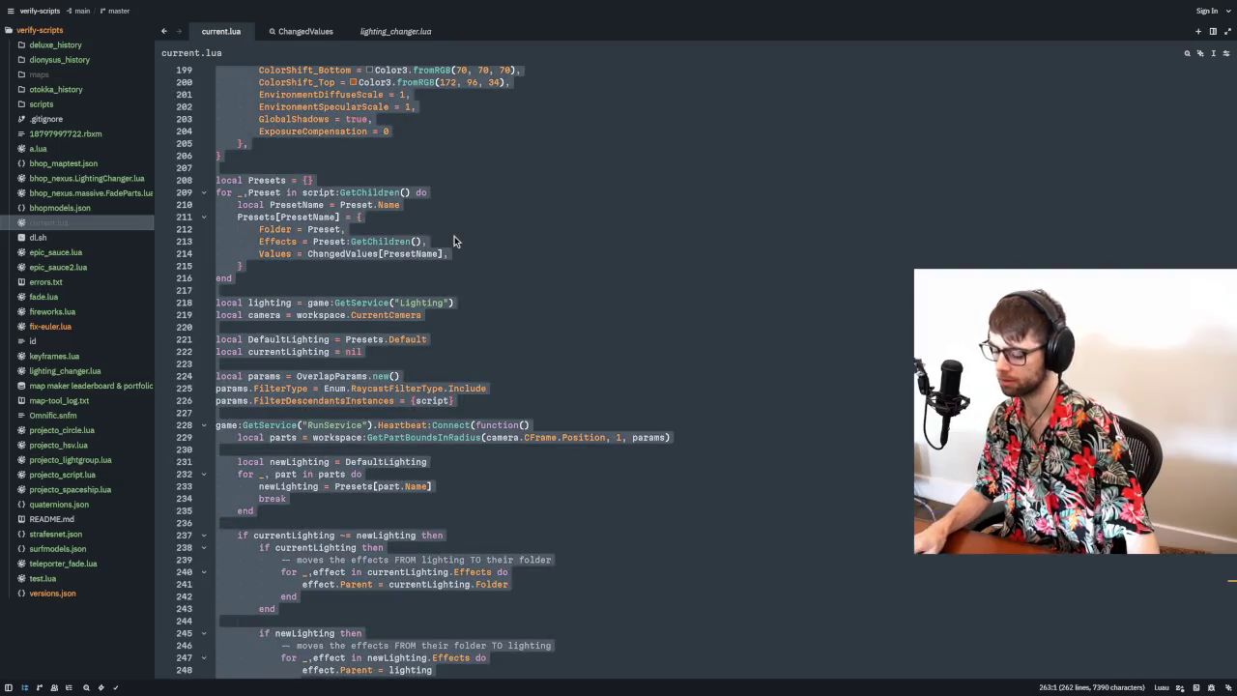
key("alt+Tab")
left_click(474, 300)
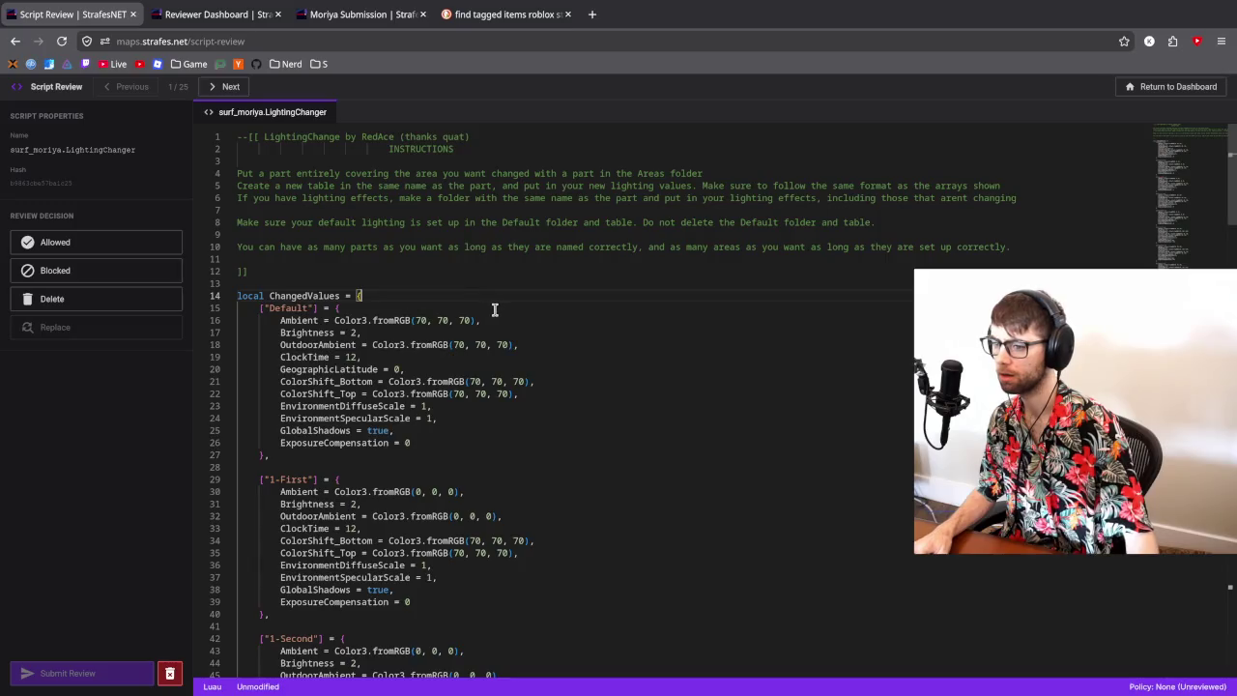
- Replace the review editor's code with the revised script and check the diff
key("ctrl+a")
key("ctrl+v")
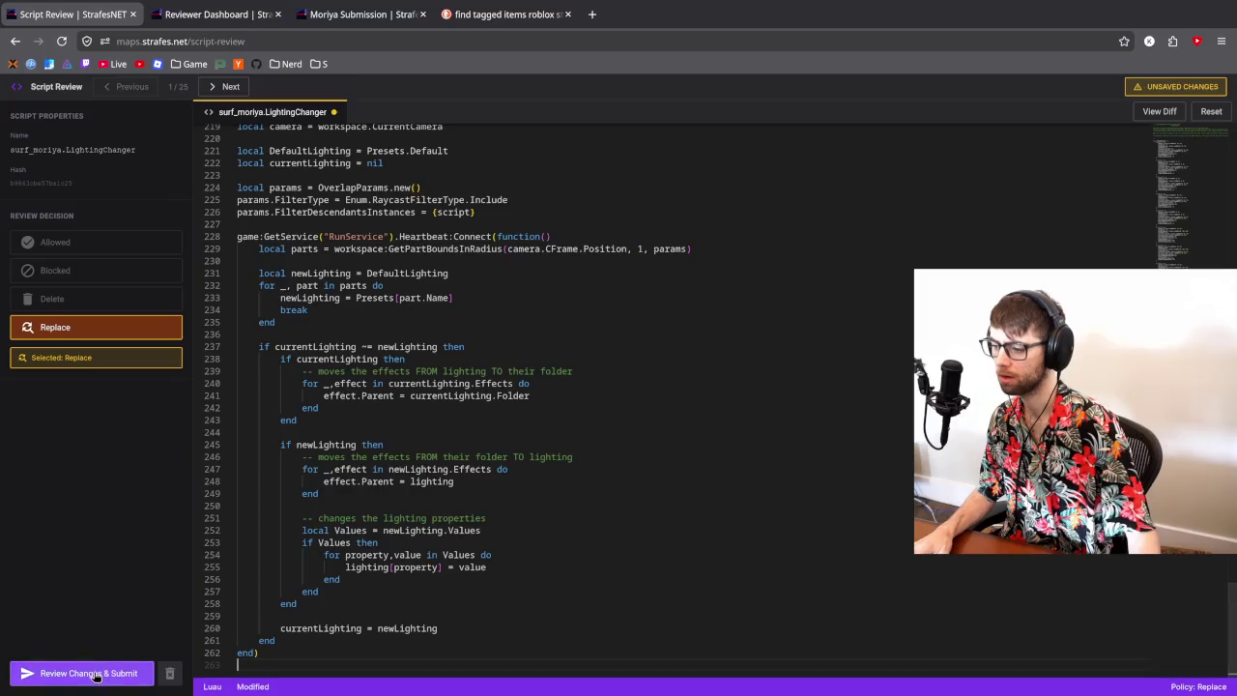
left_click(91, 672)
scroll(657, 531, "down", 20)
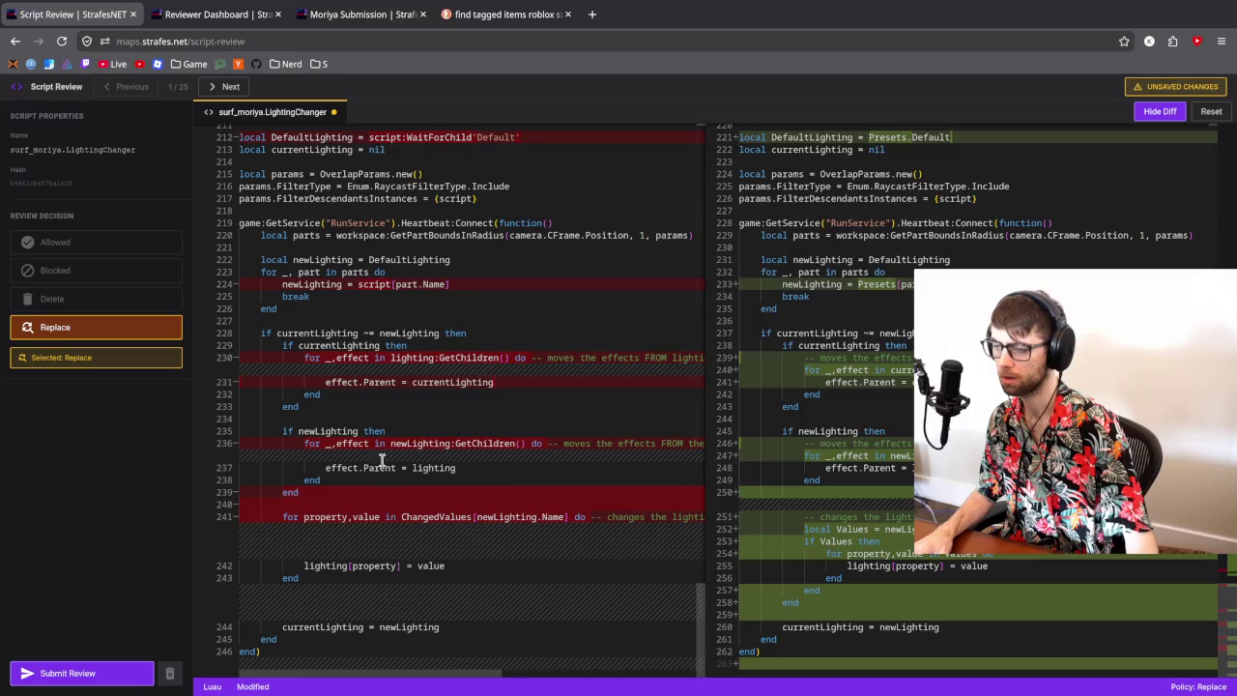
left_click(1161, 112)
- Check that the pasted script ends with the same closing end) line as current.lua
scroll(829, 367, "down", 4)
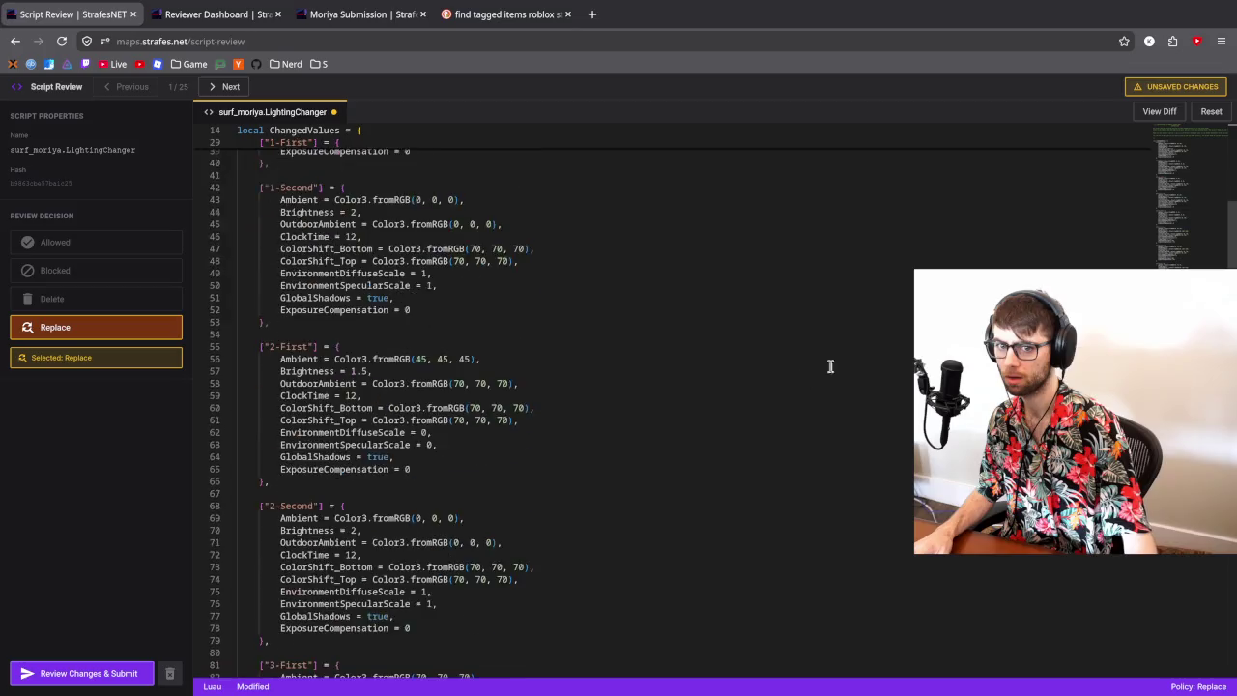
scroll(1200, 264, "down", 6)
scroll(1200, 263, "down", 15)
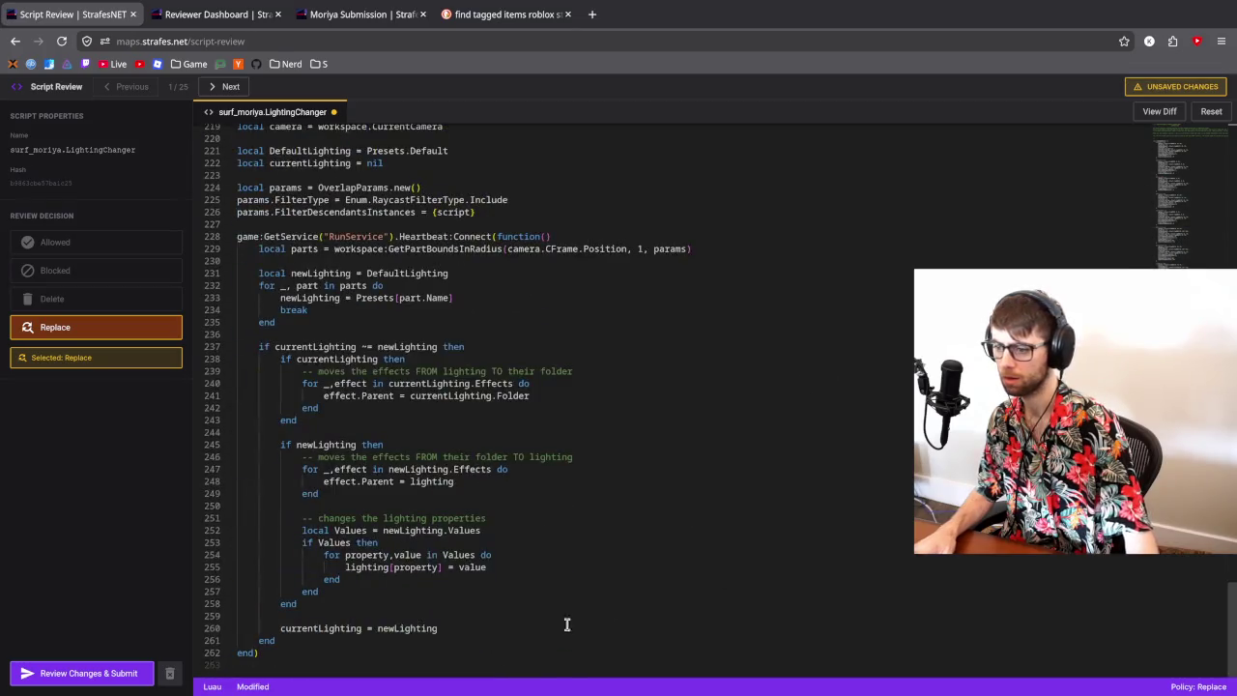
left_click(267, 662)
left_click(287, 656)
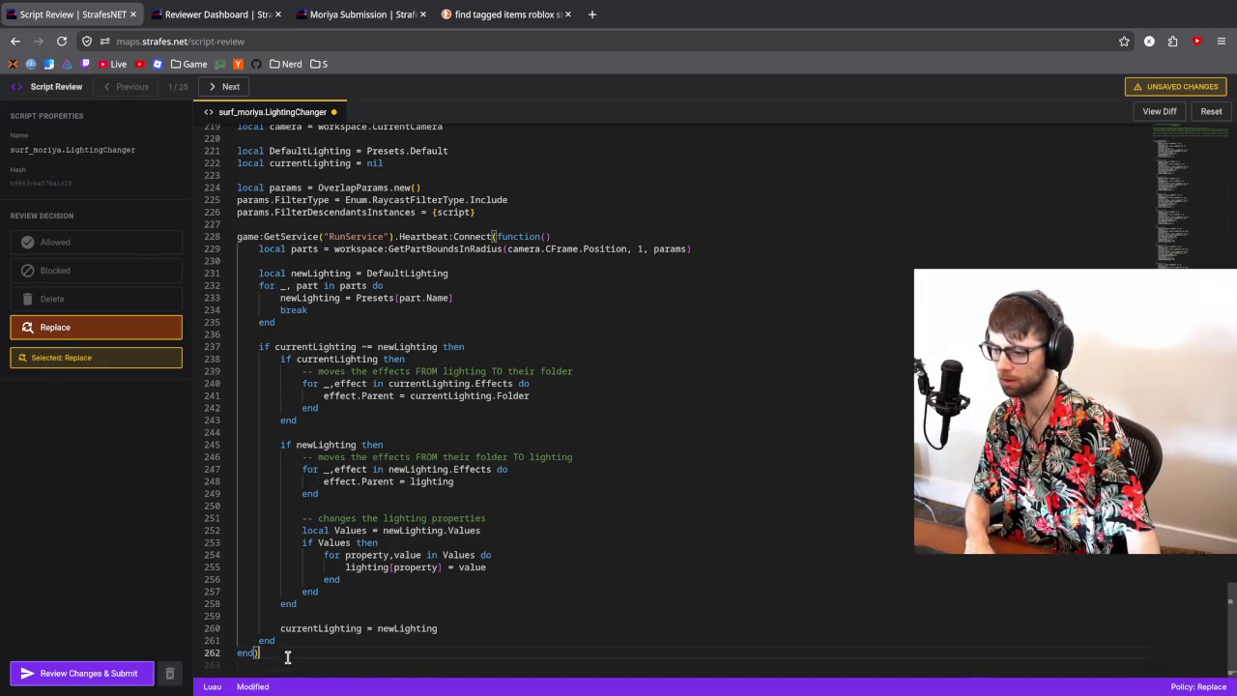
key("alt+Tab")
key("ctrl+a")
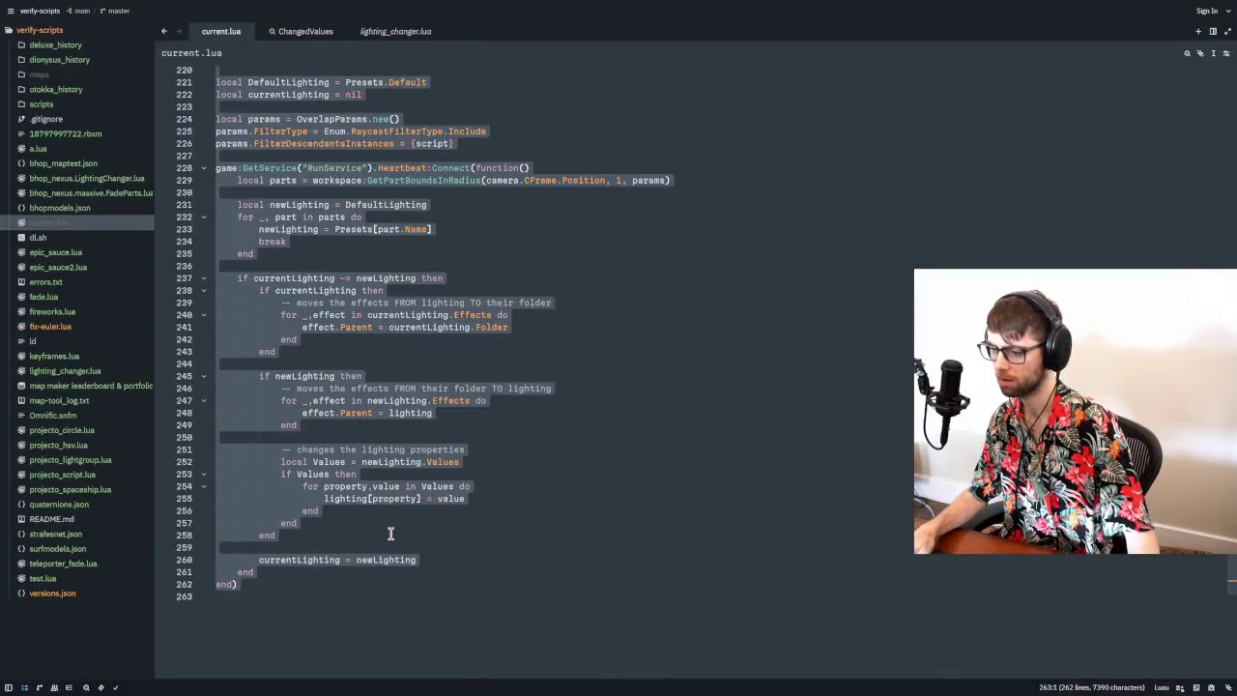
key("alt+Tab")
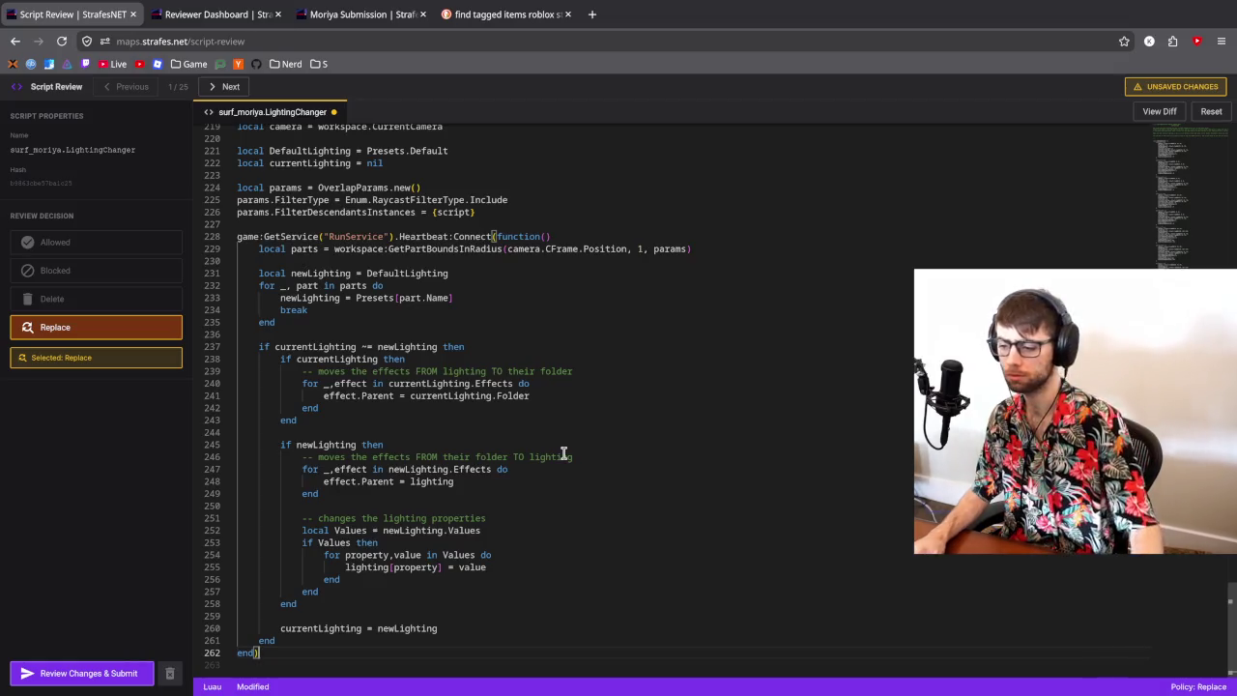
- Compare the original and replacement LightingChanger code in the side-by-side diff
left_click(43, 673)
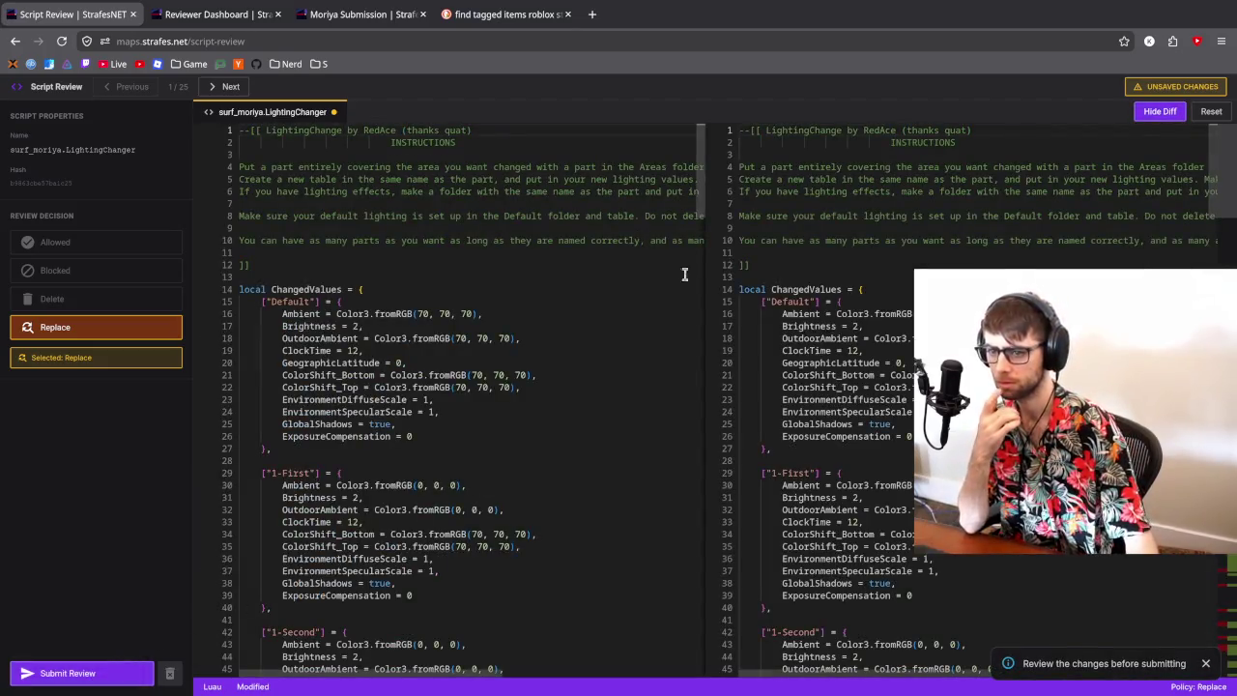
left_click_drag(700, 195, 649, 599)
scroll(649, 599, "down", 4)
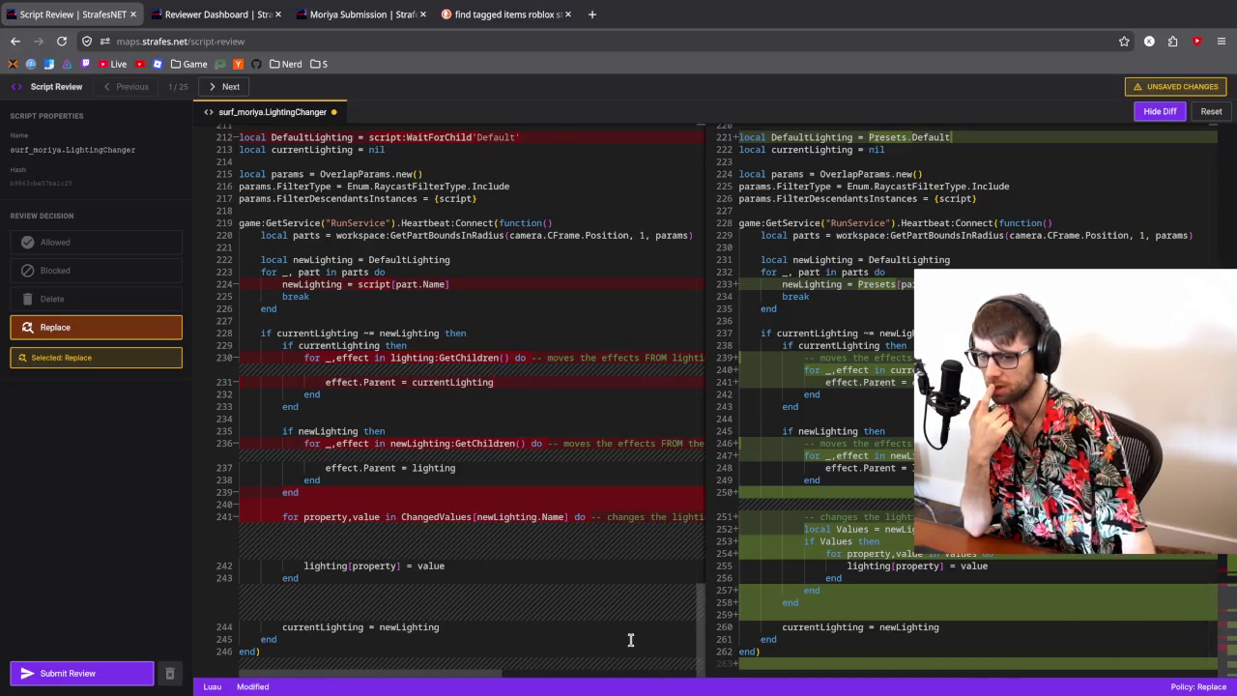
scroll(596, 555, "up", 4)
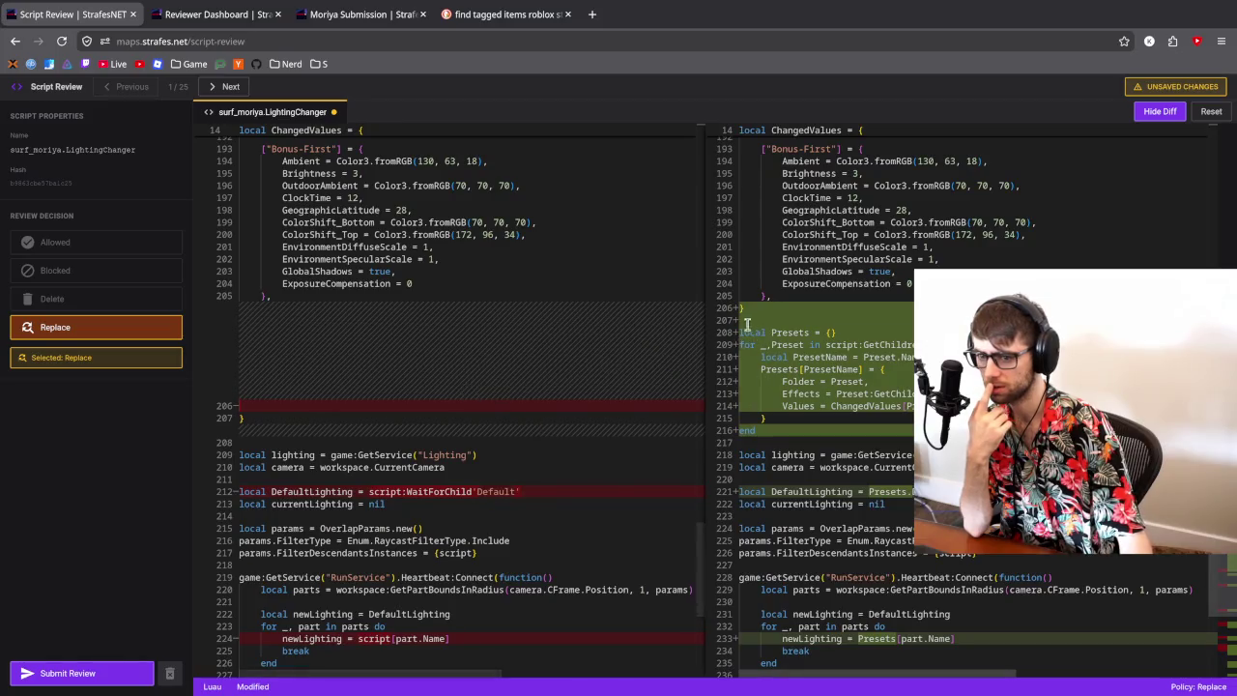
scroll(541, 338, "down", 4)
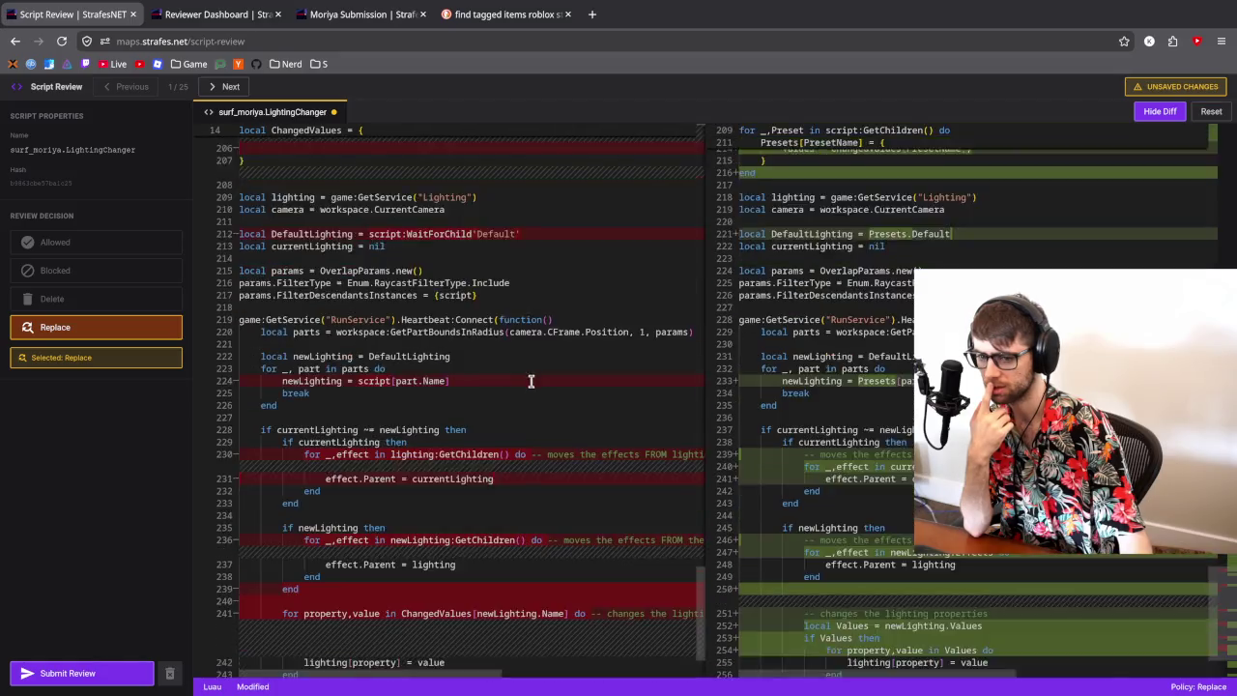
scroll(531, 378, "up", 5)
scroll(548, 411, "up", 20)
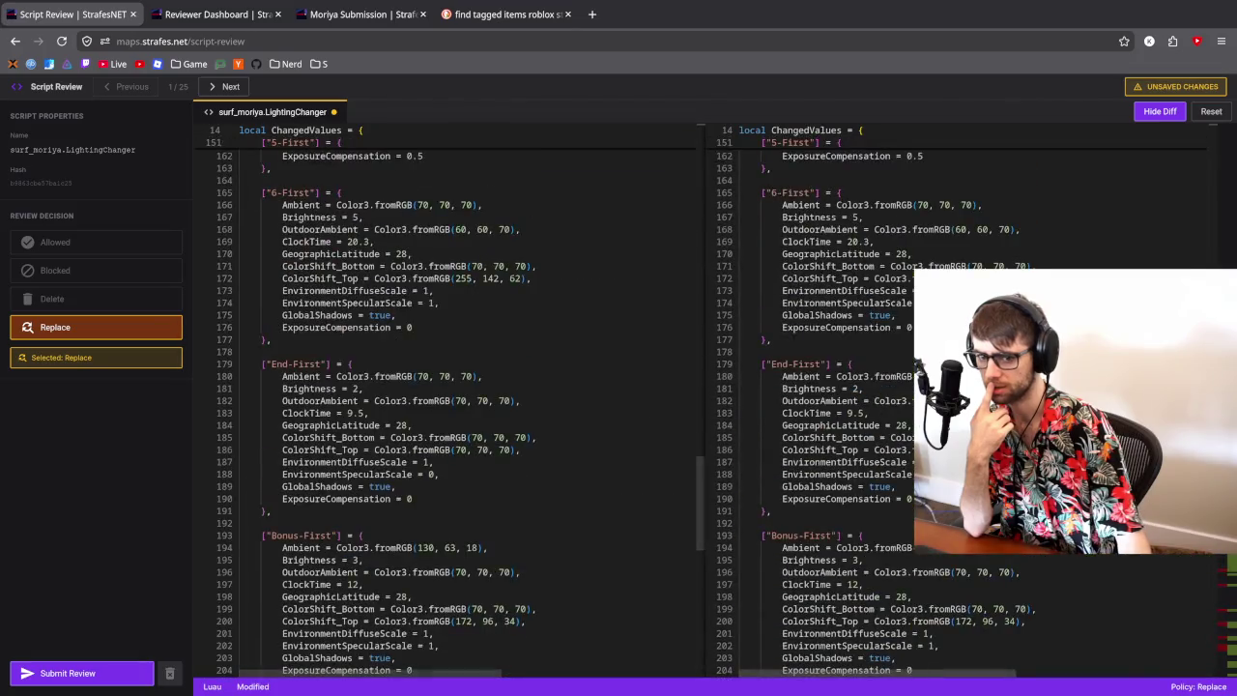
scroll(1167, 574, "down", 20)
scroll(1168, 574, "down", 6)
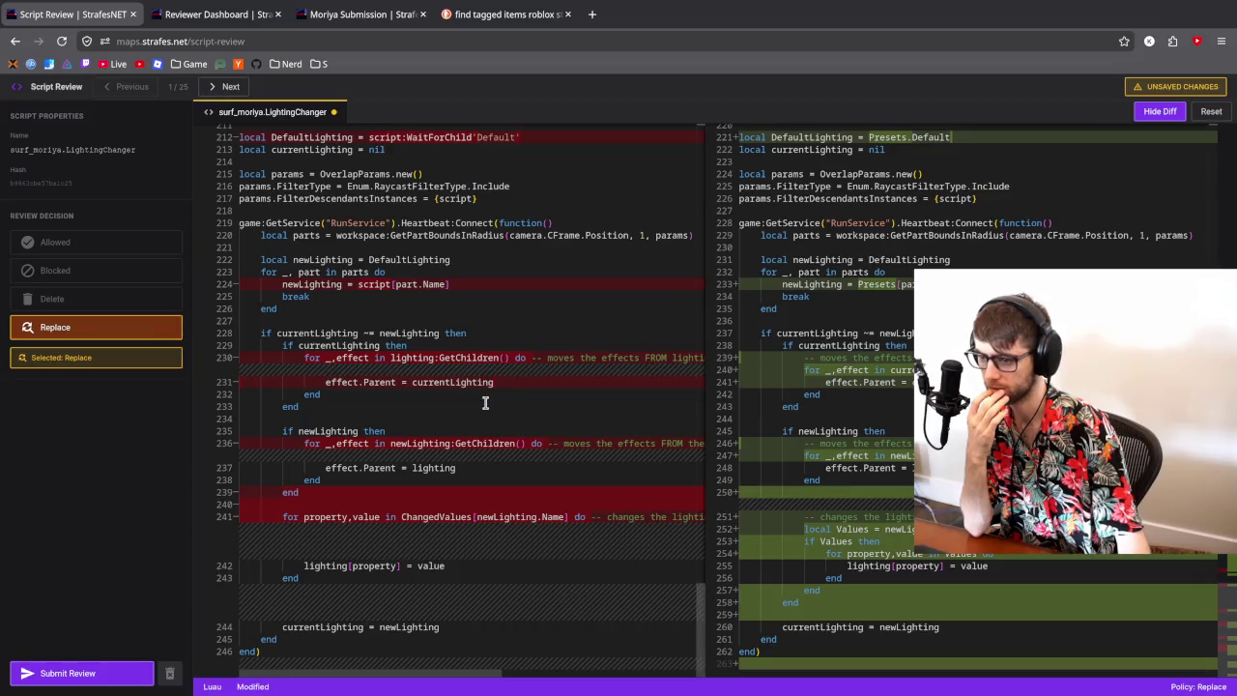
scroll(485, 406, "up", 1)
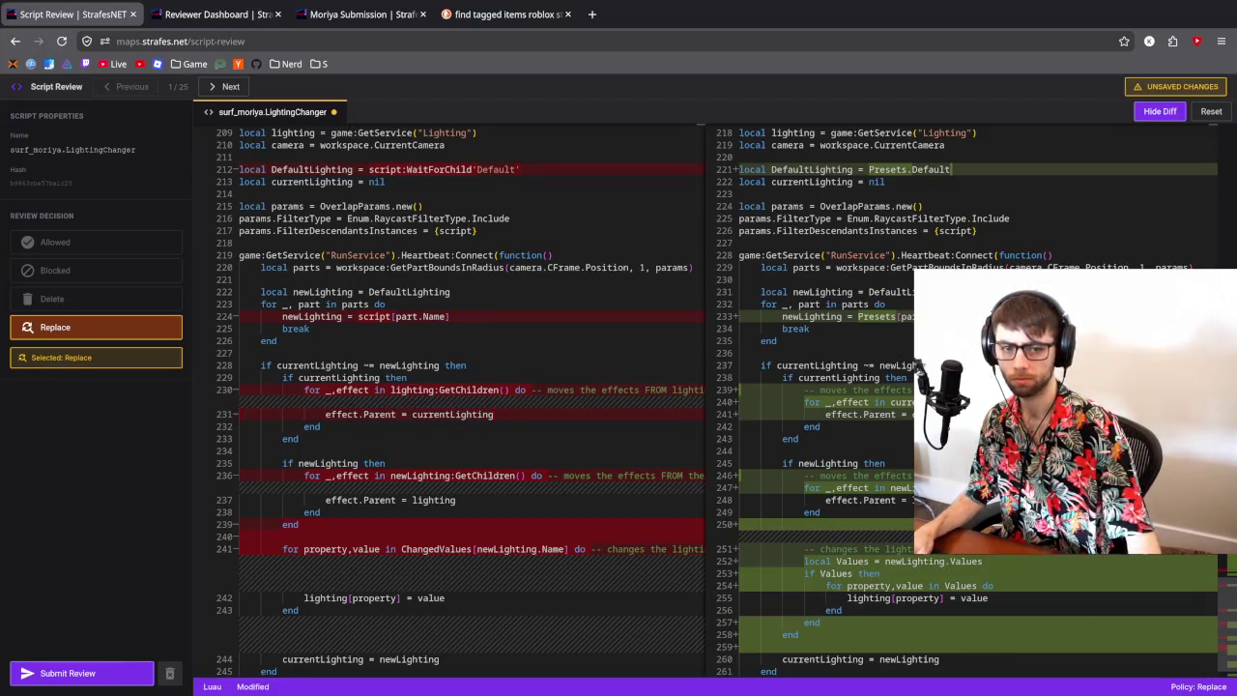
key("alt+Tab")
left_click(657, 366)
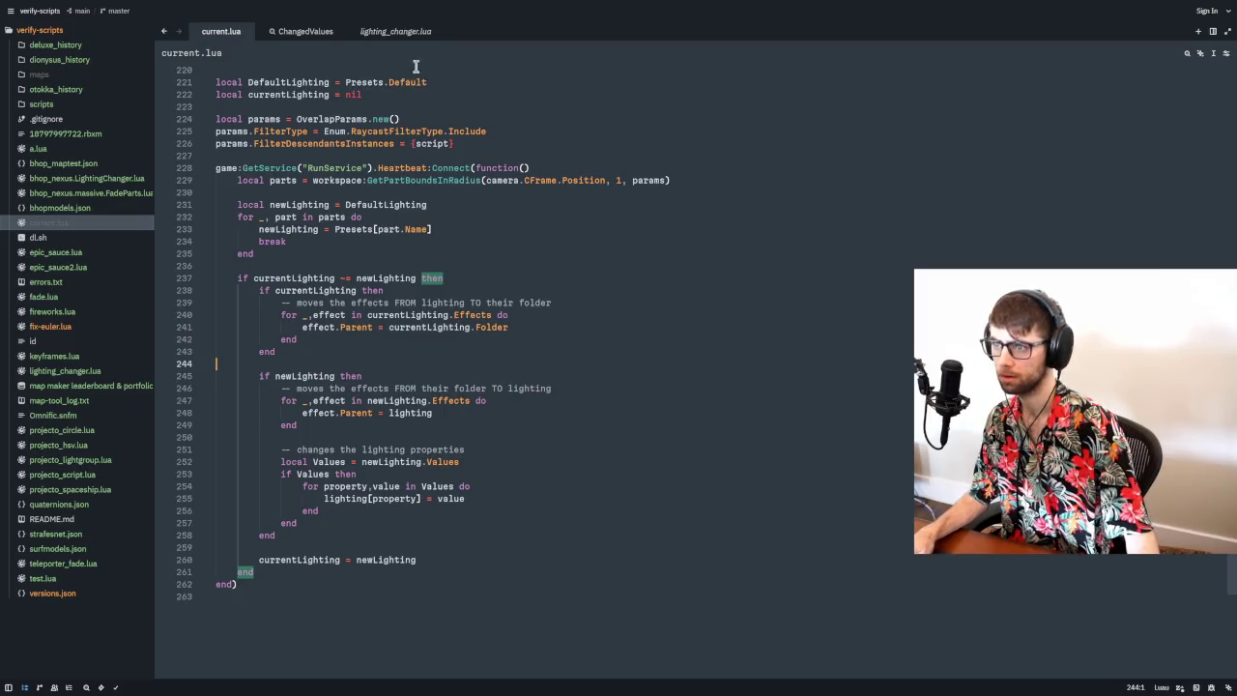
- Open a file manager beside Zed showing the verify-scripts folder's Lua and JSON files
key("super+e")
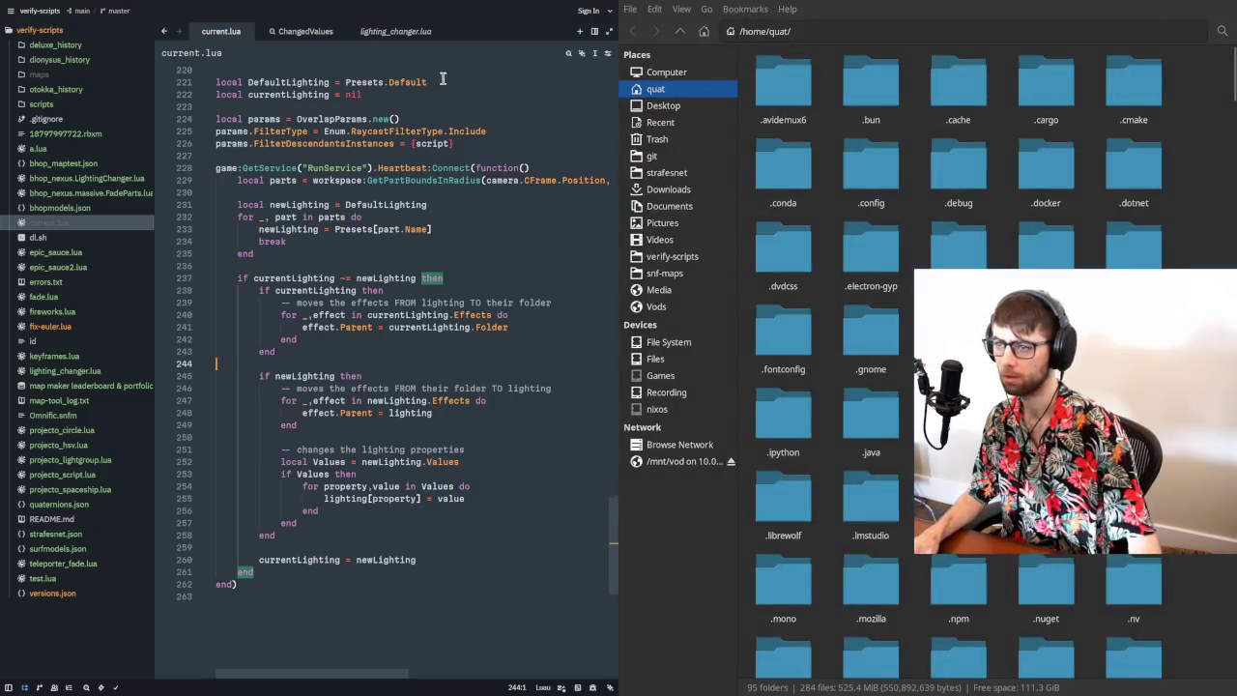
left_click(672, 256)
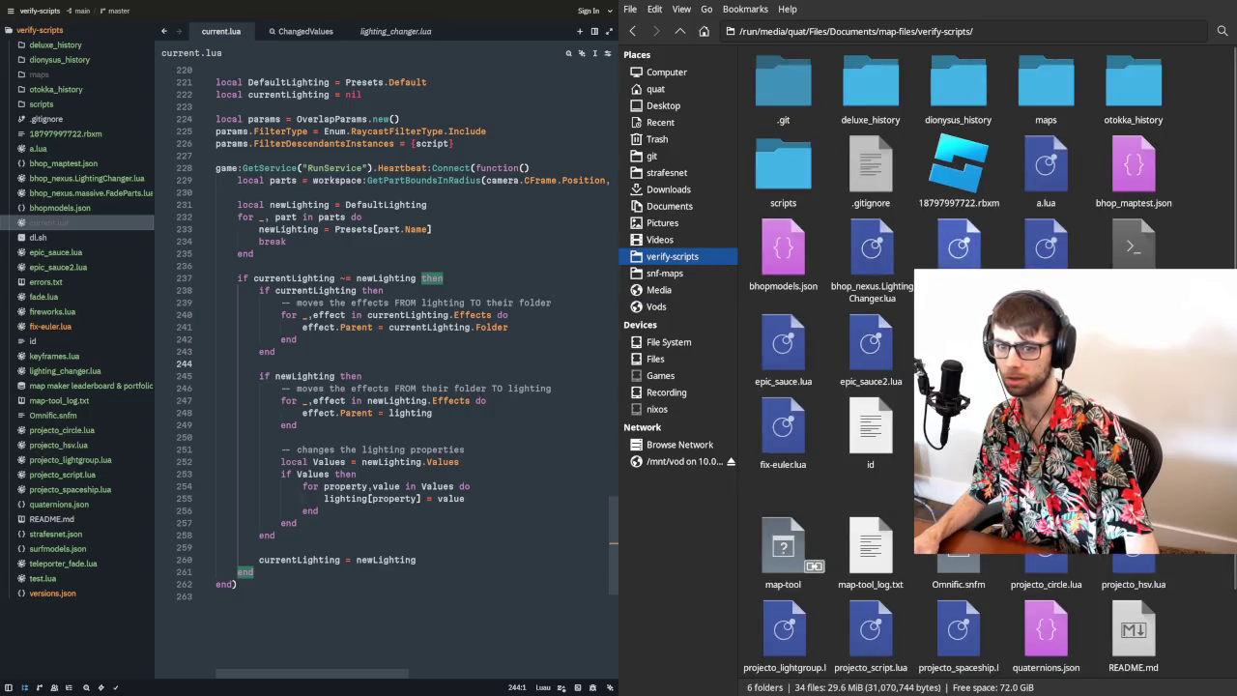
scroll(909, 285, "down", 1)
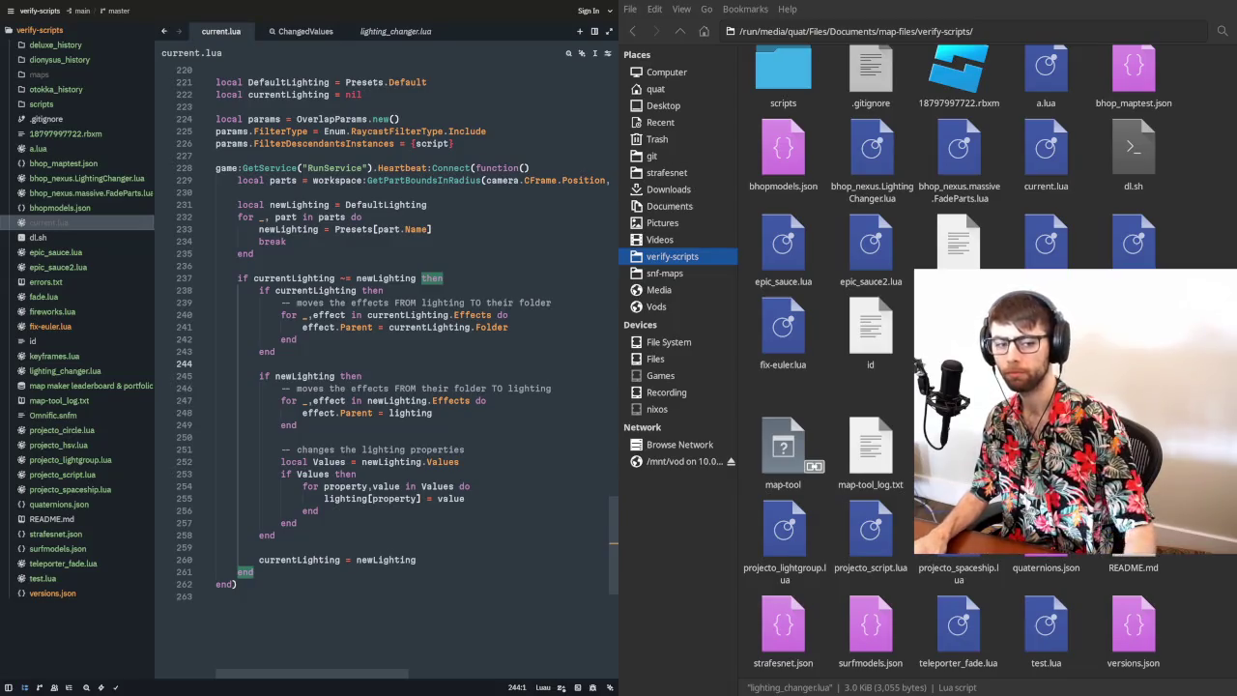
- Close the file manager and put the caret at the end of line 229 in current.lua
scroll(400, 476, "up", 3)
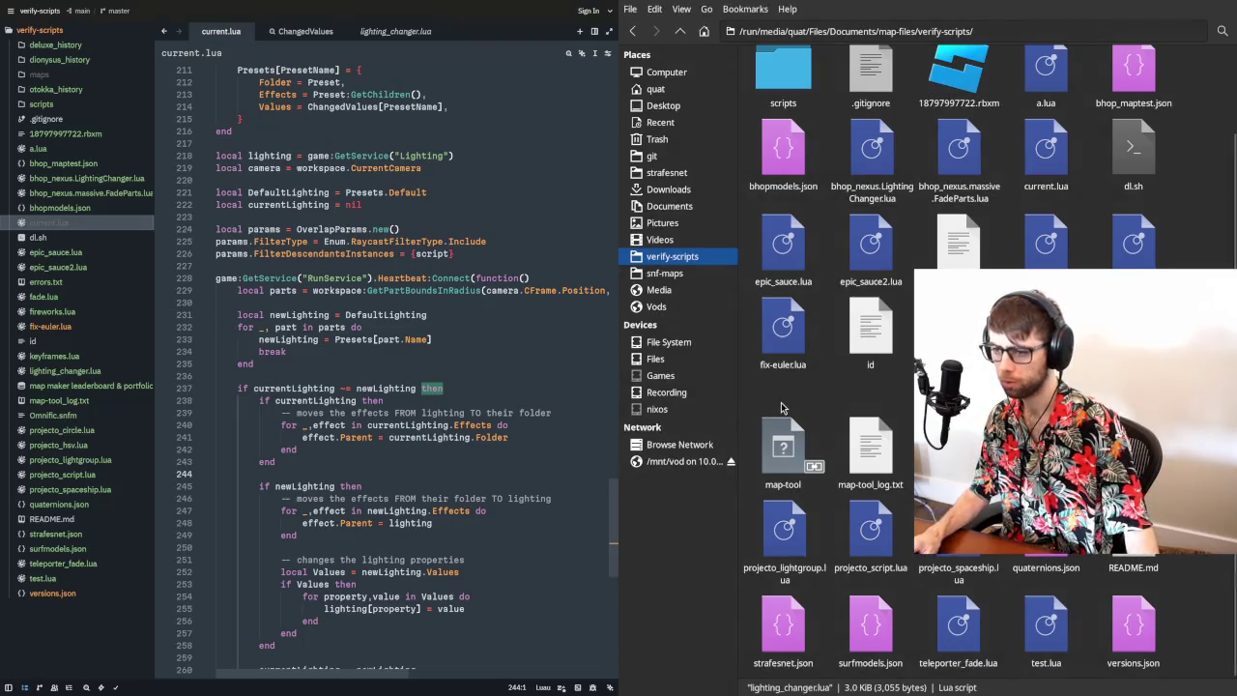
key("ctrl+w")
left_click(680, 296)
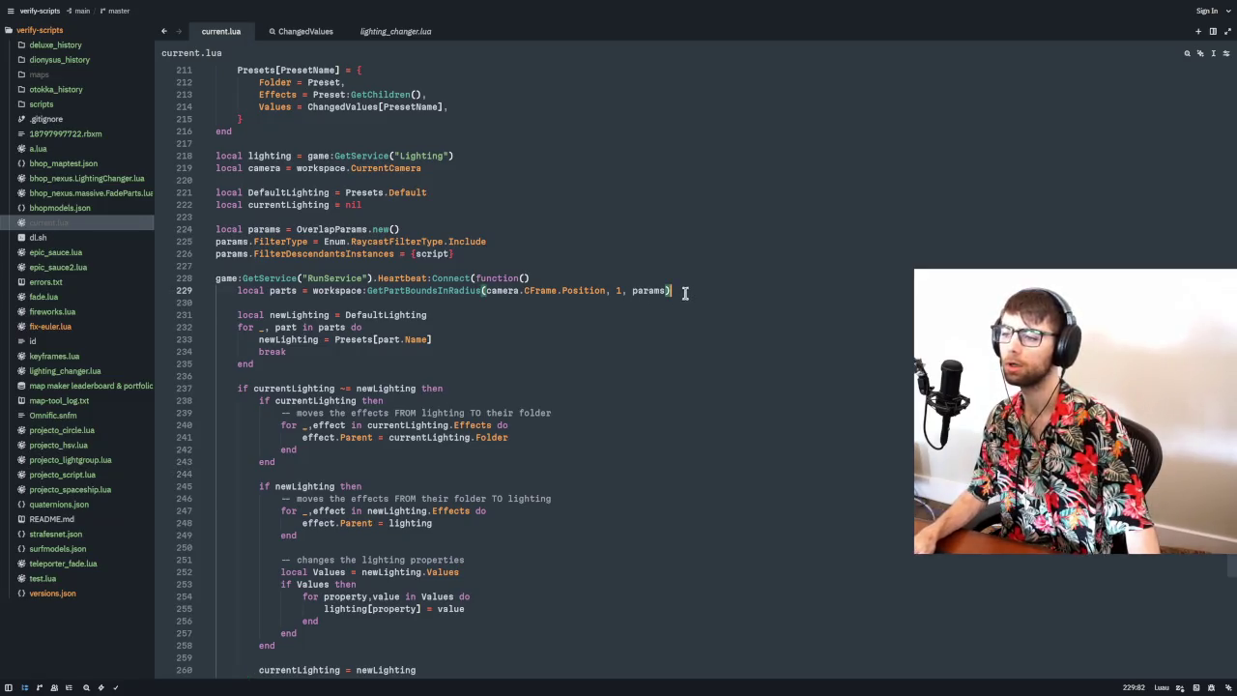
- Submit the Replace review for the surf_moriya.LightingChanger script
scroll(570, 379, "up", 10)
key("alt+Tab")
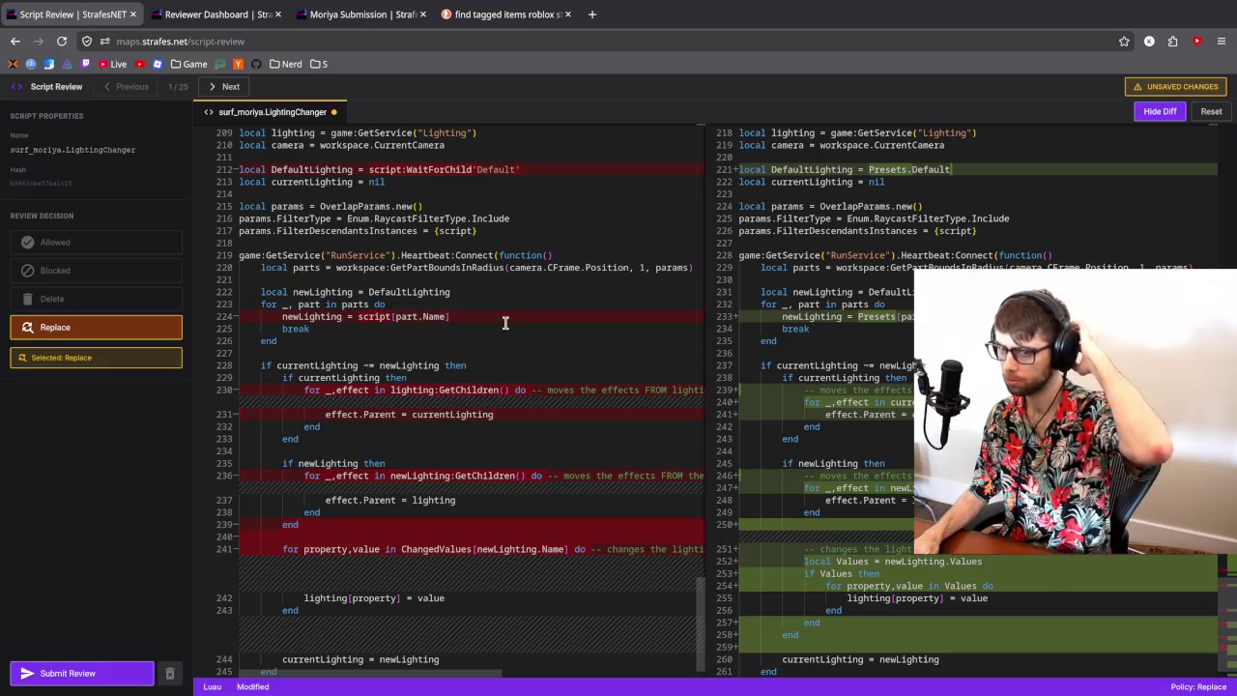
scroll(502, 343, "down", 1)
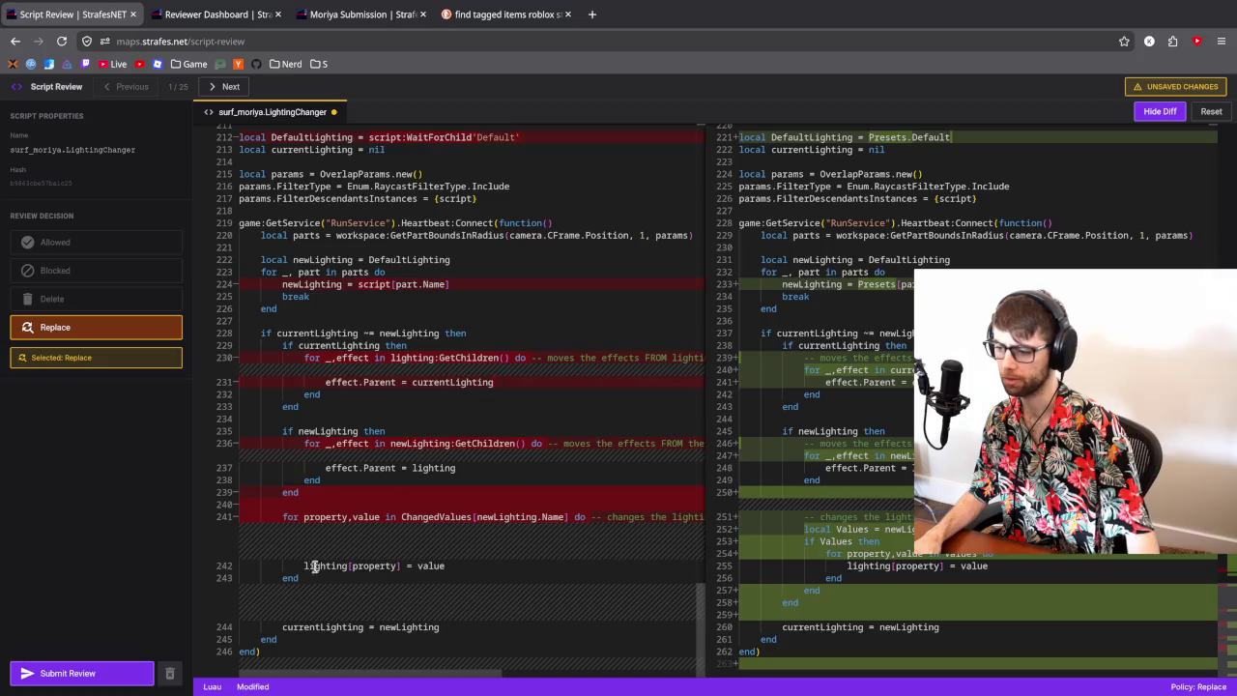
left_click(106, 675)
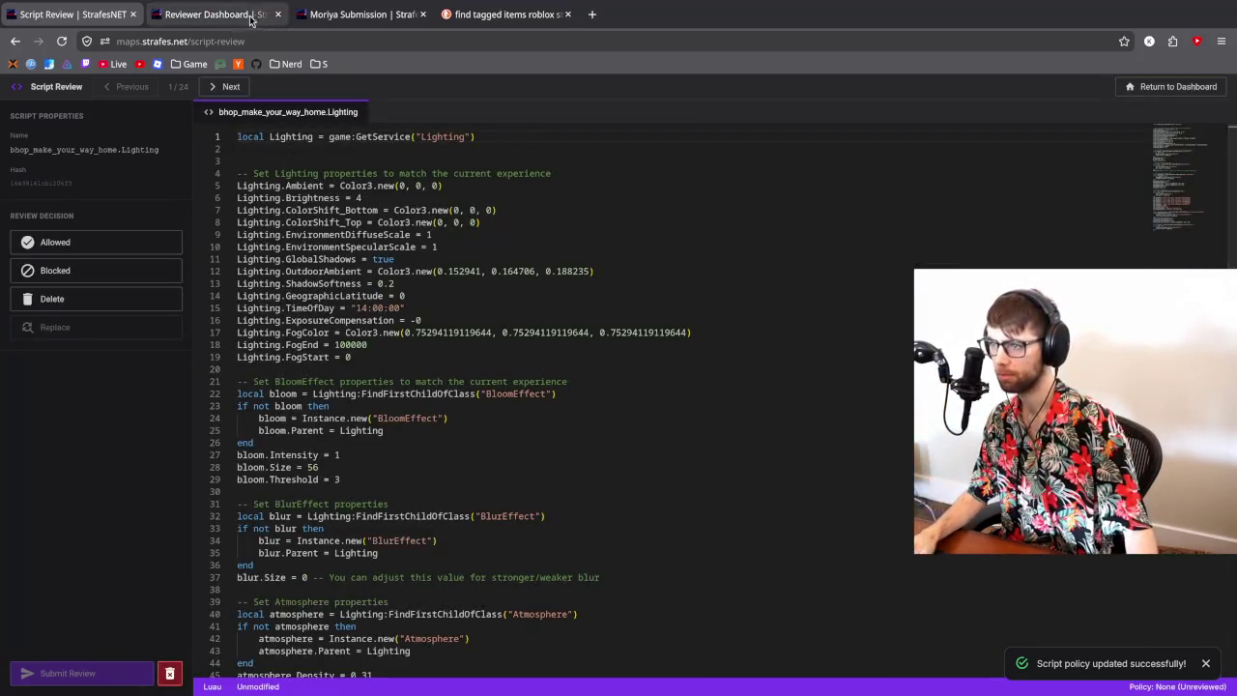
left_click(358, 15)
left_click(368, 463)
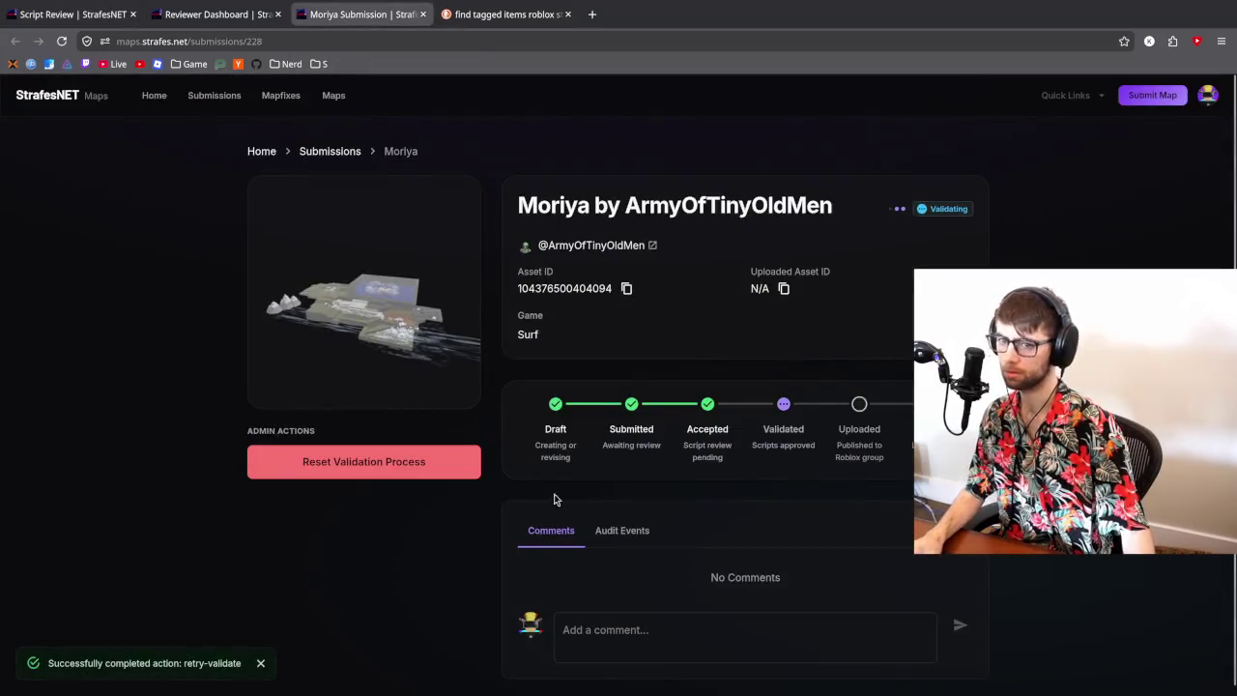
left_click(635, 530)
scroll(633, 528, "down", 10)
scroll(631, 526, "down", 5)
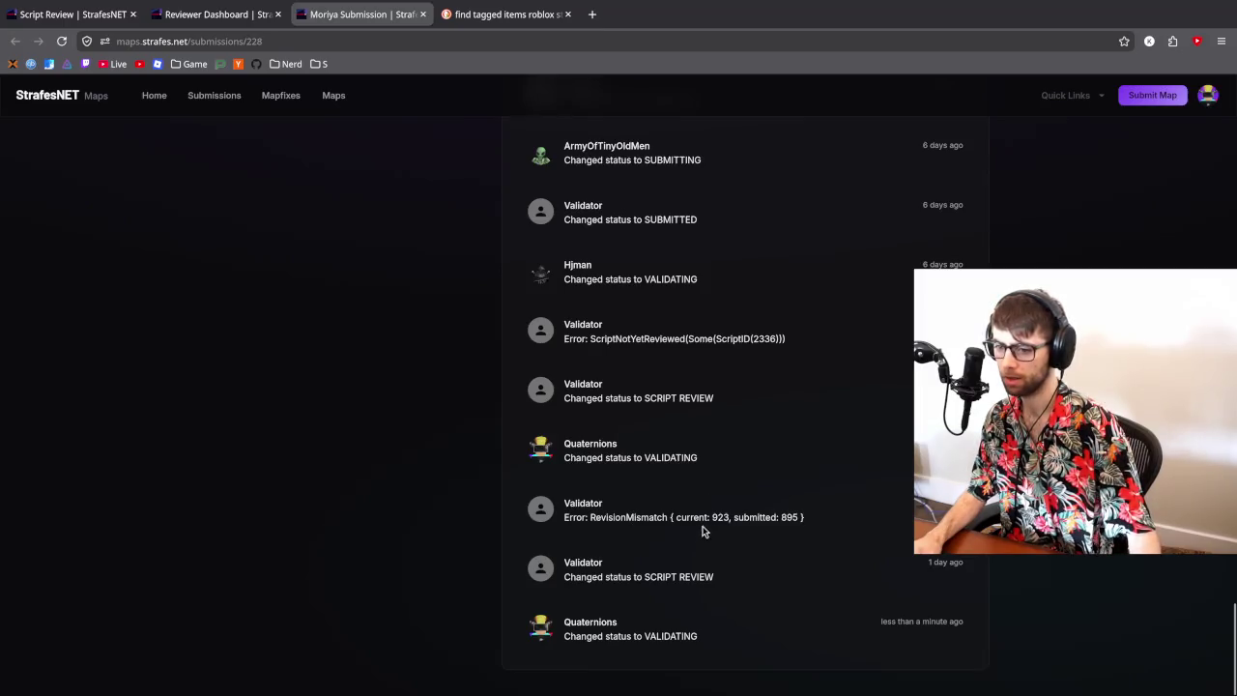
scroll(701, 526, "down", 2)
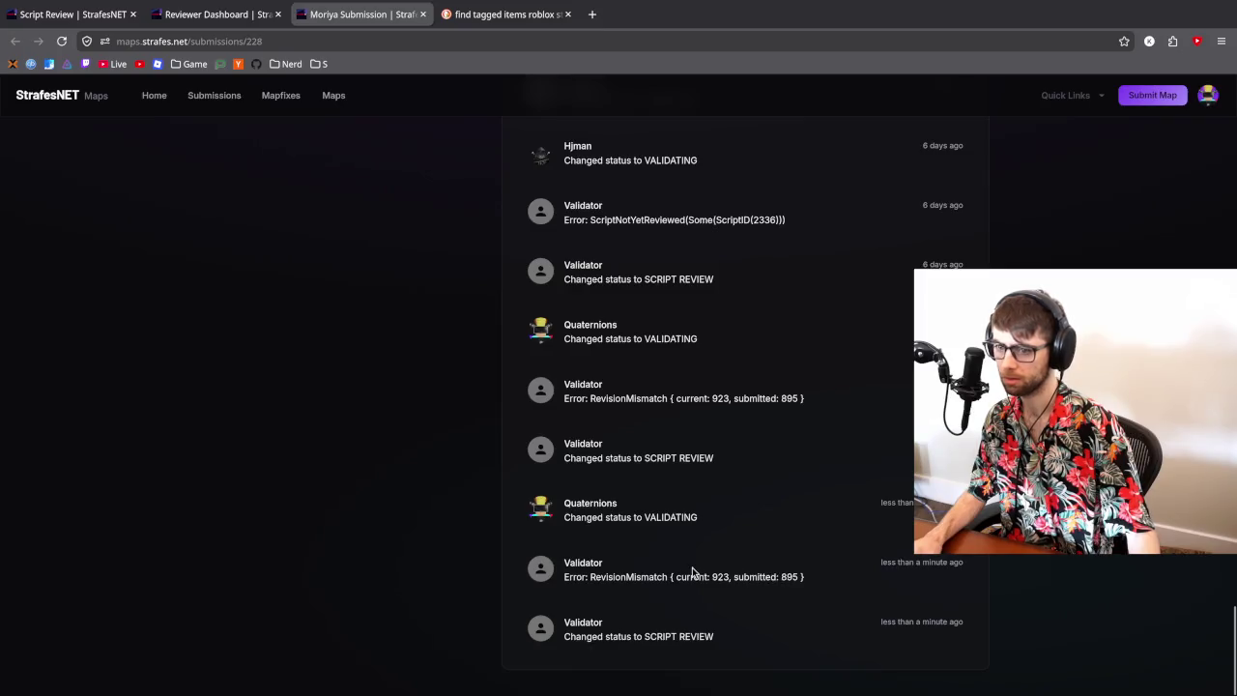
scroll(676, 570, "up", 5)
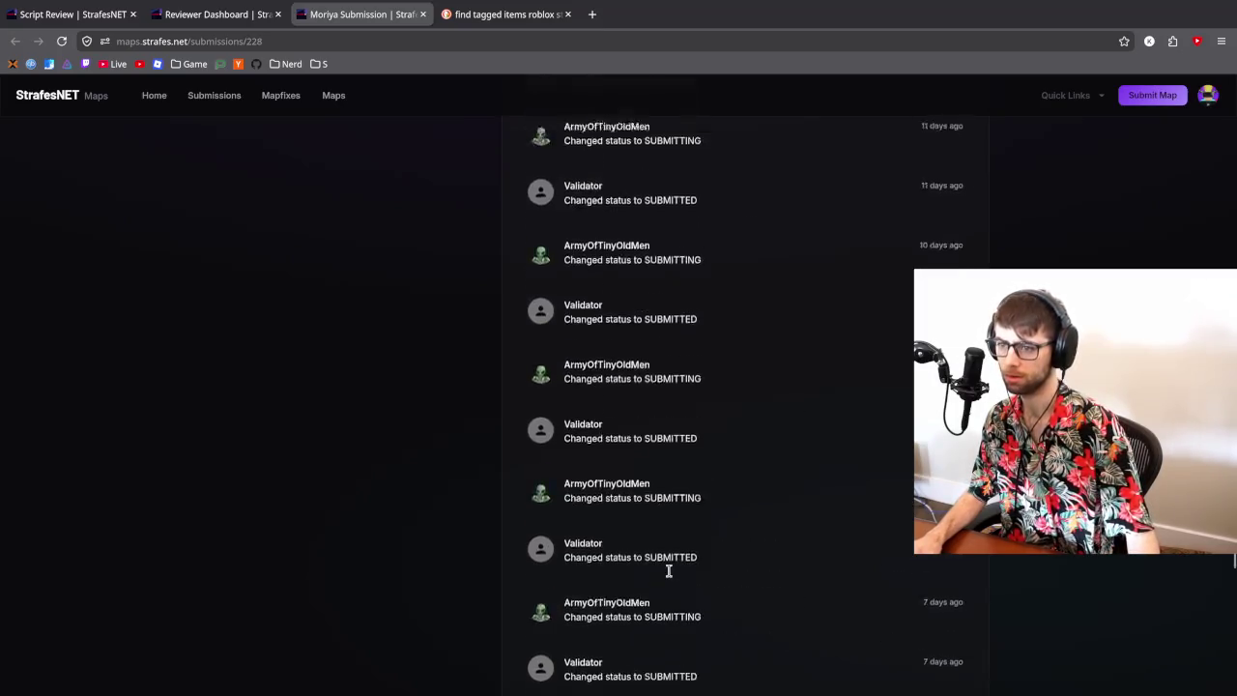
scroll(677, 570, "down", 4)
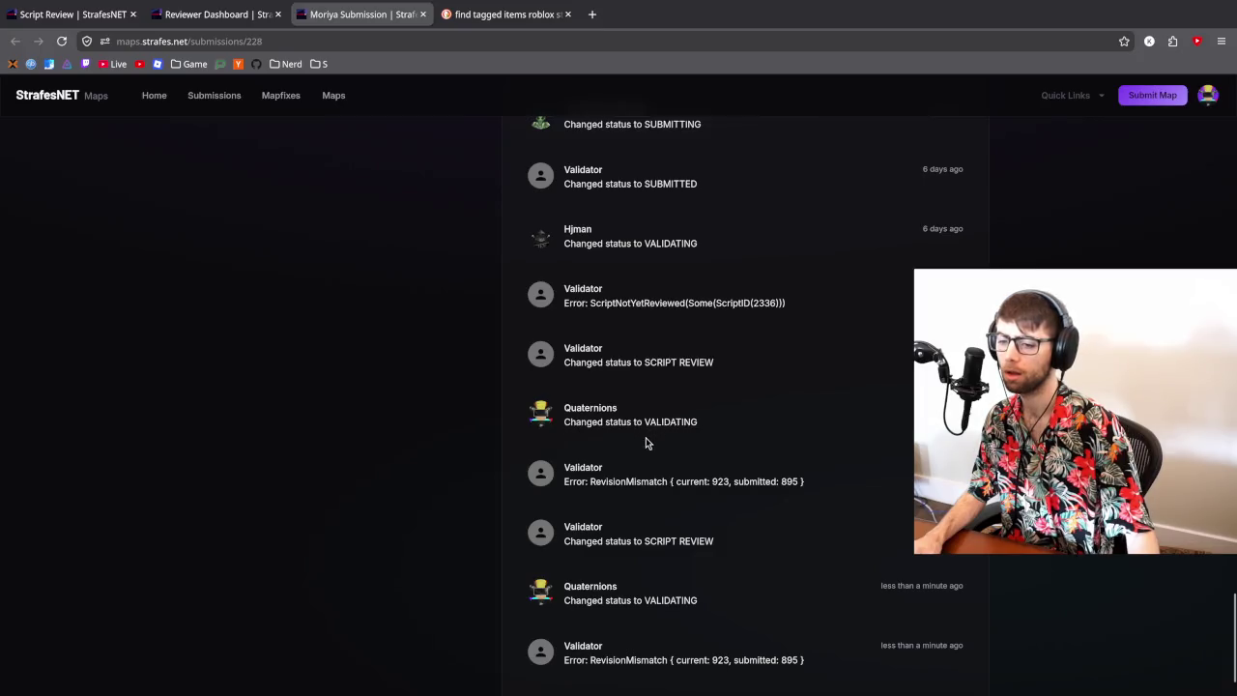
left_click_drag(706, 480, 818, 492)
left_click(731, 502)
scroll(725, 508, "up", 5)
scroll(712, 512, "up", 10)
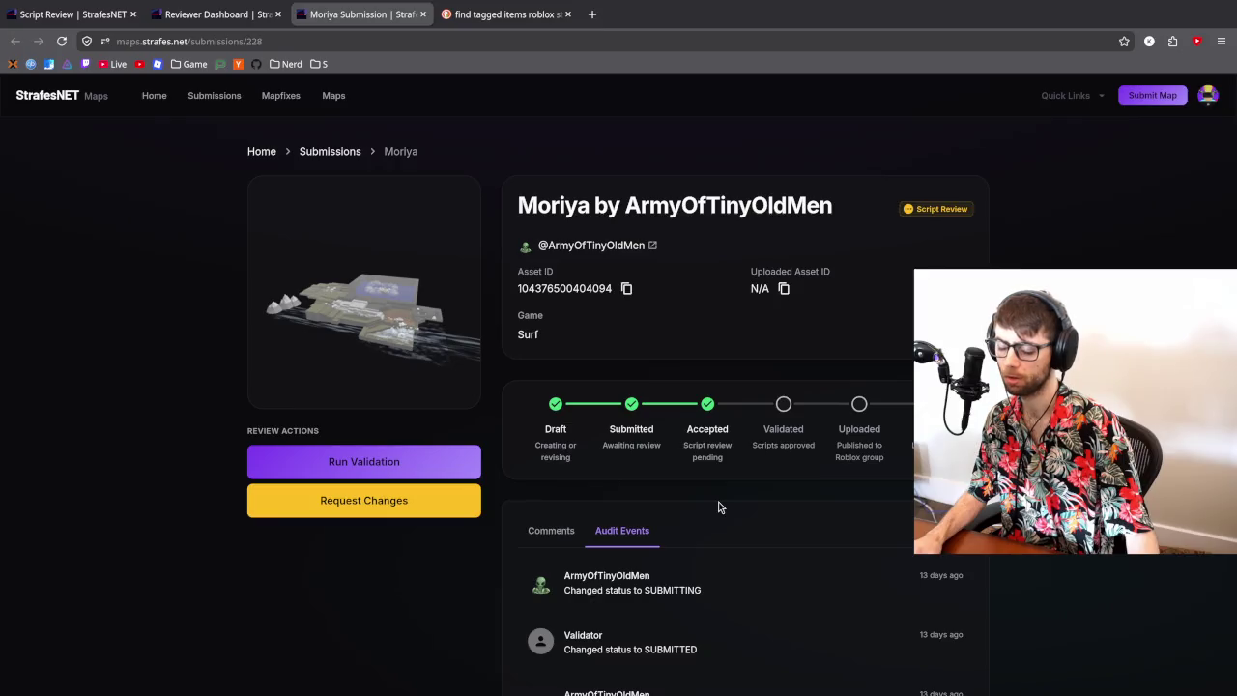
middle_click(599, 290)
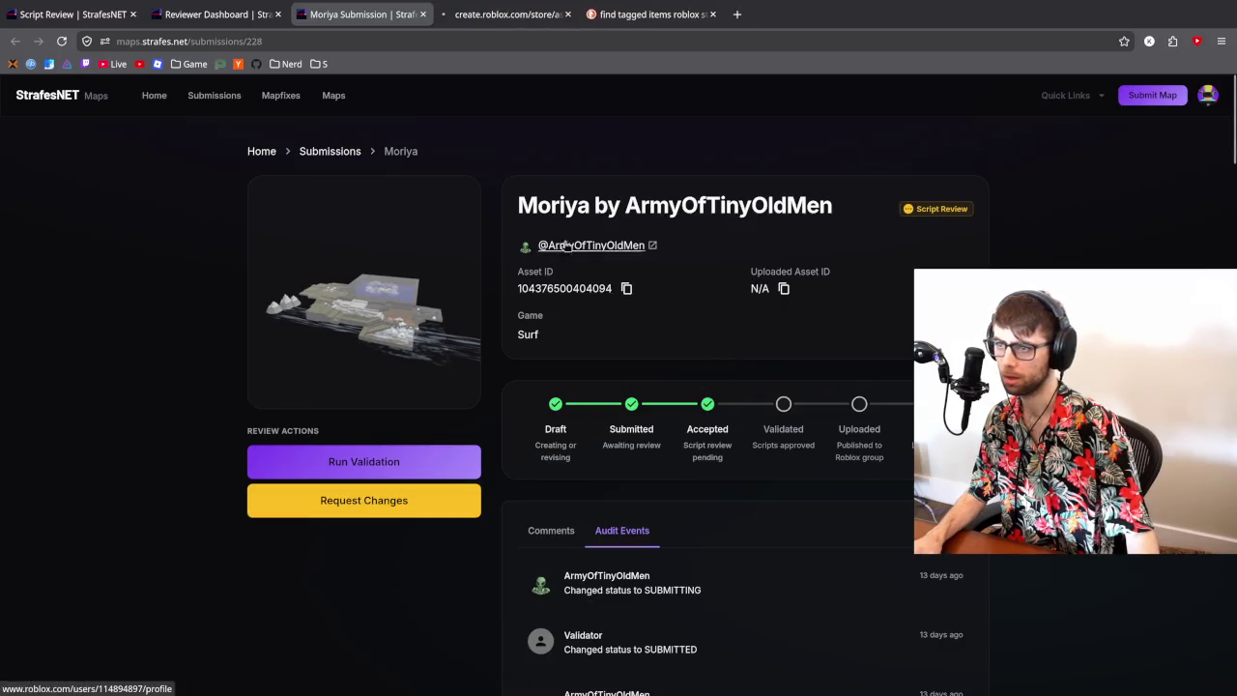
- View the surf_moriya Creator Store page, then return to the Moriya submission and select its web address
left_click(498, 19)
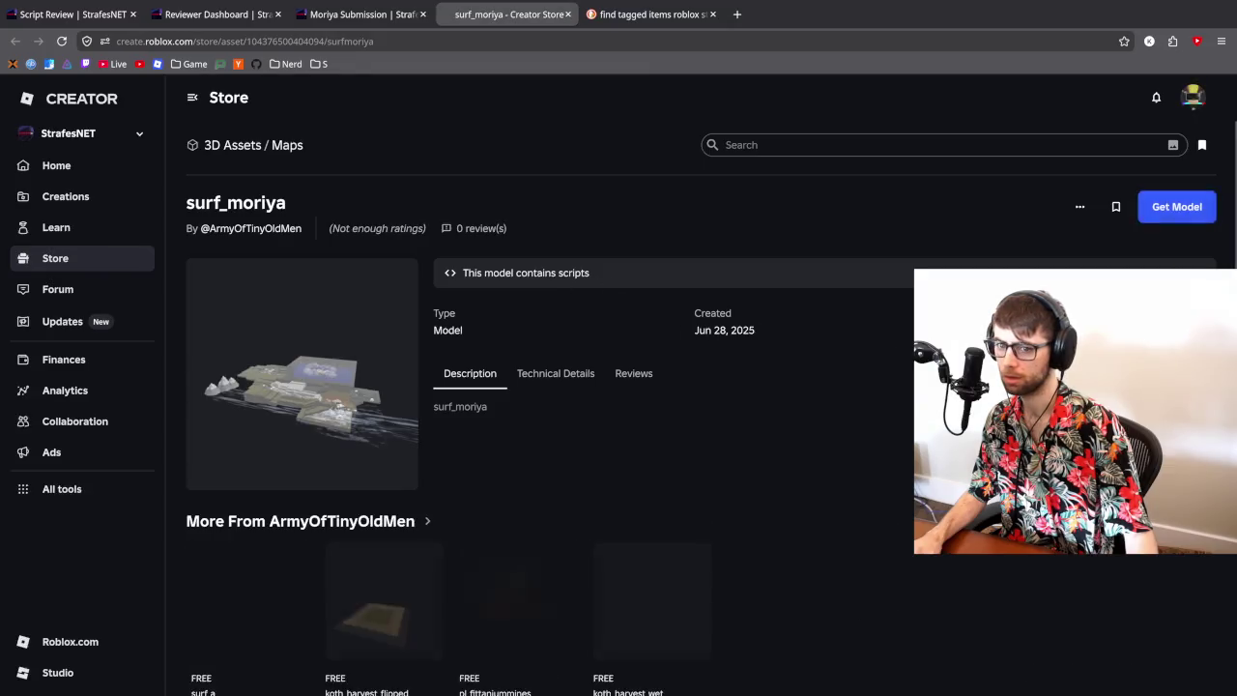
left_click(371, 18)
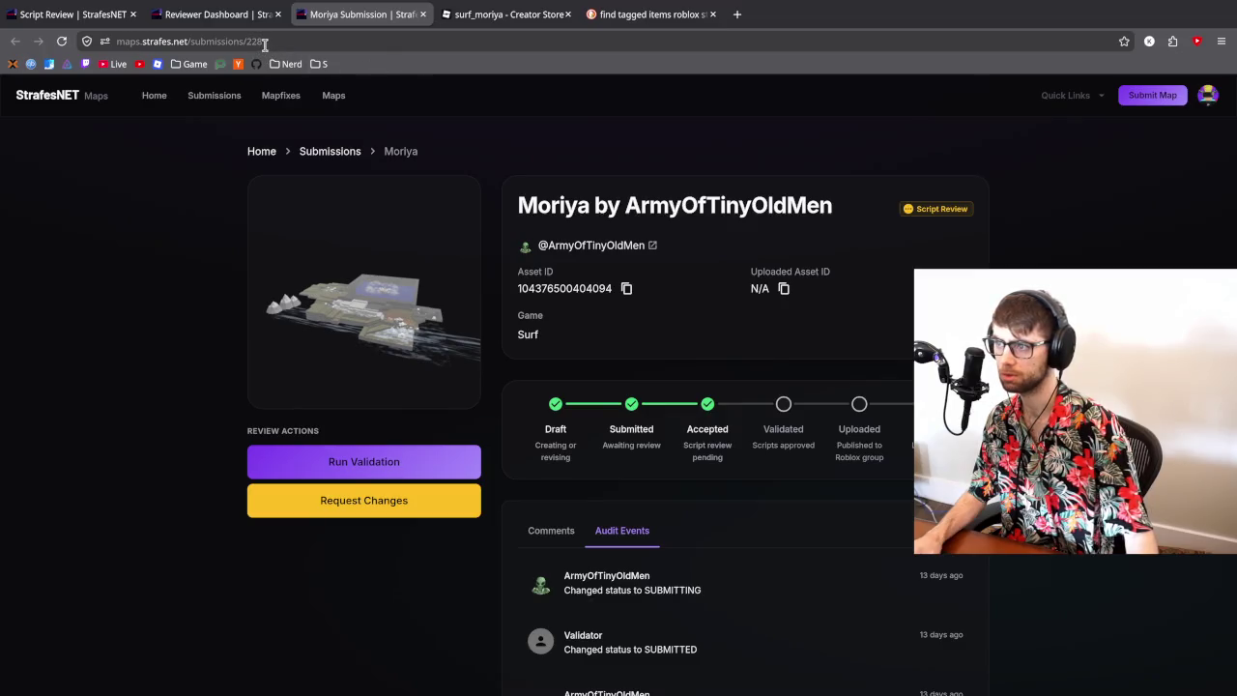
left_click(267, 42)
key("Escape")
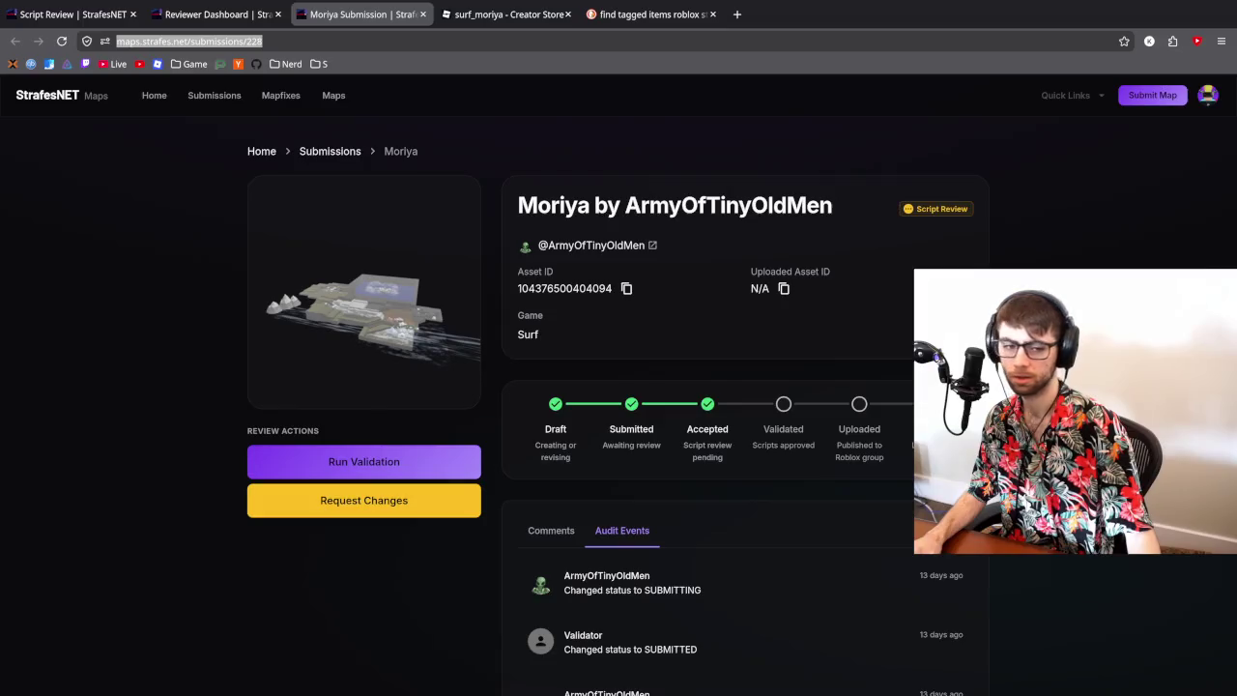
left_click(425, 41)
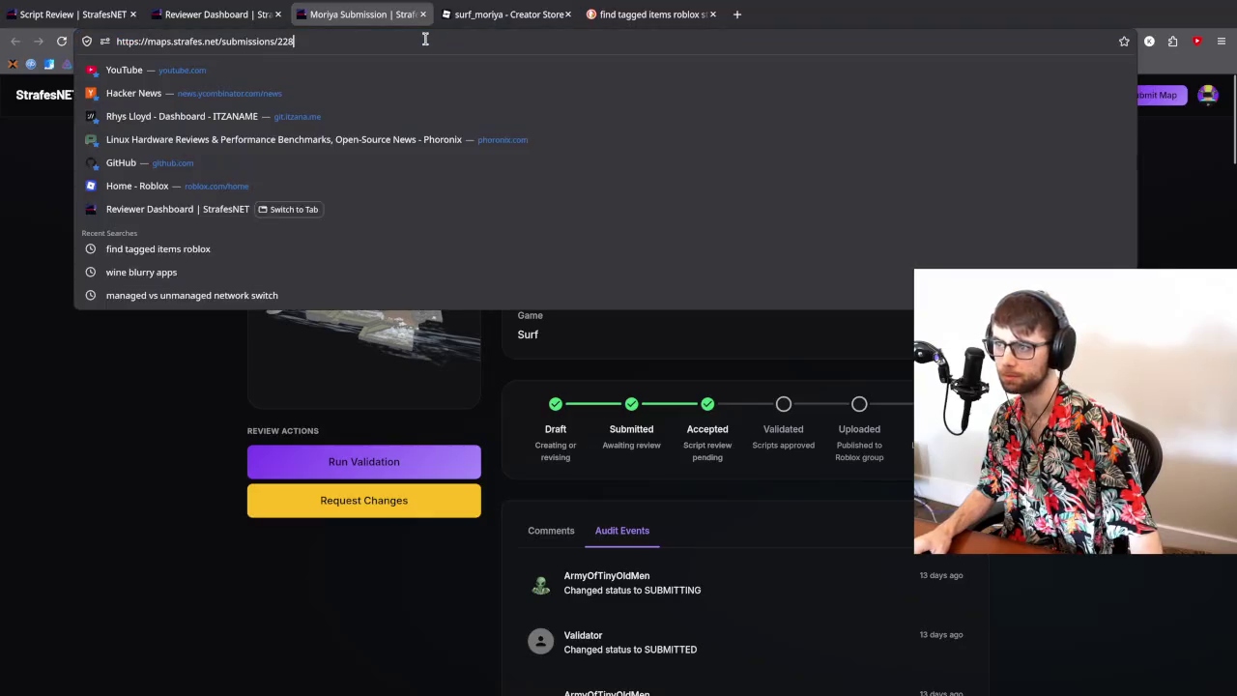
key("Escape")
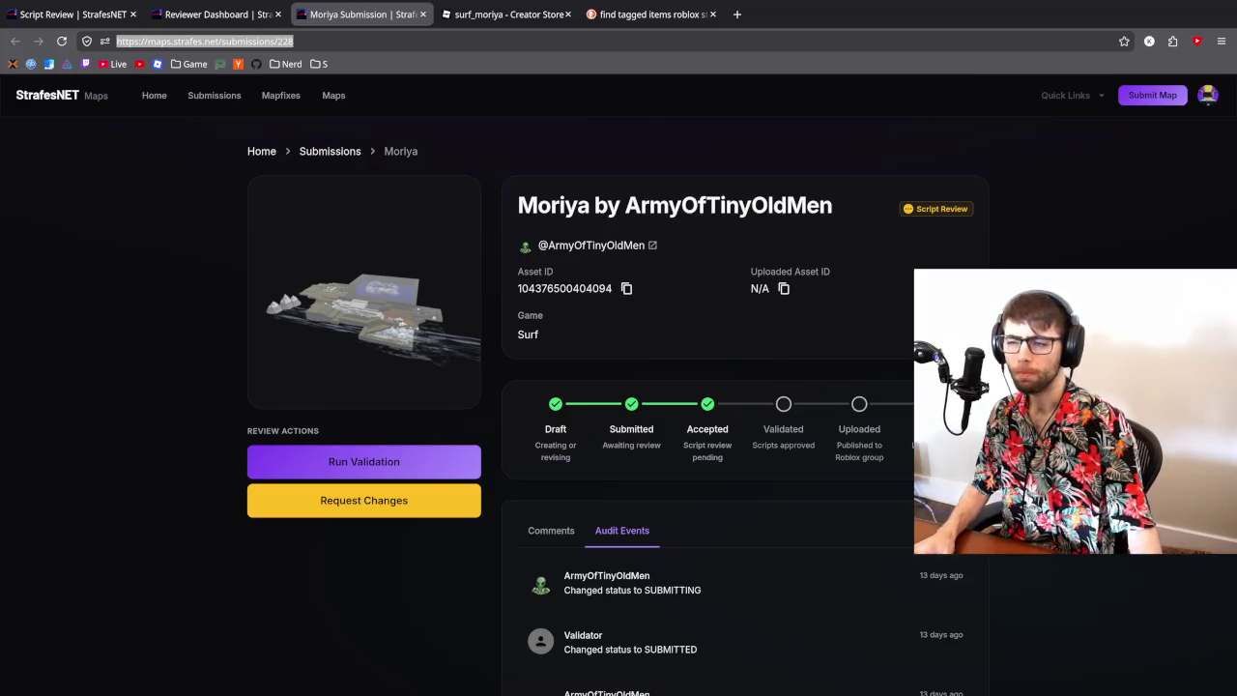
- Go to the StrafesNET reviewer dashboard, then bring Zed's current.lua back into view
key("alt+Tab")
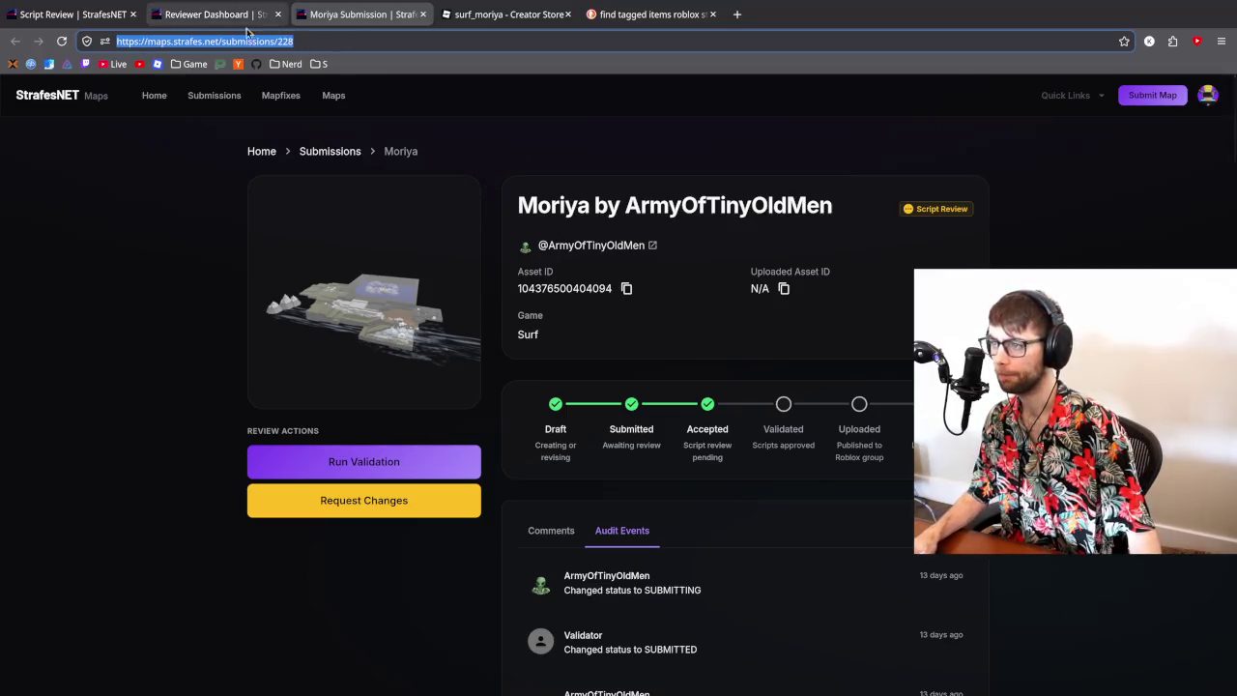
left_click(206, 15)
key("alt+Tab")
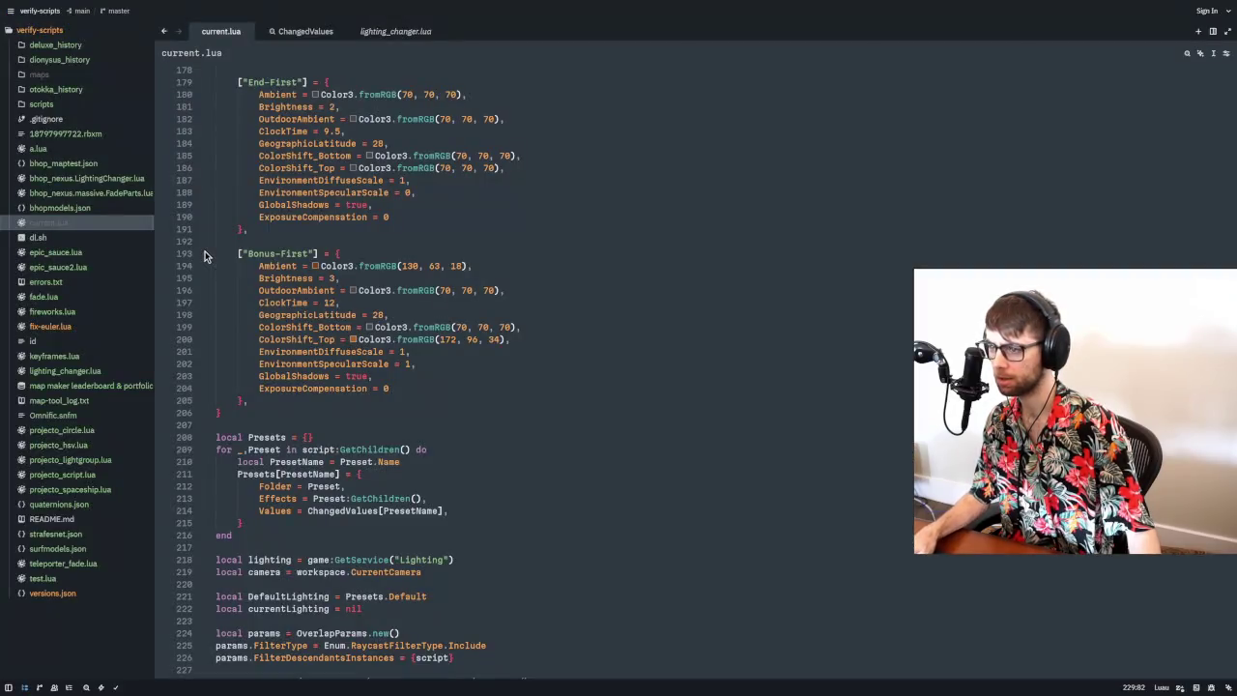
- Copy the entire bhop_make_your_way_home.Lighting script from the Script Review page
key("super+2")
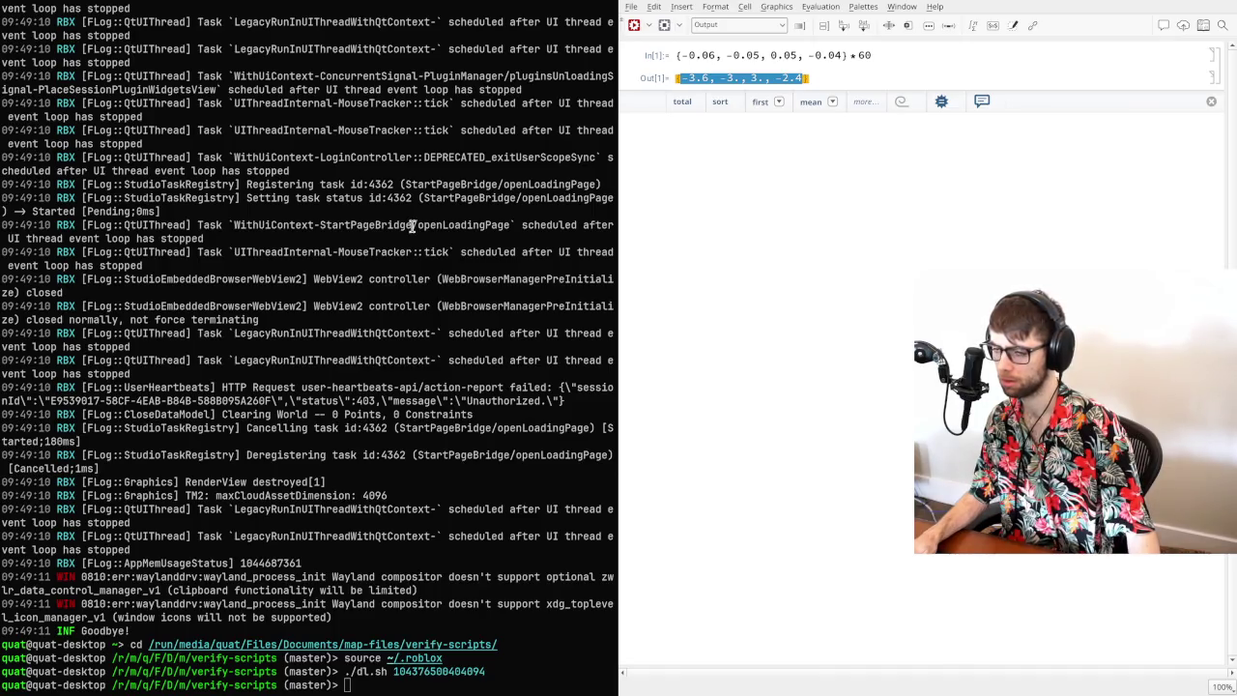
key("super+1")
key("ctrl+shift+Tab")
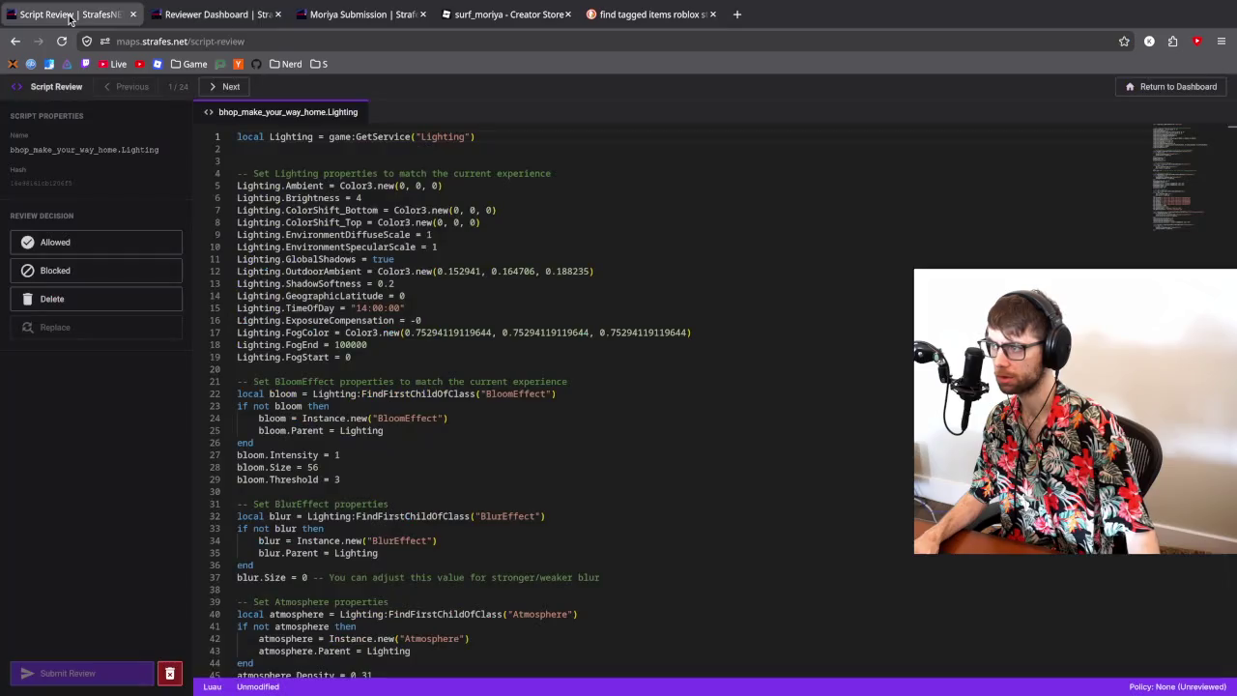
left_click(504, 240)
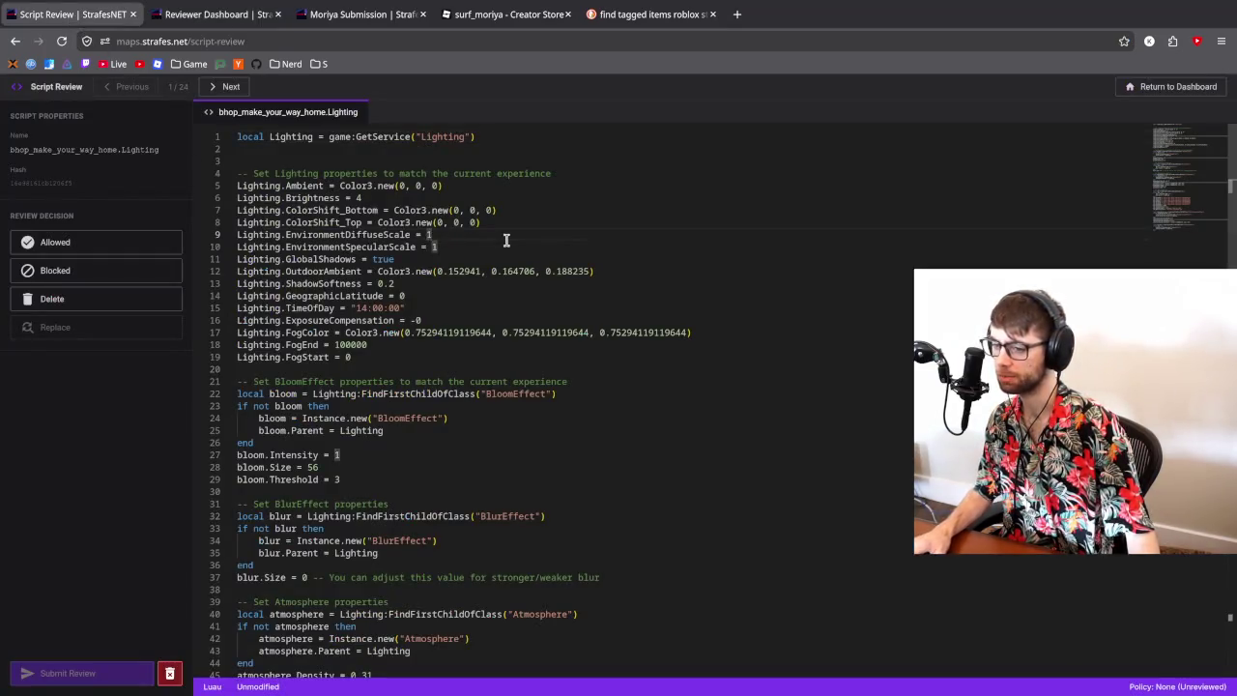
key("ctrl+a")
key("ctrl+c")
- Replace current.lua's contents with the Lighting script and delete the blank second line
key("alt+Tab")
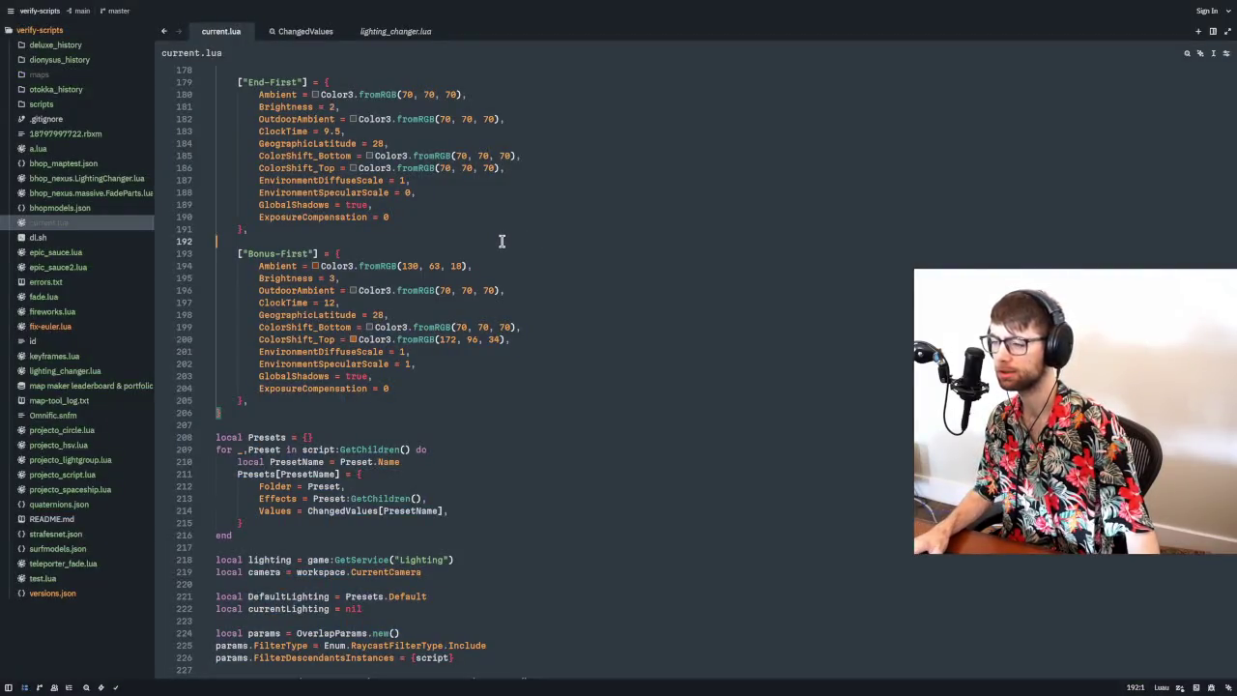
key("ctrl+a")
key("ctrl+v")
scroll(502, 242, "up", 10)
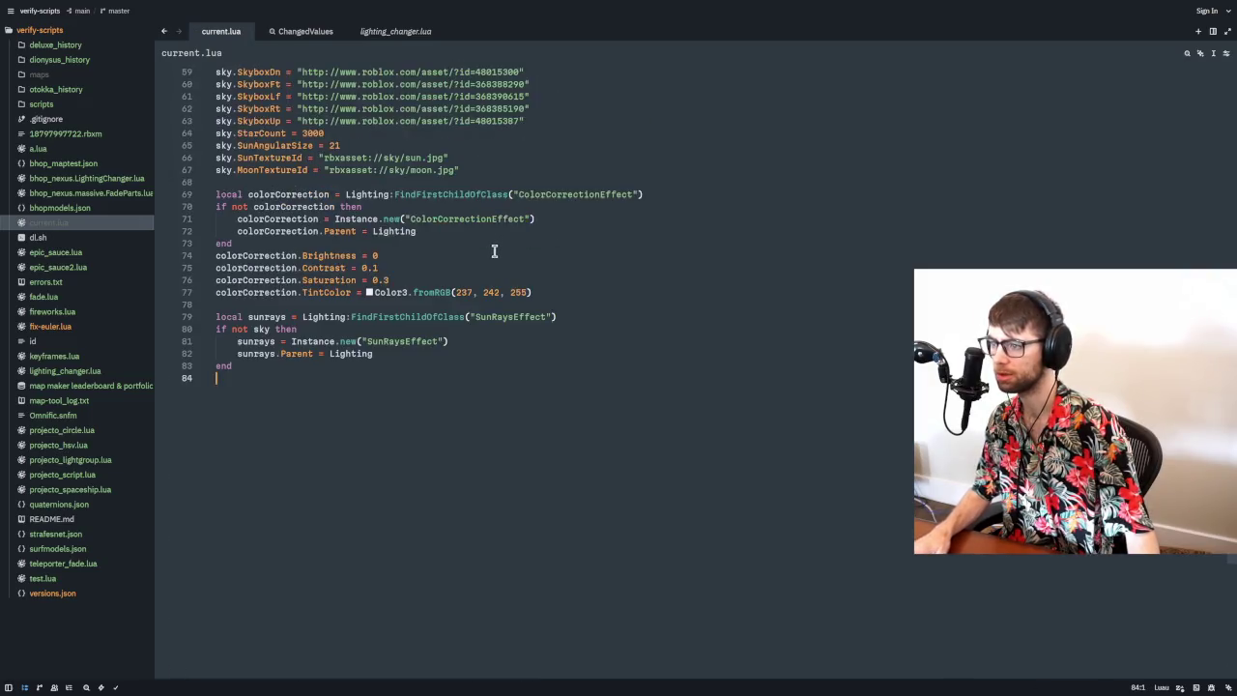
scroll(507, 287, "up", 5)
left_click(225, 146)
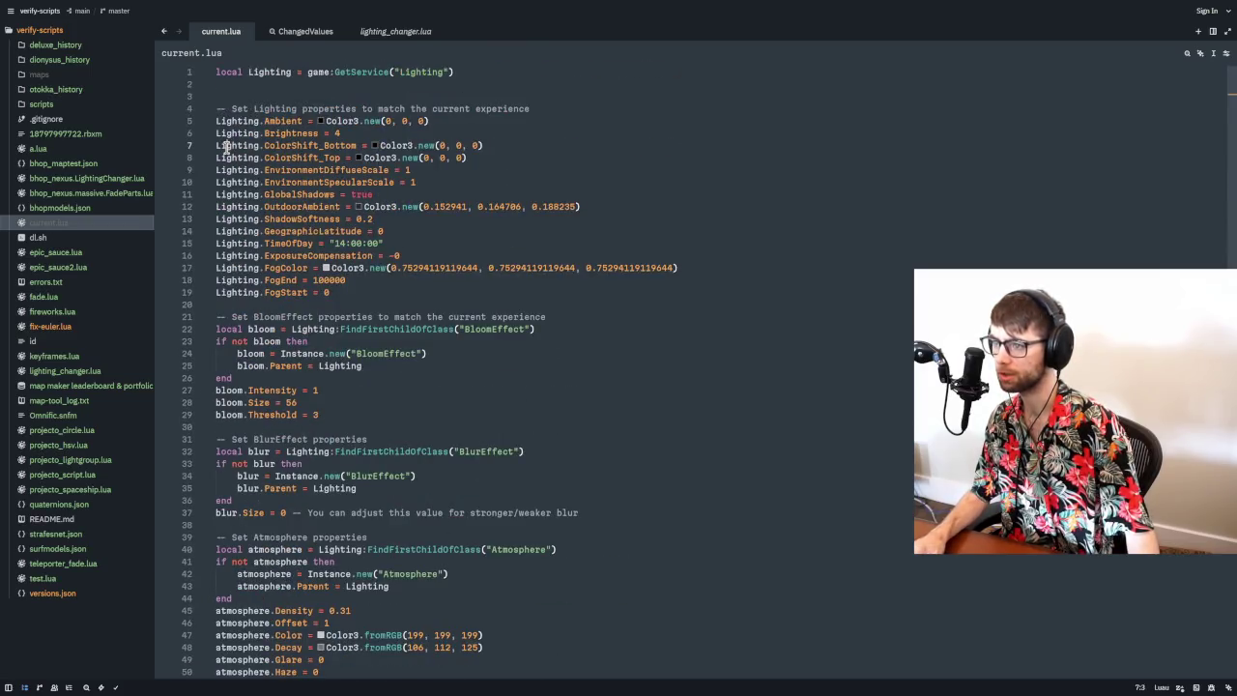
left_click(255, 86)
key("BackSpace")
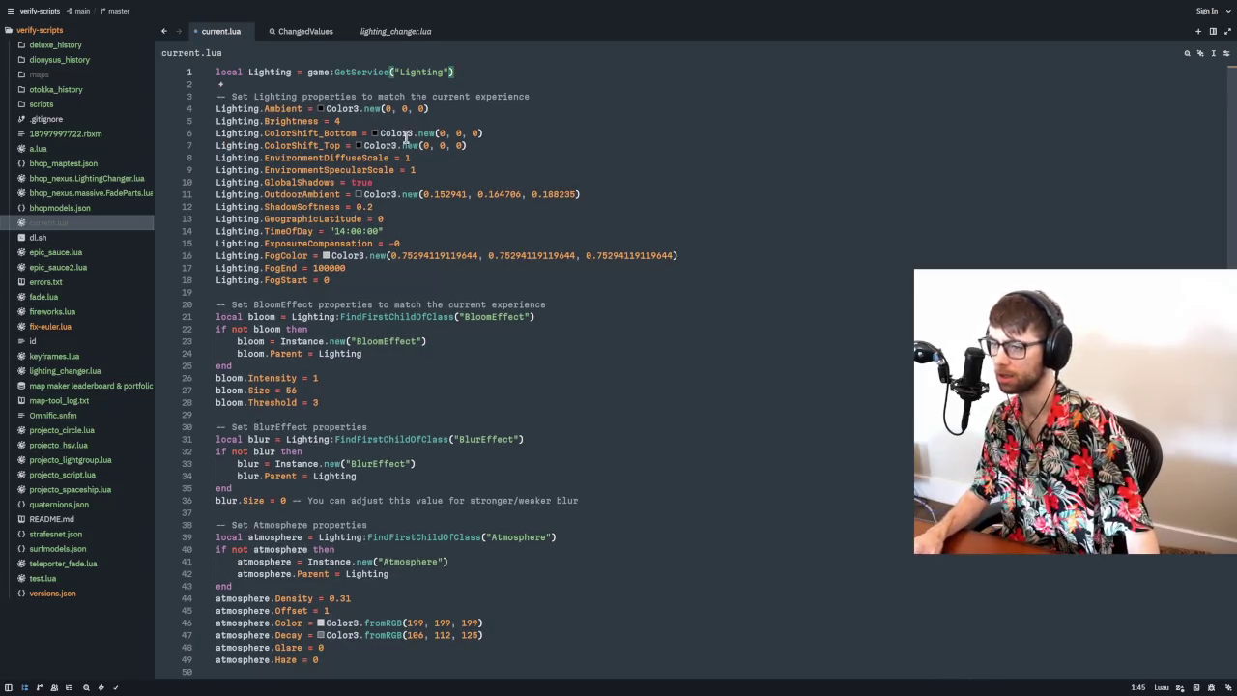
- Highlight the uses of bloom and FindFirstChildOfClass in the script, then return to the reviewer dashboard
left_click(239, 280)
double_click(262, 316)
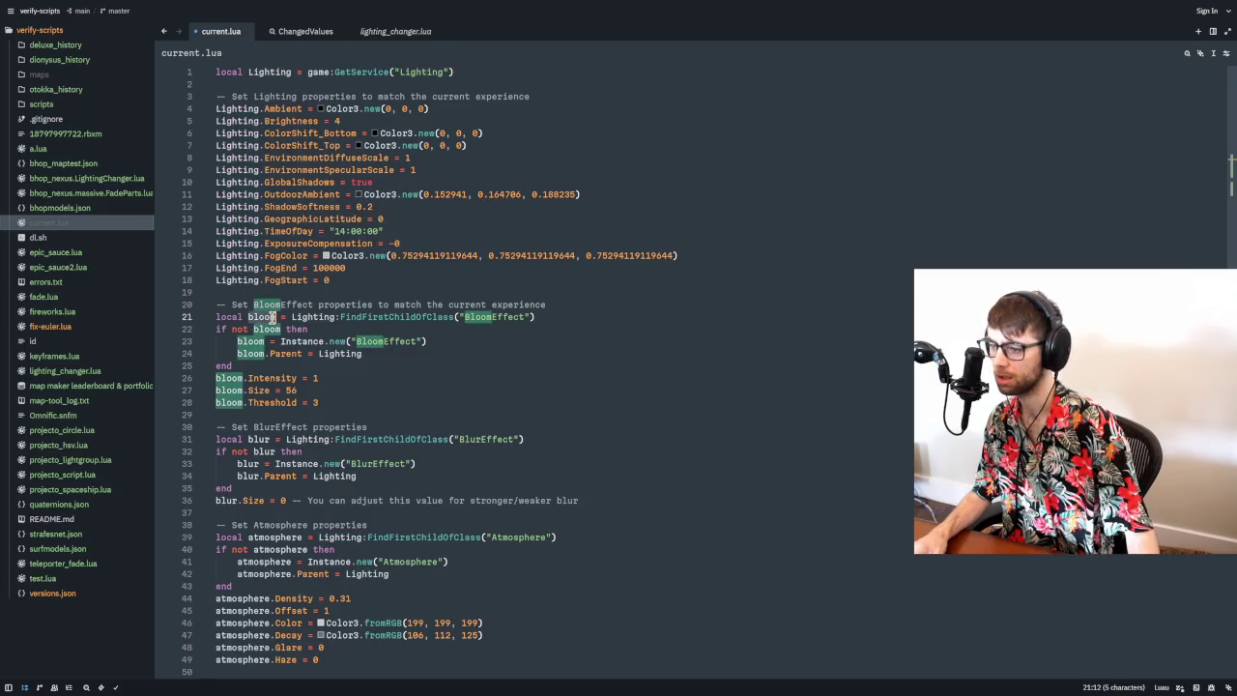
double_click(394, 316)
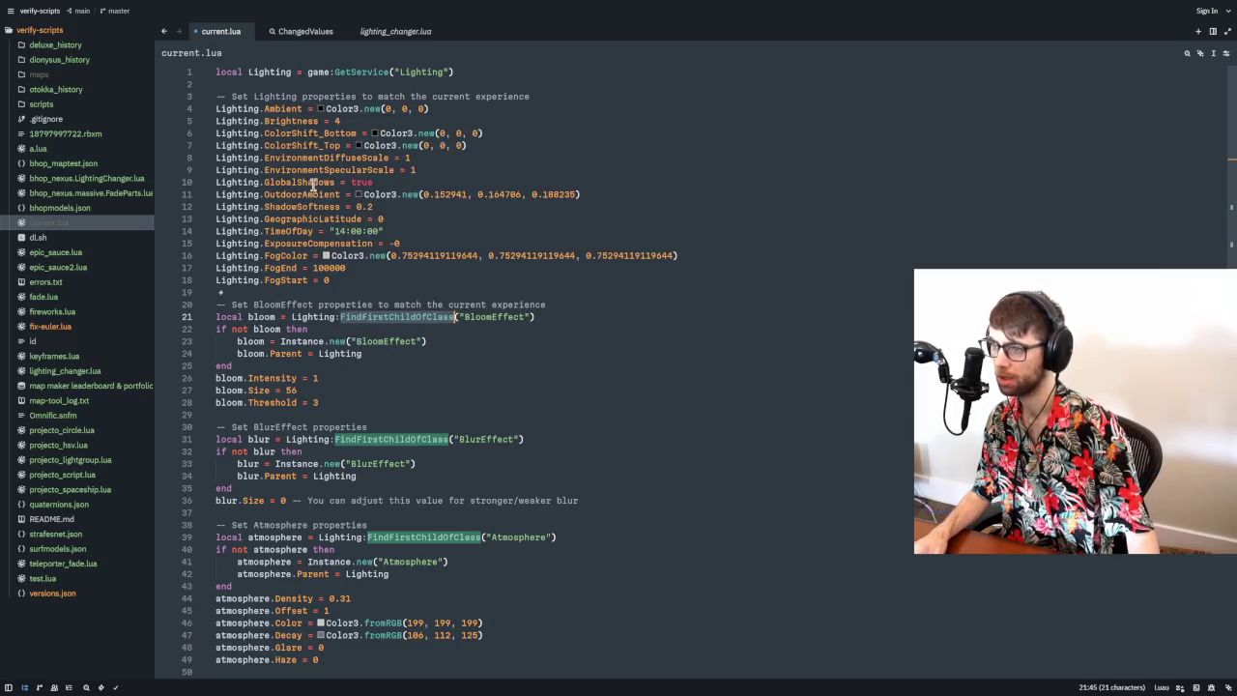
key("alt+Tab")
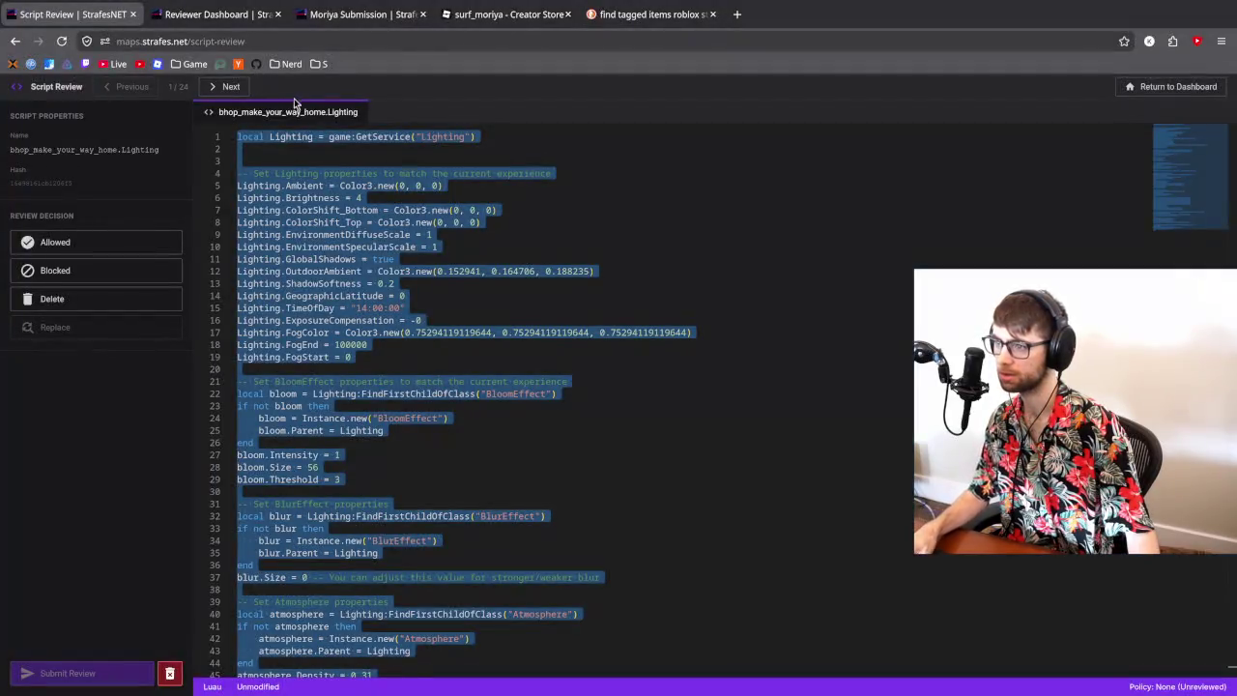
left_click(218, 15)
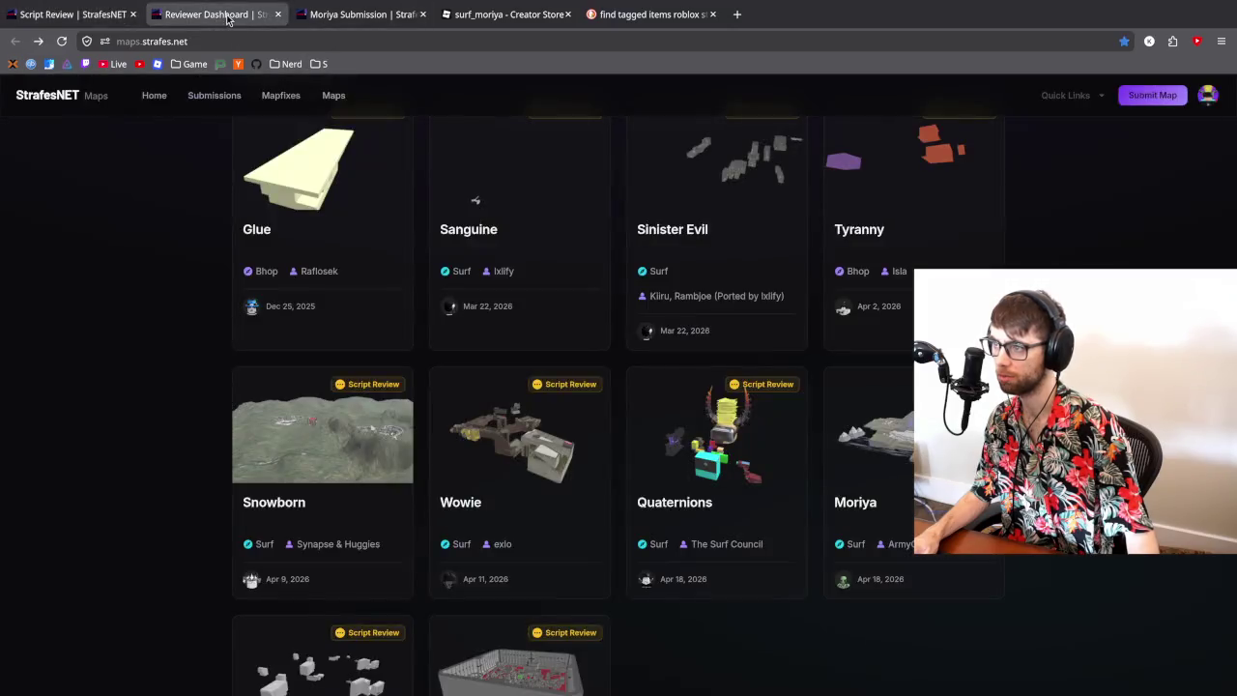
- Open the Make Your Way Home submission from the dashboard in a new tab and copy its asset ID
scroll(306, 307, "down", 2)
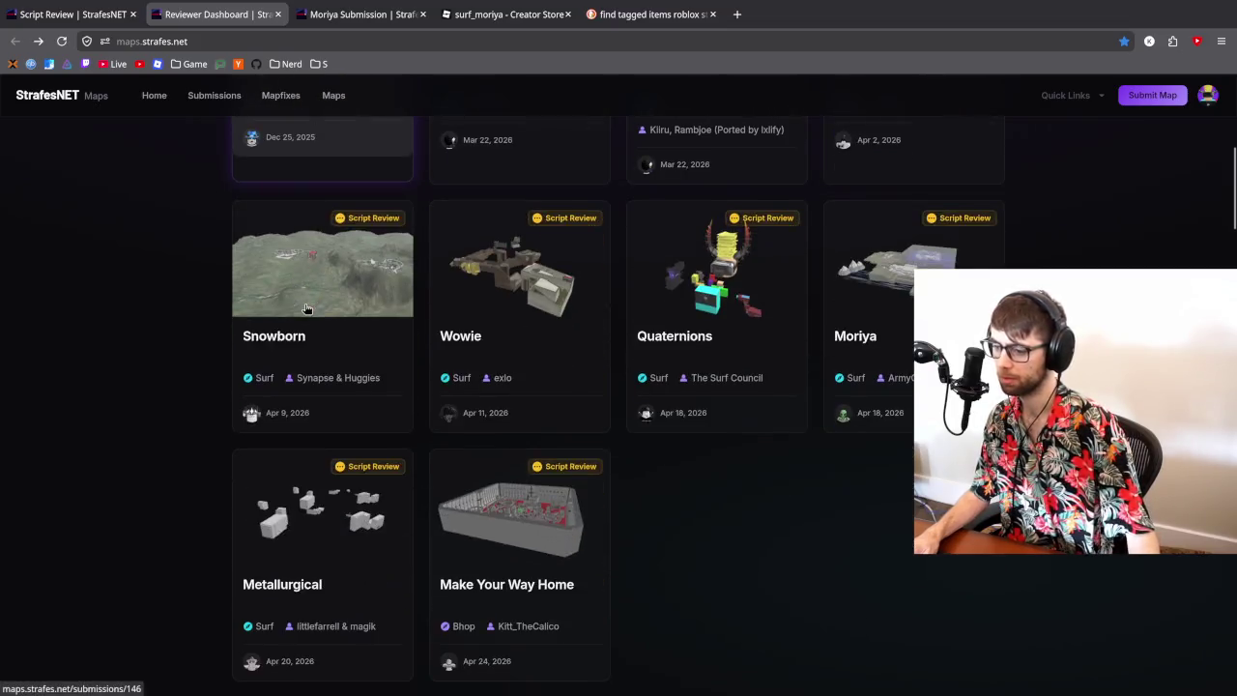
middle_click(512, 541)
left_click(362, 14)
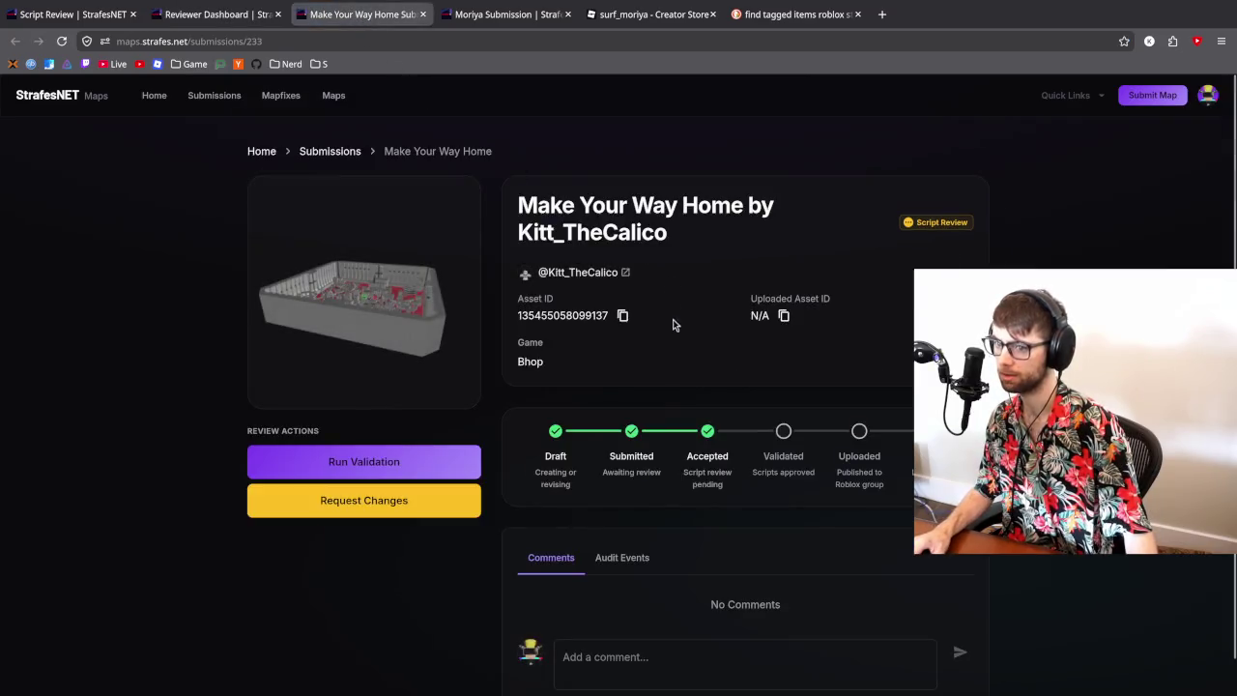
left_click(624, 316)
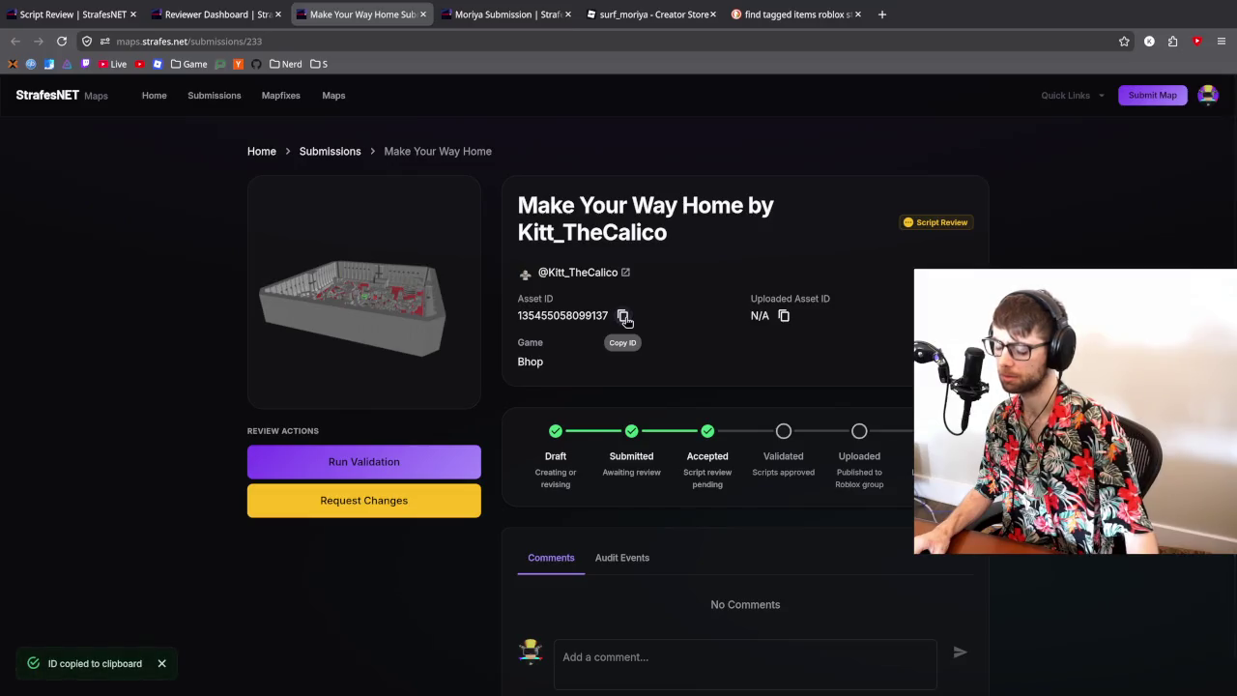
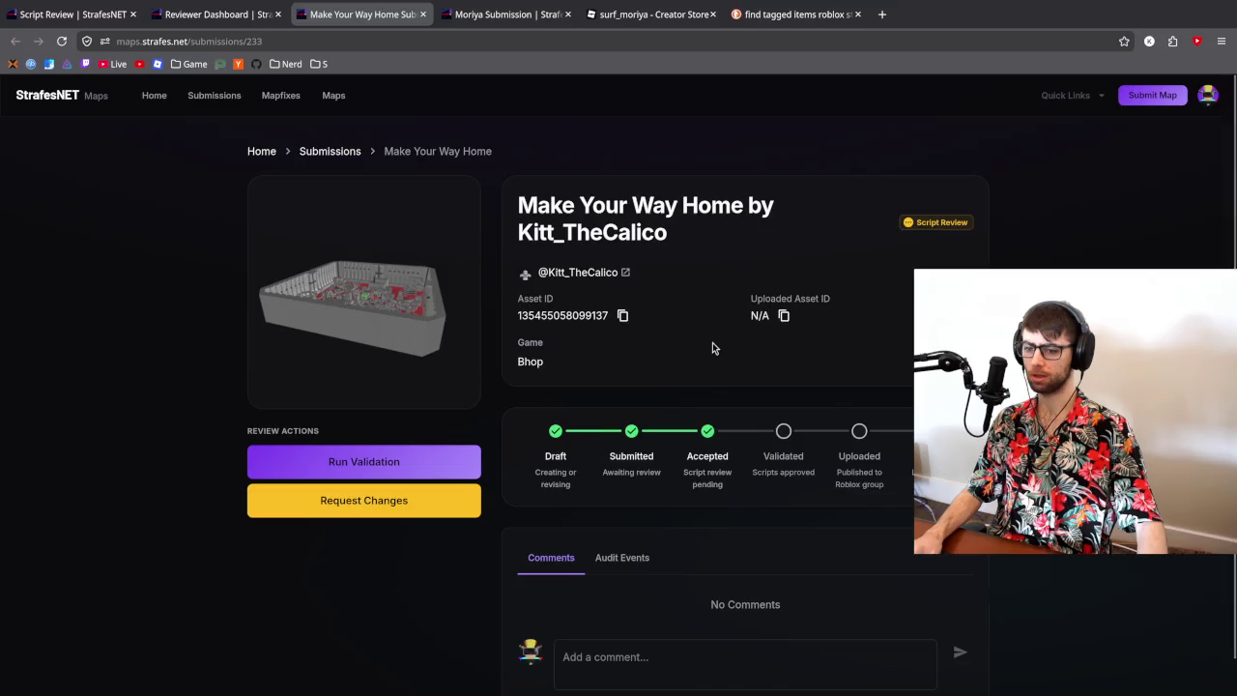
- Copy the Make Your Way Home submission's asset ID, then go to Roblox Studio
left_click(623, 317)
key("alt+Tab")
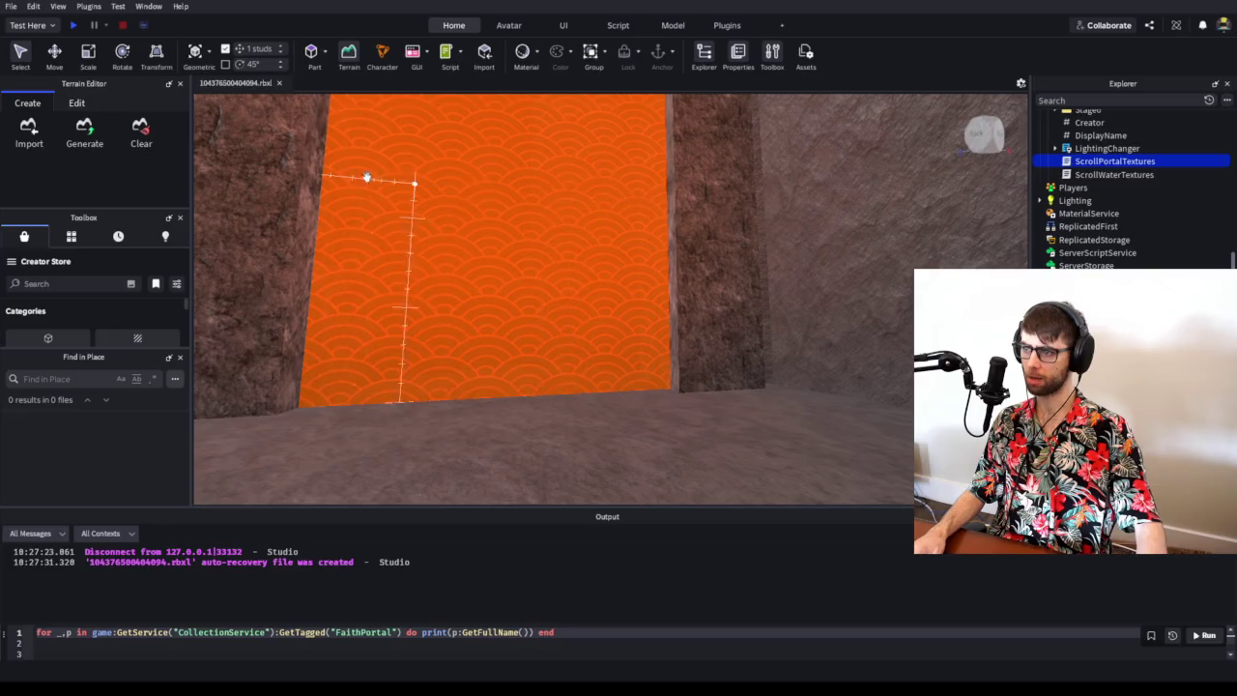
- Close the current map without saving and open ScriptFinder.rbxl from recent places
left_click(11, 6)
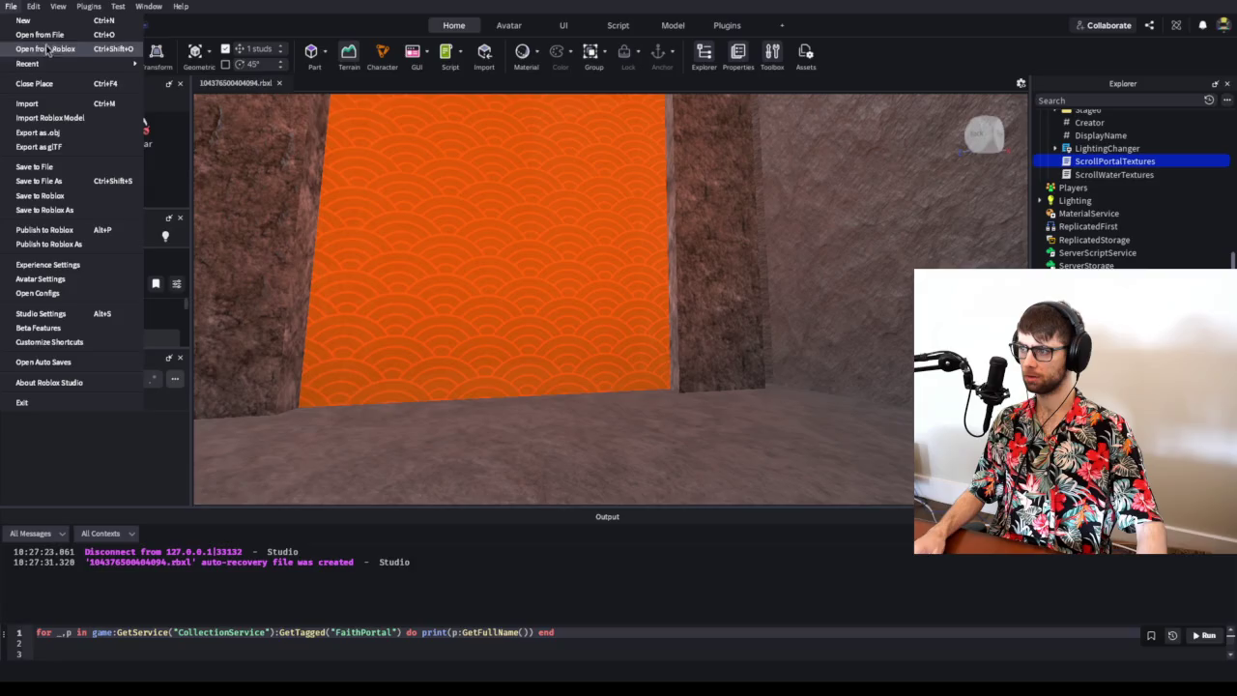
left_click(50, 36)
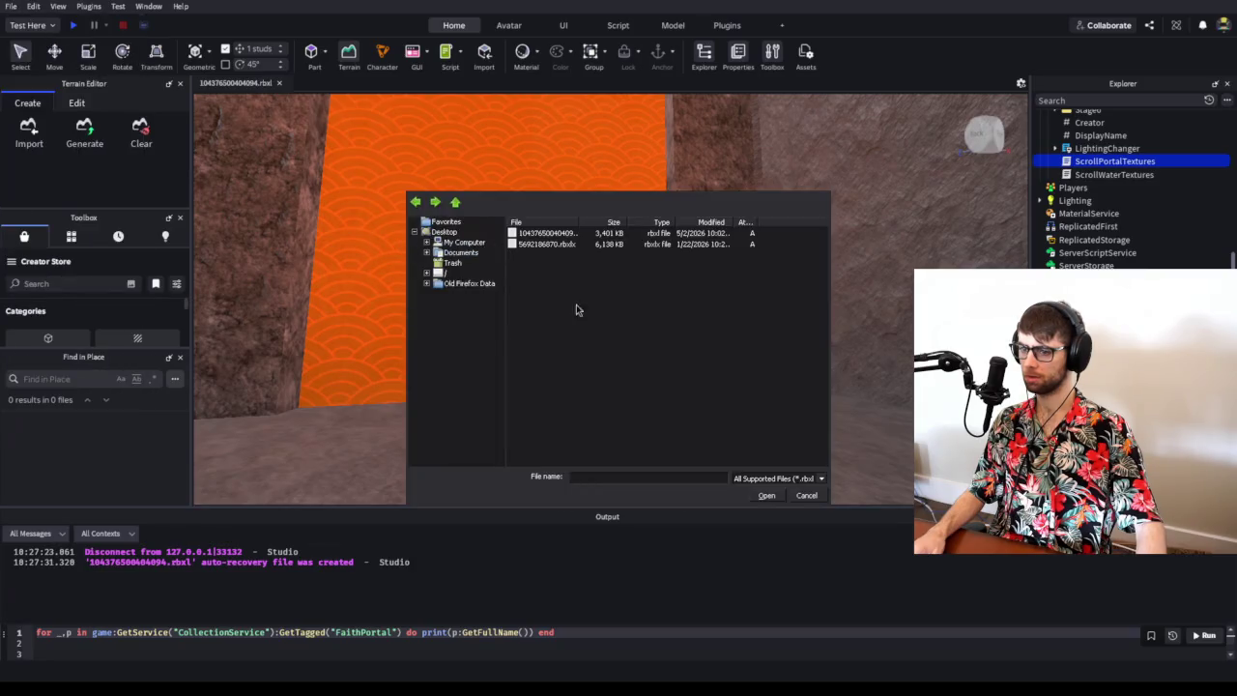
left_click(805, 496)
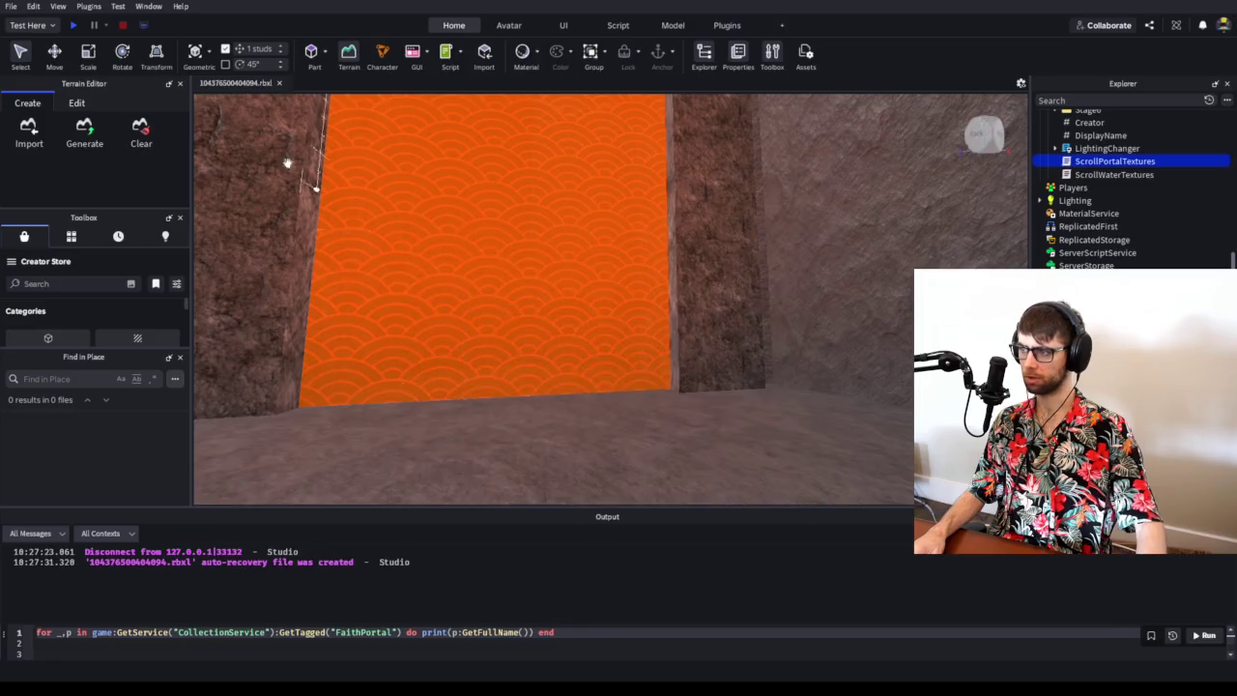
left_click(11, 6)
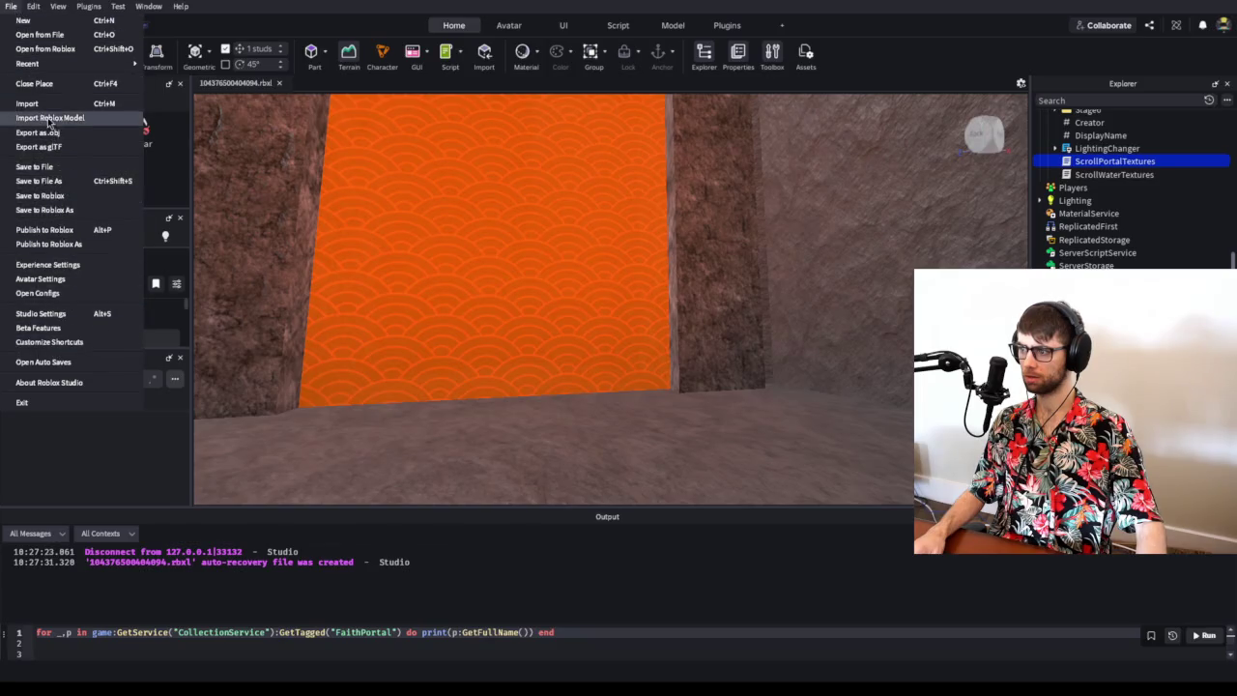
left_click(37, 83)
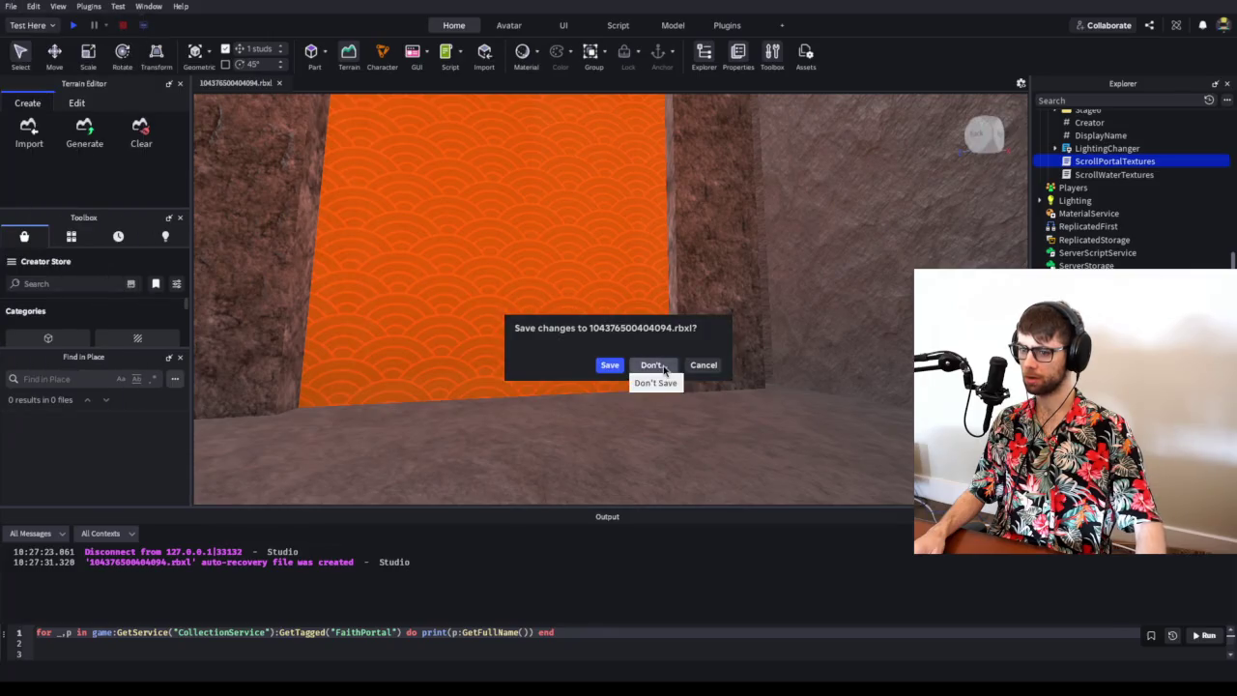
left_click(654, 365)
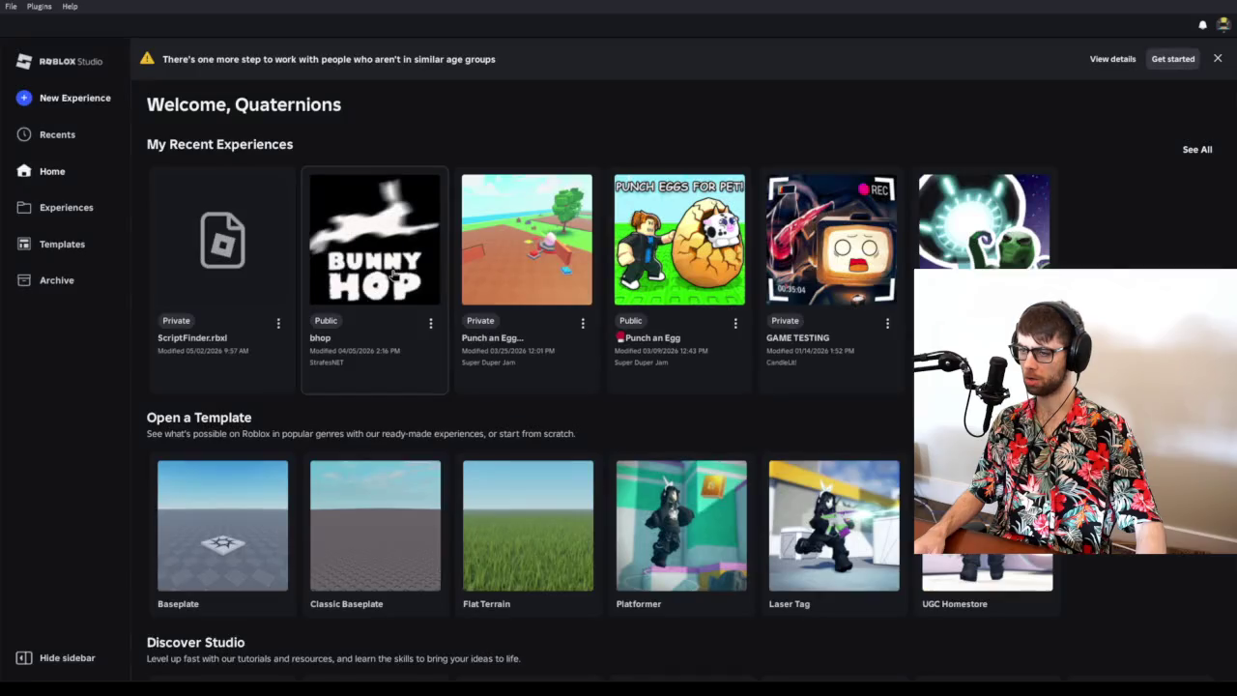
left_click(230, 259)
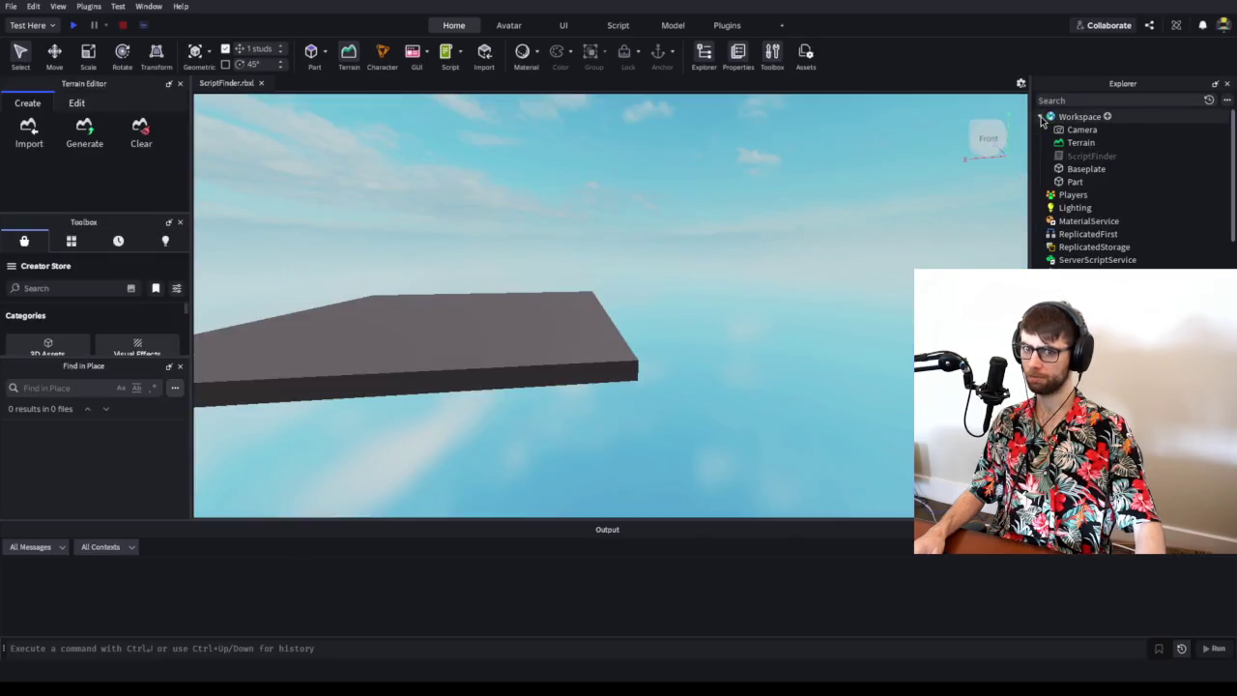
- Put the copied asset ID on line 3 of ScriptFinder and run lines 3–17 in the command bar
double_click(1090, 156)
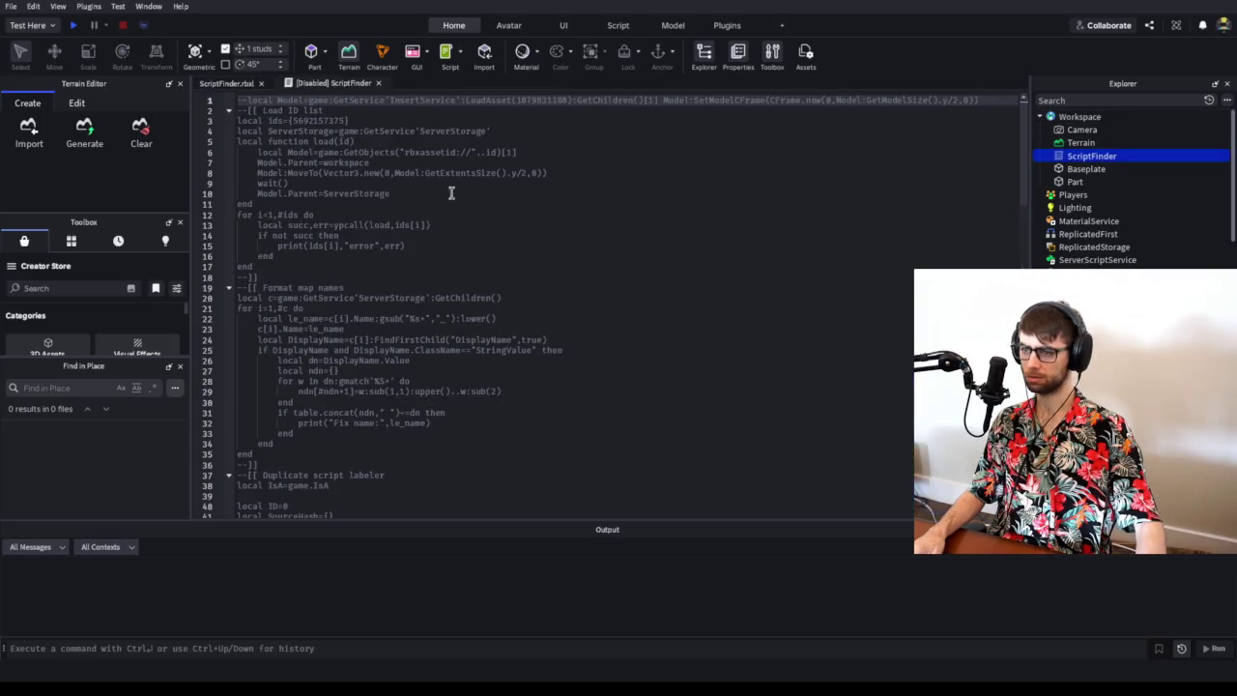
left_click(326, 121)
double_click(325, 121)
key("ctrl+v")
left_click_drag(289, 271, 237, 121)
left_click(280, 650)
key("ctrl+v")
left_click(1205, 570)
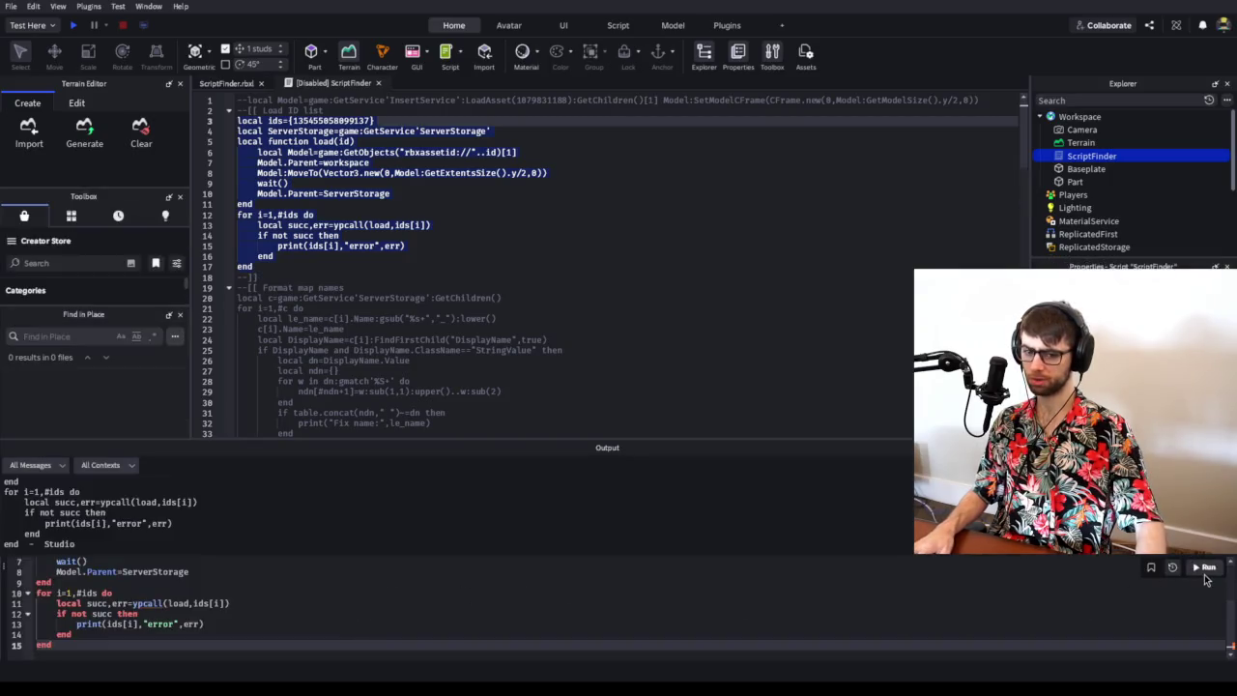
- Move bhop_make_your_way_home from ServerStorage into Workspace and frame it in view
left_click(379, 83)
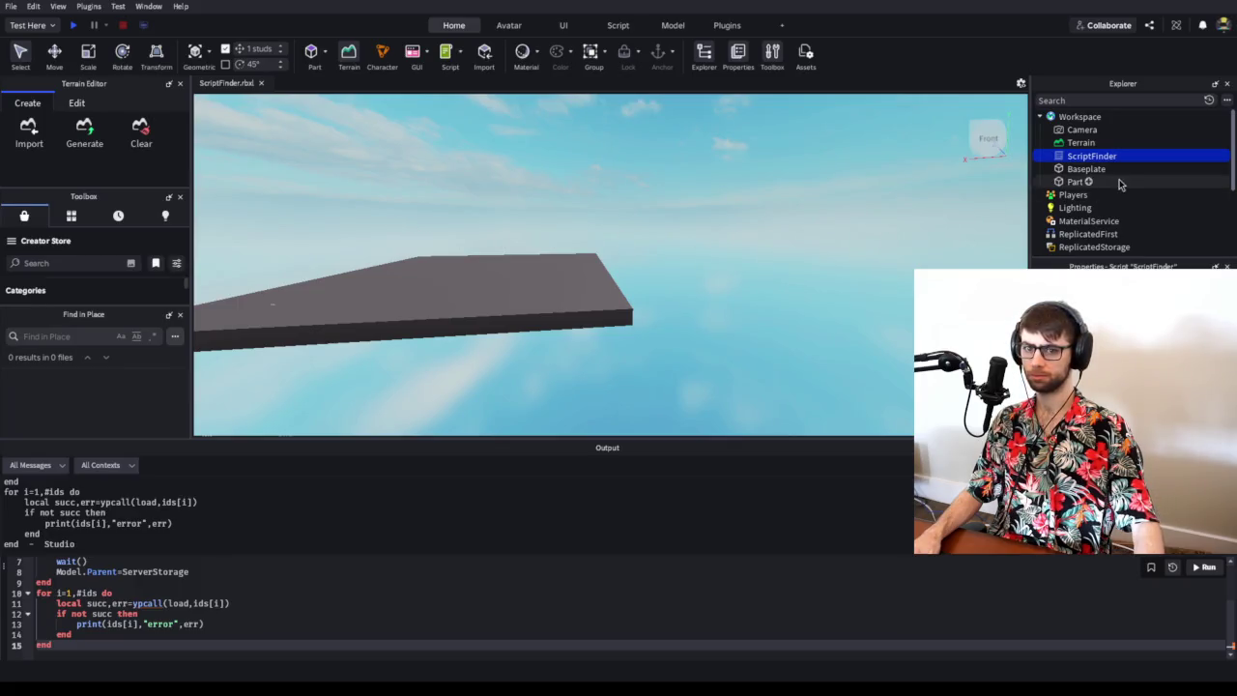
scroll(1118, 183, "down", 3)
left_click(1040, 190)
mouse_move(1121, 203)
left_mouse_down()
mouse_move(1072, 154)
mouse_move(1076, 116)
left_mouse_up()
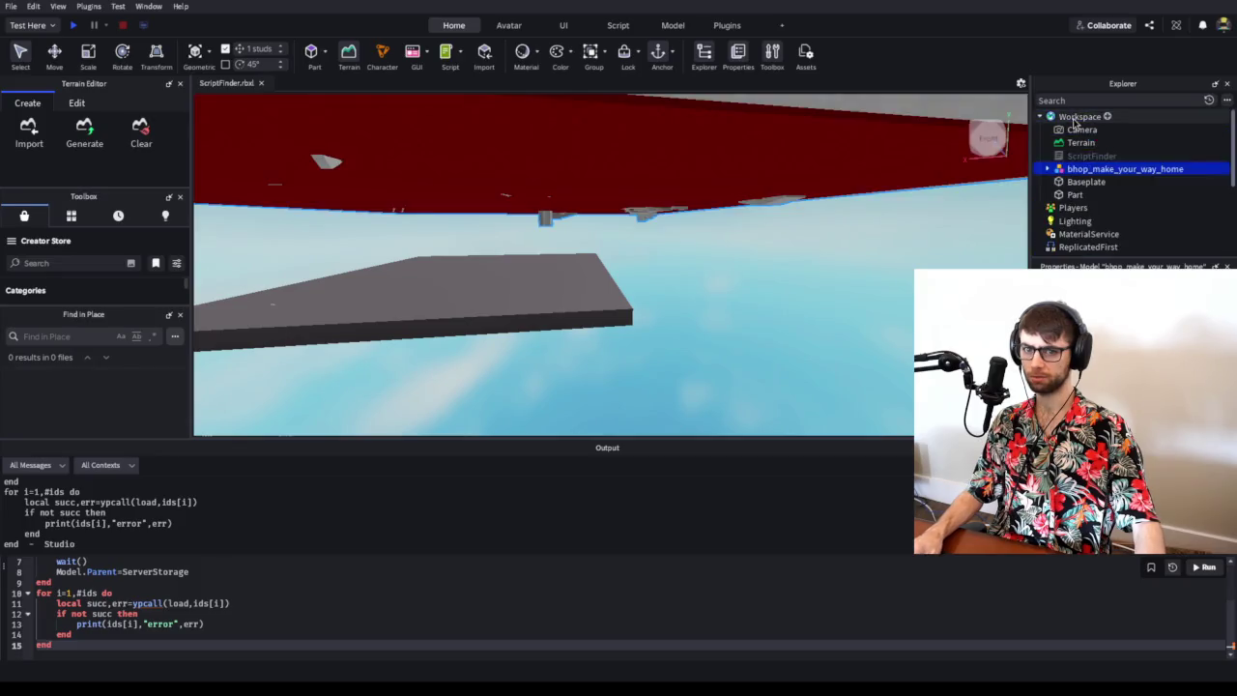
key("f")
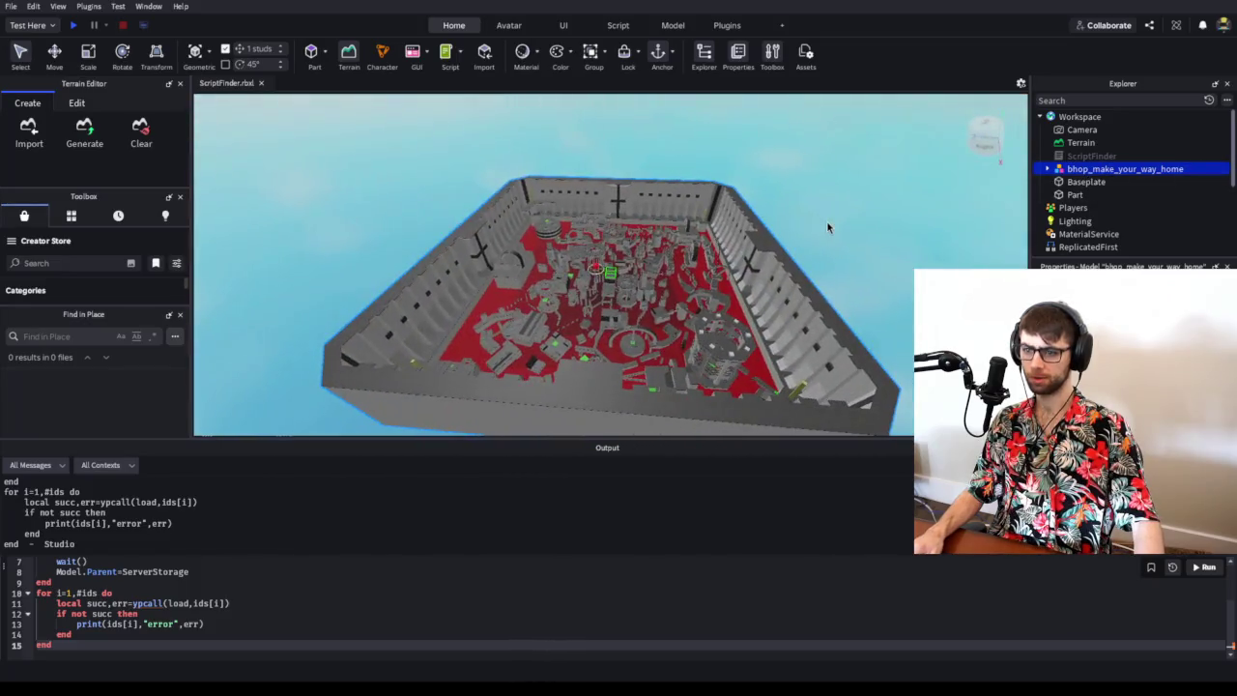
key("alt+Tab")
key("alt+Tab")
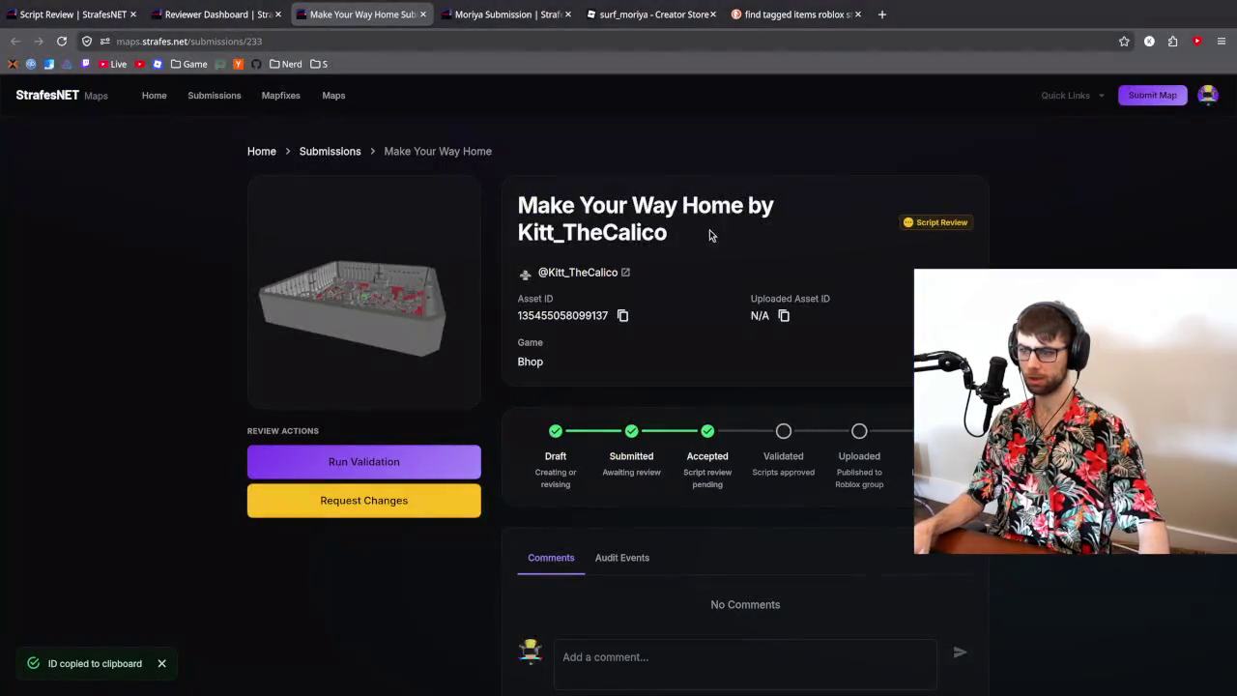
- Open the Lighting script in Script Review and select the model's Lighting script in Studio's Explorer
left_click(75, 15)
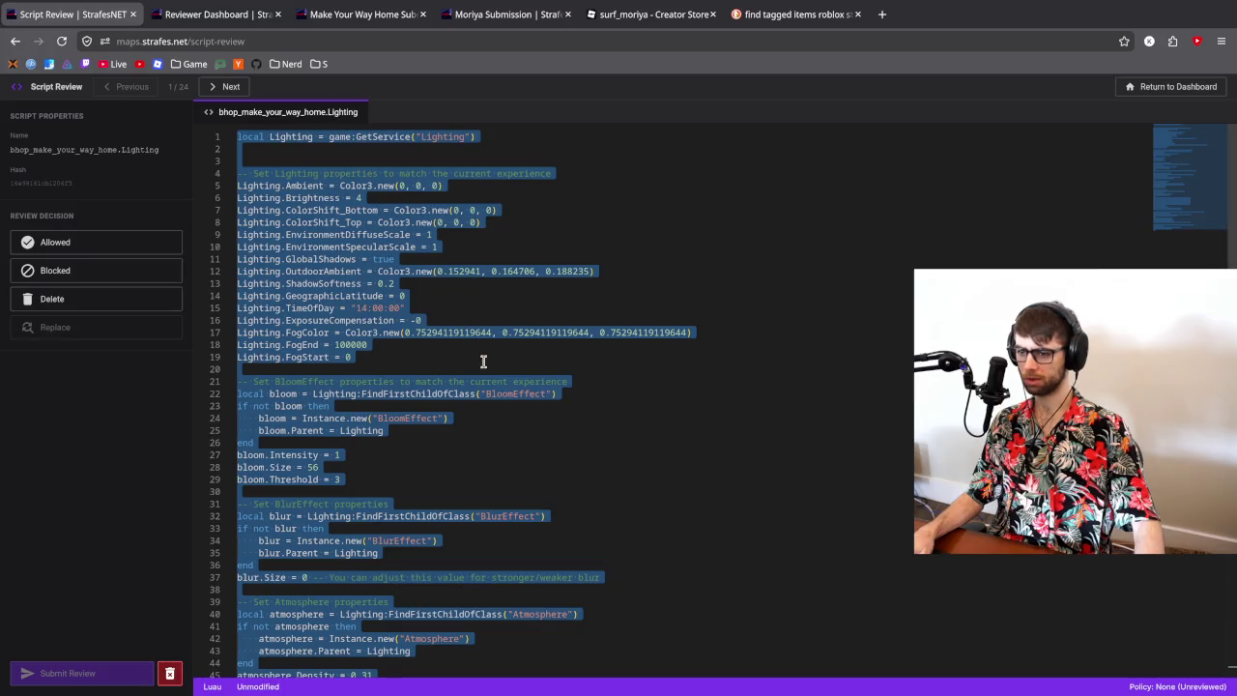
scroll(483, 361, "down", 2)
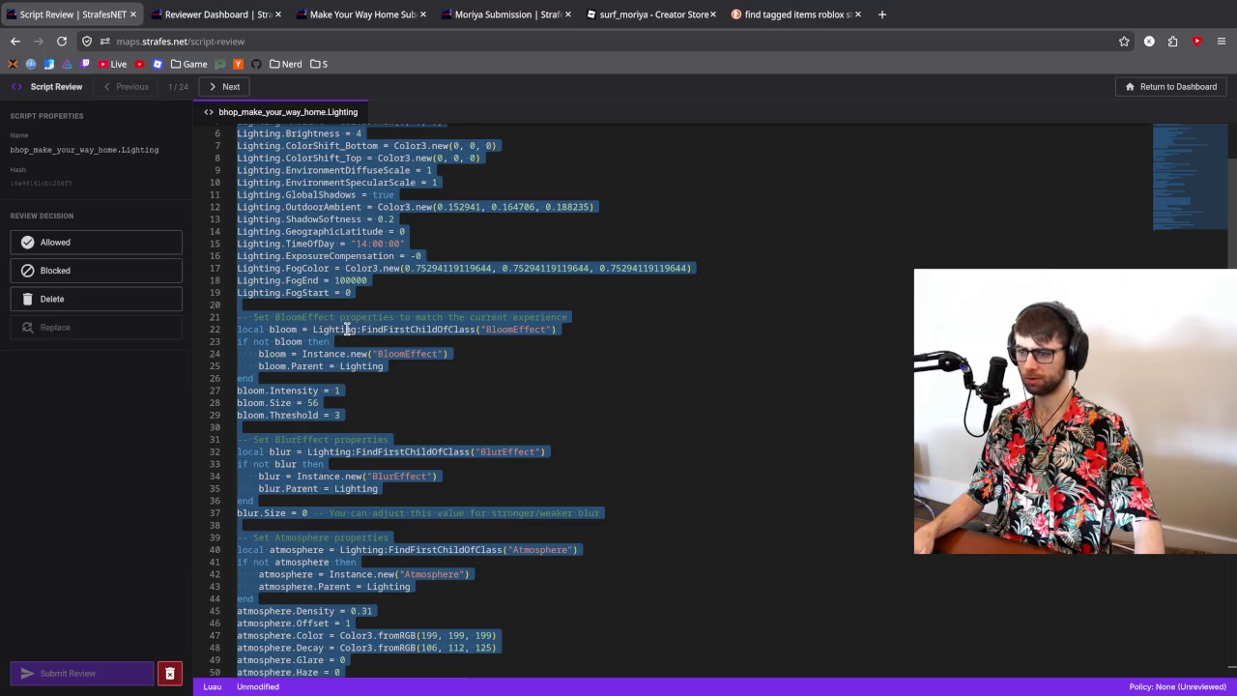
key("alt+Tab")
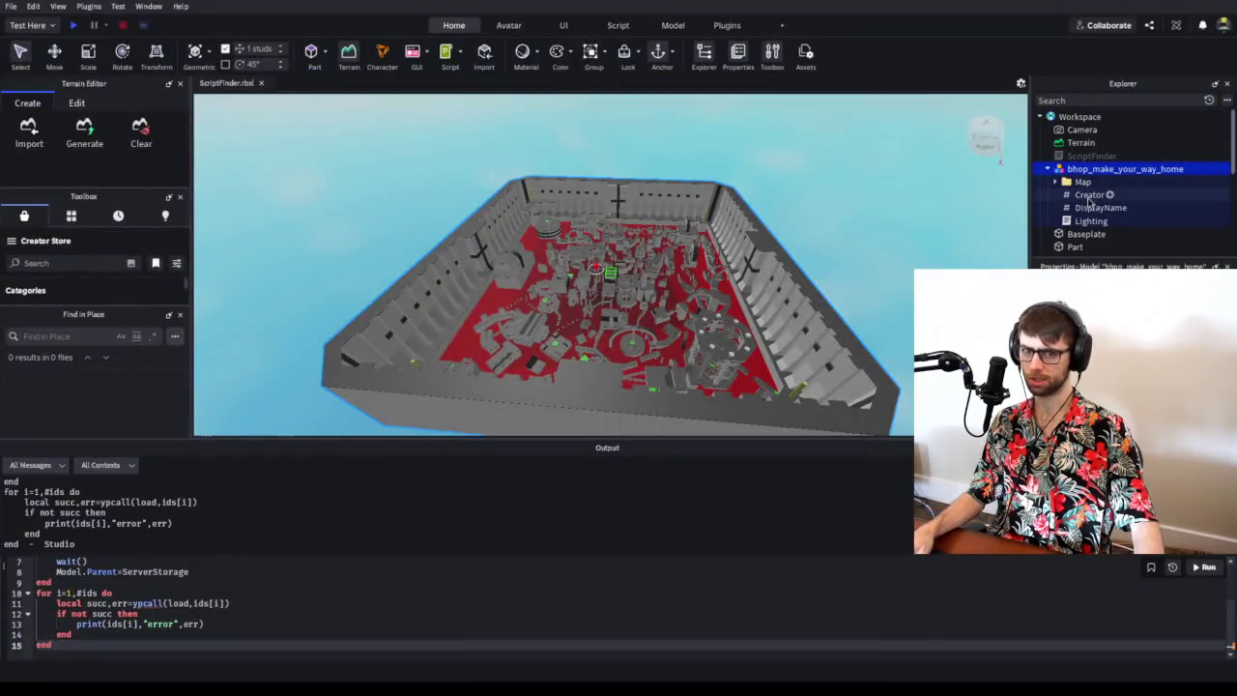
scroll(1089, 203, "down", 3)
left_click(1074, 189)
key("alt+Tab")
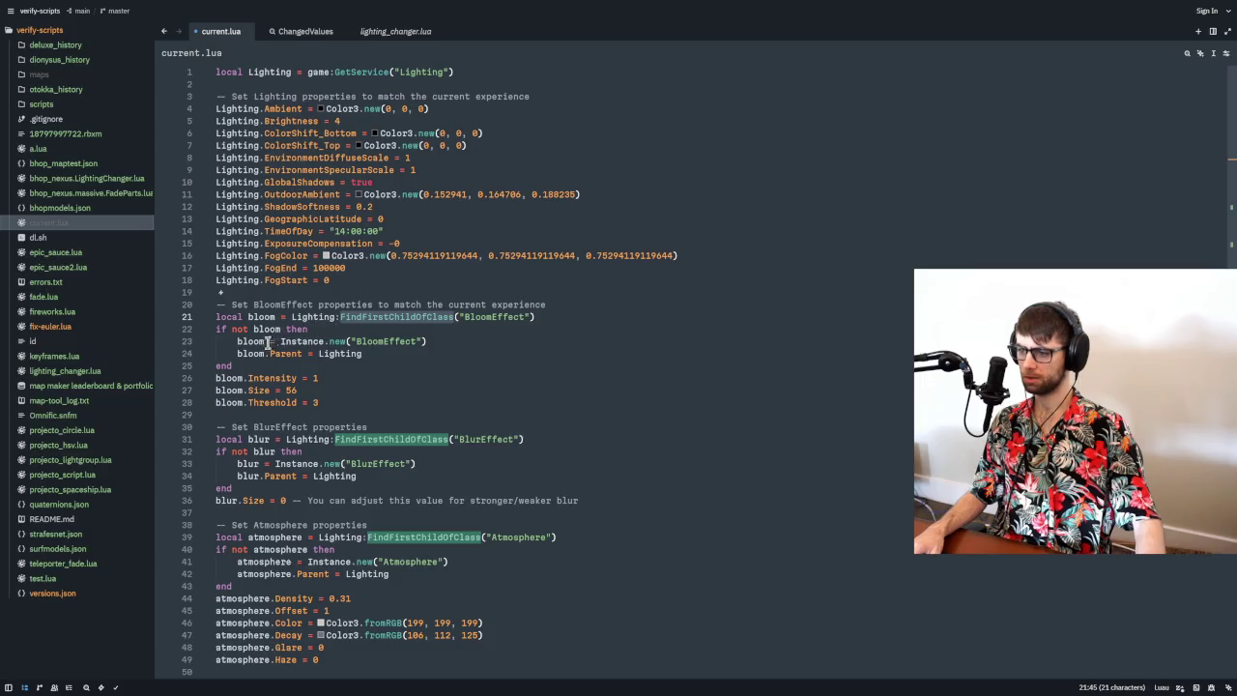
- Make bloom always created new, with an unindented bloom.Parent after its properties
left_click_drag(264, 342, 278, 317)
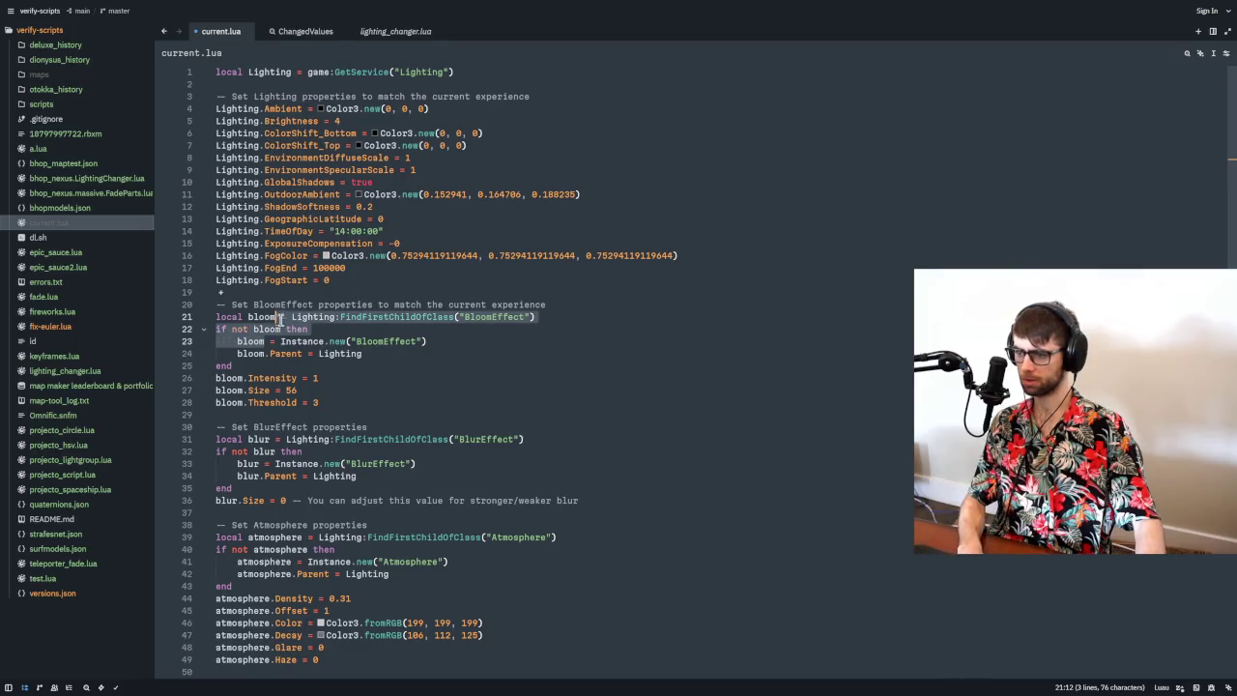
key("BackSpace")
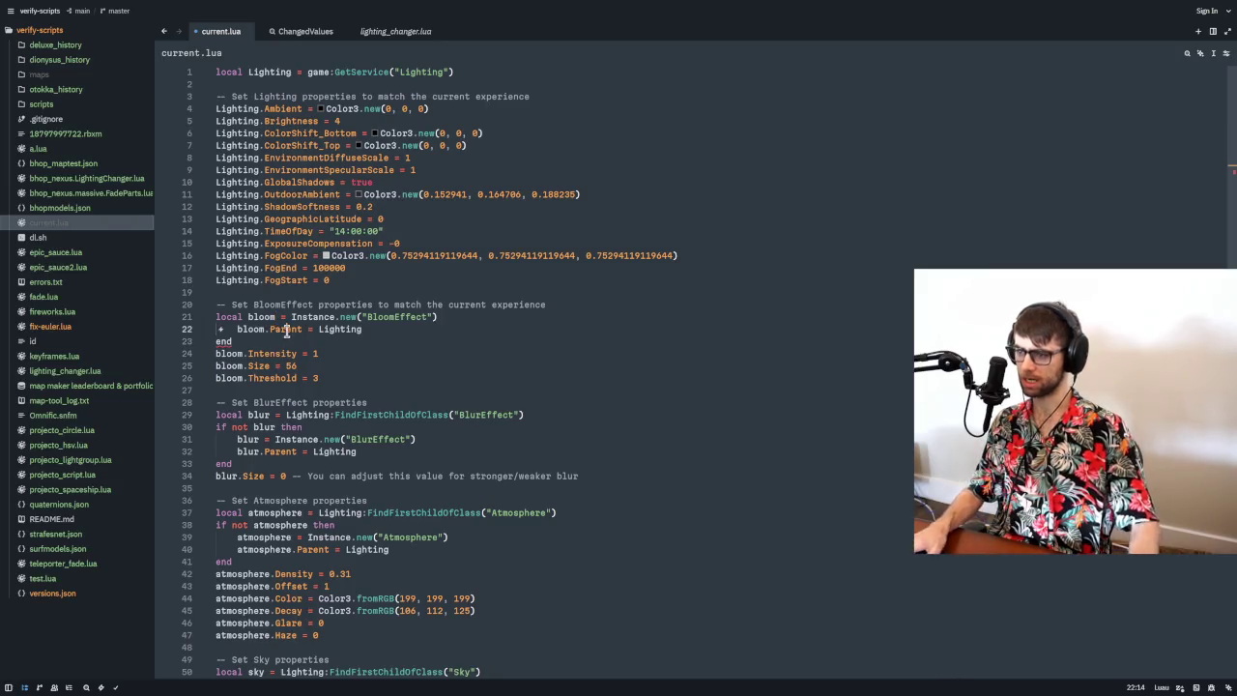
key("alt+Down")
key("alt+Down")
key("alt+Down")
key("Up")
key("Up")
key("Up")
key("End")
key("BackSpace")
key("BackSpace")
key("BackSpace")
left_click(235, 367)
key("BackSpace")
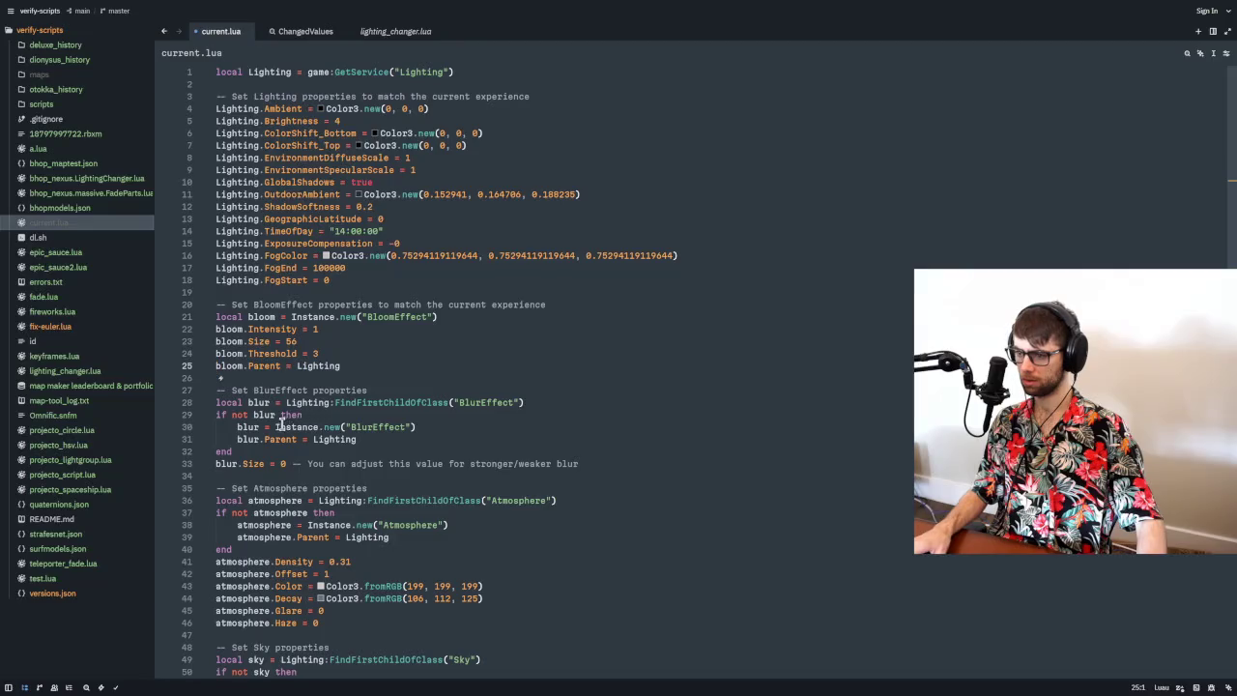
- Remove the blur lookup check and move an unindented blur.Parent below blur.Size
left_click_drag(276, 426, 286, 402)
key("BackSpace")
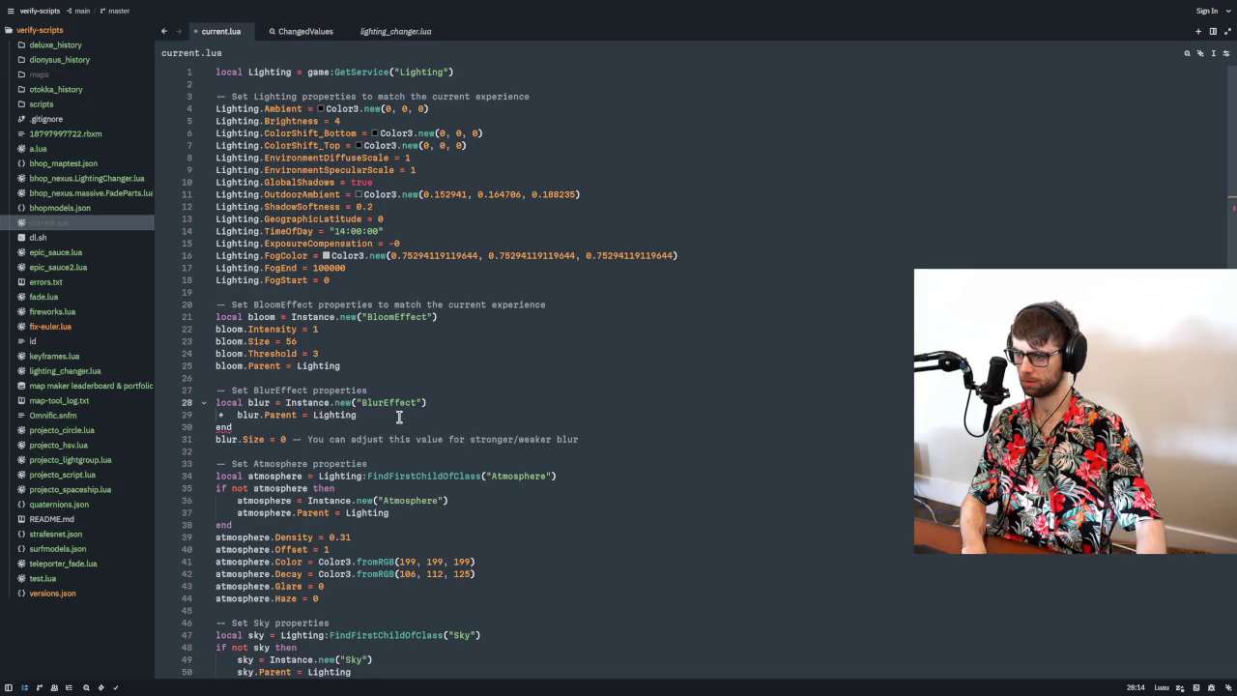
left_click(399, 415)
key("alt+Down")
key("alt+Down")
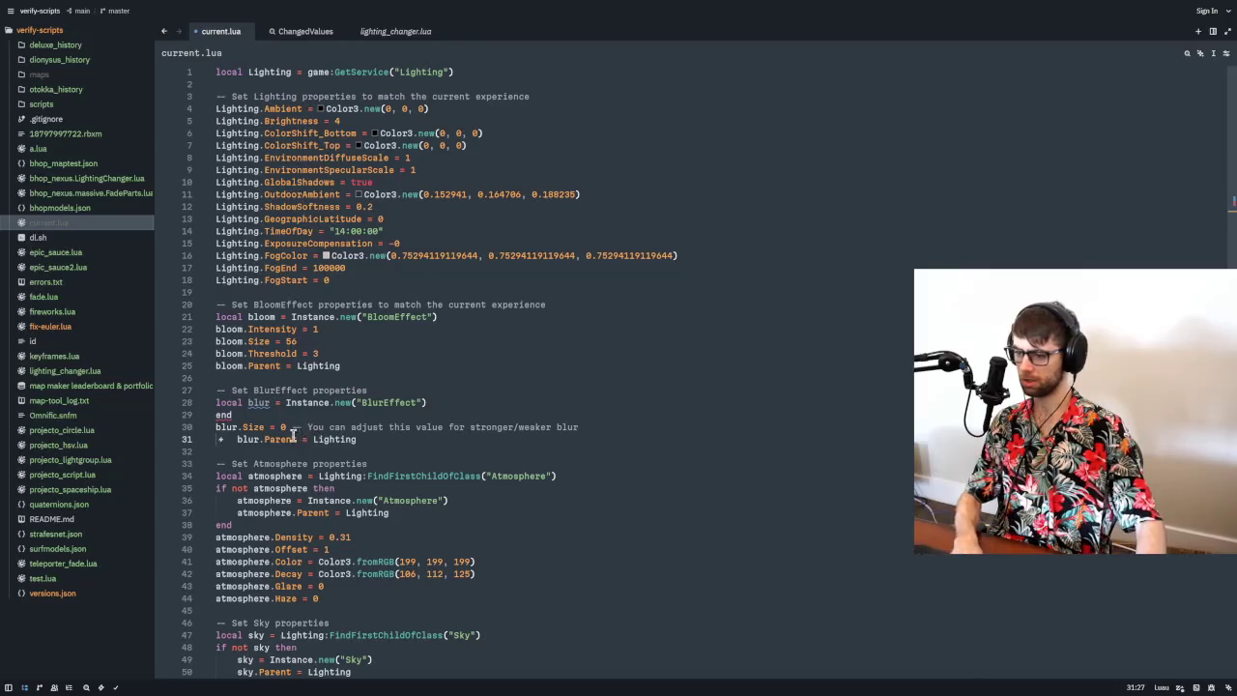
key("shift+Tab")
left_click(442, 415)
key("BackSpace")
key("BackSpace")
key("BackSpace")
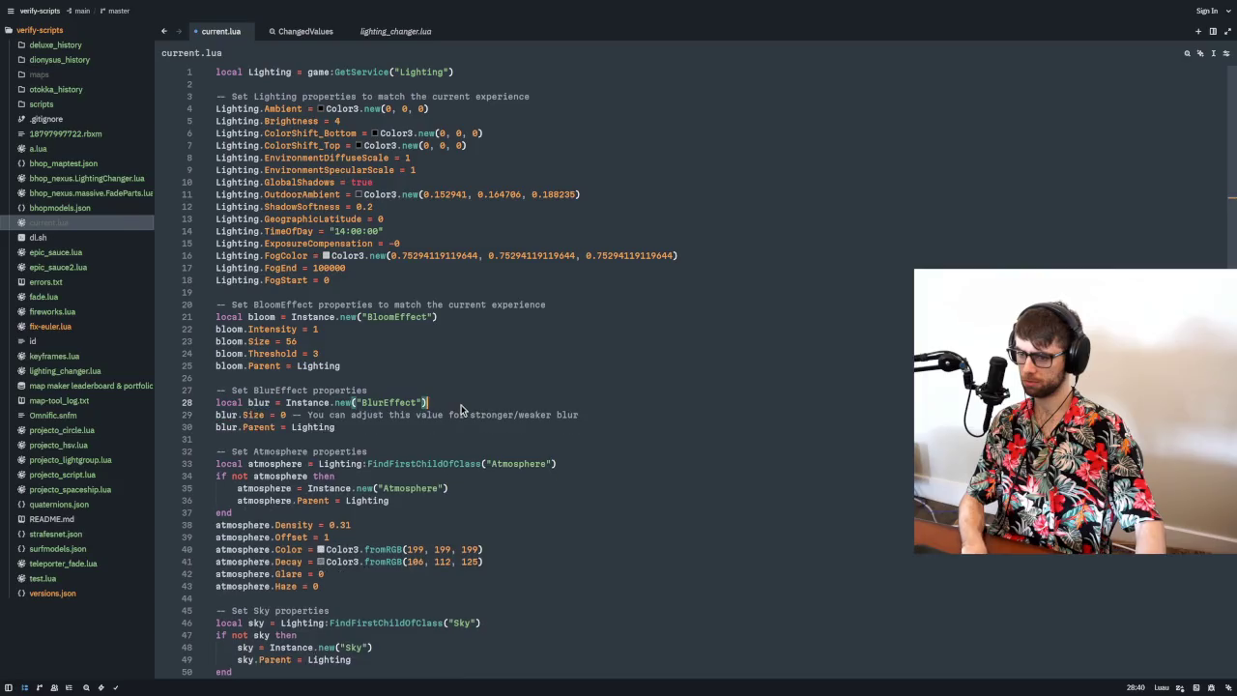
- Drop the atmosphere lookup and stray end, parenting the Atmosphere to Lighting after its properties
scroll(373, 422, "down", 2)
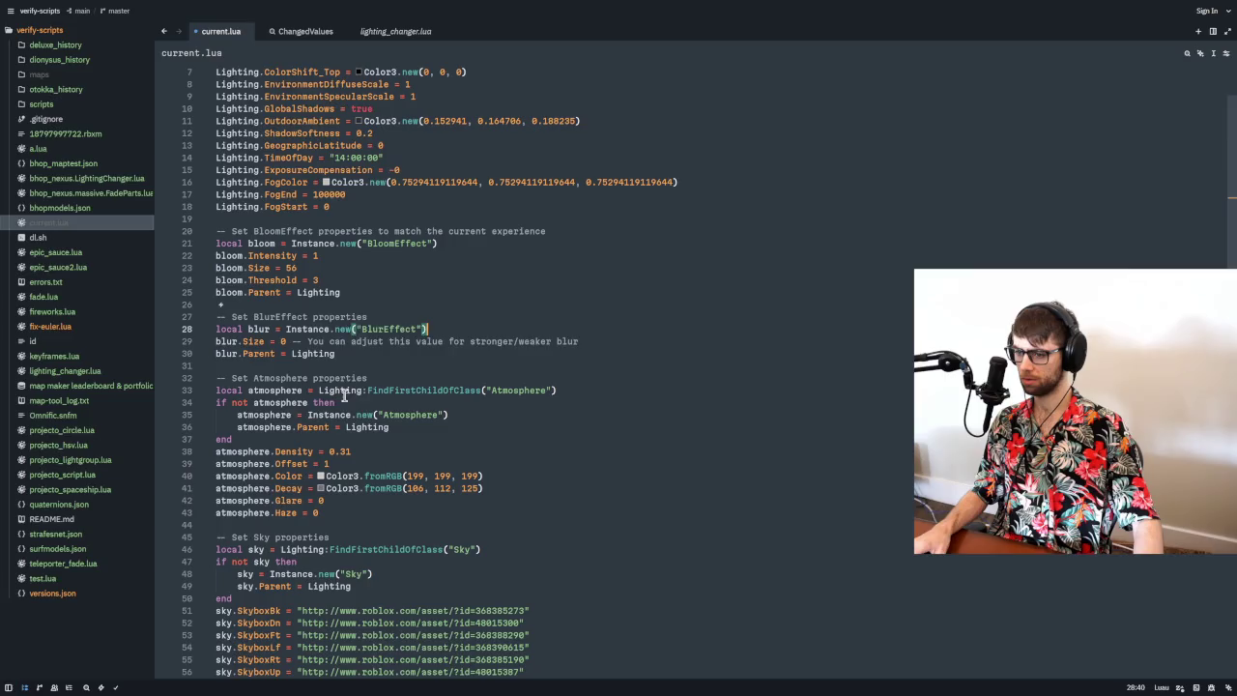
left_click(399, 426)
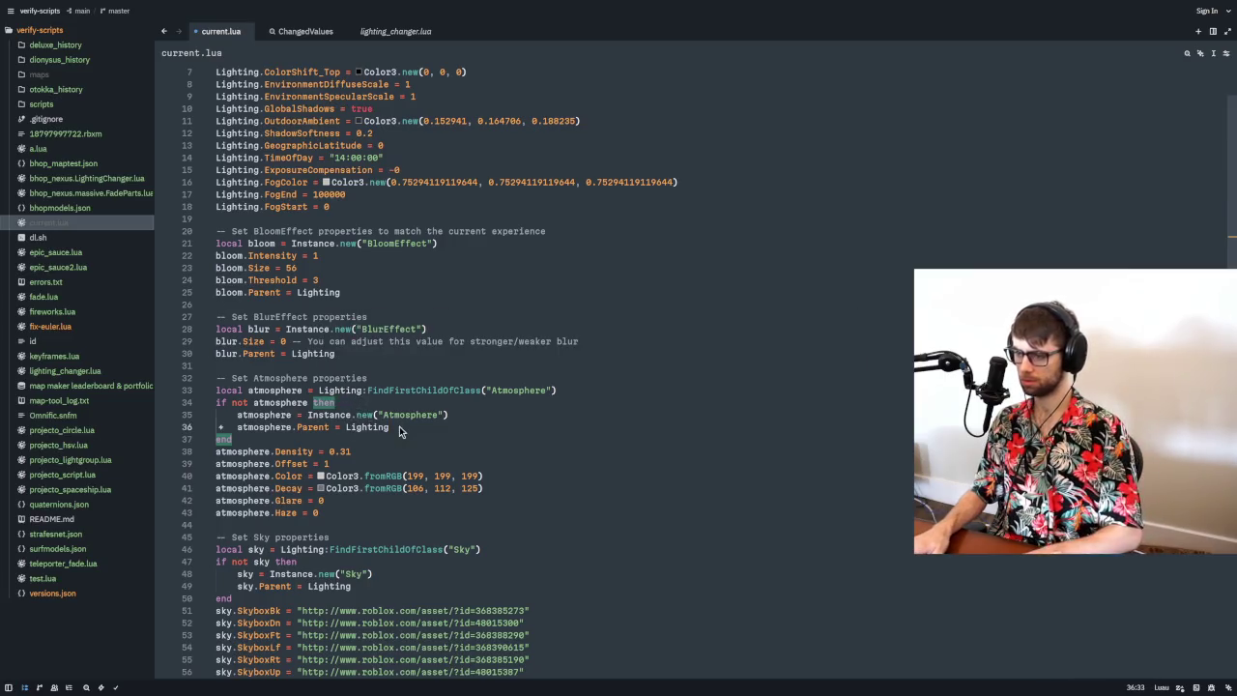
key("alt+Down")
key("alt+Down")
key("alt+Down")
key("shift+Tab")
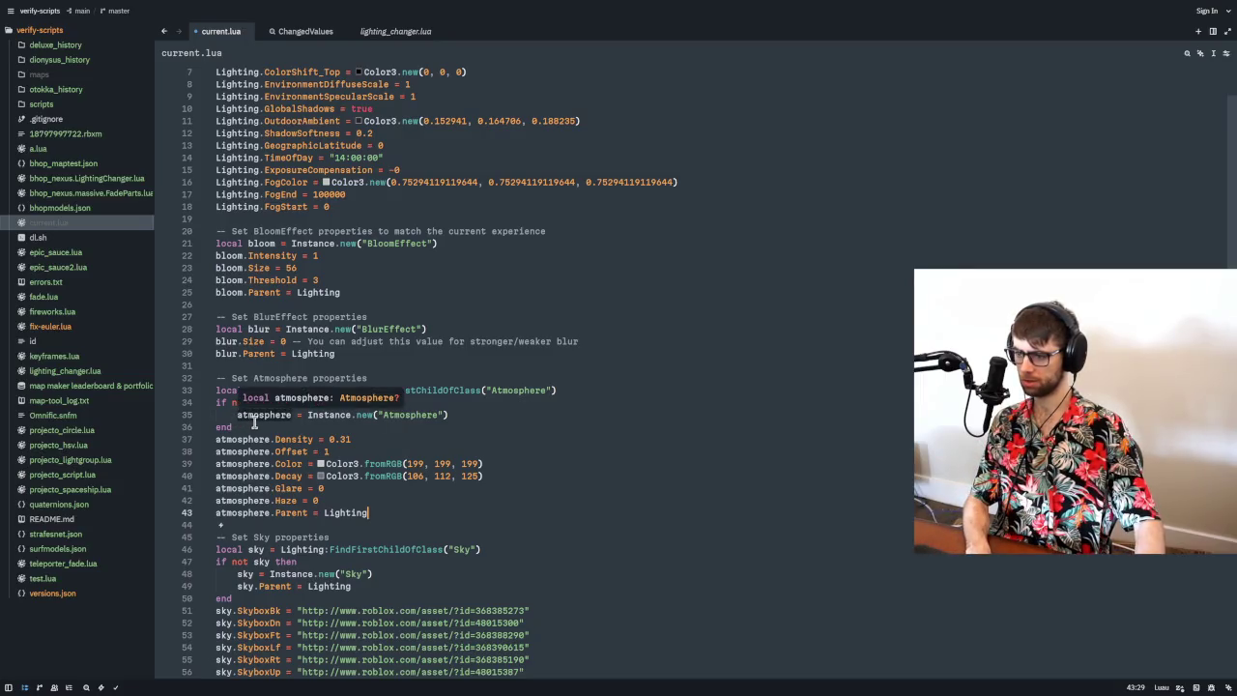
key("BackSpace")
left_click(464, 390)
key("Delete")
key("Delete")
key("Delete")
left_click(295, 390)
key("End")
scroll(295, 401, "down", 3)
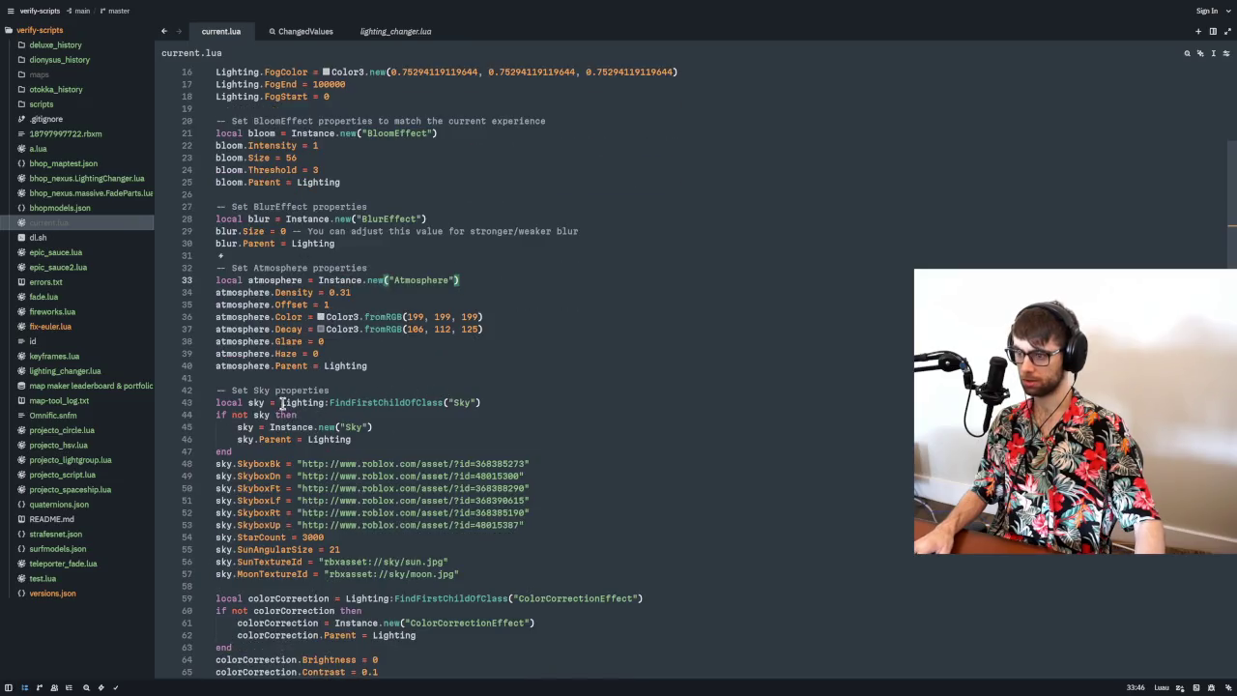
- Create the Sky directly, with unindented sky.Parent after its properties and no stray end
left_click_drag(280, 402, 270, 426)
key("BackSpace")
left_click(375, 417)
key("alt+Down")
key("alt+Down")
key("alt+Down")
key("alt+Down")
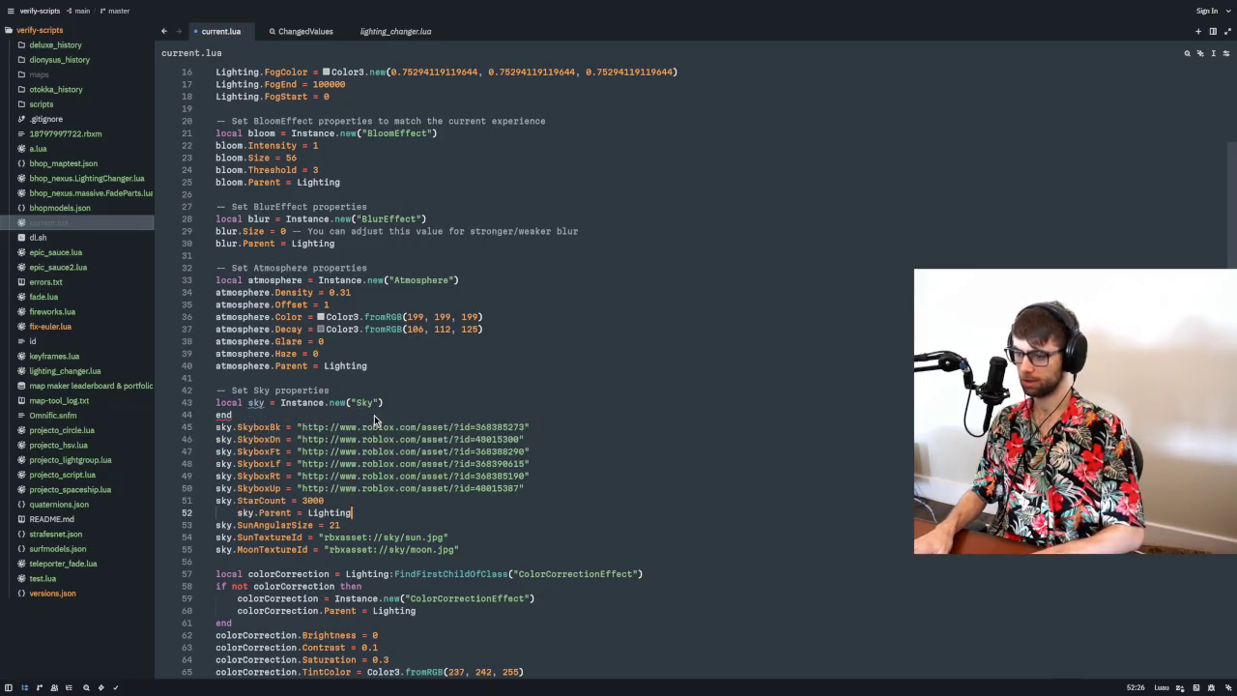
key("shift+Tab")
left_click(374, 415)
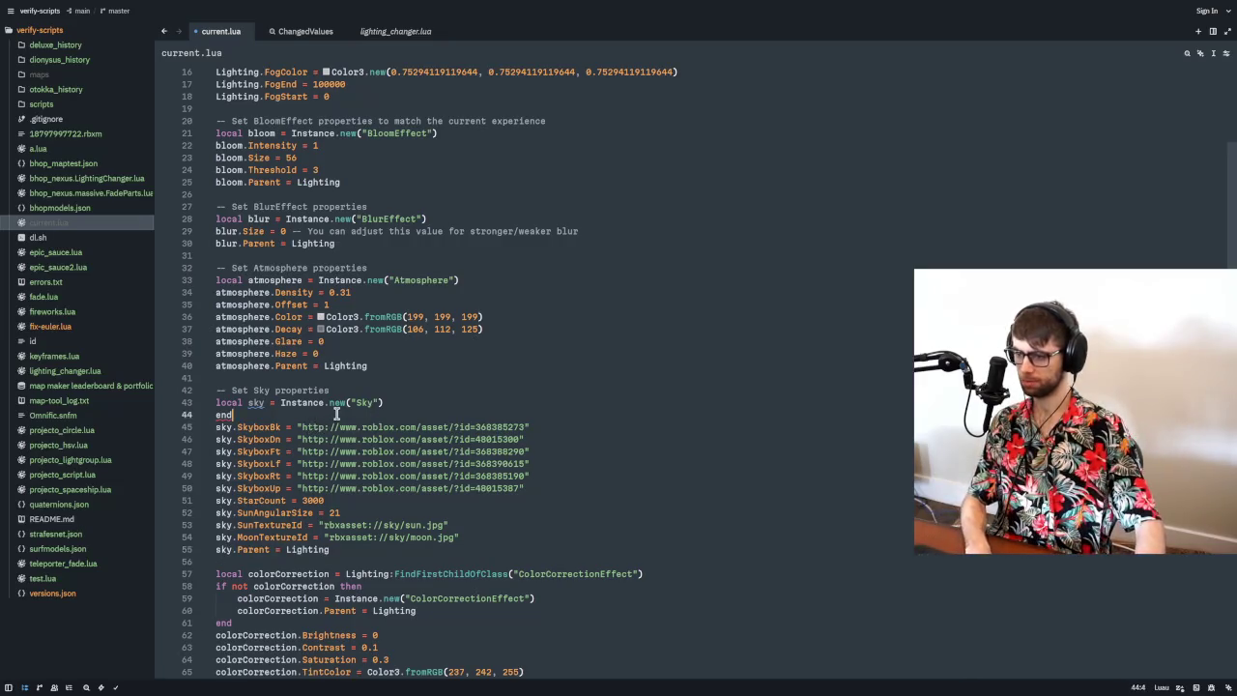
key("BackSpace")
key("BackSpace")
key("BackSpace")
- Create colorCorrection directly, moving an unindented colorCorrection.Parent below its properties
scroll(408, 425, "down", 3)
left_click(302, 452)
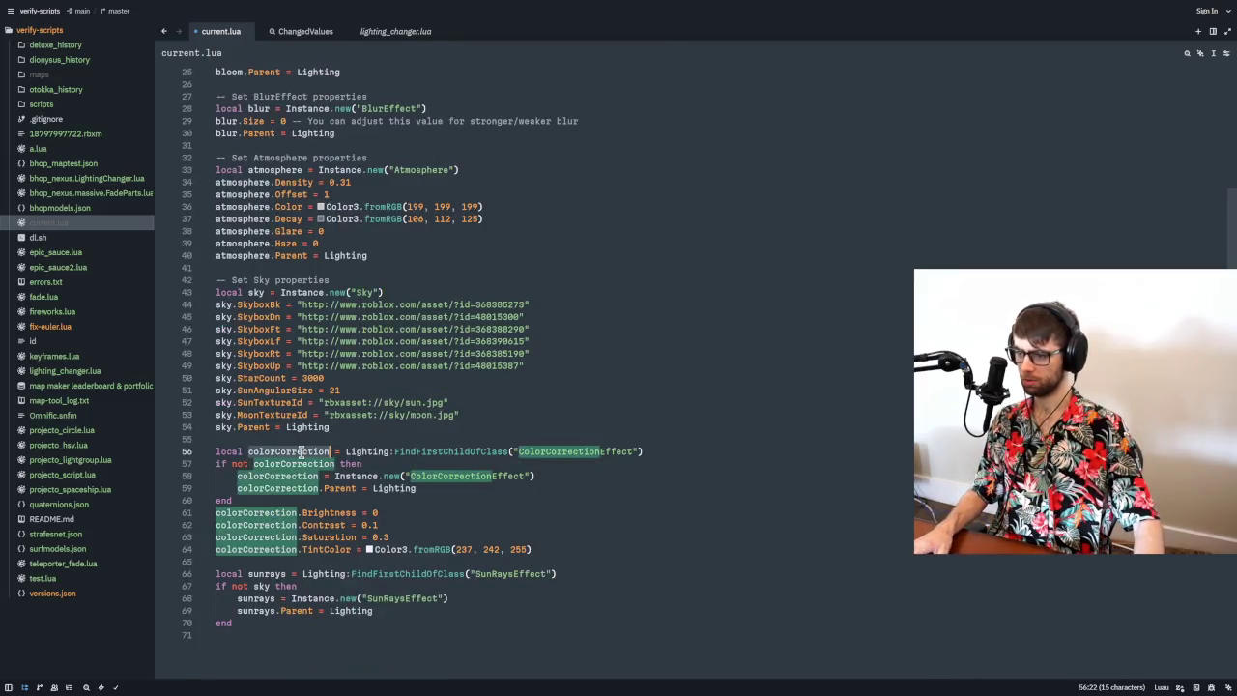
left_click(427, 463)
mouse_move(334, 475)
left_mouse_down()
mouse_move(222, 463)
mouse_move(345, 451)
left_mouse_up()
key("BackSpace")
left_click(380, 464)
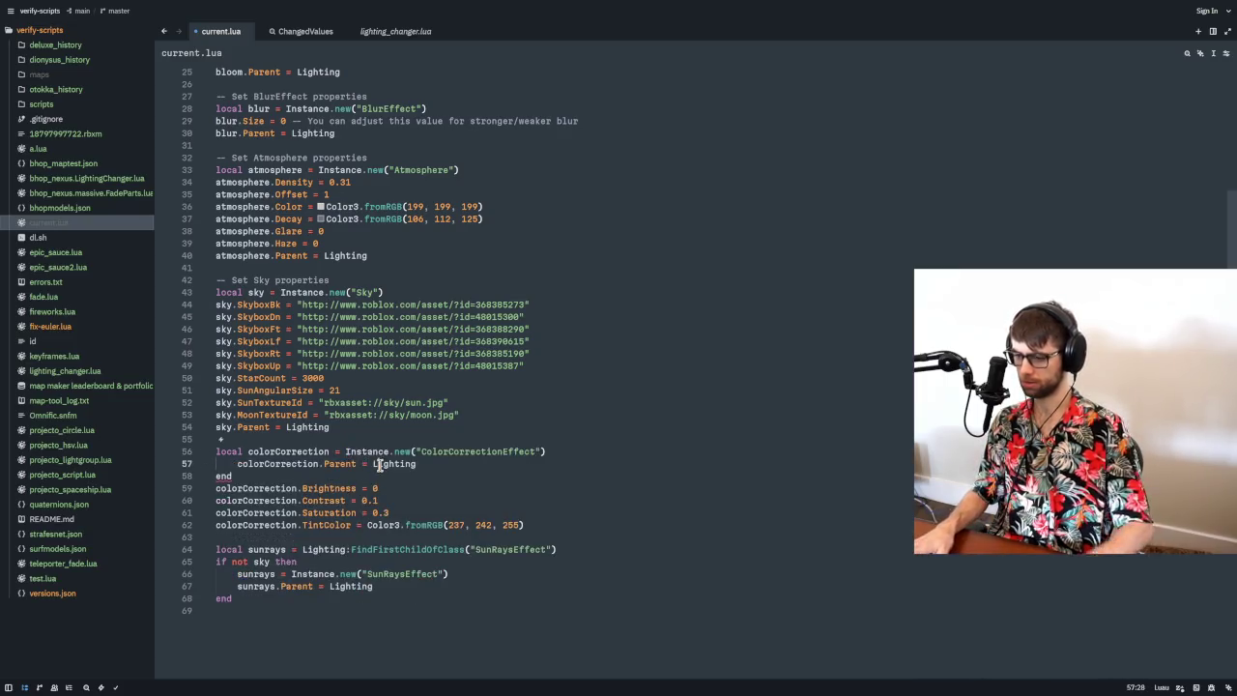
key("alt+Down")
key("alt+Down")
key("alt+Down")
key("shift+Tab")
left_click_drag(233, 464, 209, 463)
key("BackSpace")
key("BackSpace")
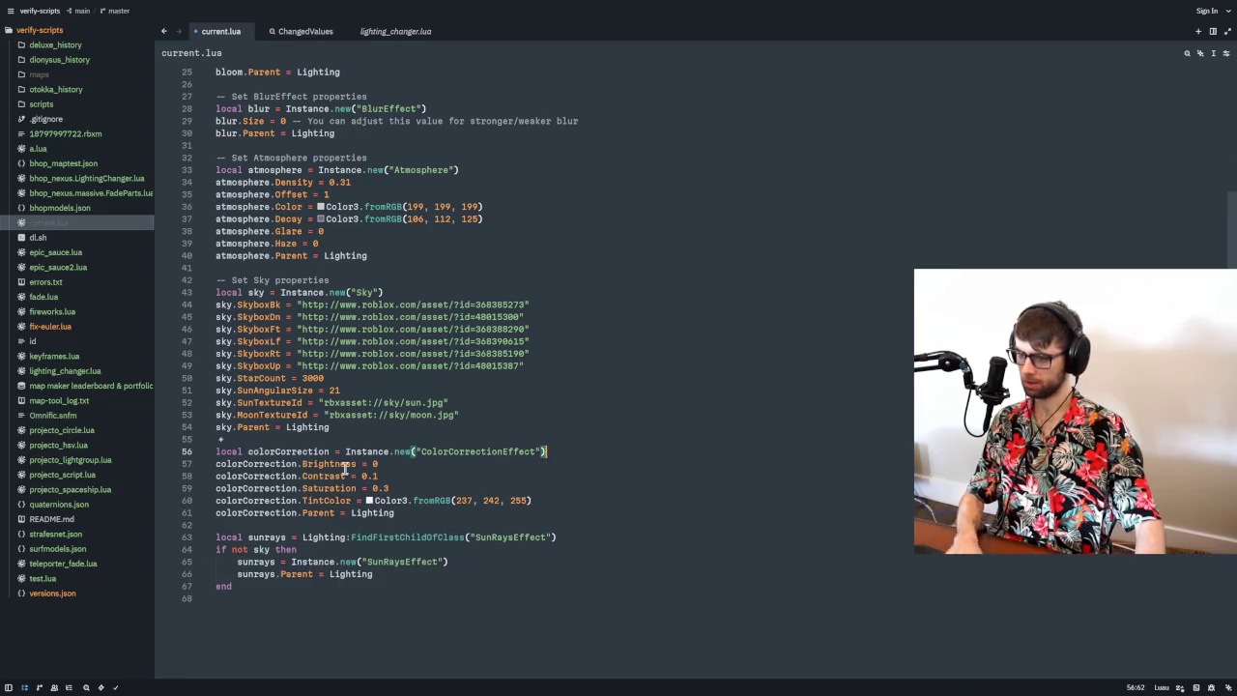
- Create sunrays directly, unindent sunrays.Parent and delete the leftover end line
left_click(547, 500)
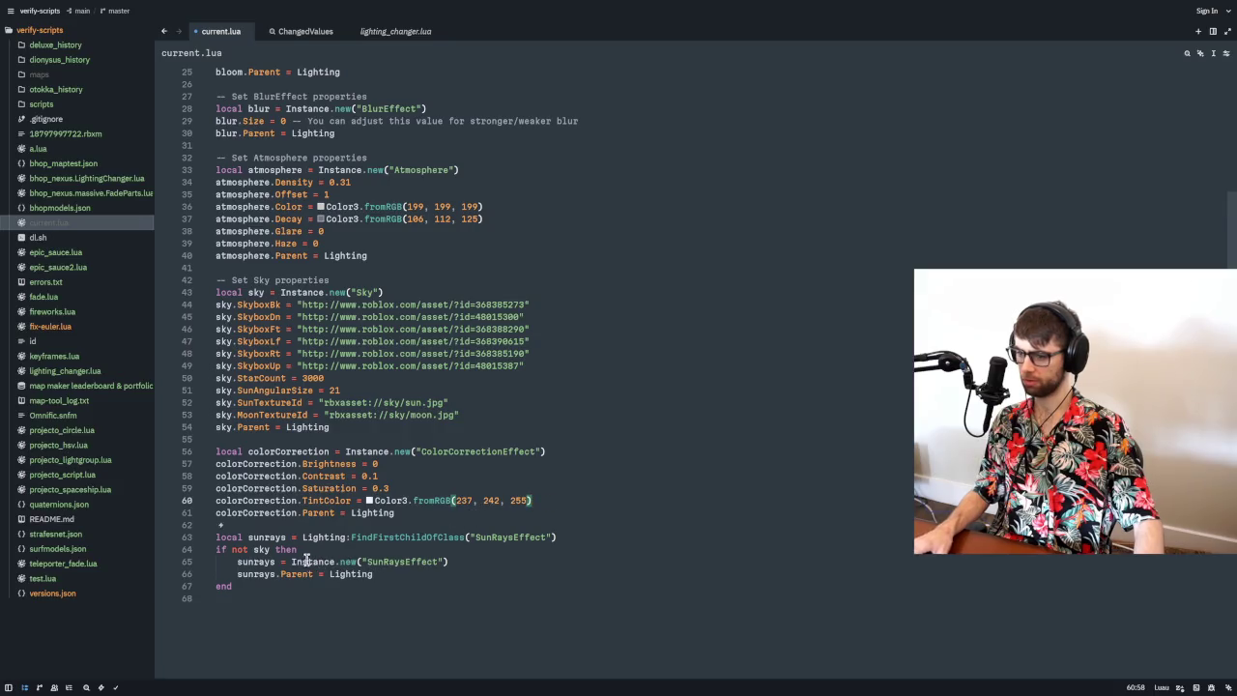
left_click_drag(290, 562, 299, 538)
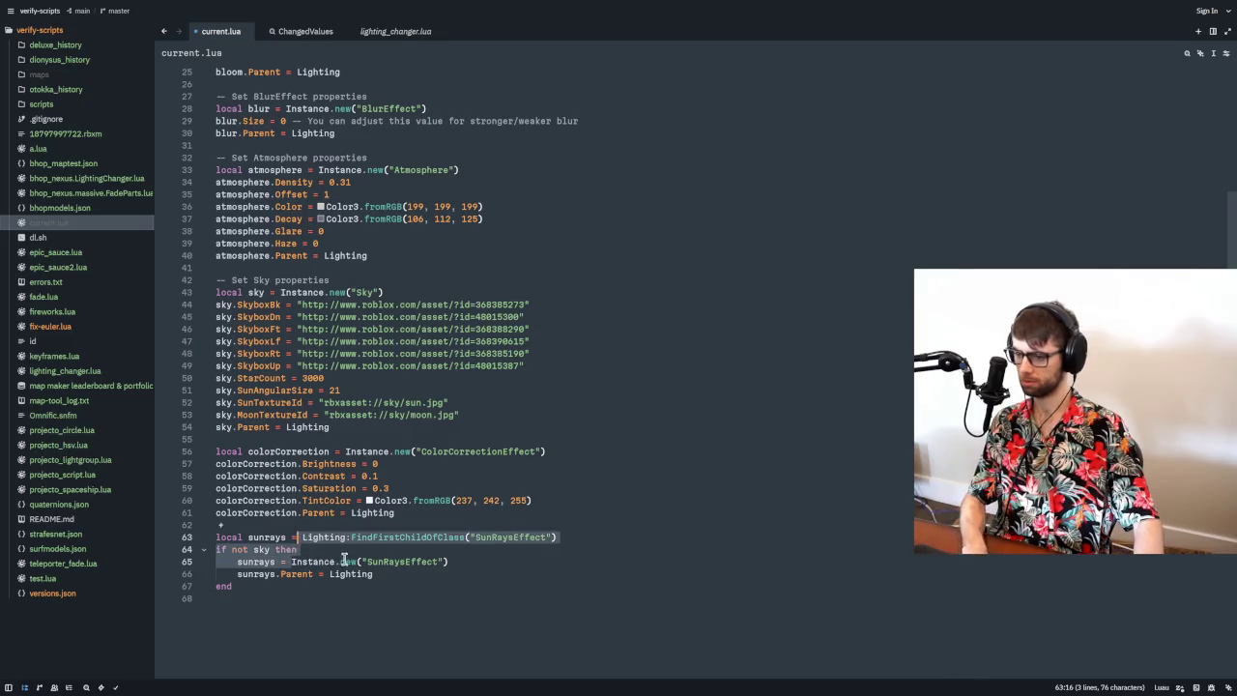
key("BackSpace")
left_click(237, 550)
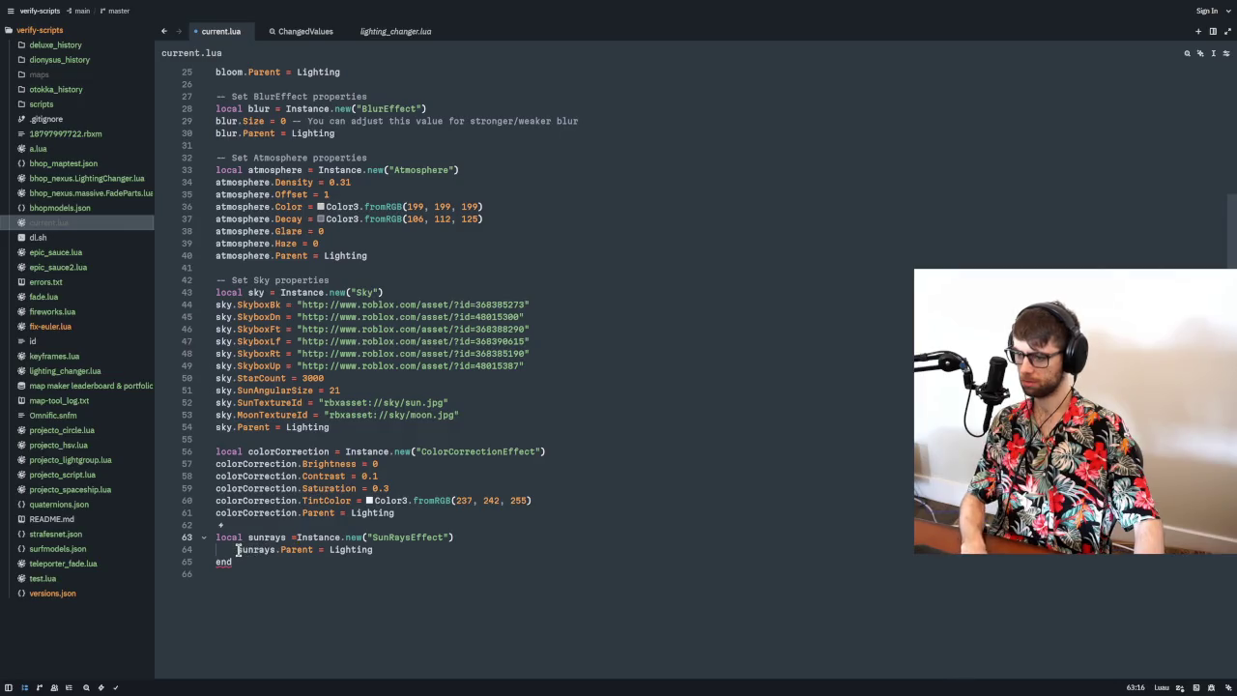
key("BackSpace")
left_click(281, 562)
key("BackSpace")
key("BackSpace")
key("BackSpace")
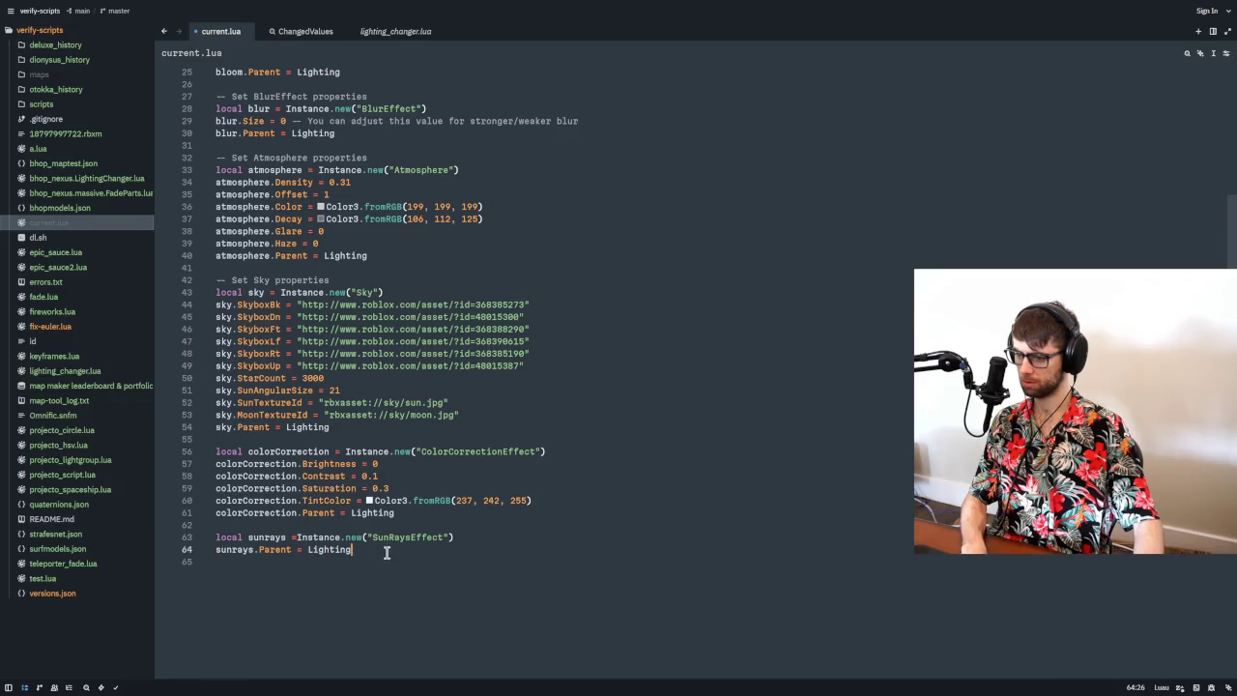
left_click(467, 540)
scroll(358, 527, "up", 8)
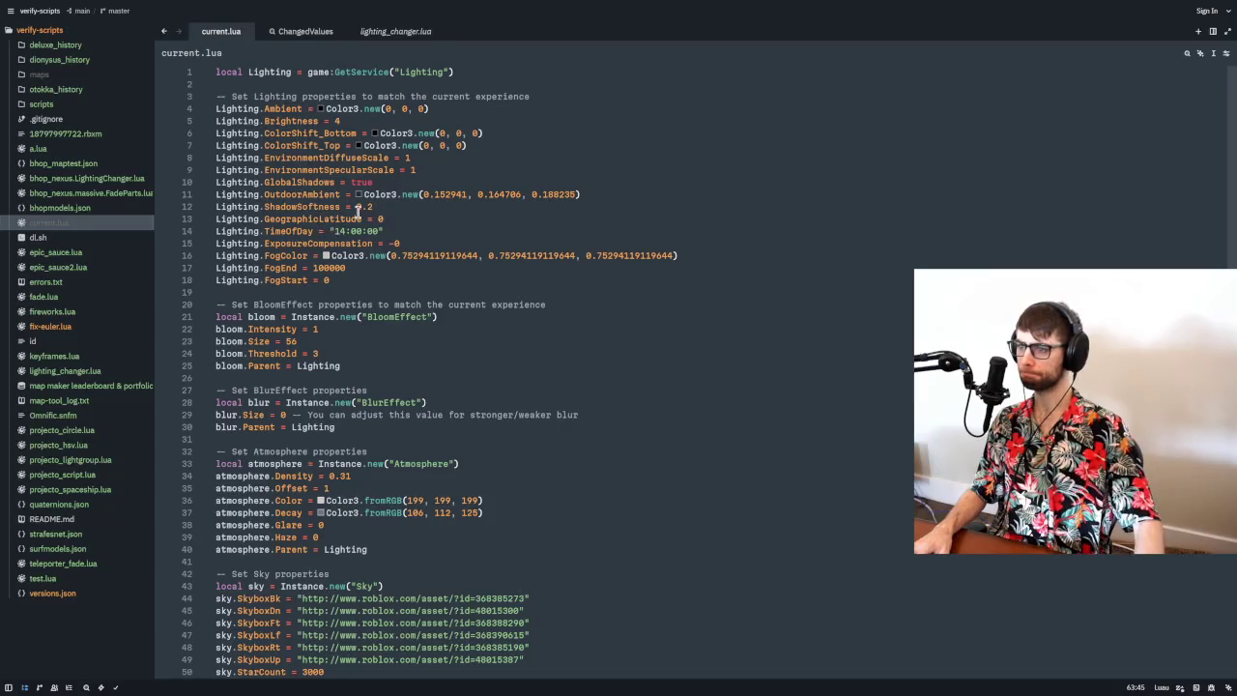
- Check the script's Lighting uses and FogColor value, select it all, and fix sunrays spacing
double_click(288, 73)
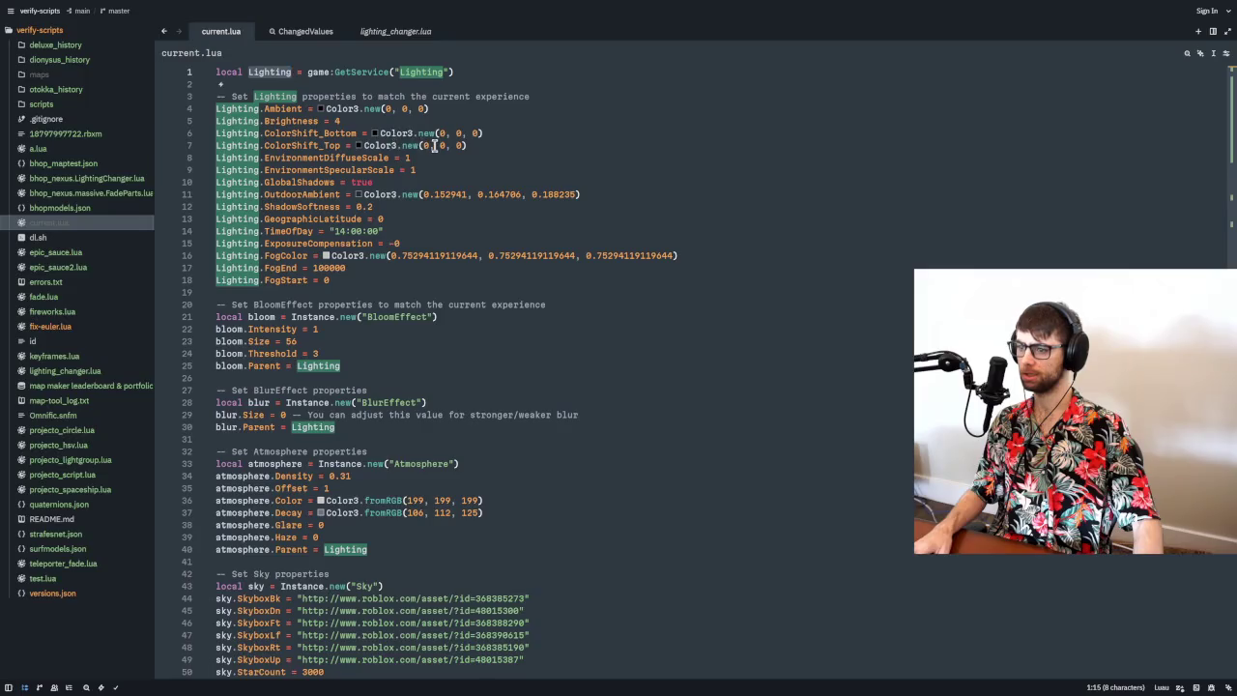
left_click_drag(402, 255, 478, 255)
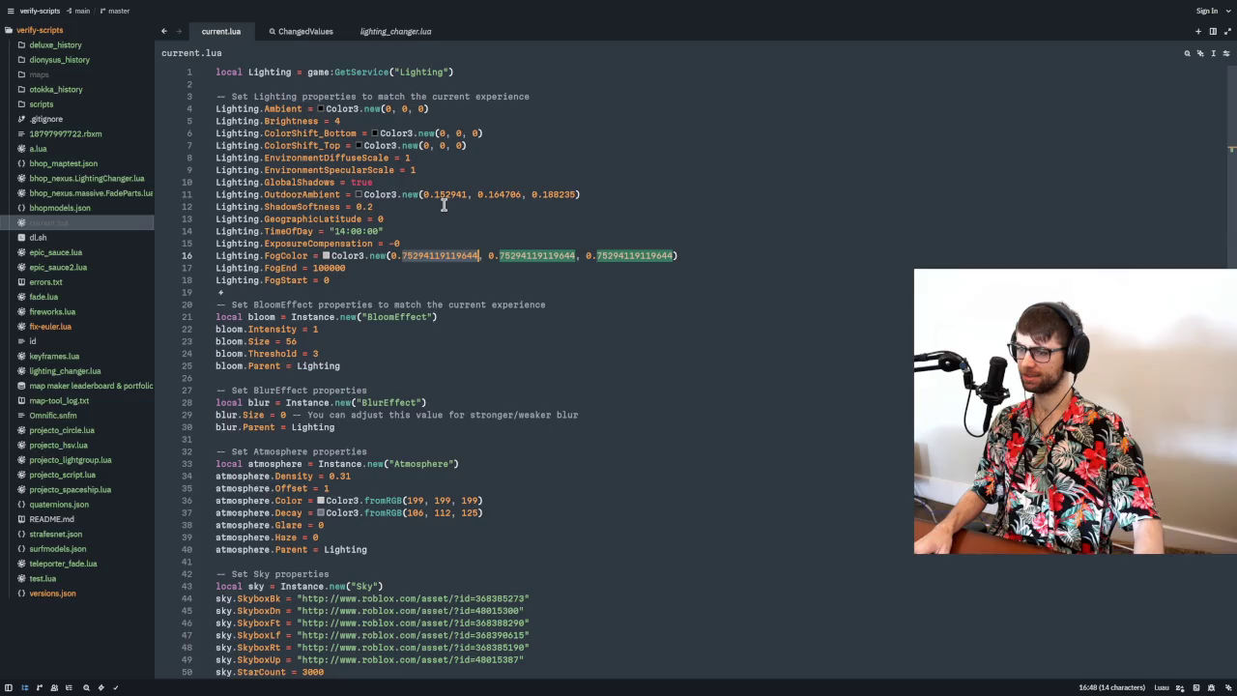
scroll(444, 204, "down", 1)
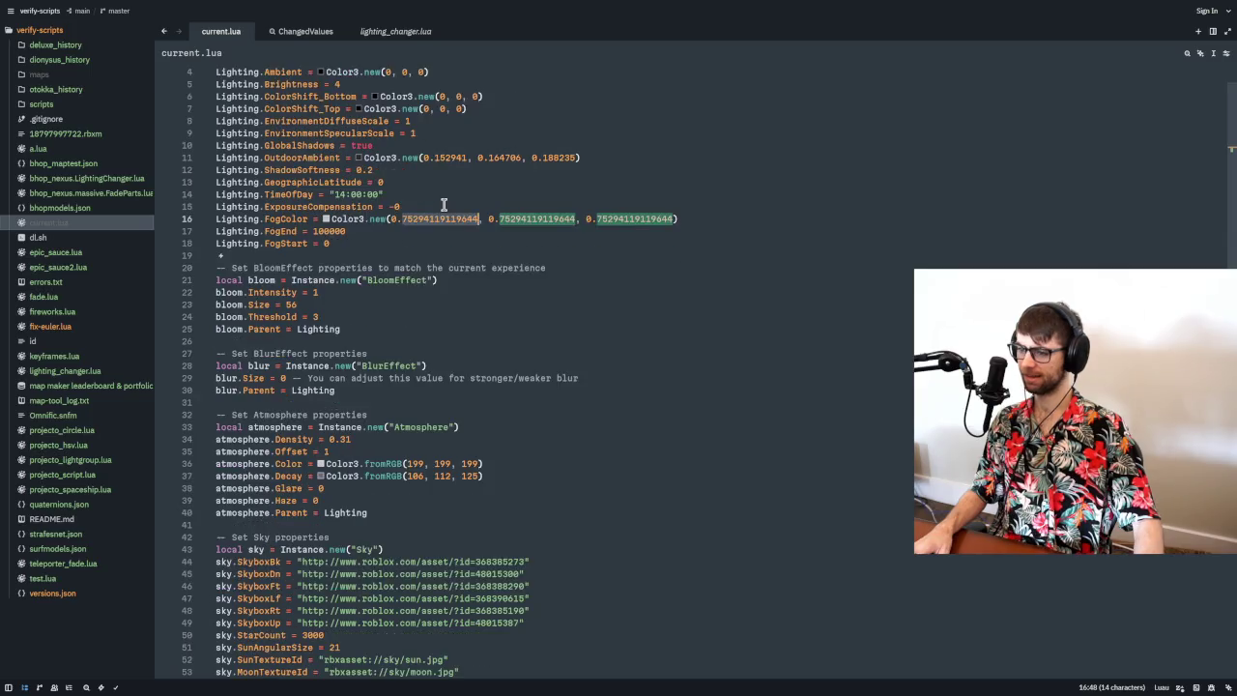
left_click_drag(387, 194, 319, 194)
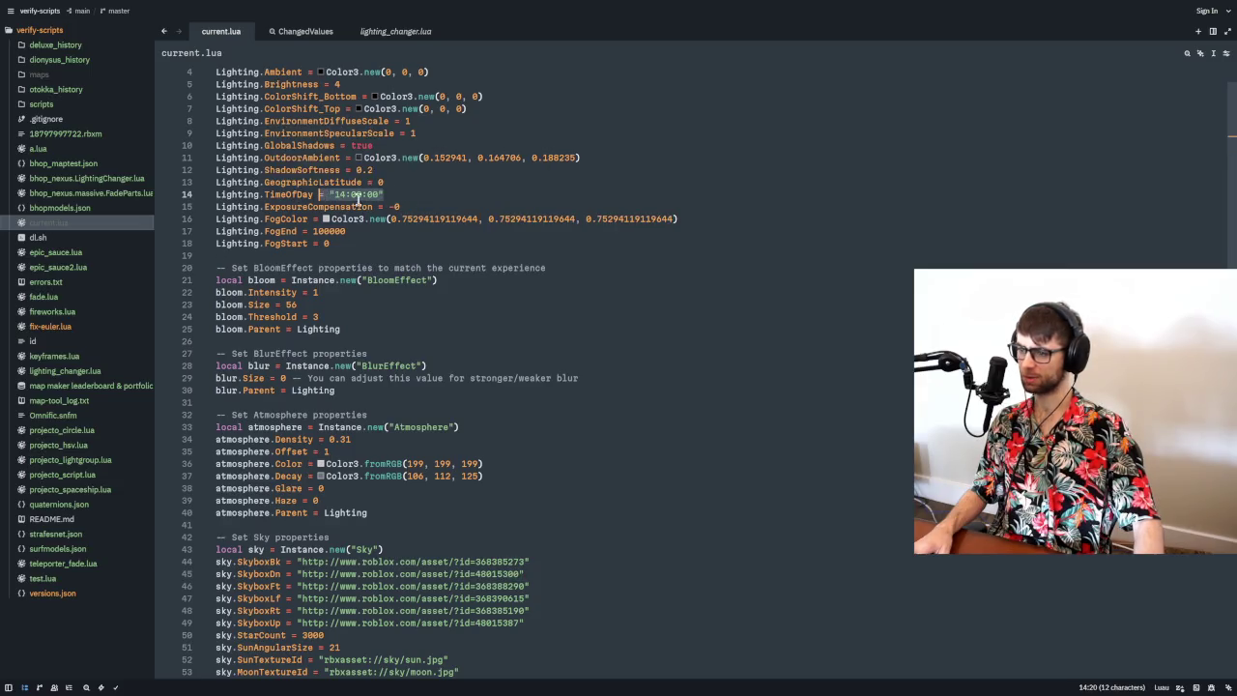
scroll(500, 242, "down", 2)
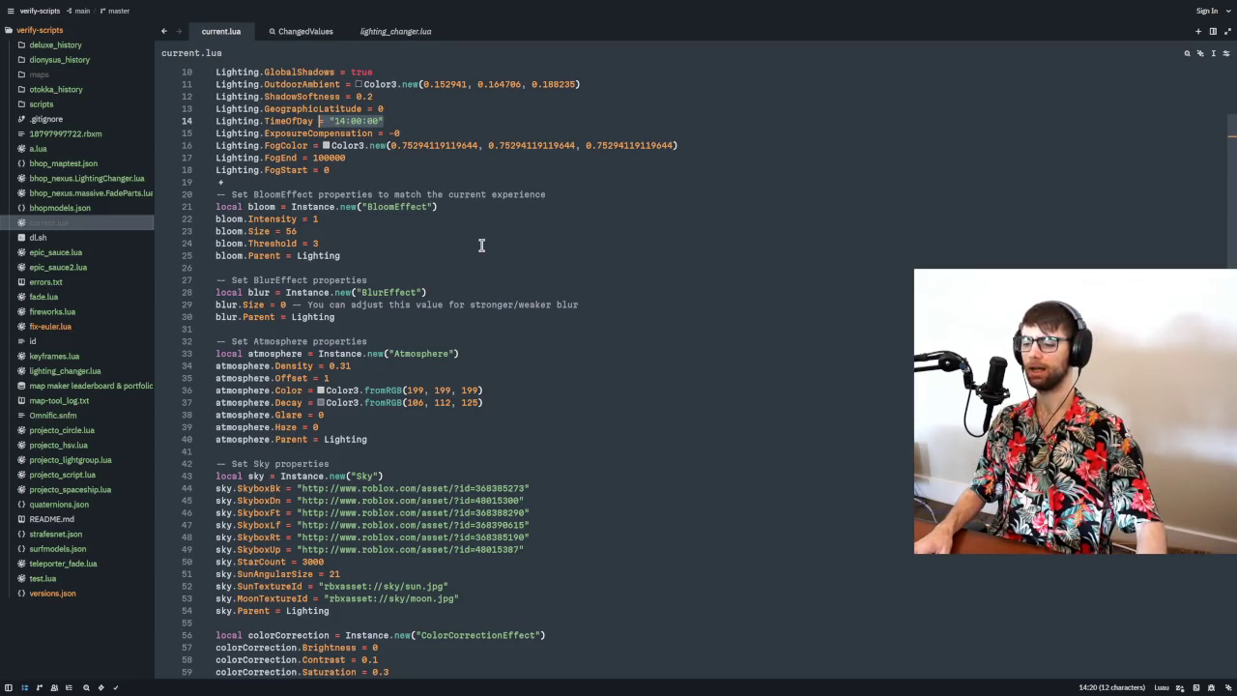
scroll(480, 245, "down", 5)
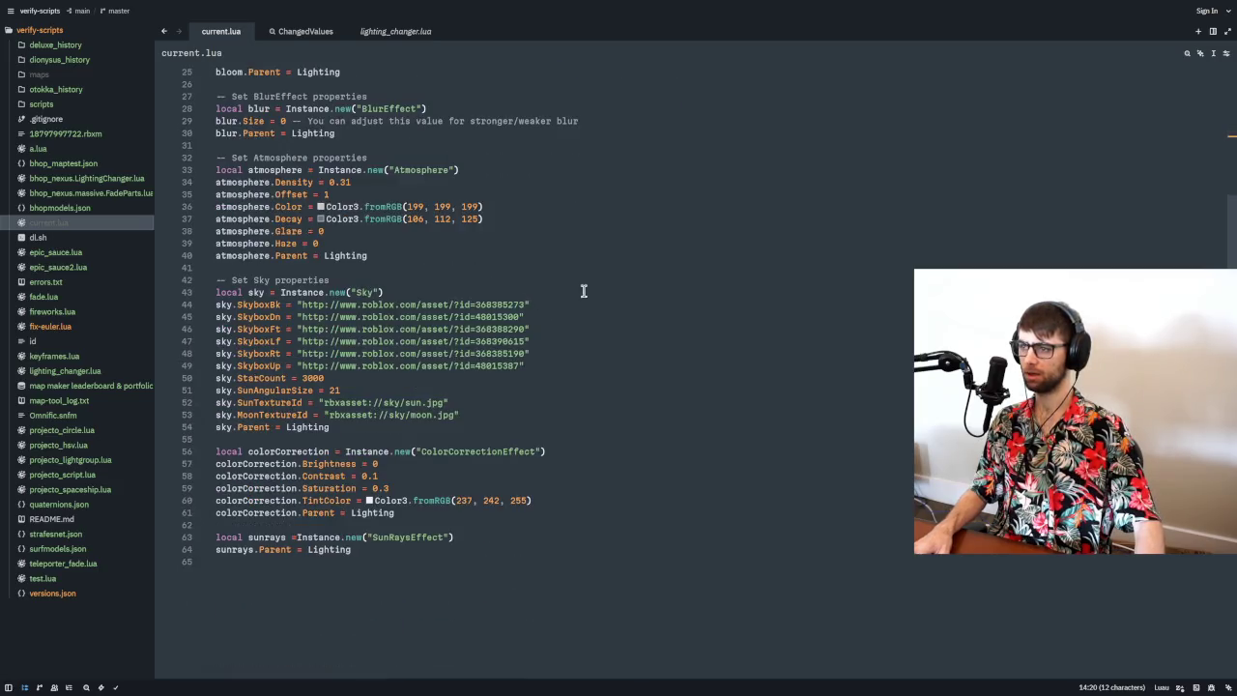
key("ctrl+a")
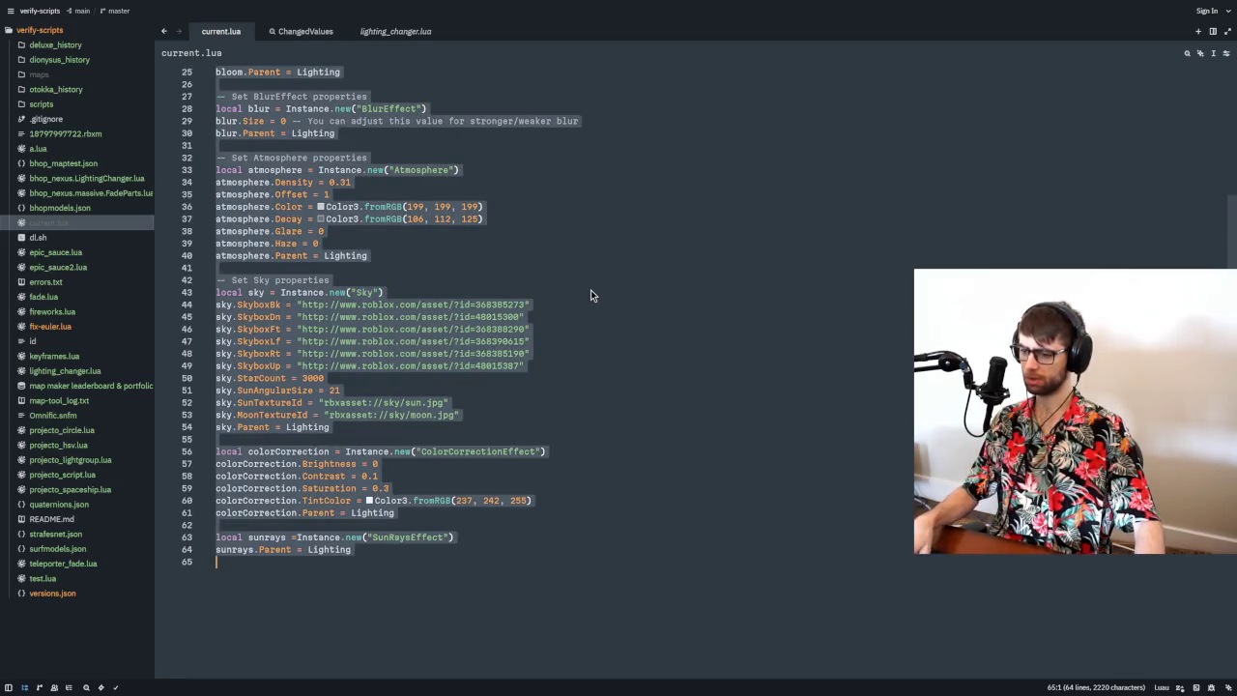
left_click(304, 537)
- Paste the revised script over the original Lighting script and mark it Replaced
key("ctrl+a")
key("alt+Tab")
key("alt+Tab")
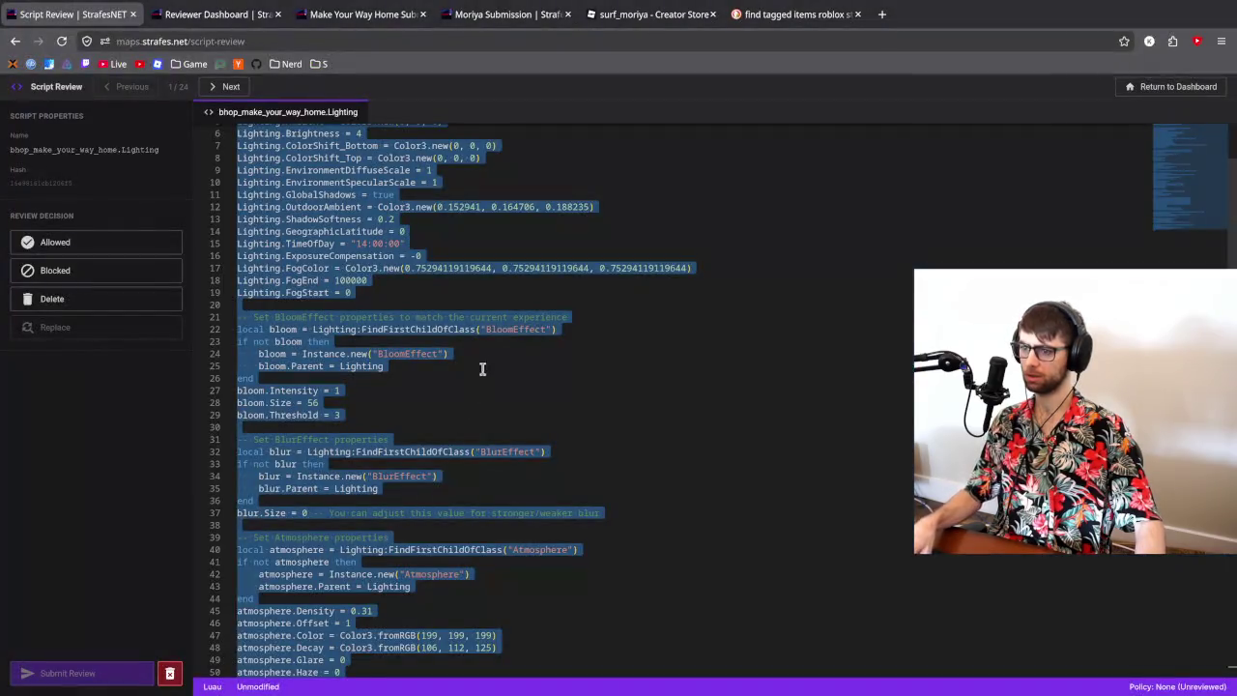
scroll(521, 289, "up", 2)
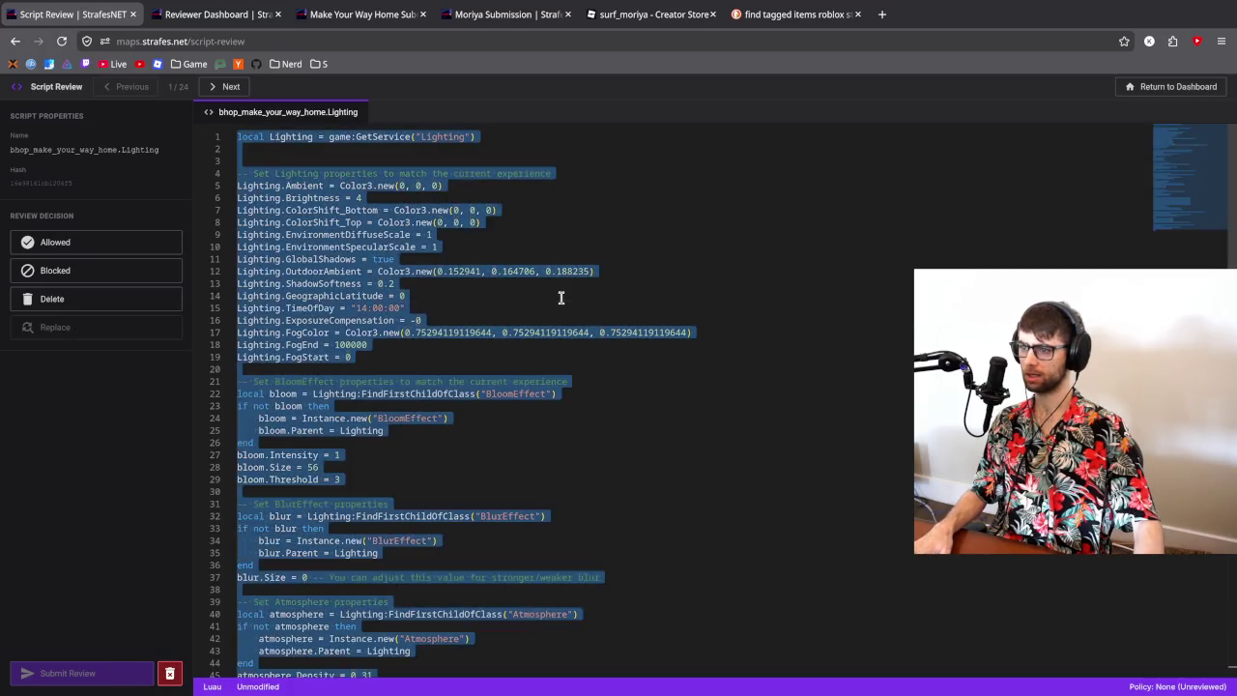
key("ctrl+v")
left_click(83, 670)
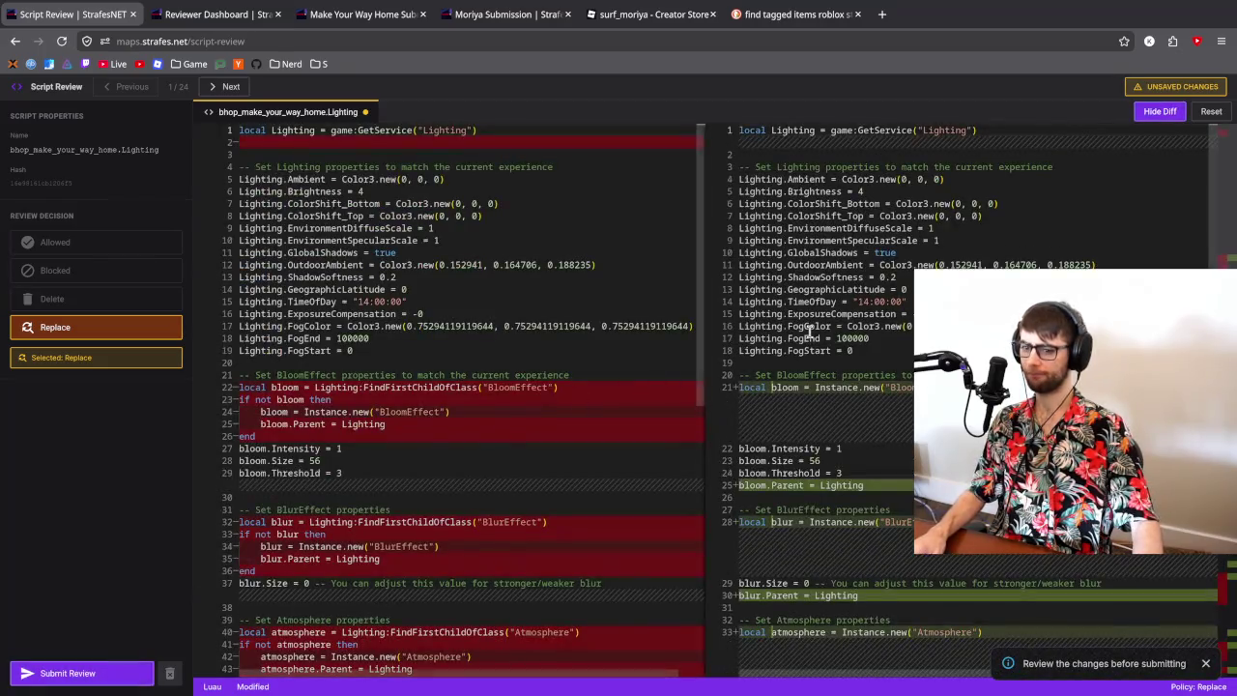
- Check the diff and submit the replacement review
scroll(809, 331, "down", 5)
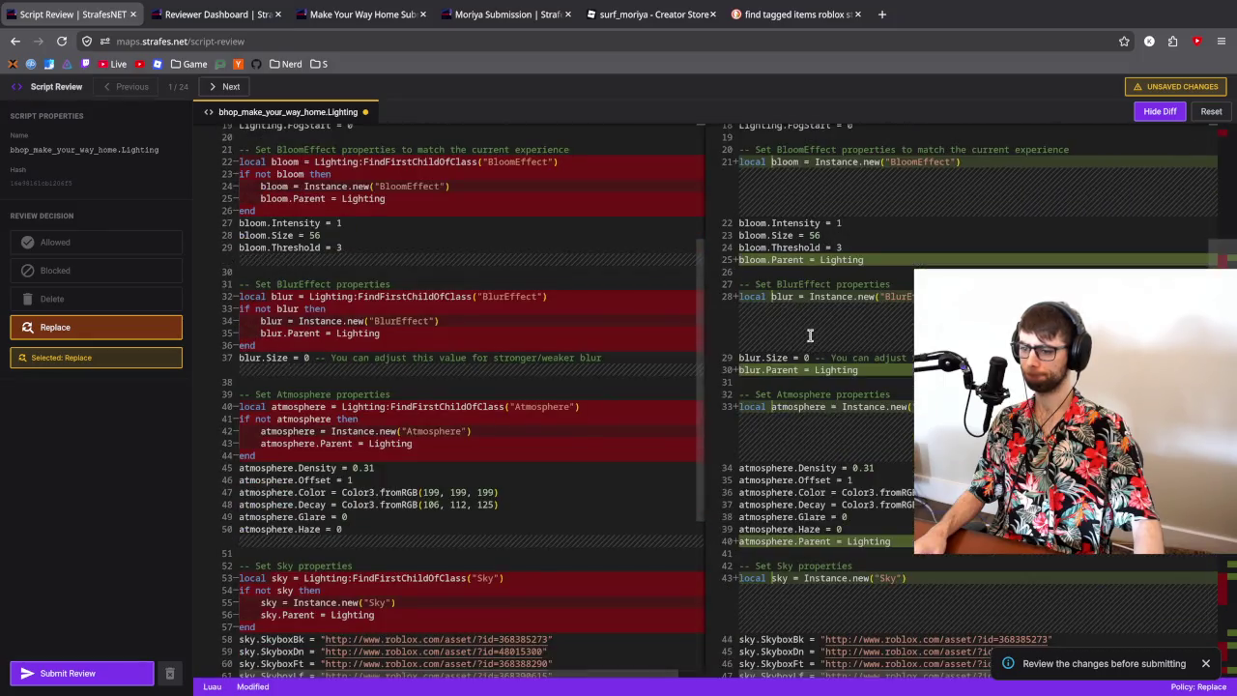
scroll(810, 334, "down", 7)
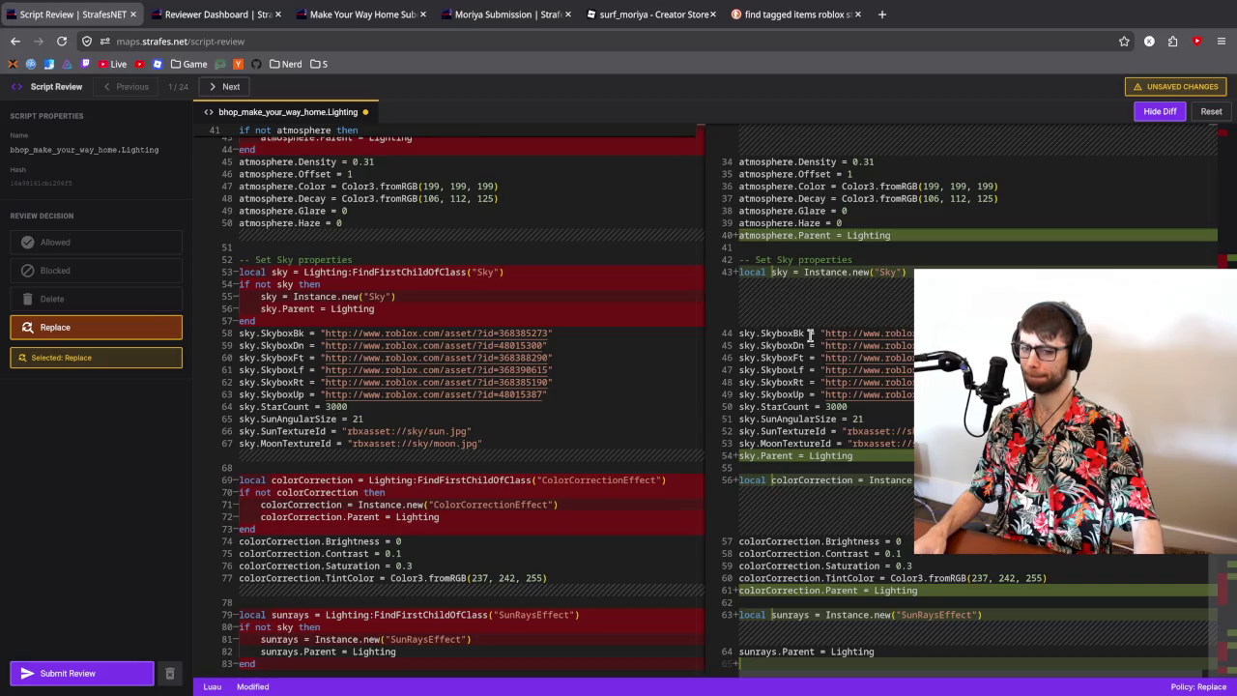
scroll(809, 334, "up", 12)
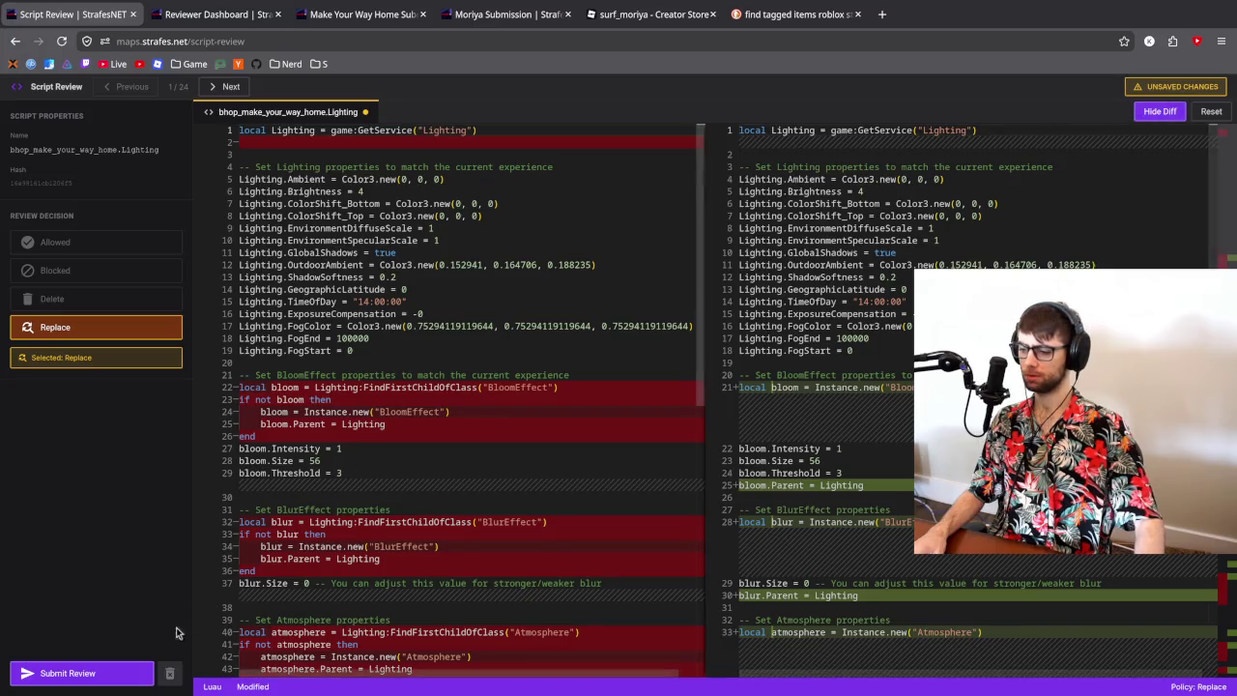
left_click(95, 675)
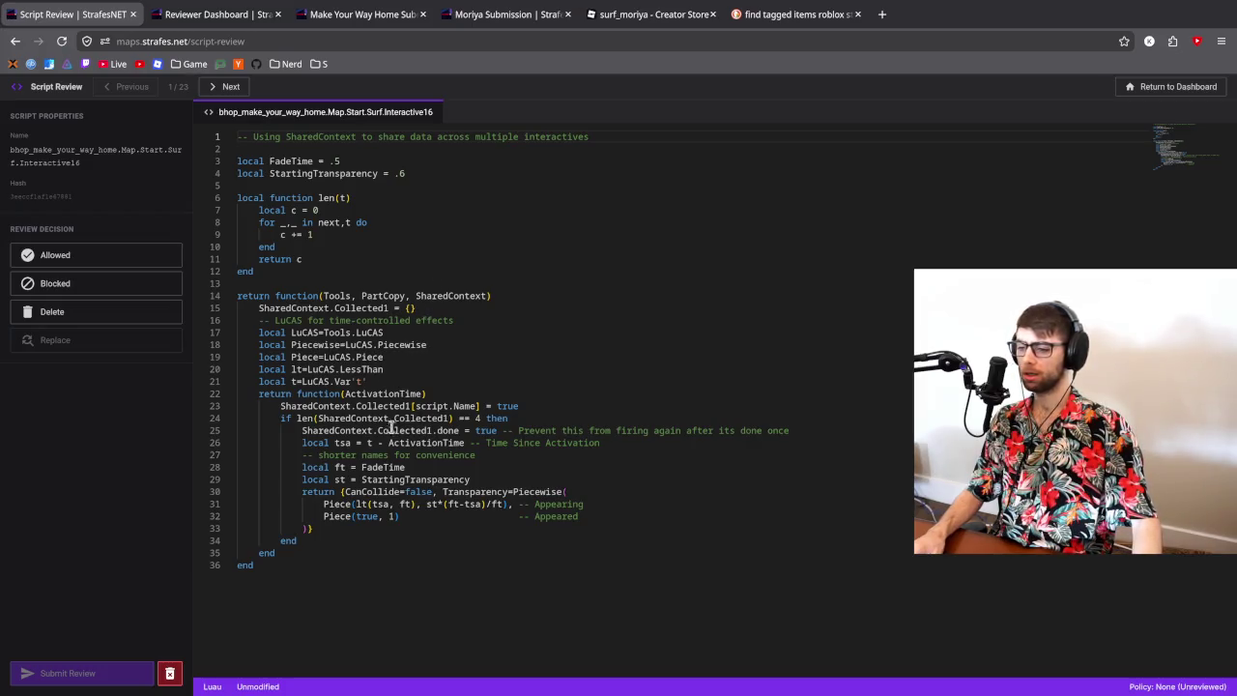
- Inspect how ActivationTime and Collected1 are used in the Interactive16 script
left_click(429, 443)
left_click(395, 430)
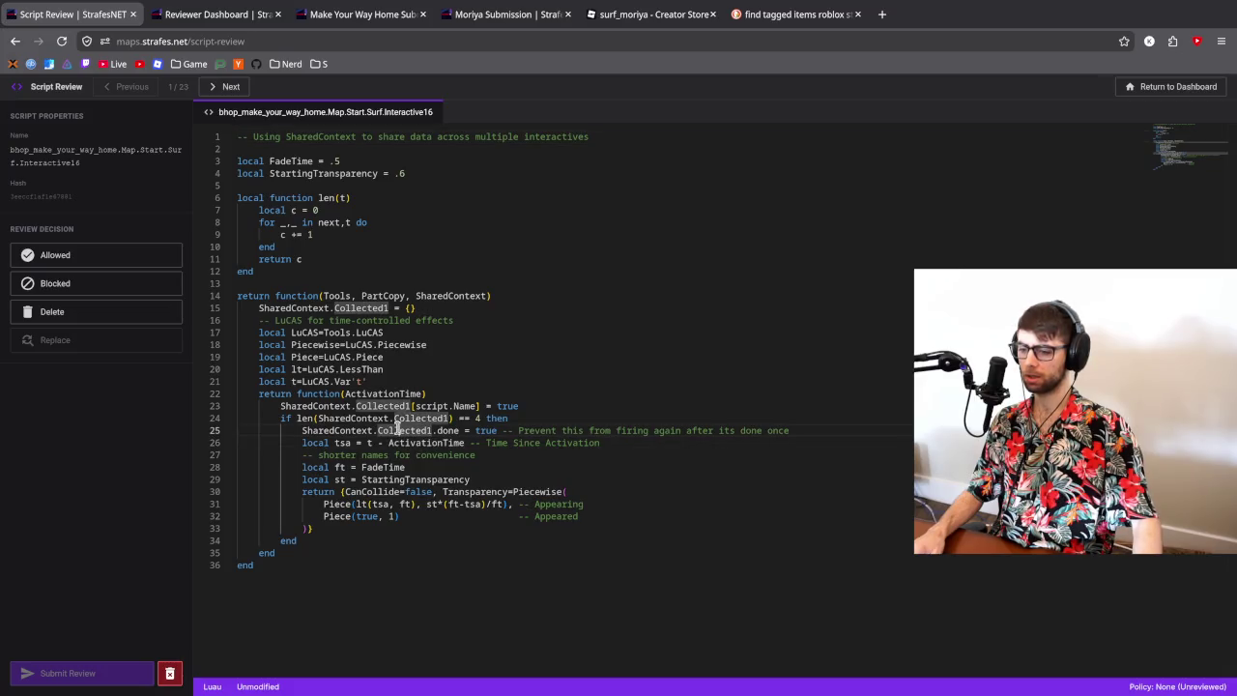
left_click(483, 418)
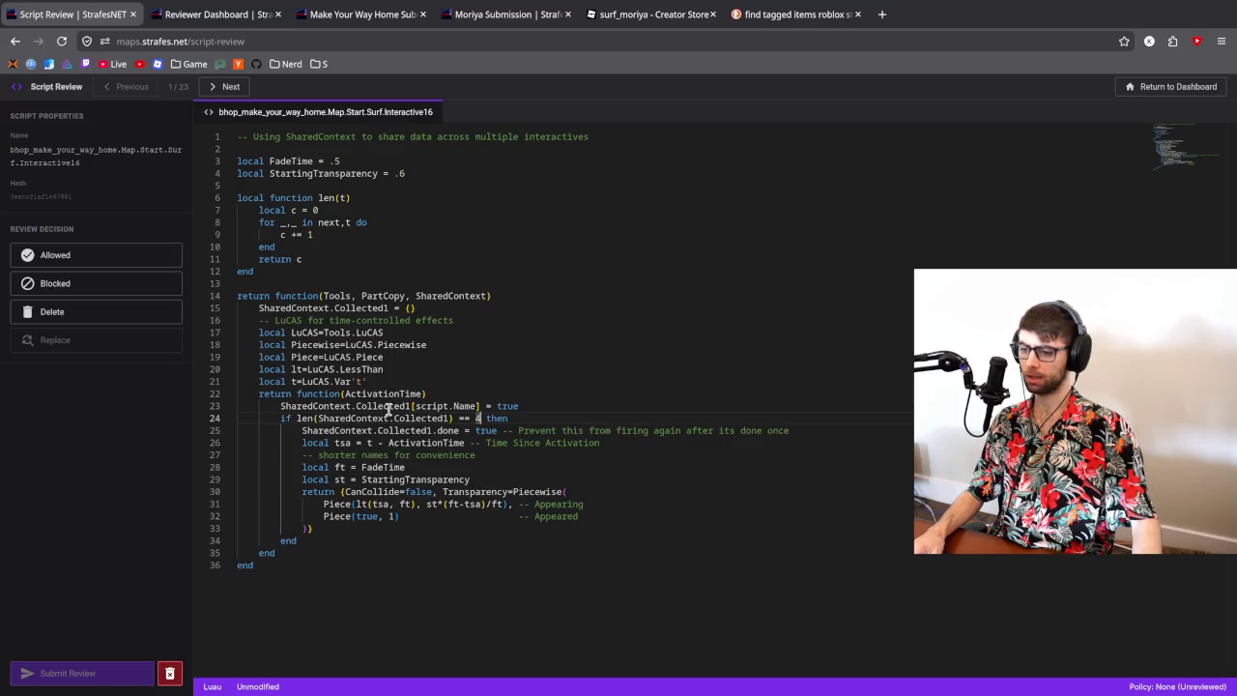
left_click(386, 406)
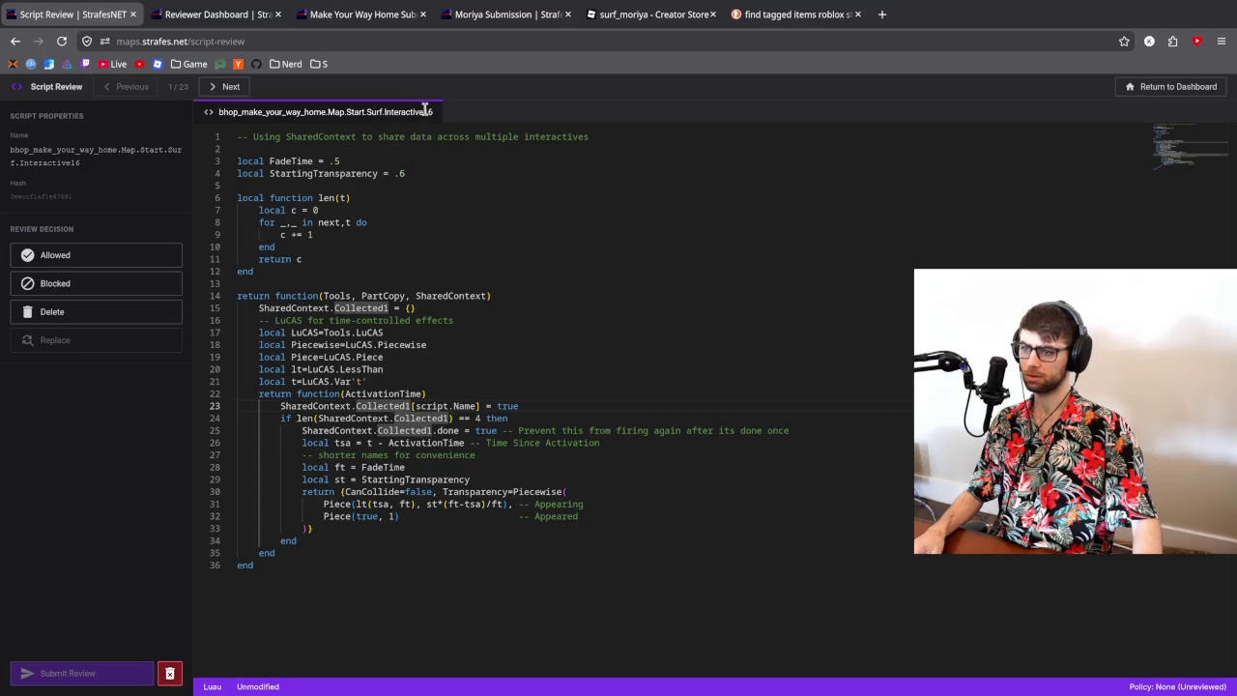
- Compare Interactive16 with Interactive15 and the following scripts, then return to script 1/23
left_click(218, 87)
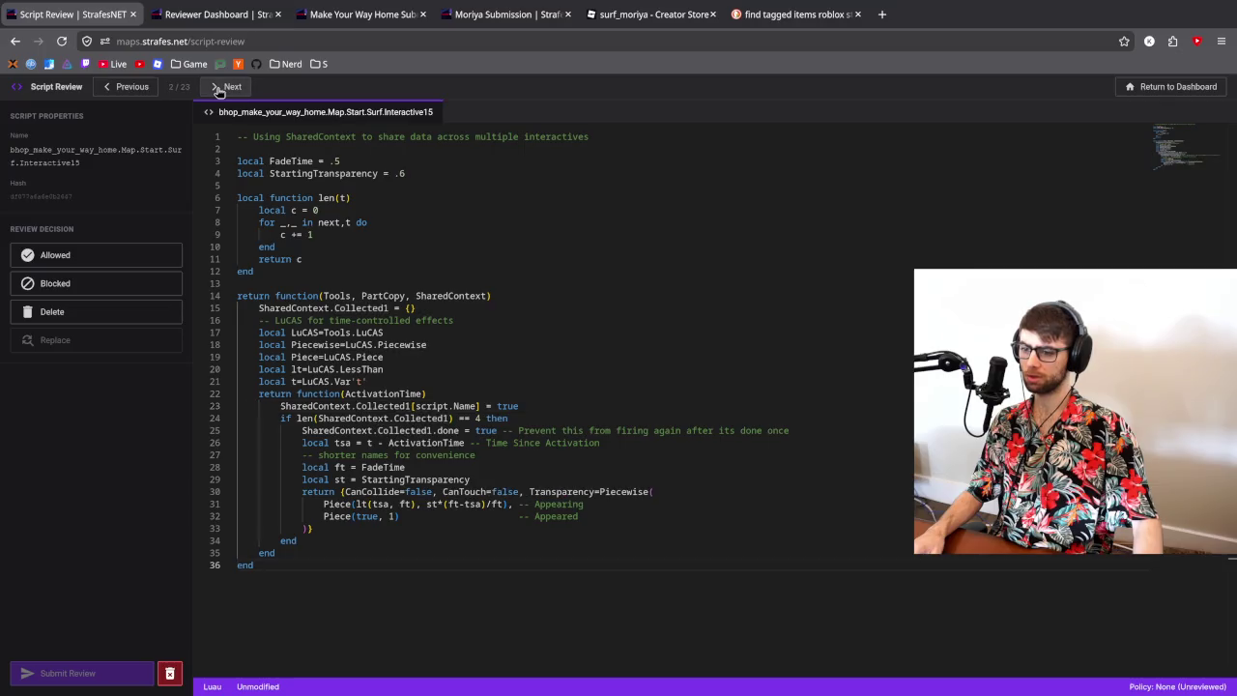
left_click(129, 87)
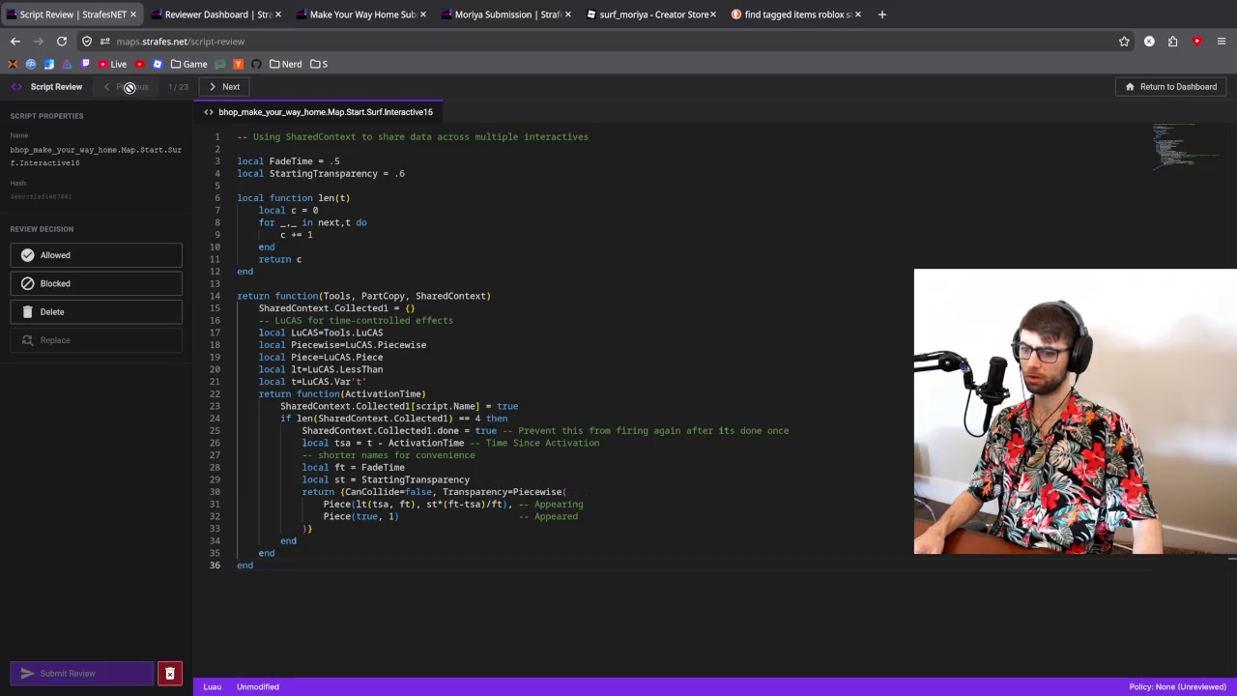
left_click(216, 88)
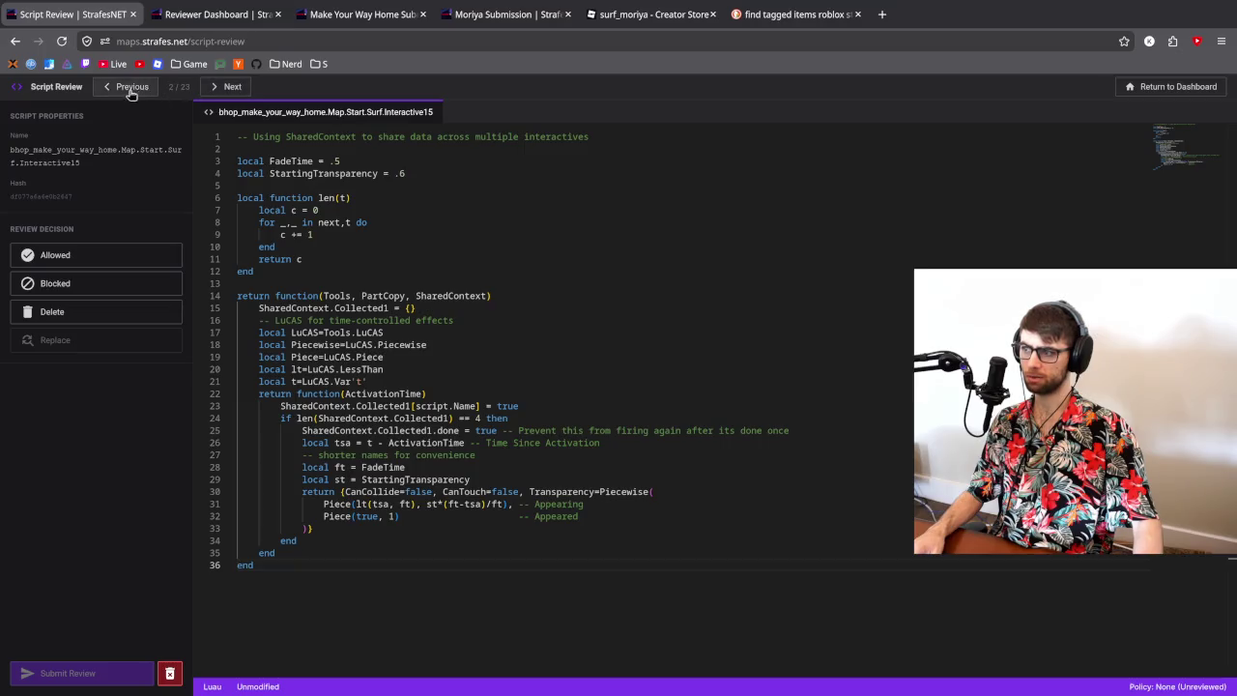
left_click(226, 89)
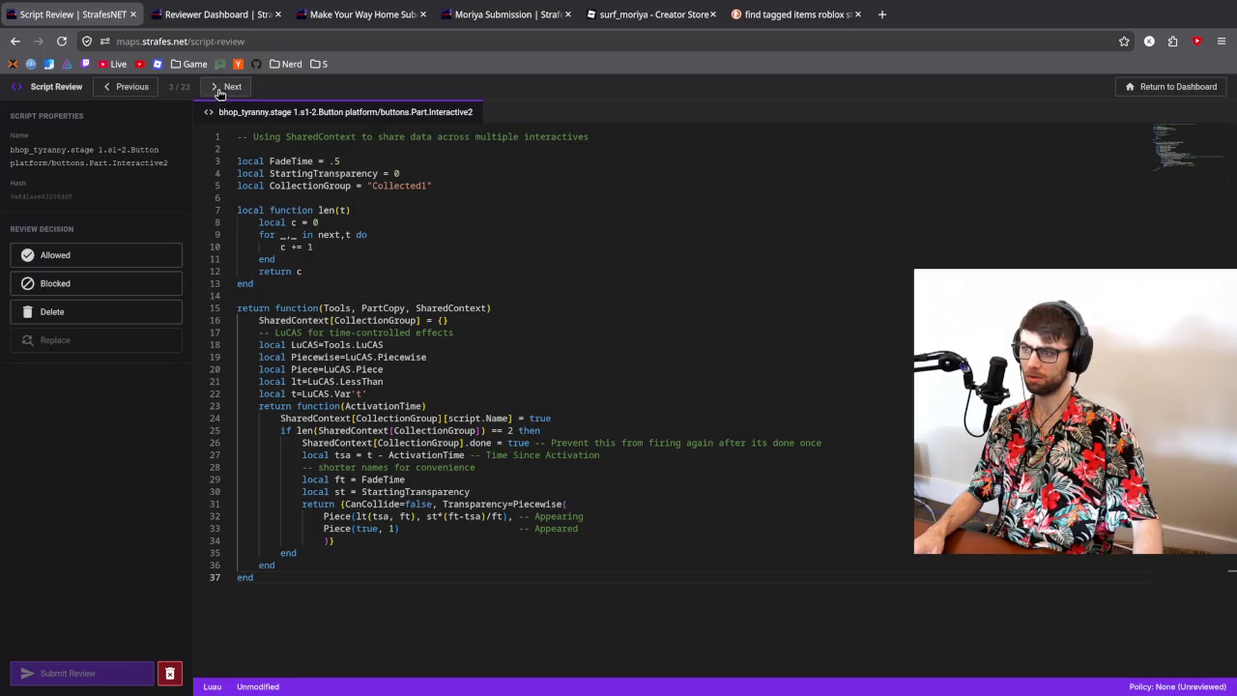
left_click(140, 91)
double_click(140, 89)
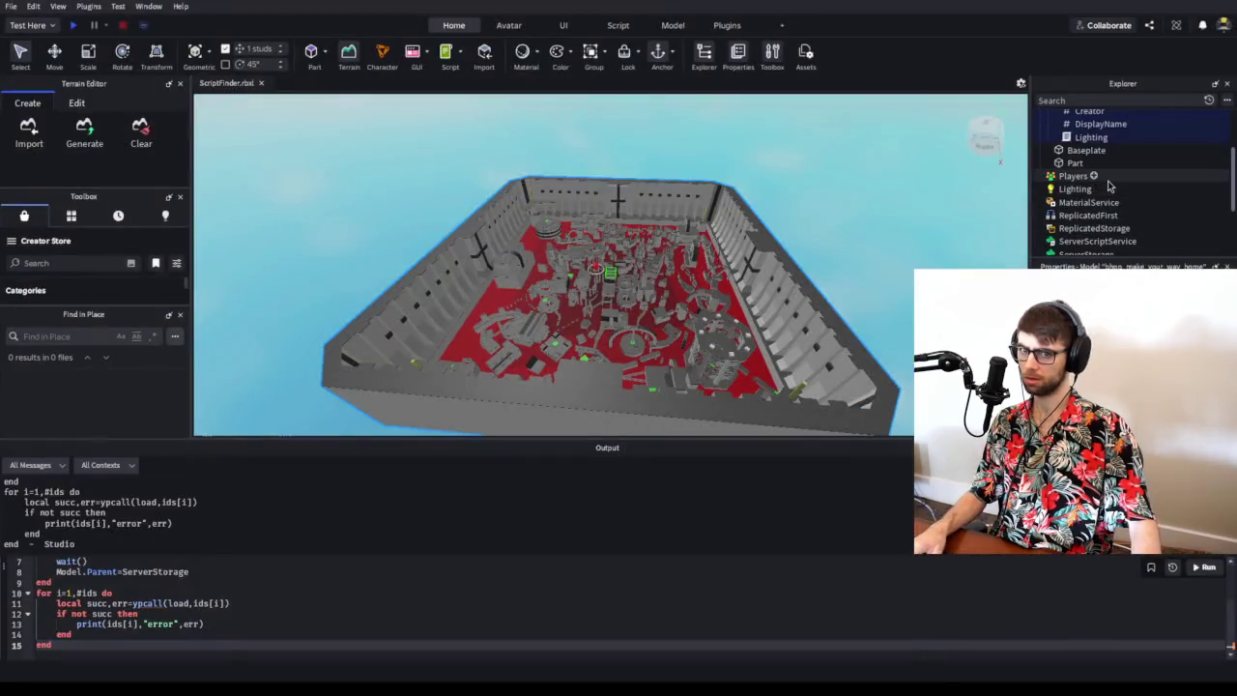
- Filter Studio's Explorer by 'interactive' to list the map's Interactive scripts
left_click(1069, 99)
type("interactive")
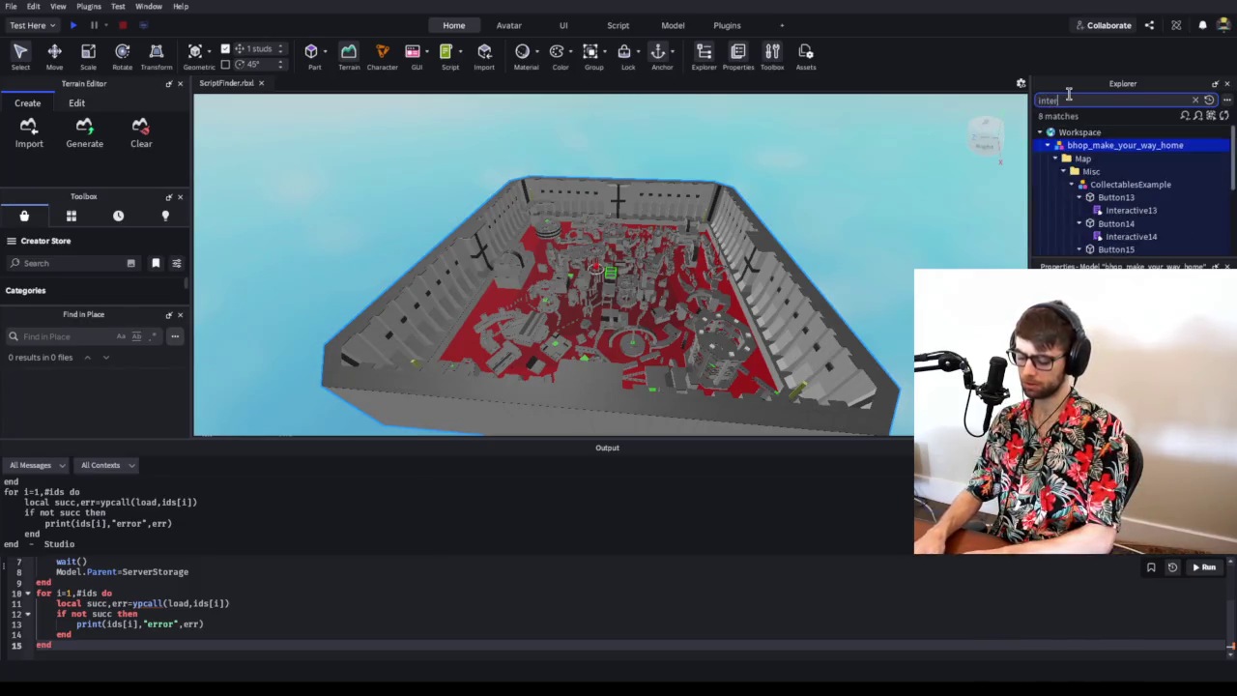
scroll(1084, 166, "down", 5)
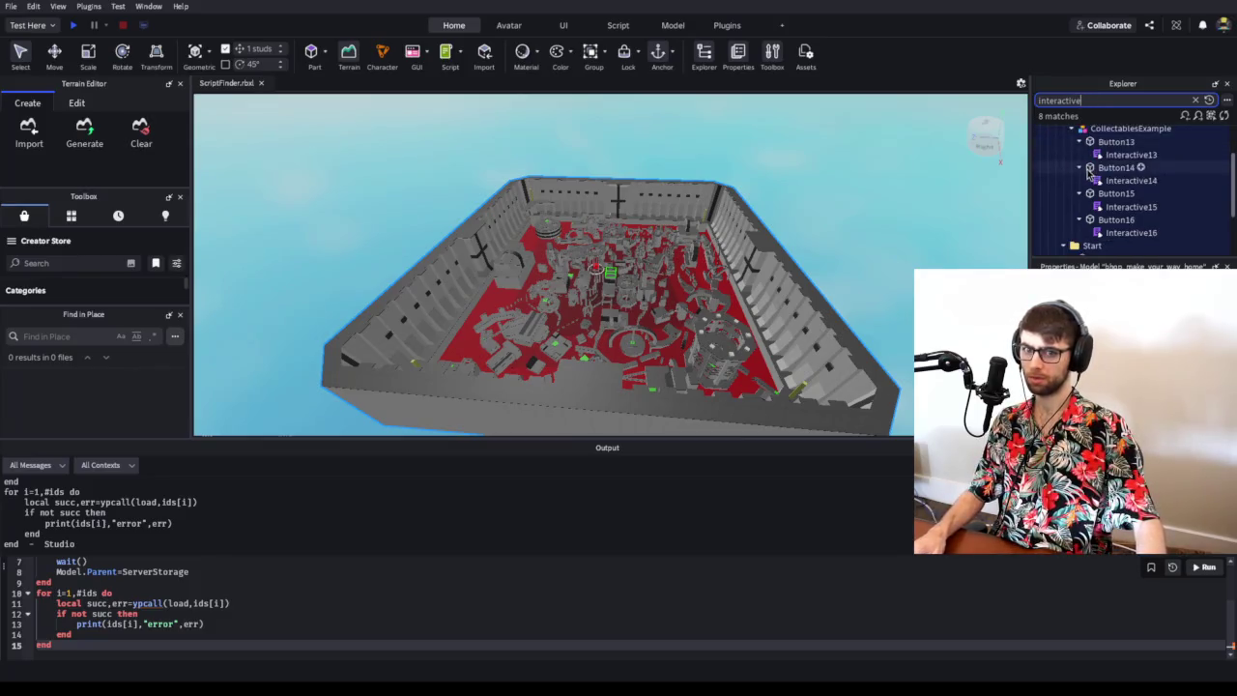
scroll(1150, 188, "up", 5)
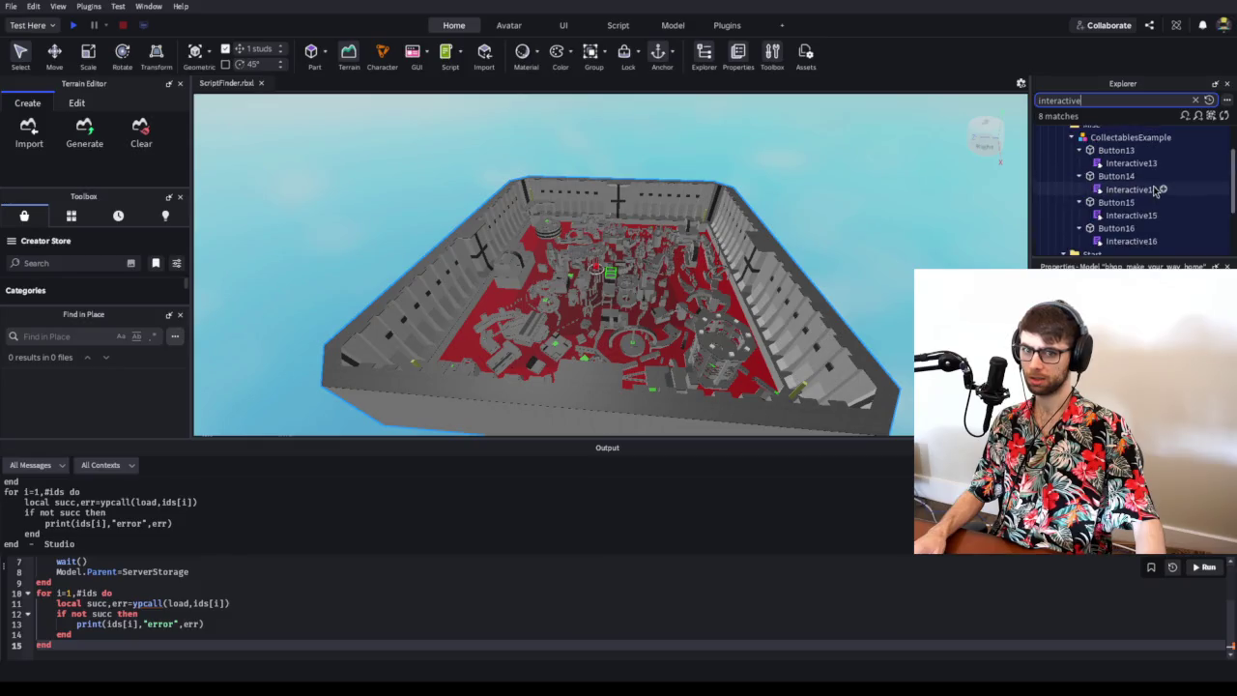
scroll(1135, 198, "down", 5)
- Focus on the red Surf cube and open its Interactive13 script
left_click(1099, 183)
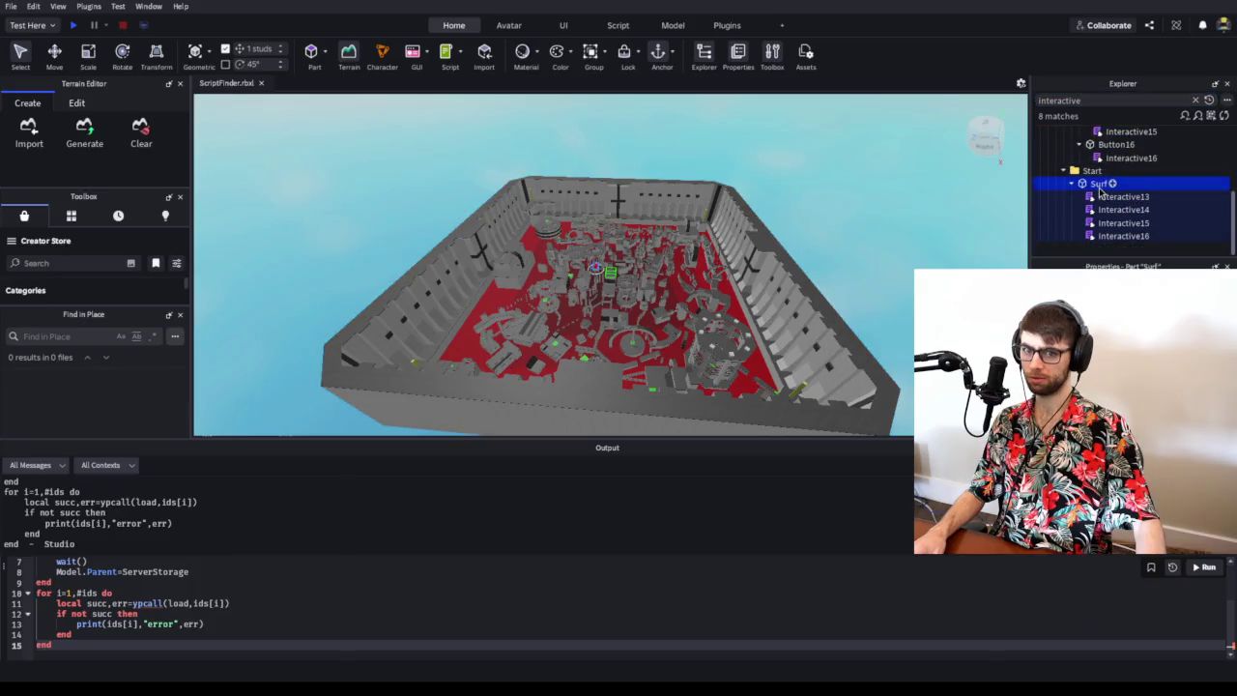
key("f")
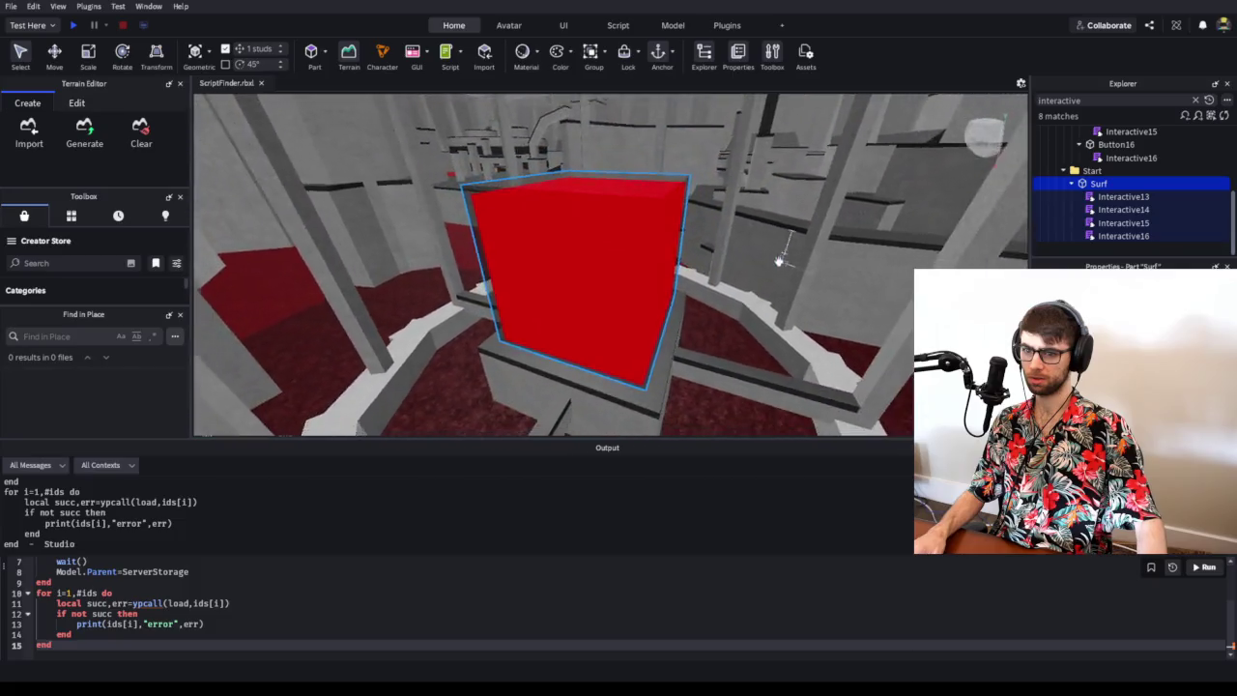
left_click_drag(781, 261, 847, 249)
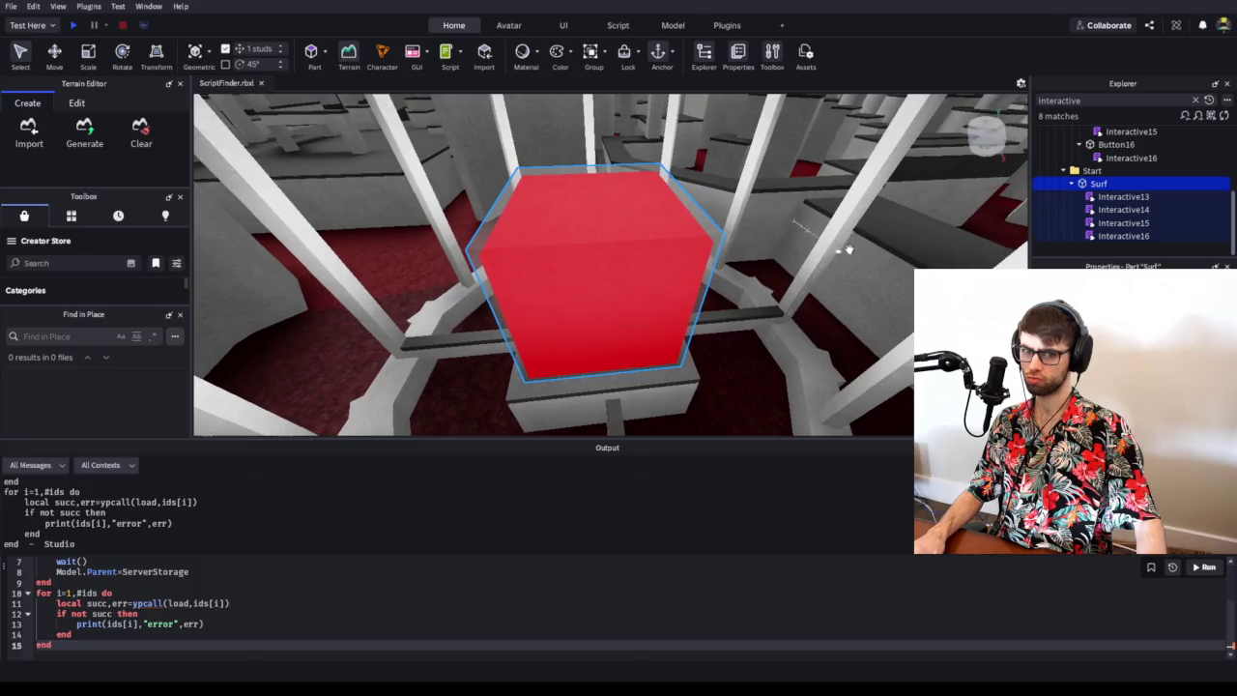
double_click(1116, 196)
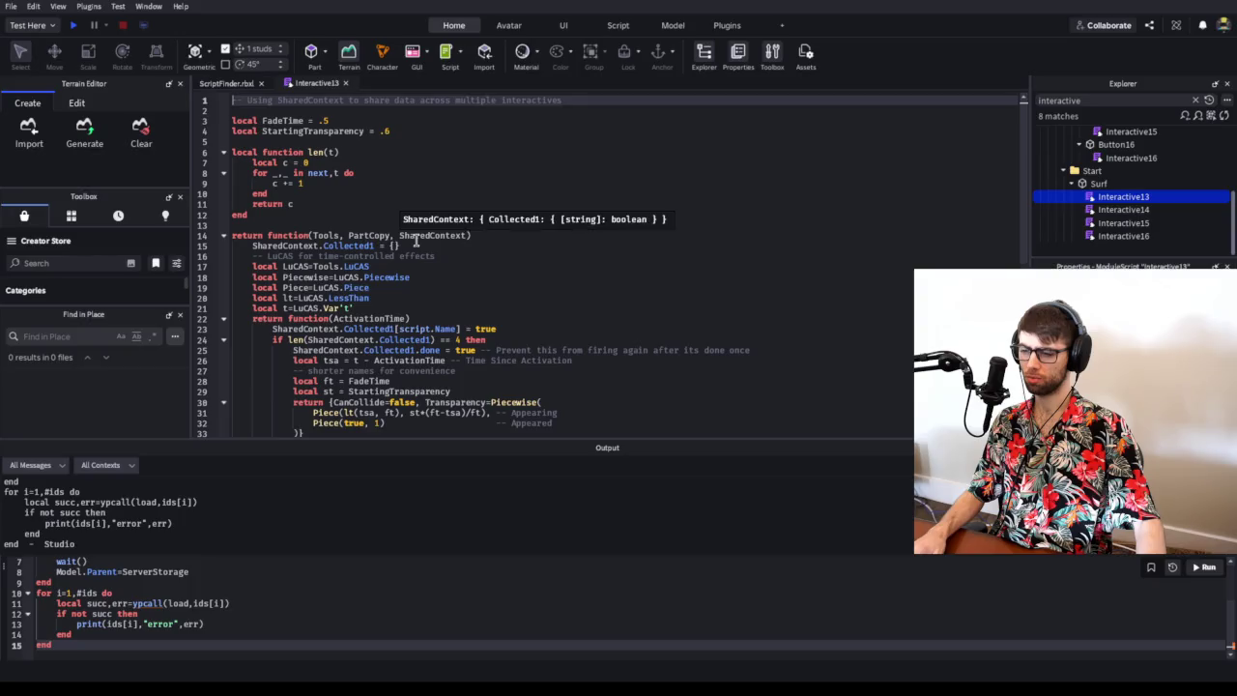
scroll(473, 269, "down", 1)
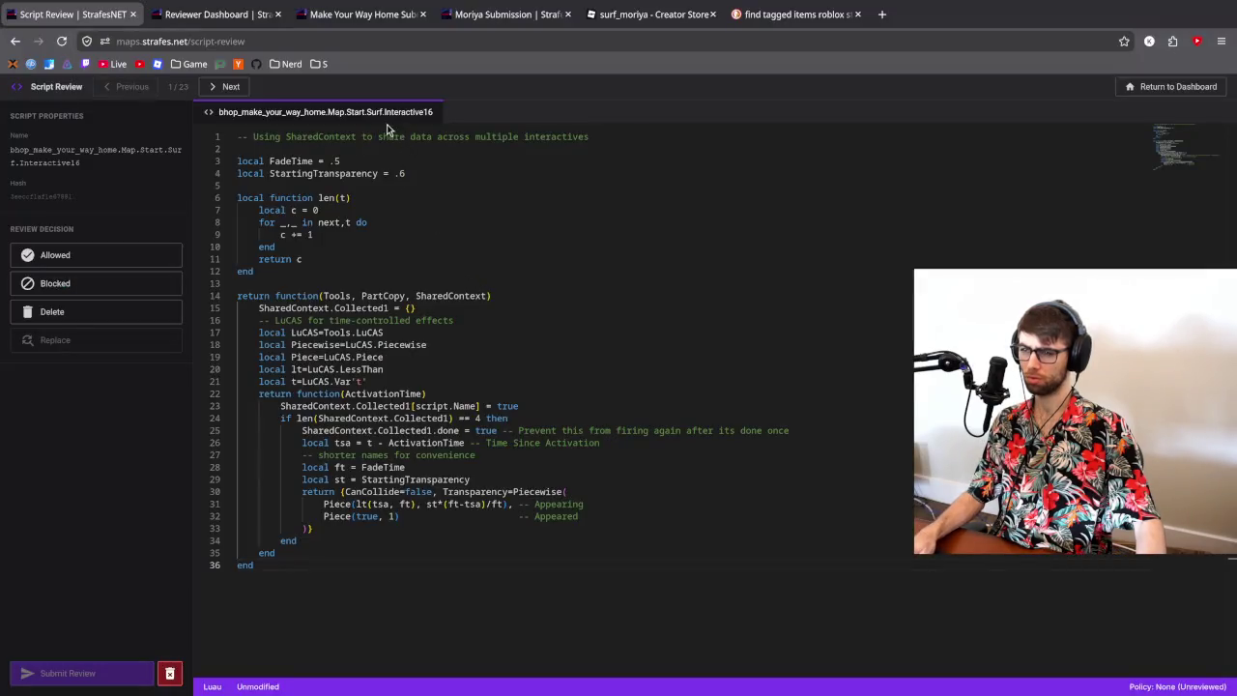
- Go from Interactive16 to script 2/23, the Interactive15 version with CanTouch added
left_click(226, 88)
left_click(145, 91)
left_click(237, 91)
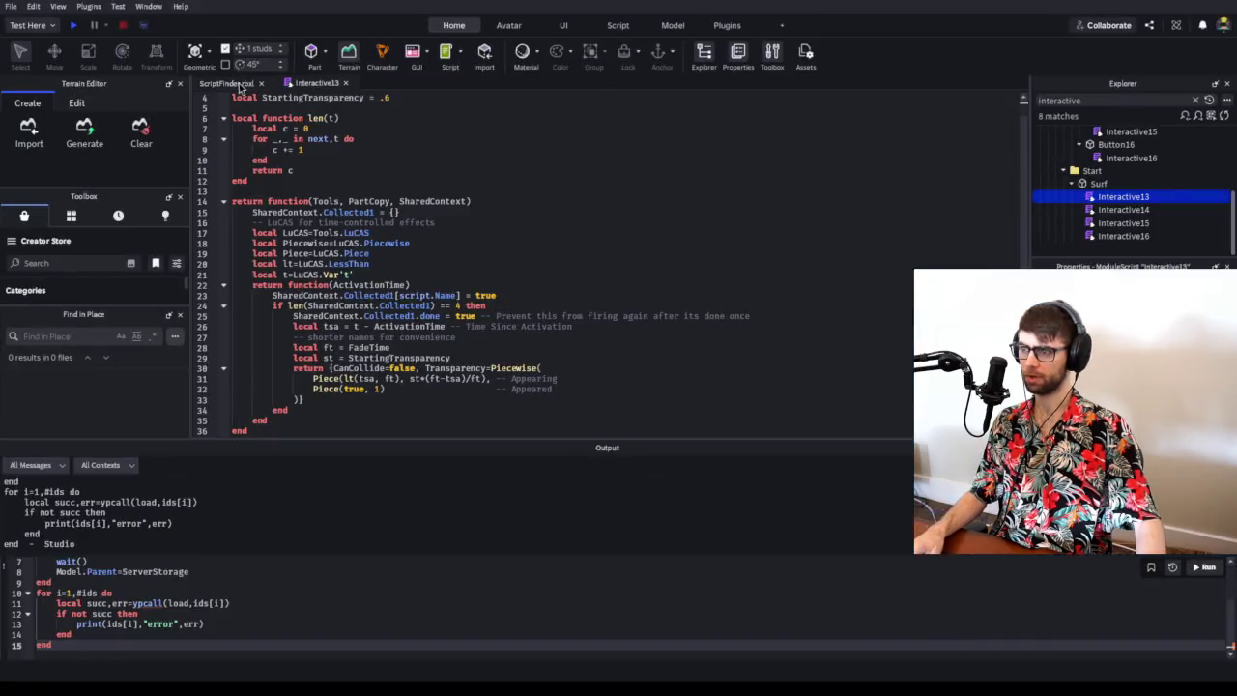
- Open Button13's short Interactive13 script, read it, and close its tab
scroll(1121, 200, "up", 5)
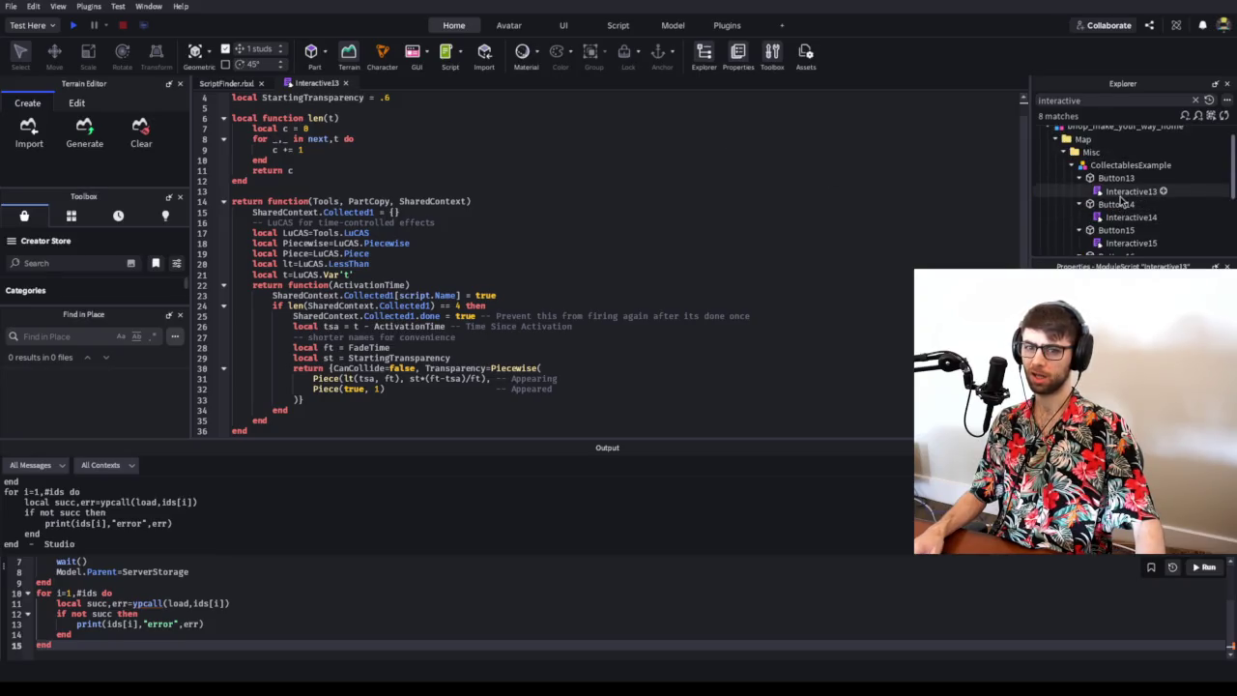
left_click(1126, 193)
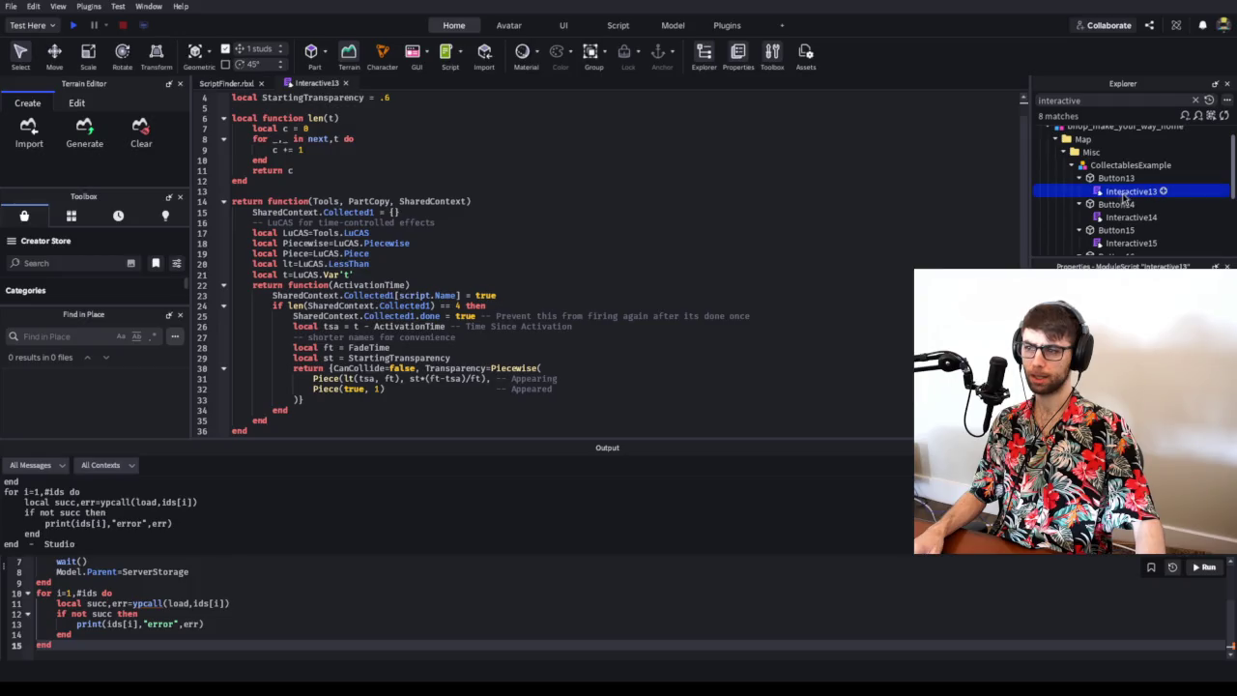
double_click(1123, 196)
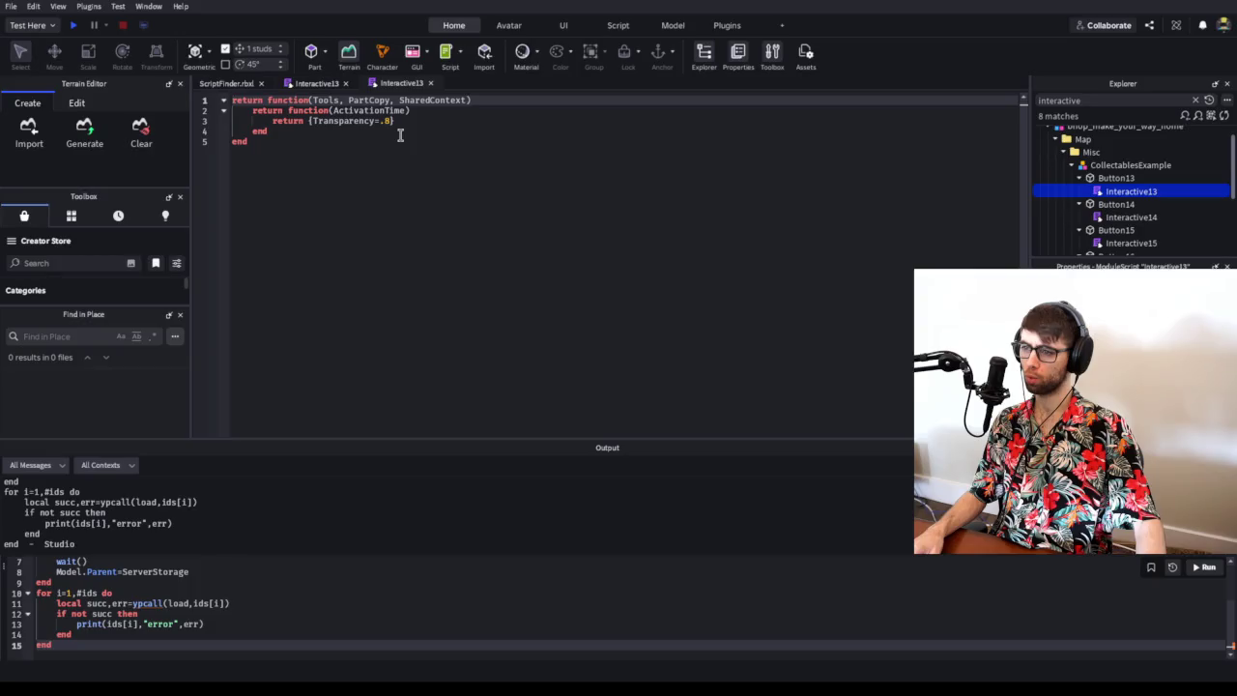
left_click(432, 84)
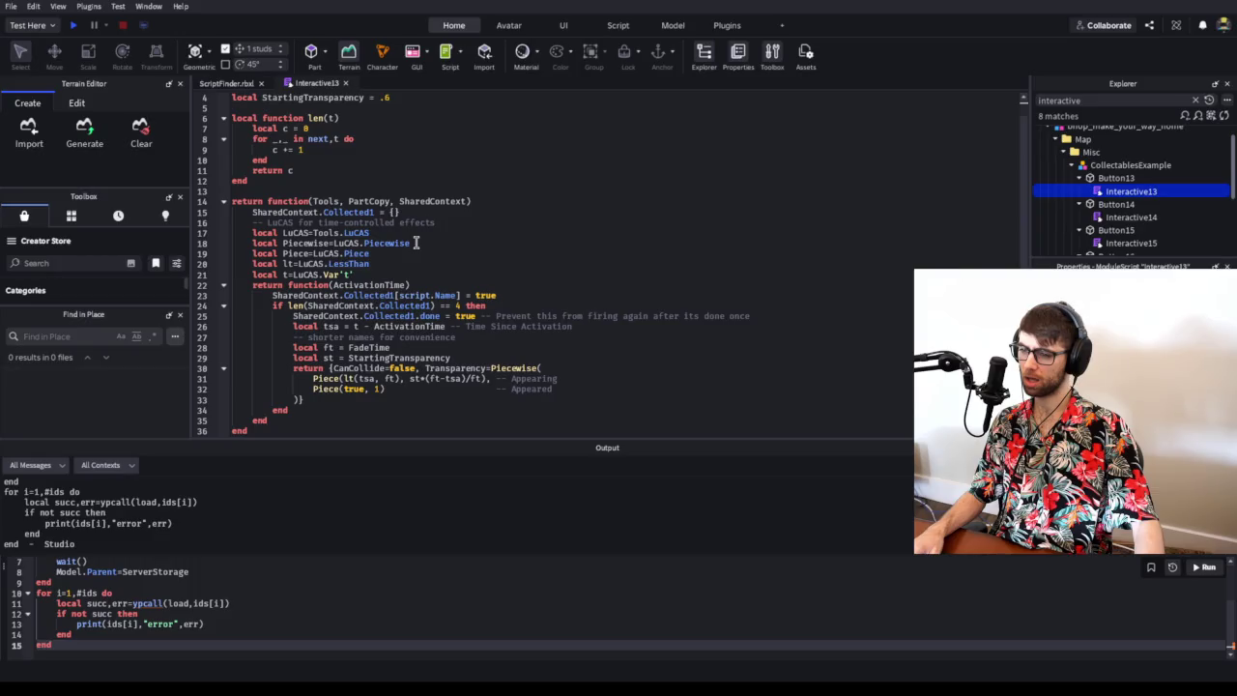
- Trace Collected1 in Surf's Interactive13, select line 15, then open Button14's Interactive14
left_click(382, 296)
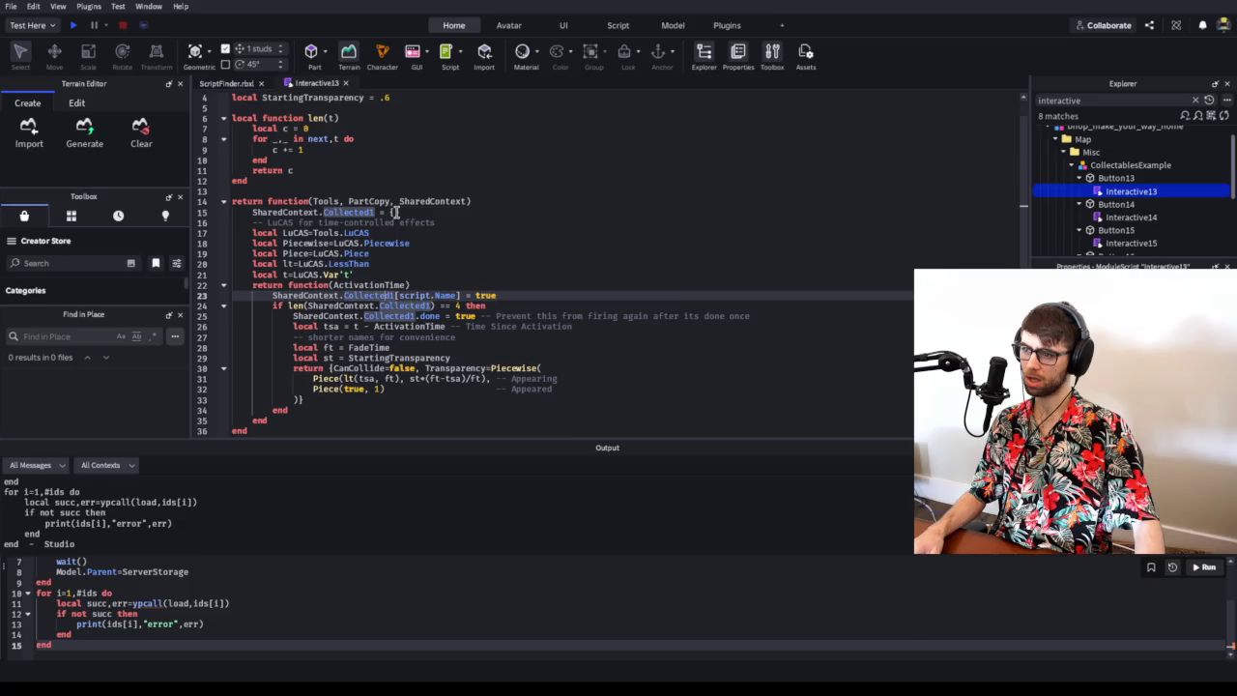
scroll(396, 212, "up", 1)
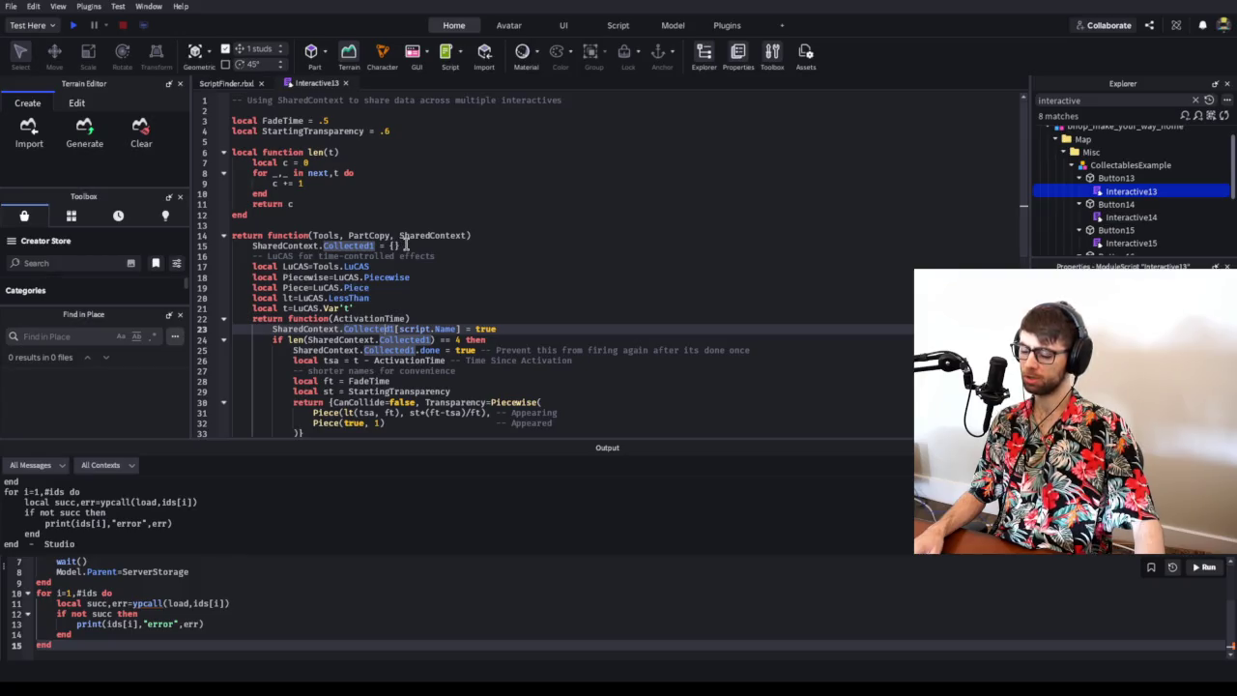
left_click(405, 246)
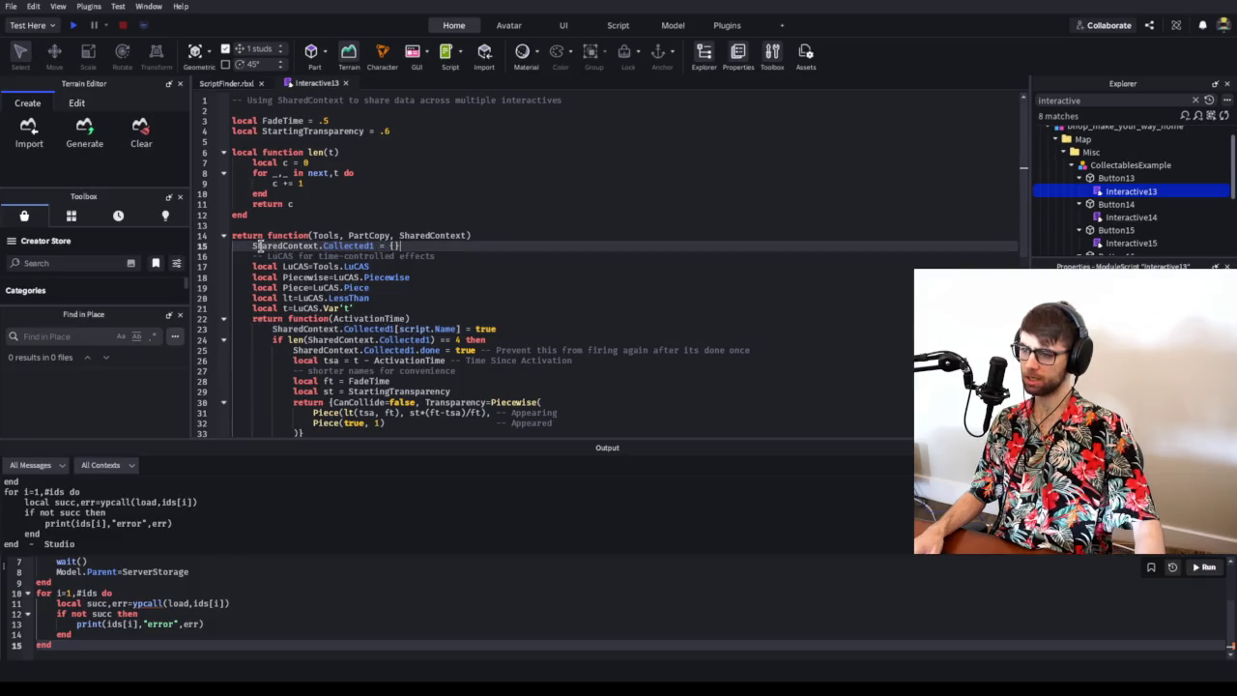
left_click(396, 246)
left_click_drag(396, 245, 252, 246)
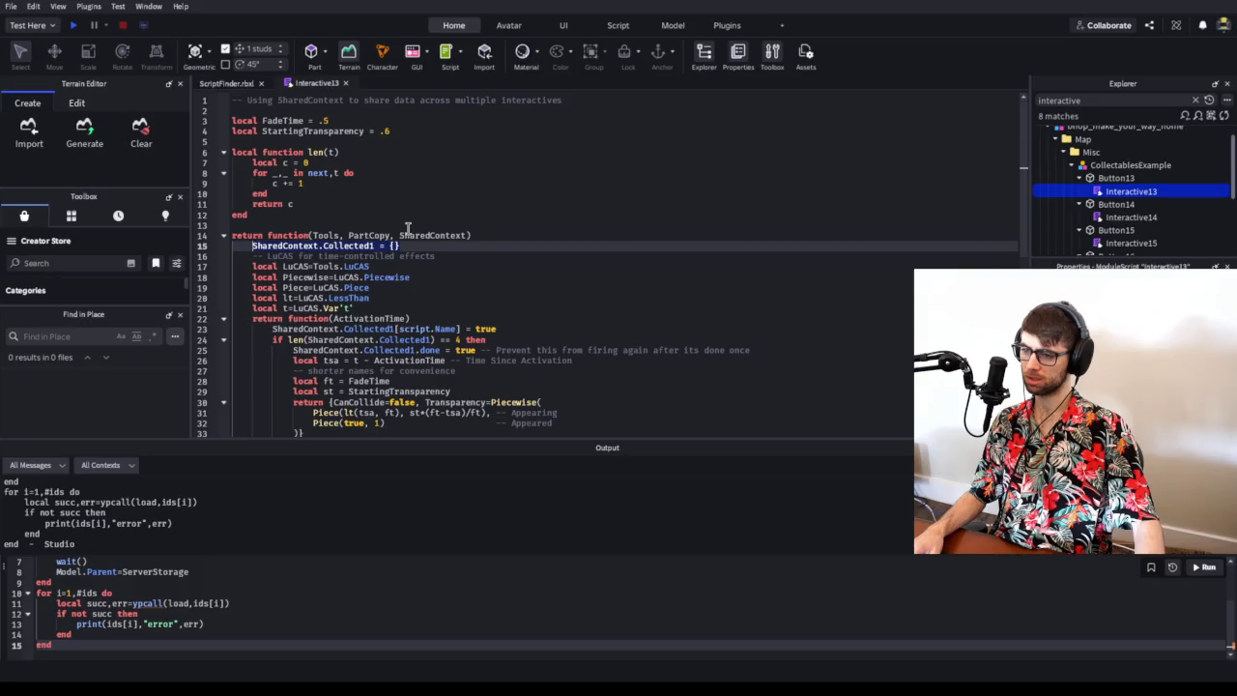
scroll(408, 228, "down", 2)
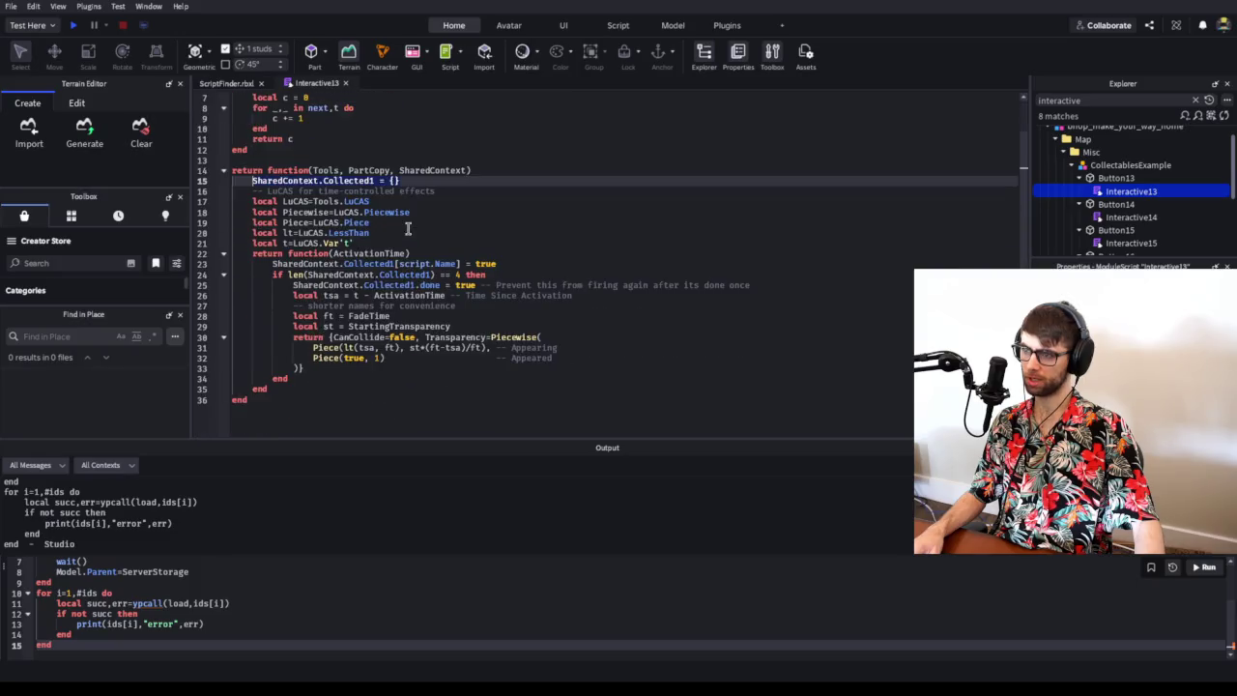
double_click(1125, 217)
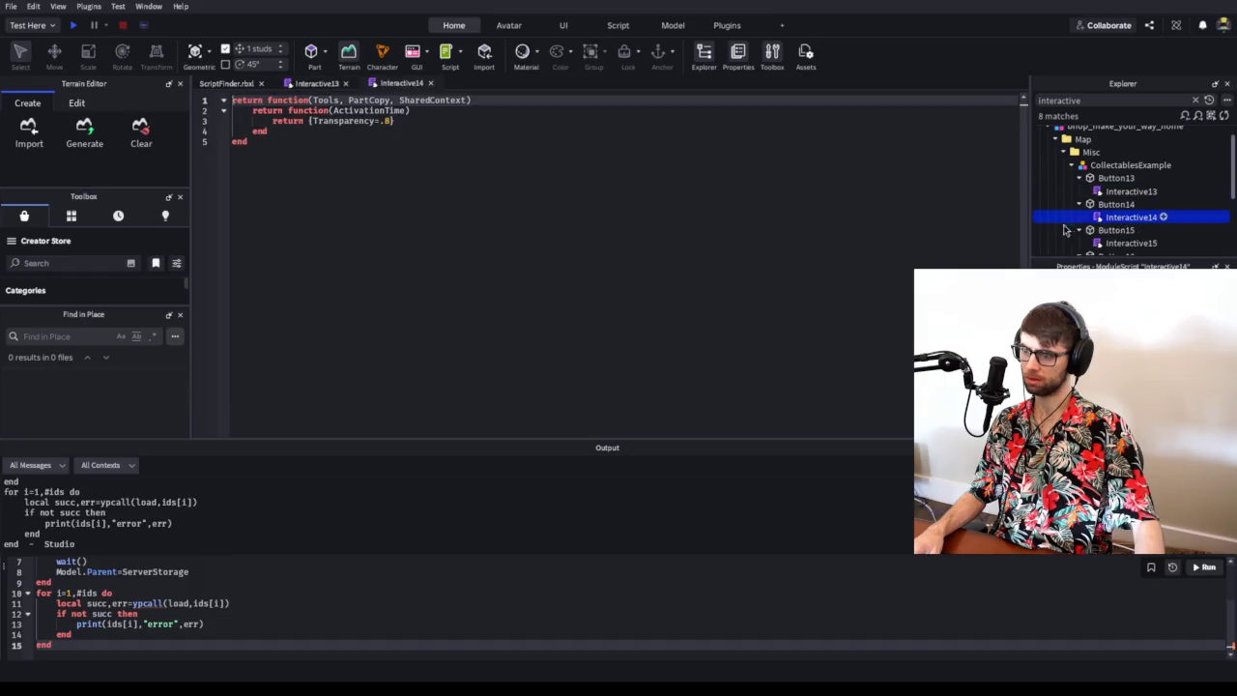
- Close Interactive14 and reopen the Interactive14 script under Surf
left_click(431, 83)
scroll(1084, 179, "down", 2)
scroll(1084, 179, "up", 1)
scroll(1121, 169, "up", 1)
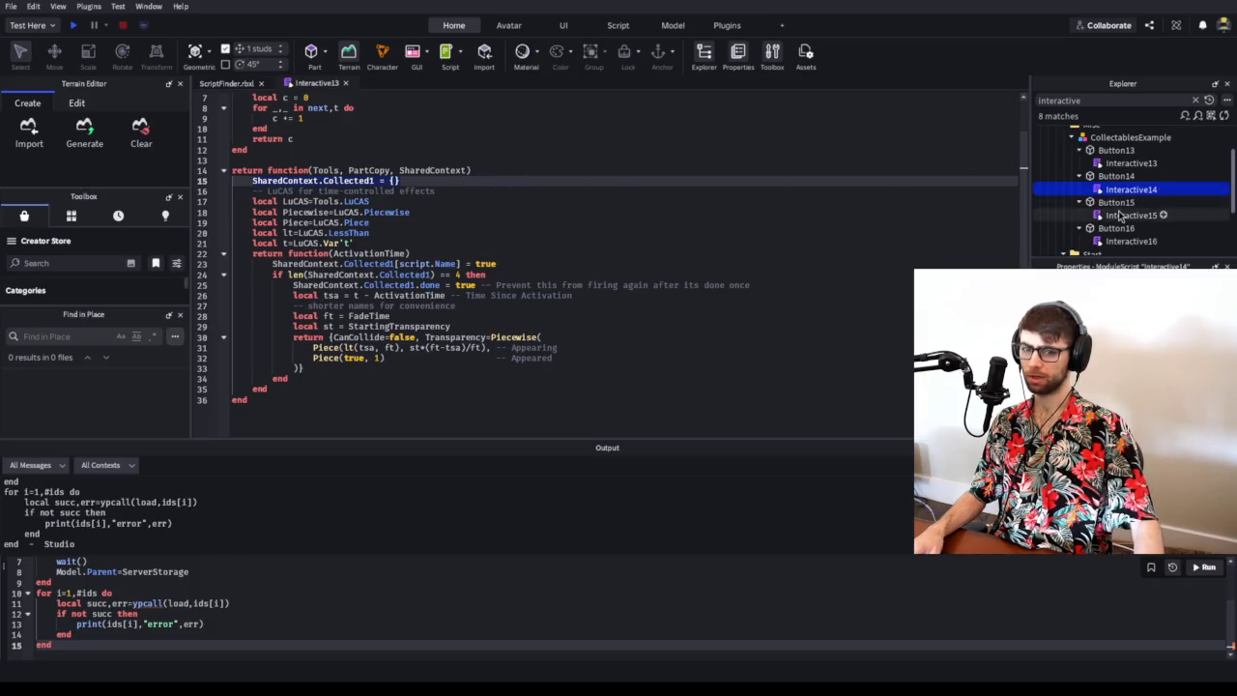
scroll(1121, 213, "down", 2)
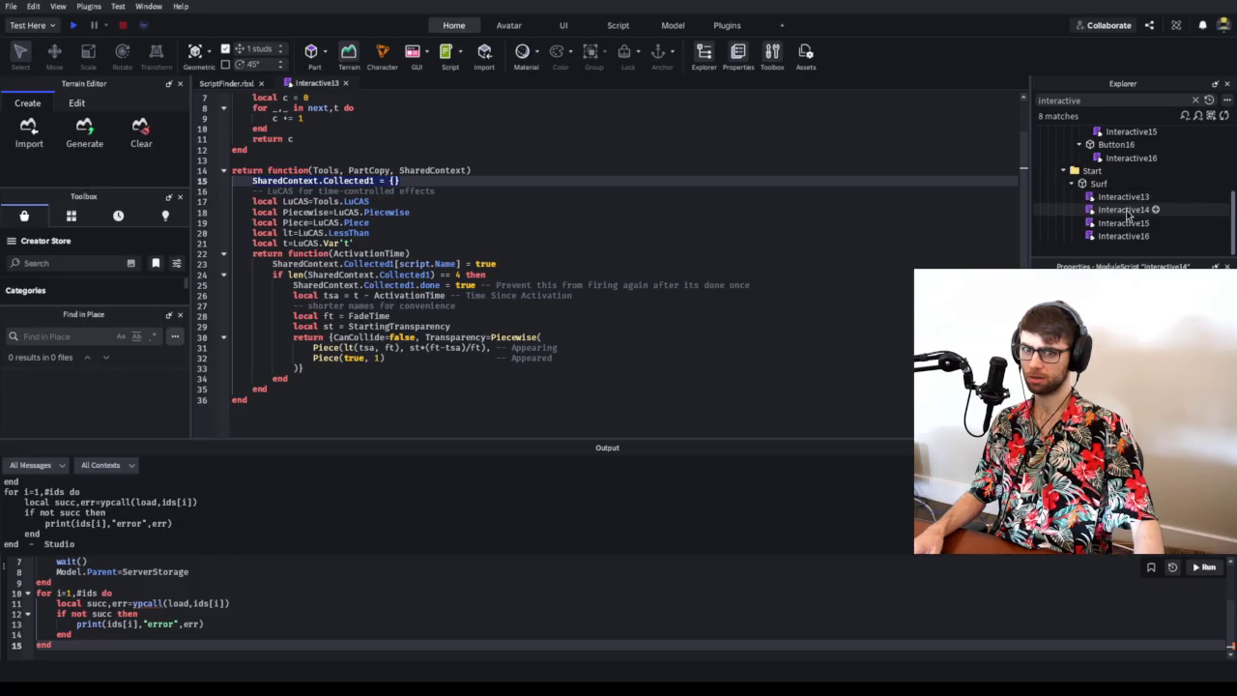
double_click(1124, 209)
scroll(488, 220, "down", 2)
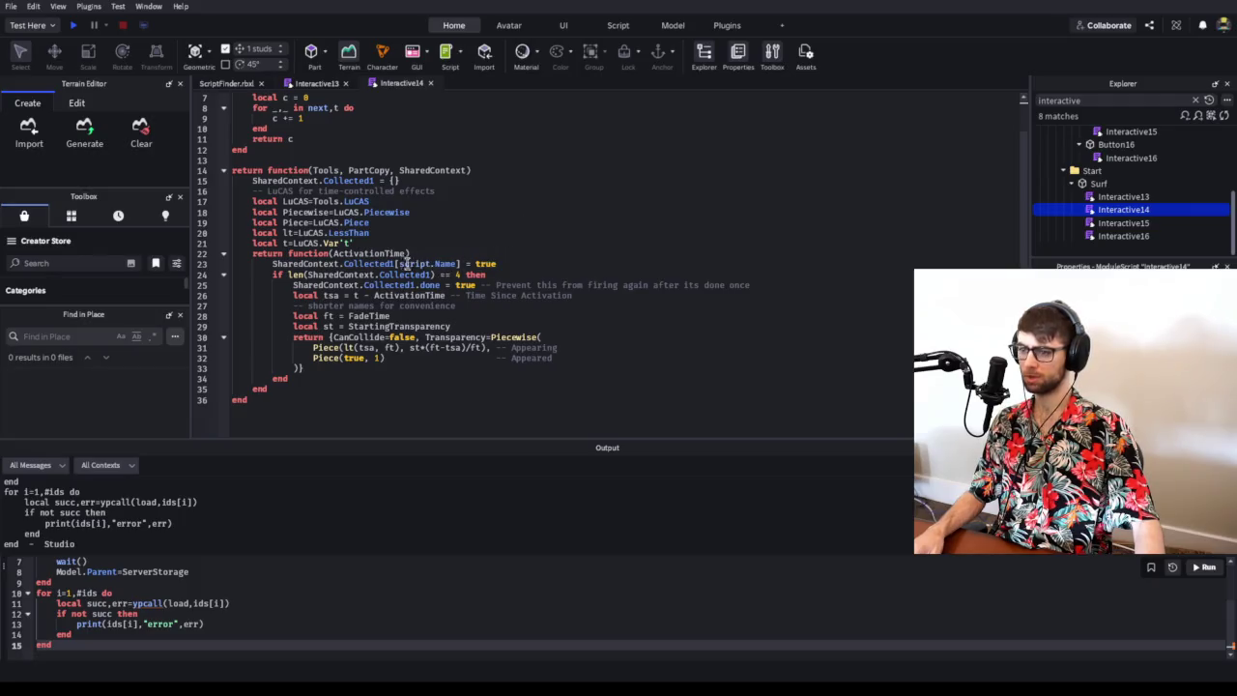
- Select and examine line 15, SharedContext.Collected1 = {}, in Interactive14
left_click(360, 181)
left_click(398, 181)
left_click_drag(399, 181, 243, 177)
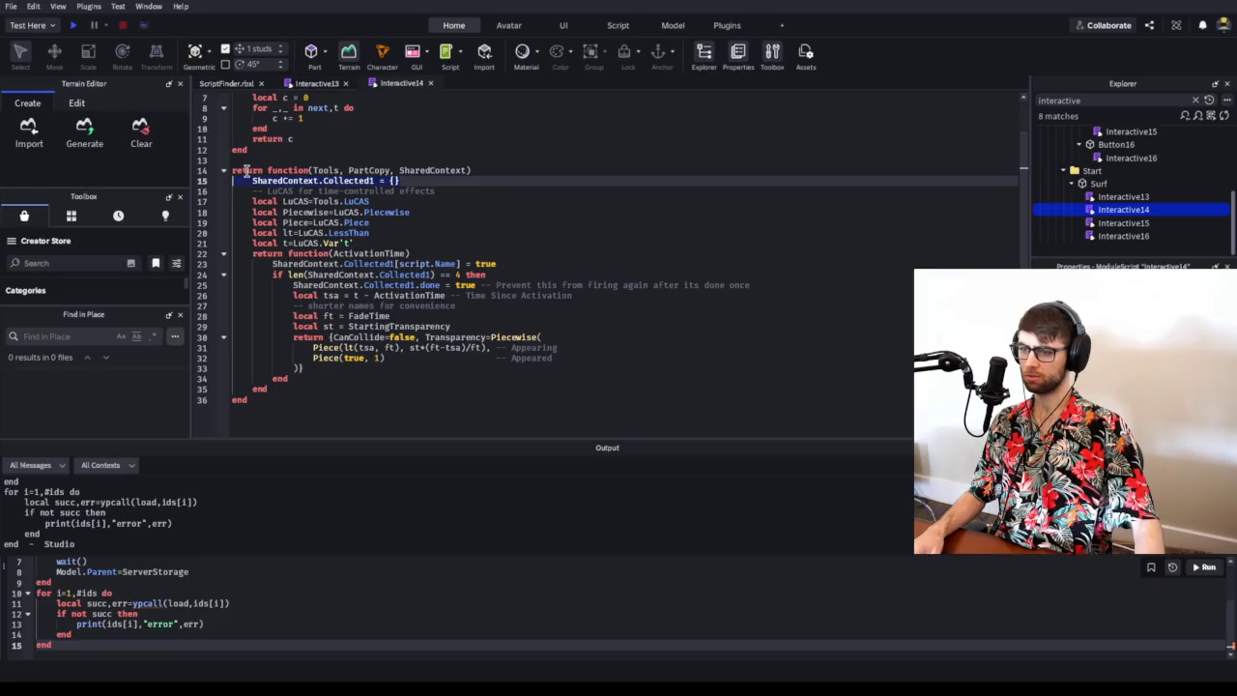
left_click(275, 170)
left_click(296, 180)
left_click(336, 181)
left_click(417, 180)
left_click(253, 180)
mouse_move(295, 181)
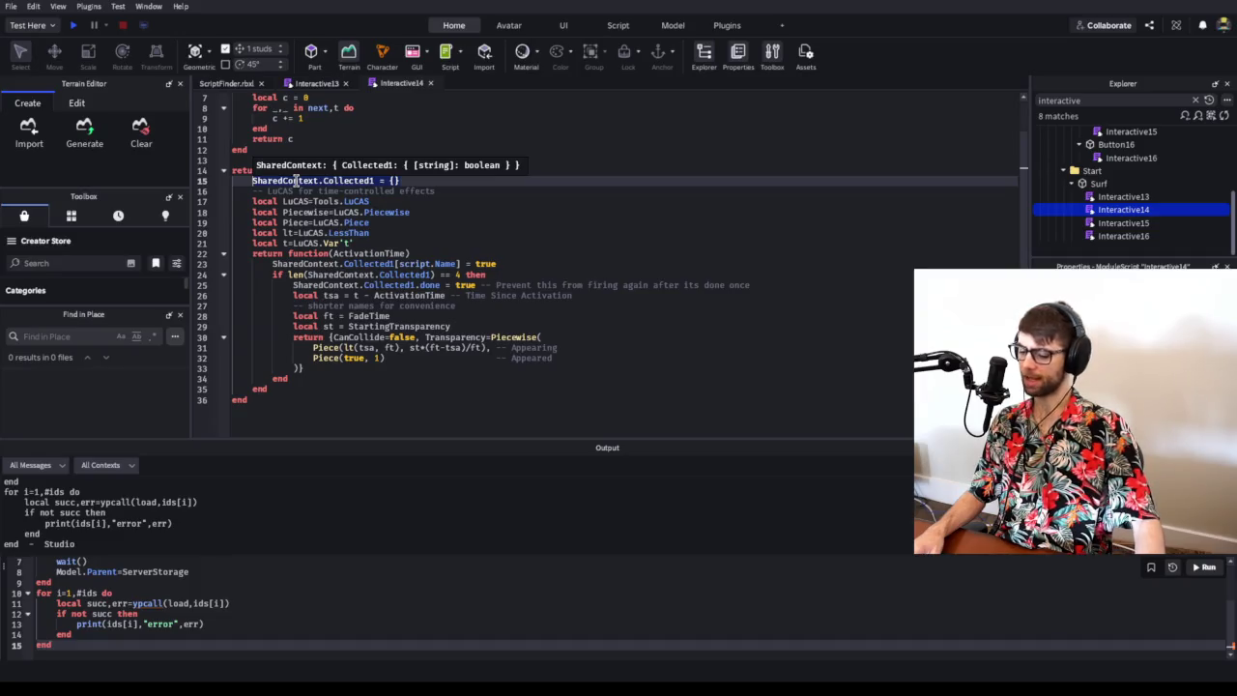
mouse_move(308, 204)
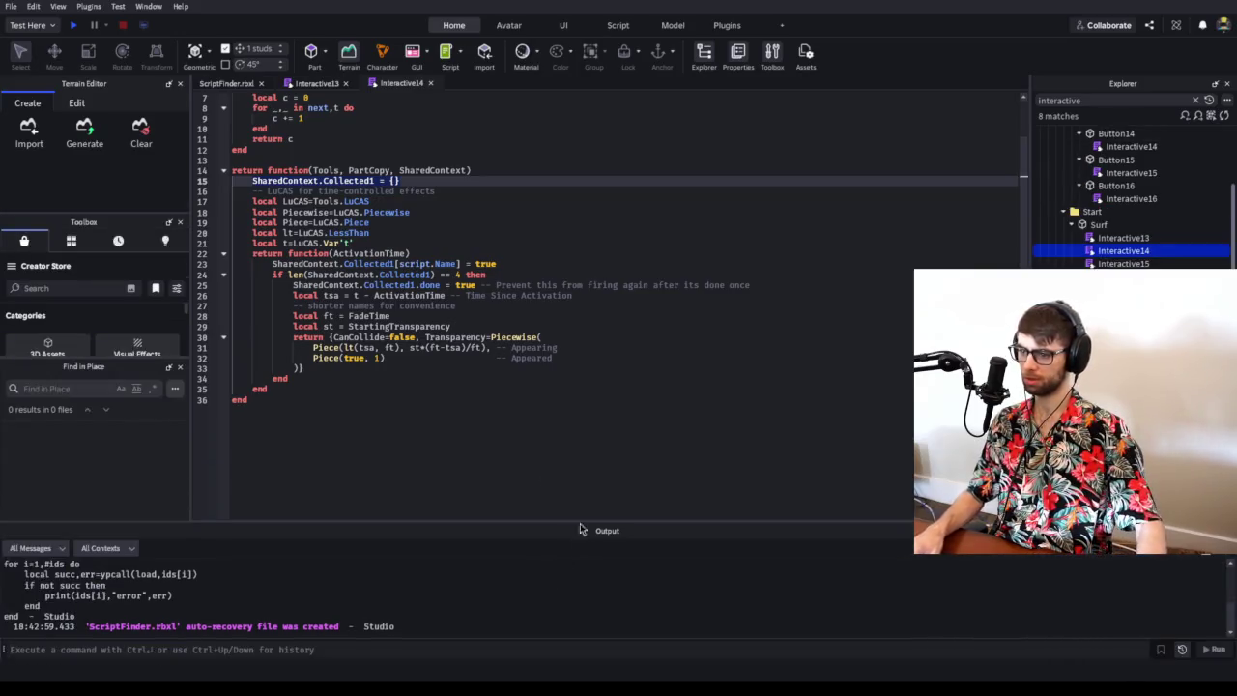
- Trace Collected1 uses on lines 23–25, including the line 24 condition and done field
left_click(379, 262)
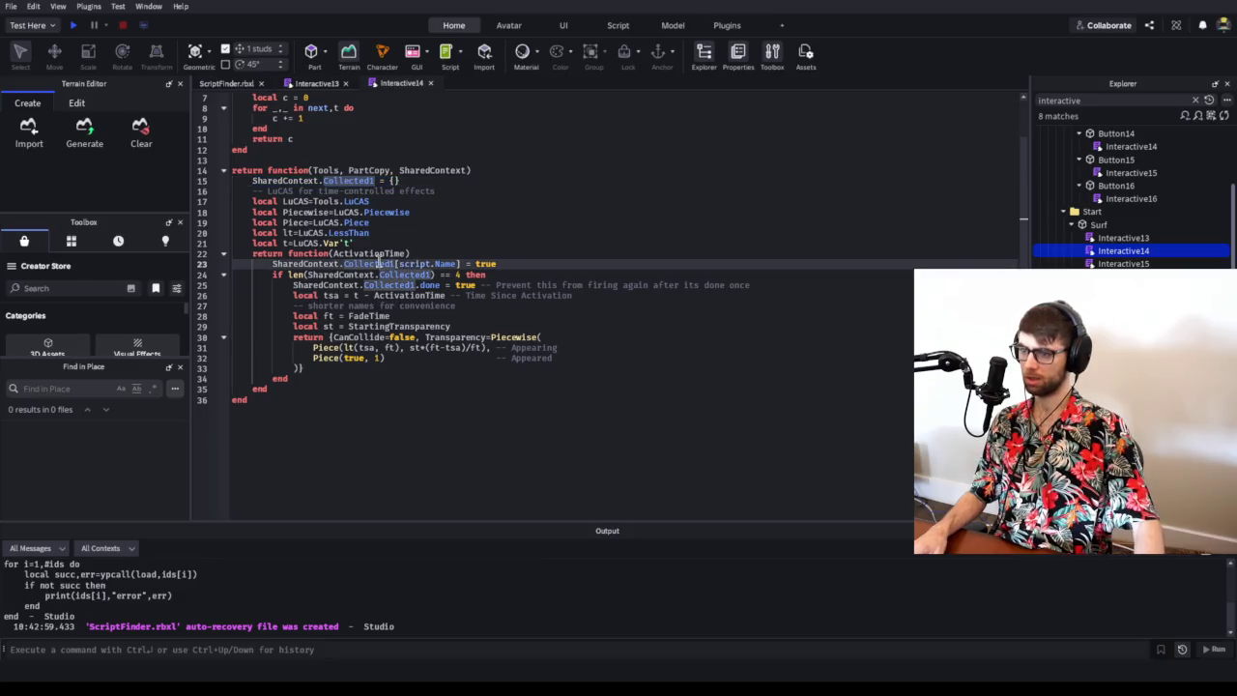
left_click(337, 264)
left_click(360, 263)
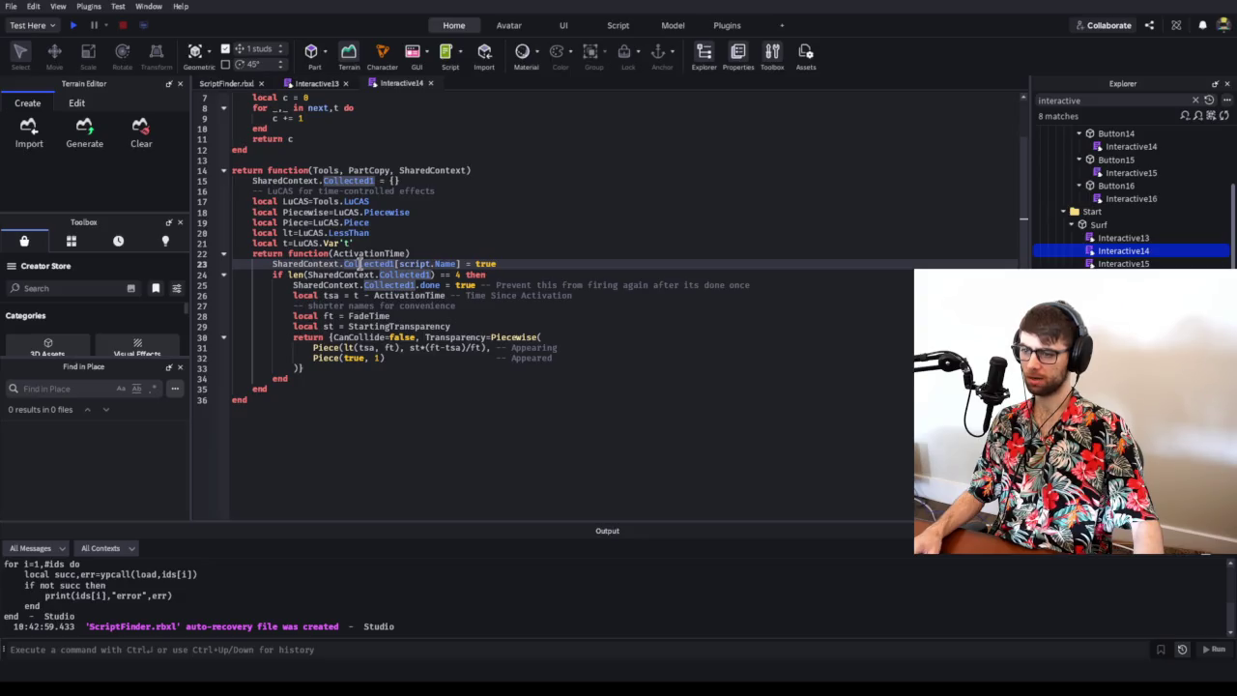
left_click(422, 285)
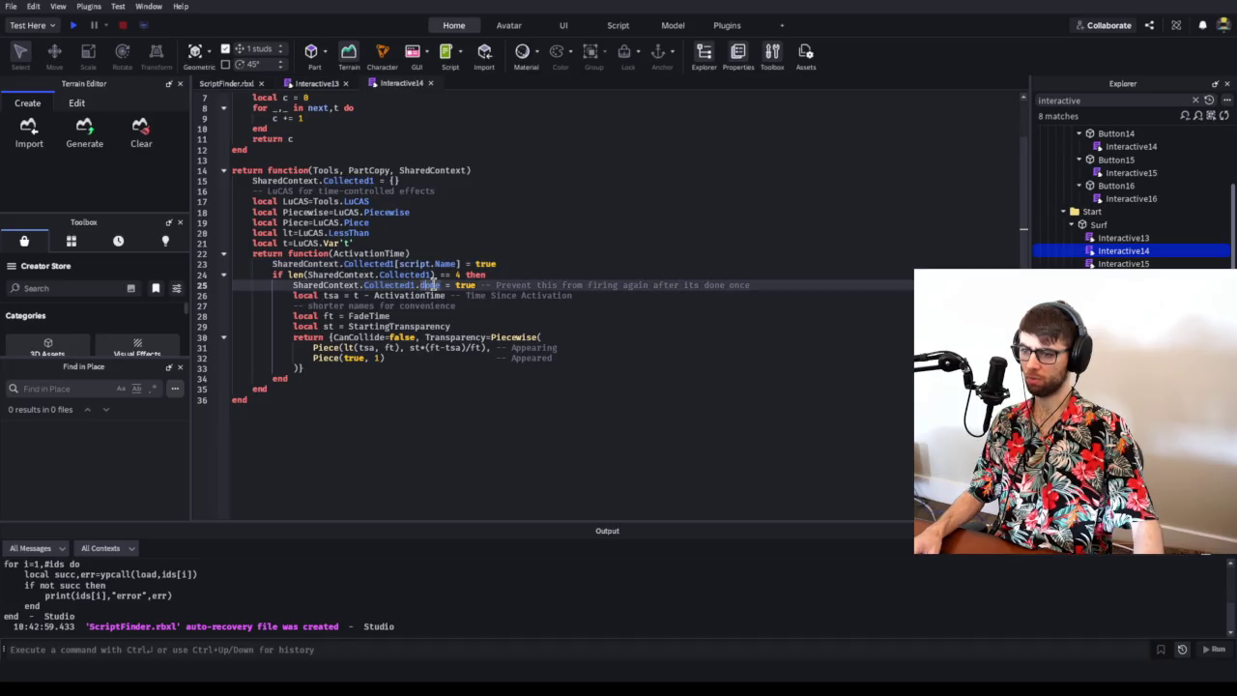
left_click(438, 285)
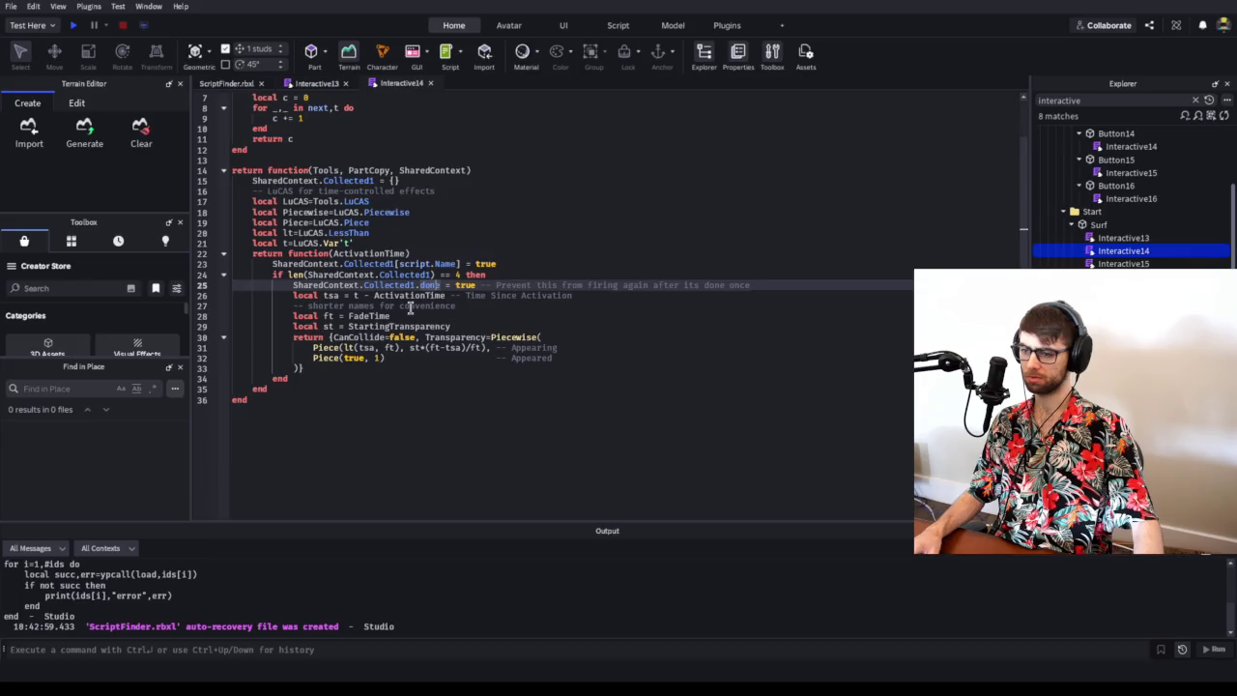
left_click(404, 285)
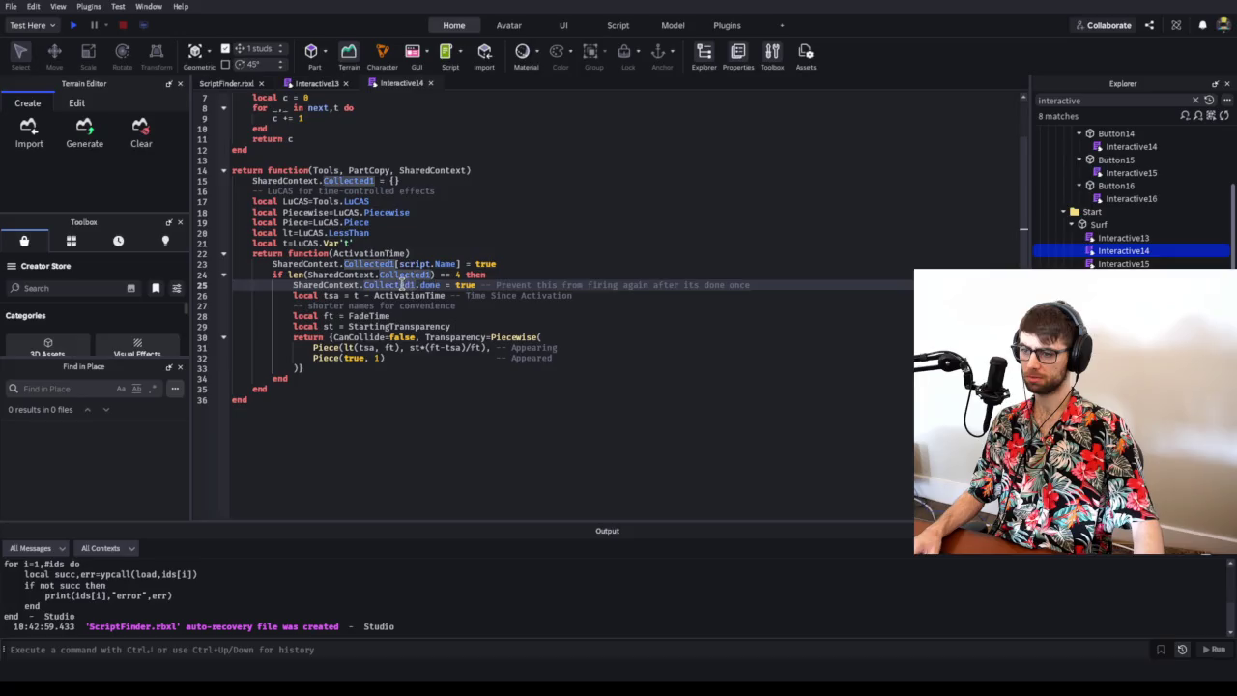
left_click(324, 276)
left_click(402, 274)
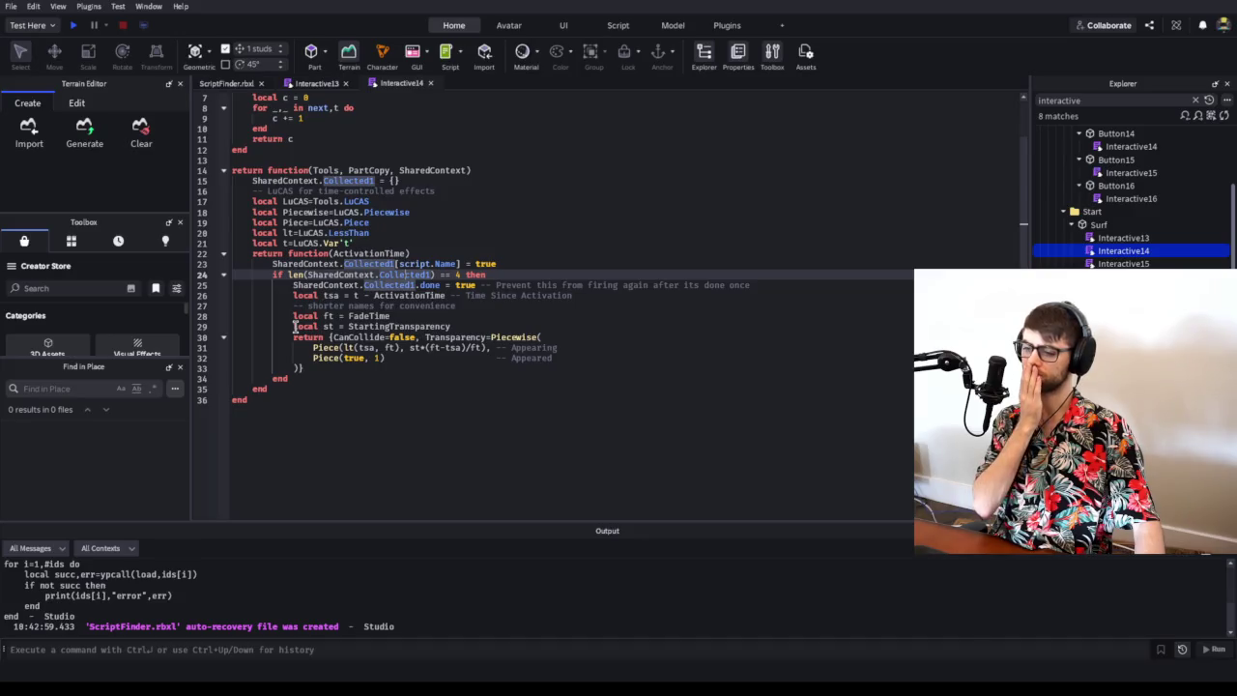
left_click(424, 286)
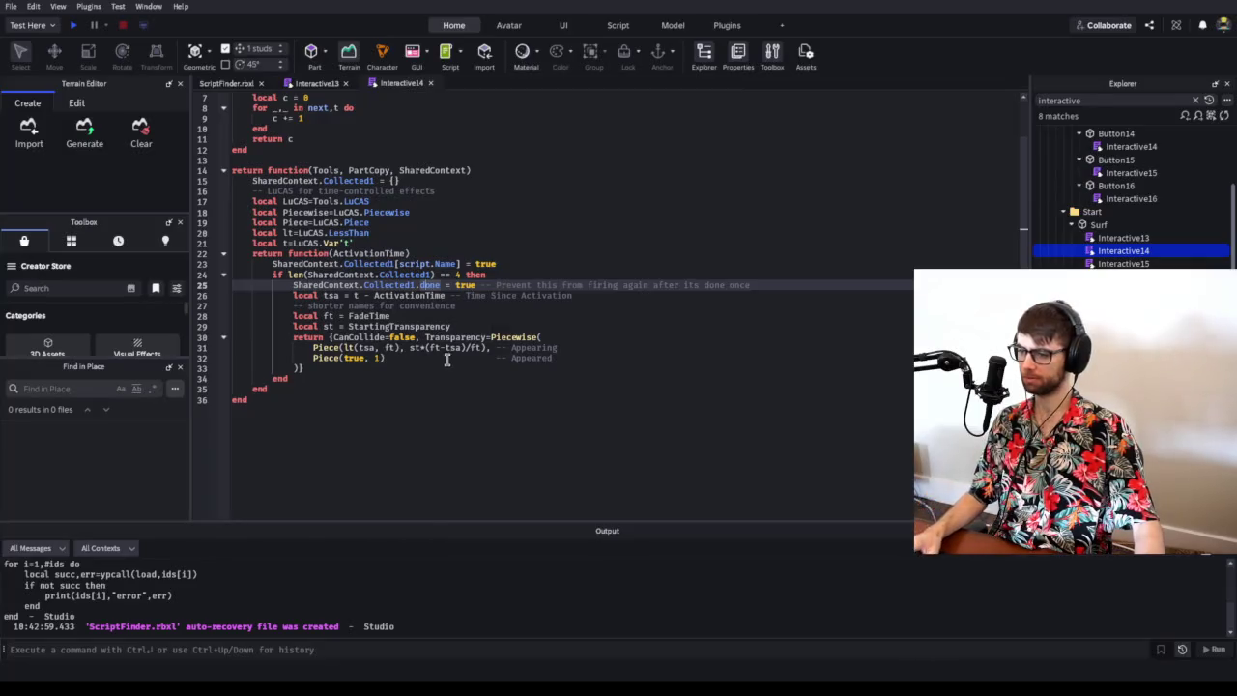
- Open Surf's Interactive15 script for comparison, then return to the script review page
scroll(412, 361, "up", 2)
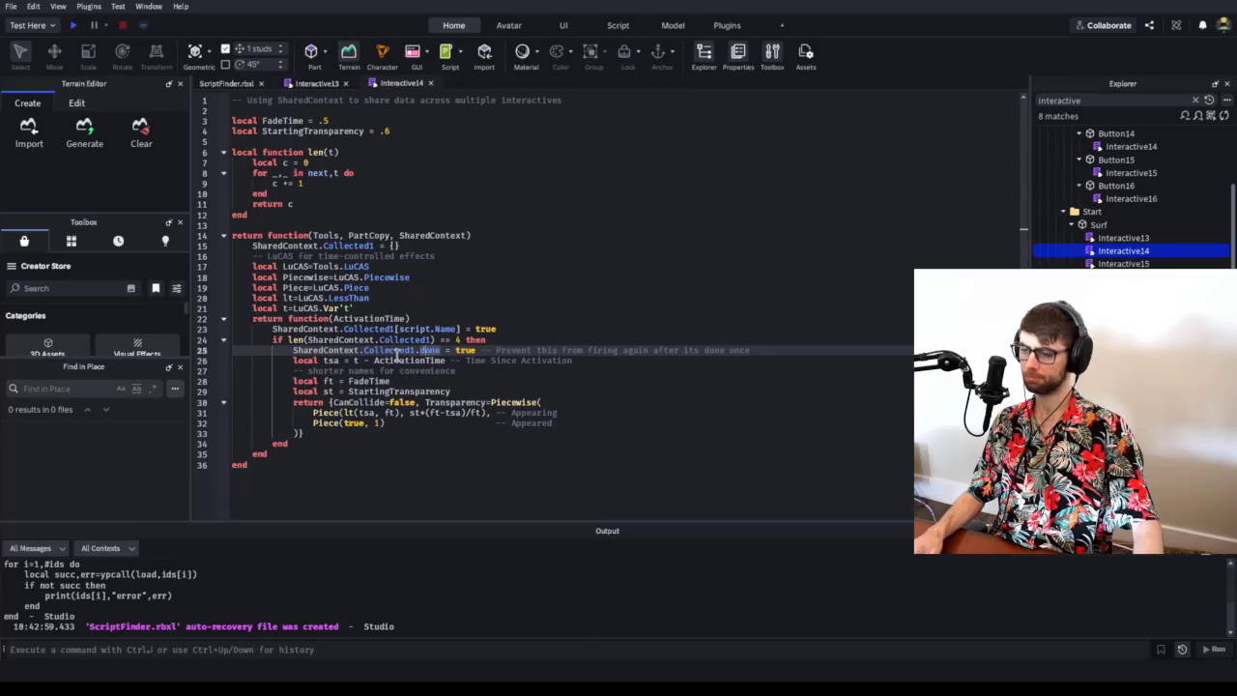
mouse_move(376, 353)
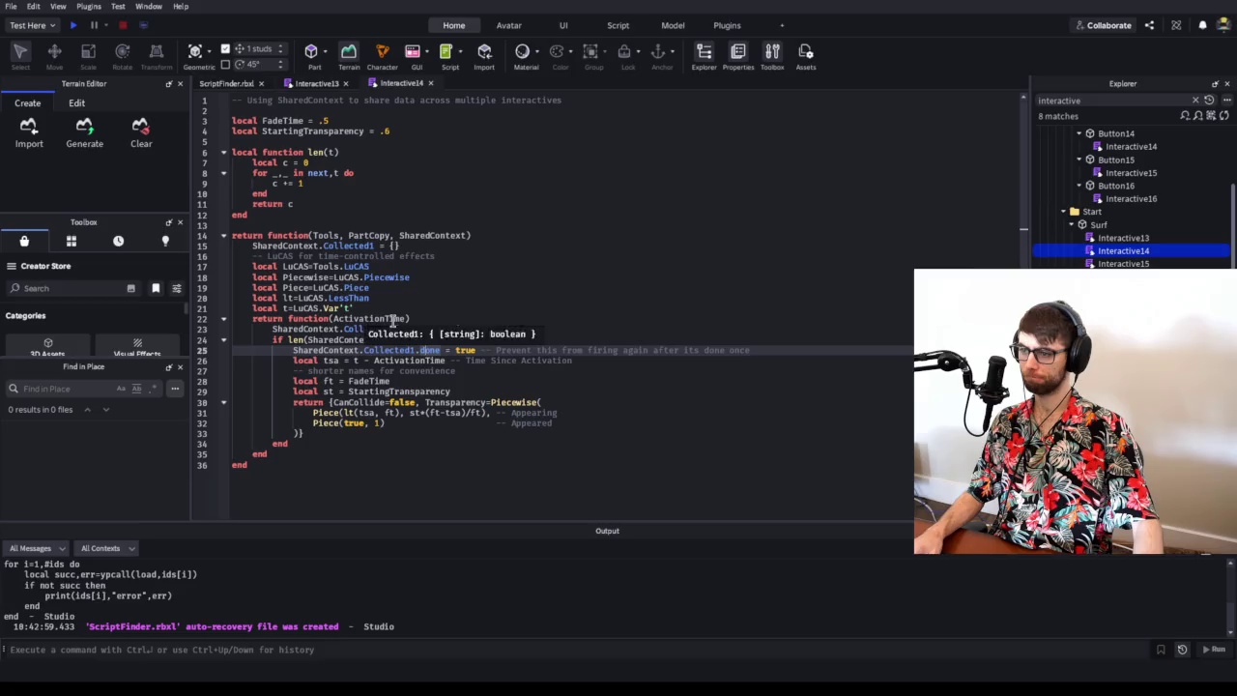
mouse_move(393, 319)
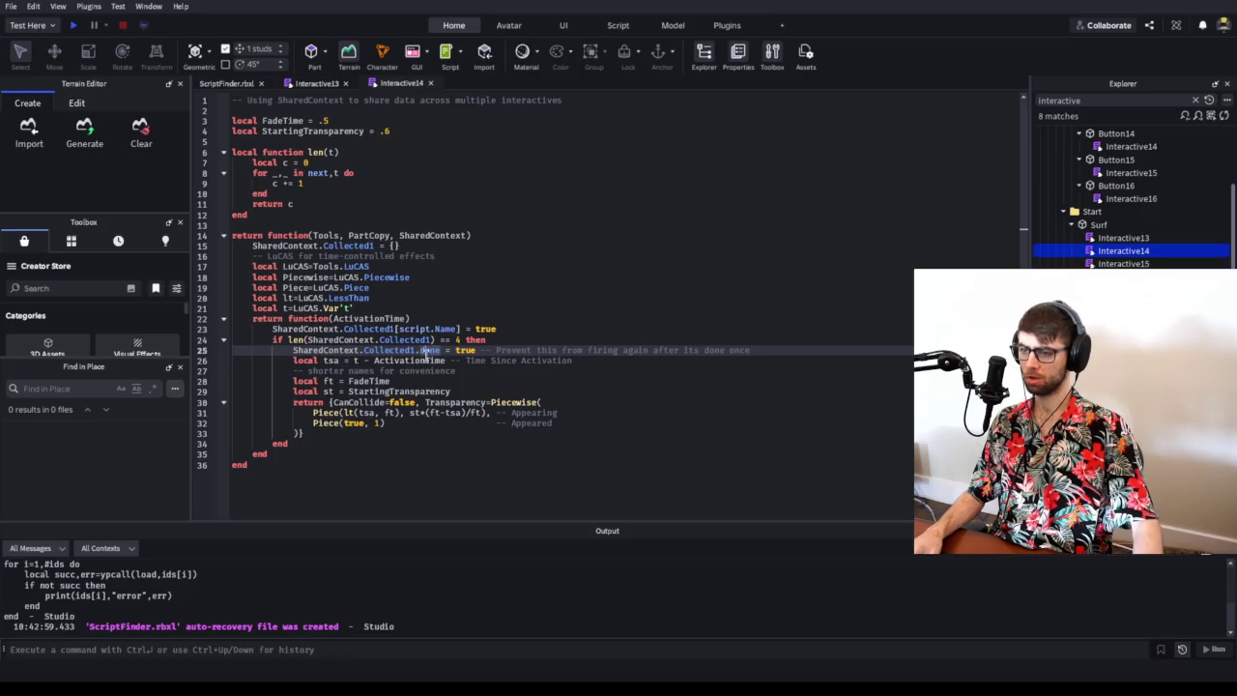
left_click(1126, 263)
double_click(1127, 263)
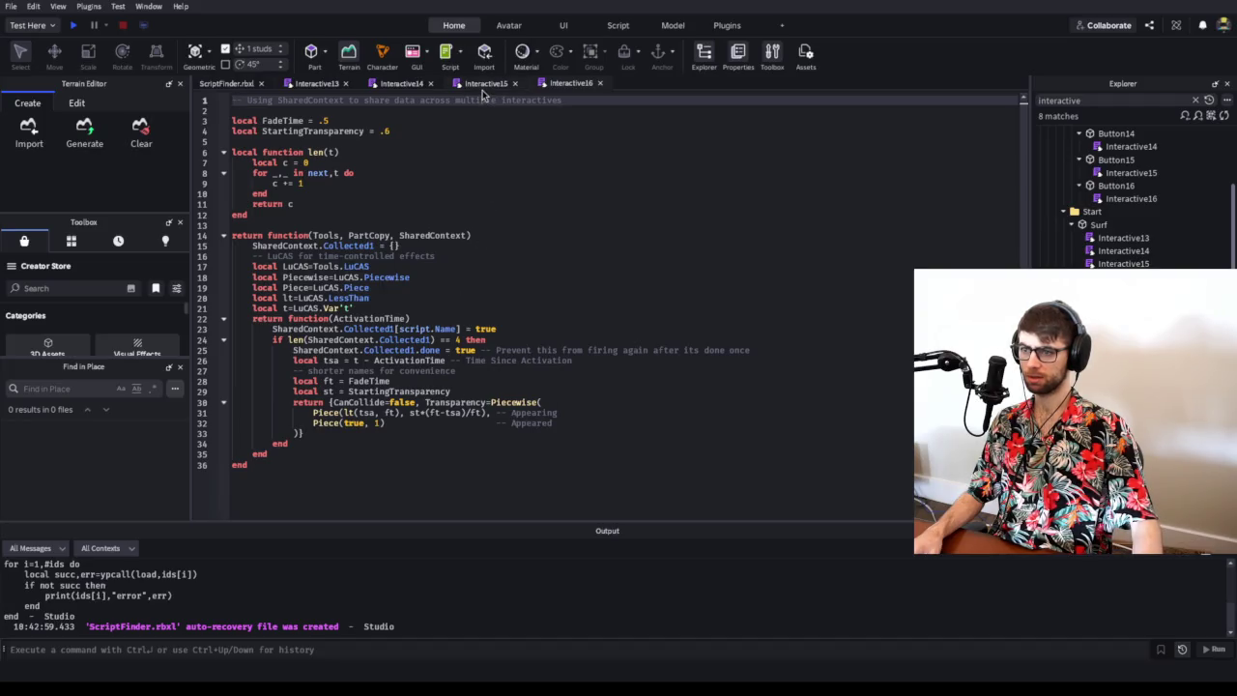
key("alt+Tab")
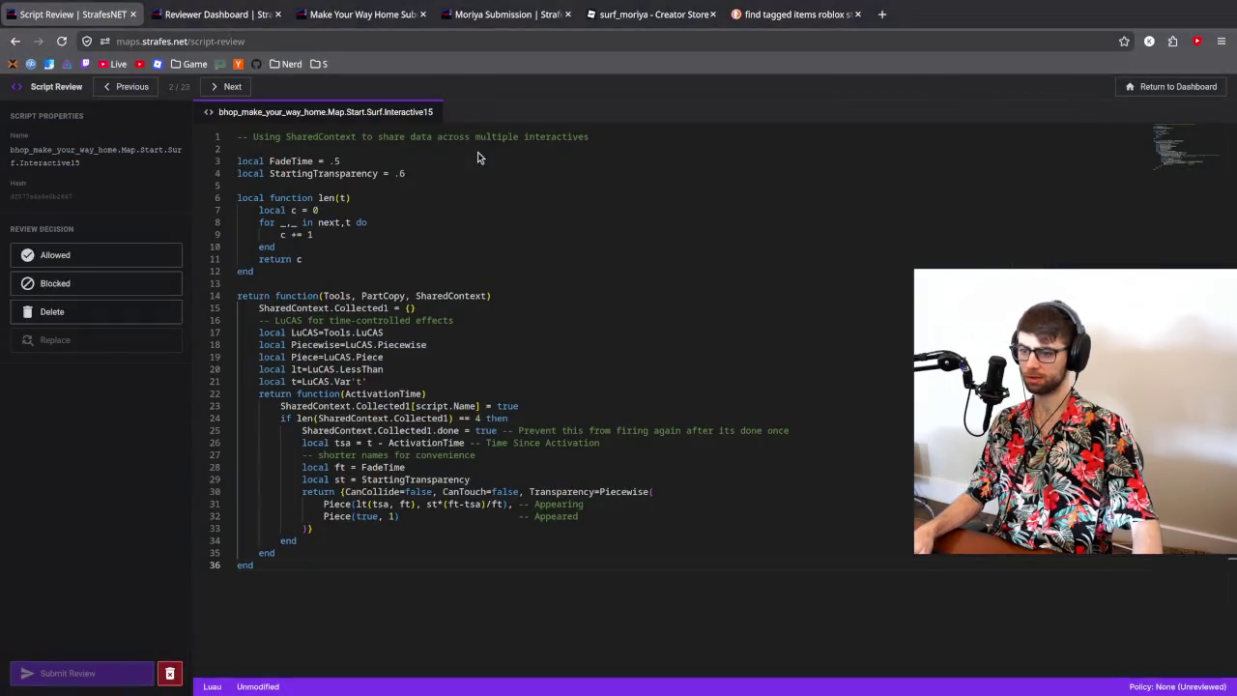
- Compare Interactive15's CanTouch line 30 against Interactive16 by switching between the two scripts
left_click(471, 494)
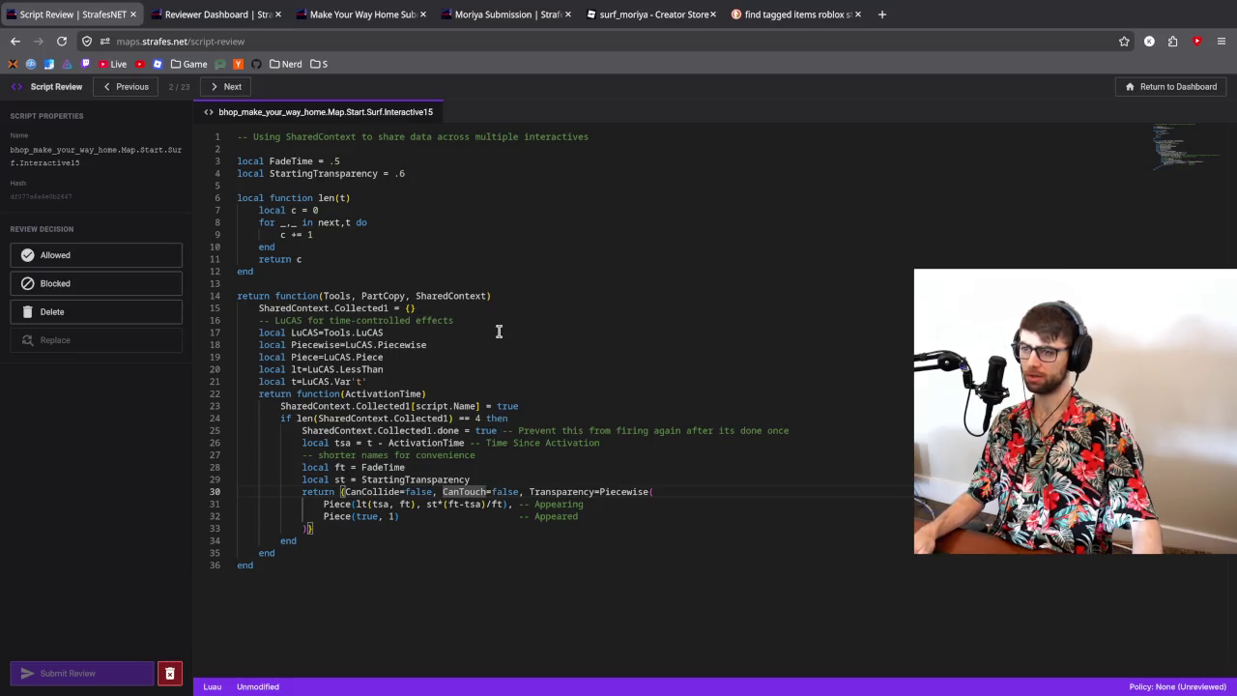
left_click(138, 88)
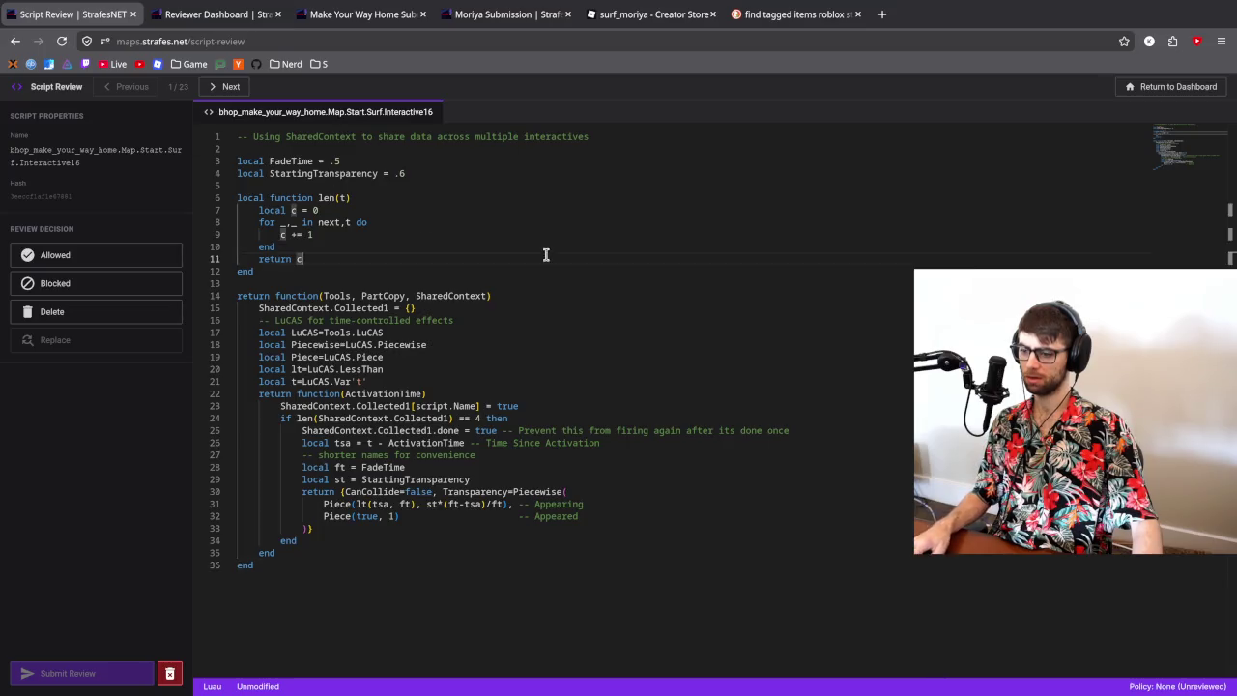
key("ctrl+a")
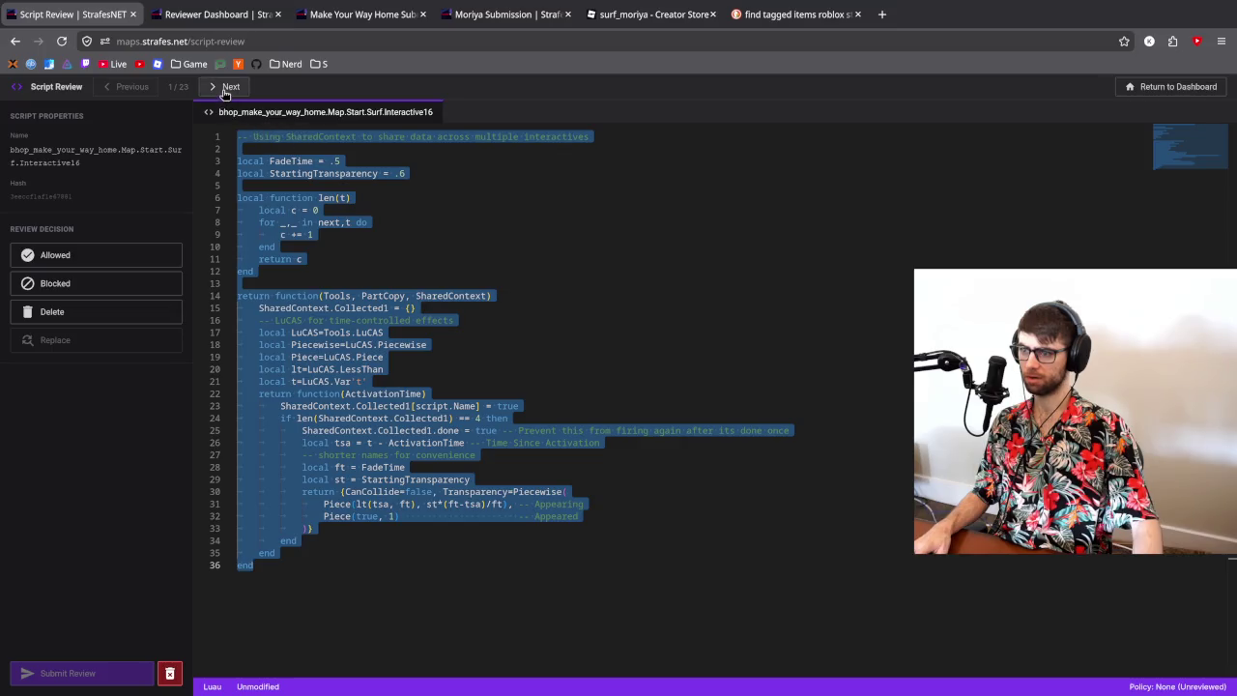
left_click(411, 221)
left_click(221, 86)
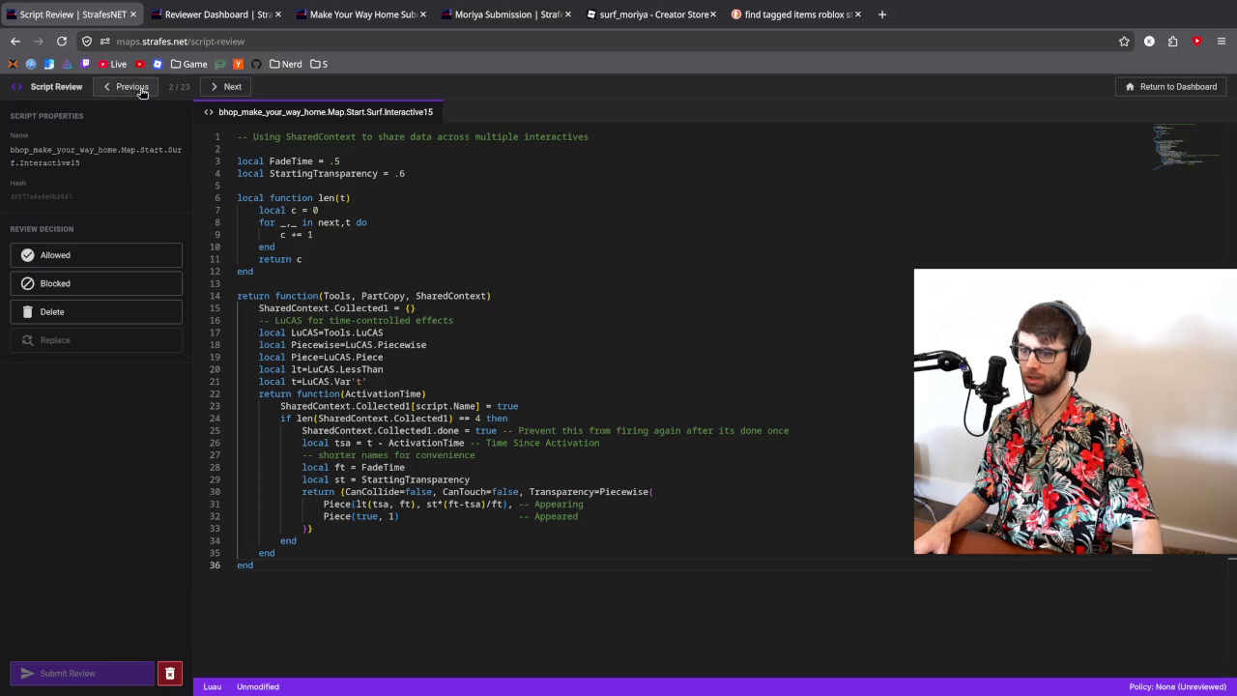
left_click(230, 87)
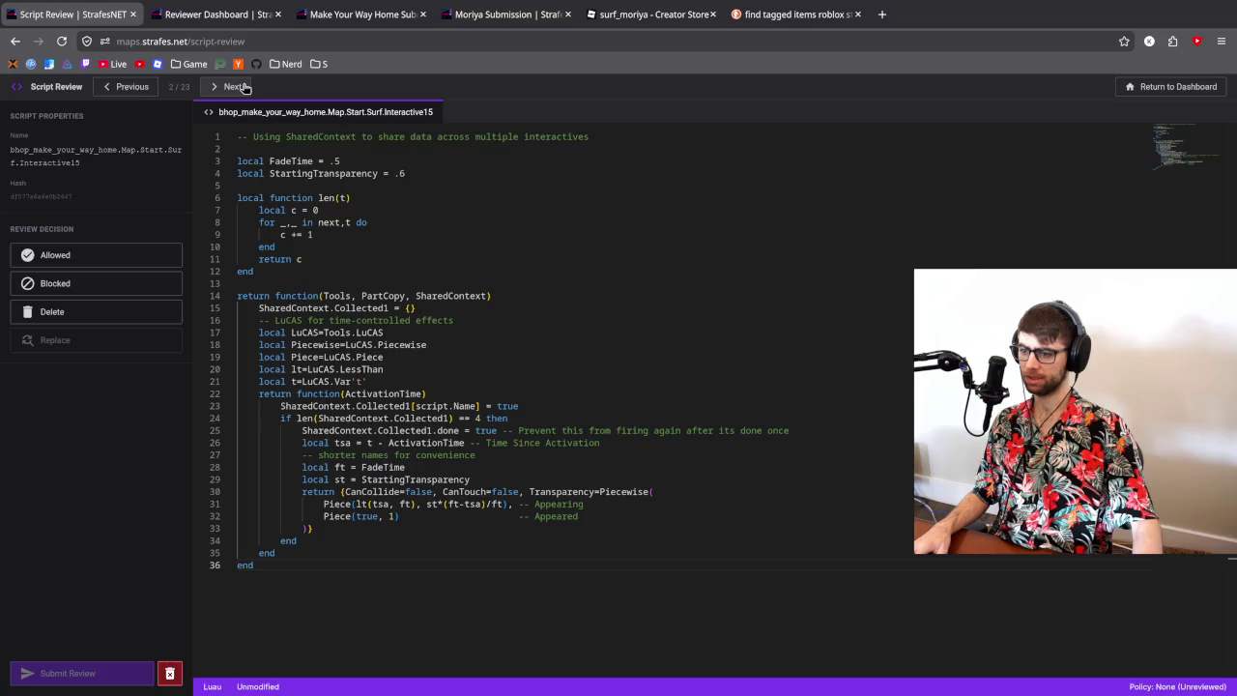
left_click(130, 87)
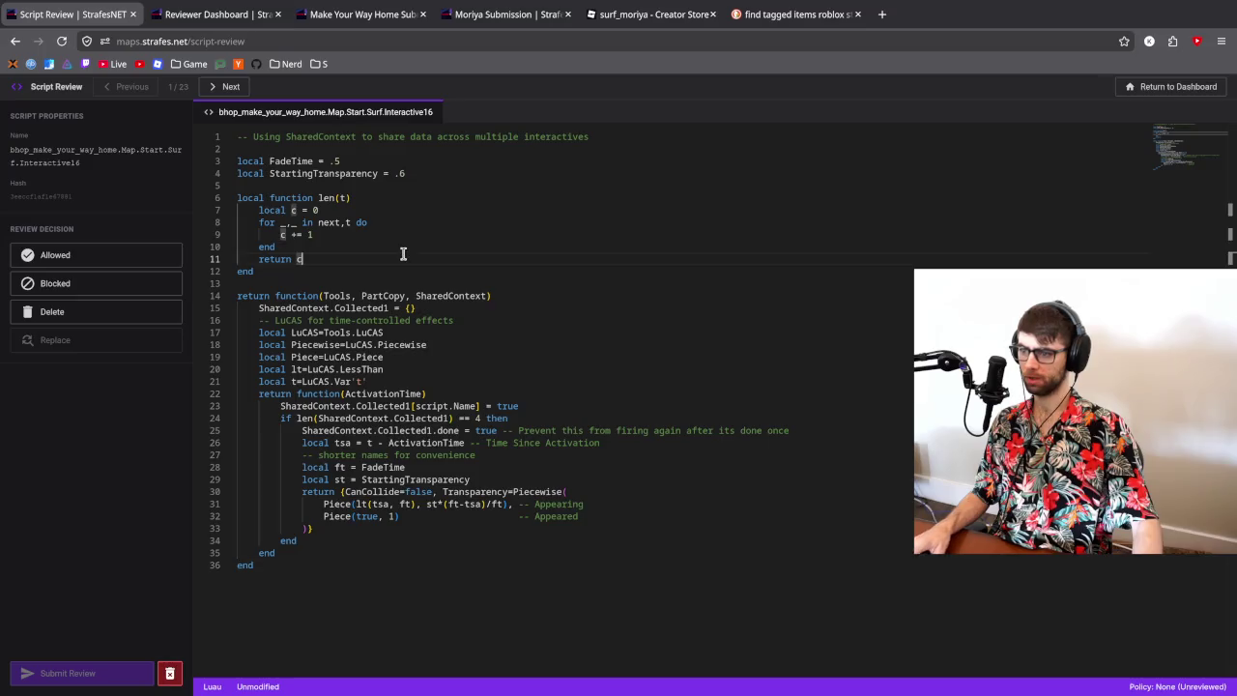
left_click(403, 254)
- Copy all of Interactive16's code and paste it over current.lua's contents in Zed
key("ctrl+a")
key("ctrl+c")
key("alt+Tab")
key("ctrl+a")
key("ctrl+v")
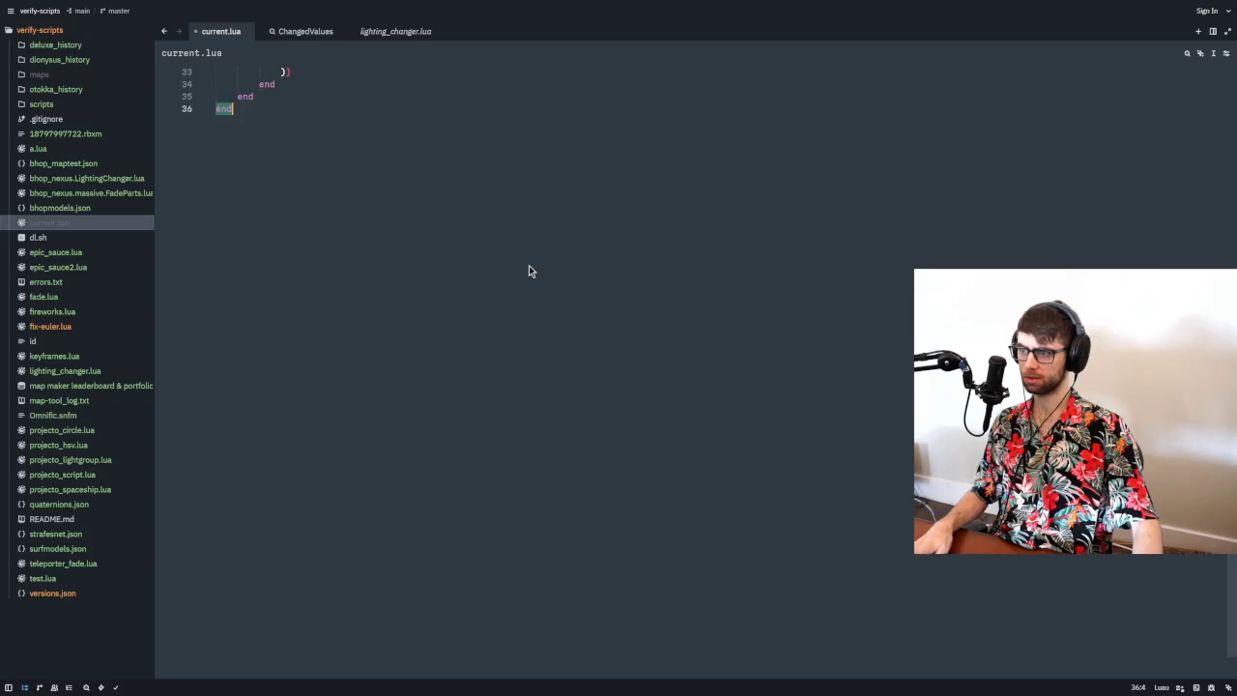
- Read the pasted Interactive16 code: SharedContext, line 16 comment, ActivationTime, and the line 30 Piecewise call
scroll(474, 242, "up", 10)
key("alt+Tab")
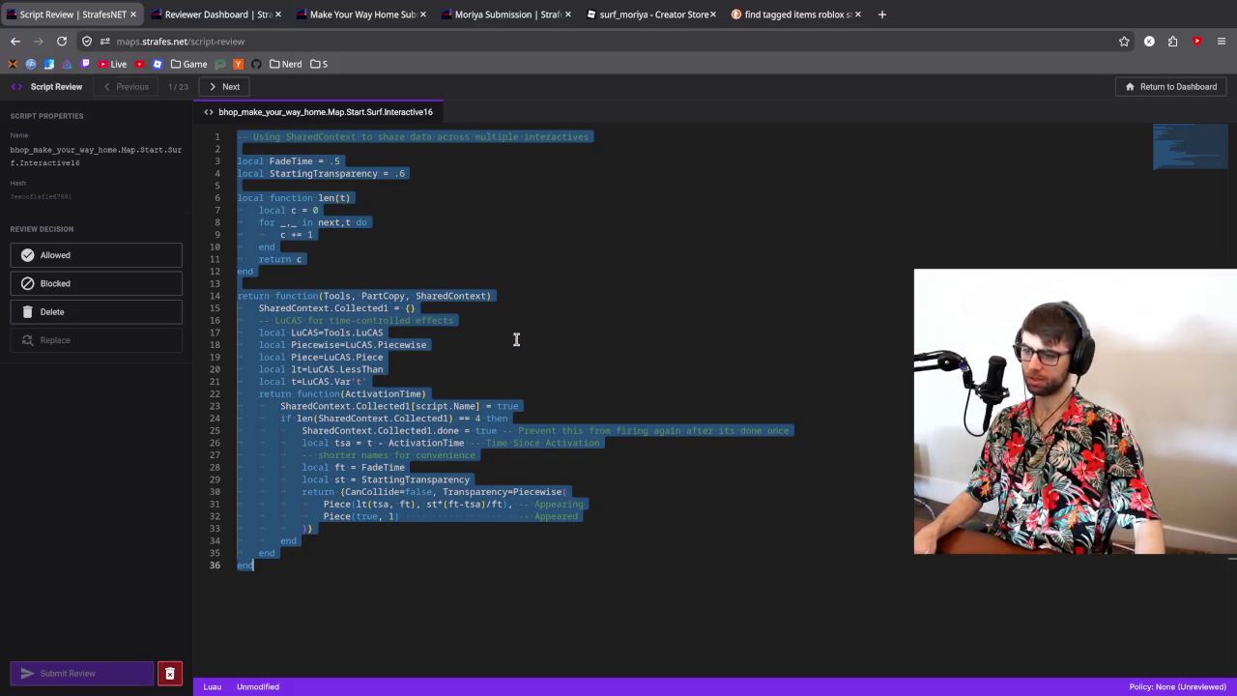
left_click(505, 295)
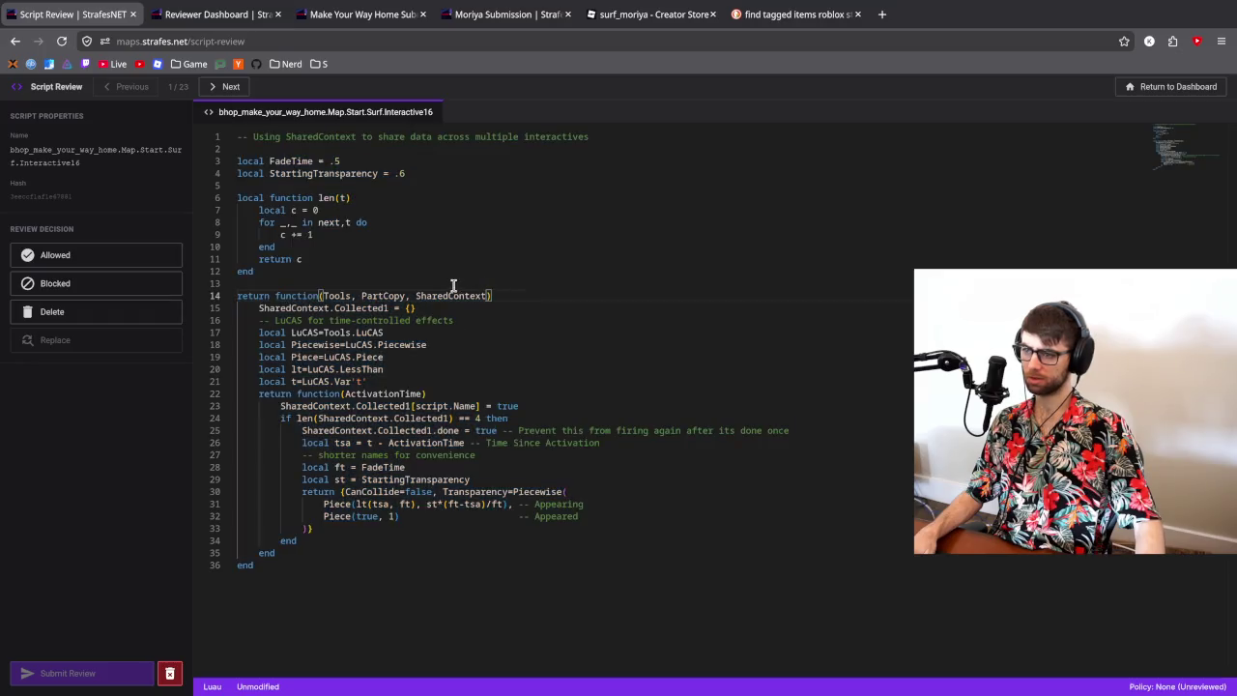
key("alt+Tab")
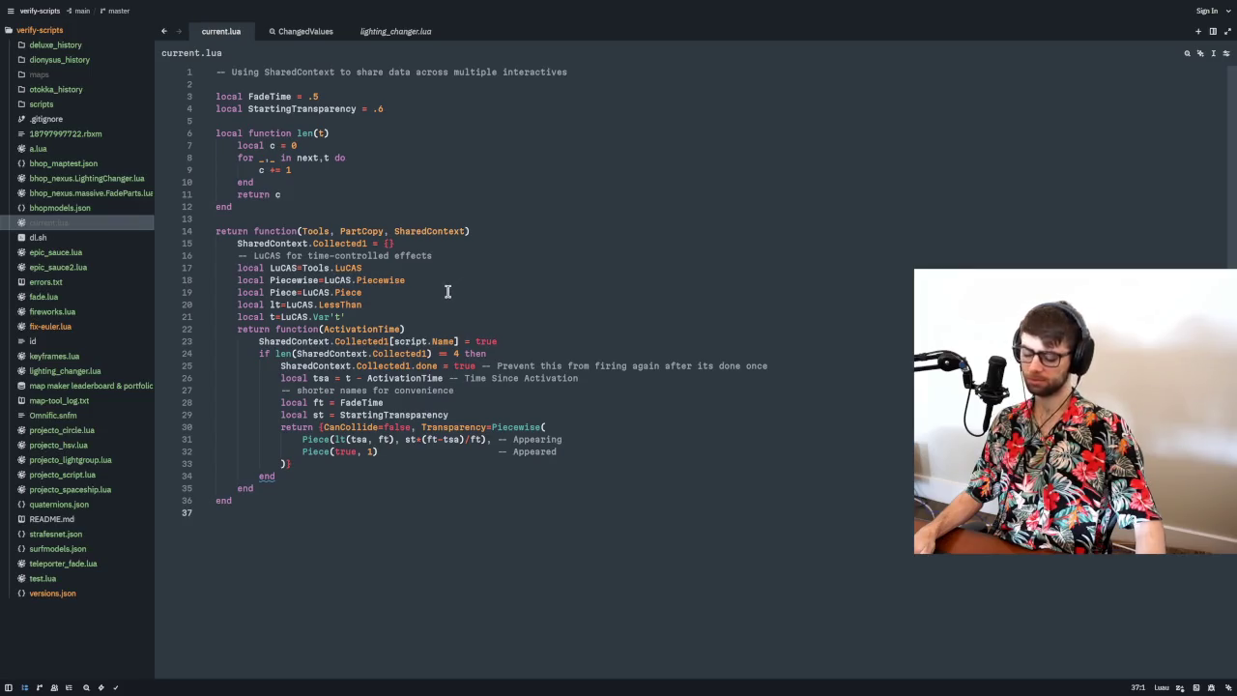
left_click(407, 330)
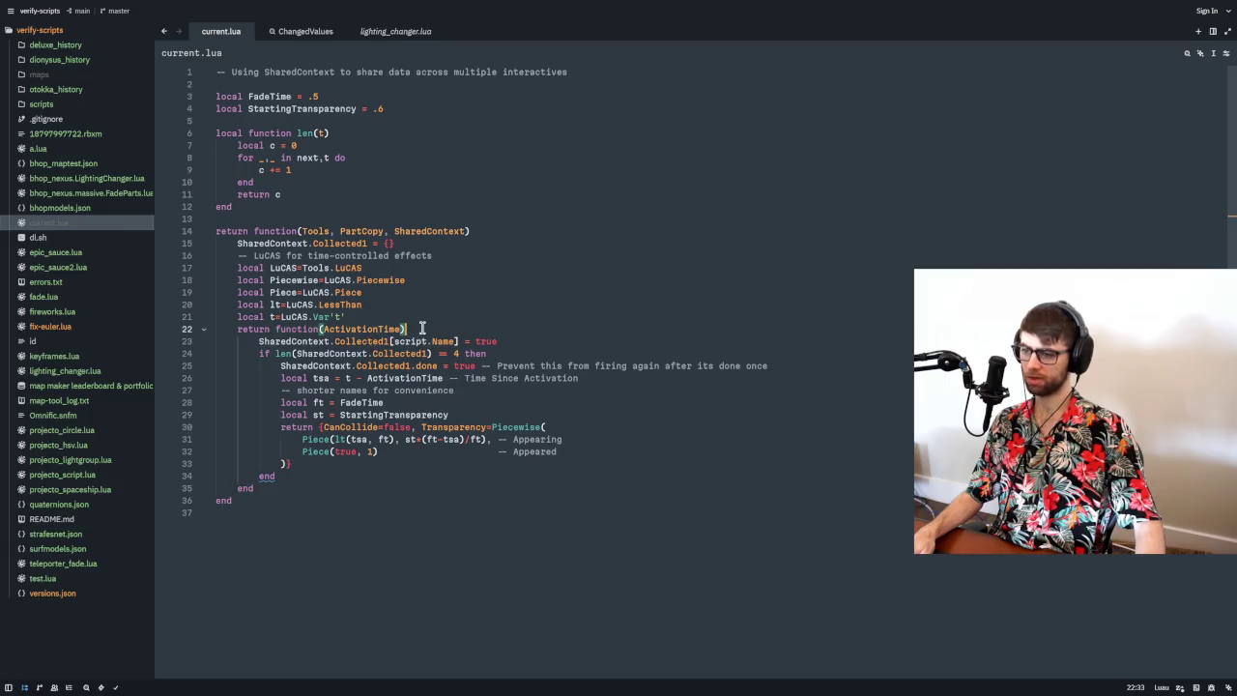
left_click(410, 255)
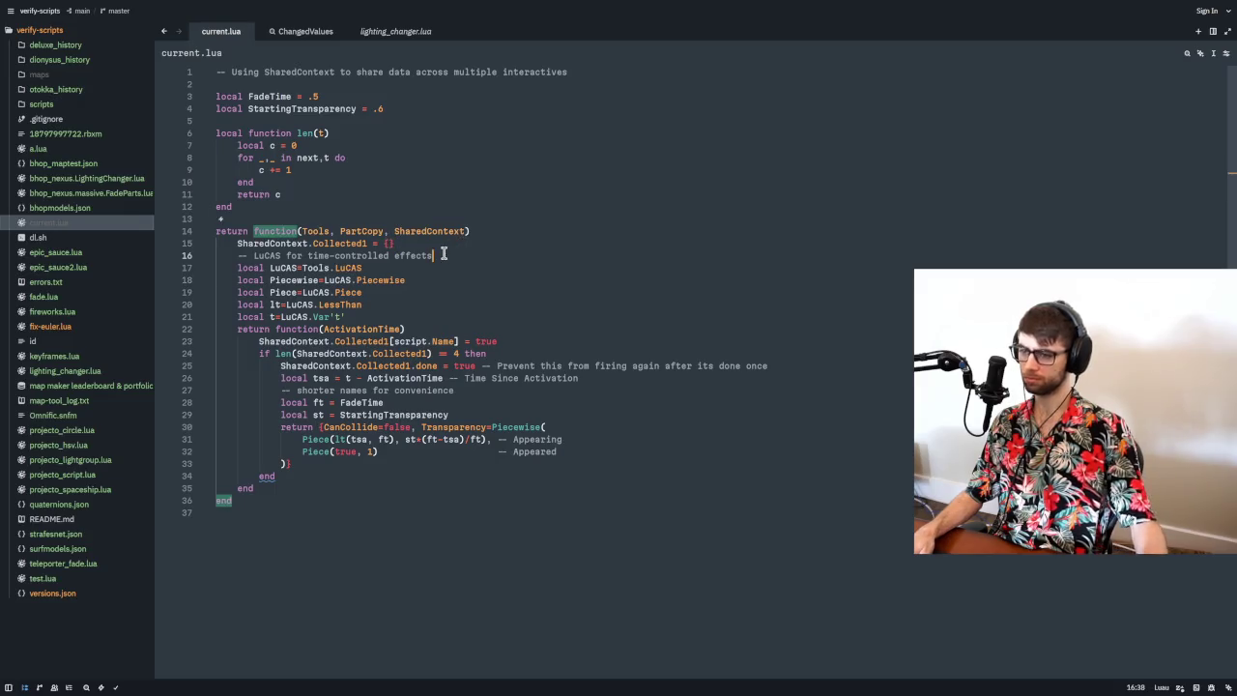
left_click(329, 233)
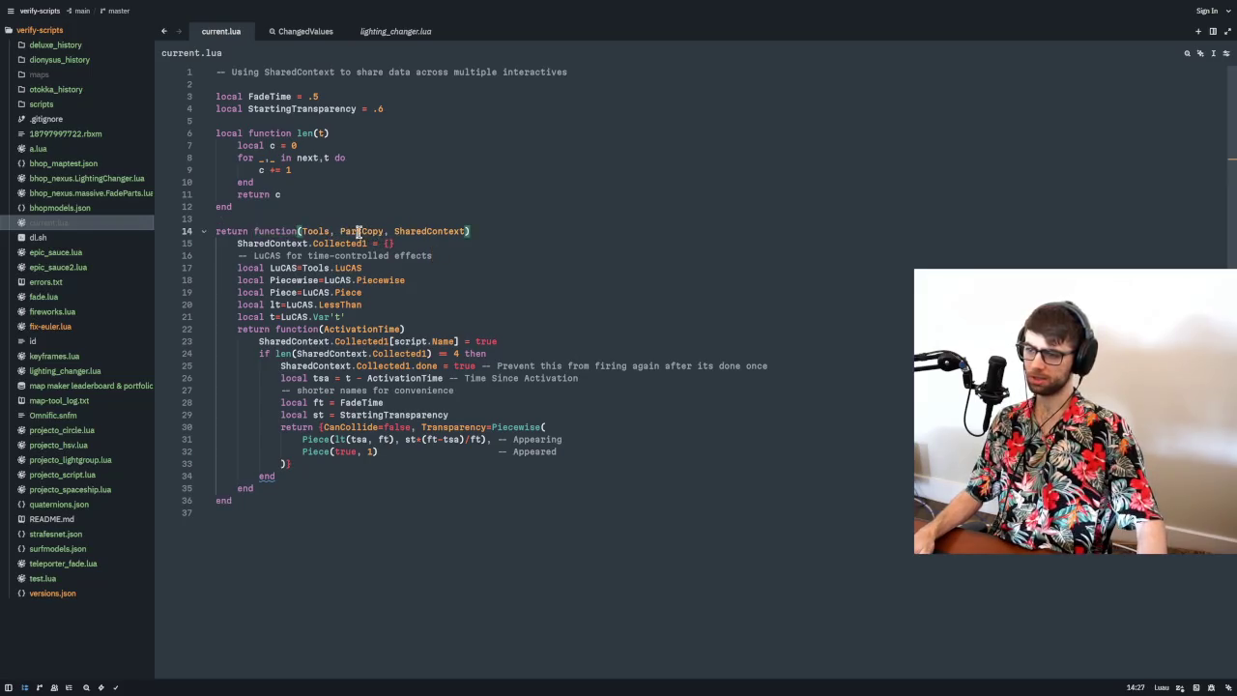
double_click(430, 232)
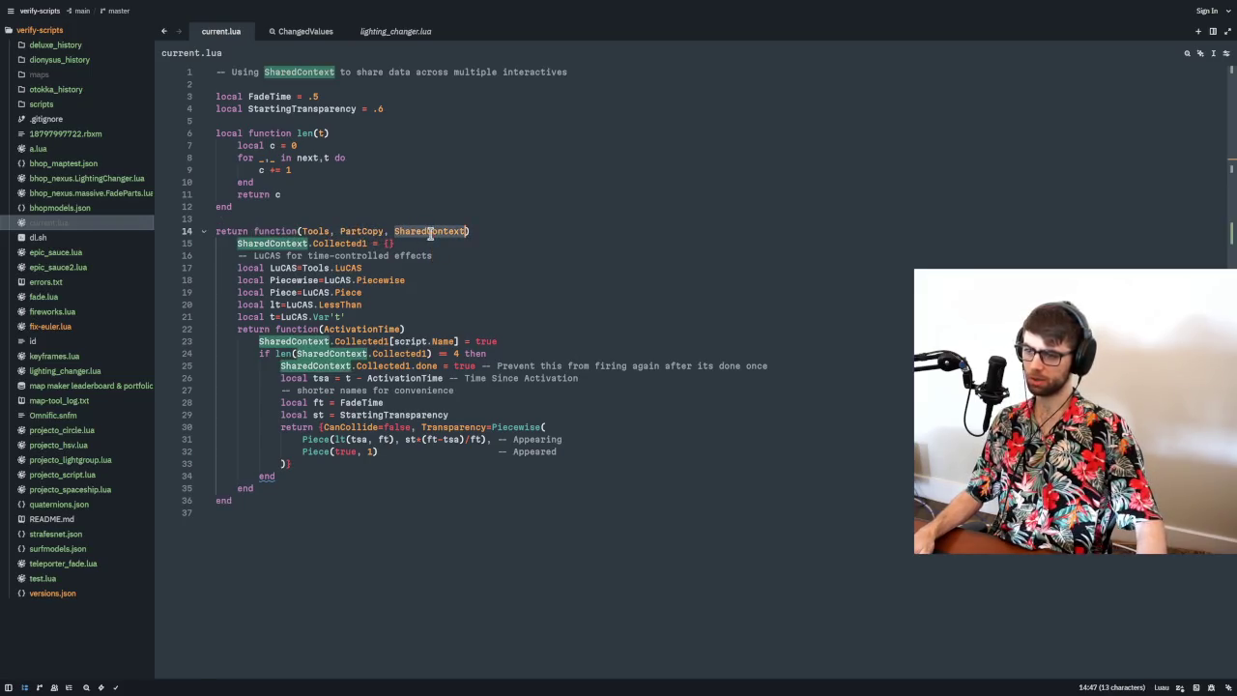
left_click(570, 427)
key("alt+Tab")
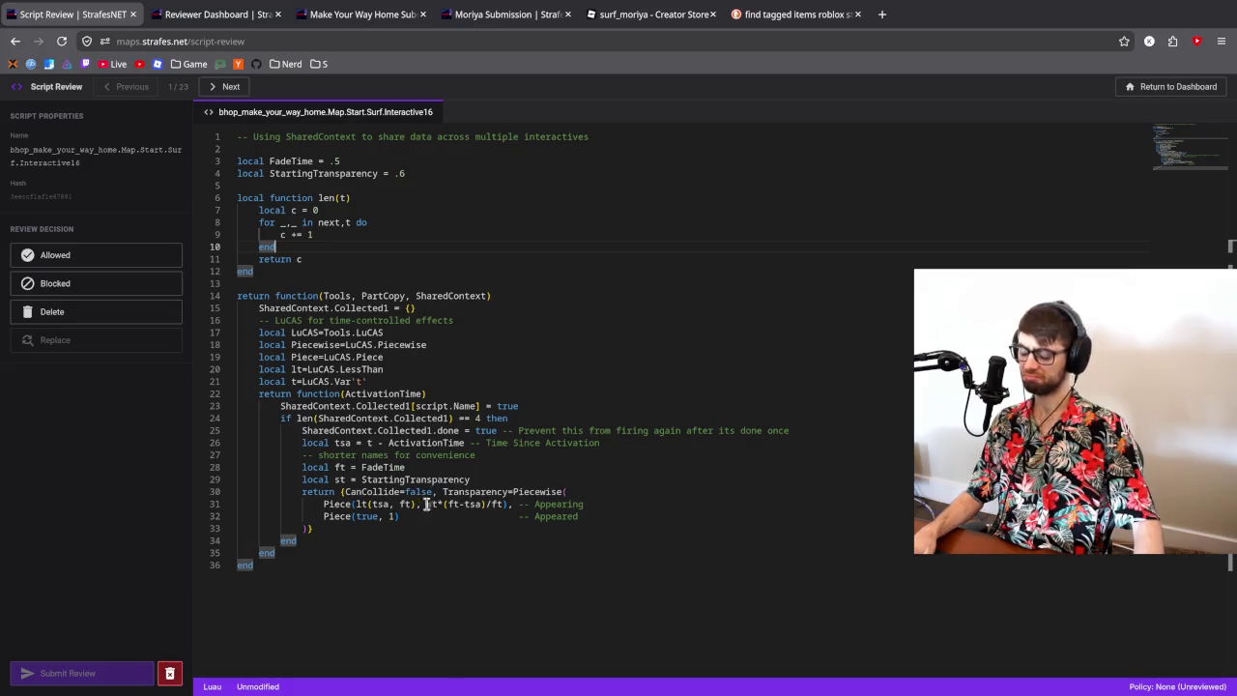
- Allow Interactive16, then replace Interactive15's code with the version without CanTouch
left_click(108, 257)
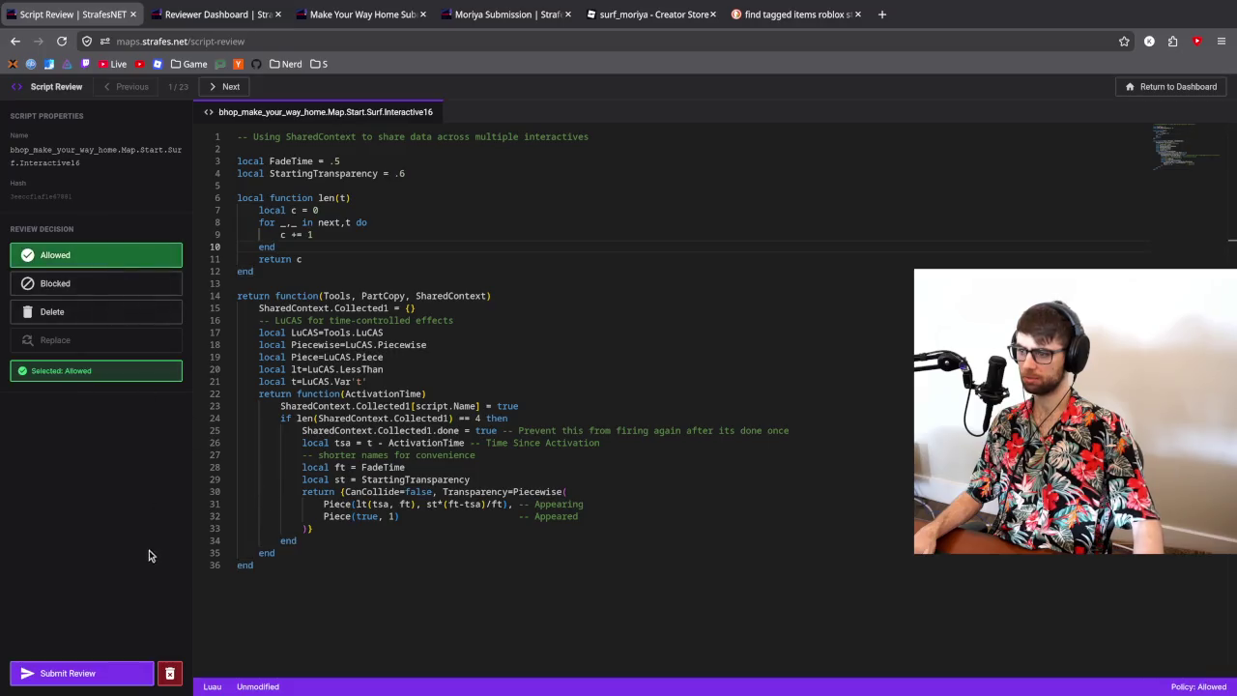
left_click(116, 677)
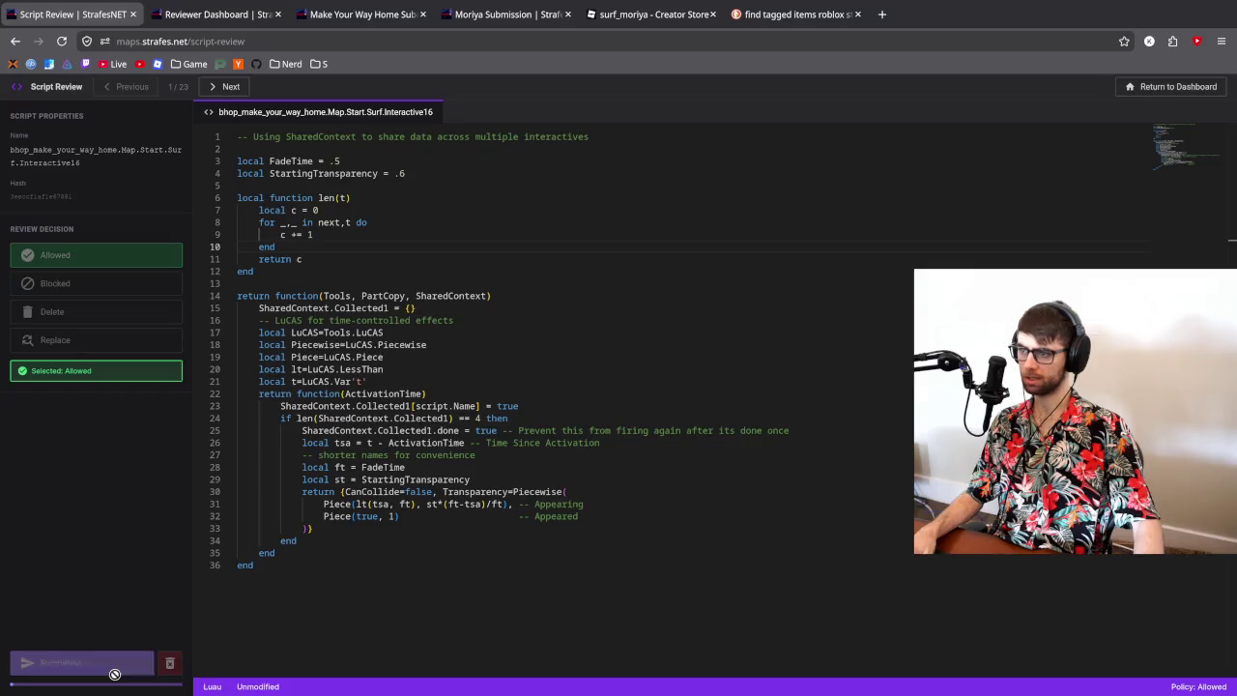
left_click(385, 233)
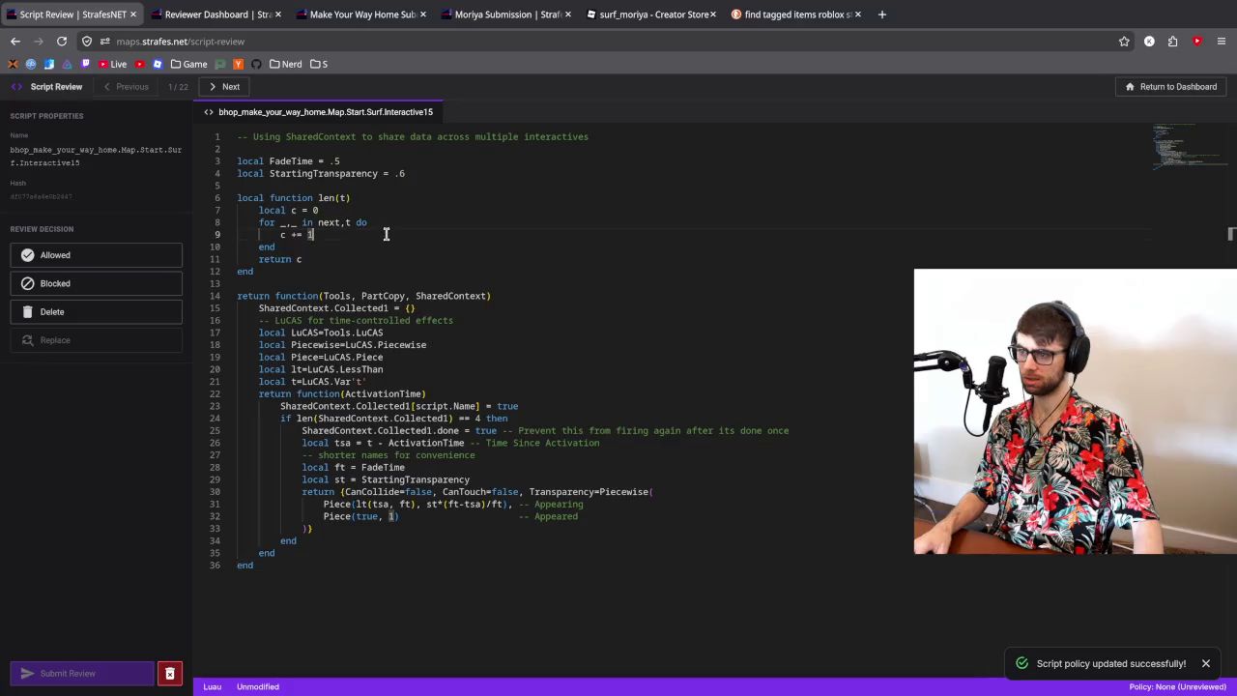
key("ctrl+a")
key("ctrl+v")
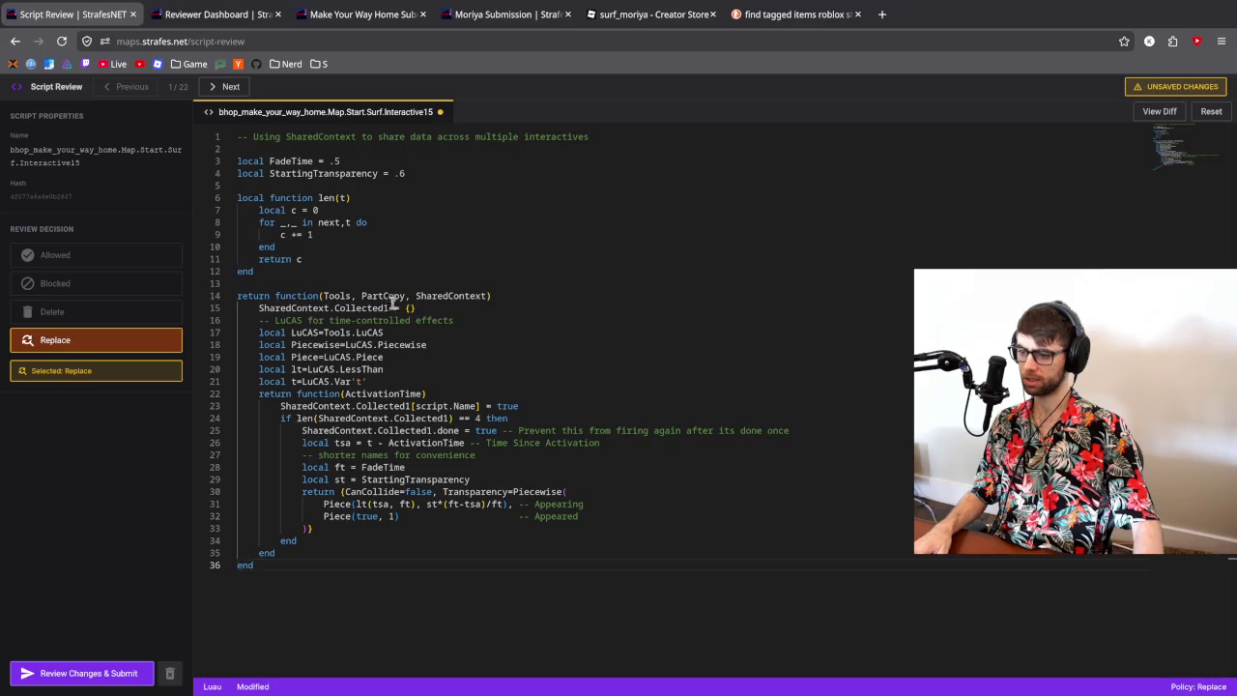
- View Interactive15's differences from the original script, then move to the code editor
left_click(100, 674)
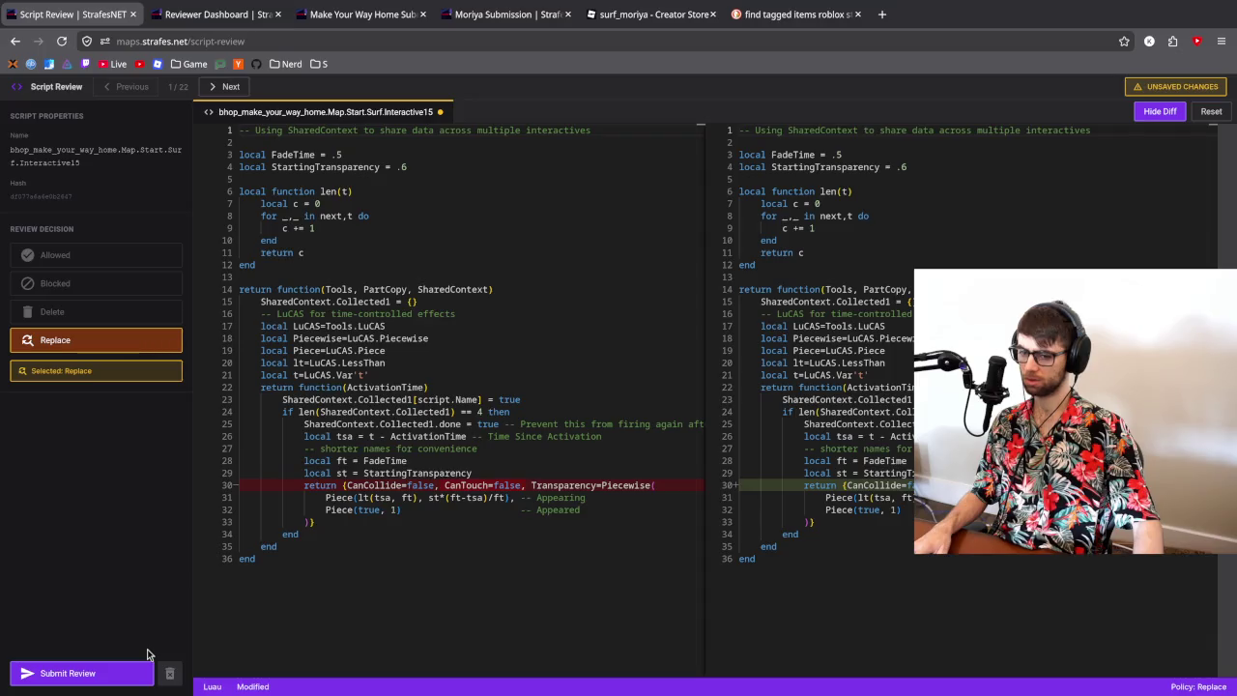
key("alt+Tab")
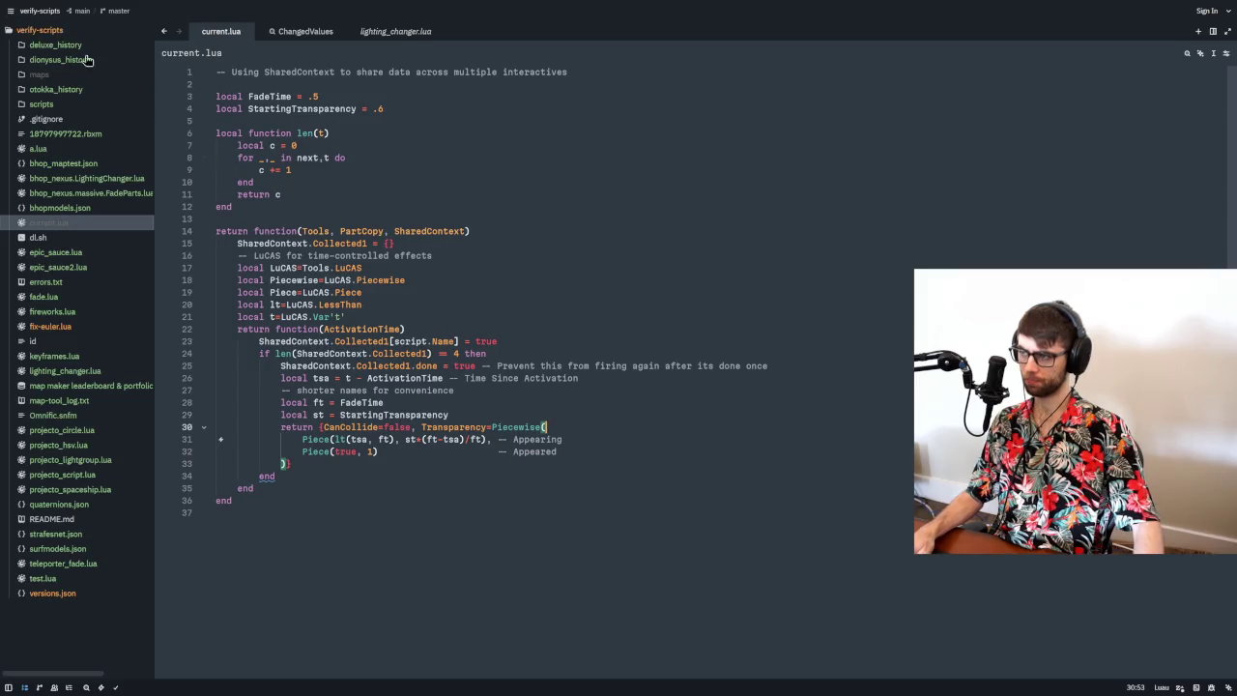
left_click(13, 16)
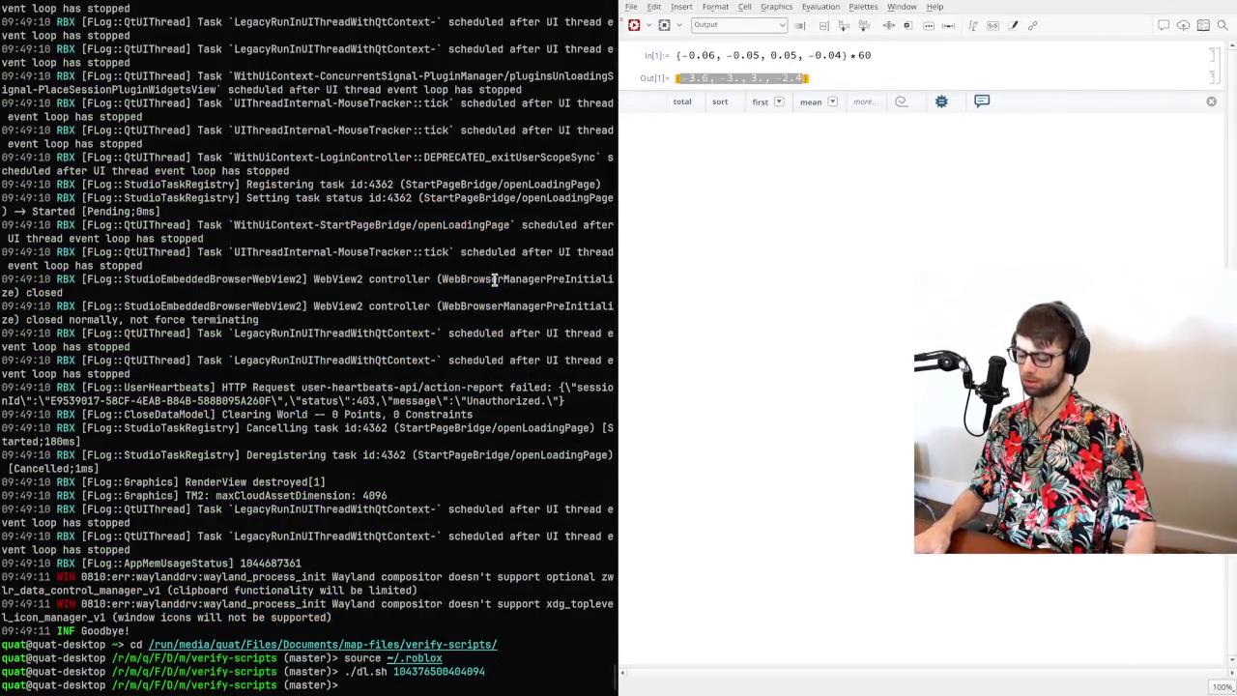
- In a new terminal tab, cd into strafesnet/game and launch zeditor on it
key("ctrl+shift+t")
type("cd")
key("Return")
type("cd strafesnet/")
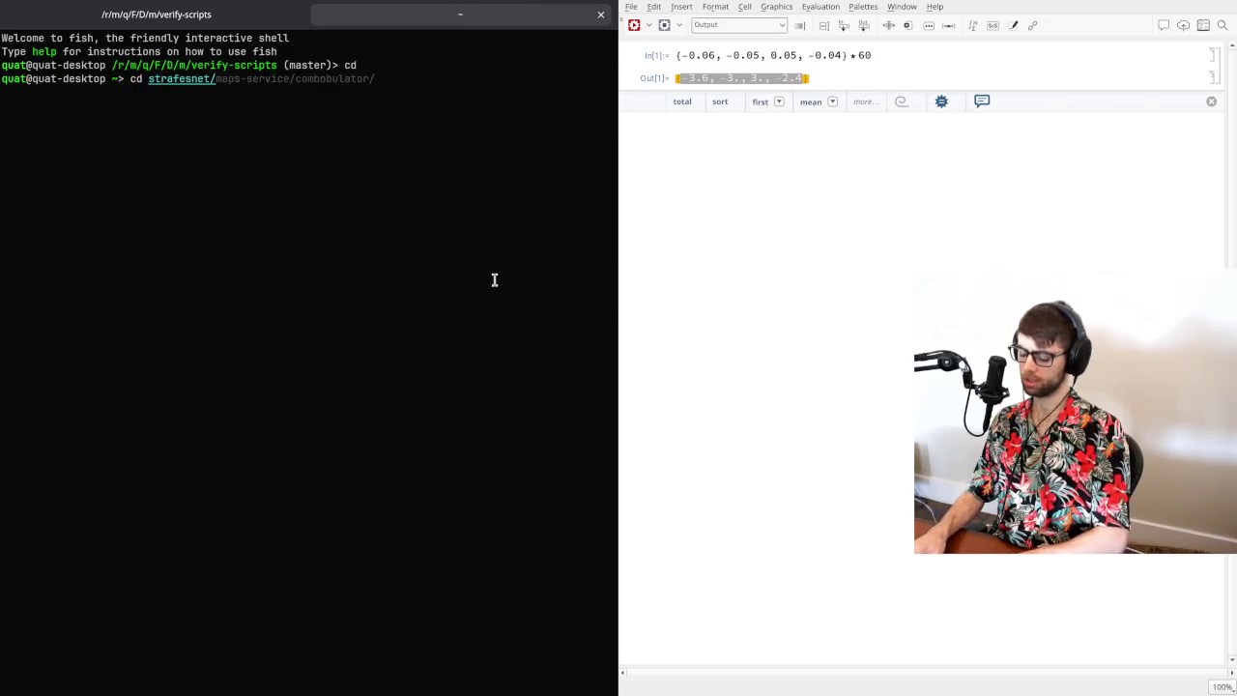
type("game")
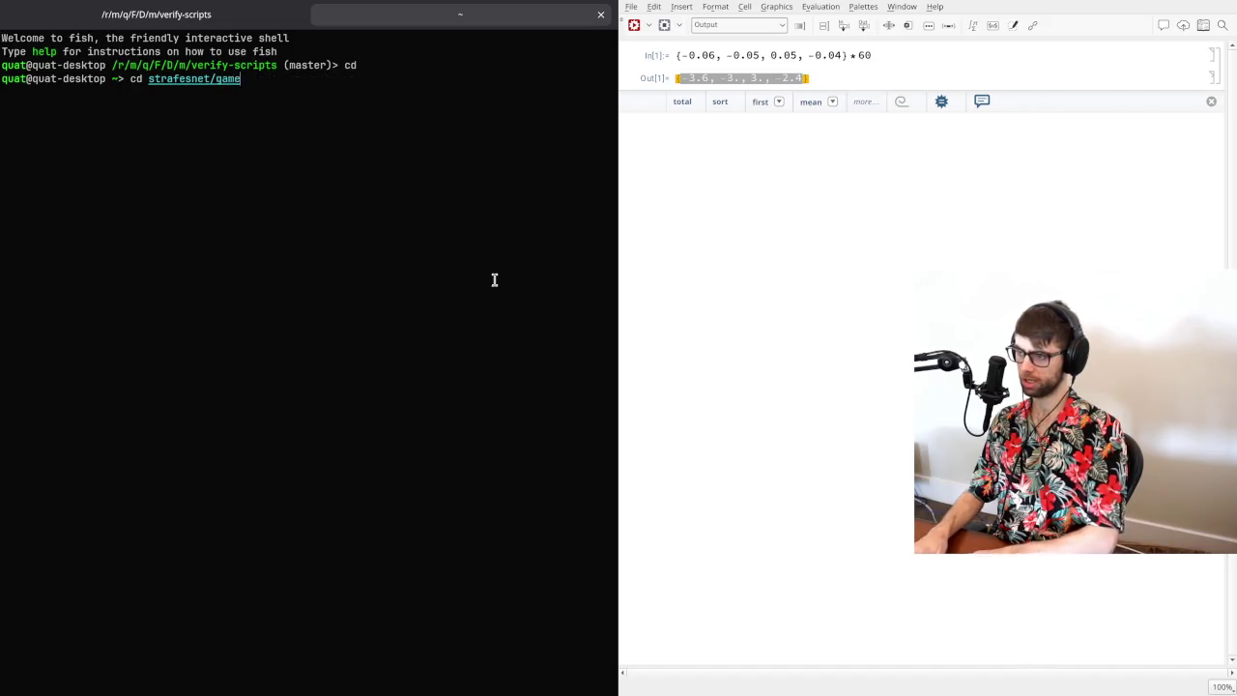
key("Return")
type("ze")
key("Right")
key("Return")
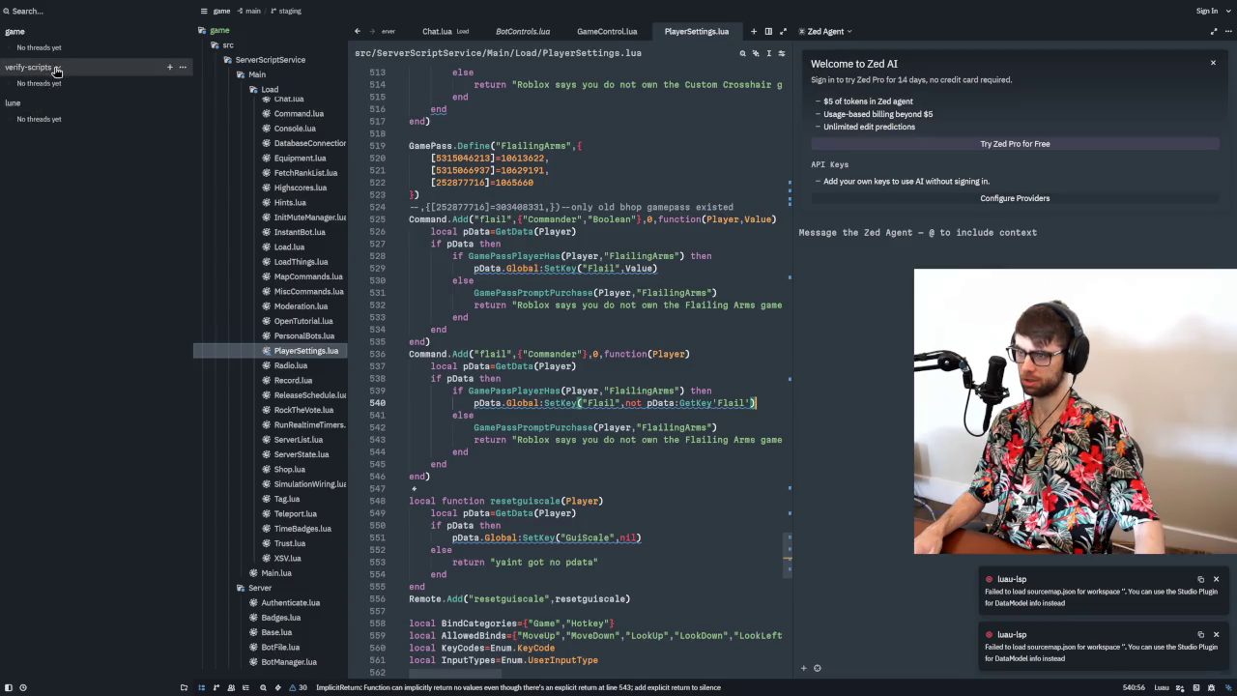
- Dismiss the Zed AI welcome message and close the AI agent panel
left_click(31, 33)
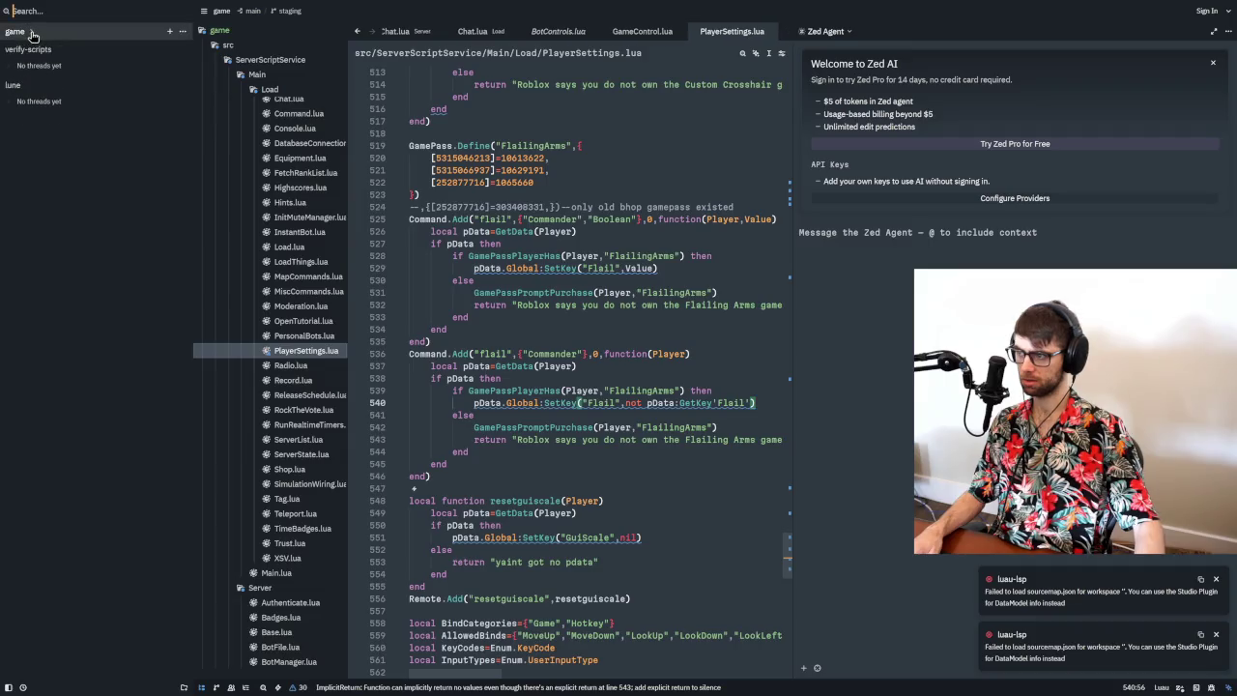
left_click(31, 34)
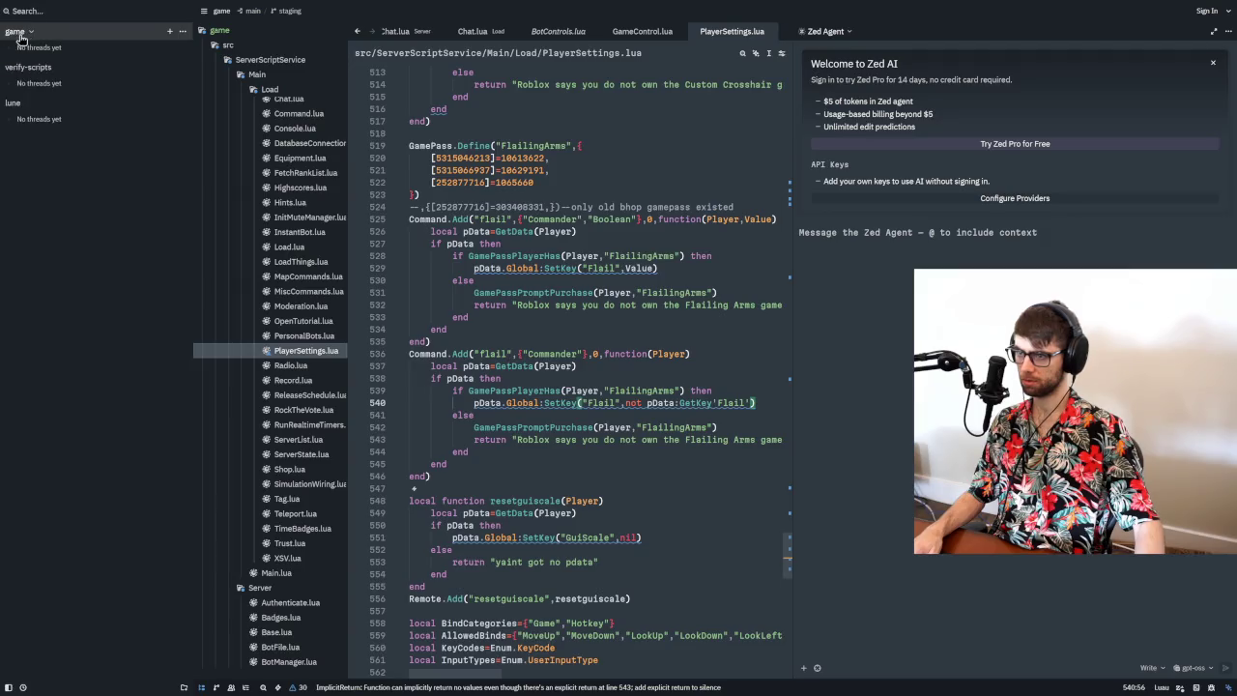
left_click(60, 69)
left_click(63, 73)
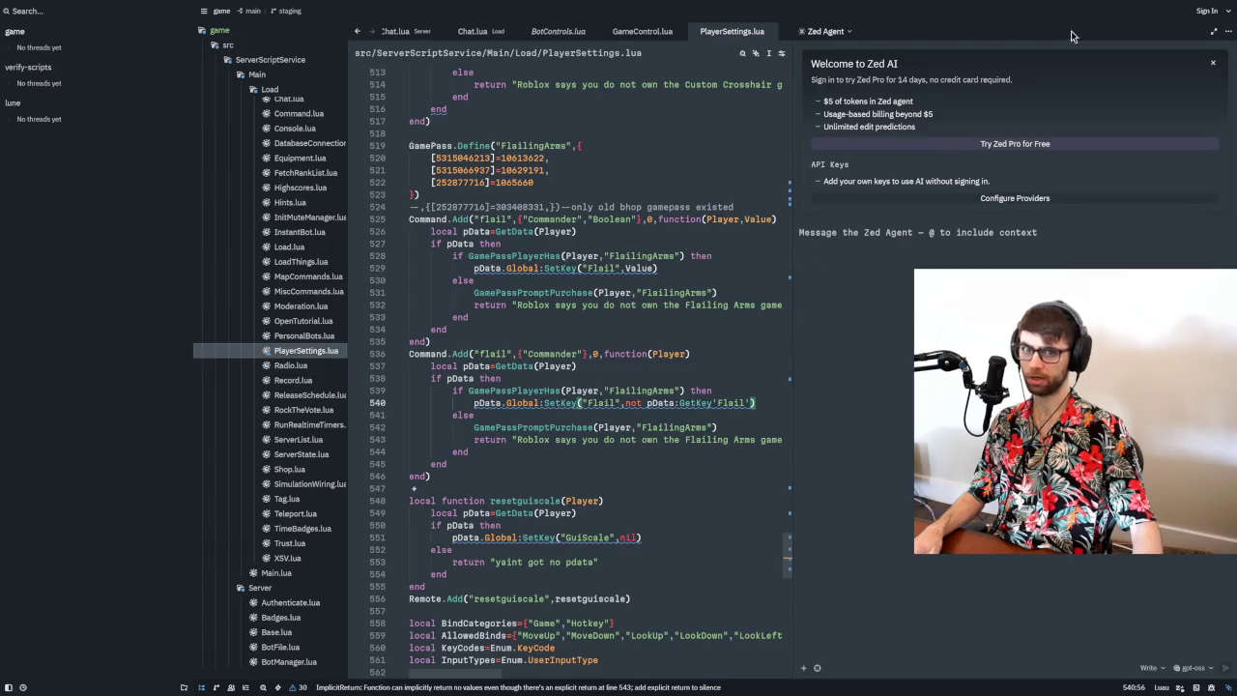
left_click(1215, 66)
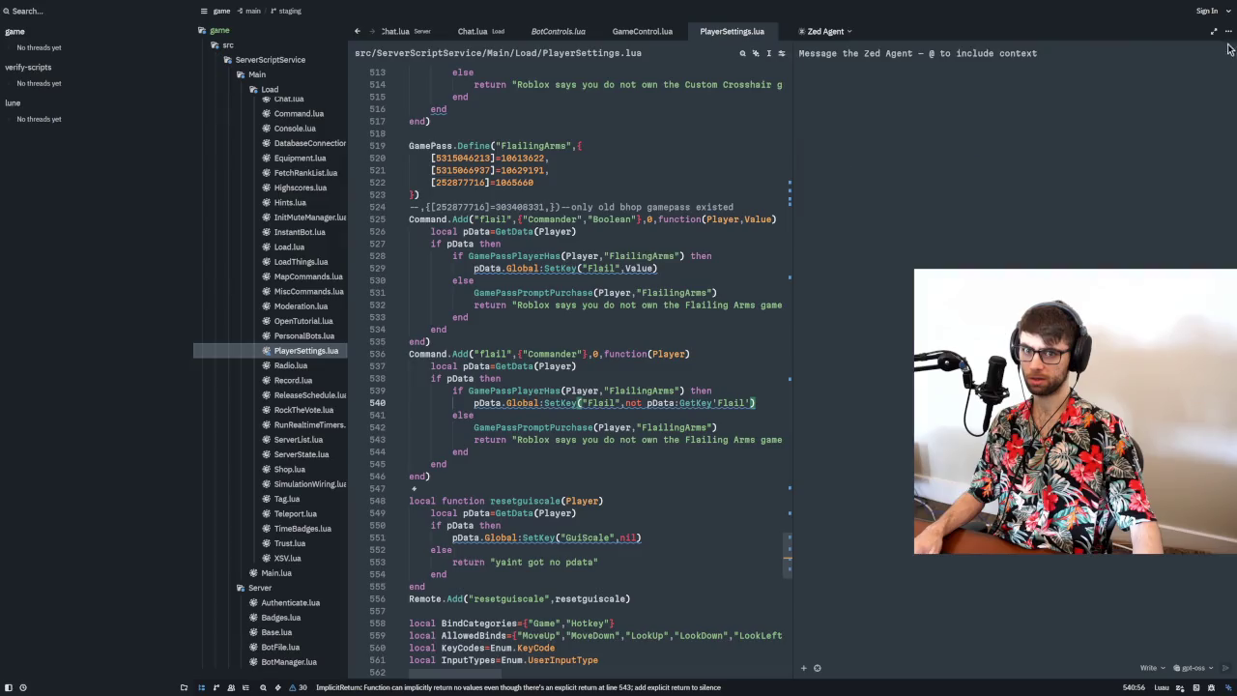
left_click(1228, 31)
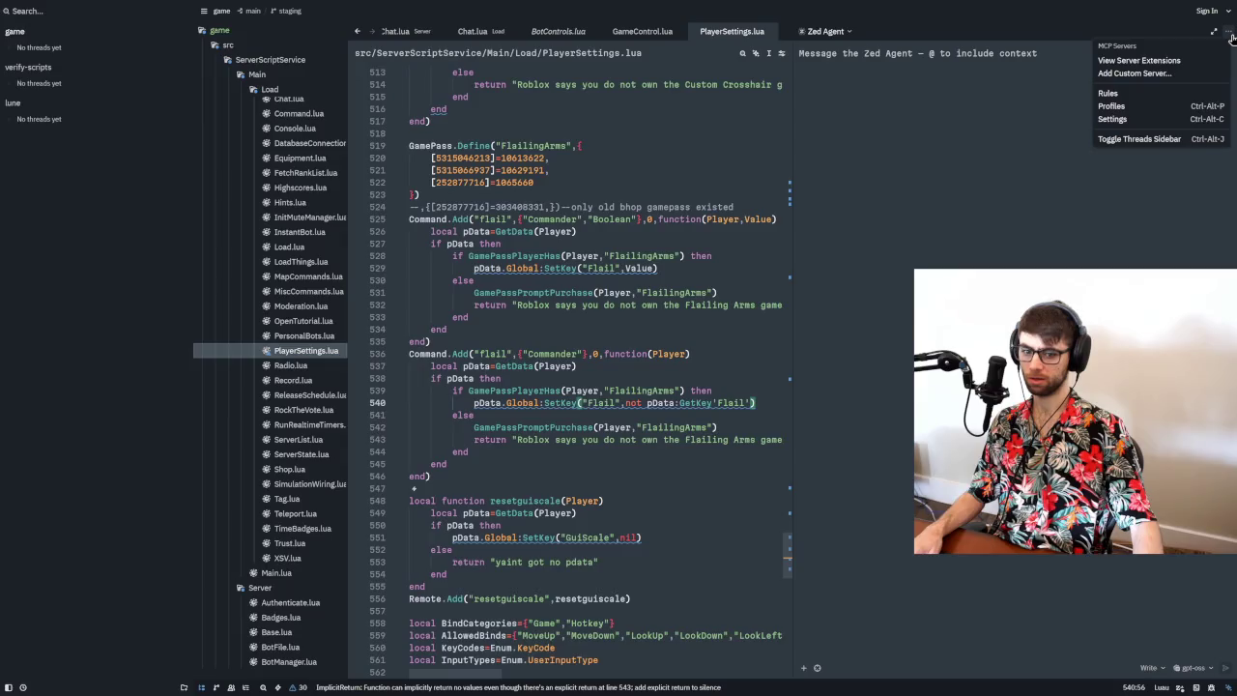
key("Escape")
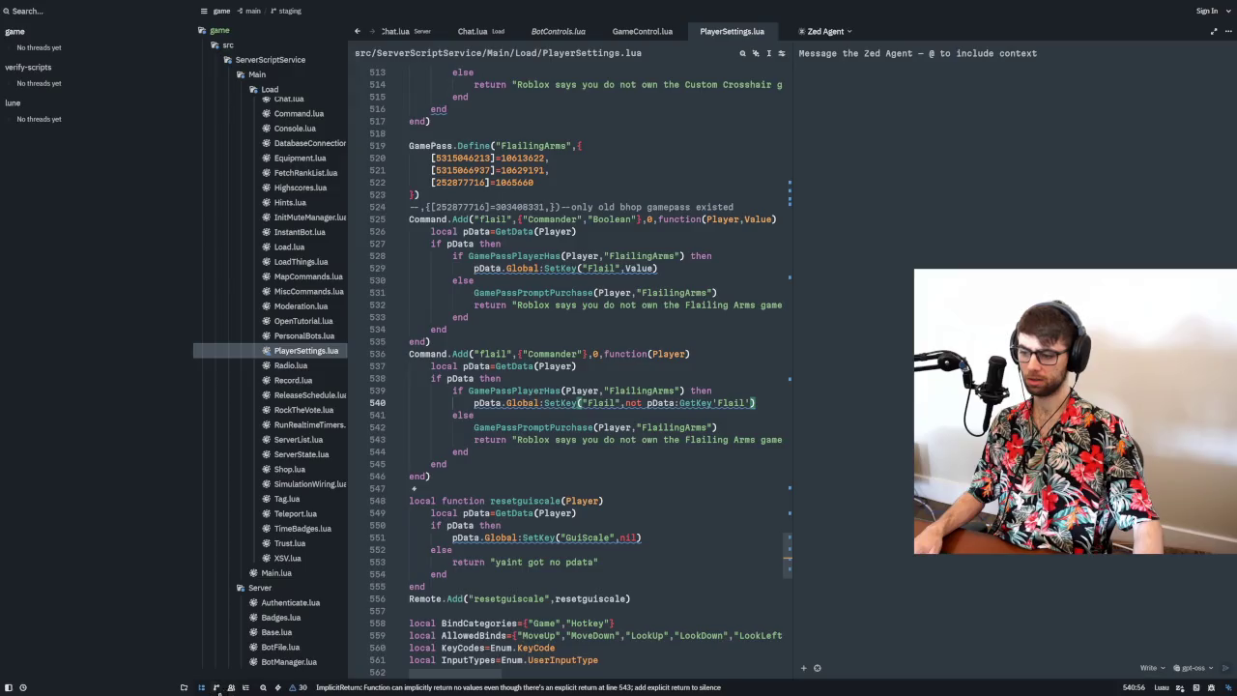
left_click(1228, 689)
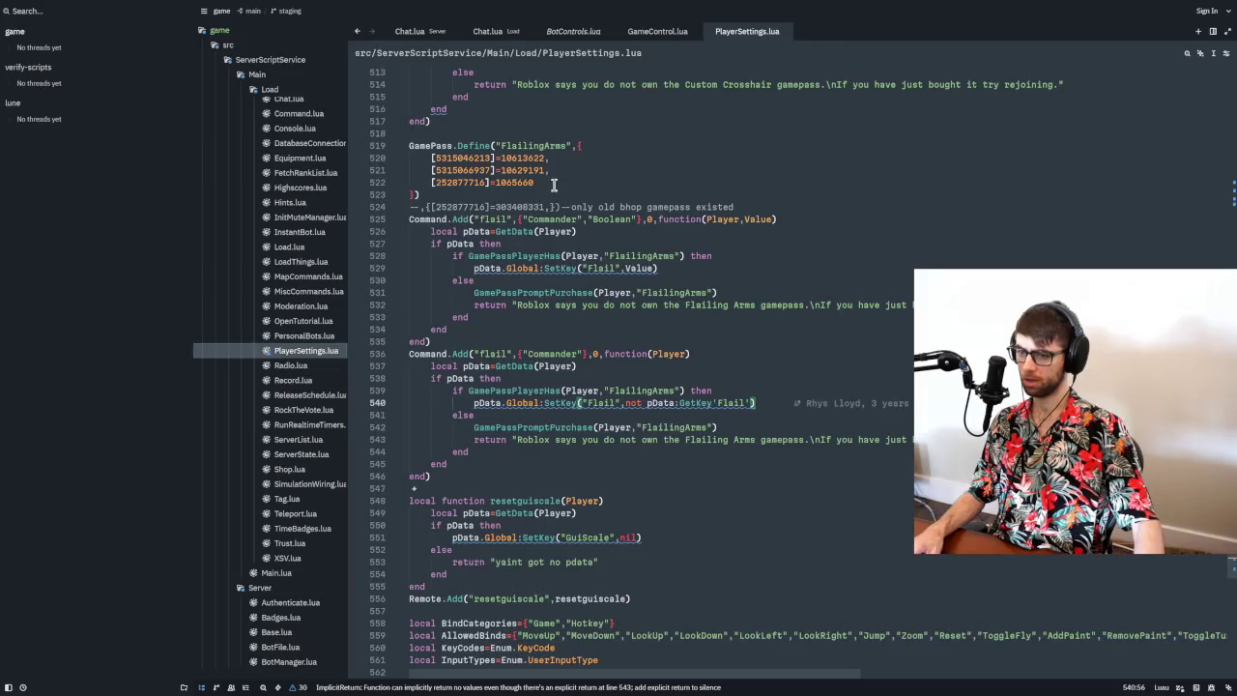
- Outdent line 529 of PlayerSettings.lua, then open World.lua by searching 'world'
left_click(682, 267)
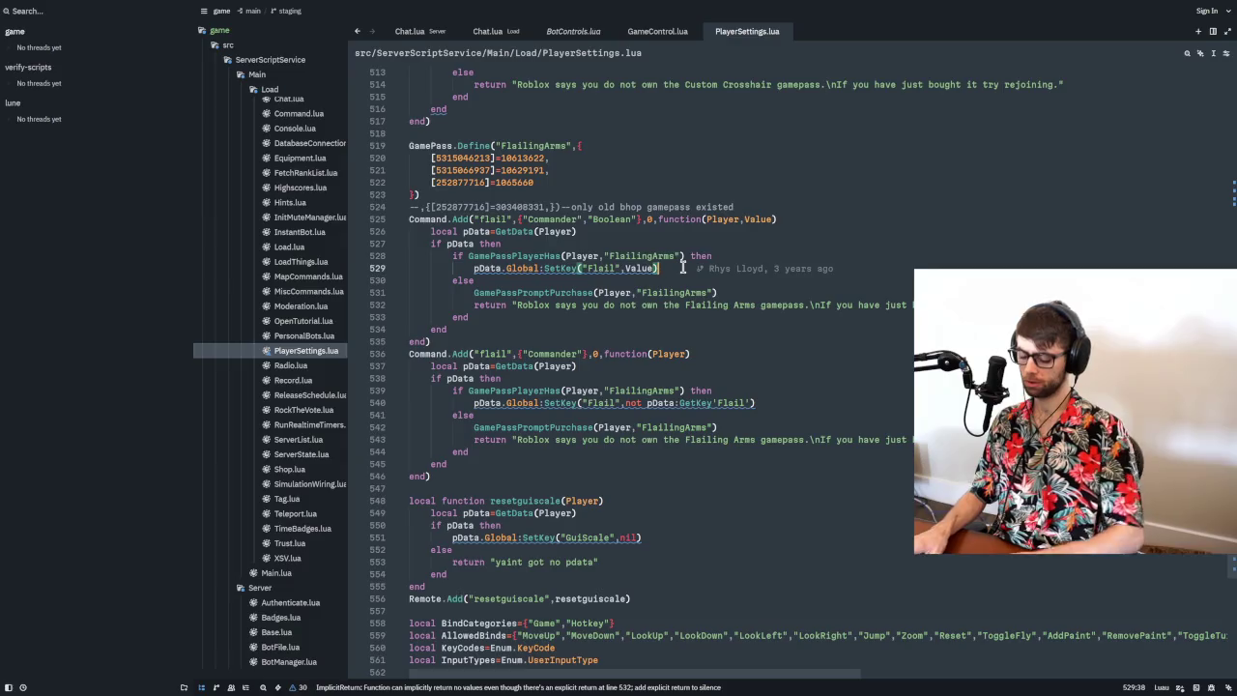
key("shift+Tab")
key("ctrl+p")
type("wpr;")
key("BackSpace")
key("BackSpace")
key("BackSpace")
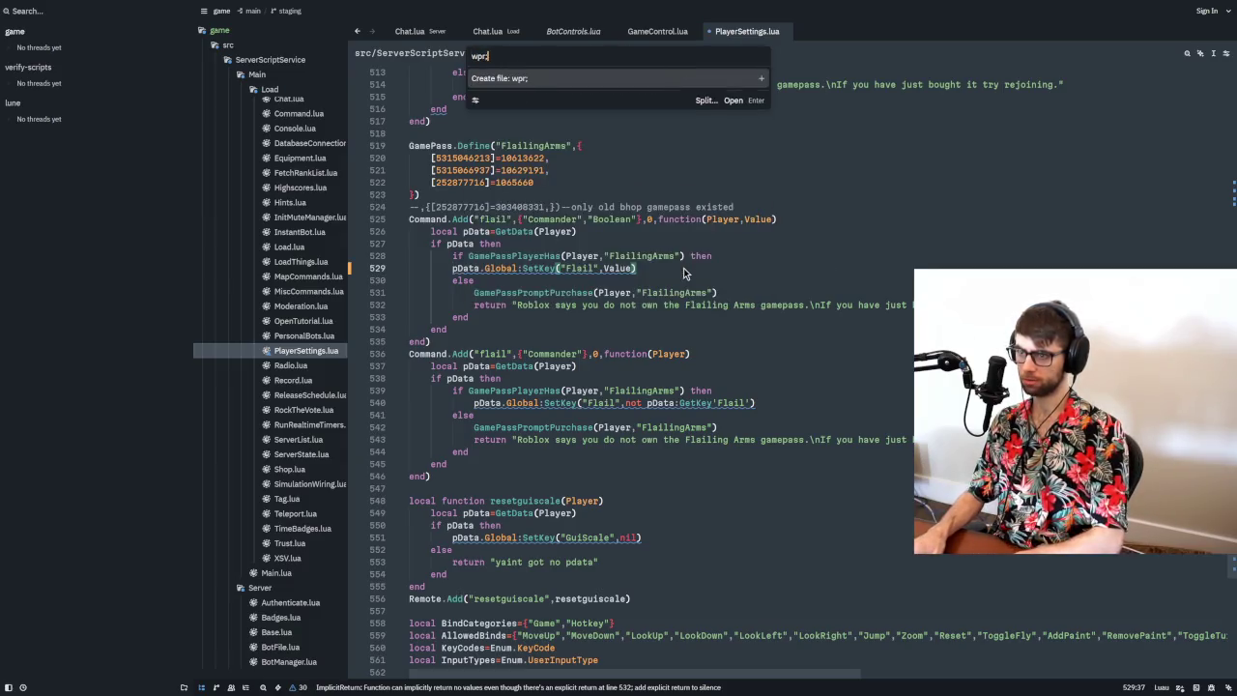
type("world")
key("Return")
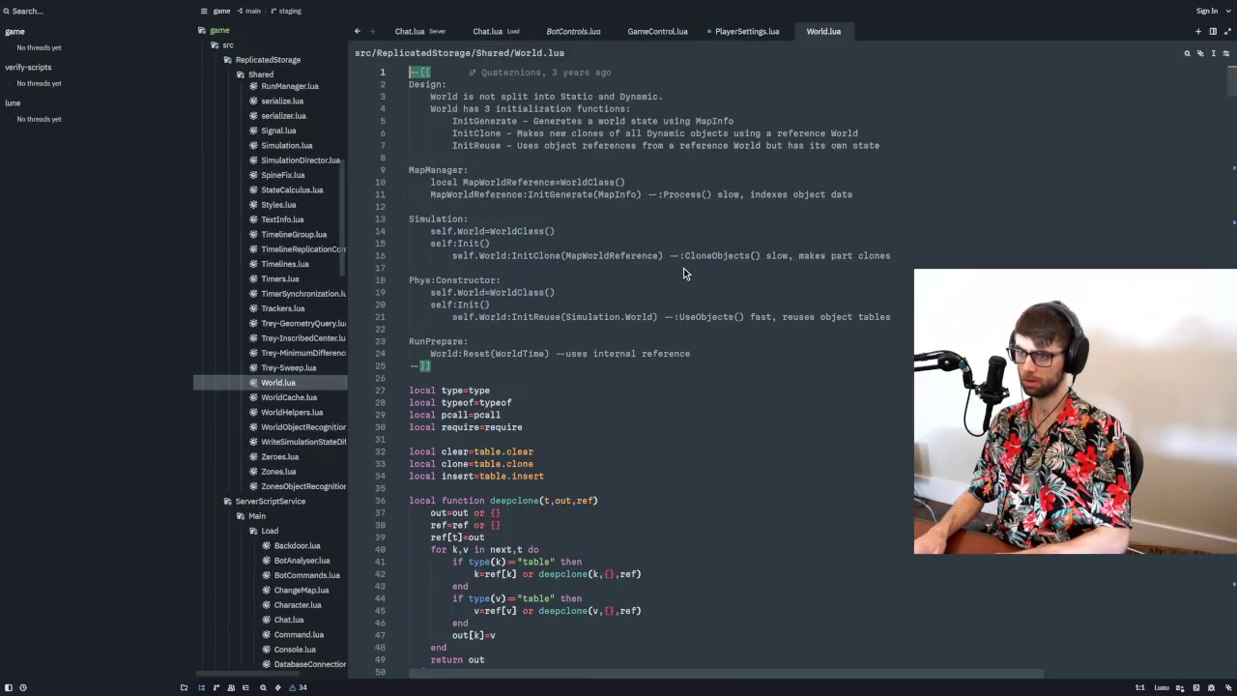
- Check git blame for World.lua lines 11 and 24 while scrolling the file
scroll(528, 311, "down", 5)
scroll(529, 311, "up", 5)
left_click(666, 195)
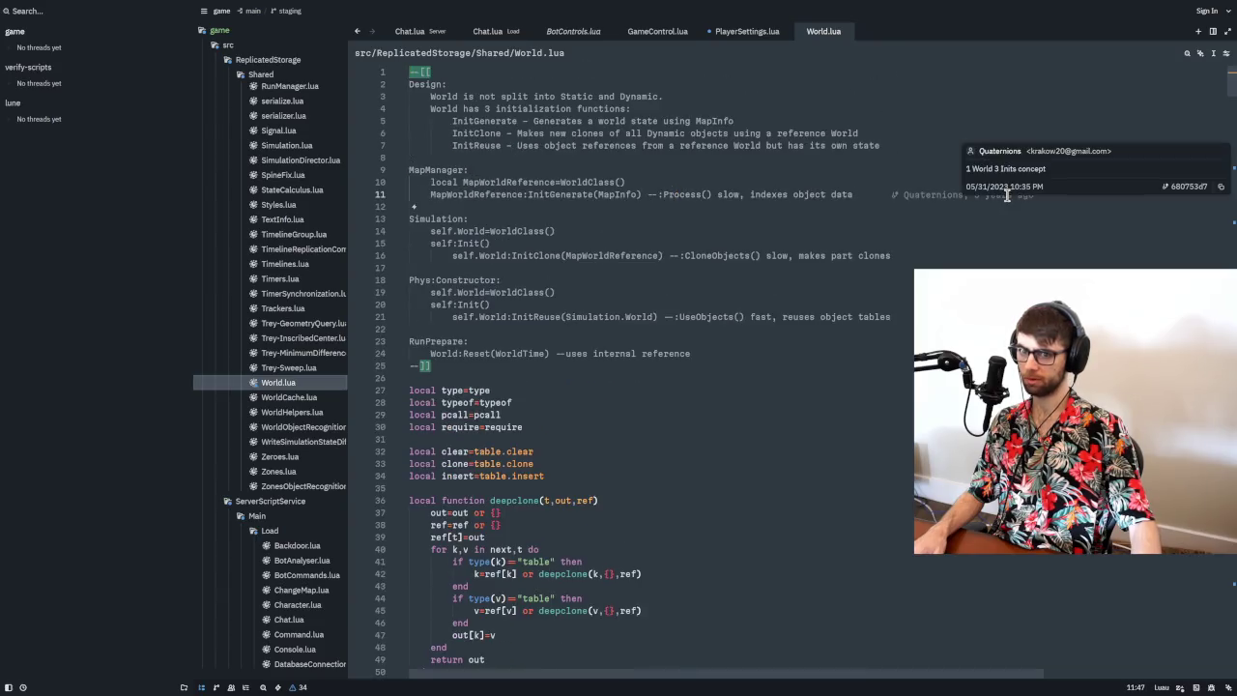
scroll(853, 262, "down", 13)
scroll(852, 262, "up", 8)
left_click(811, 171)
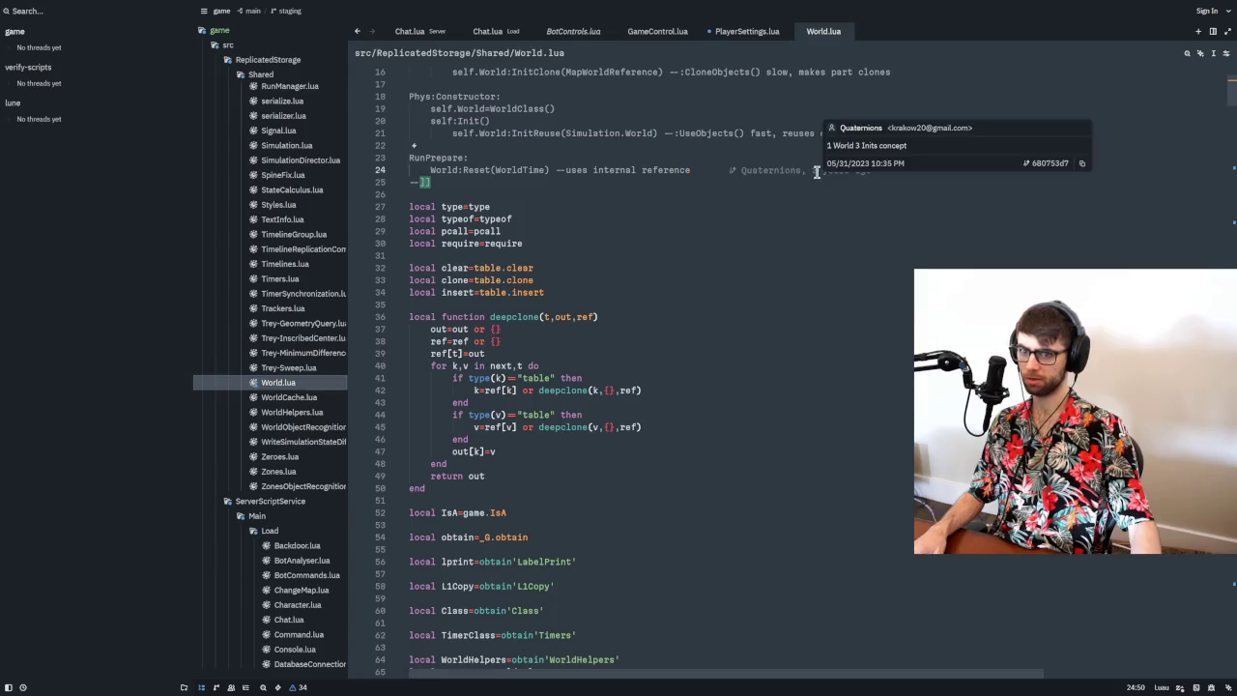
scroll(653, 273, "down", 20)
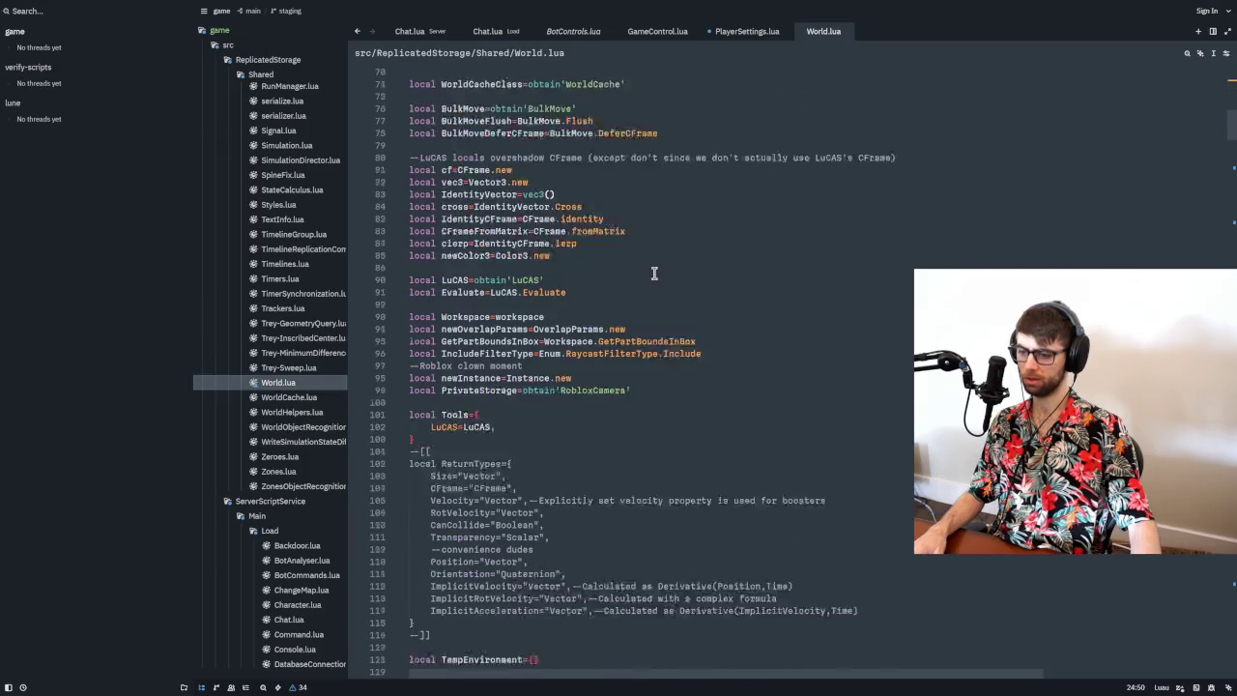
scroll(653, 273, "down", 10)
- Go to the CalculatePathRegion line 133, then search World.lua for CanCollide
left_click(566, 399)
left_click(745, 400)
scroll(706, 398, "down", 6)
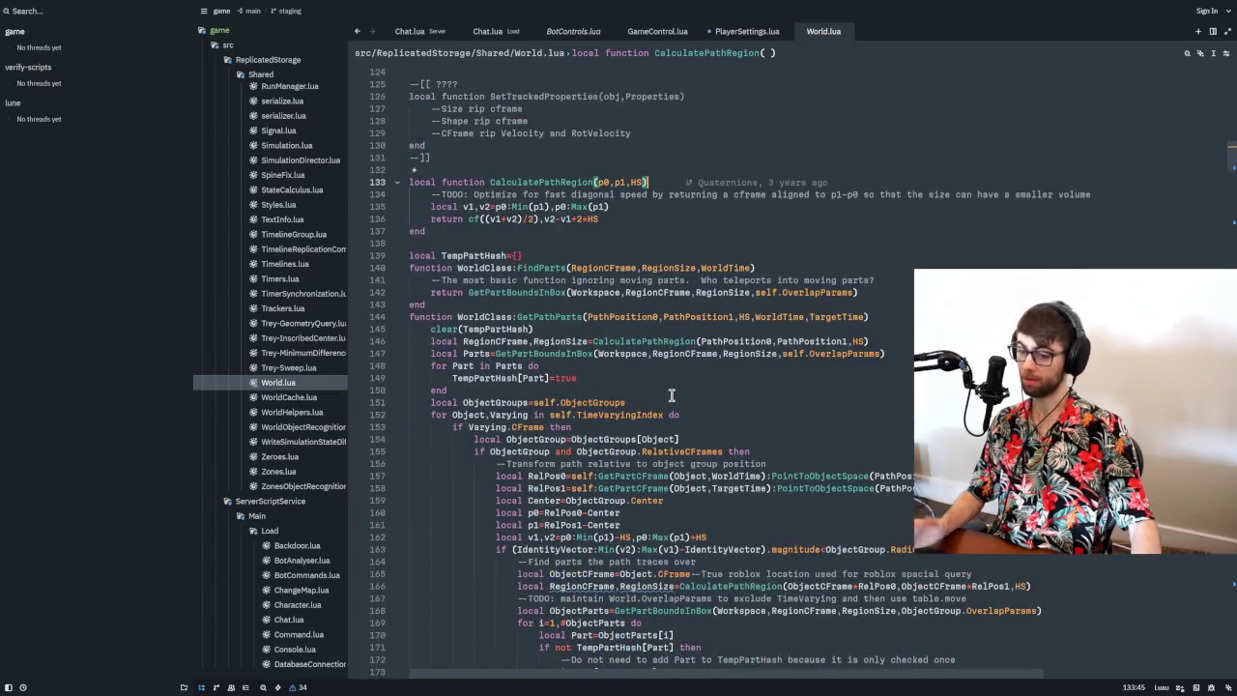
scroll(665, 394, "down", 1)
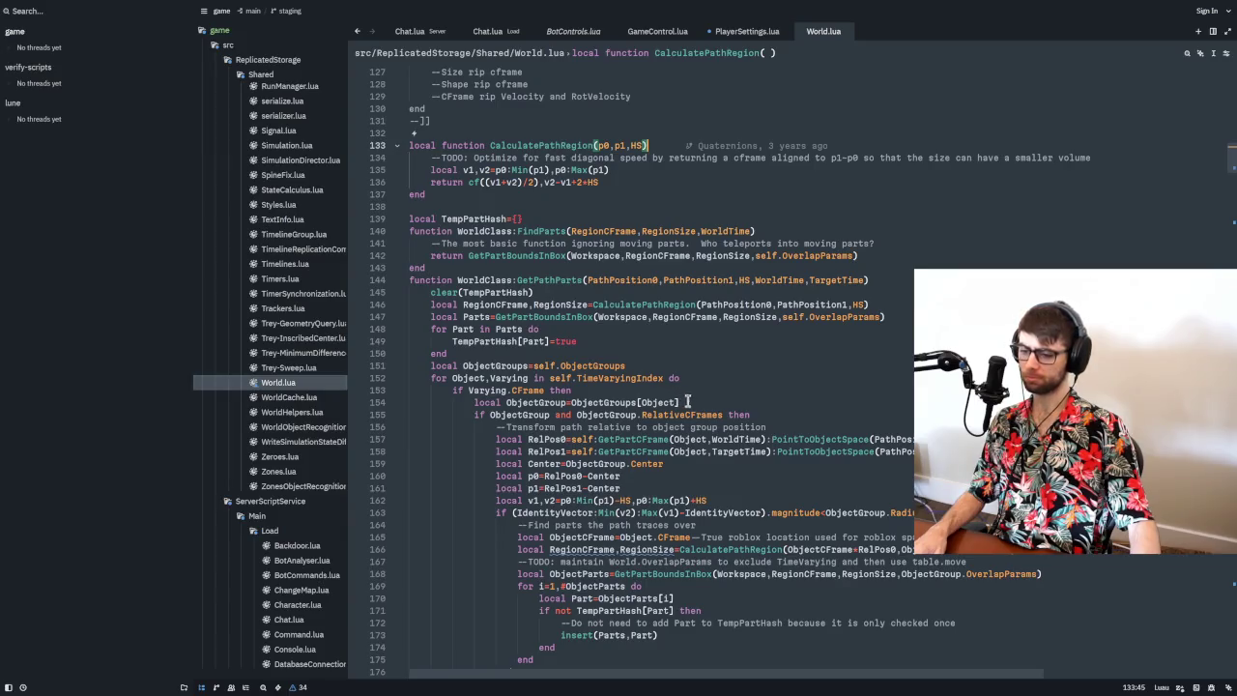
key("ctrl+f")
type("CanCollide")
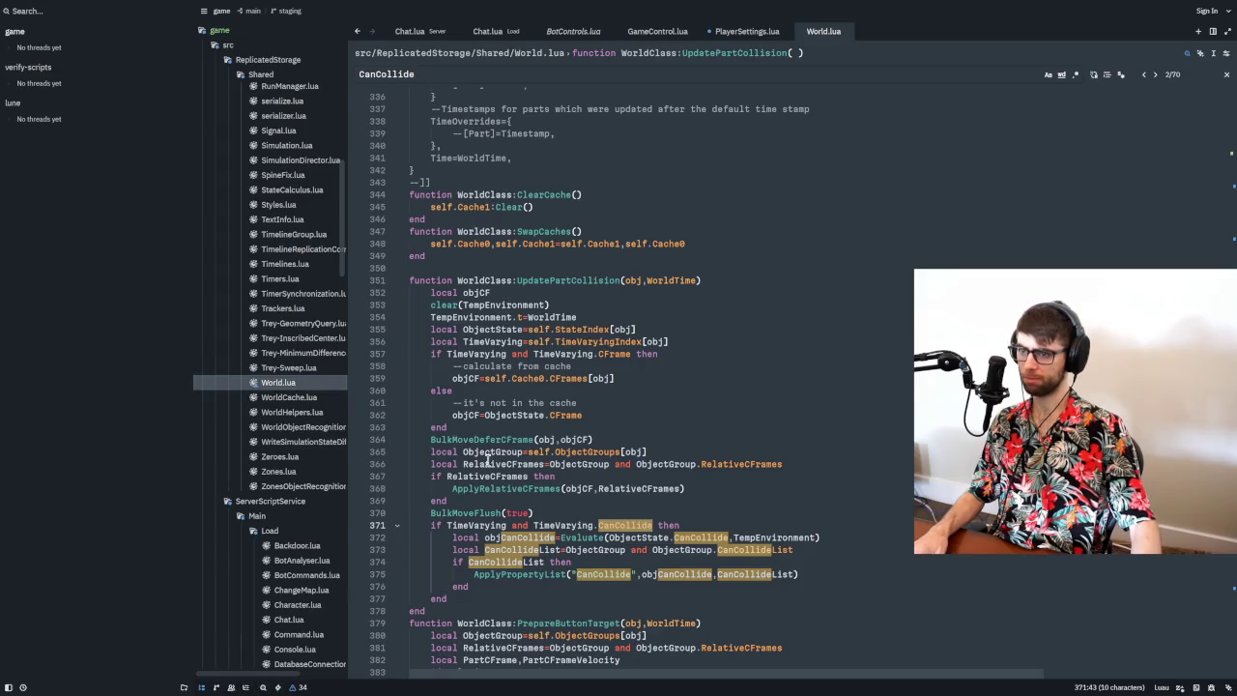
- Cycle through every CanCollide match in World.lua until the search wraps back to the first
scroll(1076, 173, "down", 10)
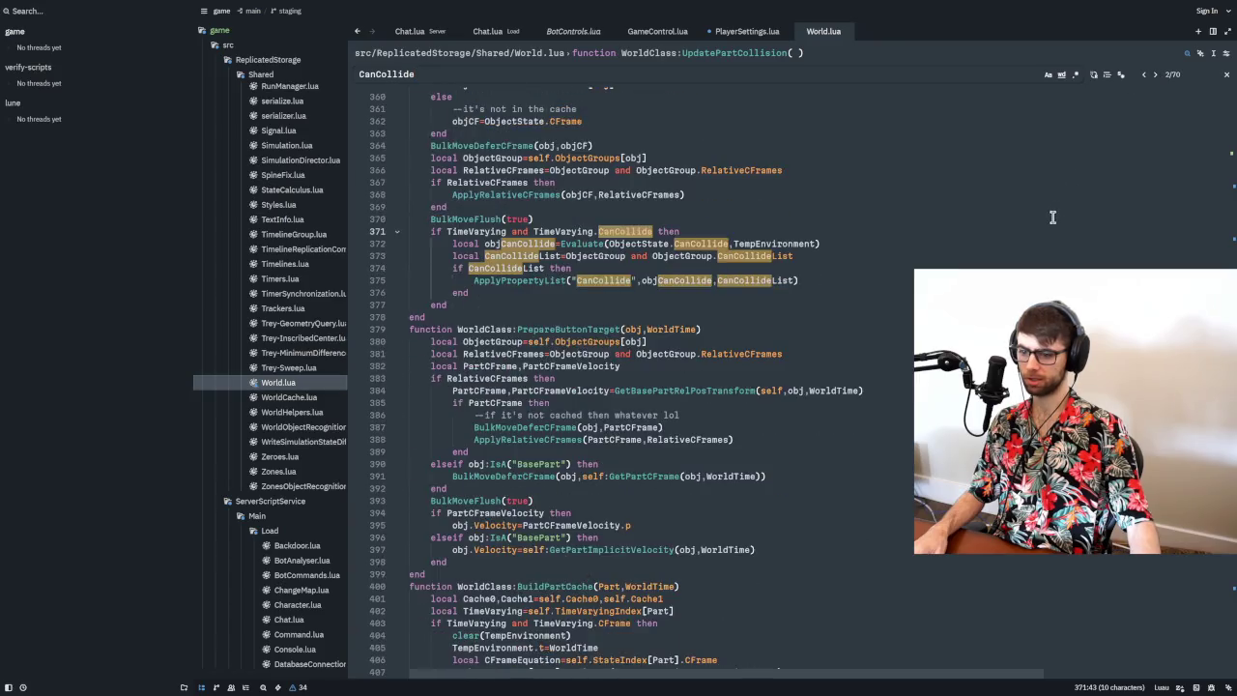
left_click(1161, 80)
left_click(1160, 79)
left_click(1160, 80)
left_click(1160, 79)
left_click(1160, 79)
left_click(1160, 79)
left_click(1161, 79)
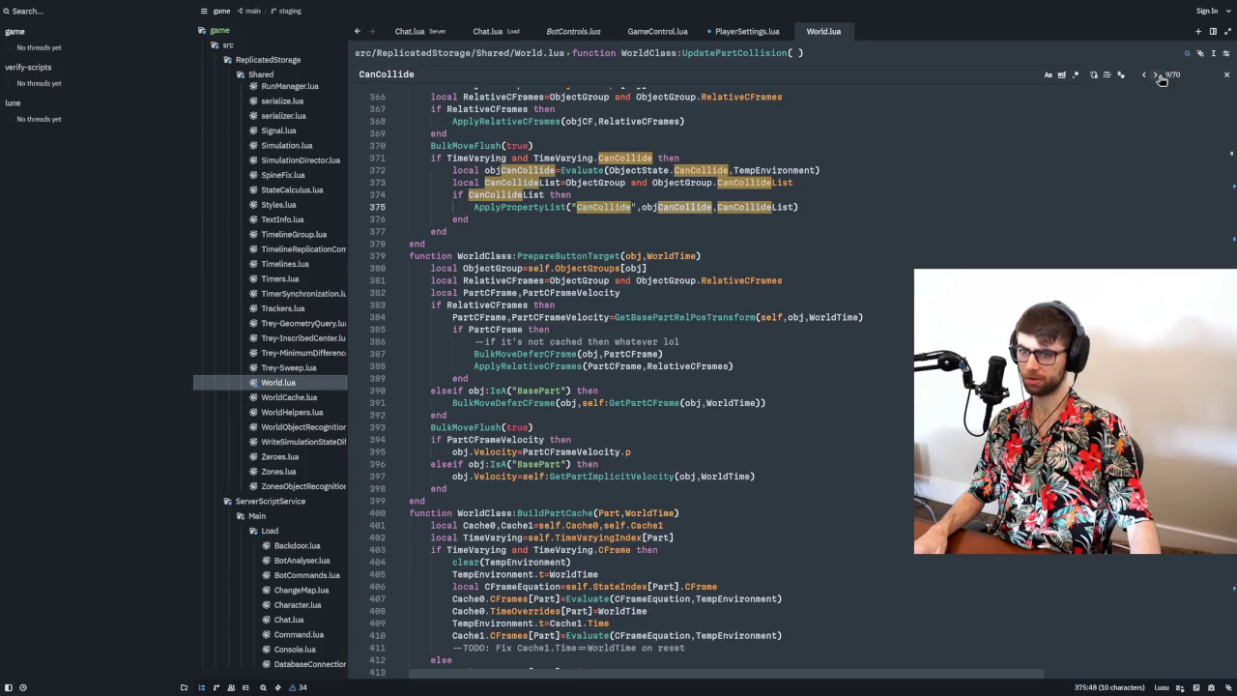
left_click(1161, 79)
left_click(1160, 79)
left_click(1160, 80)
left_click(1161, 79)
left_click(1160, 79)
left_click(1161, 80)
left_click(1160, 79)
left_click(1161, 79)
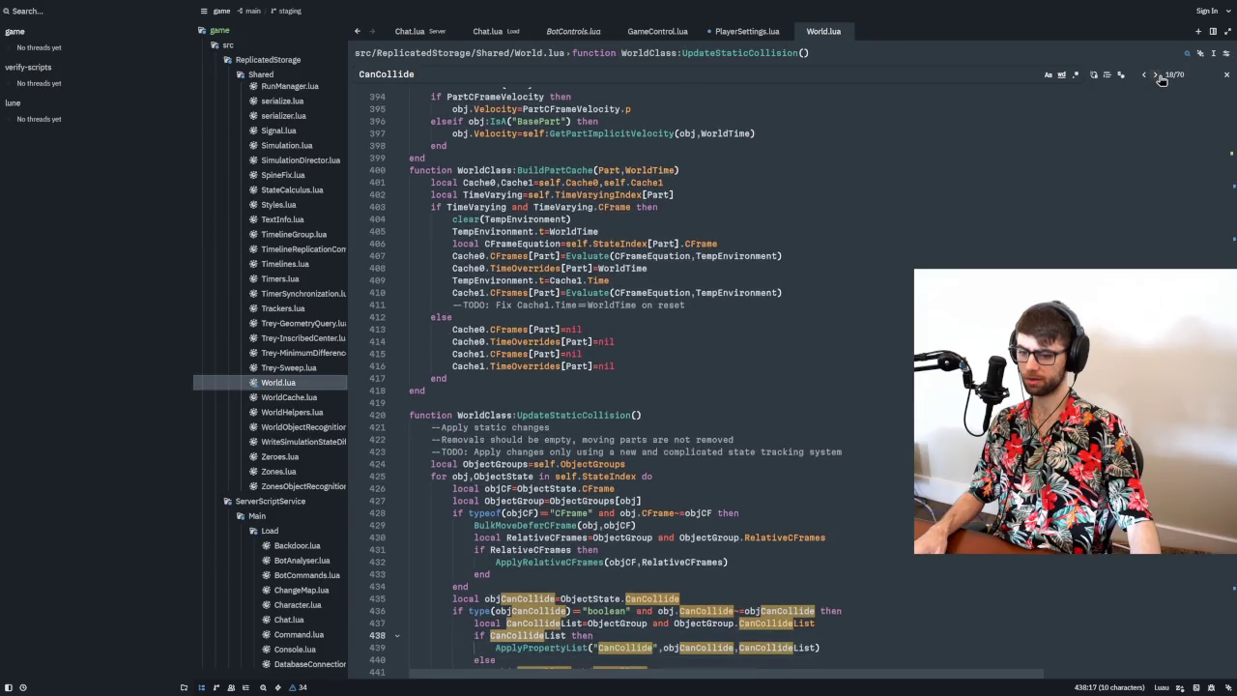
left_click(1161, 79)
left_click(1161, 79)
left_click(1161, 79)
left_click(1161, 80)
left_click(1161, 80)
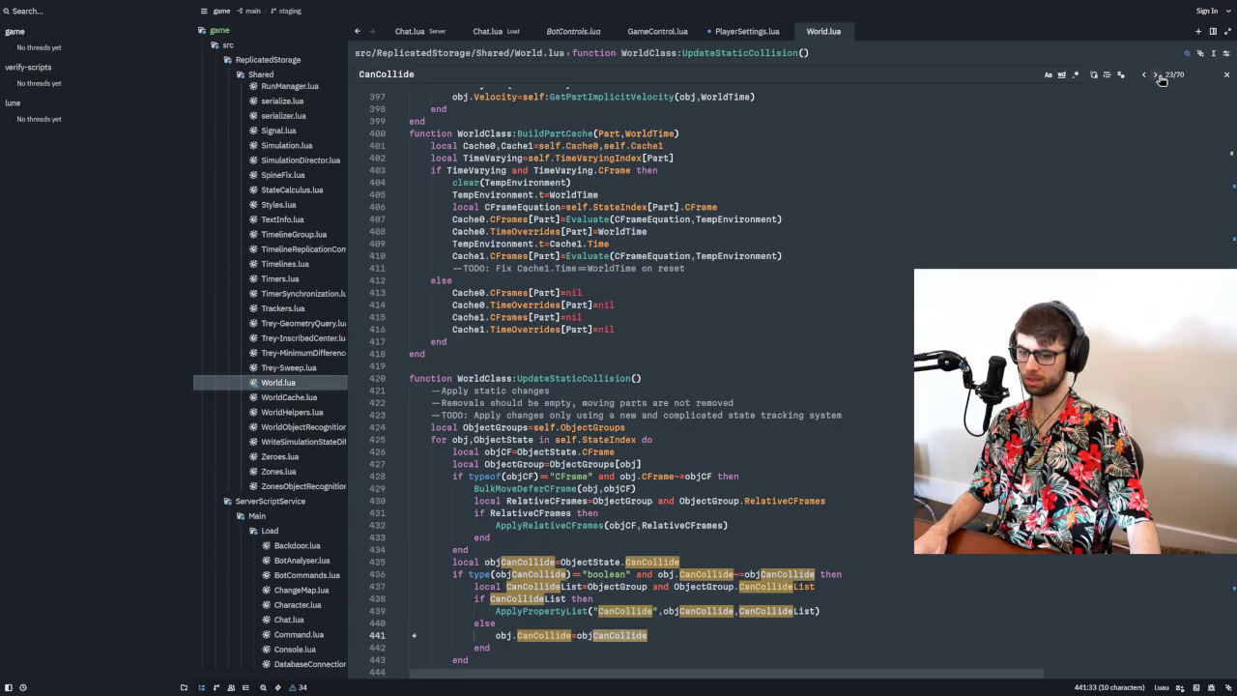
left_click(1161, 80)
left_click(1161, 79)
left_click(1160, 79)
left_click(1160, 79)
left_click(1161, 80)
left_click(1160, 79)
left_click(1161, 80)
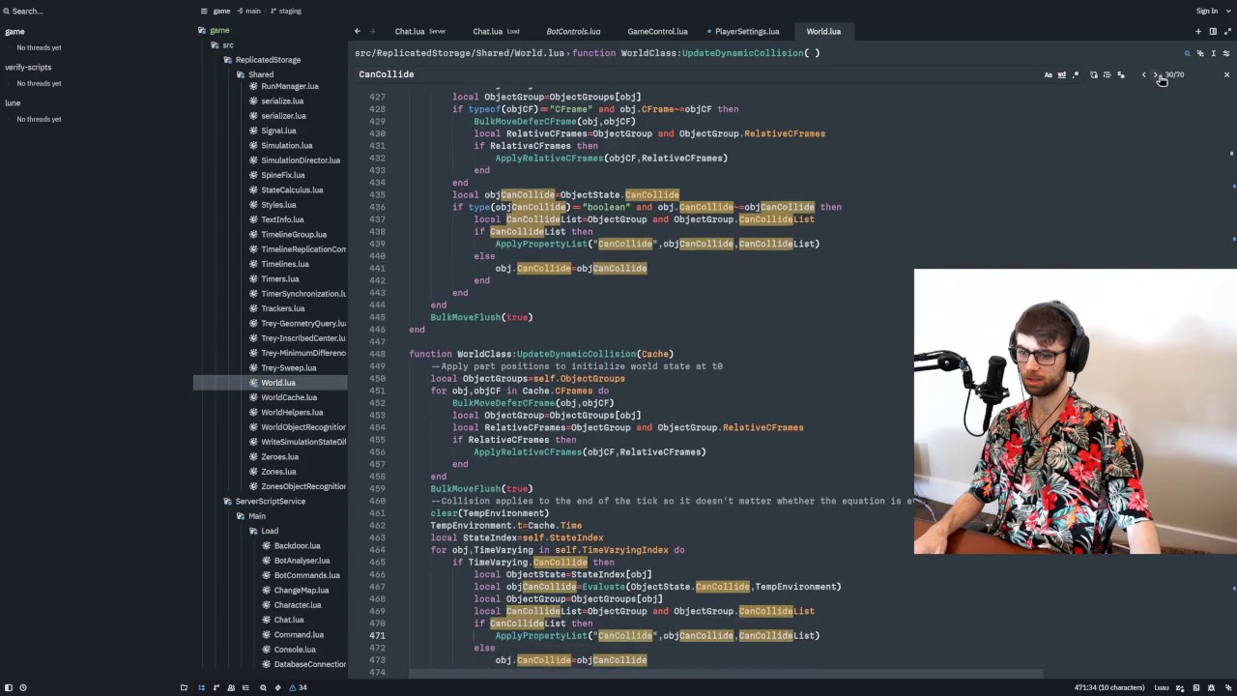
left_click(1161, 79)
left_click(1161, 79)
left_click(1161, 79)
left_click(1161, 80)
left_click(1161, 79)
left_click(1161, 79)
left_click(1161, 79)
left_click(1161, 79)
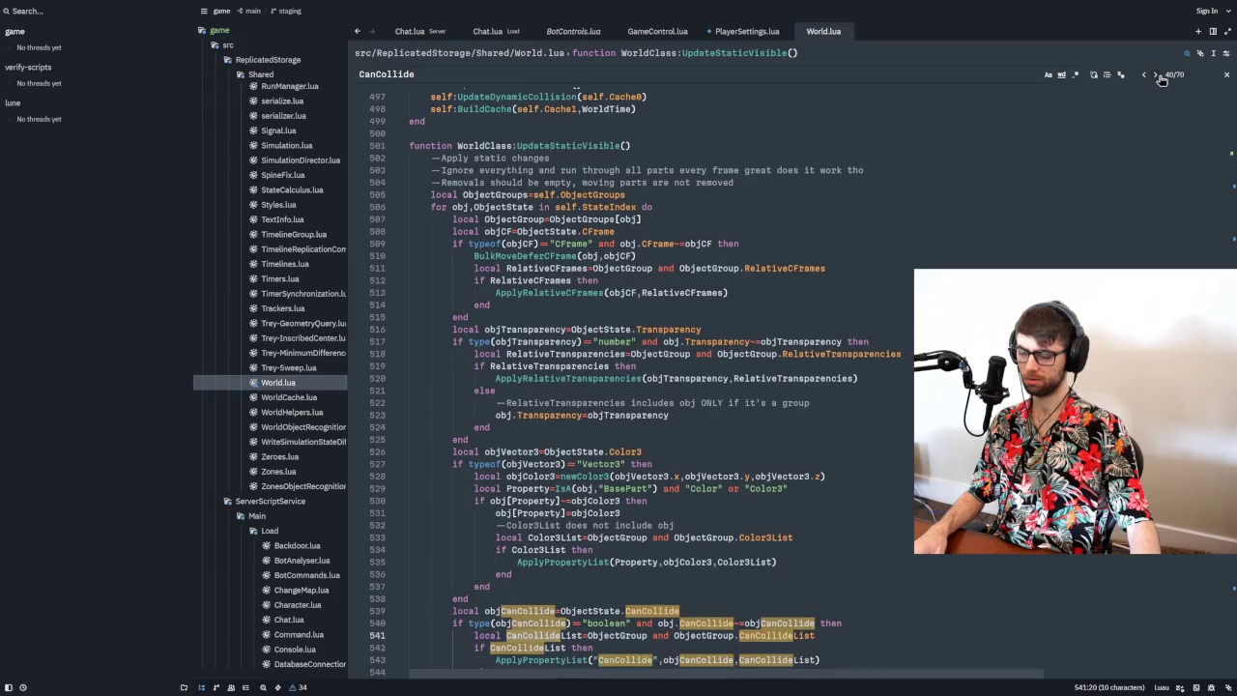
left_click(1161, 79)
left_click(1161, 80)
left_click(1161, 79)
left_click(1160, 79)
left_click(1160, 79)
left_click(1161, 80)
left_click(1160, 80)
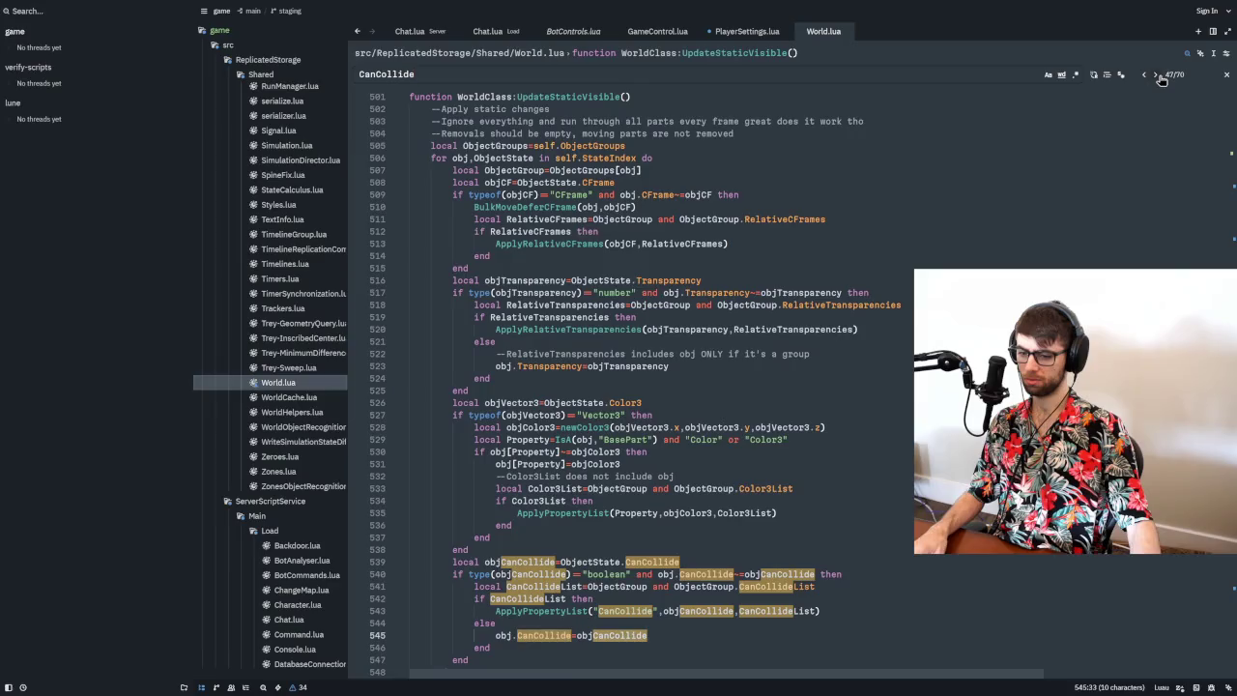
left_click(1160, 79)
left_click(1161, 79)
left_click(1160, 79)
left_click(1160, 80)
left_click(1160, 79)
left_click(1161, 79)
left_click(1160, 80)
left_click(1160, 80)
left_click(1160, 79)
left_click(1161, 79)
left_click(1161, 80)
left_click(1161, 79)
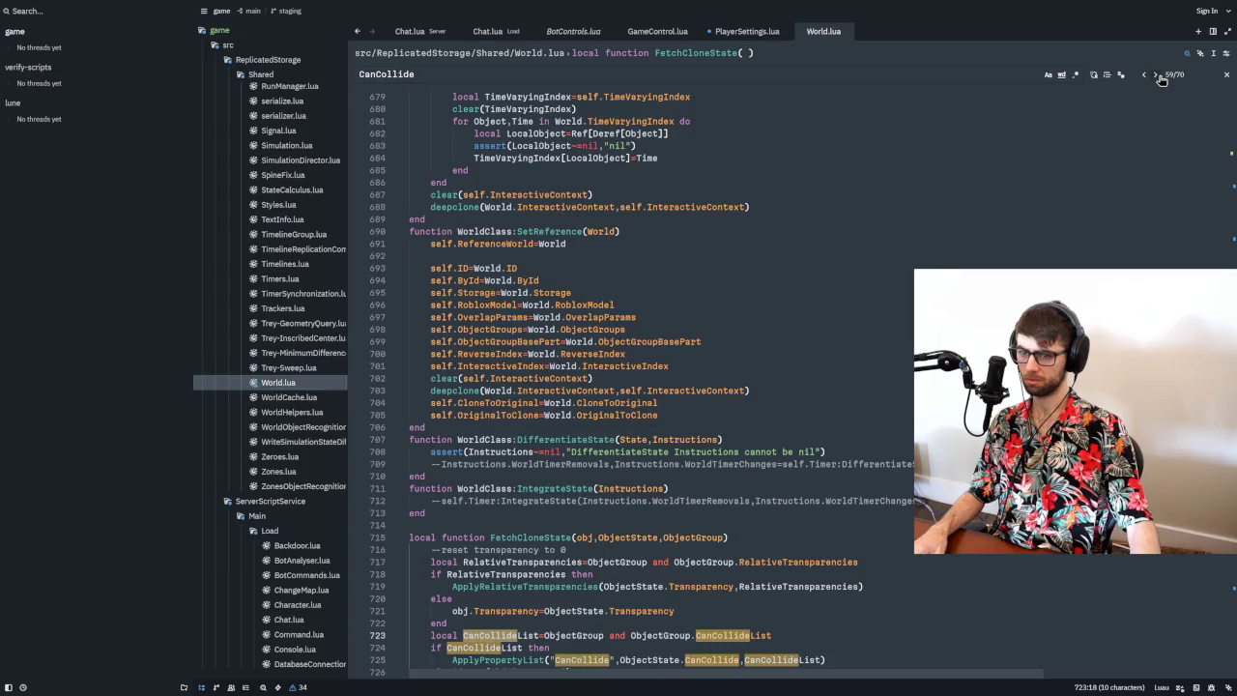
left_click(1161, 79)
left_click(1160, 80)
left_click(1161, 80)
left_click(1161, 79)
left_click(1160, 79)
left_click(1160, 79)
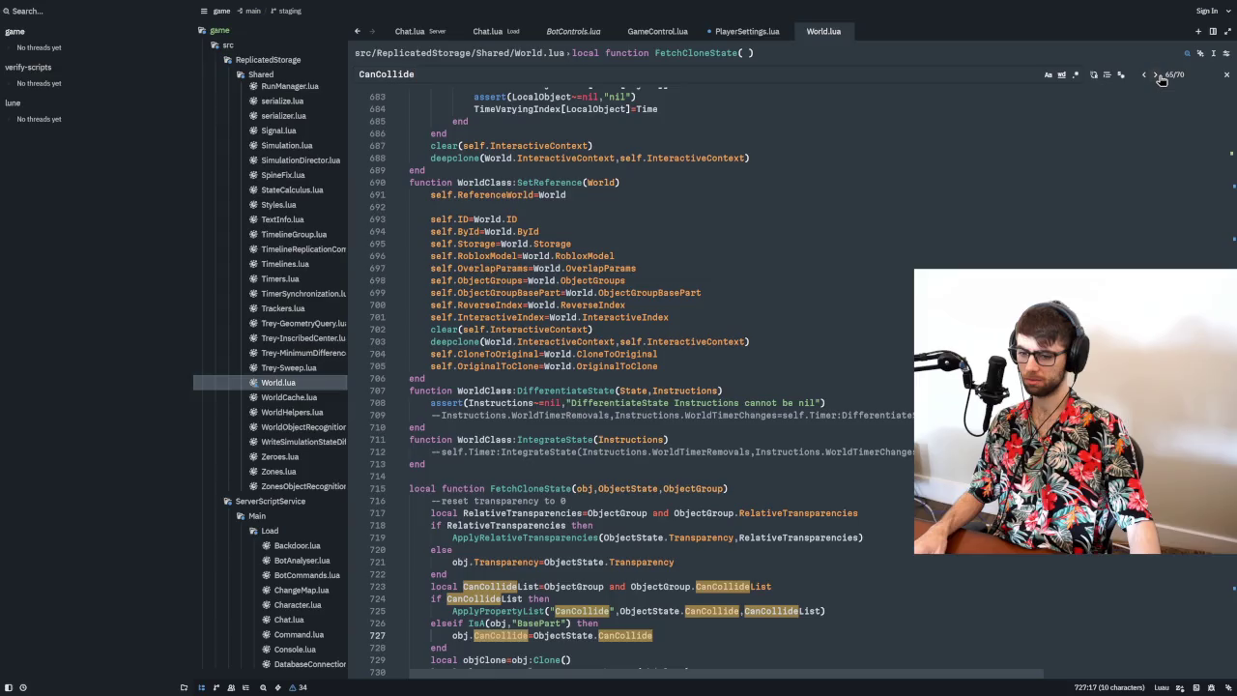
left_click(1161, 80)
left_click(1160, 79)
left_click(1161, 79)
left_click(1160, 79)
left_click(1160, 79)
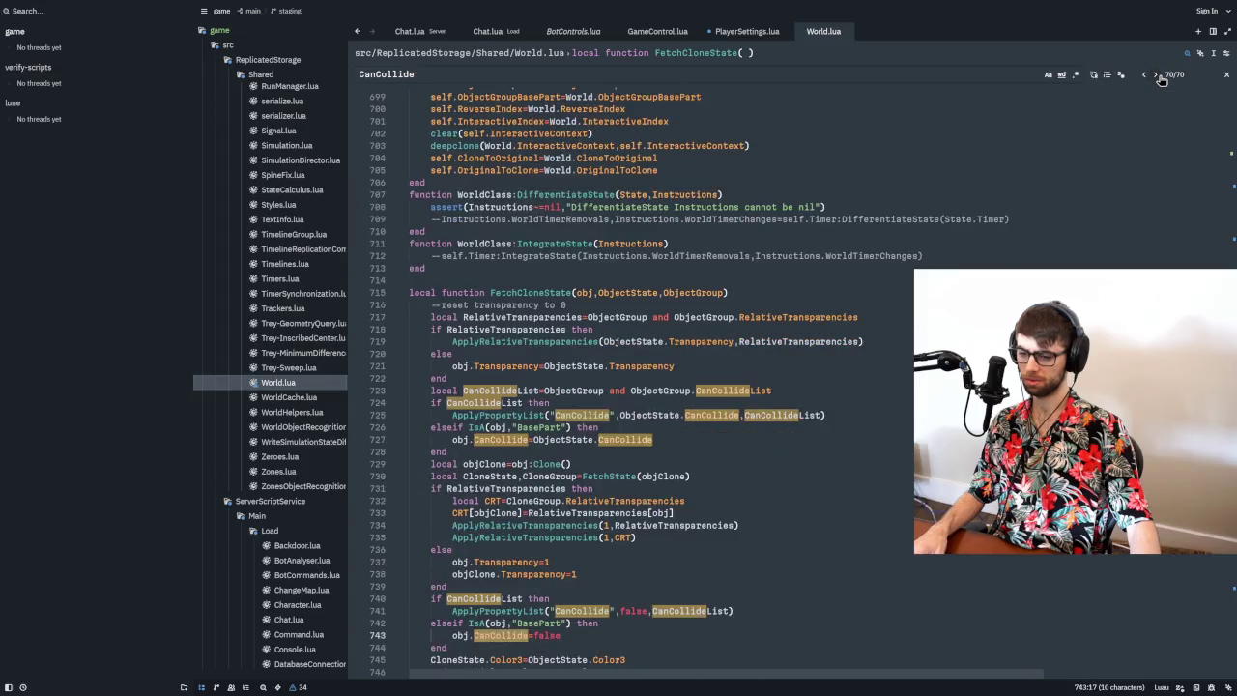
left_click(1160, 79)
- Select the ReturnTypes table name on line 105, then revisit the CanCollide matches on lines 110 and 371
scroll(549, 336, "up", 4)
double_click(472, 215)
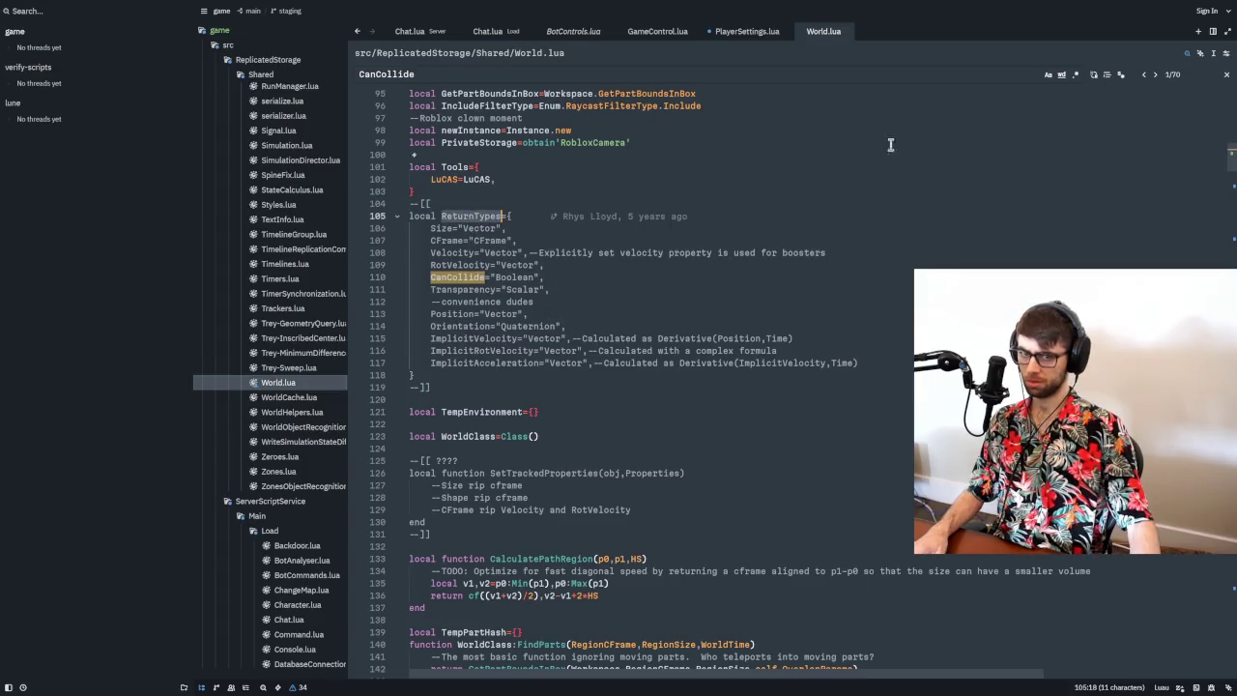
left_click(1161, 81)
left_click(1161, 81)
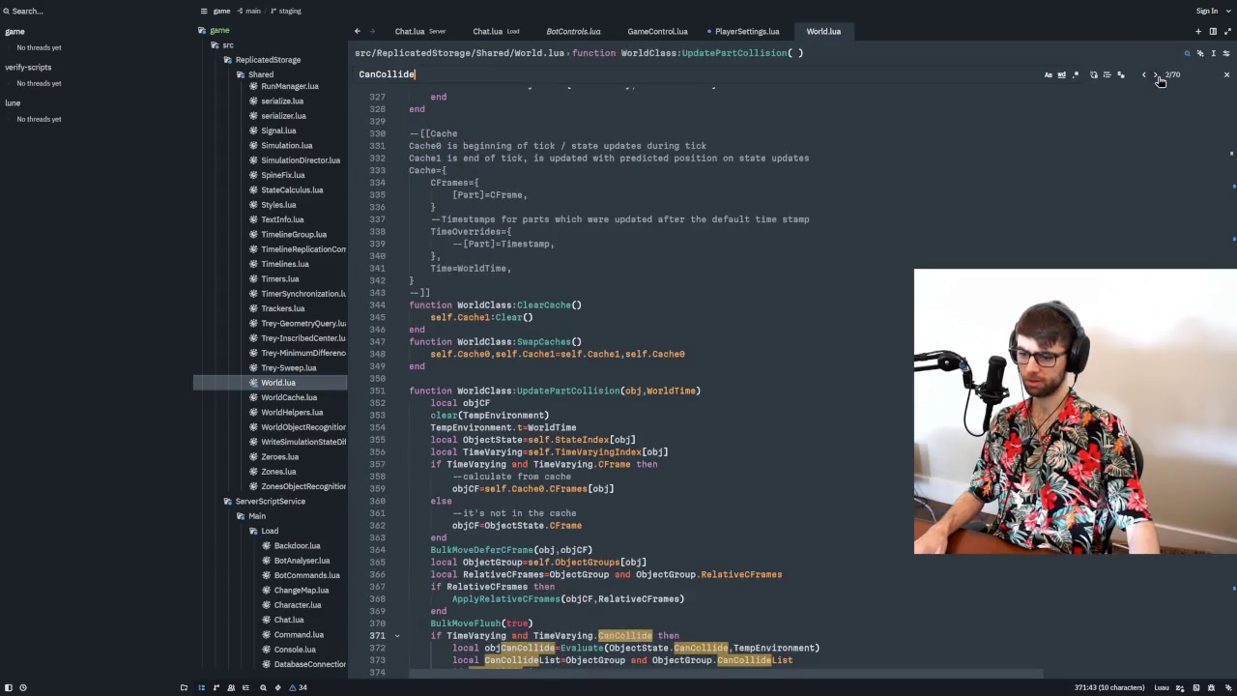
left_click(1145, 77)
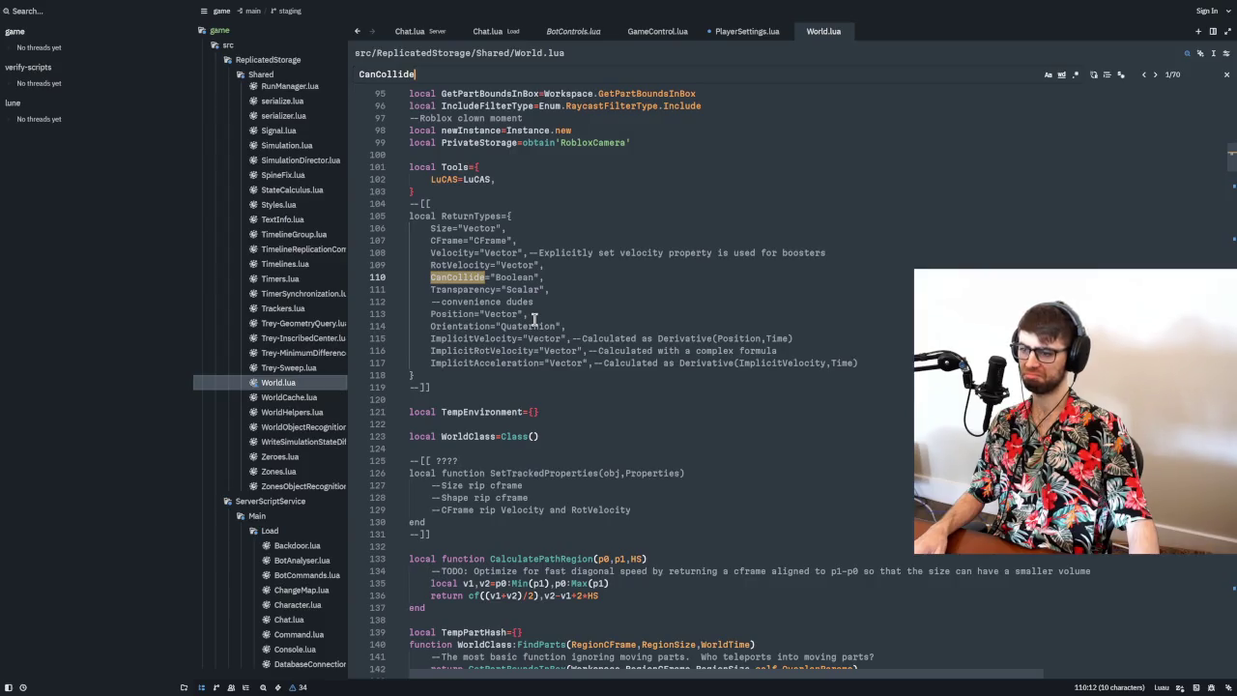
- Open WorldCache.lua and then WorldHelpers.lua from the Shared folder
left_click(288, 398)
scroll(503, 358, "down", 10)
left_click(290, 411)
scroll(528, 399, "down", 4)
scroll(528, 399, "down", 3)
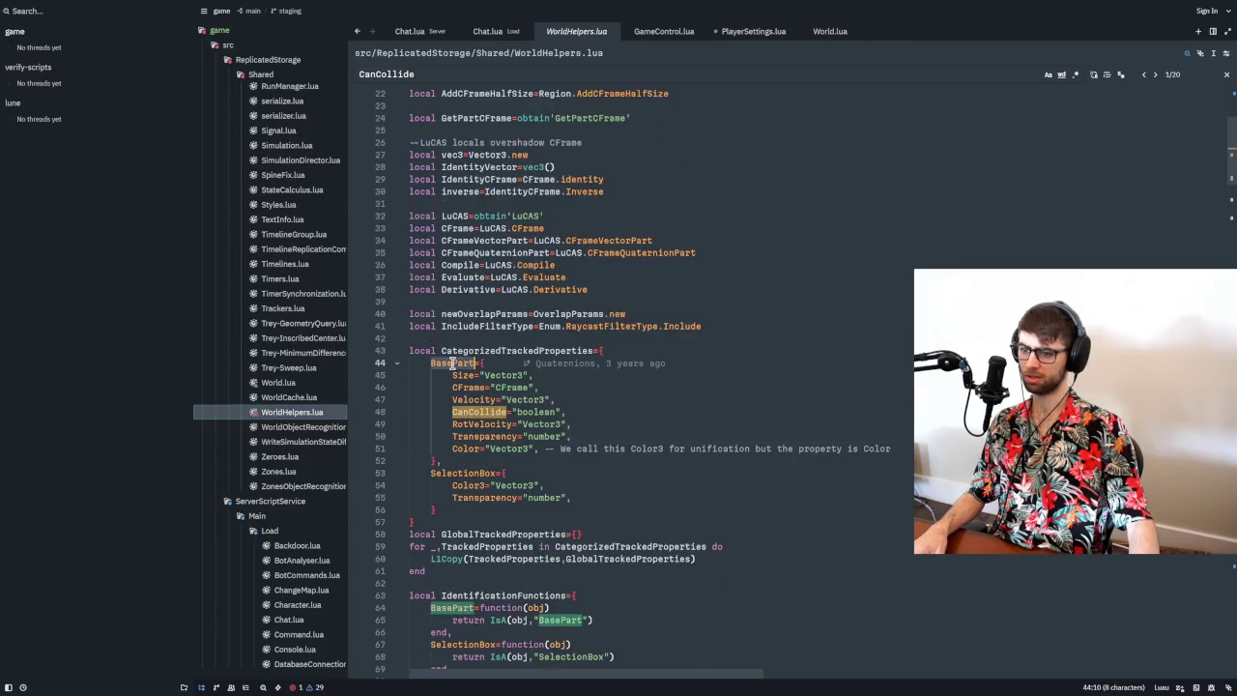
double_click(517, 352)
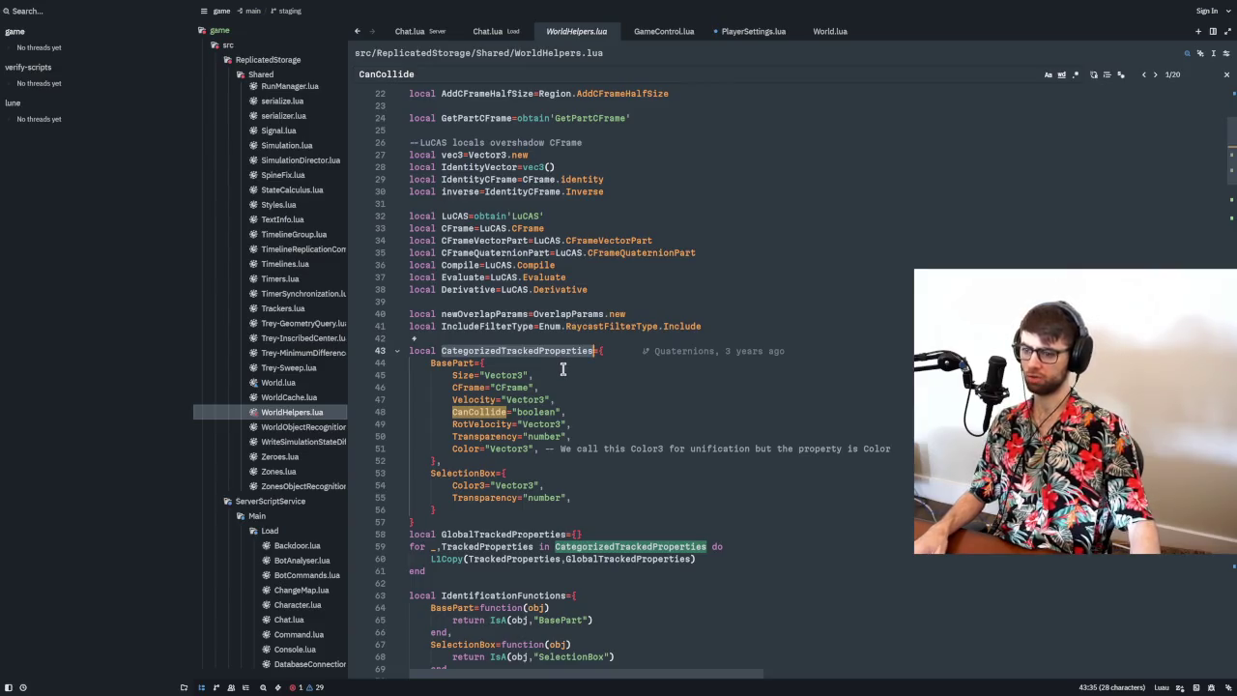
double_click(473, 448)
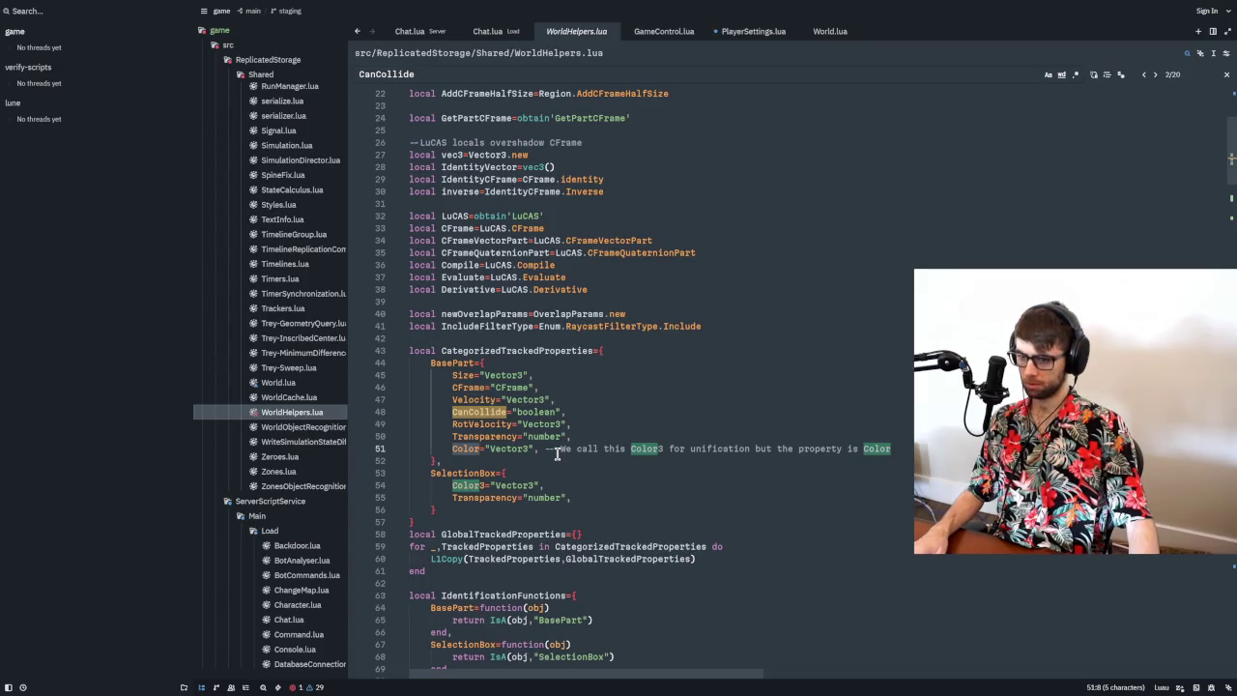
double_click(876, 448)
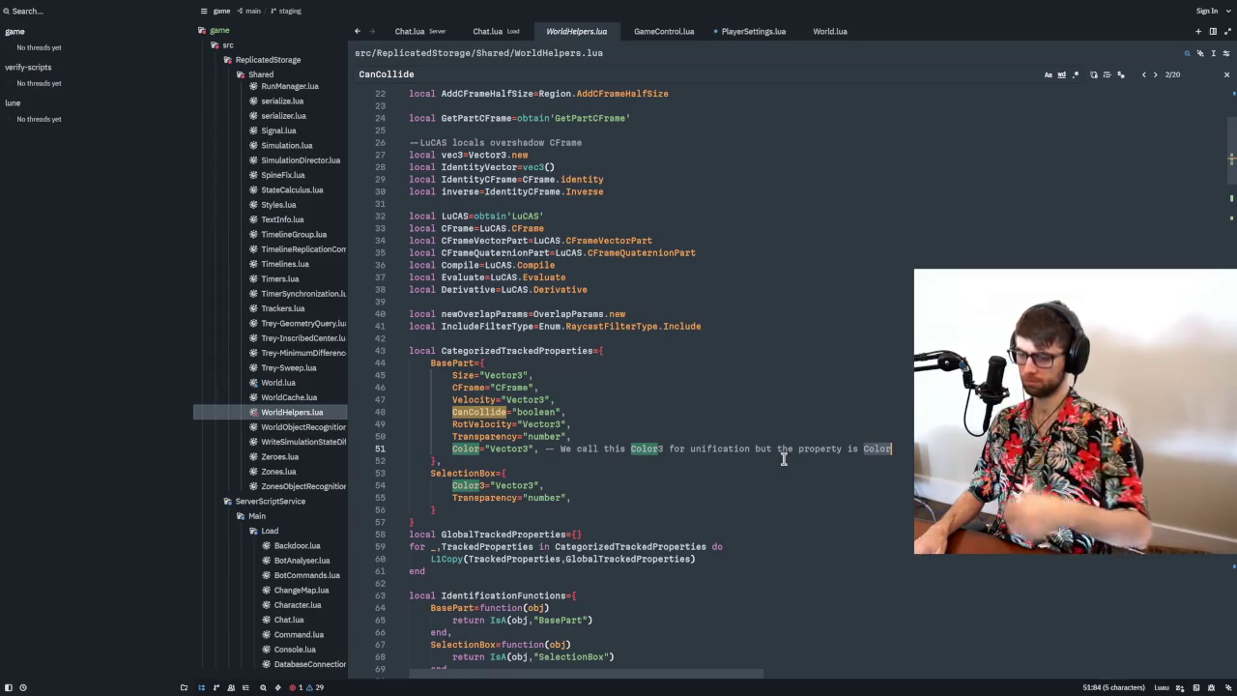
double_click(493, 411)
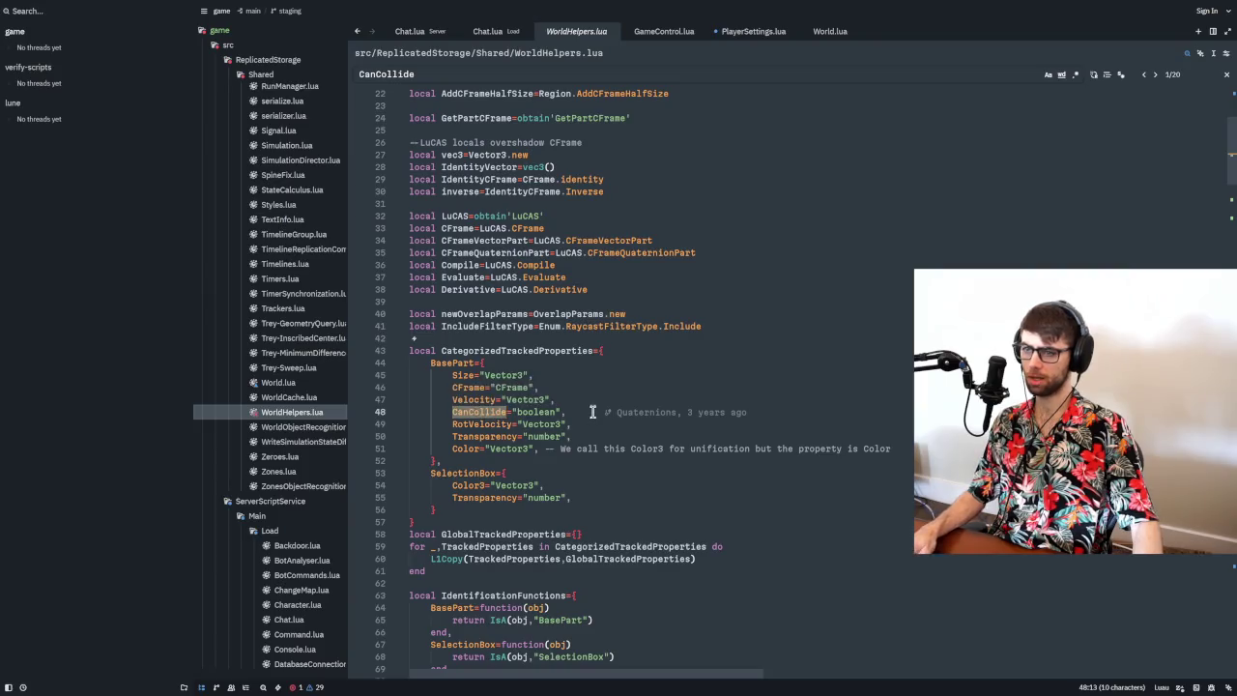
key("alt+Tab")
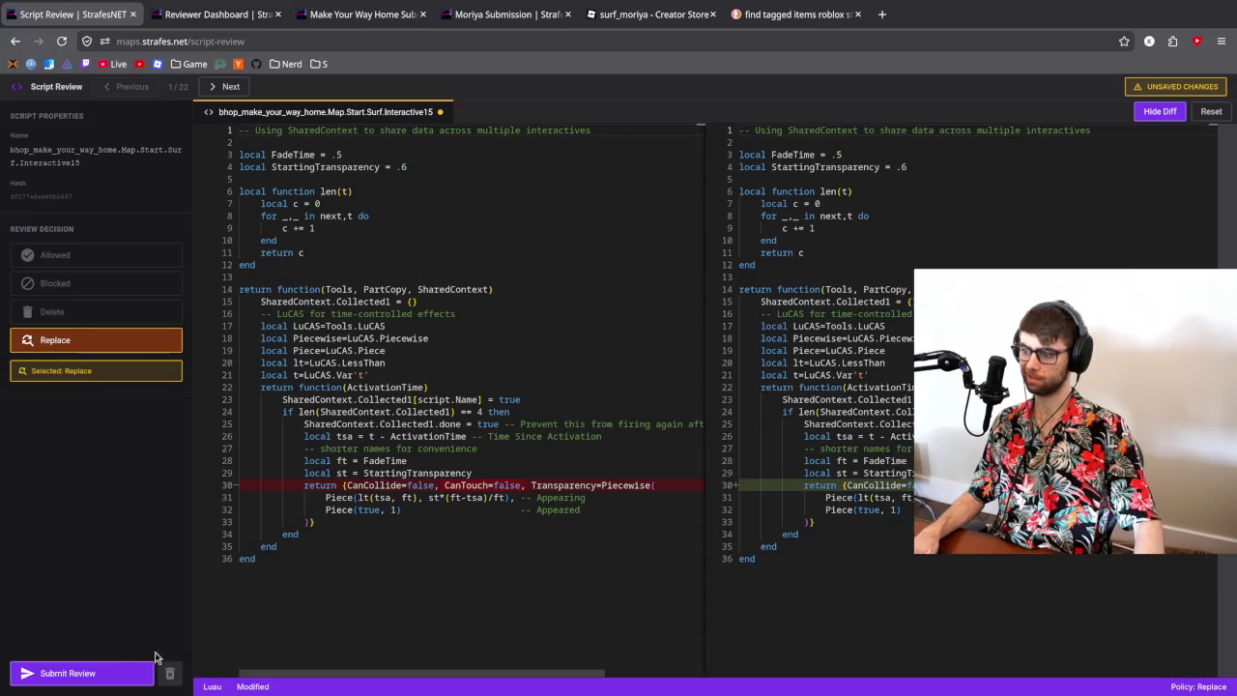
- Submit the Replace review for Interactive15 and highlight SharedContext uses in the next Interactive2 script
left_click(111, 673)
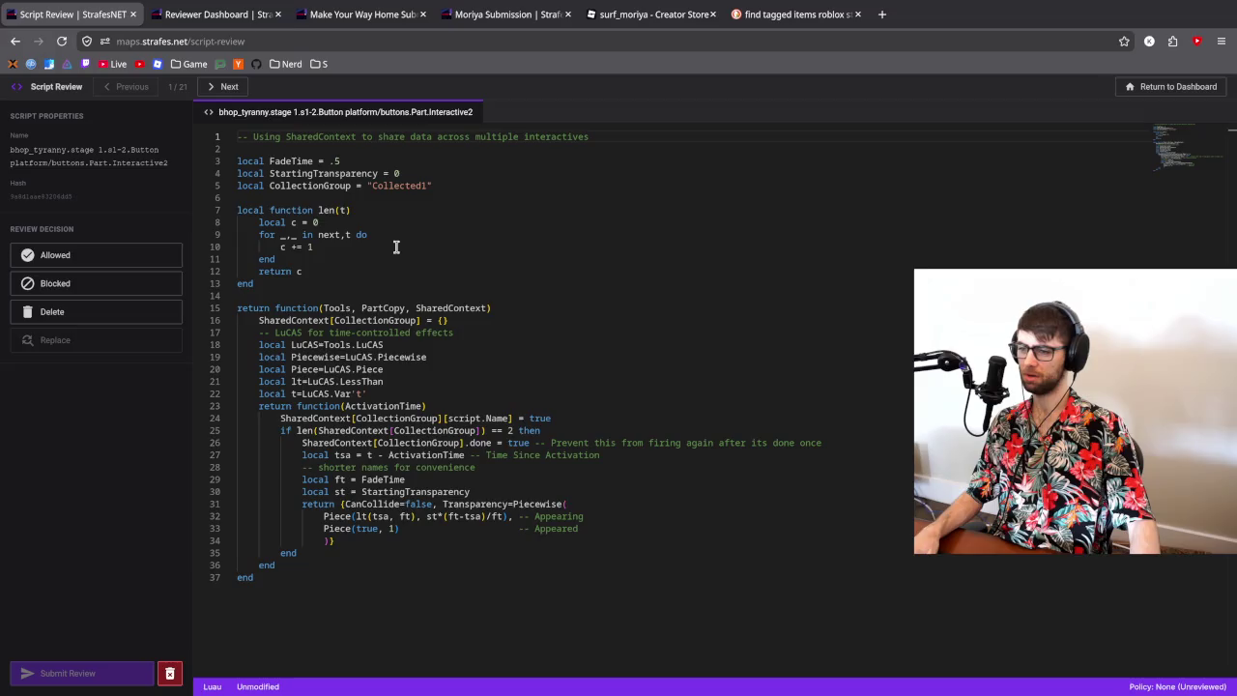
double_click(335, 418)
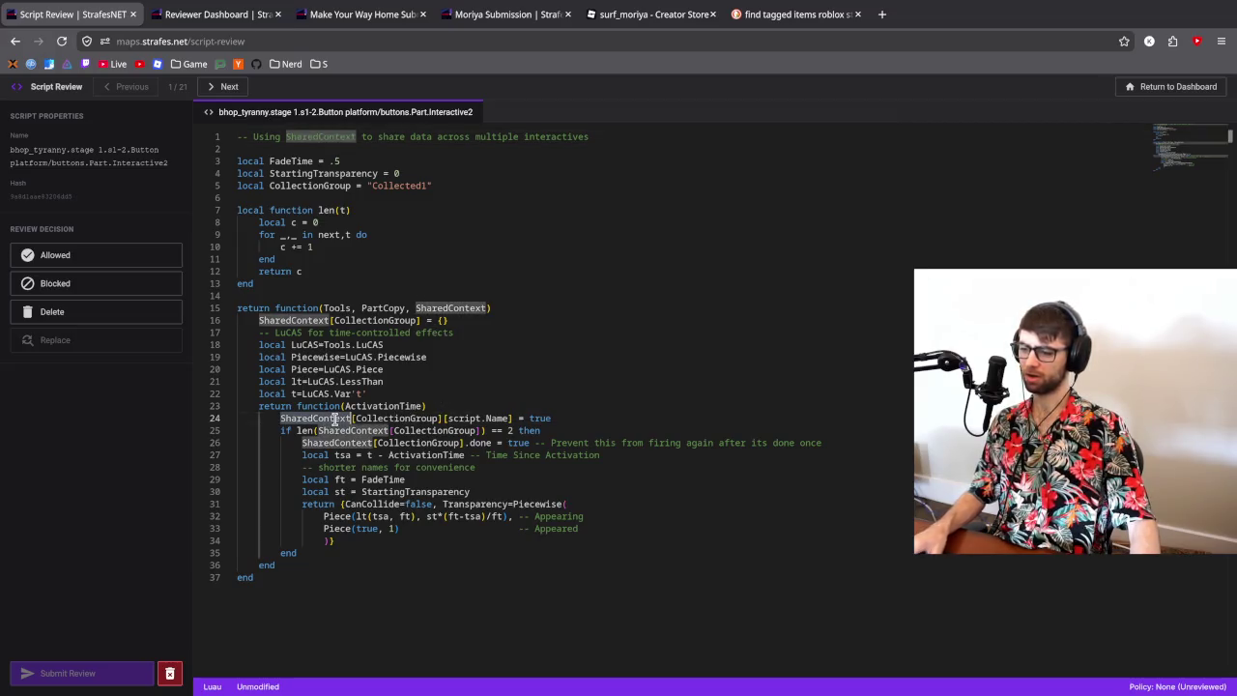
key("alt+Tab")
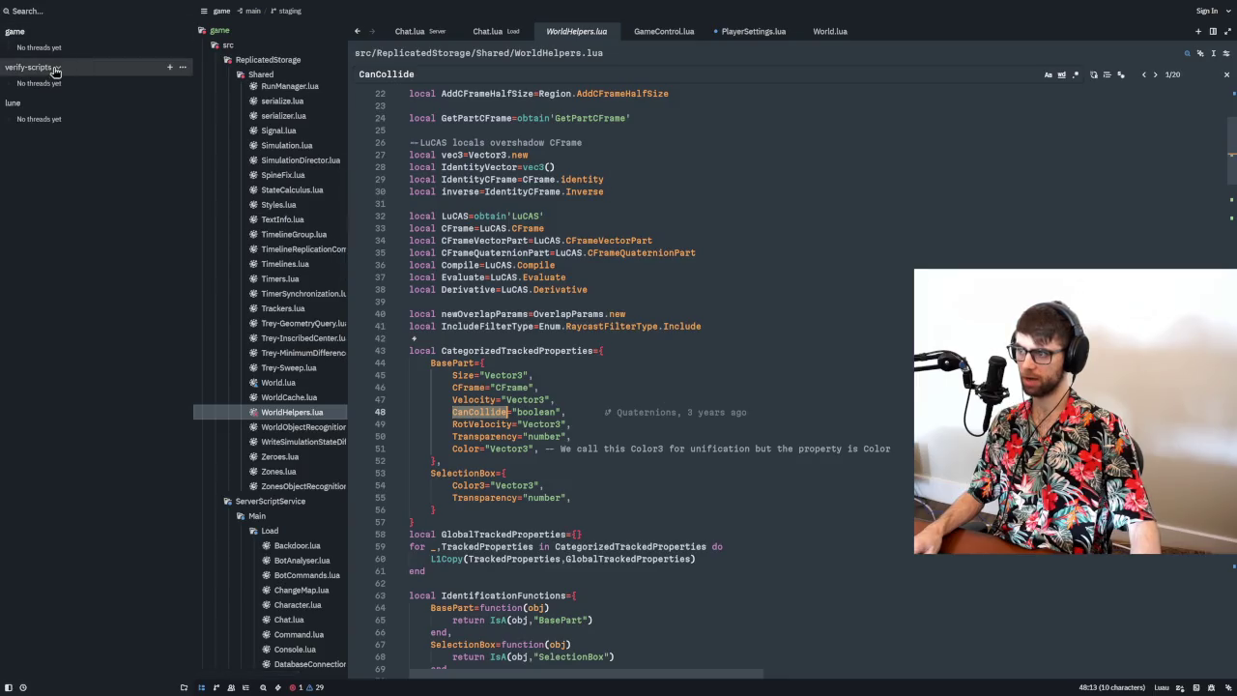
- Switch the workspace to verify-scripts, hide the threads panel, and search the project for SharedContext
left_click(183, 70)
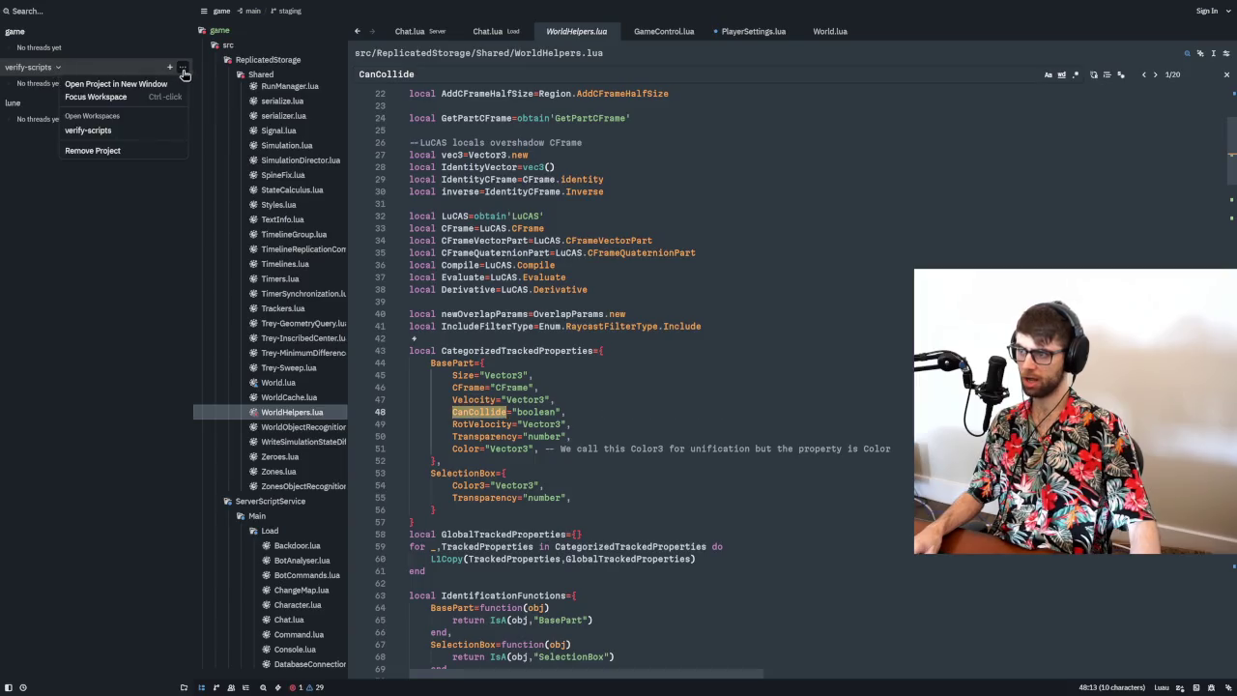
left_click(106, 133)
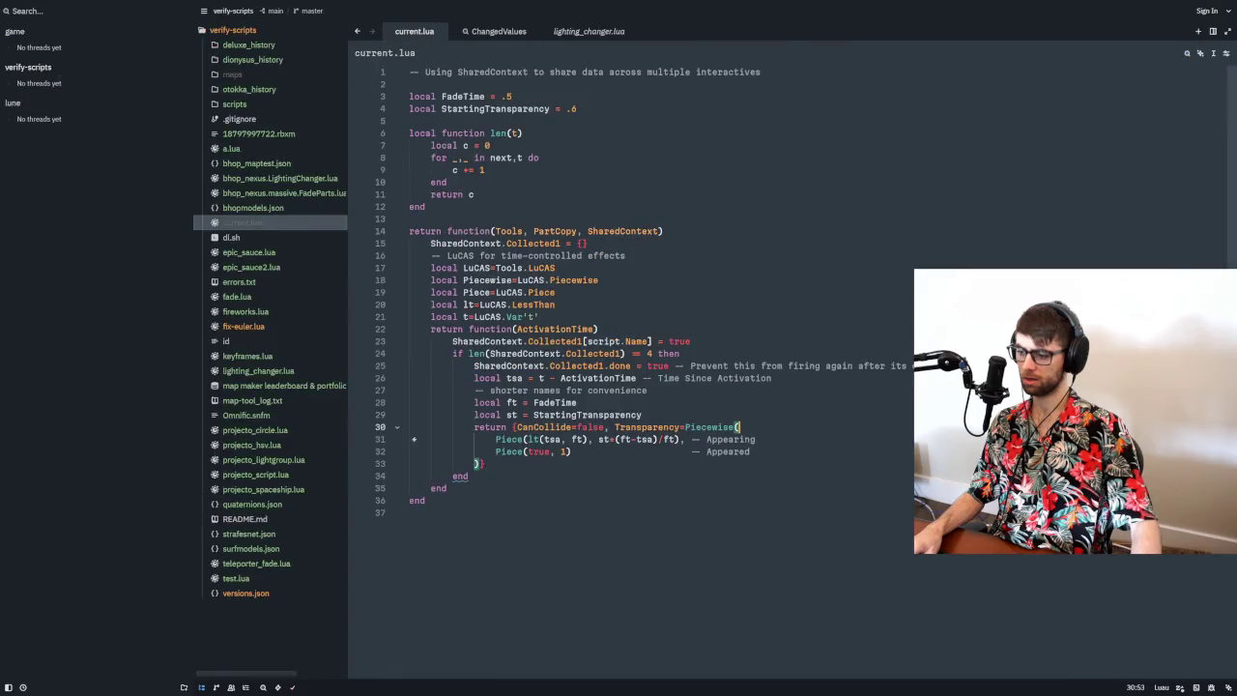
left_click(9, 687)
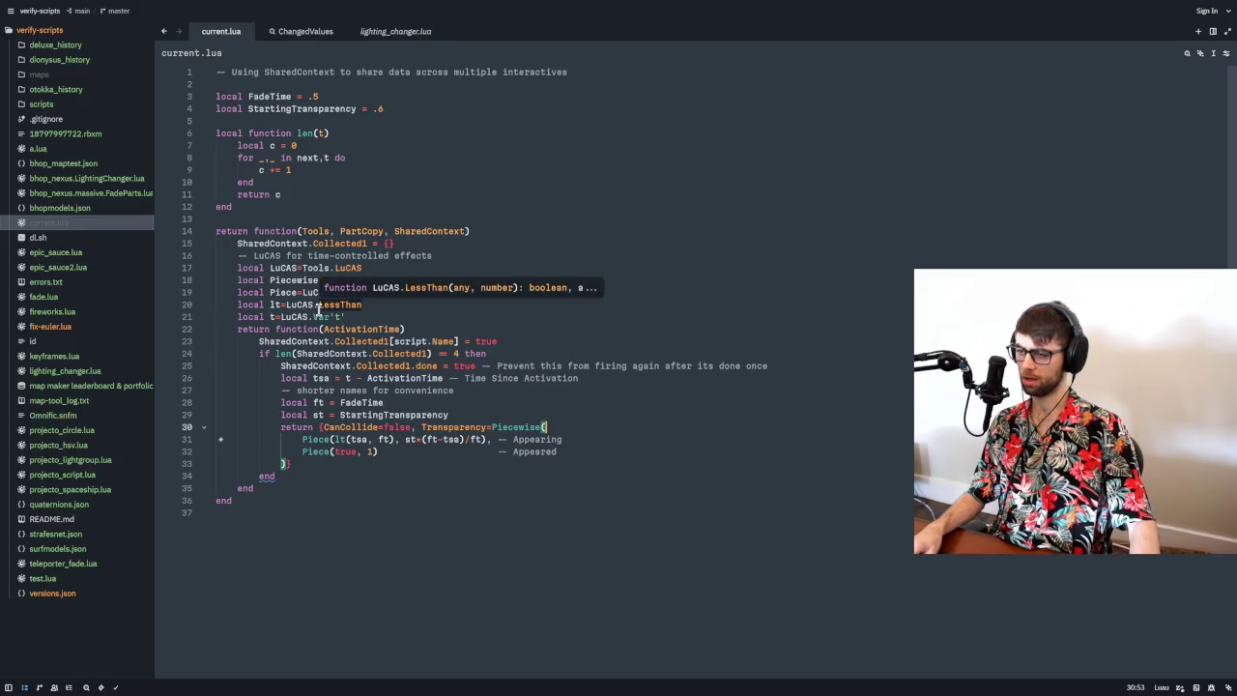
key("ctrl+shift+f")
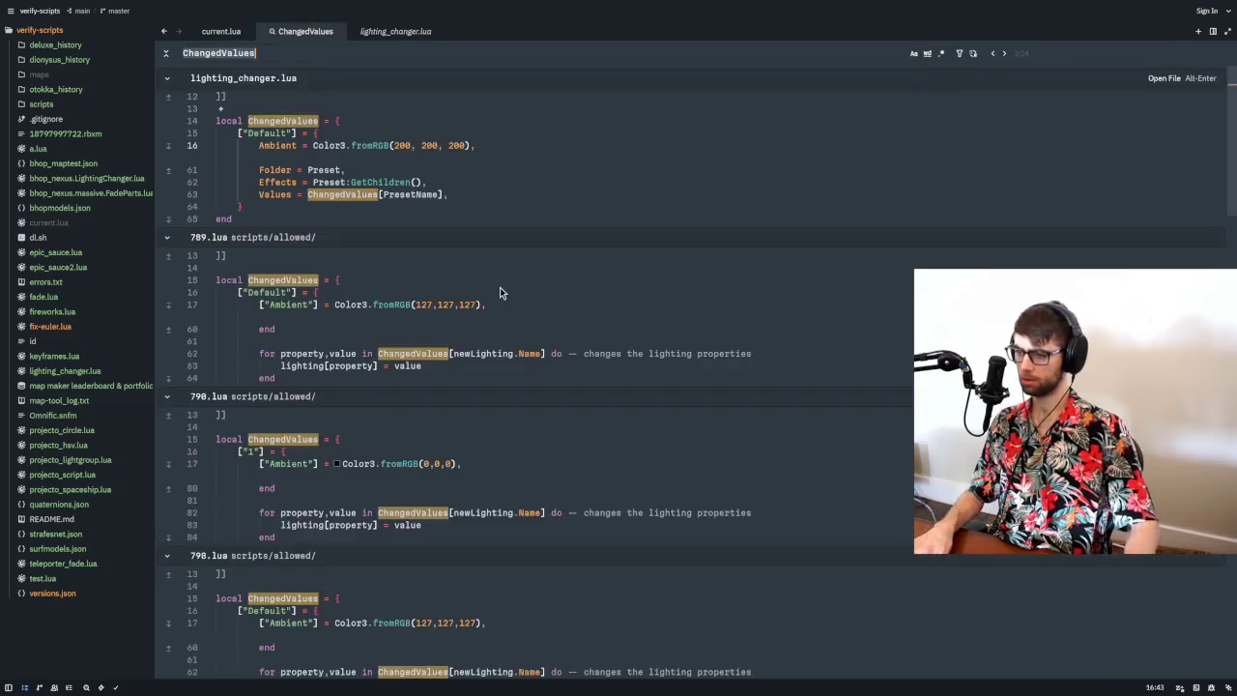
type("SharedContext")
key("Return")
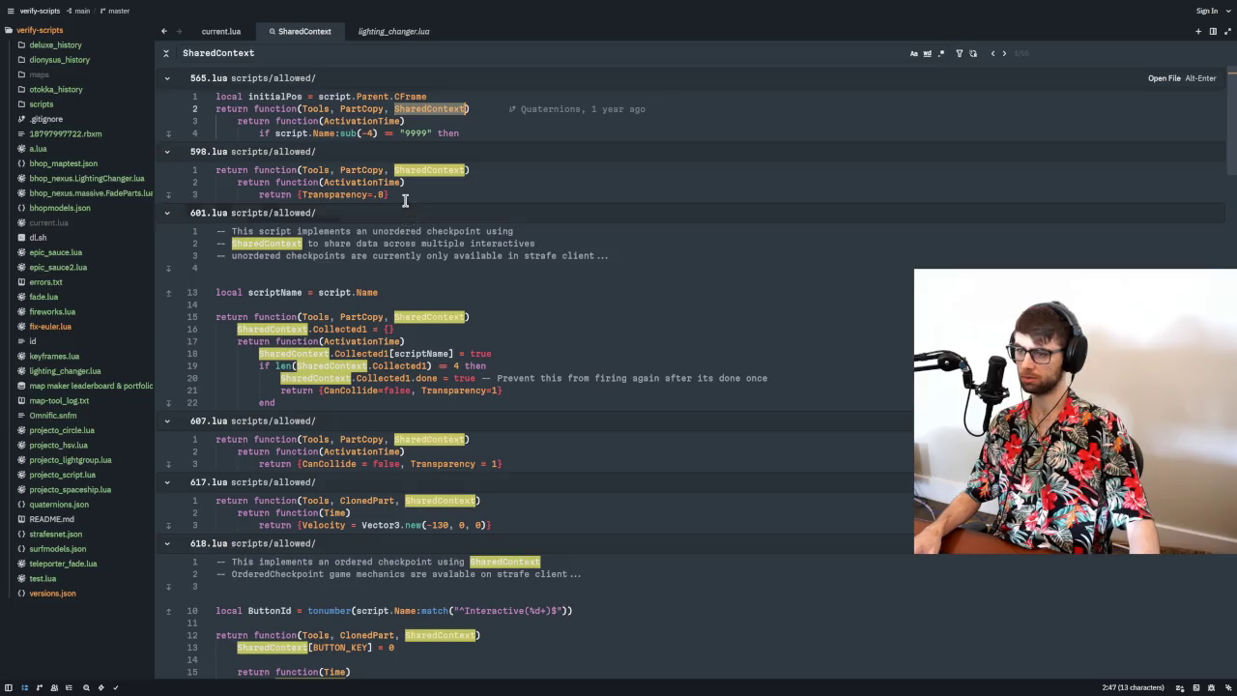
- Scroll through the SharedContext search results to compare each script's usage
scroll(409, 195, "down", 3)
scroll(410, 193, "down", 10)
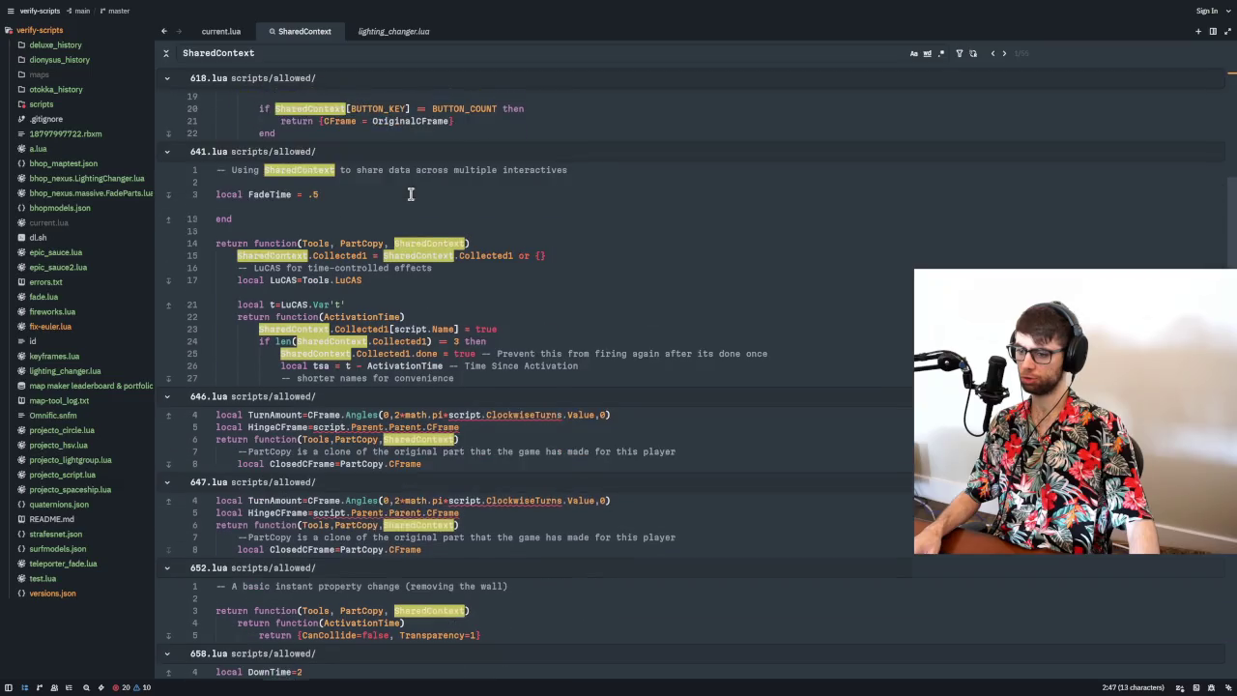
scroll(409, 193, "down", 5)
scroll(454, 316, "up", 10)
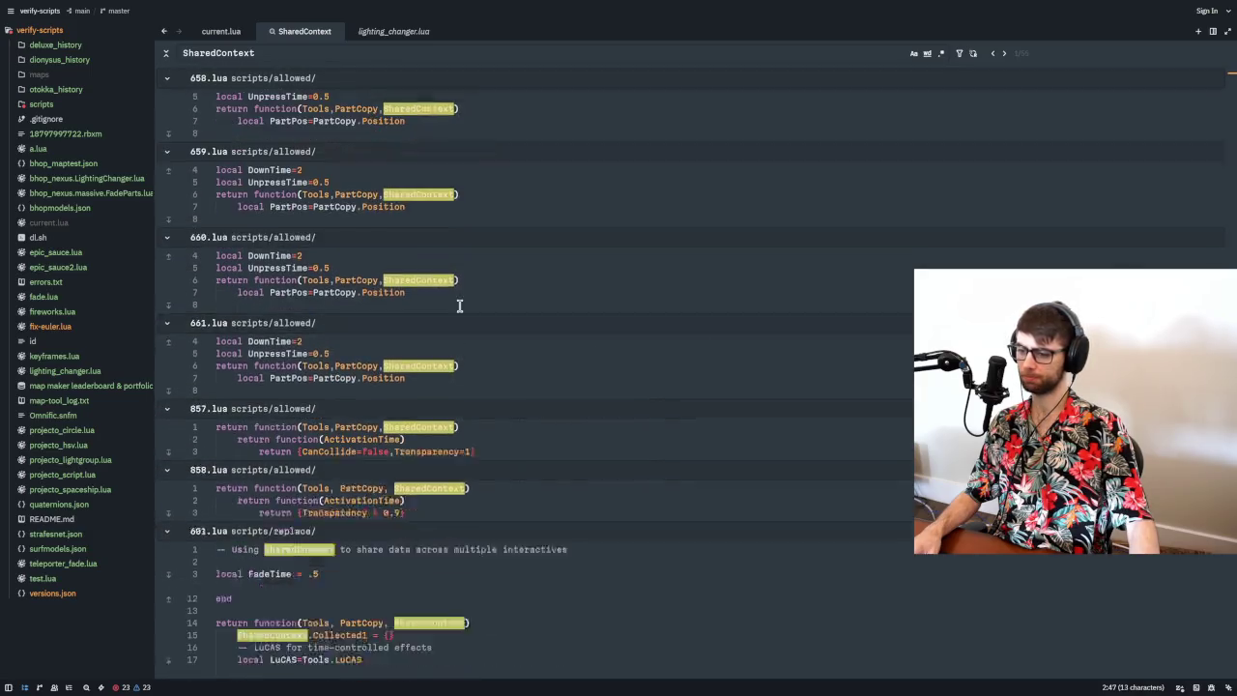
scroll(453, 391, "up", 3)
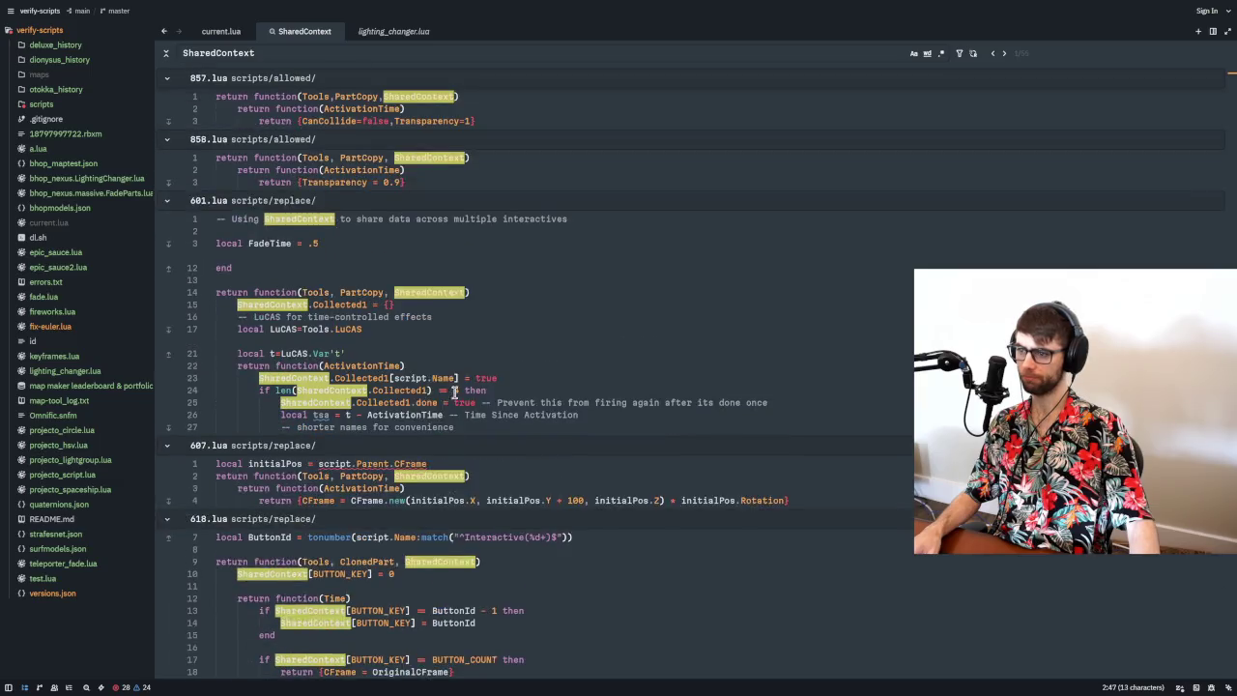
scroll(318, 367, "up", 2)
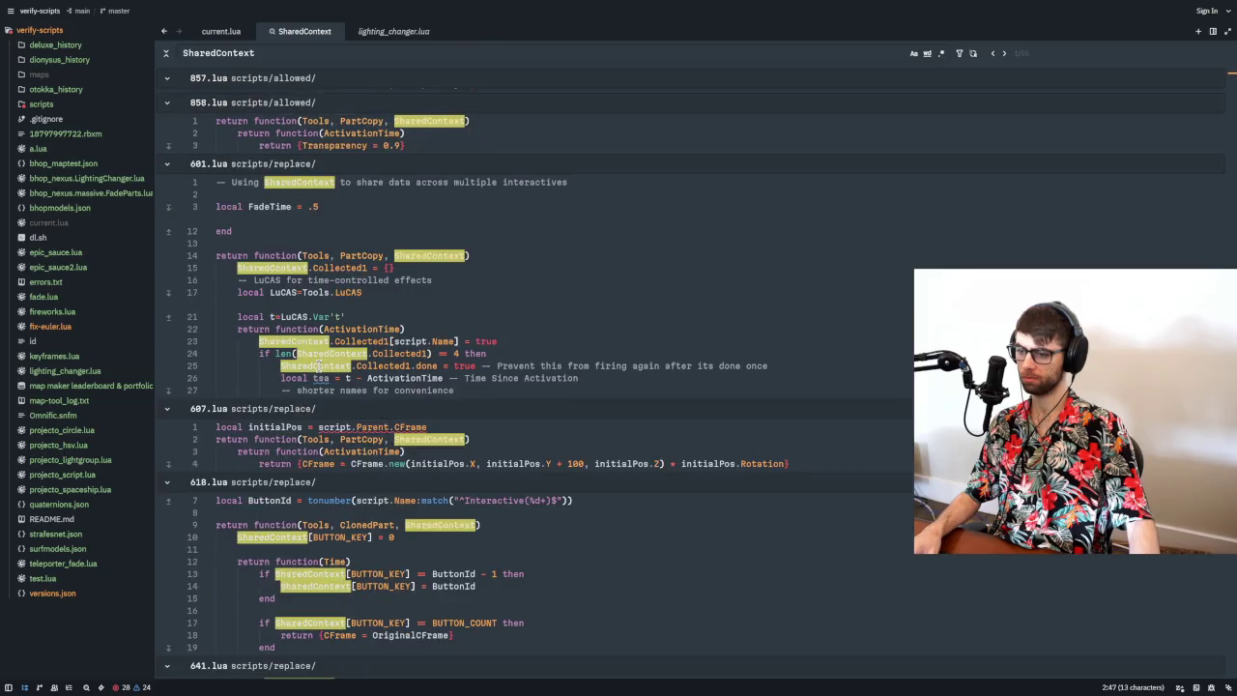
scroll(320, 366, "down", 5)
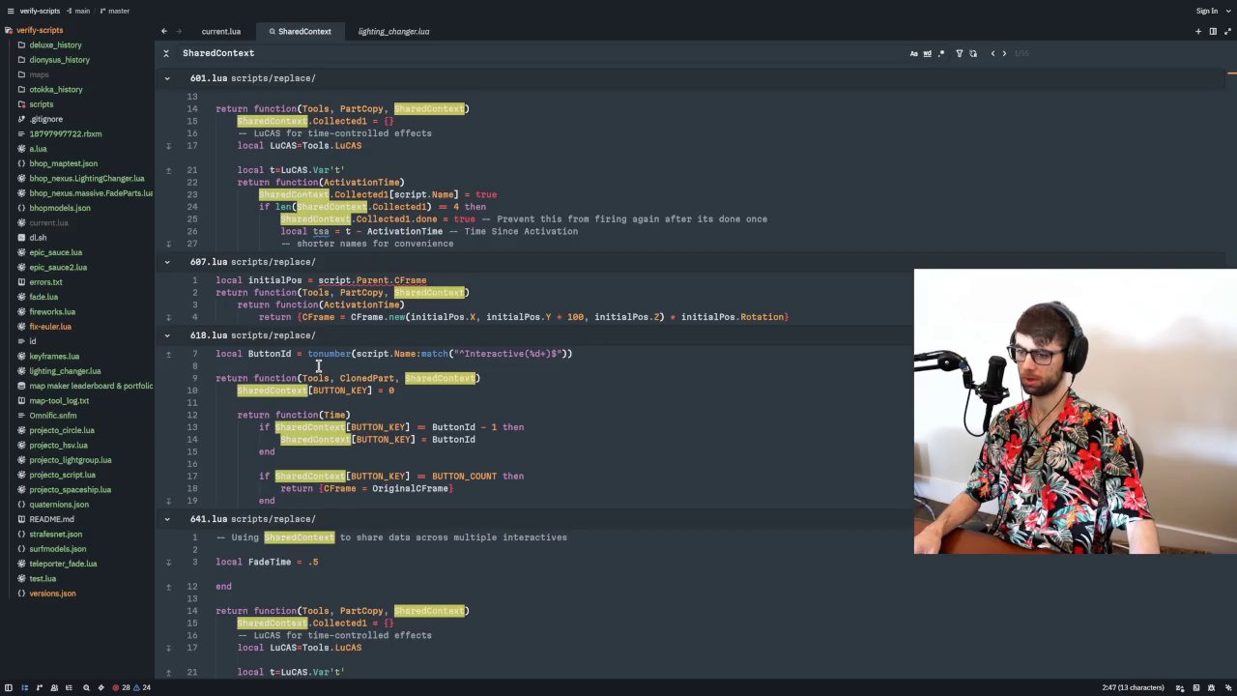
scroll(317, 365, "down", 10)
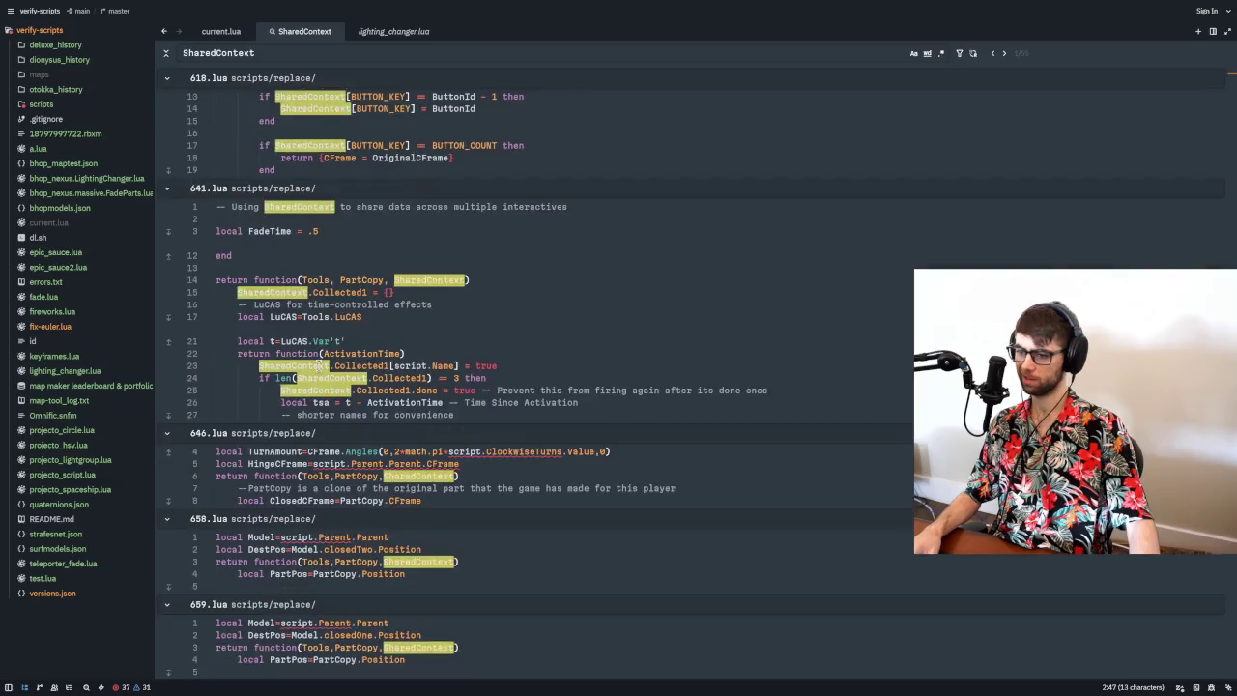
scroll(318, 365, "up", 1)
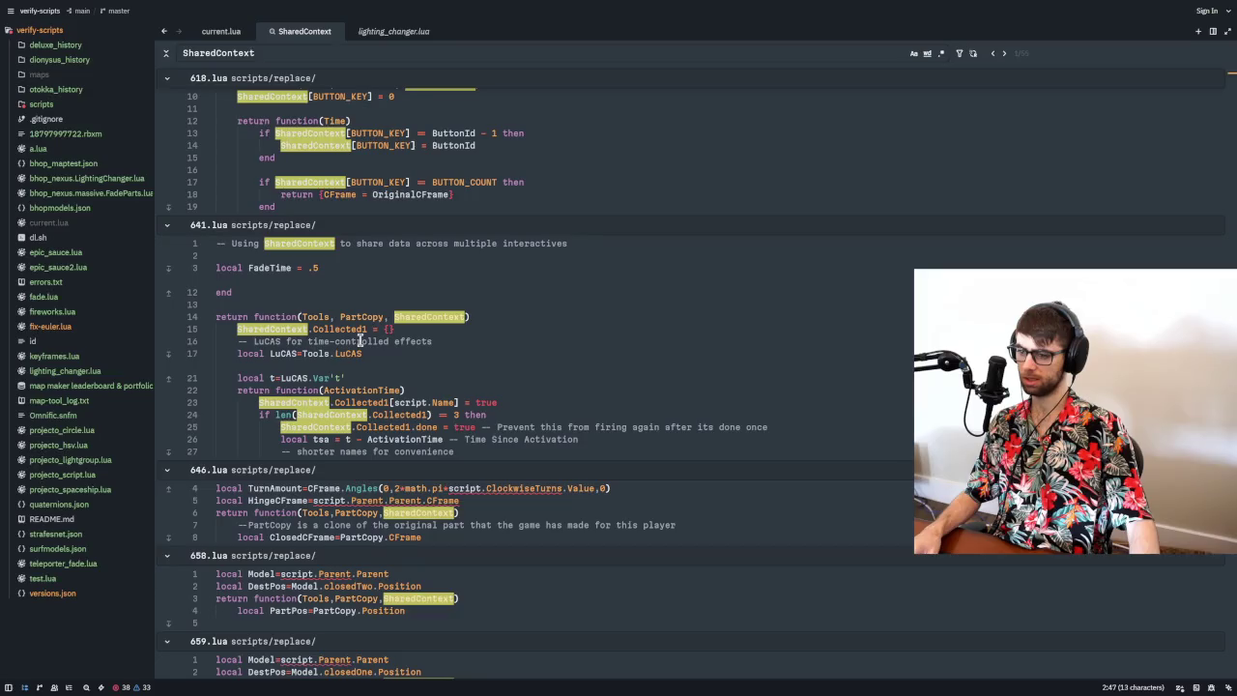
scroll(360, 340, "down", 1)
scroll(363, 343, "down", 7)
scroll(363, 344, "up", 9)
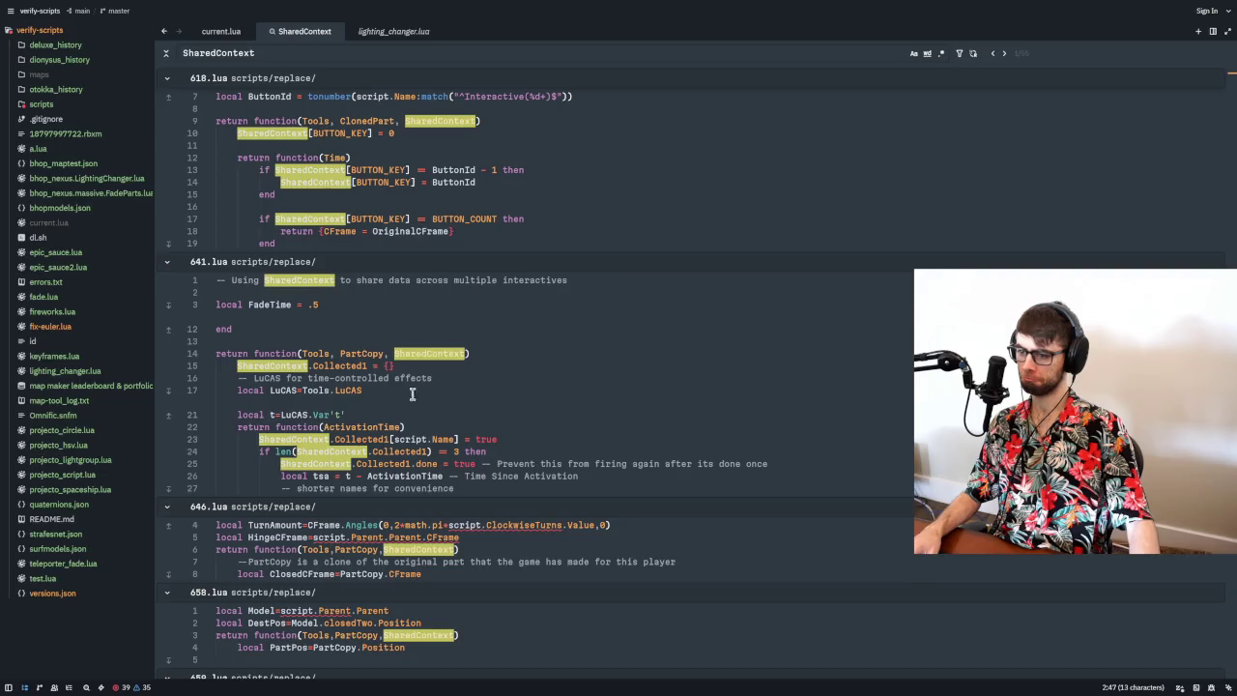
scroll(428, 455, "up", 9)
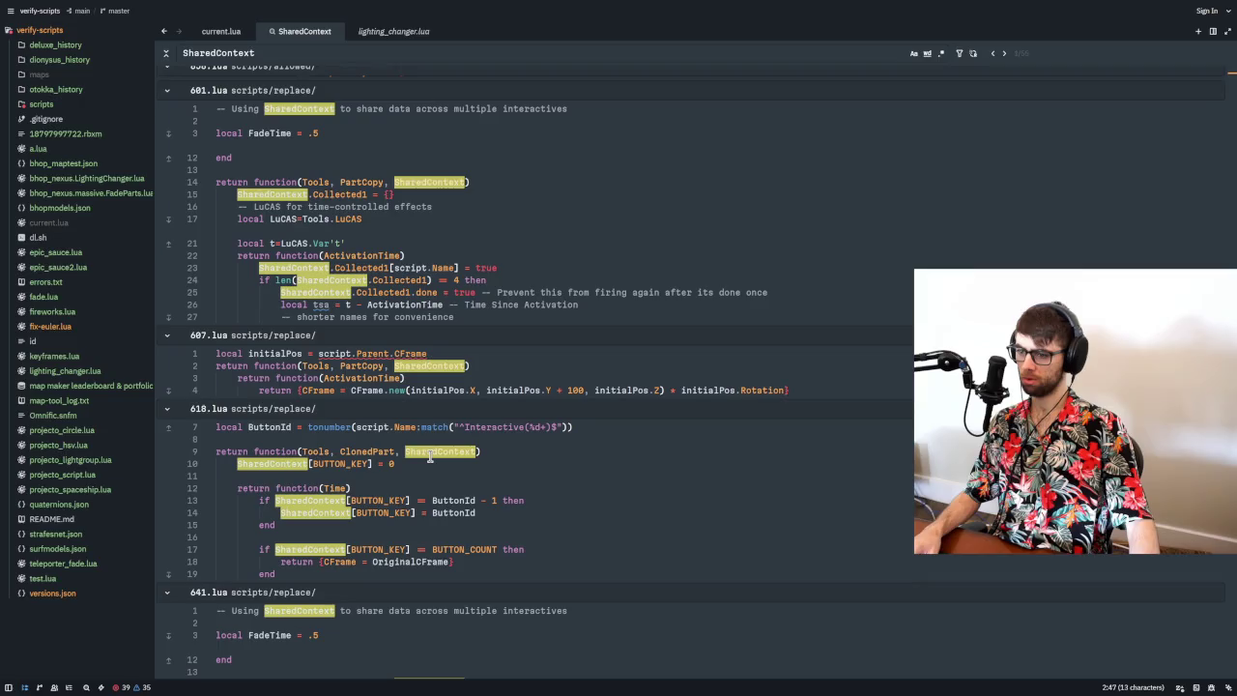
scroll(430, 458, "up", 10)
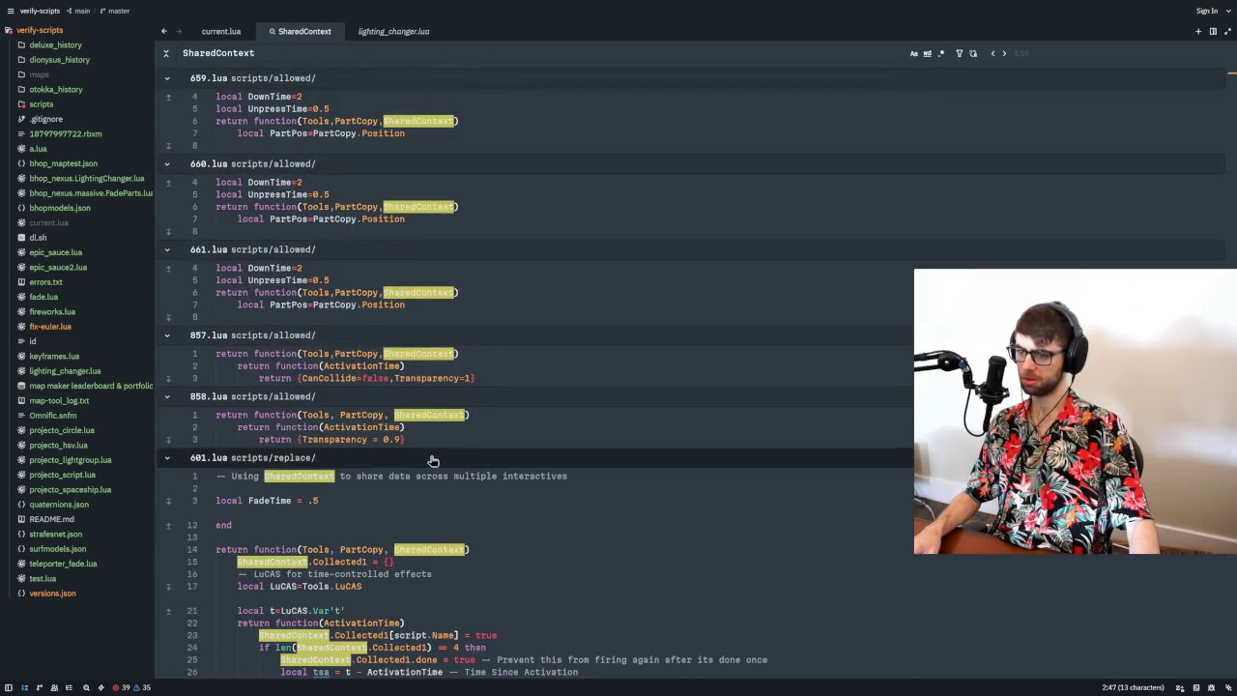
scroll(431, 458, "up", 4)
scroll(430, 456, "up", 8)
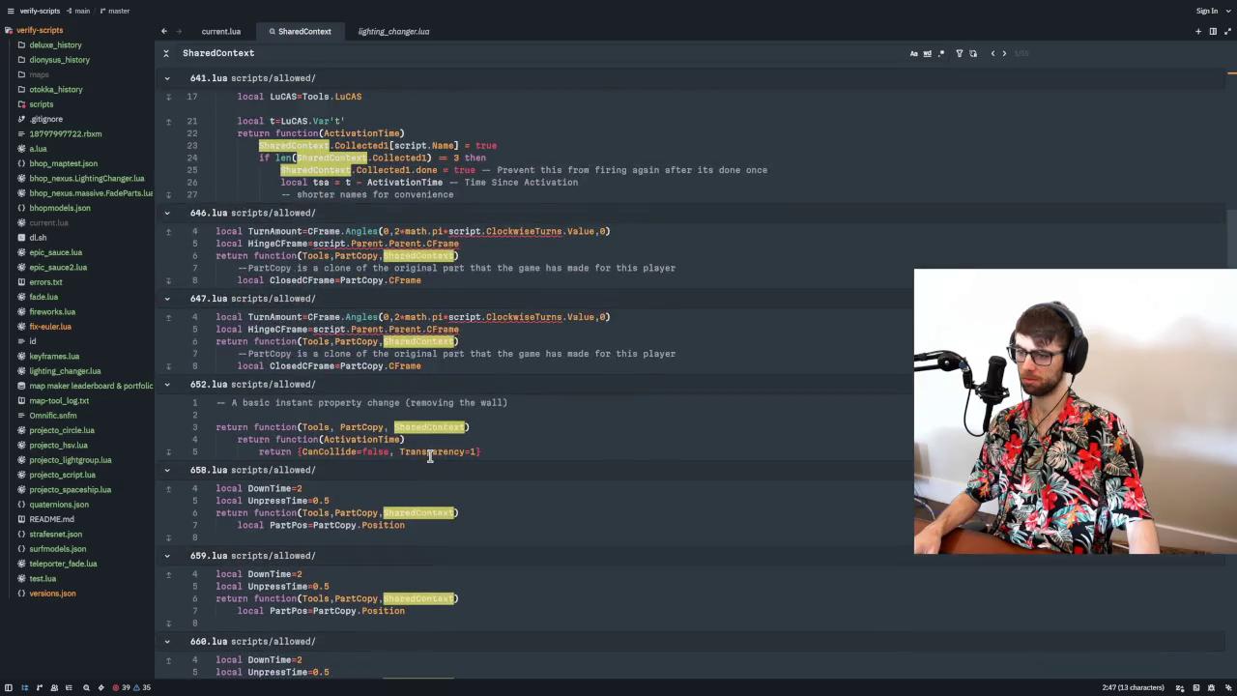
scroll(430, 457, "up", 5)
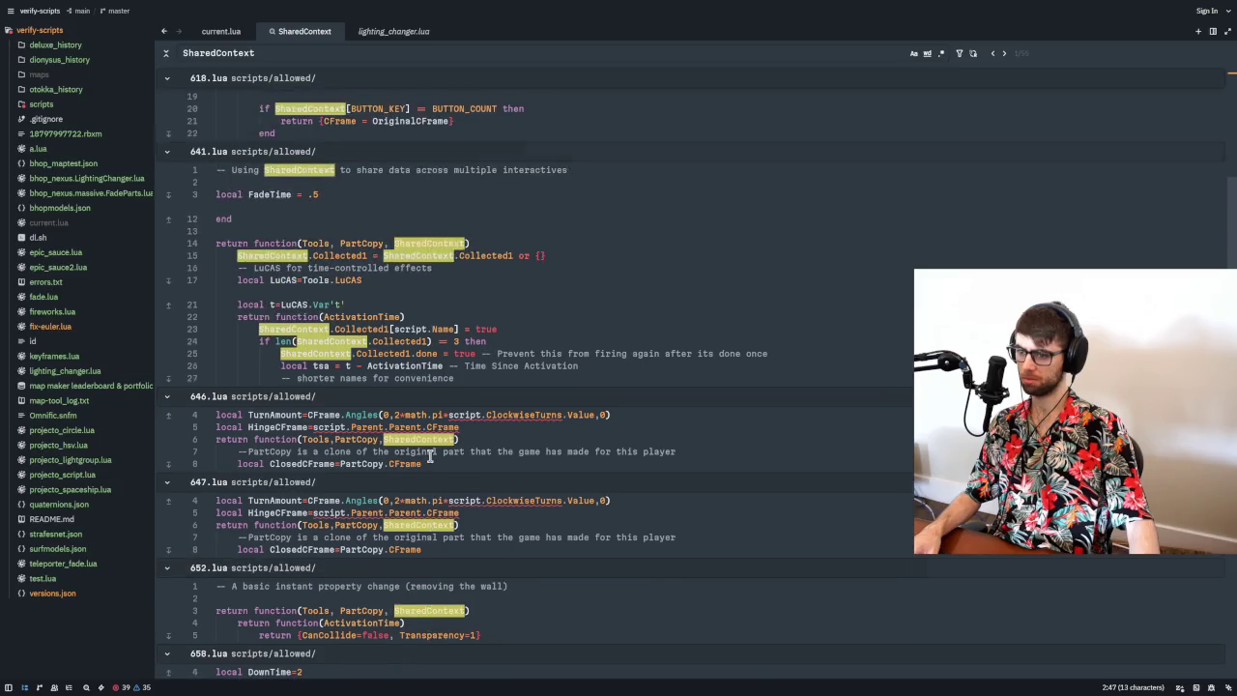
scroll(431, 458, "up", 12)
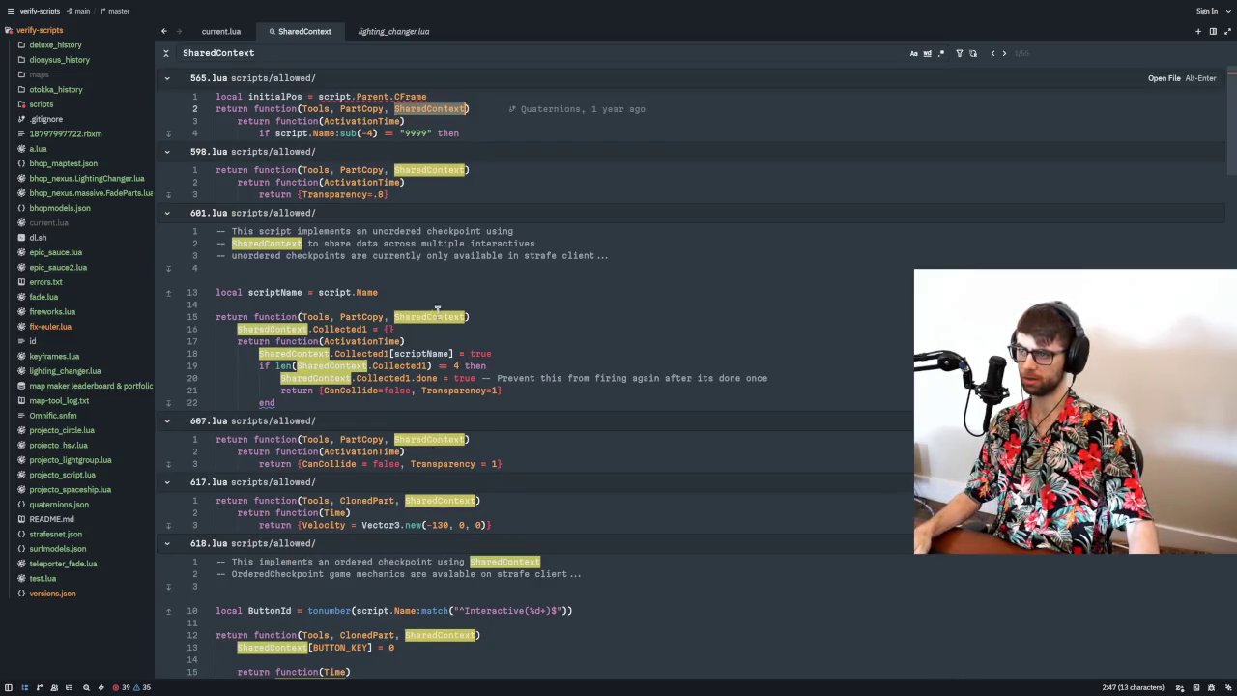
left_click(221, 31)
- Replace current.lua's contents with the Interactive2 review script and highlight every CollectionGroup use
key("alt+Tab")
key("ctrl+a")
key("ctrl+c")
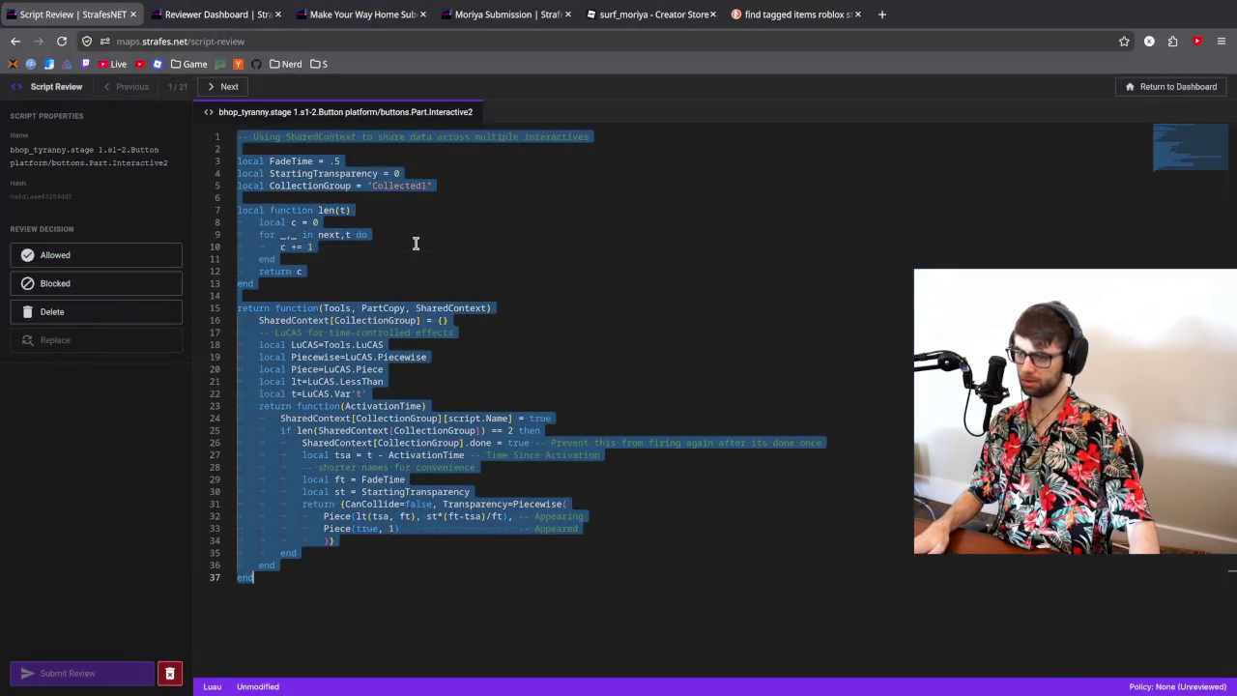
key("alt+Tab")
key("ctrl+a")
key("ctrl+v")
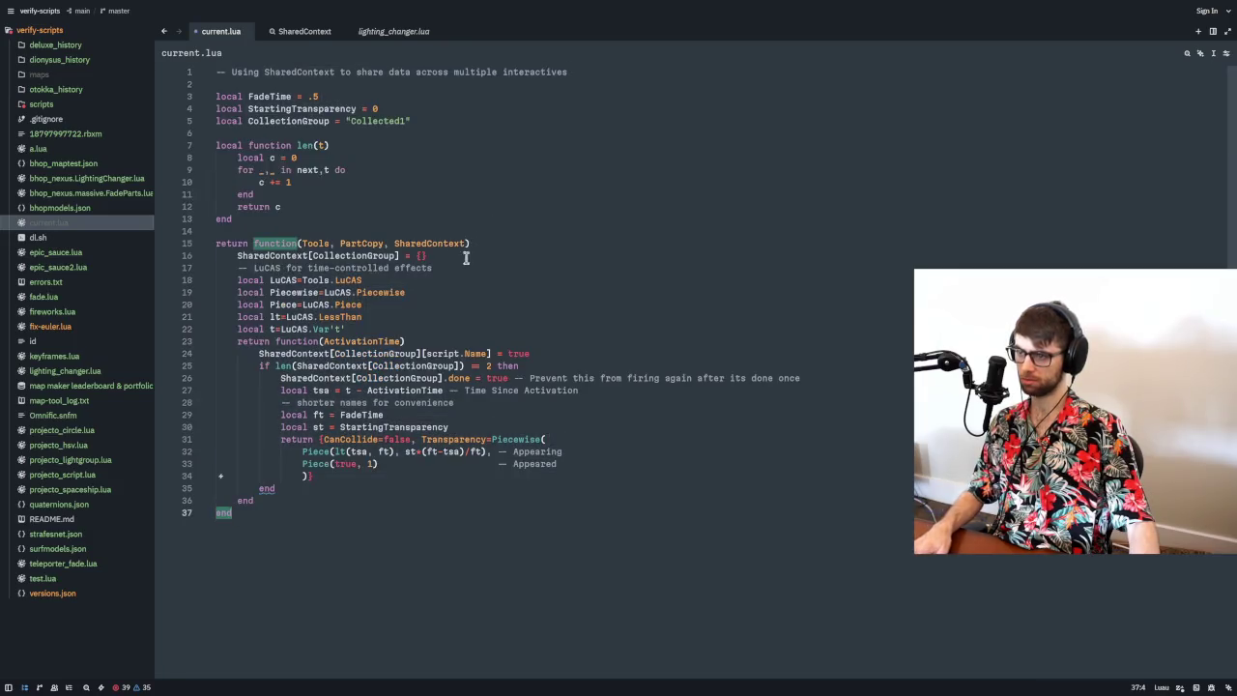
double_click(292, 121)
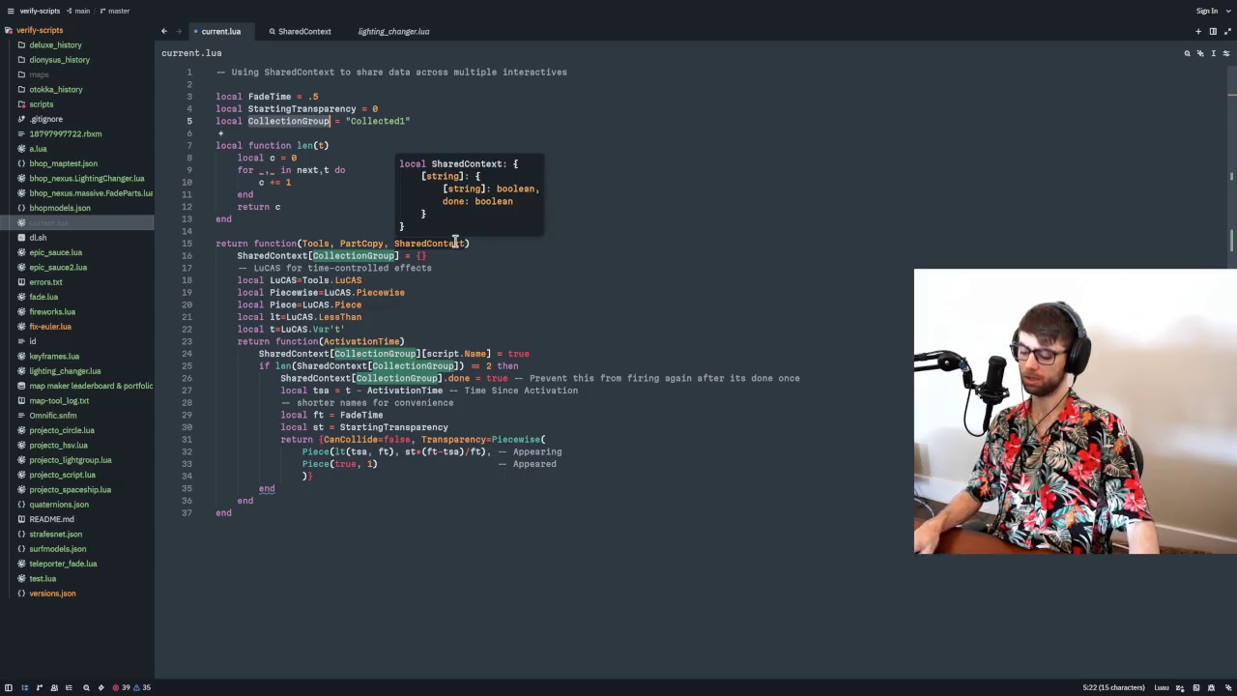
key("alt+Tab")
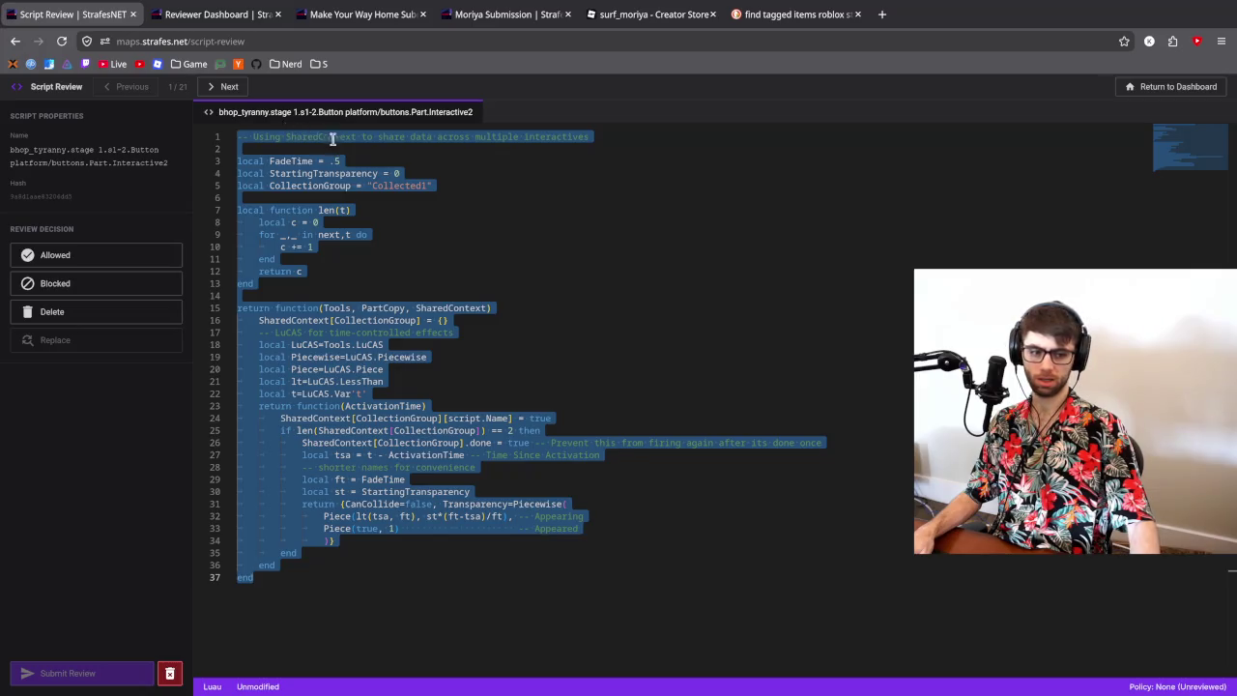
key("alt+Tab")
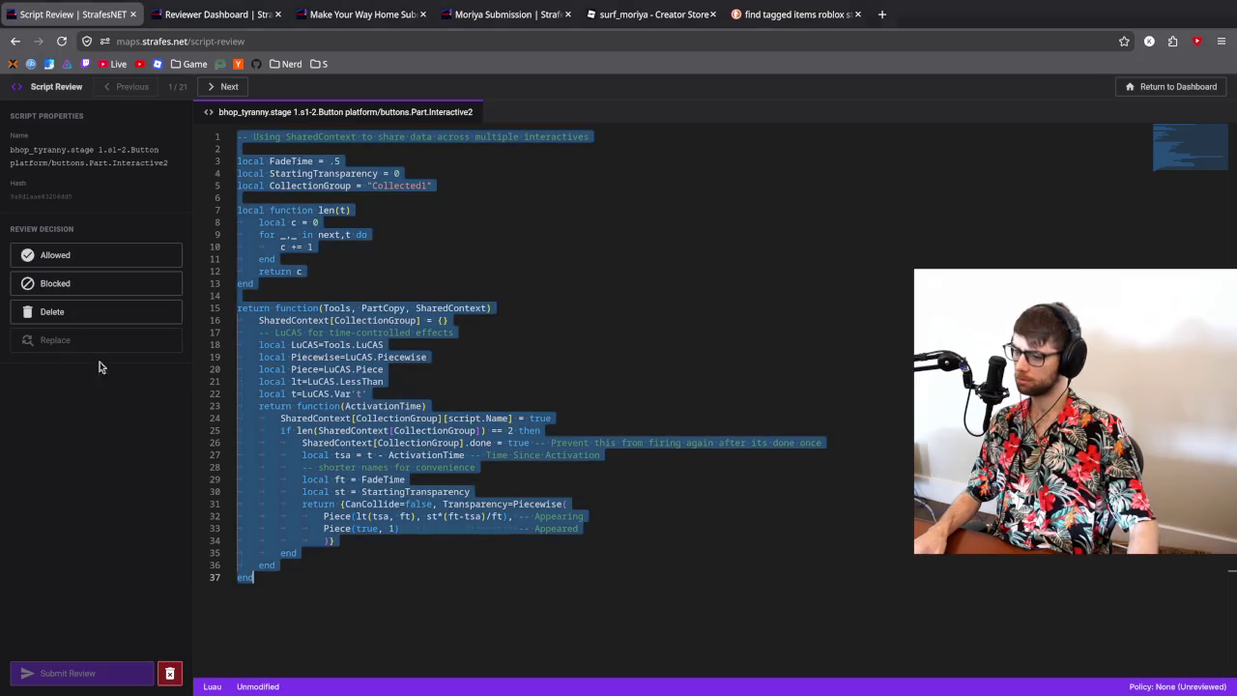
left_click(596, 381)
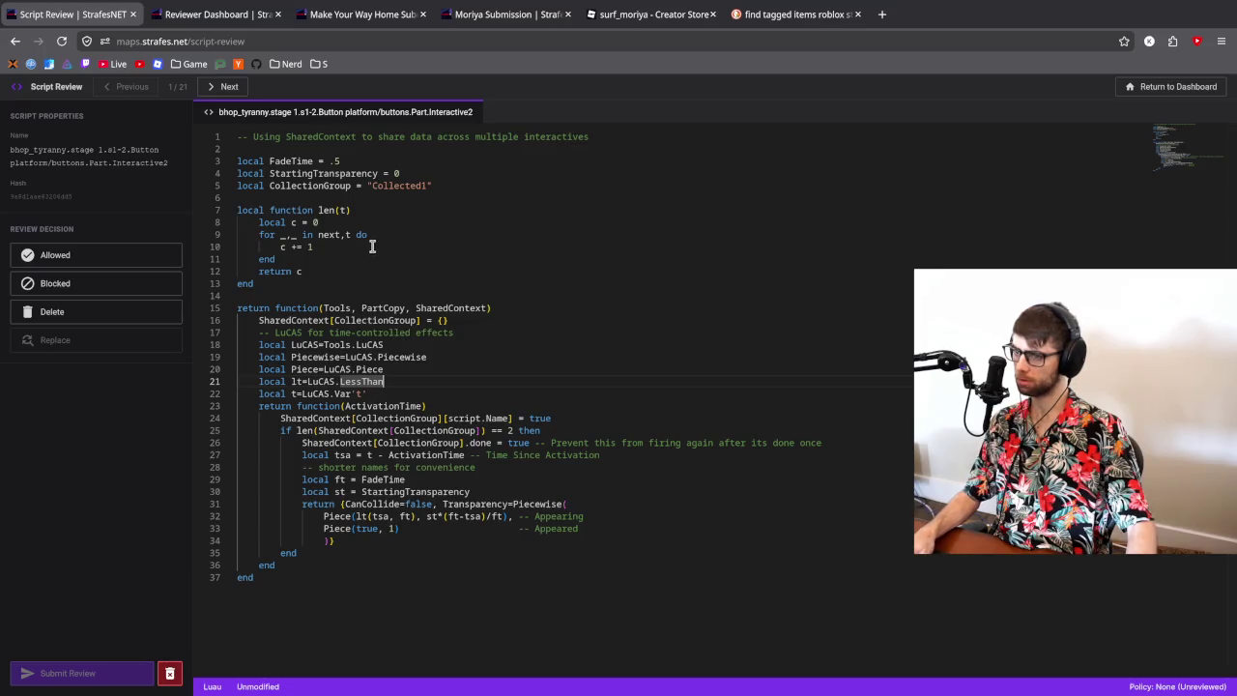
- Close the Moriya tab and open the Make Your Way Home submission from the reviewer dashboard
left_click(350, 14)
left_click(423, 14)
left_click(423, 14)
left_click(241, 14)
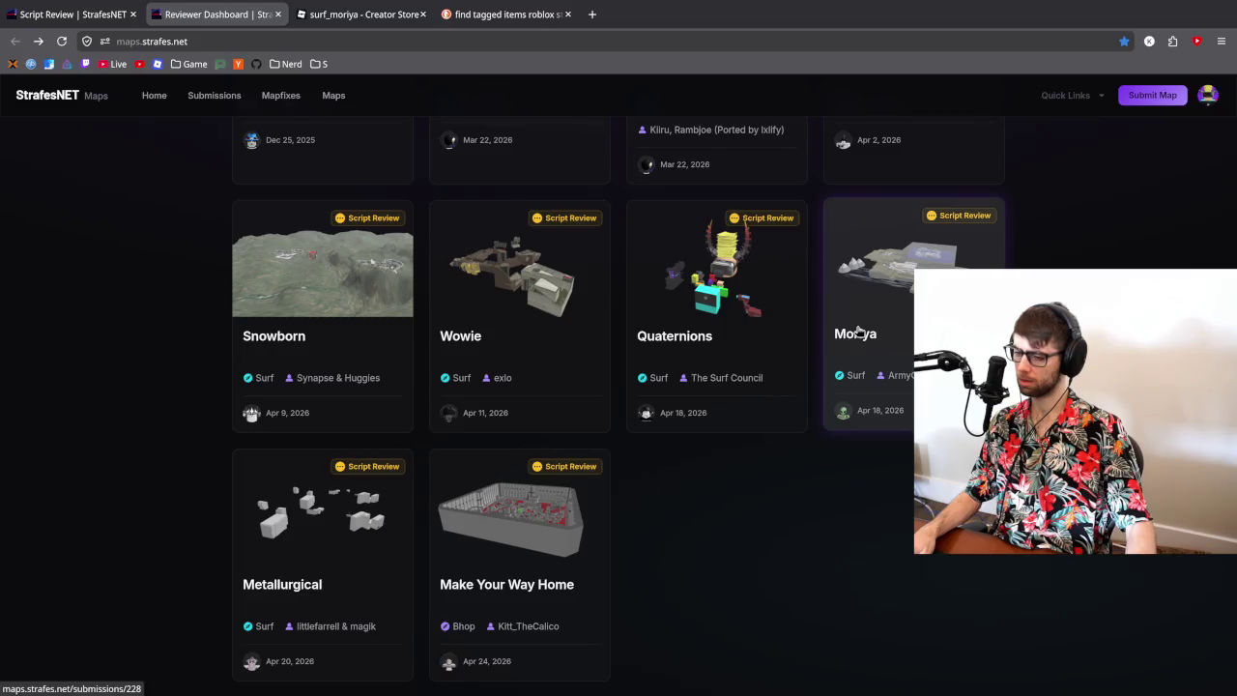
left_click(512, 541)
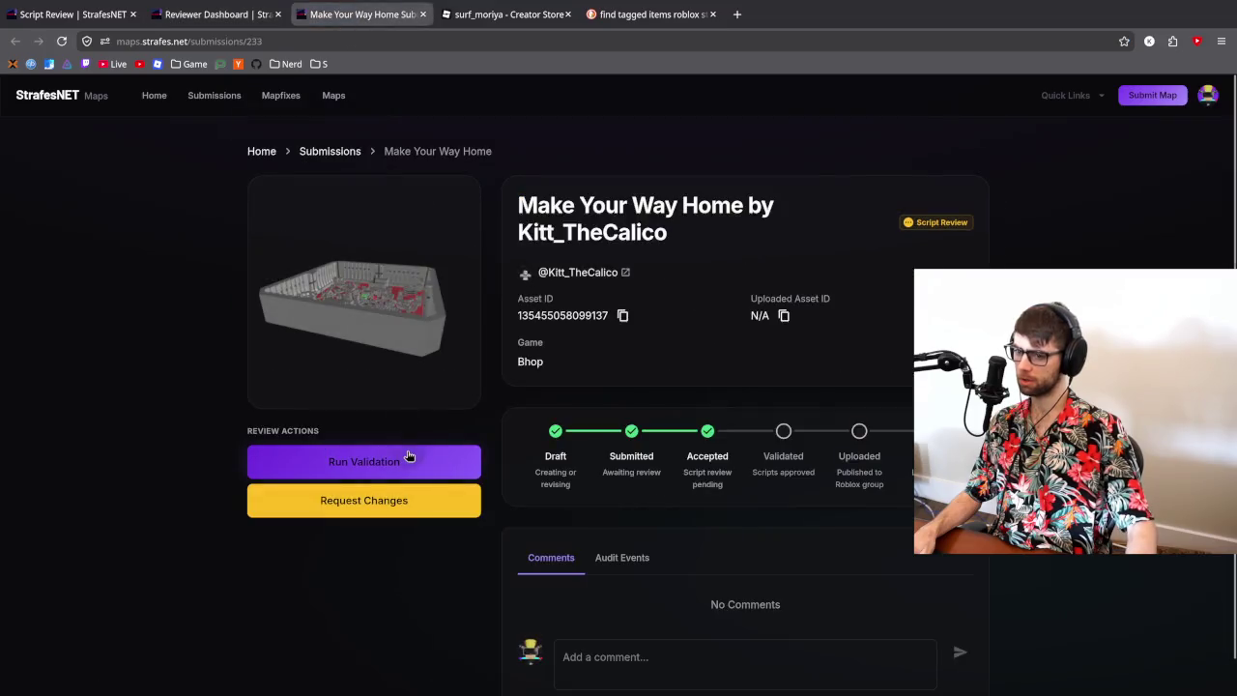
- Run validation on Make Your Way Home and scroll through its audit events
left_click(410, 456)
left_click(652, 567)
scroll(638, 567, "down", 10)
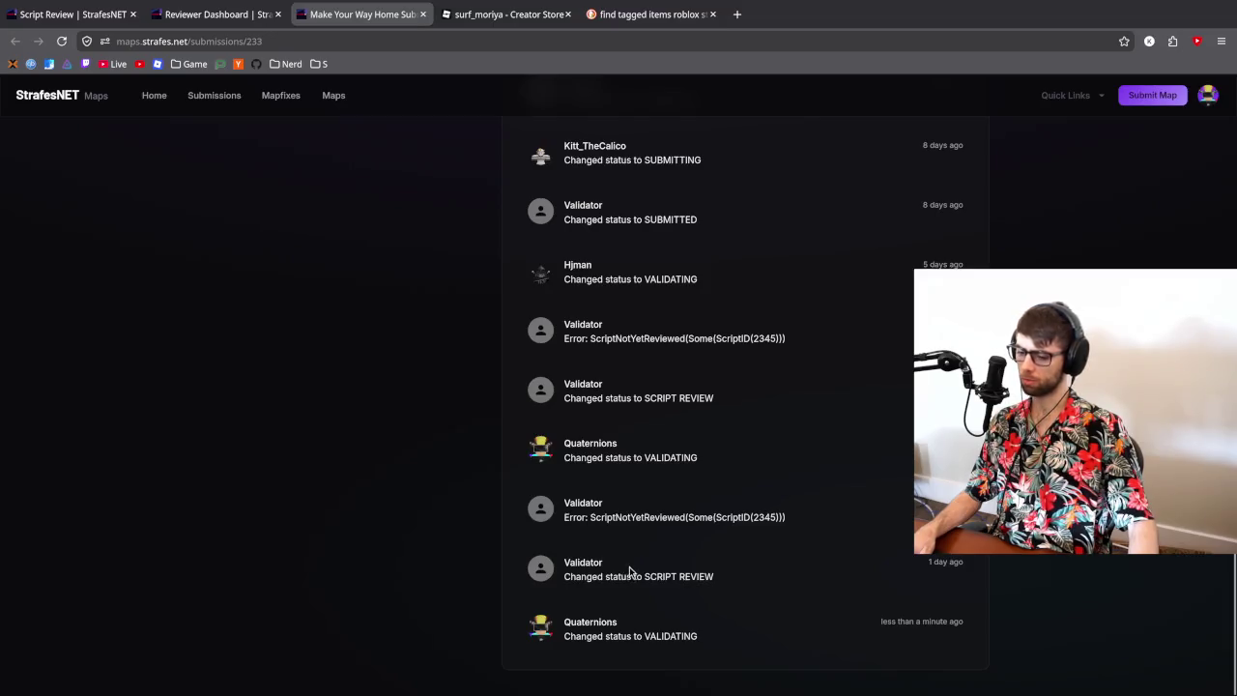
scroll(636, 565, "down", 2)
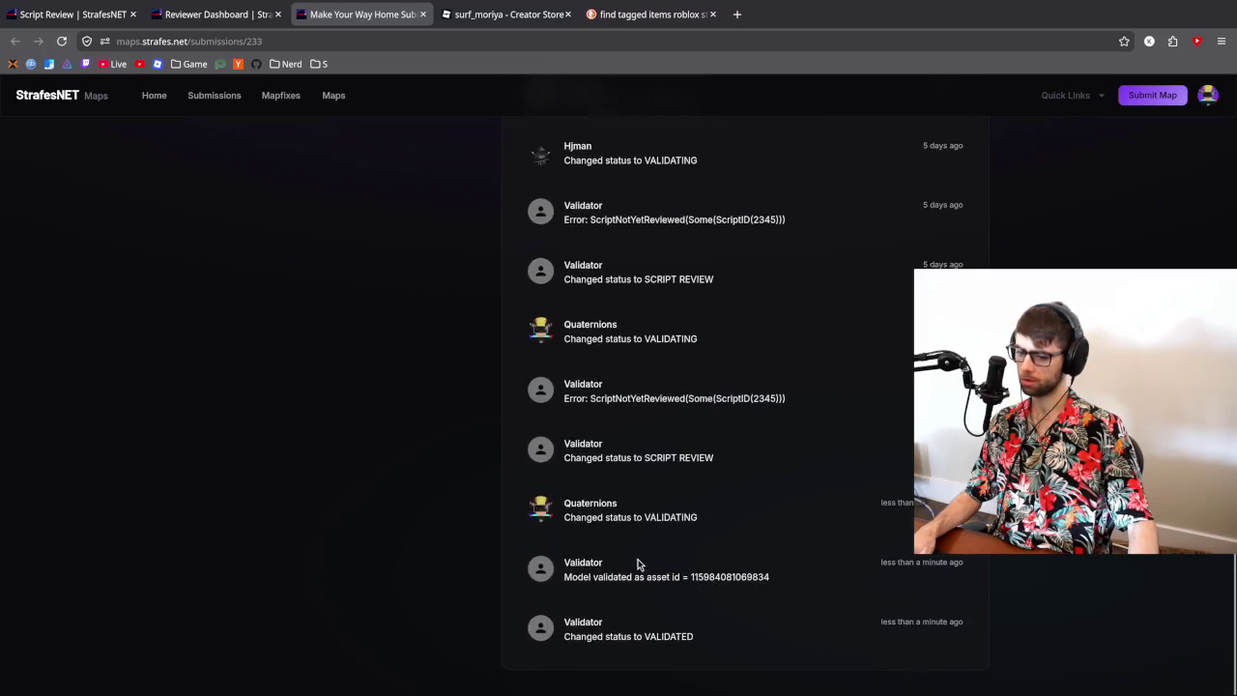
scroll(638, 564, "up", 10)
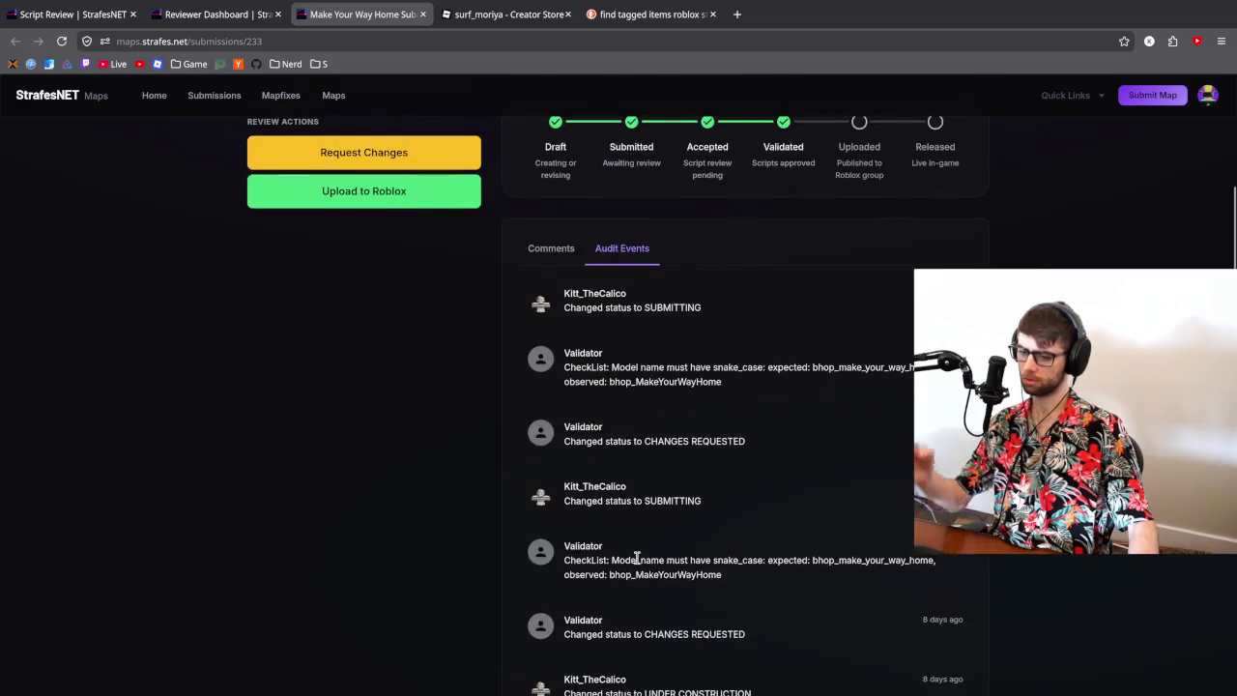
scroll(638, 565, "down", 3)
scroll(570, 570, "up", 2)
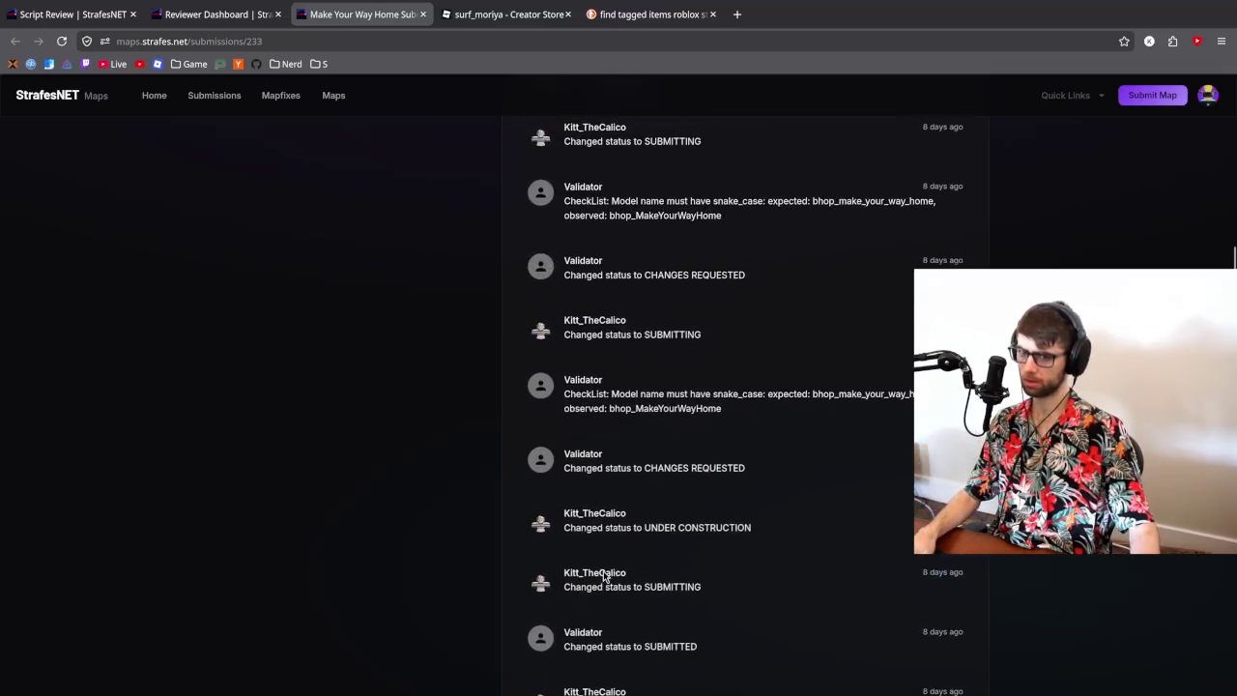
scroll(641, 550, "up", 10)
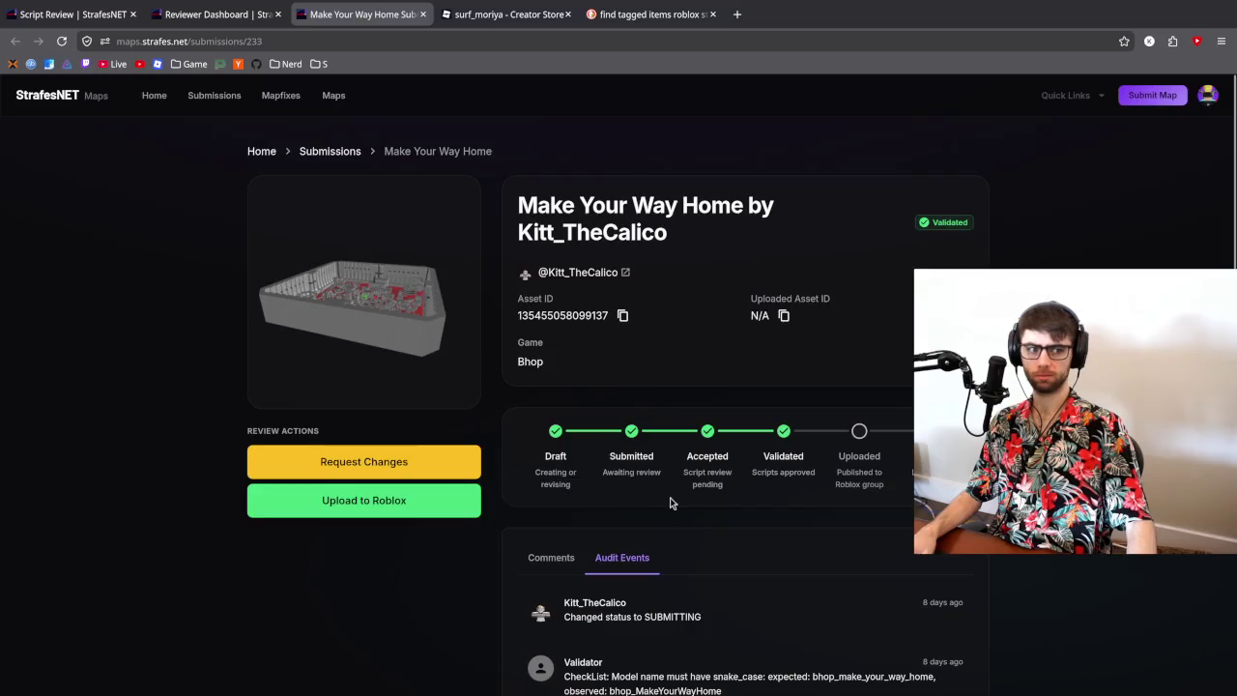
- Close Make Your Way Home, open the Tyranny submission in its own tab, and copy its asset ID
left_click(423, 14)
scroll(206, 411, "up", 3)
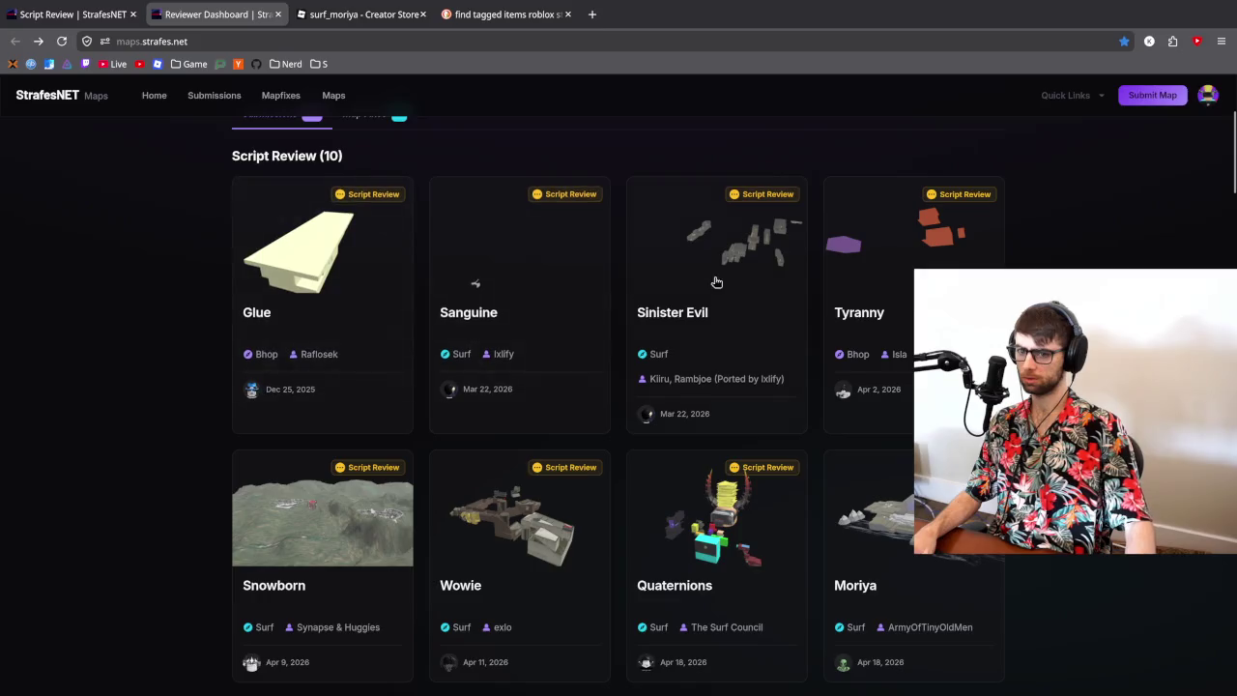
middle_click(894, 235)
left_click(350, 17)
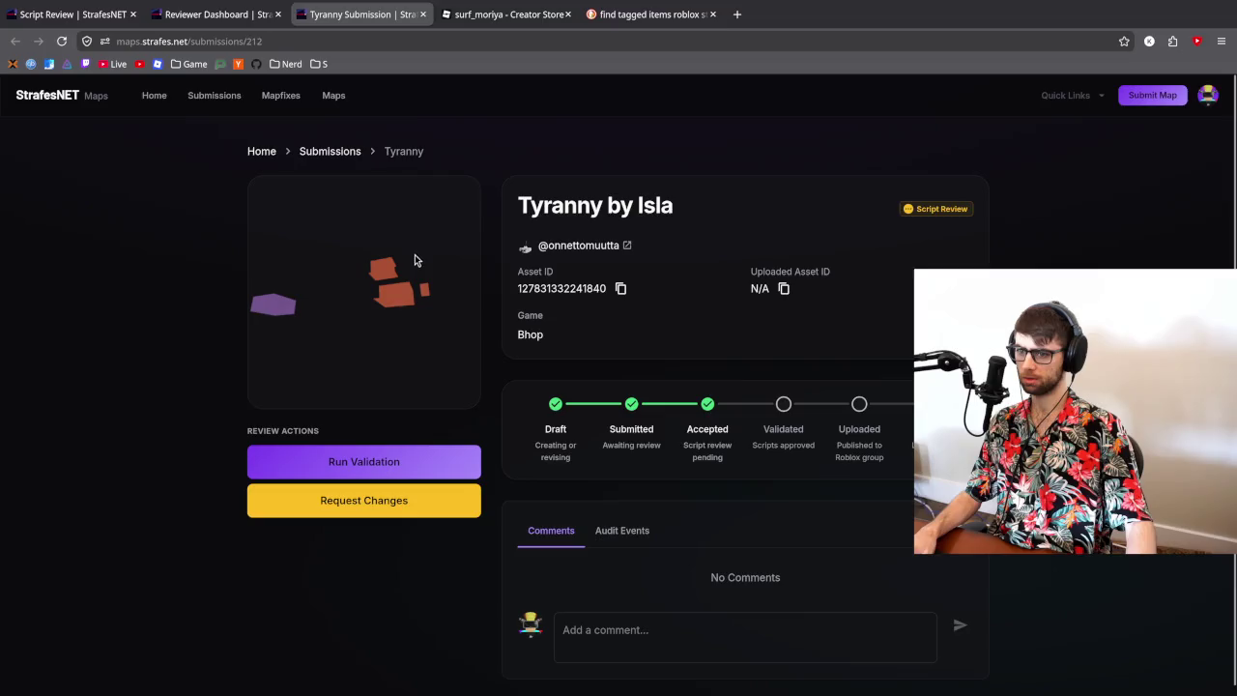
left_click(621, 290)
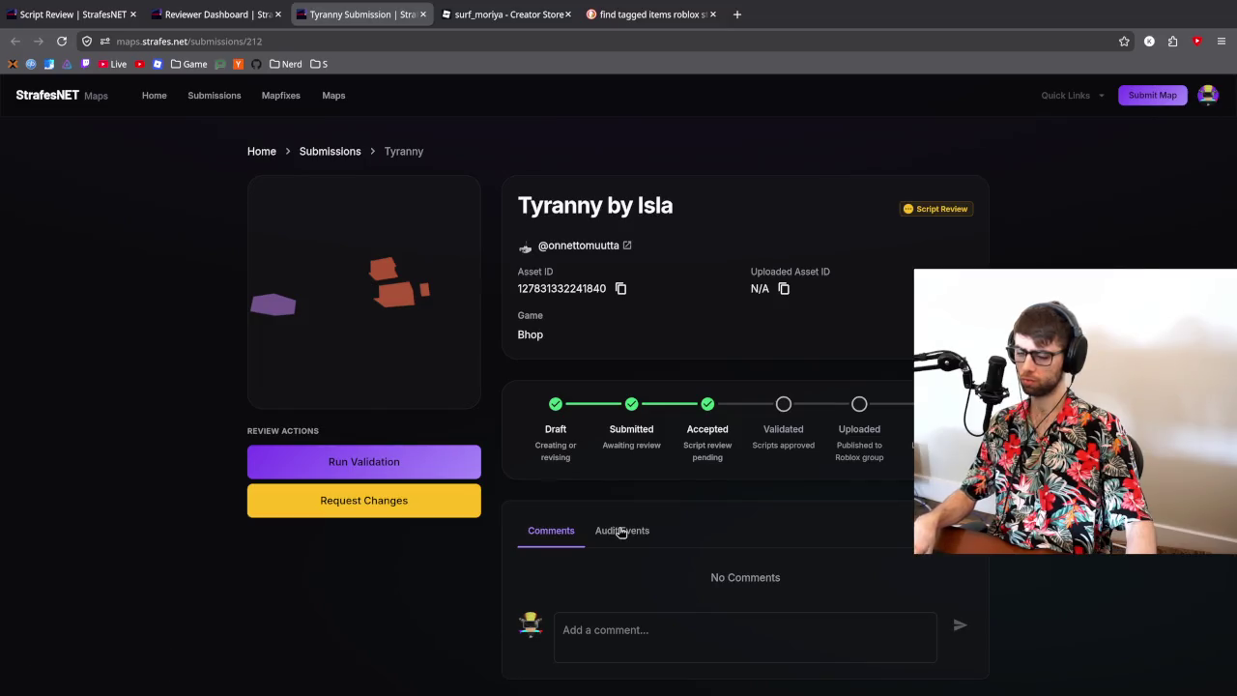
key("alt+Tab")
- Close the Interactive13–16 script tabs, clear the interactive Explorer filter, and delete bhop_make_your_way_home
left_click(347, 84)
left_click(347, 84)
left_click(347, 84)
left_click(347, 84)
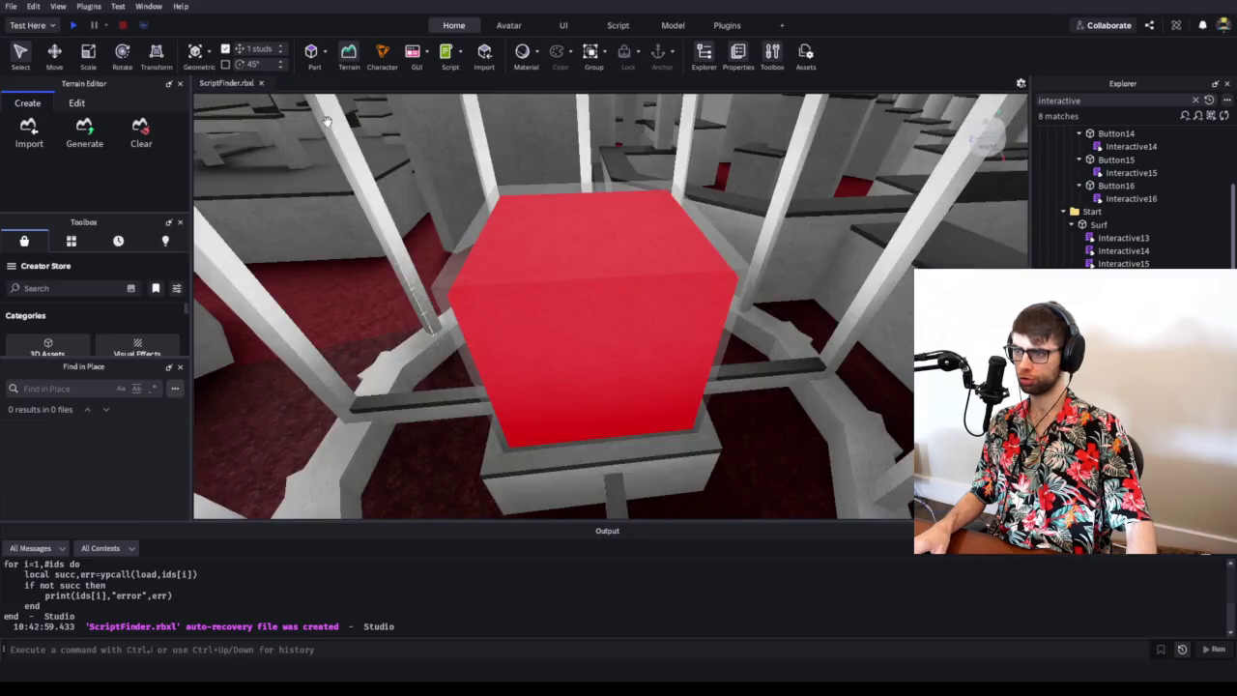
scroll(1121, 193, "up", 3)
left_click(1047, 146)
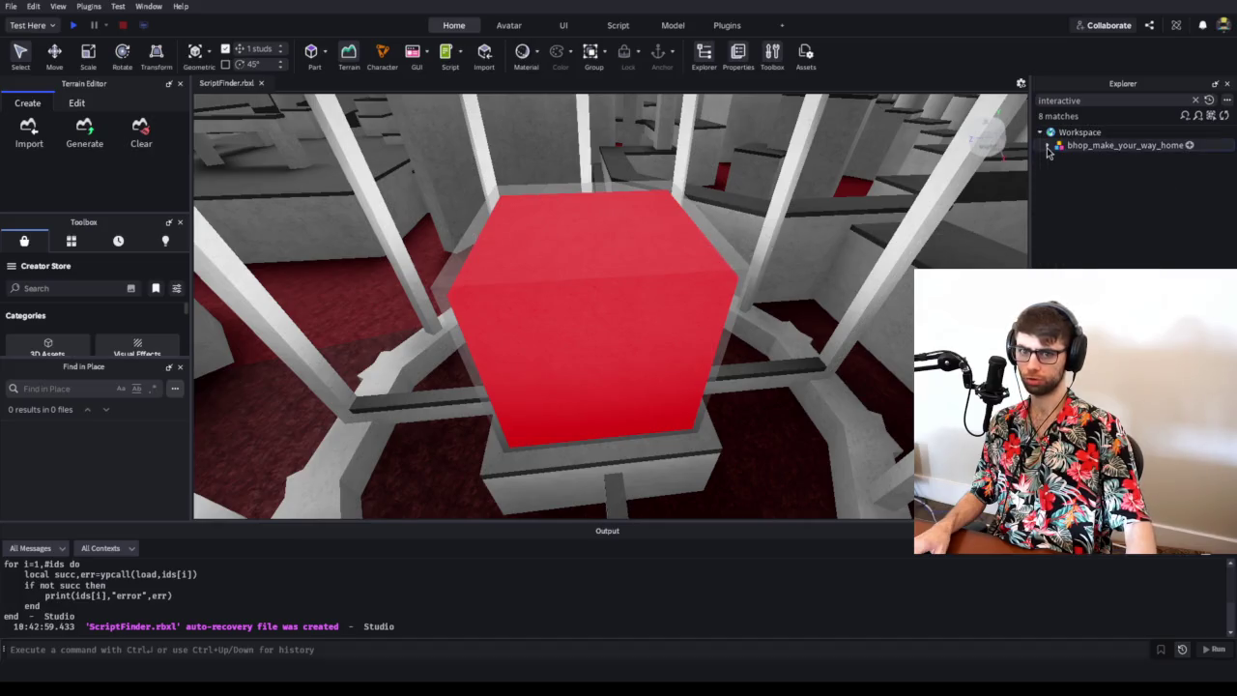
left_click(1196, 101)
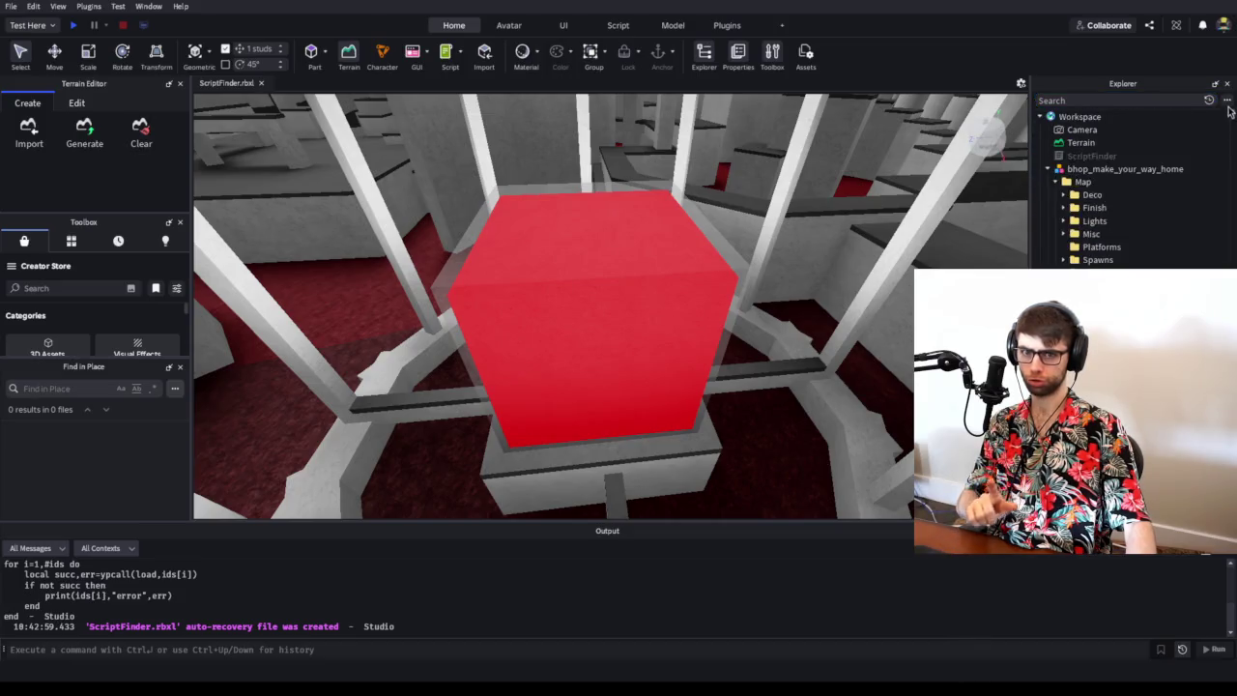
left_click(1092, 168)
key("Delete")
- Run ScriptFinder's asset-loading code in the command bar and drag bhop_tyranny into Workspace
double_click(1092, 156)
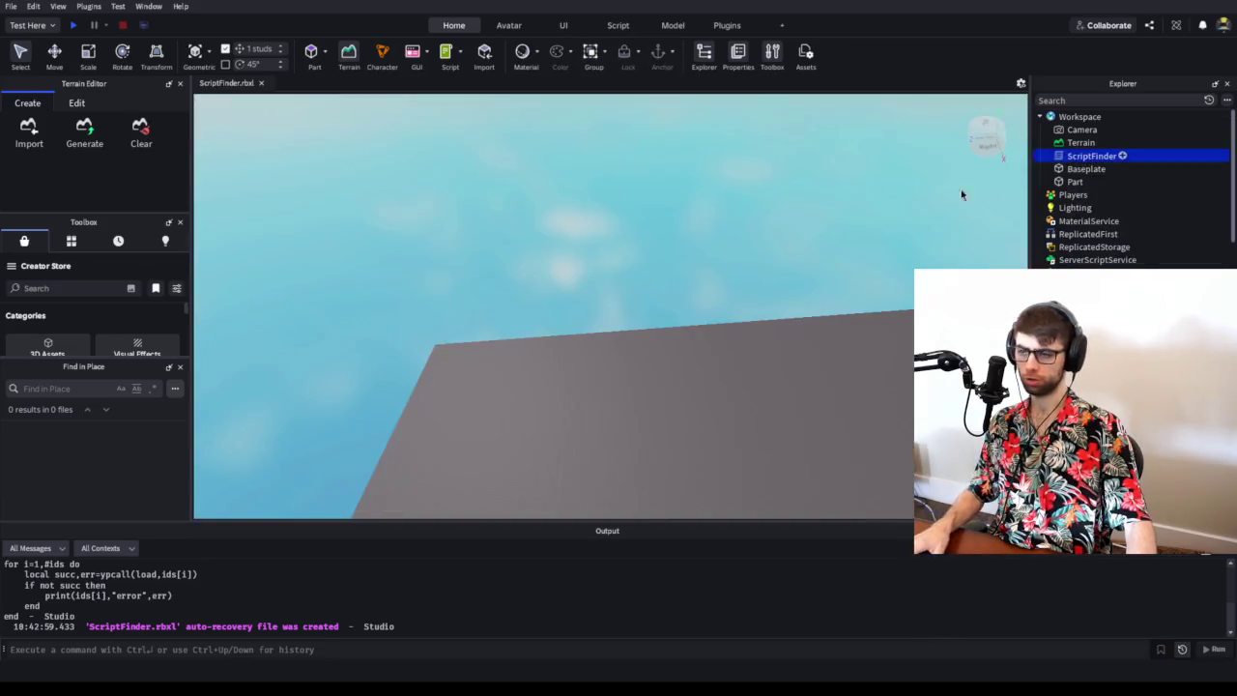
mouse_move(263, 280)
left_mouse_down()
mouse_move(241, 224)
mouse_move(493, 131)
mouse_move(232, 122)
left_mouse_up()
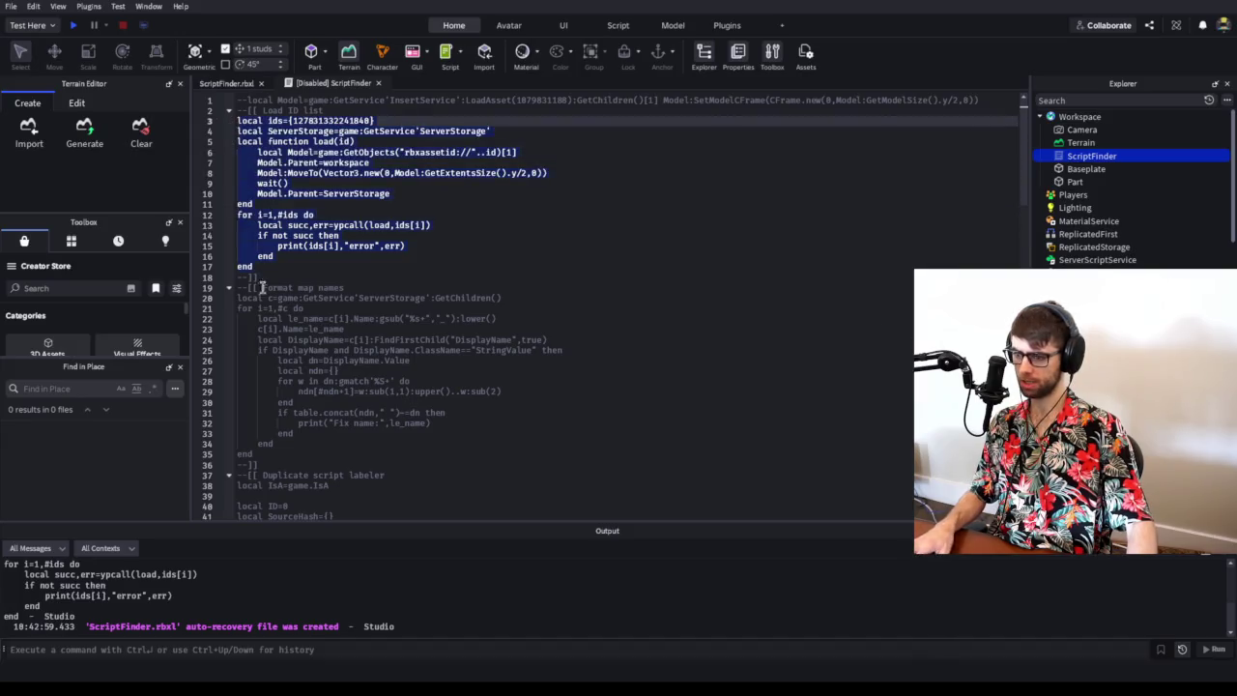
key("ctrl+v")
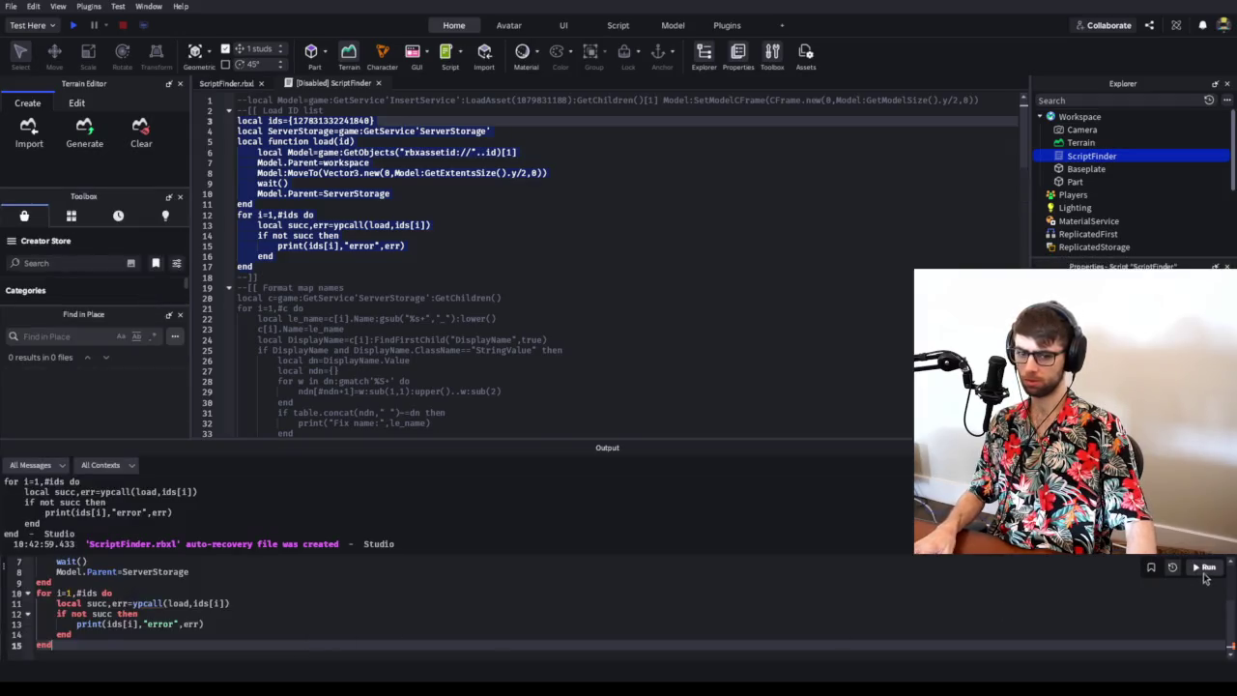
key("Return")
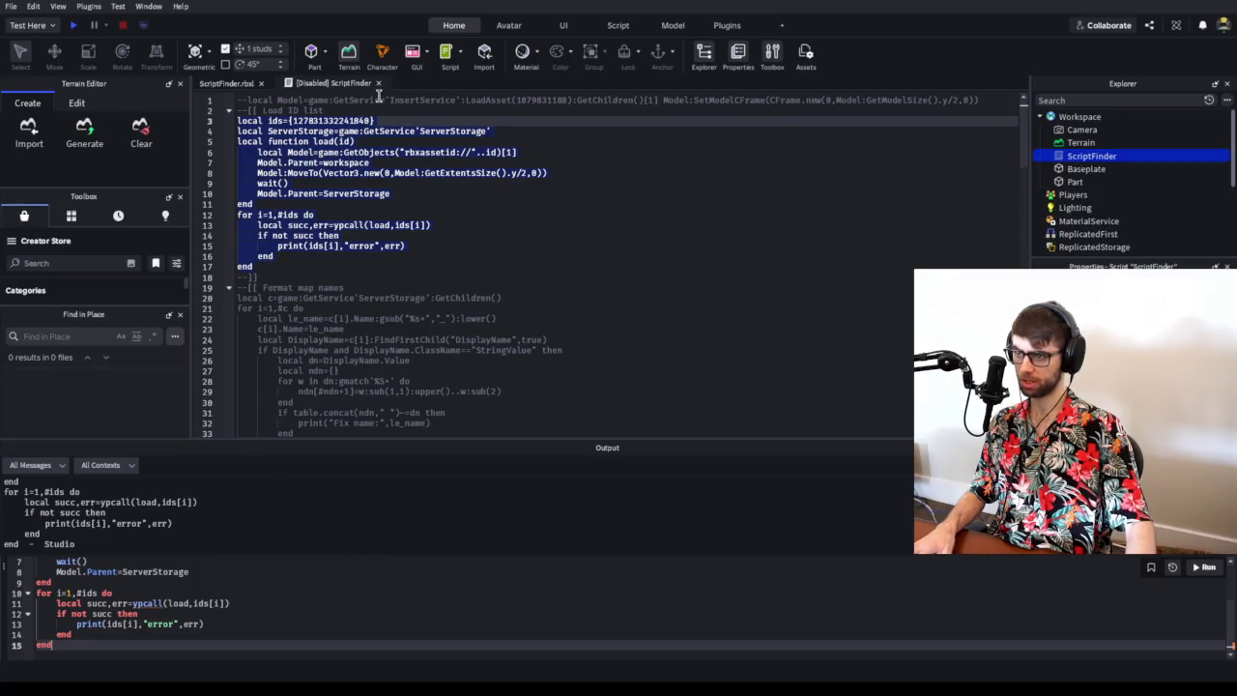
left_click(378, 83)
scroll(1059, 222, "down", 2)
mouse_move(1058, 229)
left_mouse_down()
mouse_move(1126, 158)
mouse_move(1082, 119)
left_mouse_up()
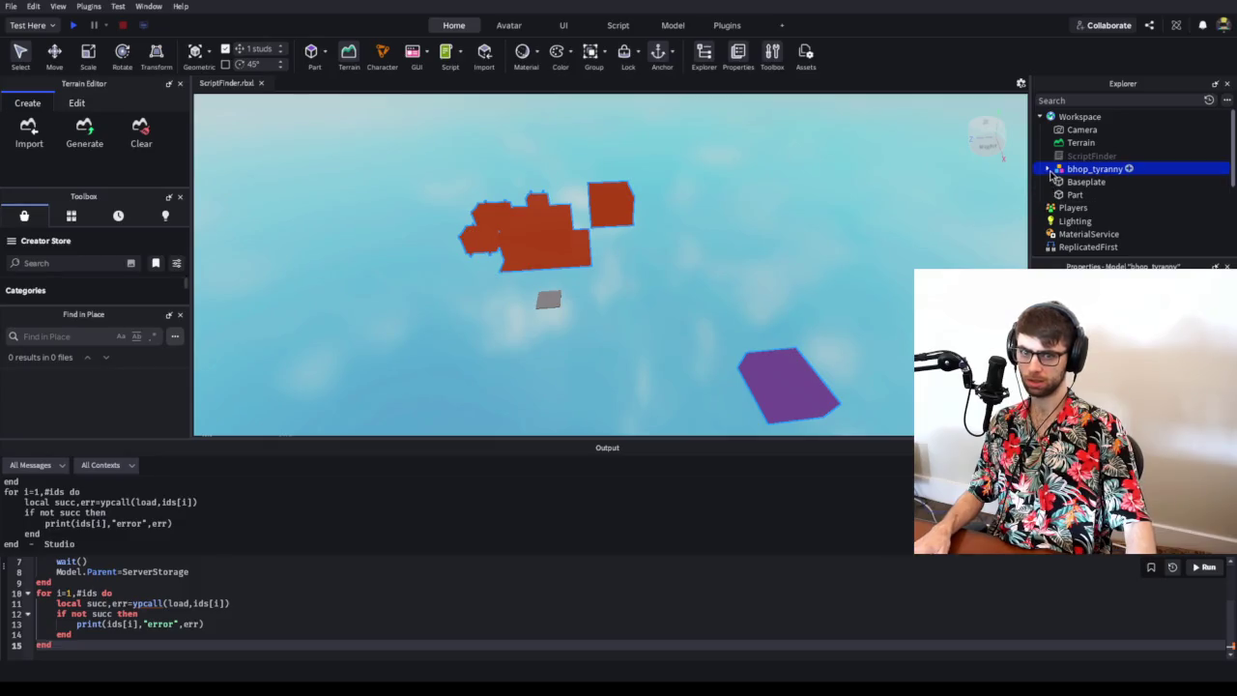
- Expand the bhop_tyranny model and its stage 1 folder, and leave the Tyranny submission page
left_click(1047, 170)
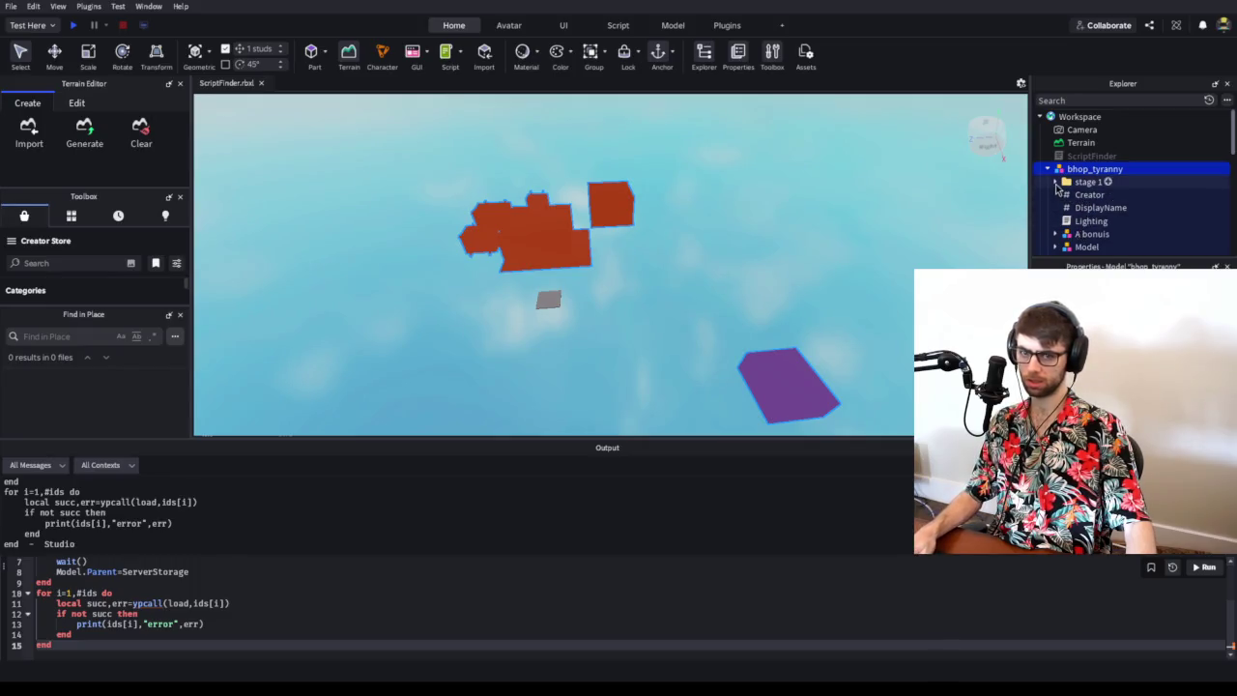
left_click(1055, 182)
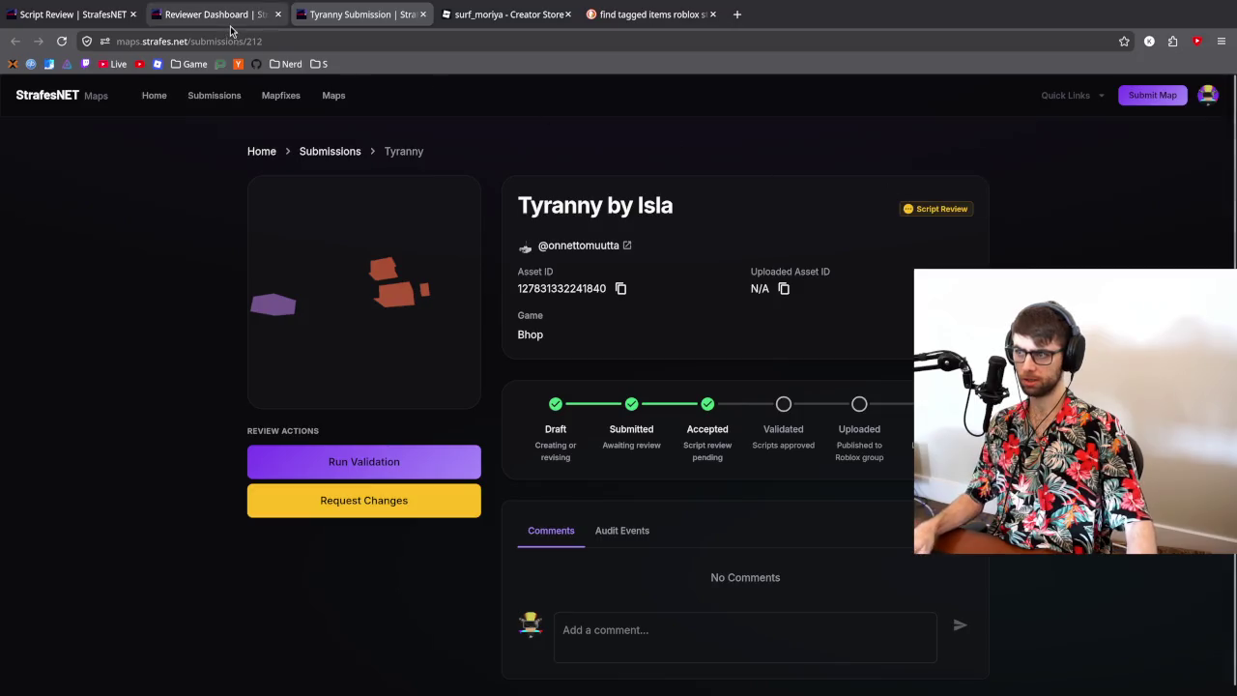
left_click(217, 14)
left_click(72, 14)
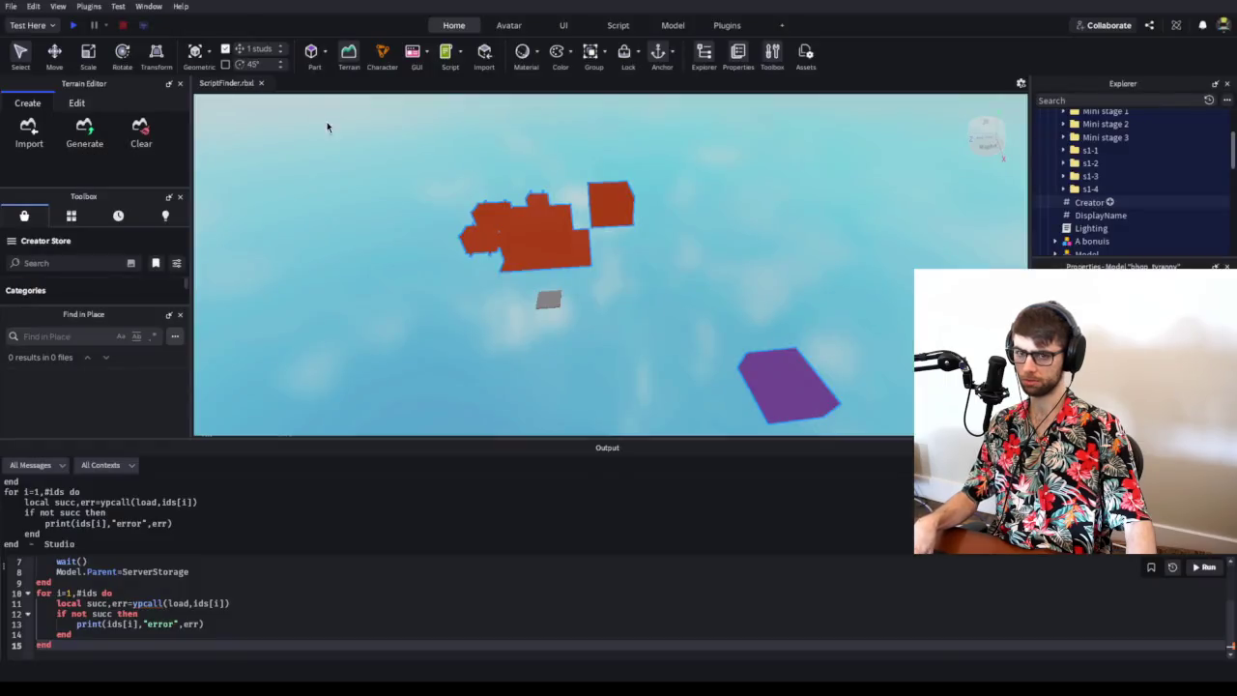
- Expand s1-2's button platform, Button1 and Button2, then select Button1 and focus the camera on it
left_click(1064, 163)
left_click(1072, 176)
scroll(1073, 164, "down", 1)
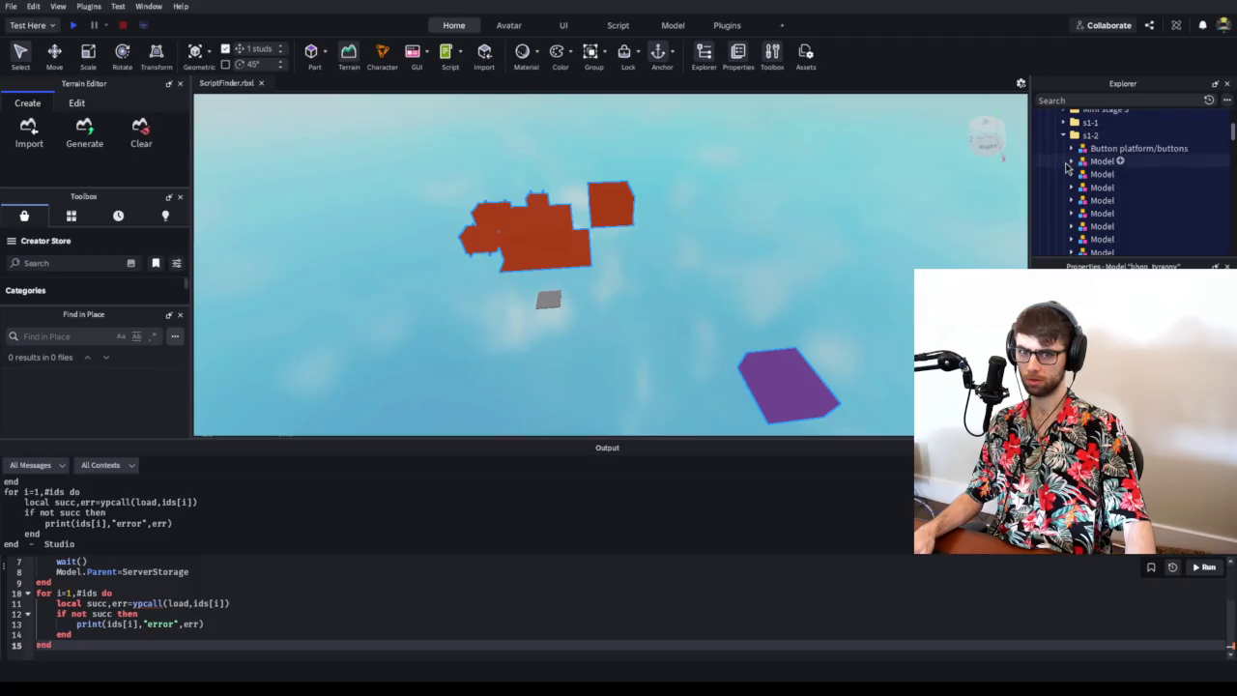
left_click(1079, 161)
left_click(1079, 186)
left_click(1111, 161)
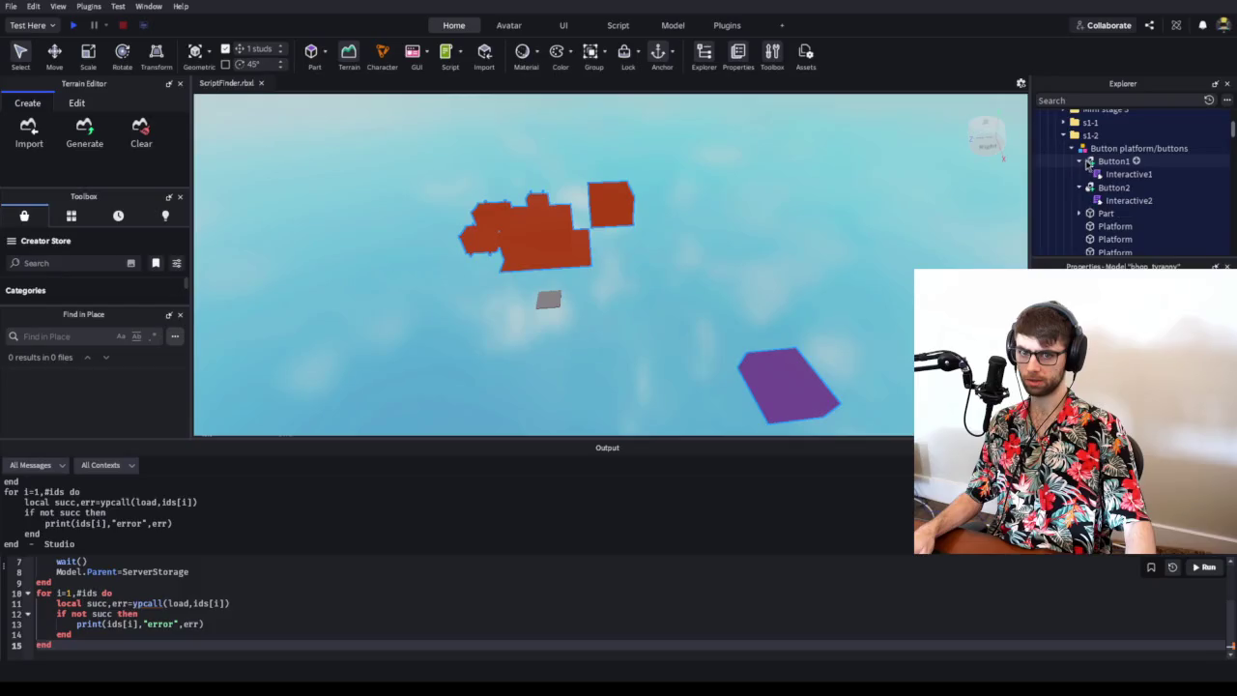
key("f")
scroll(828, 245, "down", 6)
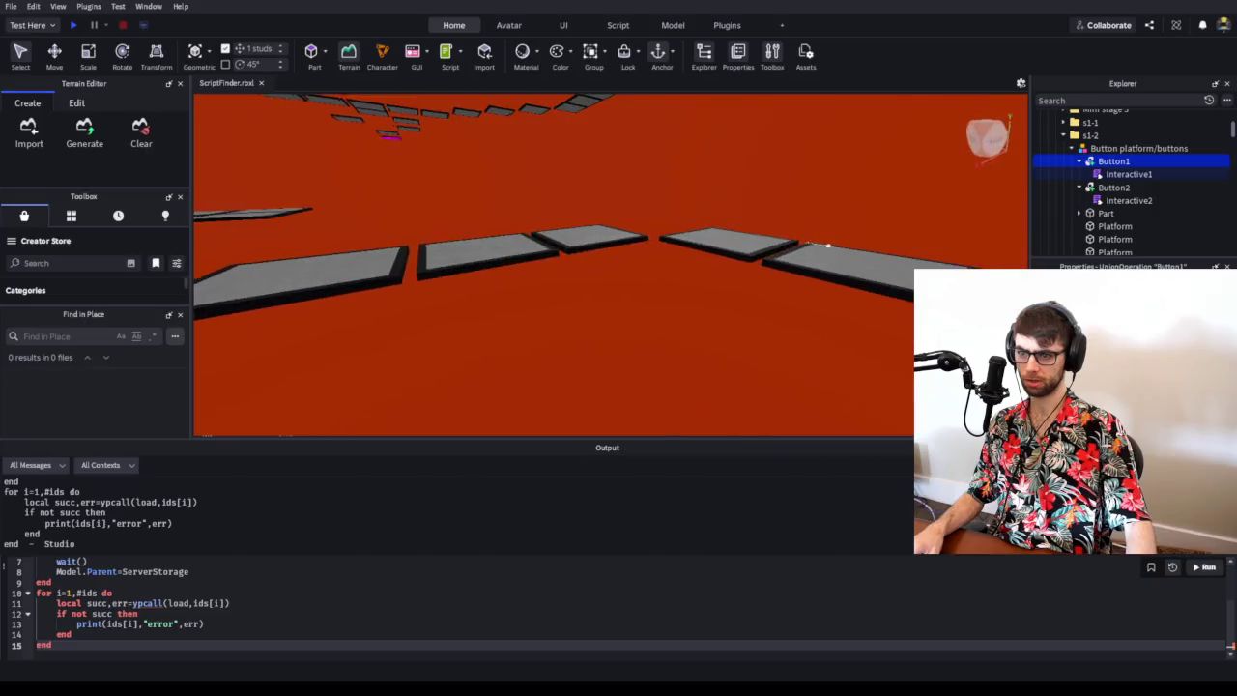
scroll(828, 244, "up", 3)
scroll(828, 245, "down", 2)
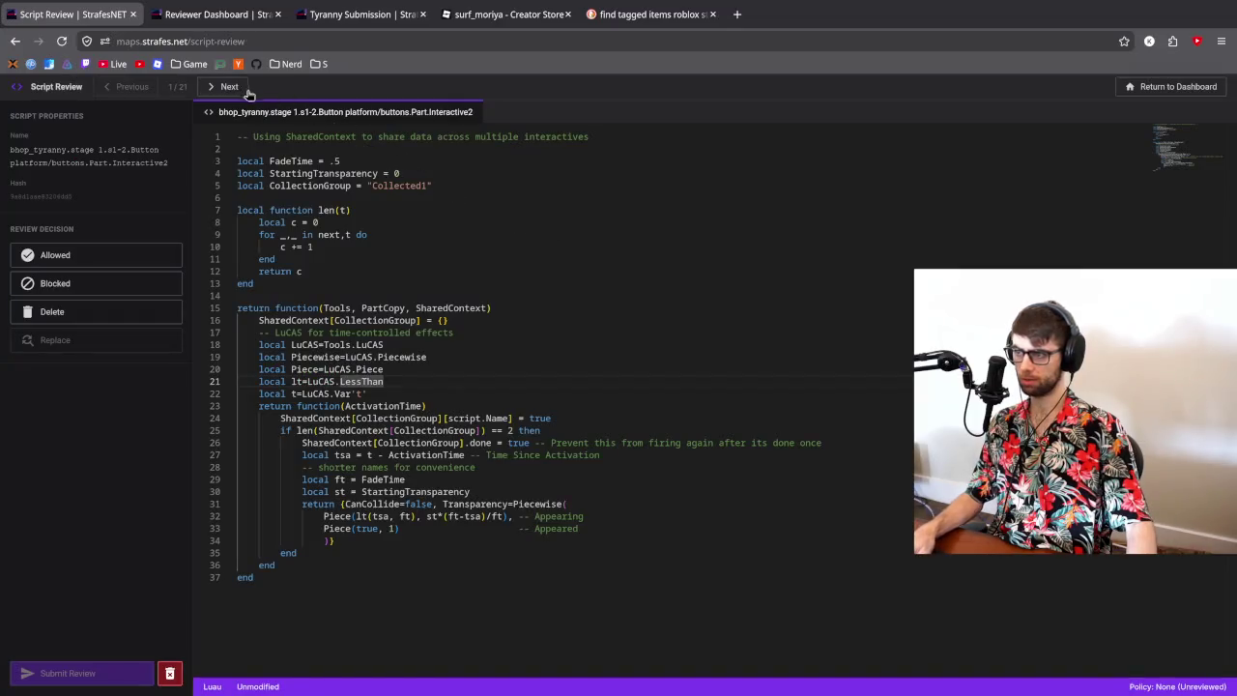
left_click(230, 87)
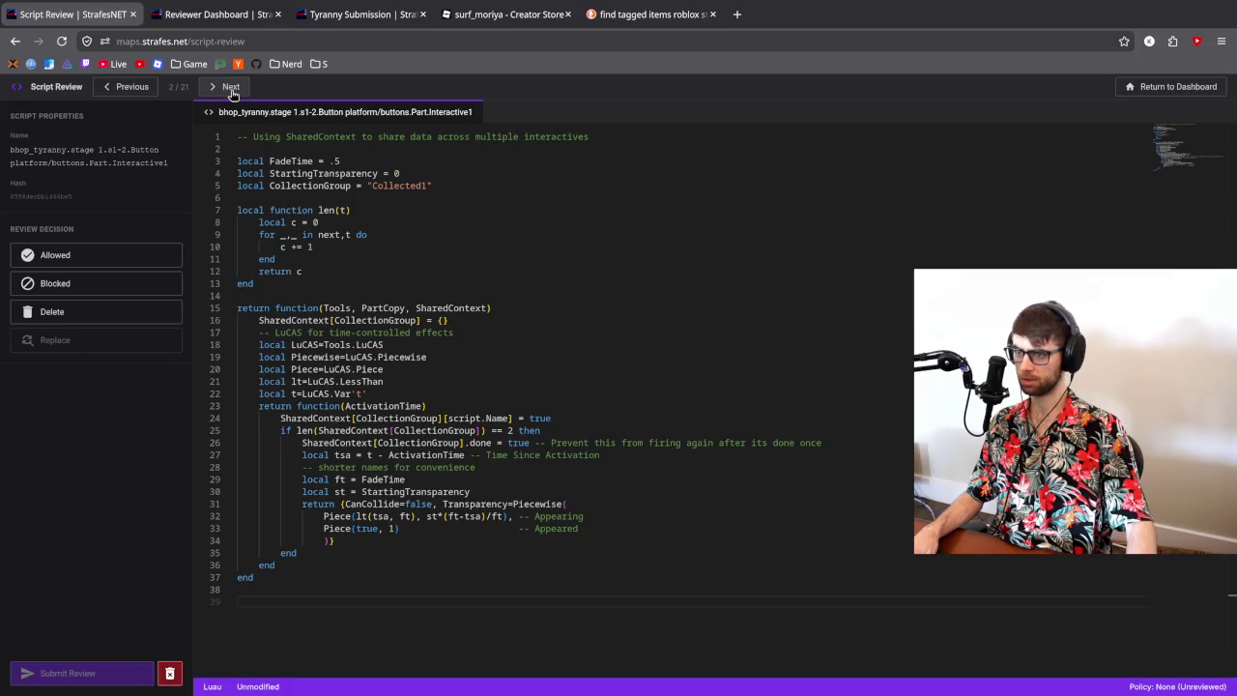
left_click(125, 86)
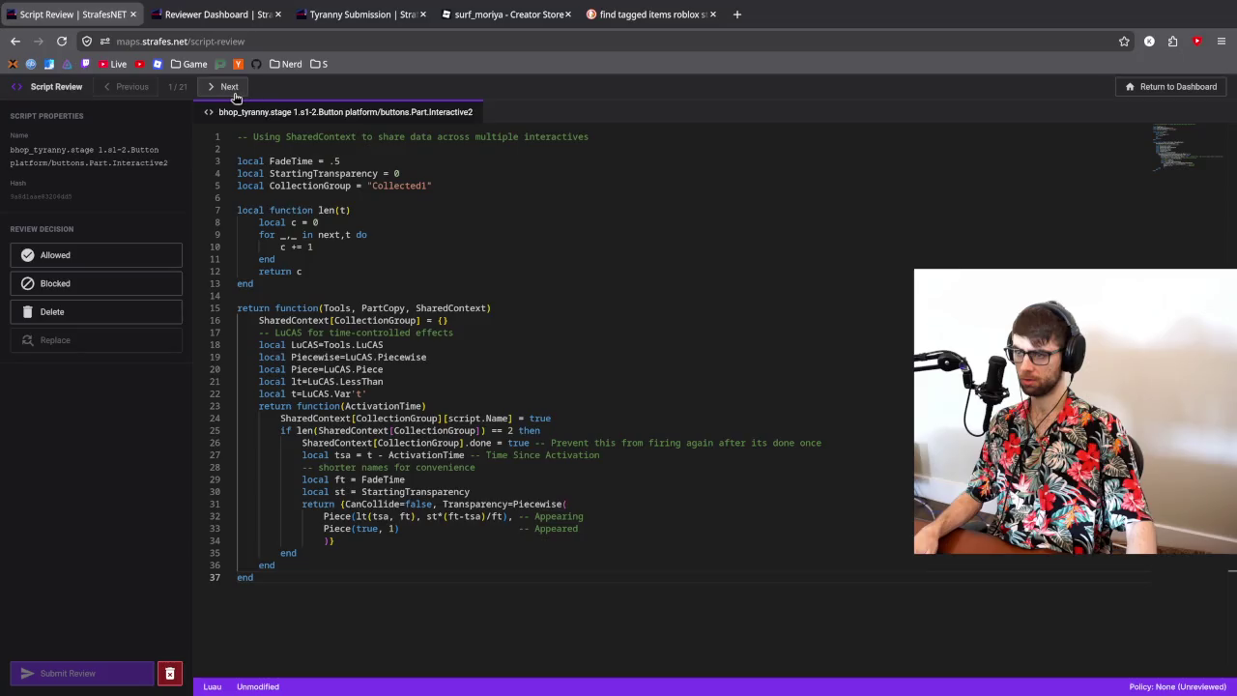
left_click(232, 89)
left_click(135, 89)
left_click(229, 89)
left_click(125, 87)
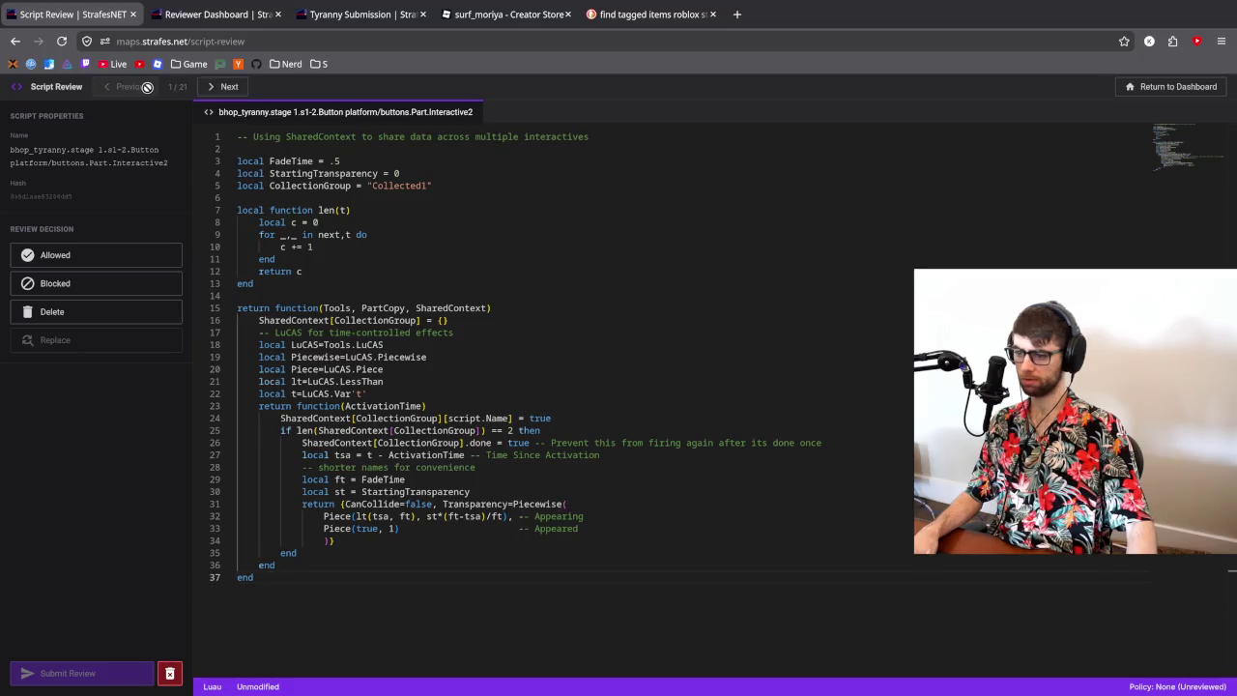
left_click(229, 87)
left_click(131, 87)
left_click(232, 87)
left_click(232, 88)
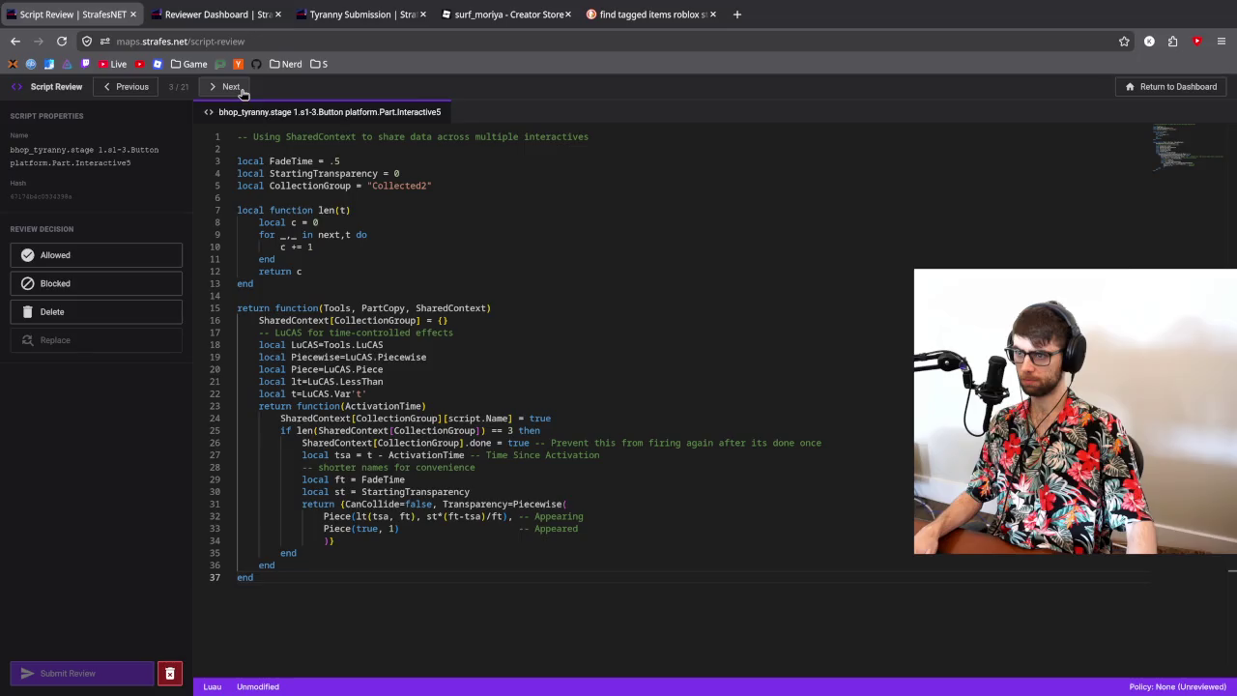
left_click(132, 88)
left_click(230, 88)
left_click(141, 89)
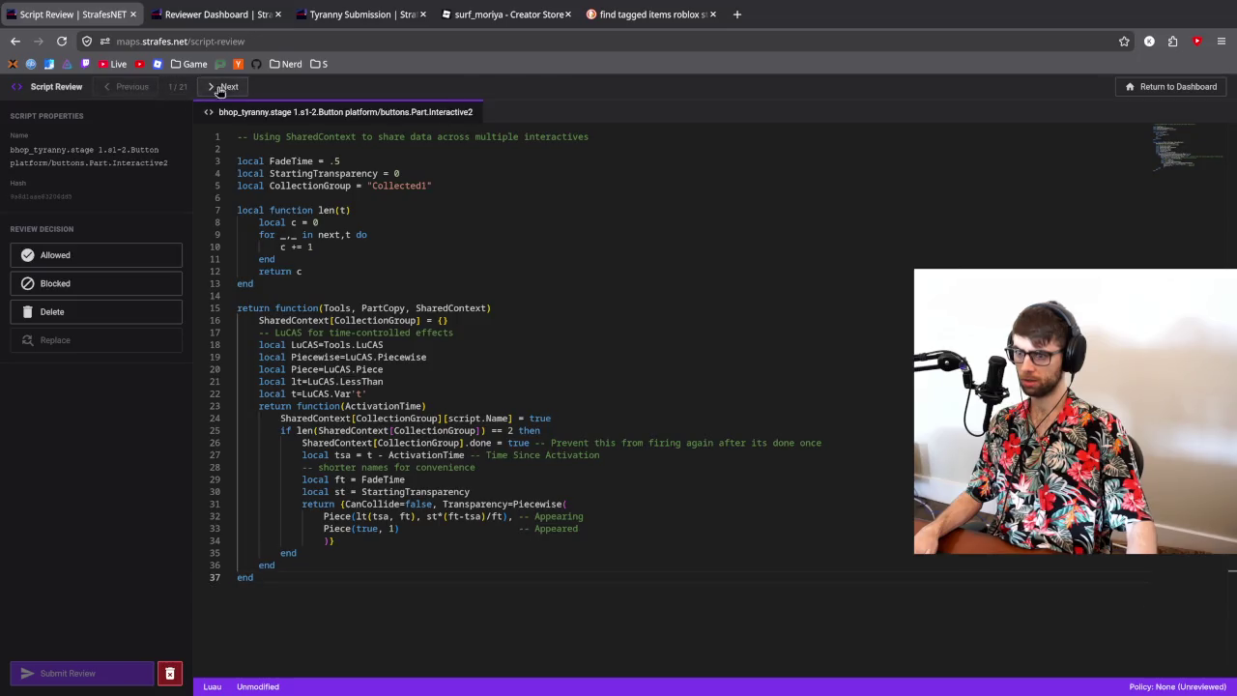
left_click(229, 88)
left_click(230, 88)
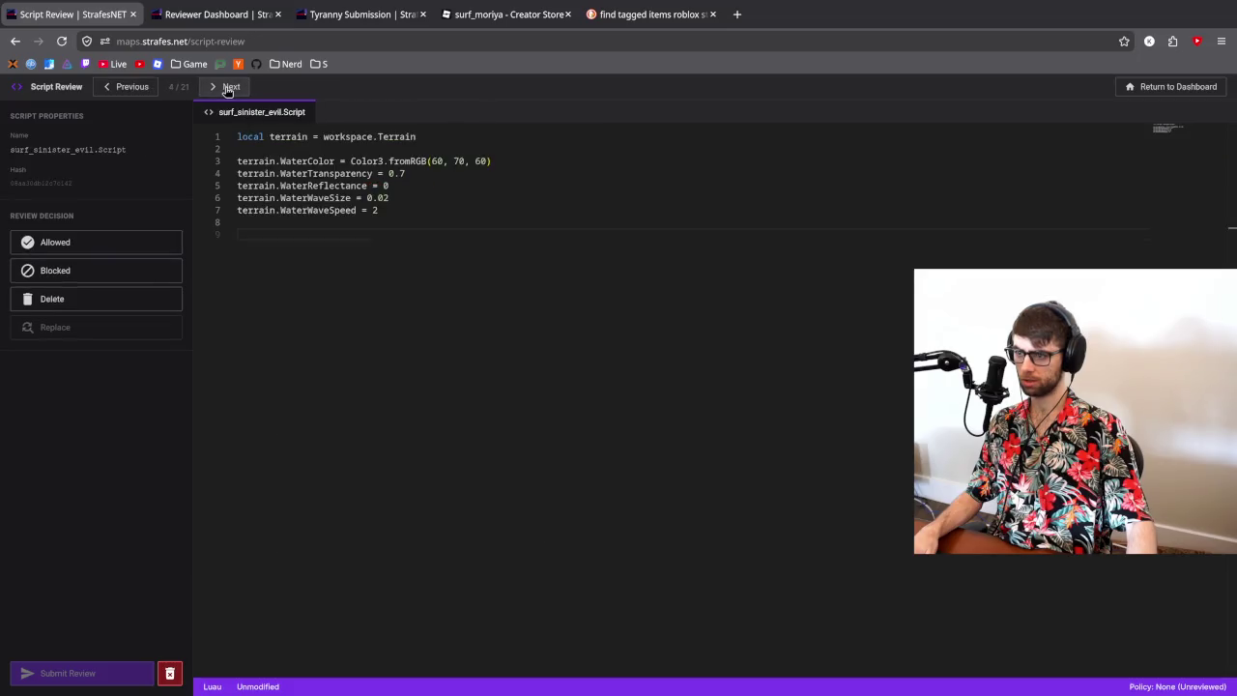
left_click(132, 87)
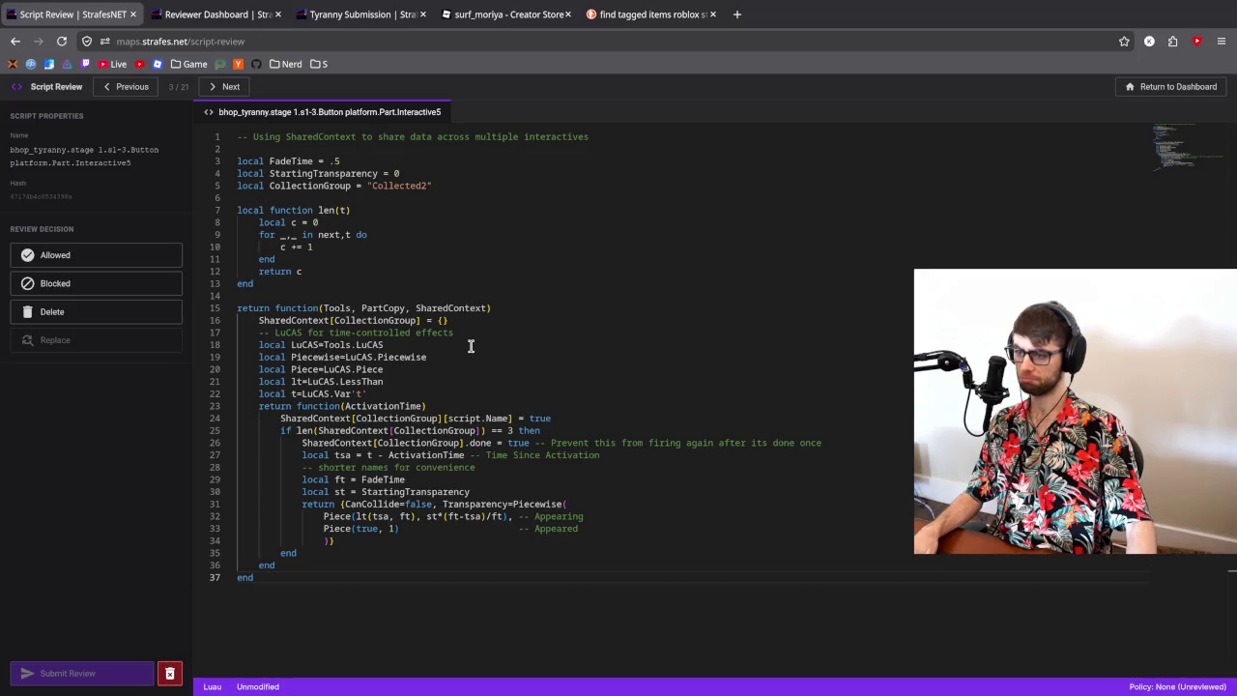
left_click(154, 89)
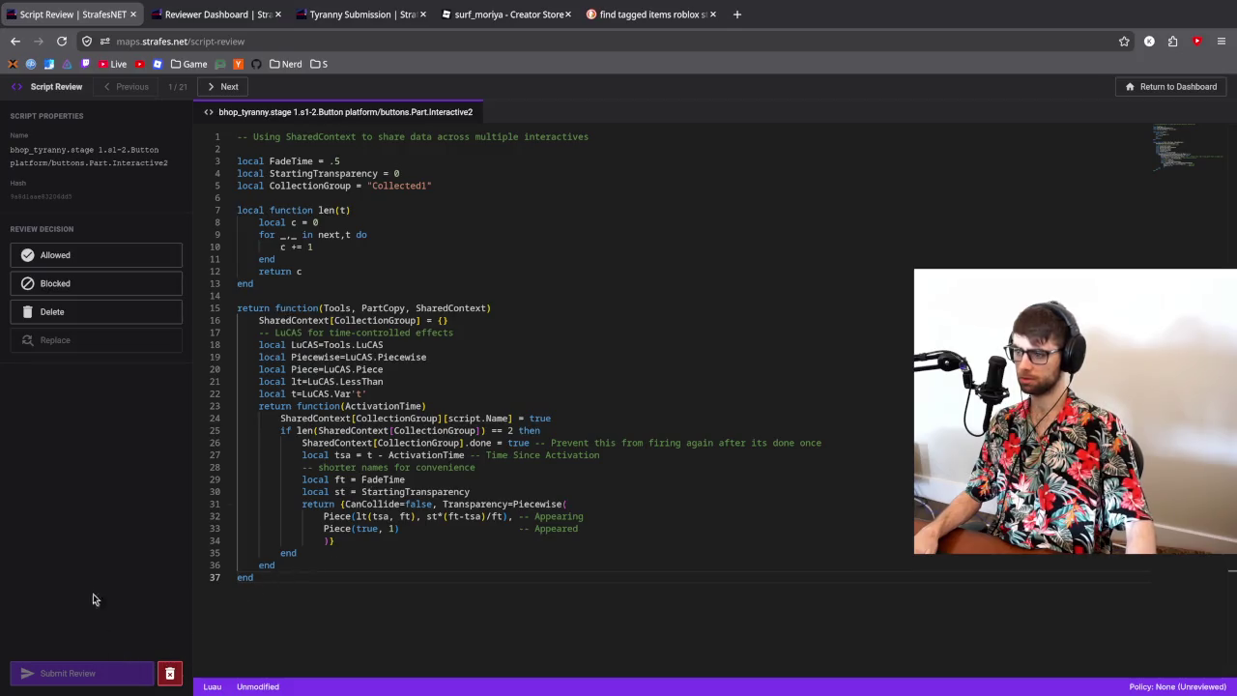
- Mark s1-2 Interactive2 as Allowed, copy its code, and submit the review
left_click(98, 259)
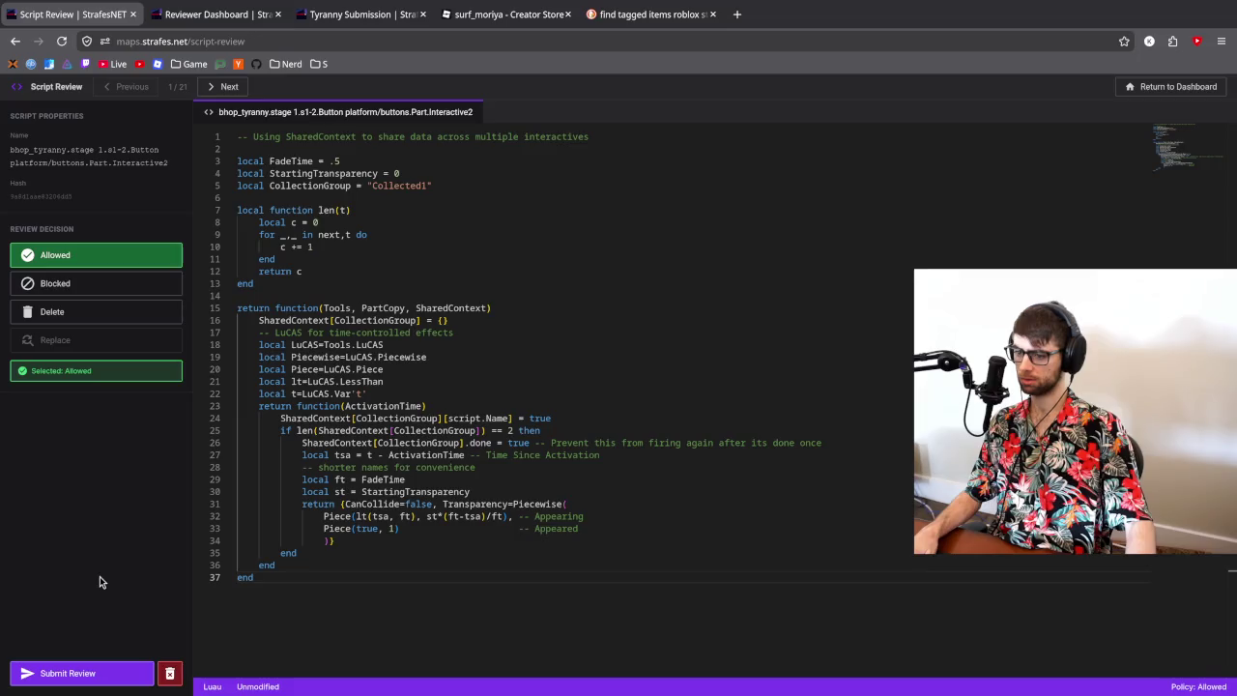
left_click(395, 491)
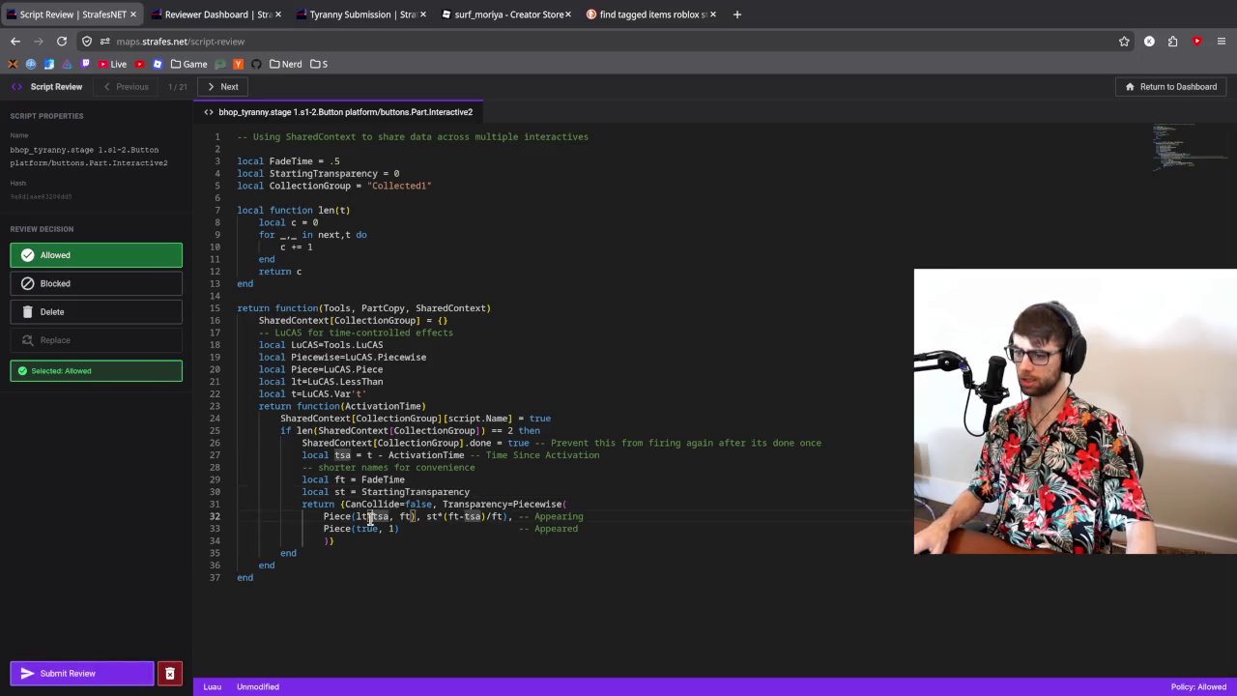
key("ctrl+a")
key("ctrl+c")
left_click(75, 675)
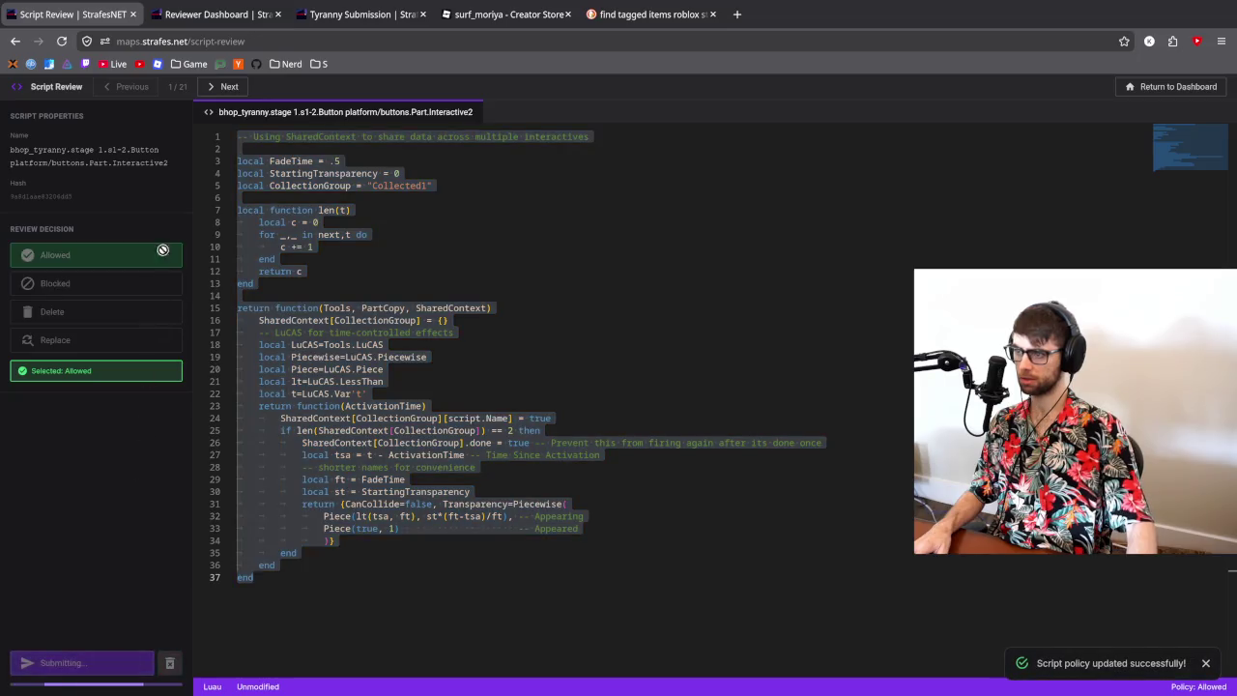
- Replace Interactive1 with the copied script minus trailing blank lines, check the diff, and submit
left_click(386, 357)
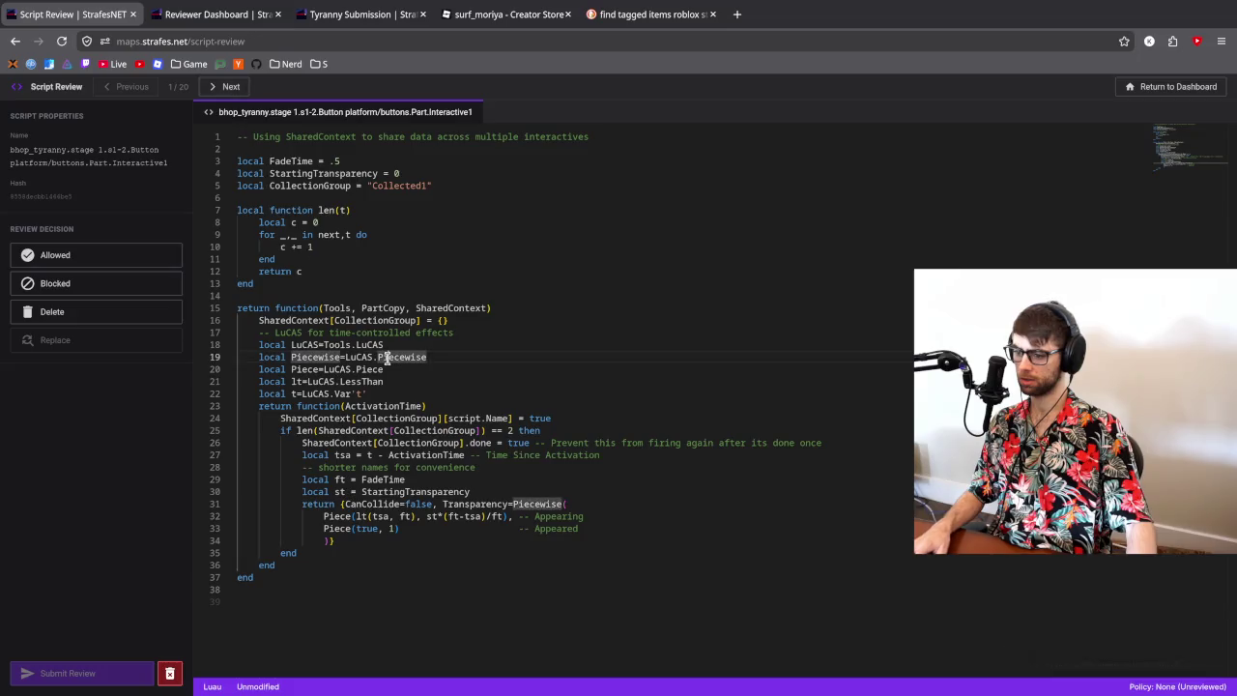
key("ctrl+a")
key("ctrl+v")
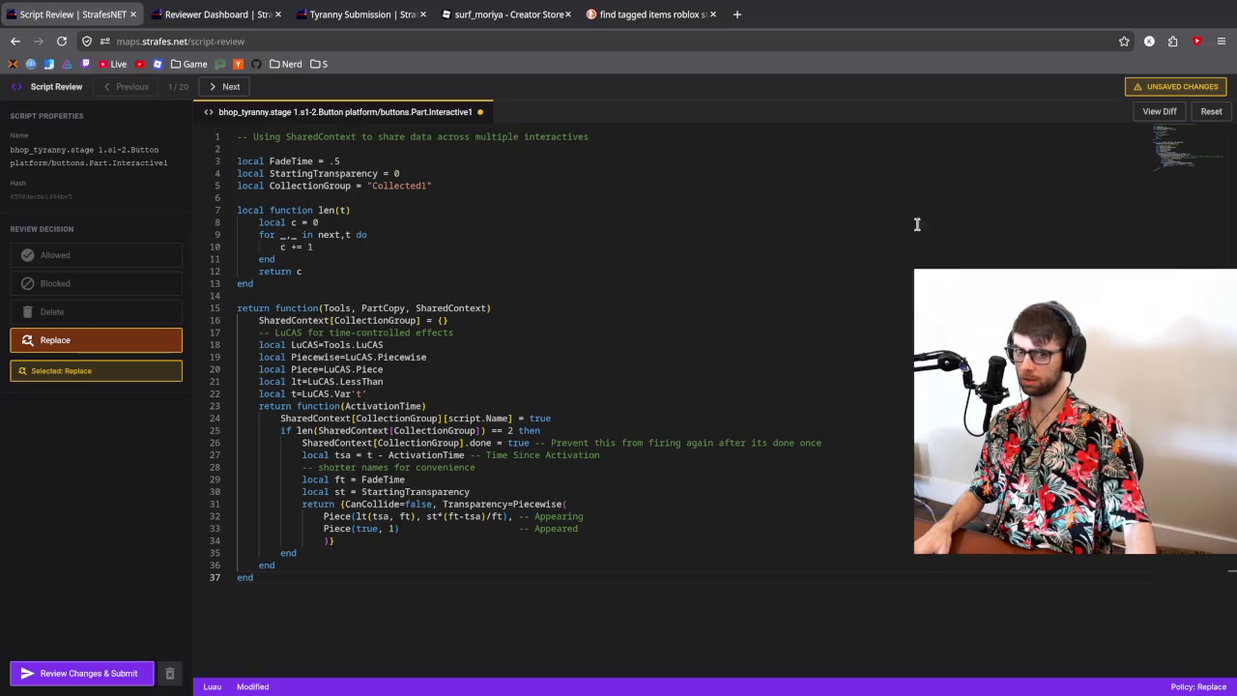
left_click(1158, 112)
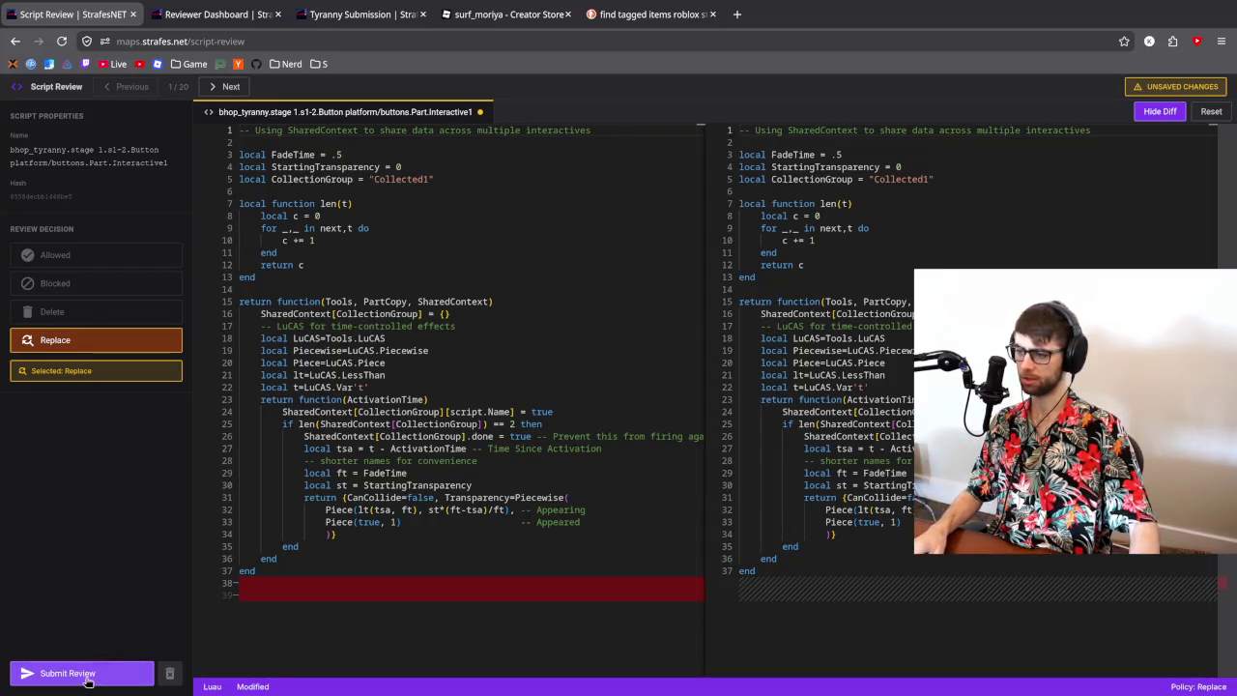
left_click(87, 680)
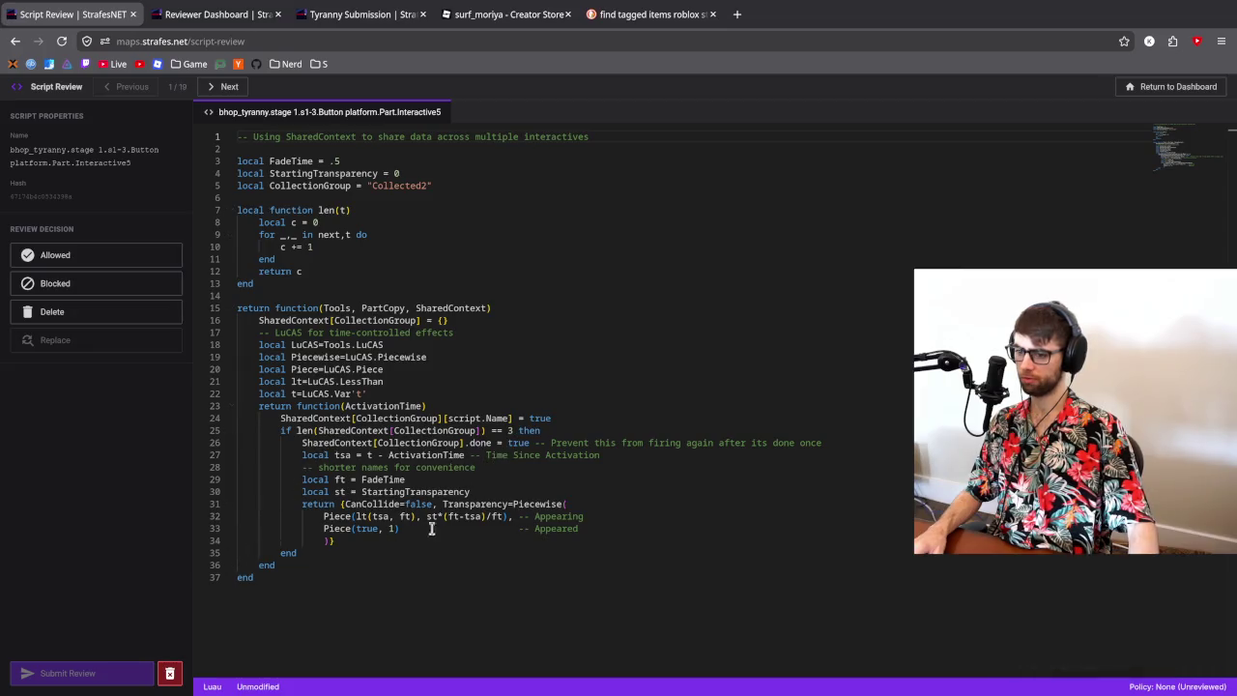
- Try the pasted script on Interactive5, reset it, then submit Interactive5 as Allowed unchanged
left_click(510, 430)
left_click(418, 455)
left_click(421, 432)
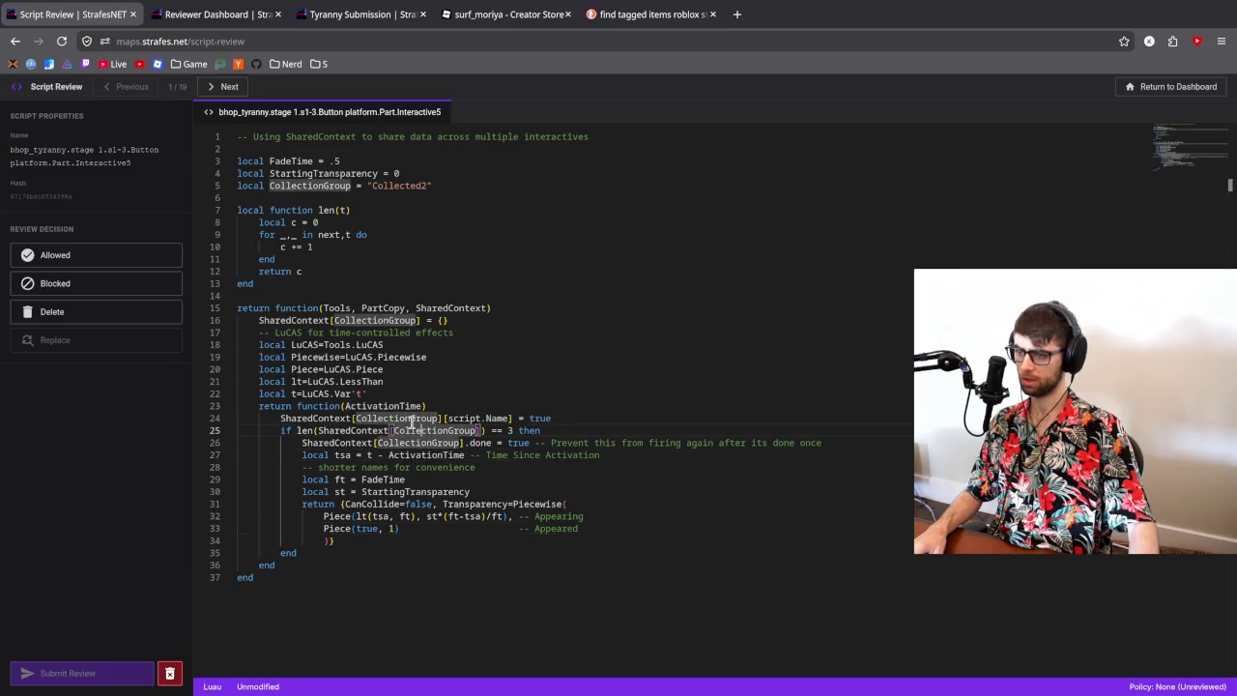
key("ctrl+a")
key("ctrl+v")
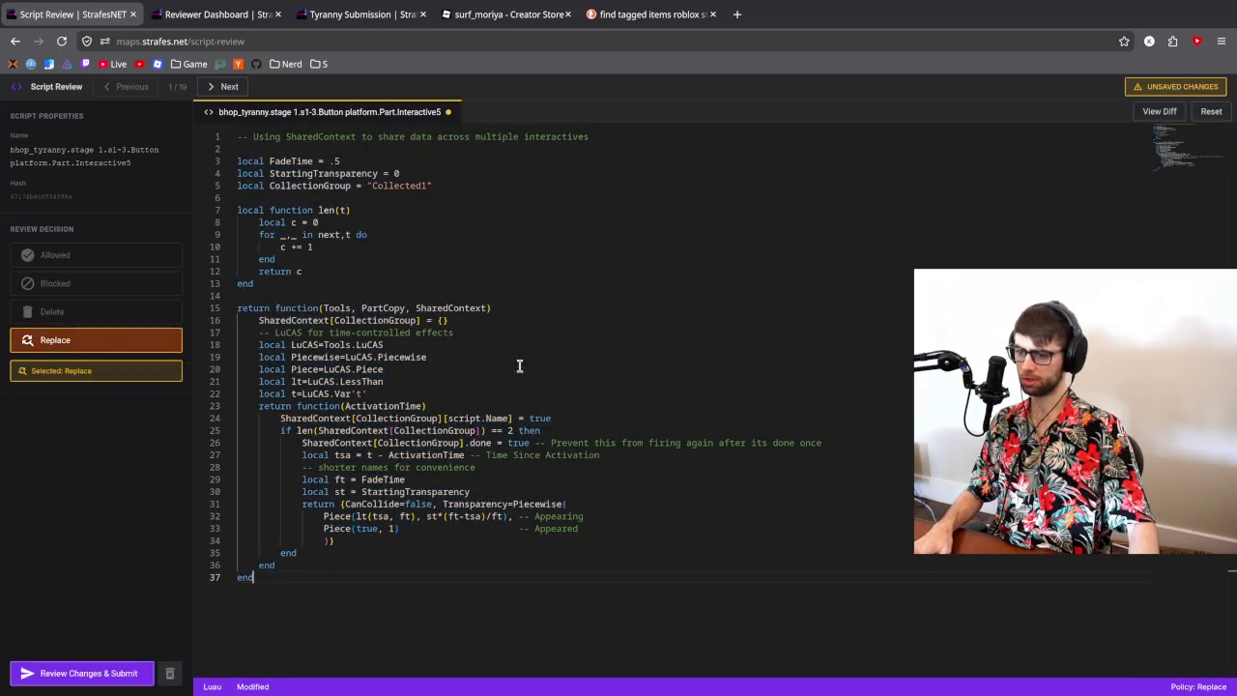
left_click(1159, 112)
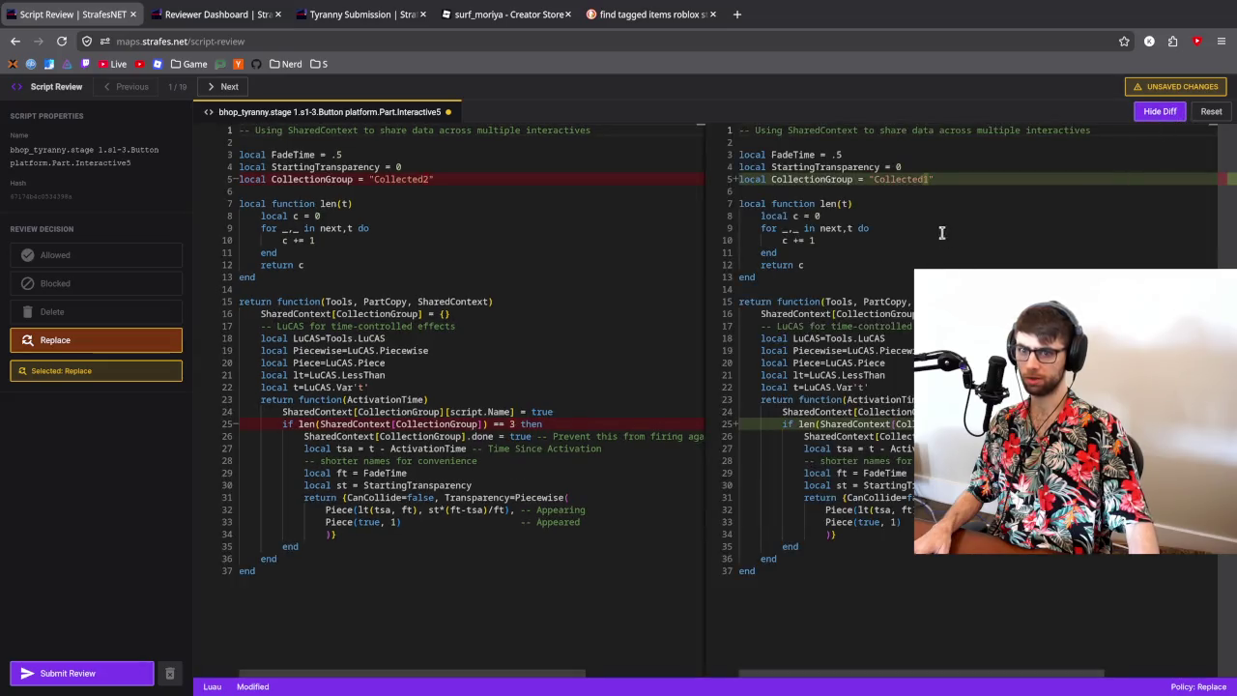
left_click(1208, 114)
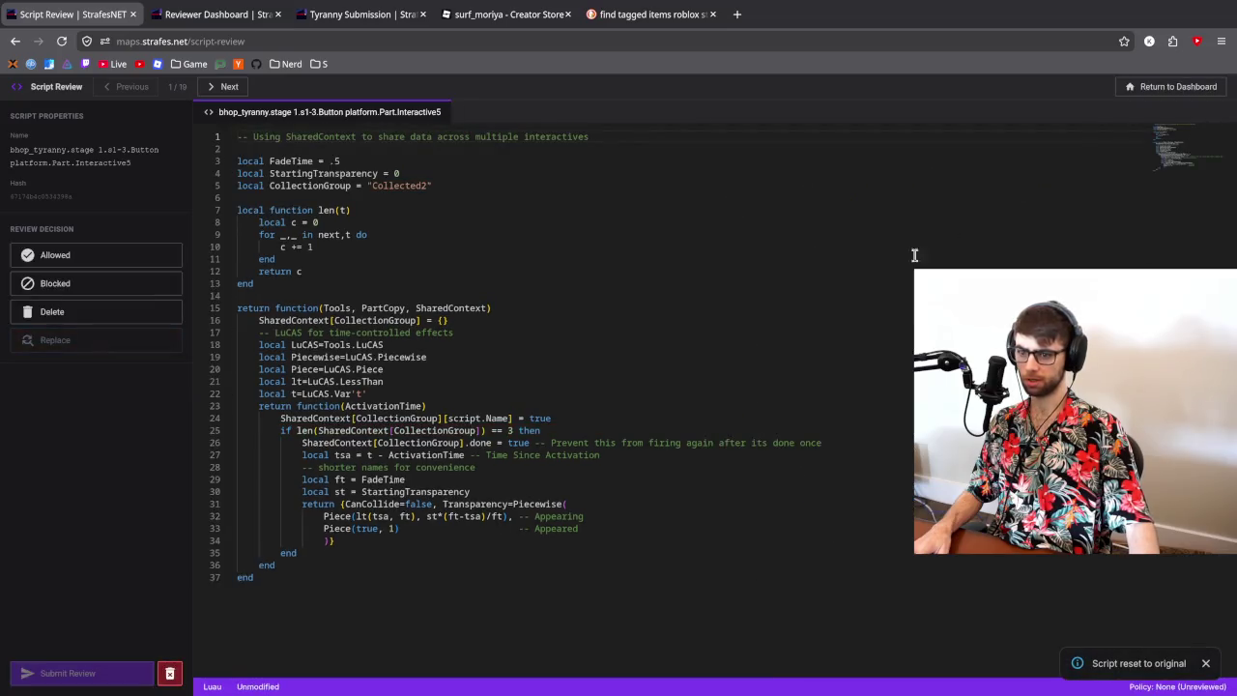
double_click(511, 430)
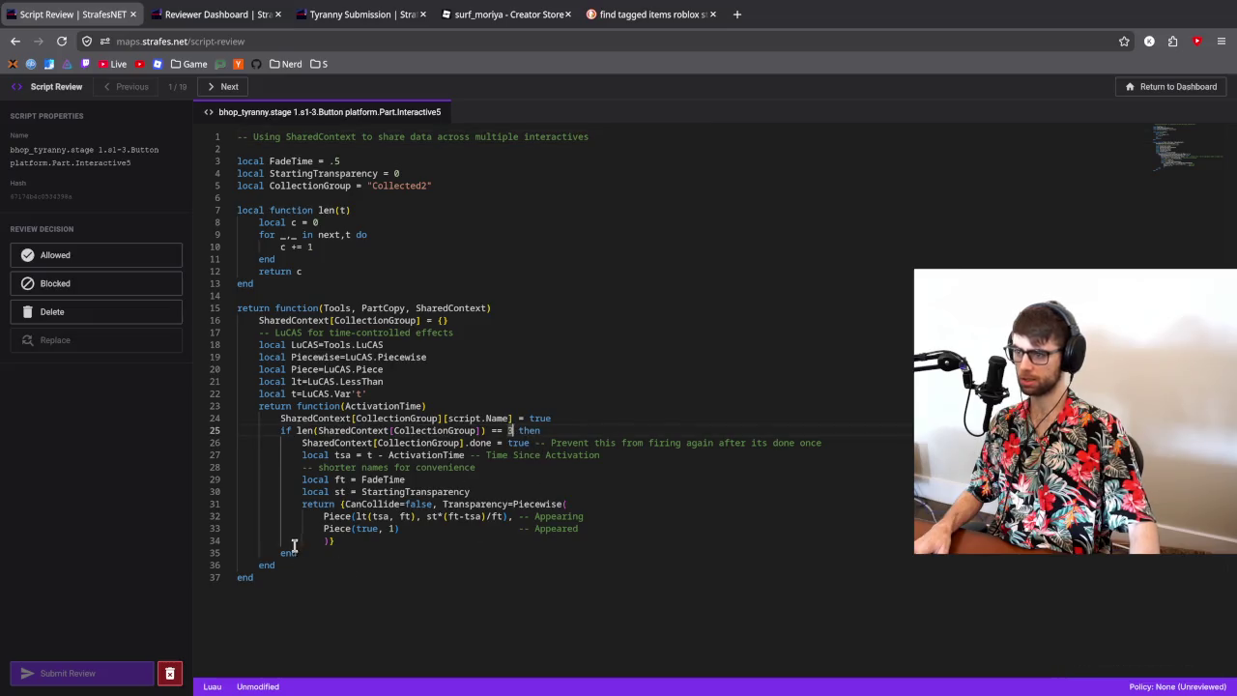
left_click(93, 261)
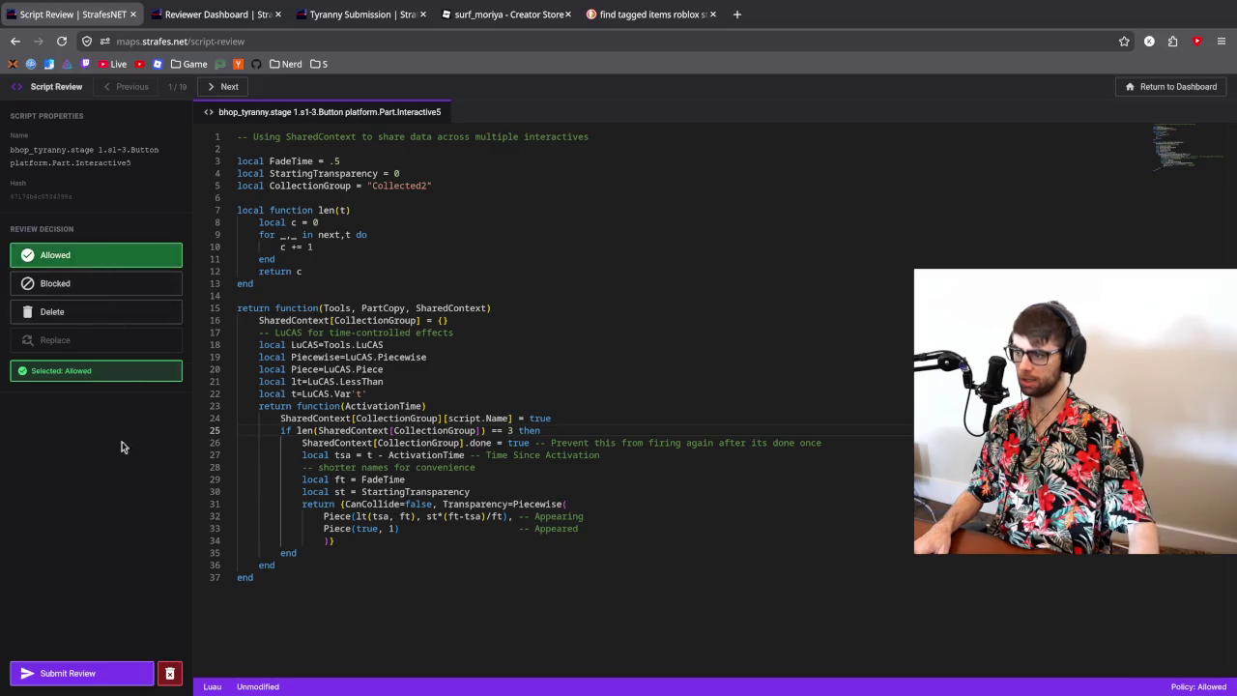
left_click(96, 673)
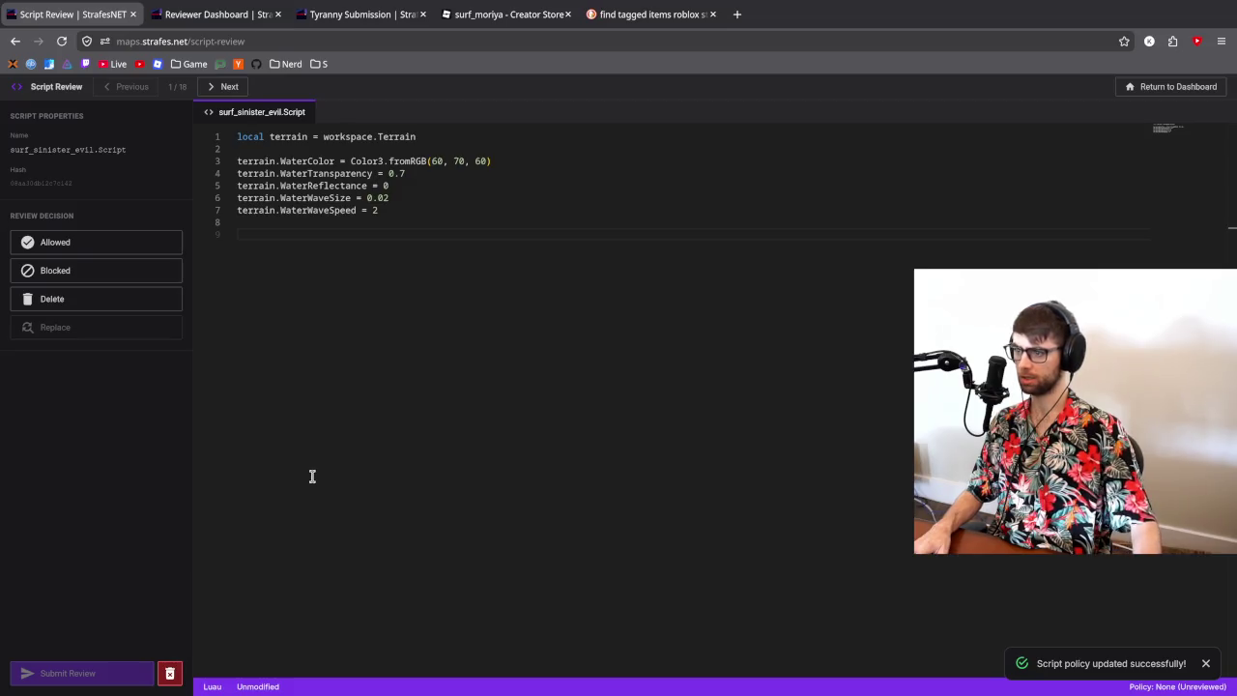
- Approve the surf_sinister_evil water Script as Allowed and submit the review
left_click(271, 162)
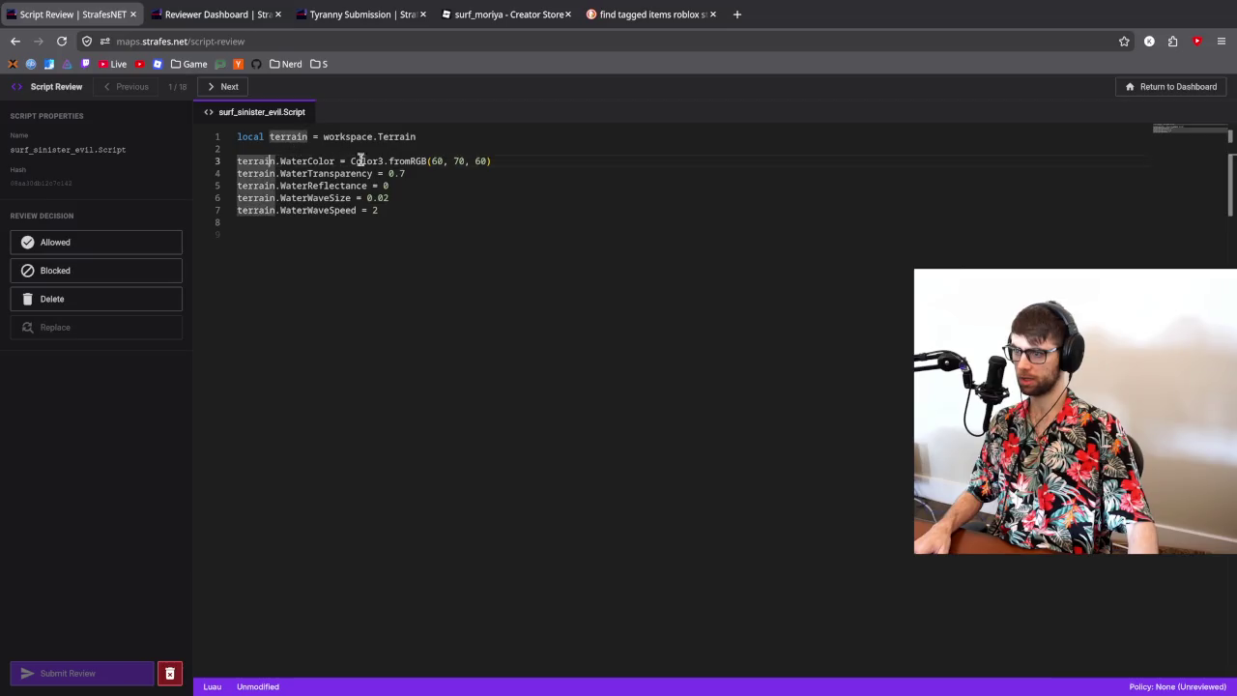
left_click(274, 234)
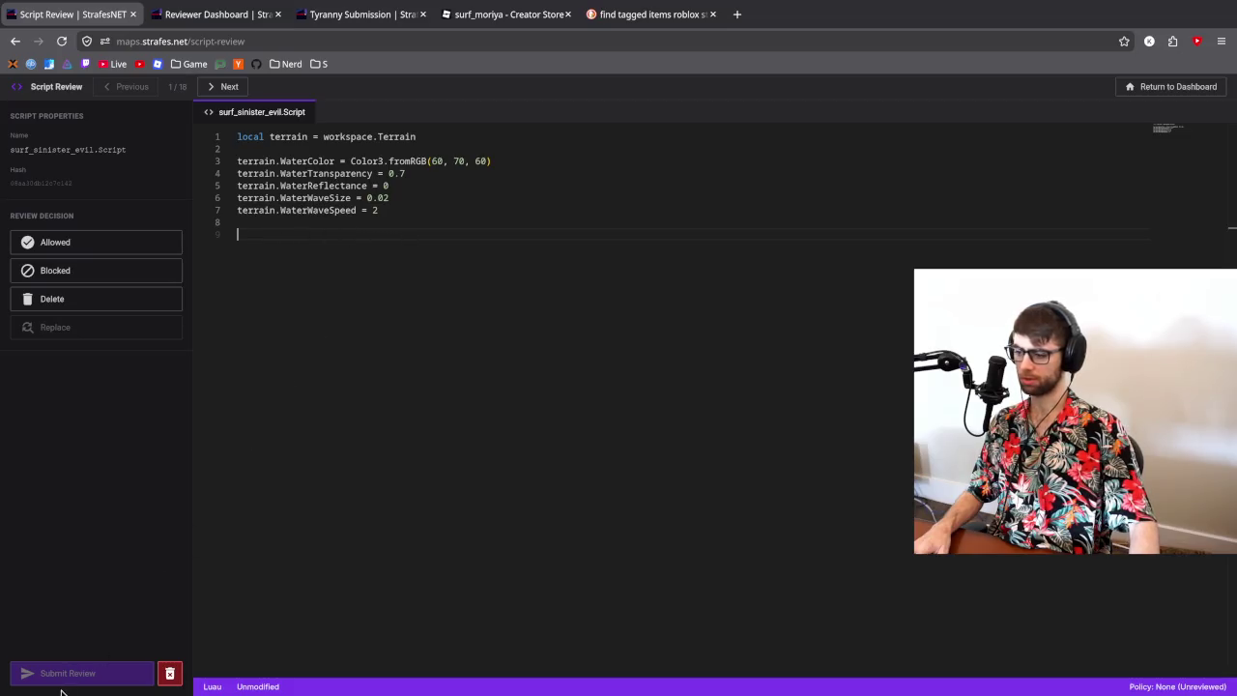
left_click(94, 243)
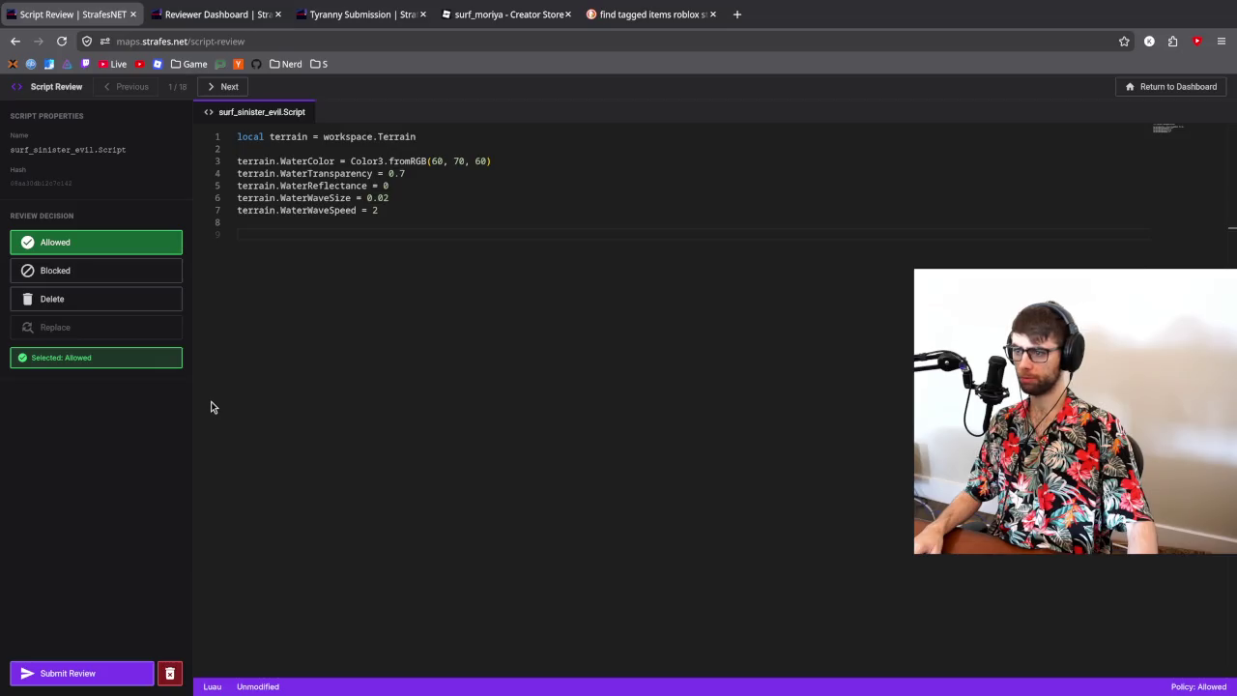
left_click(92, 679)
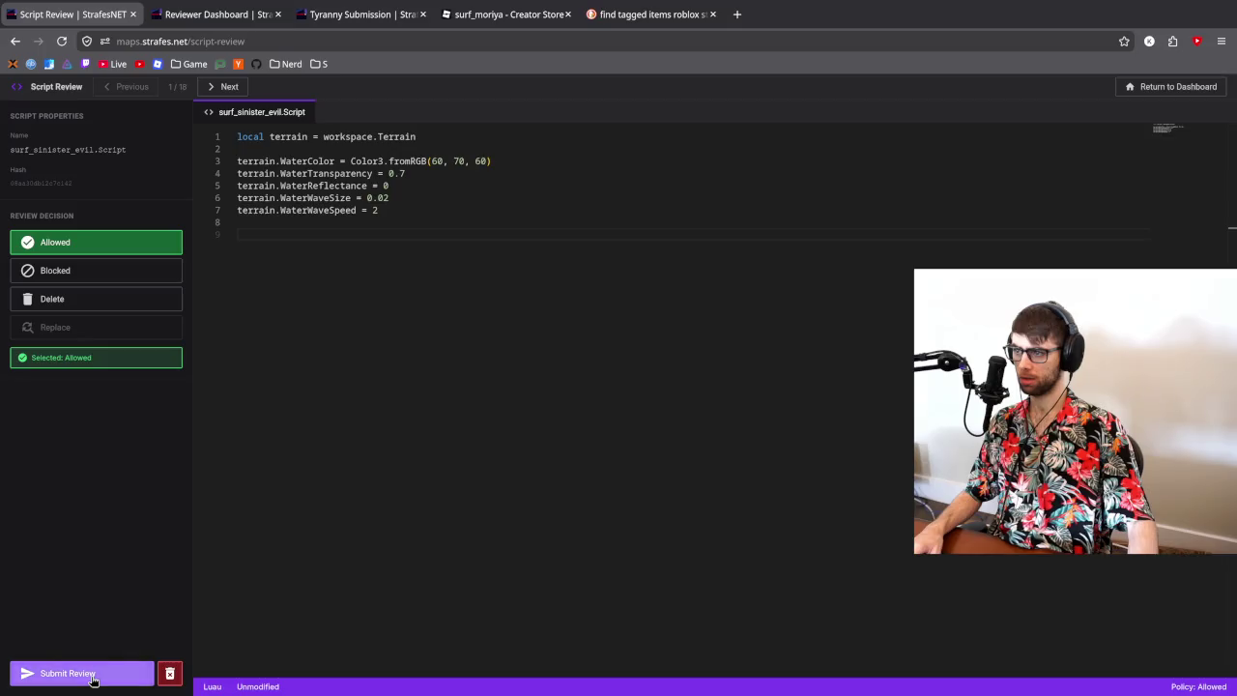
- Run validation on the Tyranny submission
left_click(358, 14)
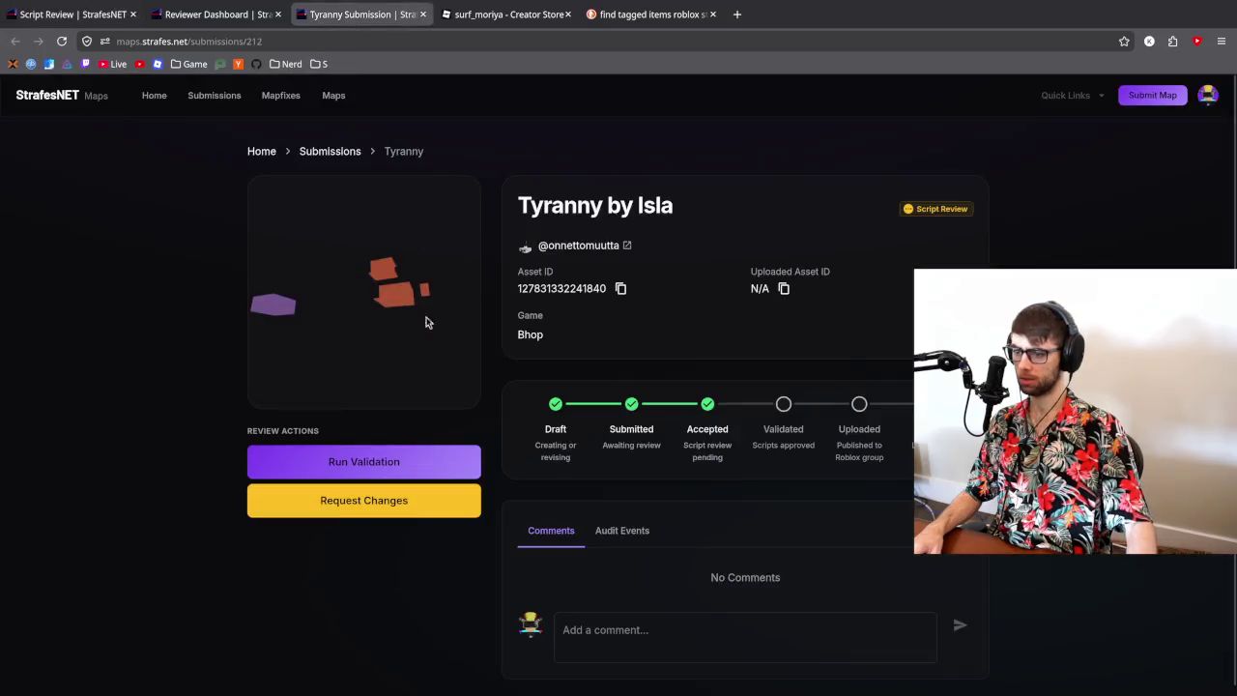
left_click(403, 468)
left_click(212, 14)
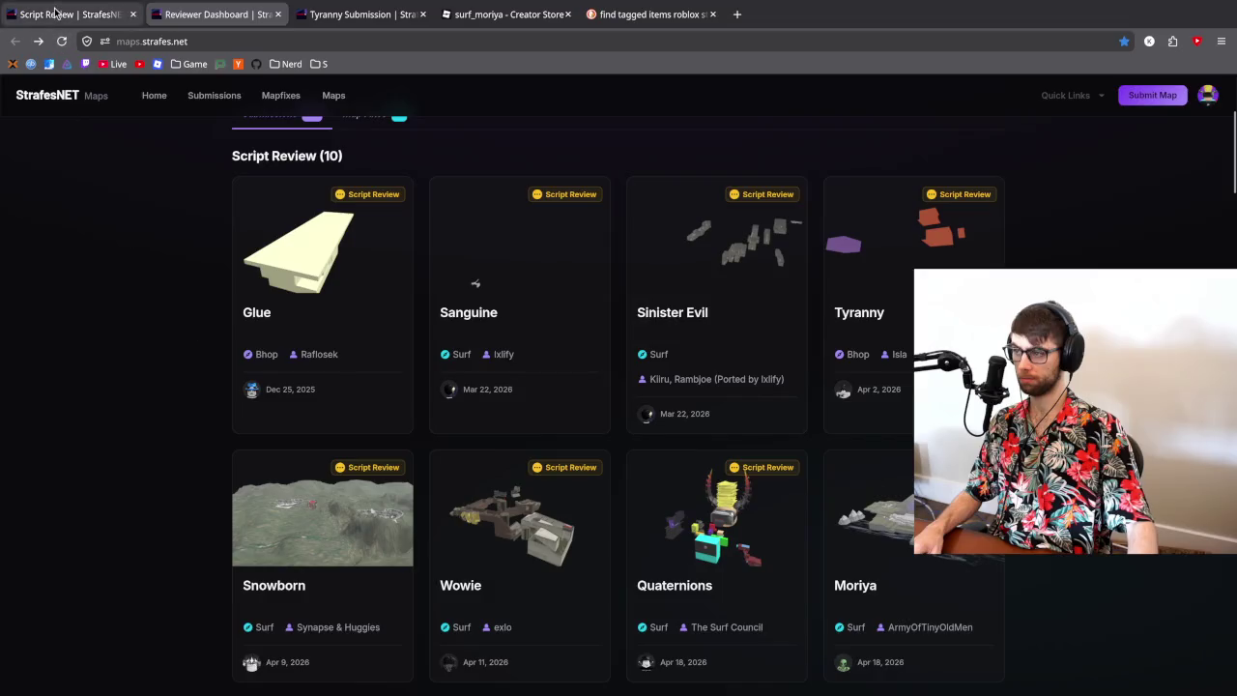
- Open the Sinister Evil submission in a new tab, then return to Script Review
left_click(87, 15)
left_click(206, 15)
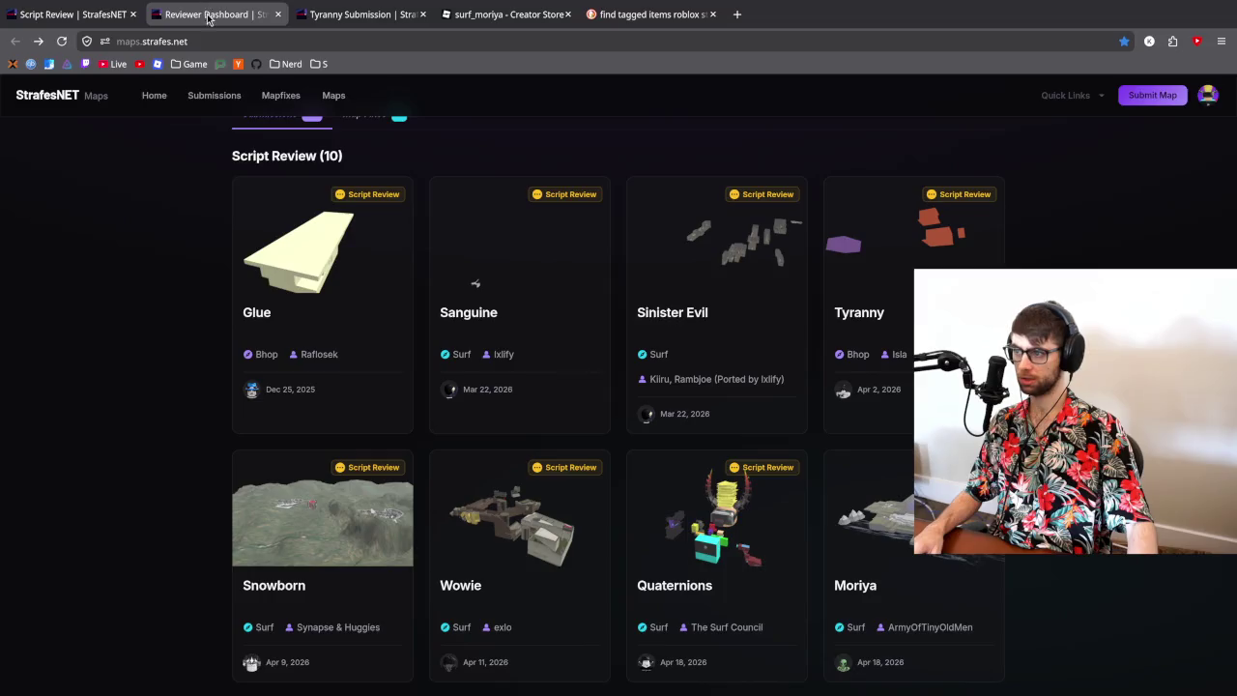
middle_click(715, 271)
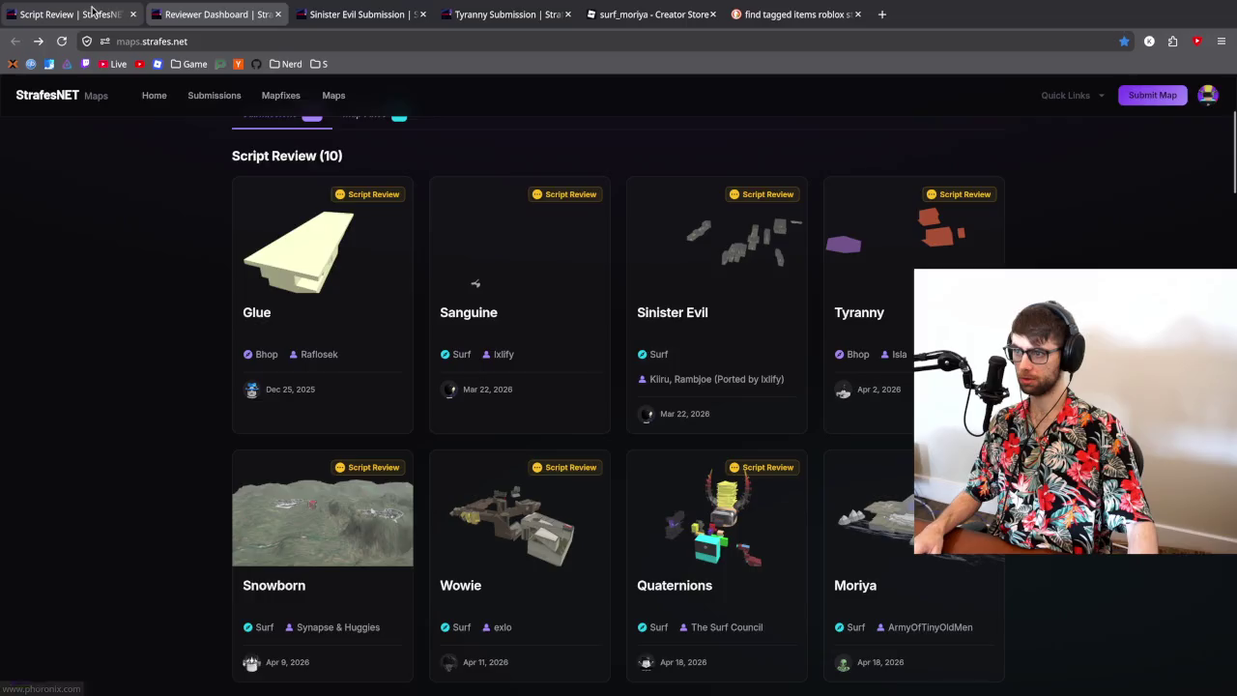
left_click(116, 14)
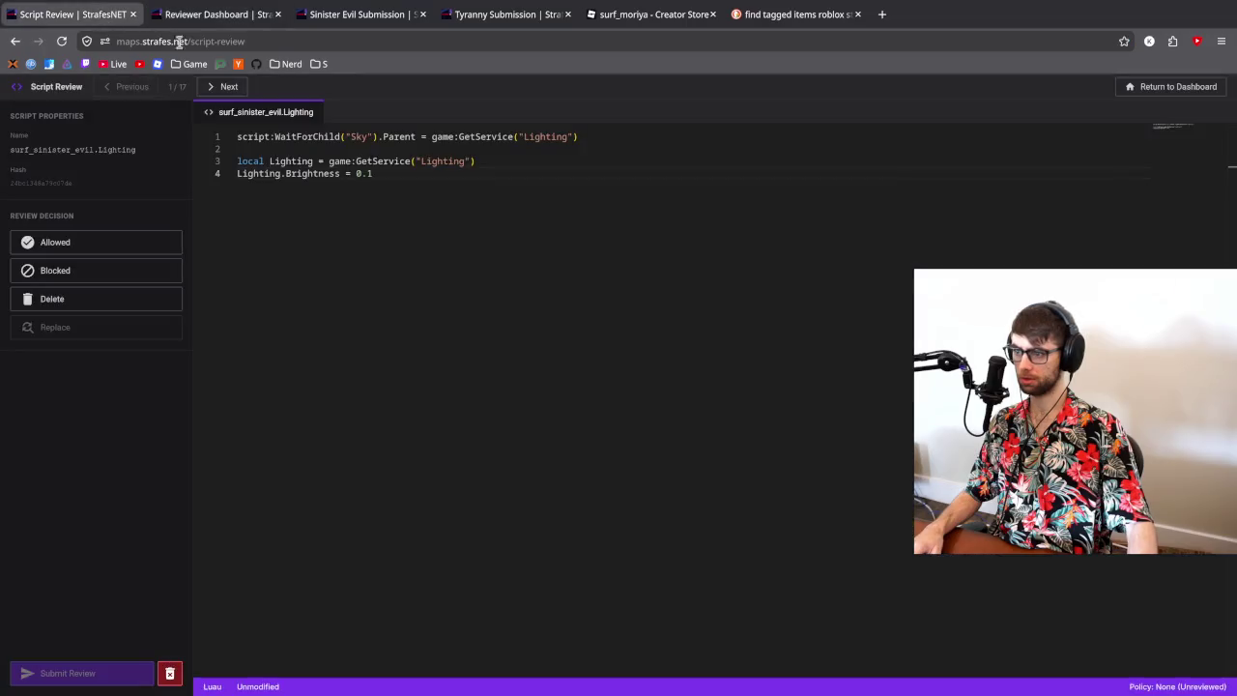
- Copy all of the surf_sinister_evil.Lighting code and paste it over current.lua in Zed
left_click(432, 138)
key("Down")
key("Down")
key("End")
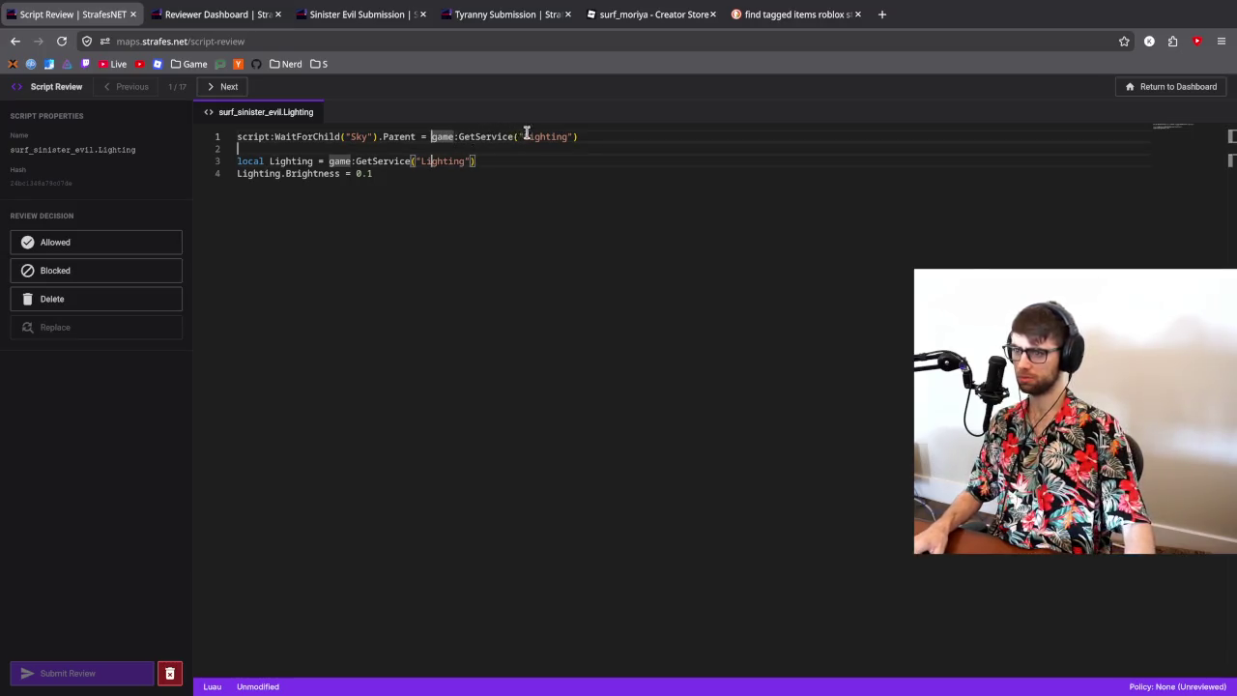
left_click(583, 136)
key("ctrl+a")
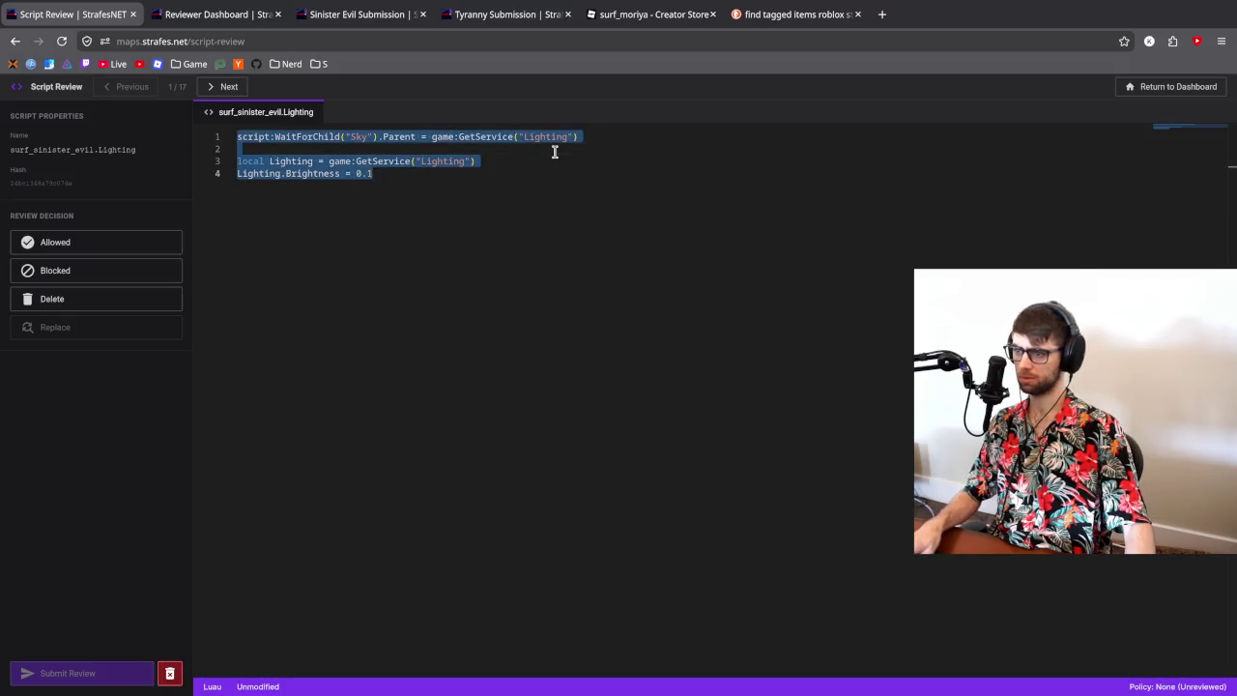
key("ctrl+c")
key("alt+Tab")
key("ctrl+a")
key("ctrl+v")
left_click(390, 70)
- Move the Sky line to the end and rewrite it as script.Sky.Parent = Lighting
key("alt+Down")
key("alt+Down")
key("alt+Down")
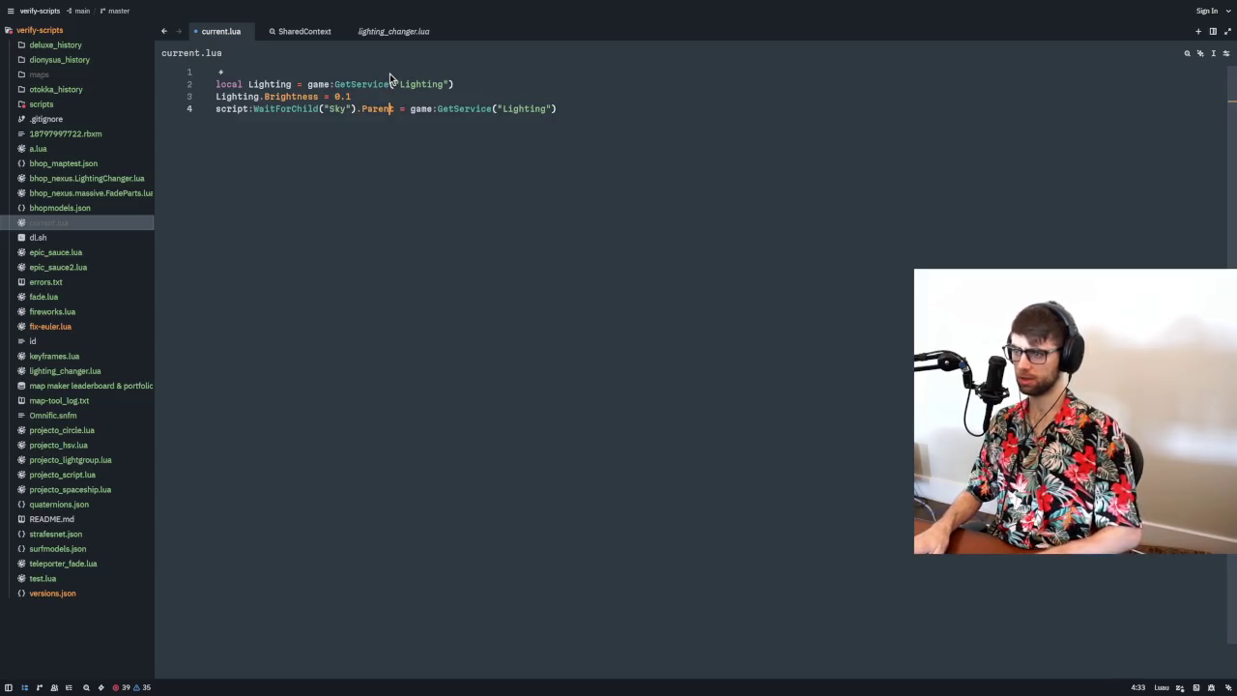
key("Up")
key("Return")
left_click(357, 121)
key("BackSpace")
key("BackSpace")
key("BackSpace")
key("BackSpace")
left_click_drag(326, 121, 250, 121)
type(".")
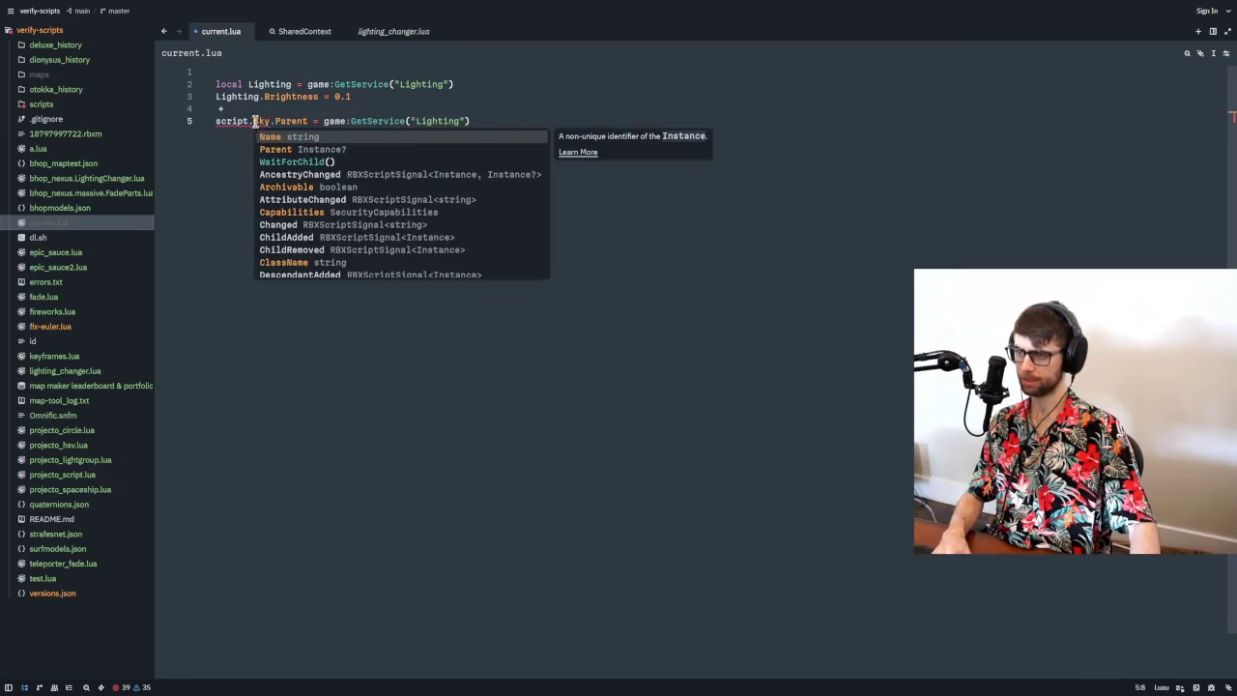
key("Escape")
left_click(276, 85)
left_click_drag(322, 120, 533, 118)
type("Lighting")
- Delete the blank first line and paste the rewritten script into the Script Review editor
key("Up")
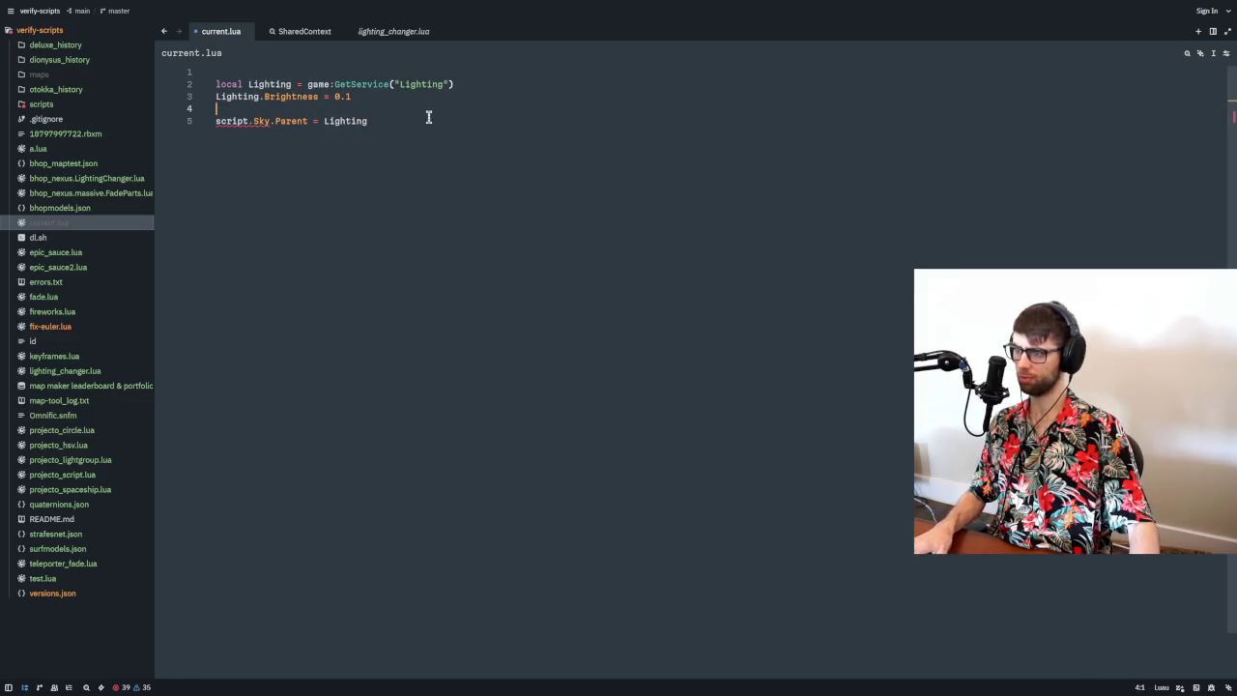
left_click(265, 74)
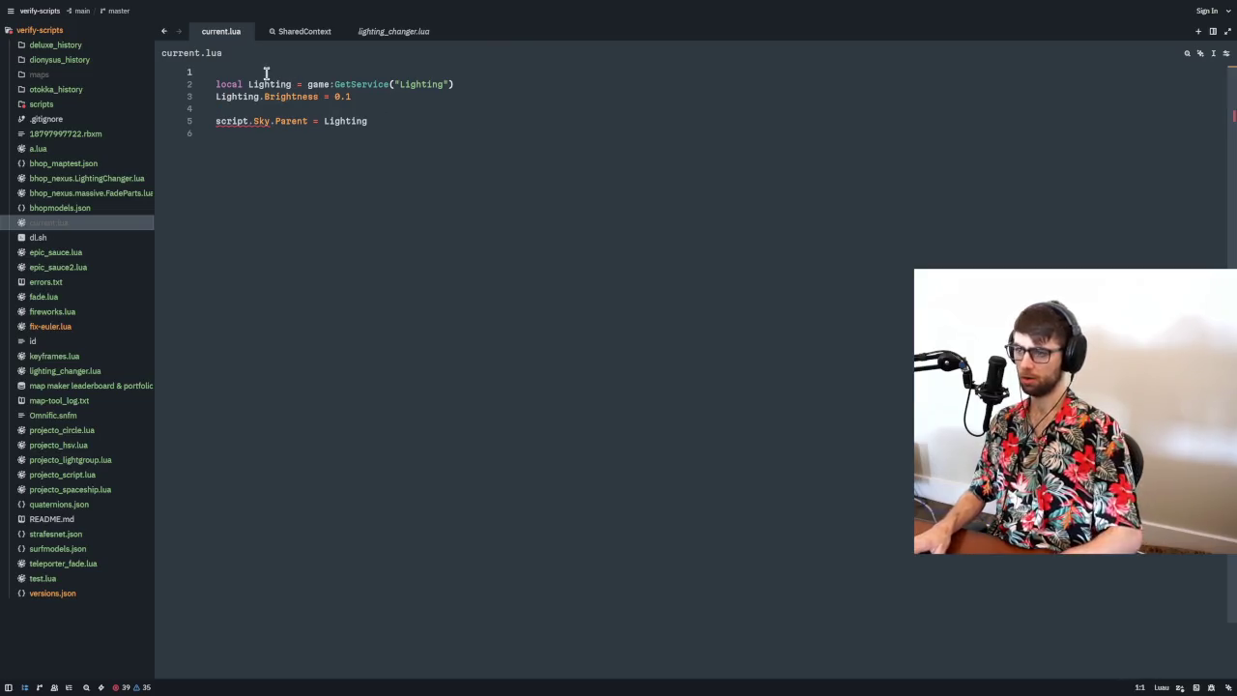
key("Delete")
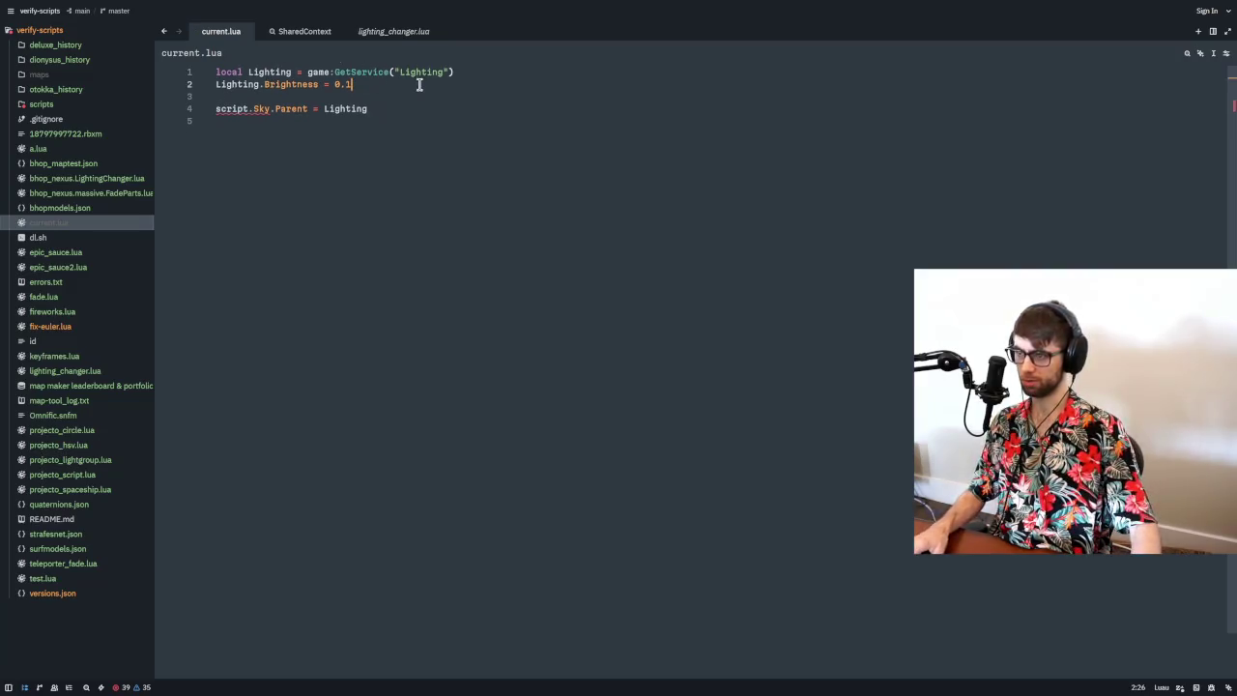
key("ctrl+a")
key("ctrl+c")
key("alt+Tab")
key("ctrl+v")
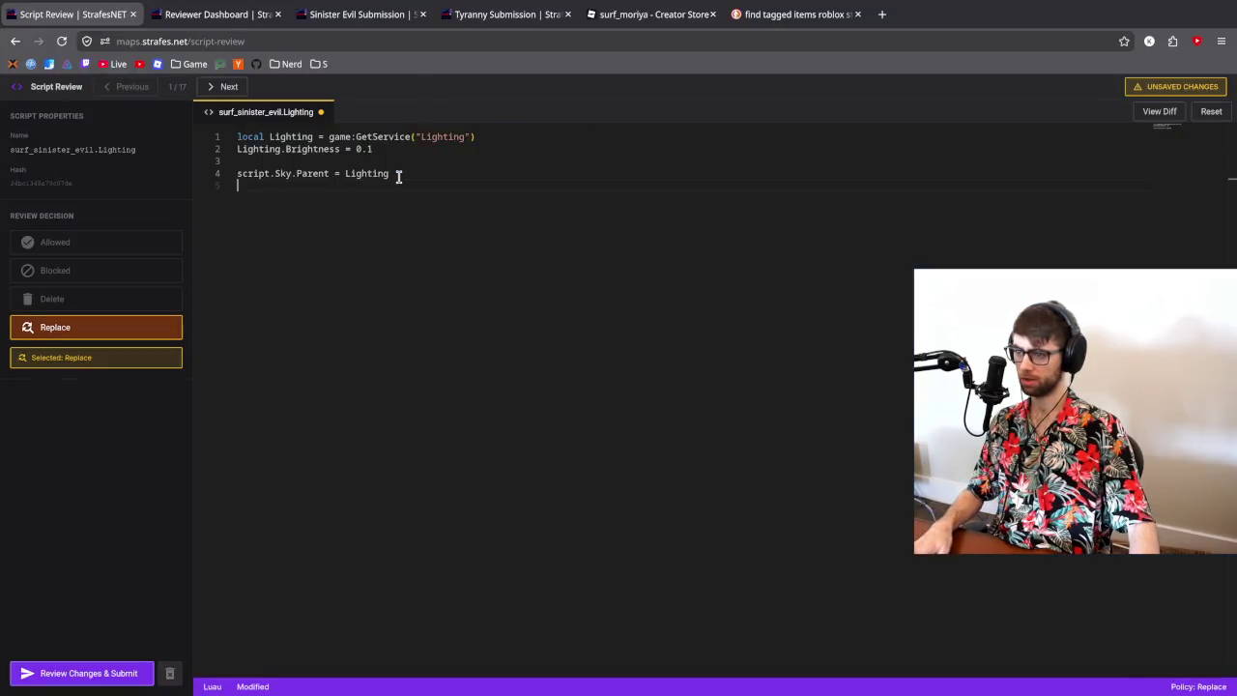
- Submit the Lighting replacement after checking the diff, then inspect alien.Script's rotation on line 8
left_click(111, 670)
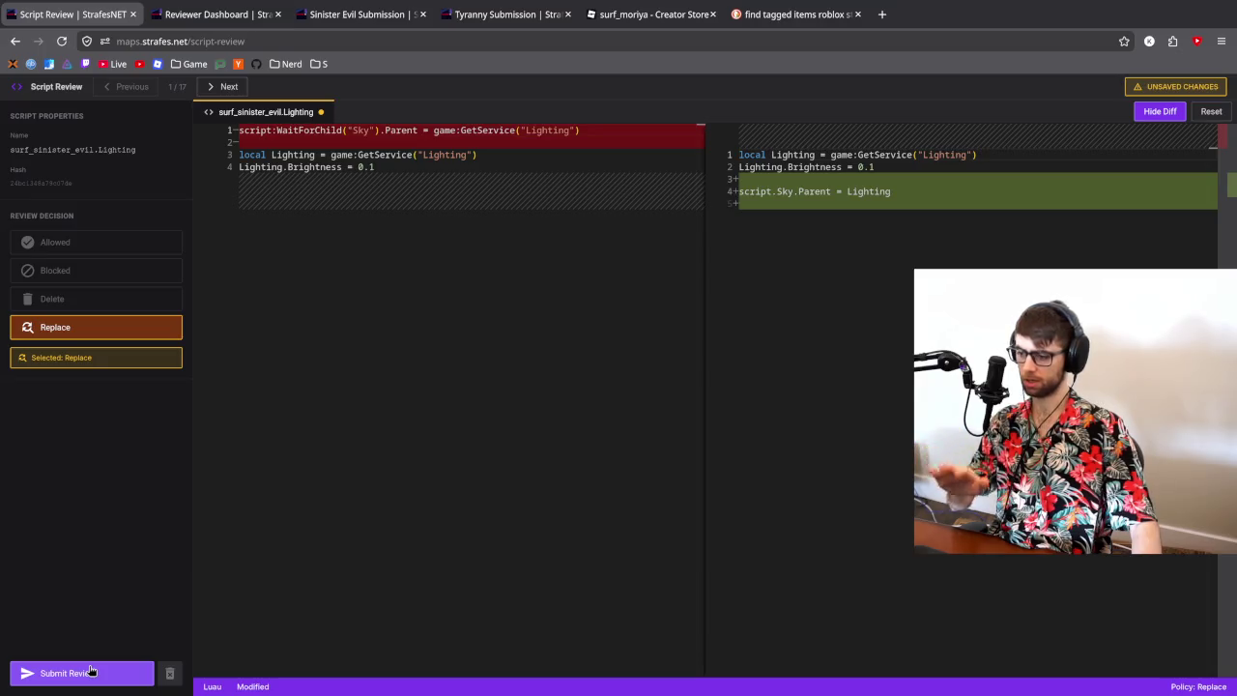
left_click(89, 673)
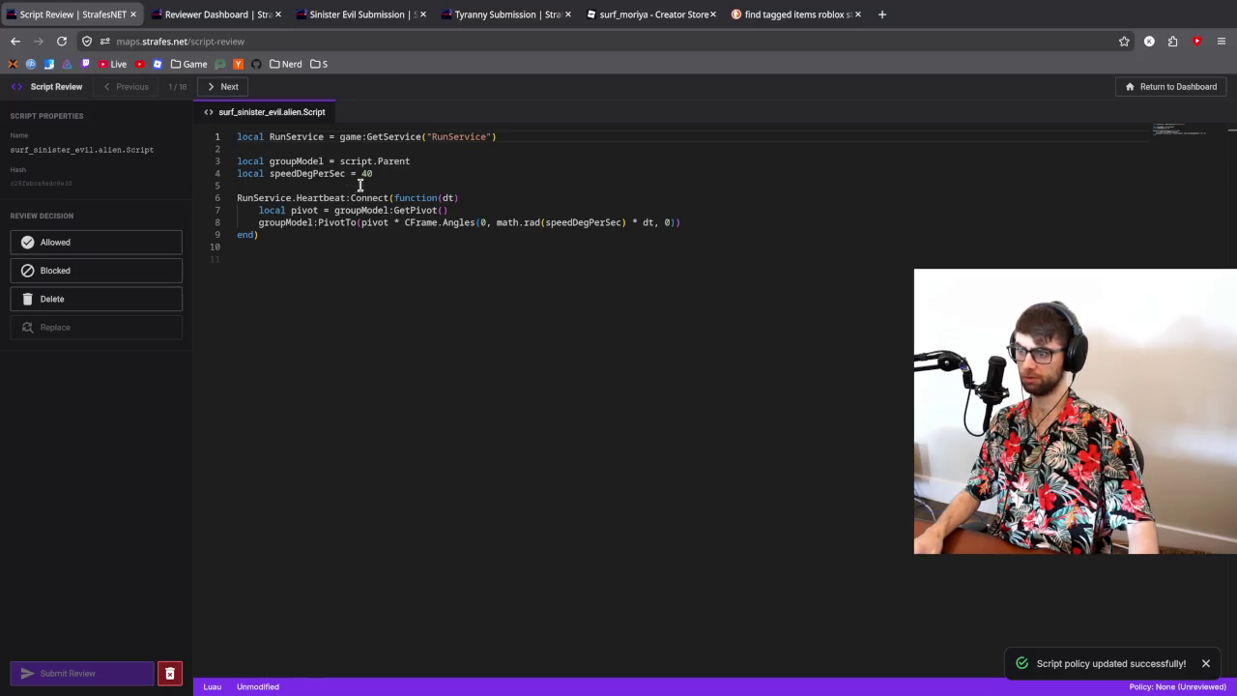
left_click(466, 222)
left_click(529, 222)
left_click(577, 222)
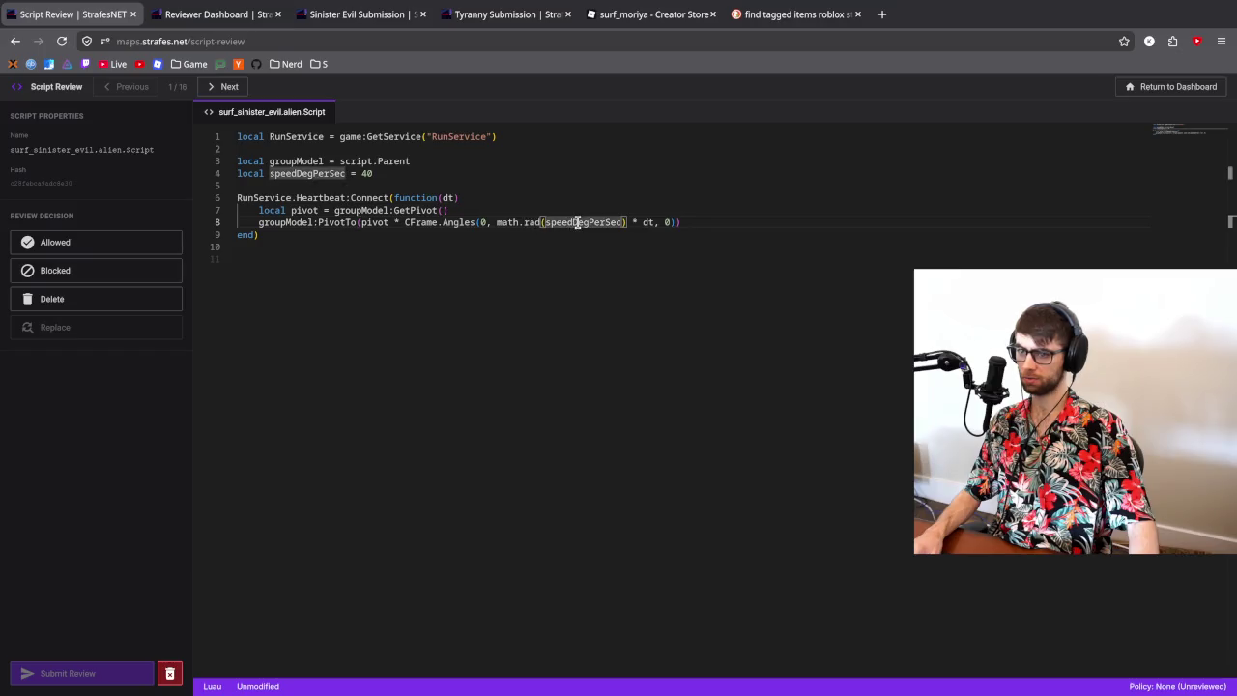
left_click(428, 184)
- Paste the alien rotation script over current.lua in Zed
key("ctrl+a")
key("alt+Tab")
key("ctrl+a")
key("ctrl+v")
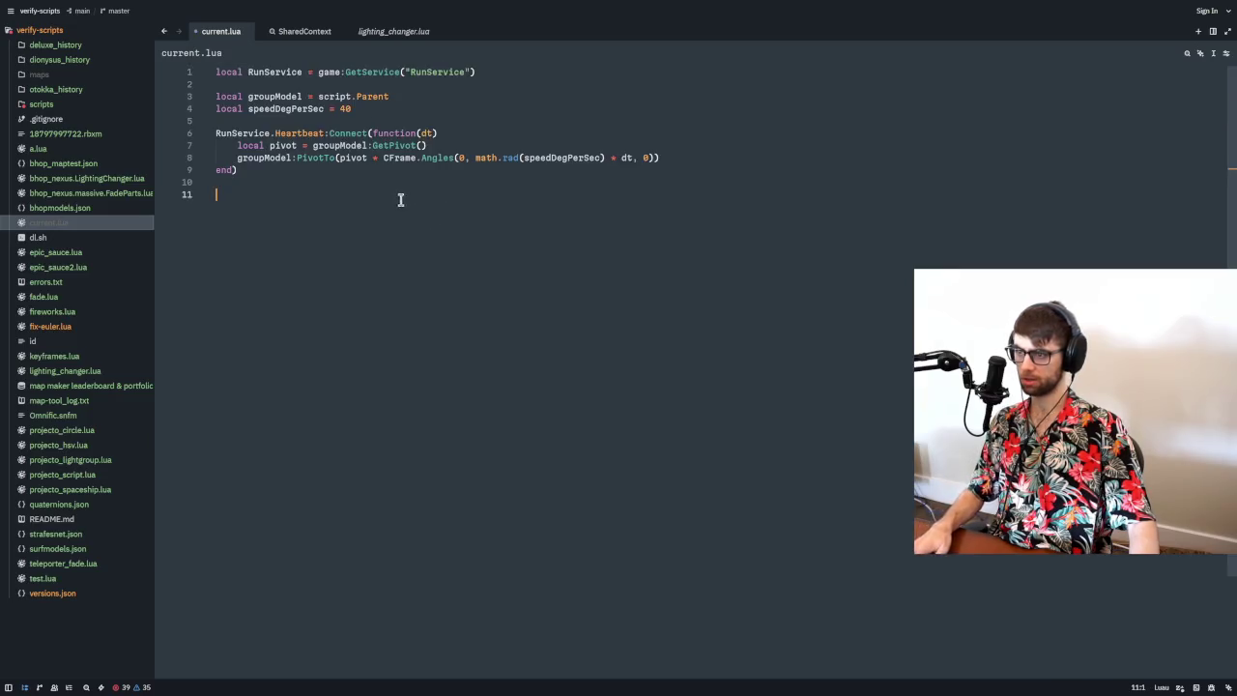
- Move math.rad from line 8 so speedDegPerSec = math.rad(40) on line 4
left_click_drag(475, 157, 522, 158)
key("ctrl+x")
left_click(340, 108)
key("ctrl+v")
left_click(443, 106)
type(")")
left_click(558, 158)
key("BackSpace")
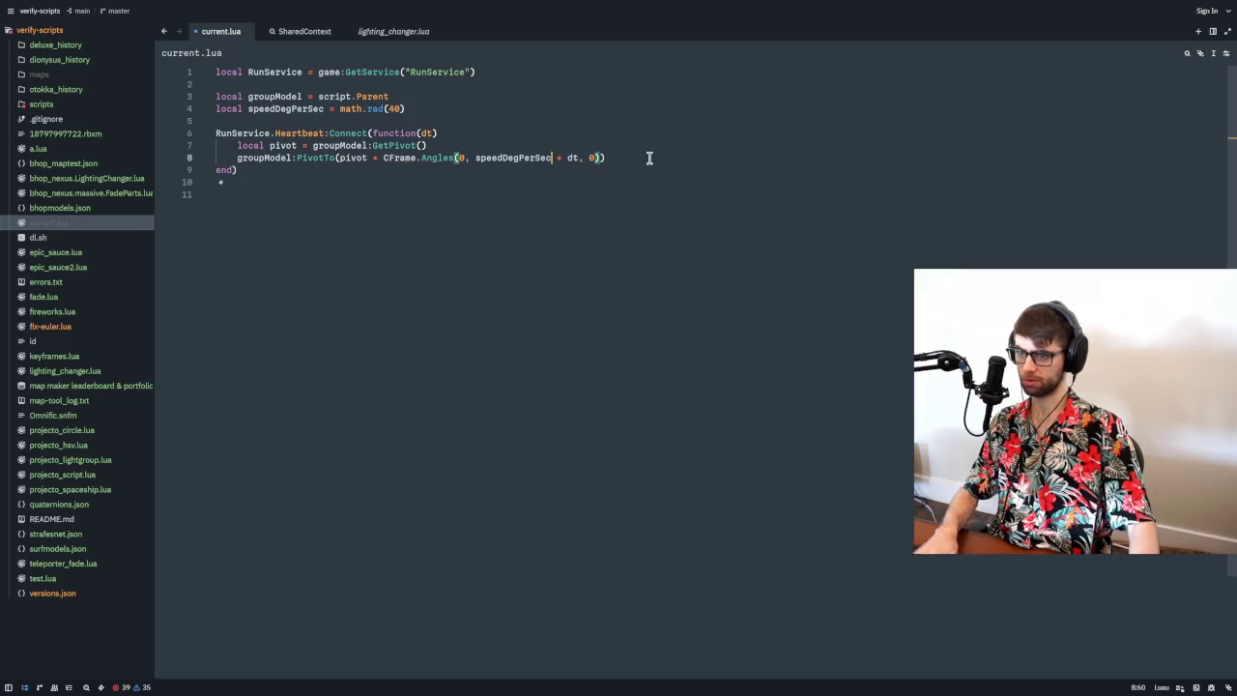
left_click(423, 157)
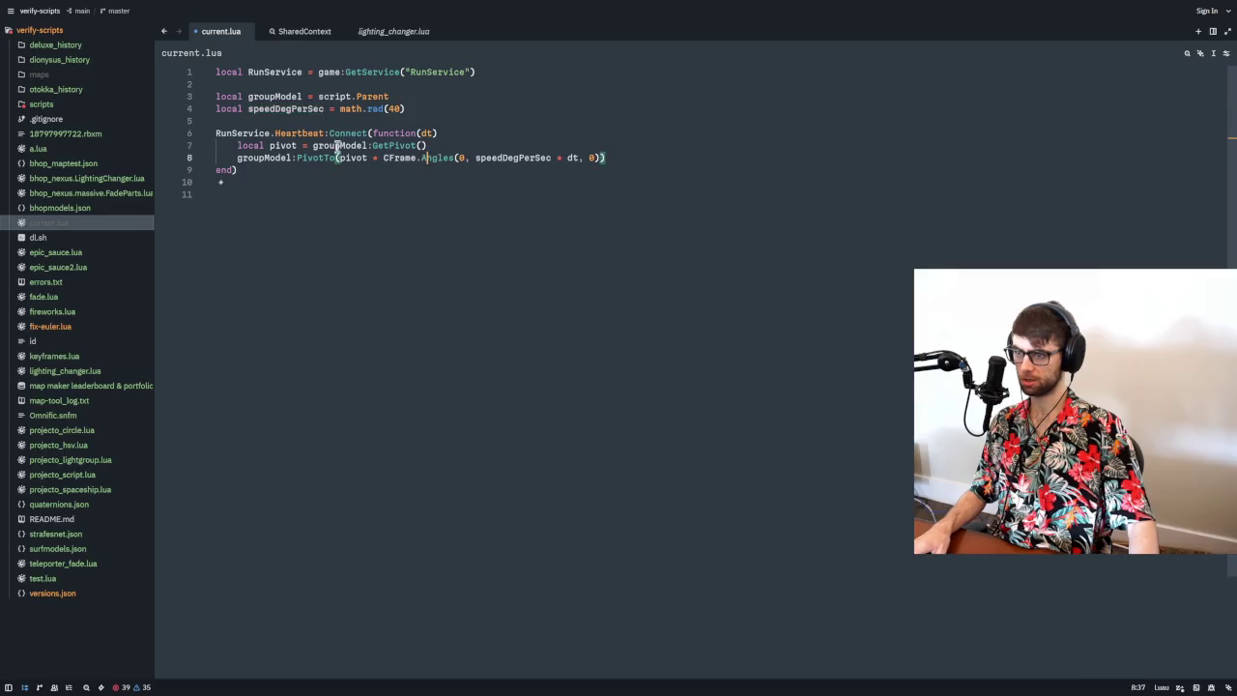
- Move the local pivot line above the Heartbeat connection and unindent it
left_click(337, 145)
left_click(450, 148)
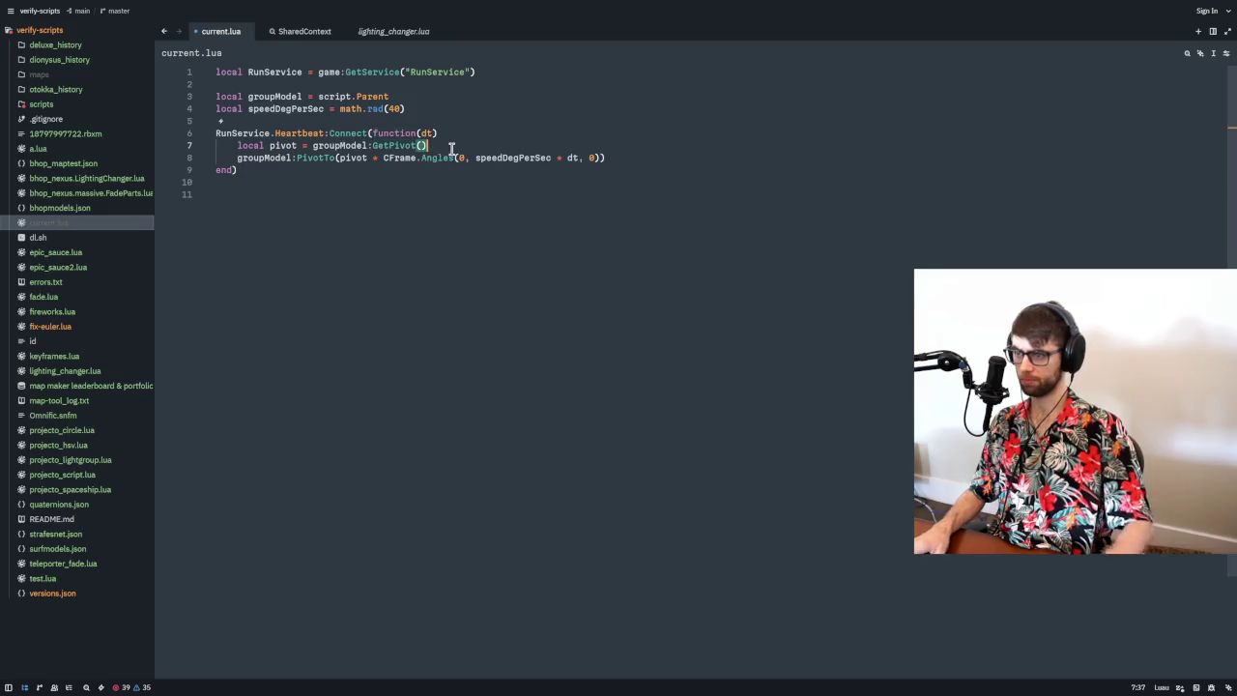
key("alt+Up")
key("Home")
key("shift+Tab")
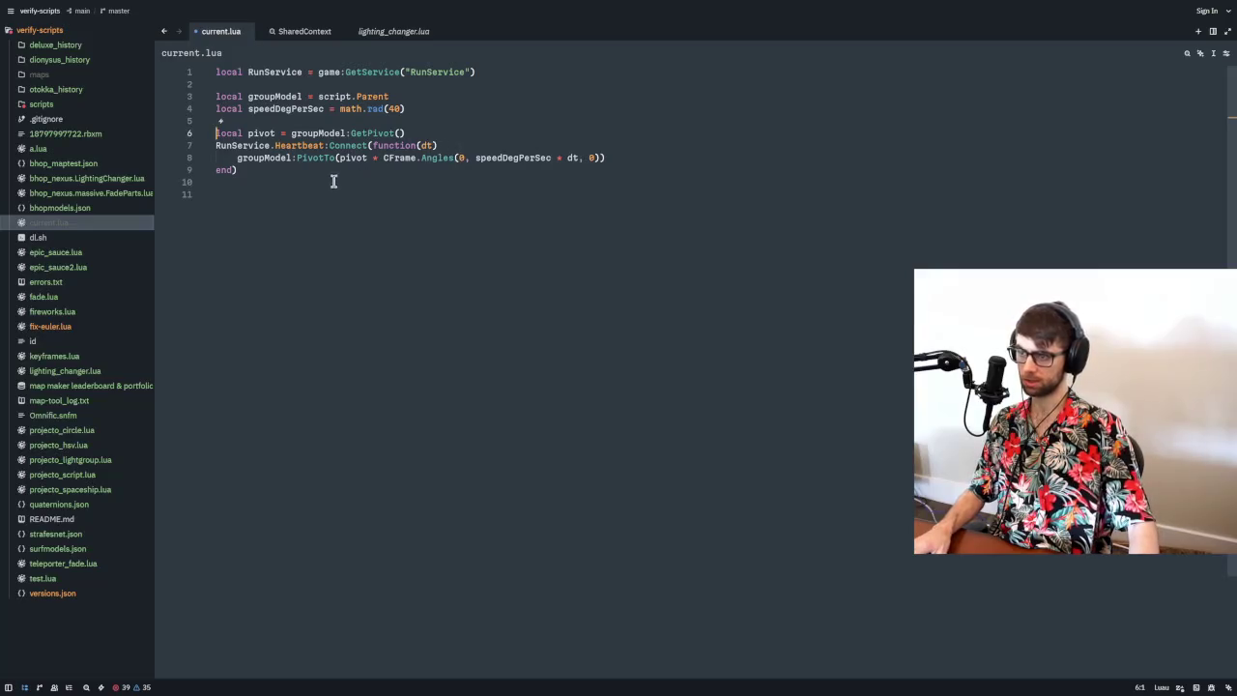
double_click(310, 133)
- Inspect the CFrame.Angles rotation call on line 8 and its arguments
left_click(432, 158)
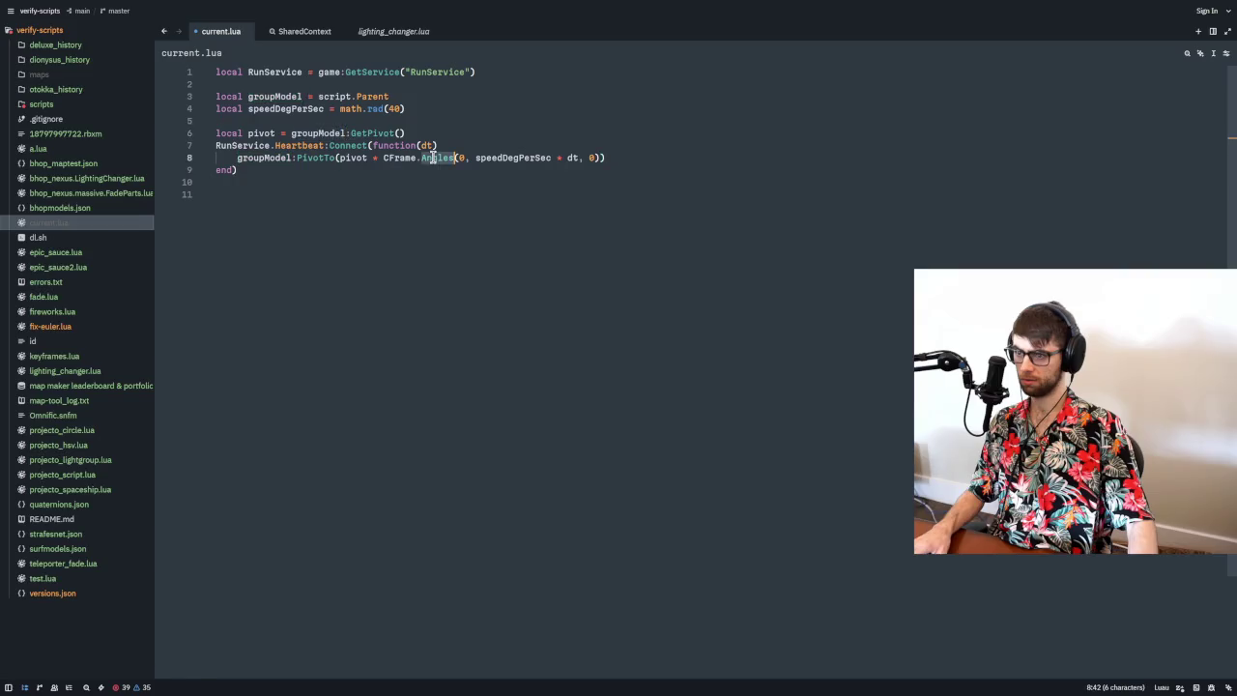
left_click(384, 157)
left_click(425, 158)
left_click(550, 158)
left_click(590, 158)
left_click(612, 156)
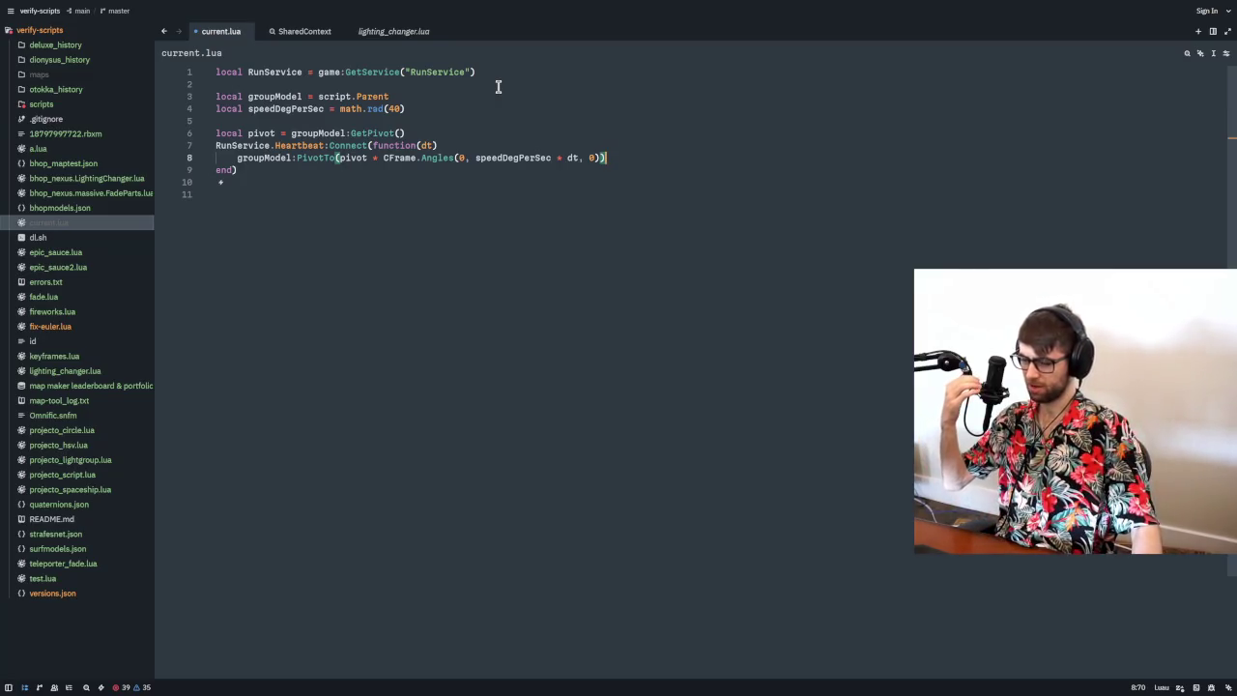
double_click(406, 158)
double_click(454, 157)
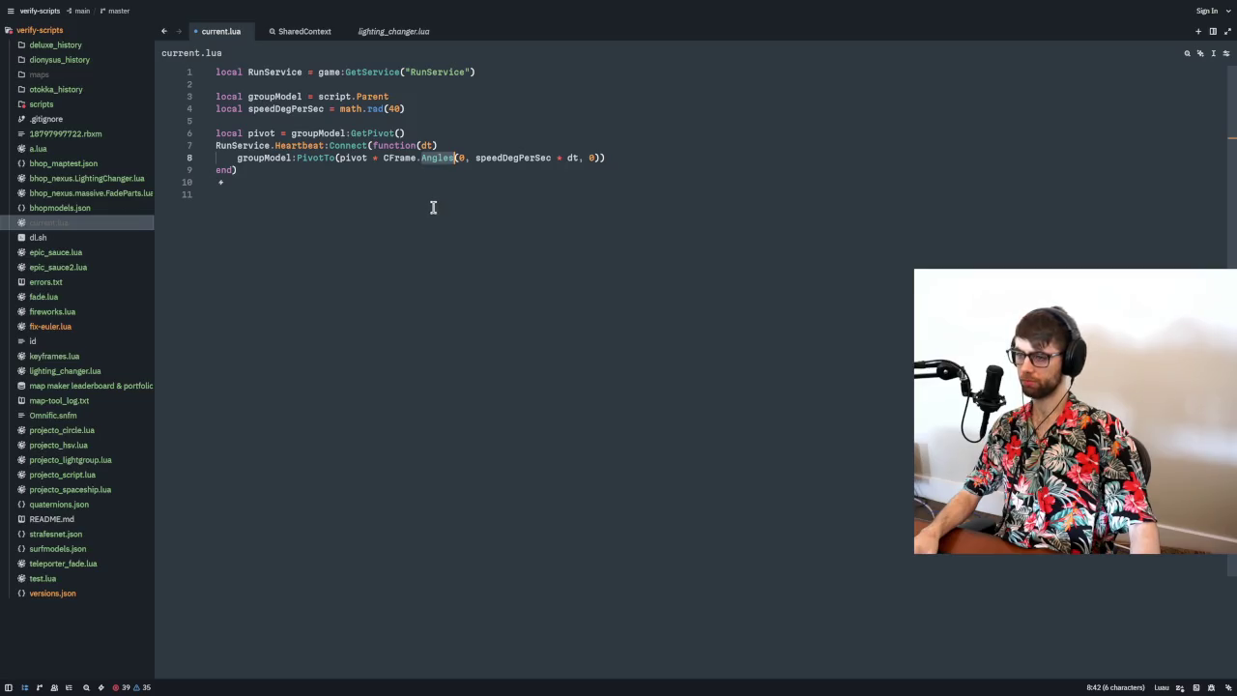
double_click(463, 158)
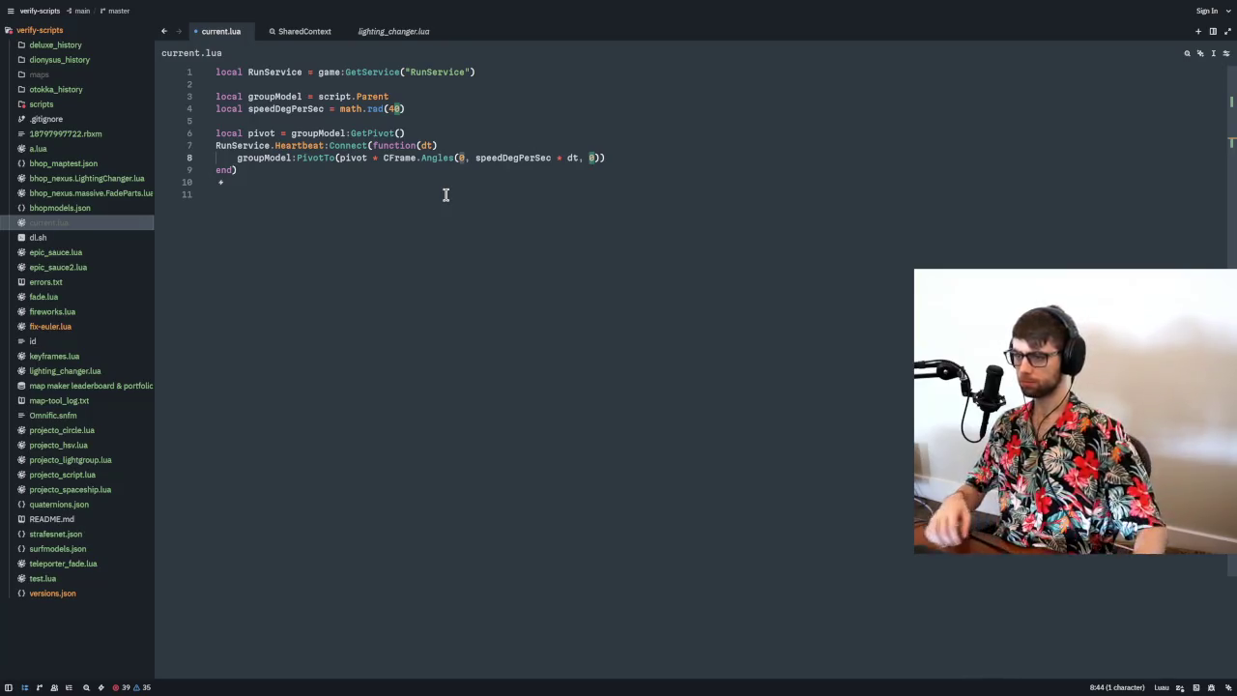
double_click(452, 145)
left_click(462, 158)
double_click(451, 157)
left_click(464, 157)
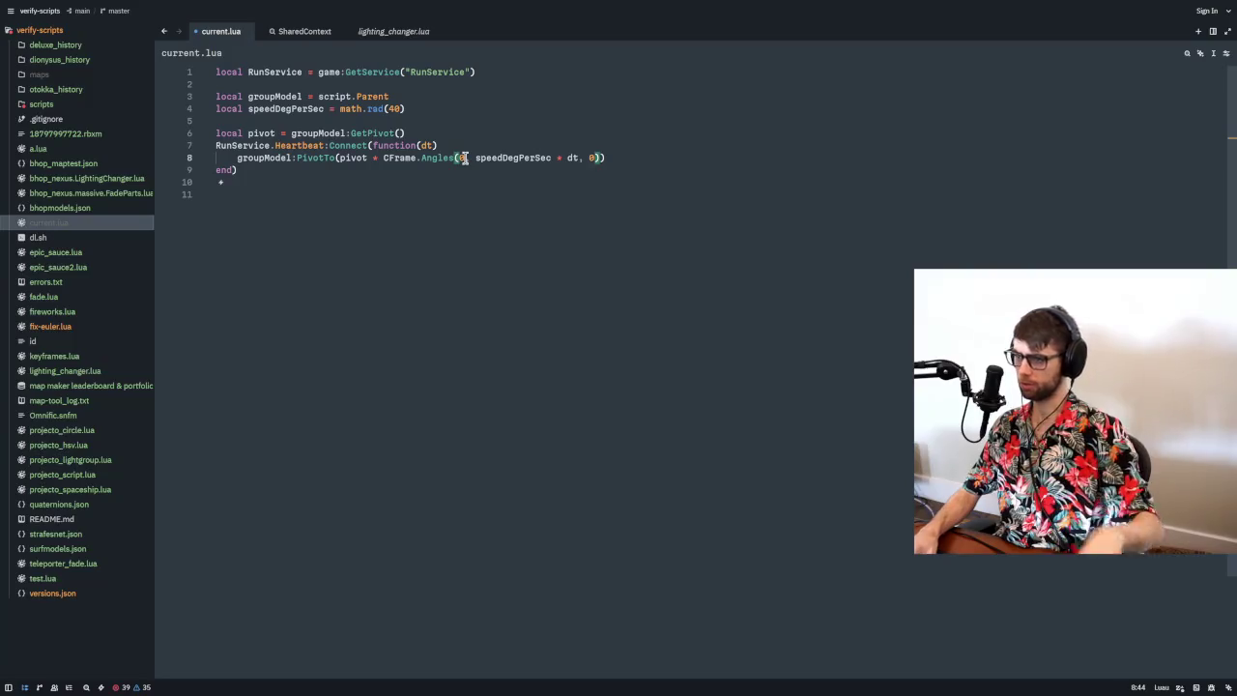
- Review the groupModel, math.rad(40), moved pivot, and RunService lines
left_click(414, 98)
left_click(422, 106)
left_click(422, 133)
double_click(263, 97)
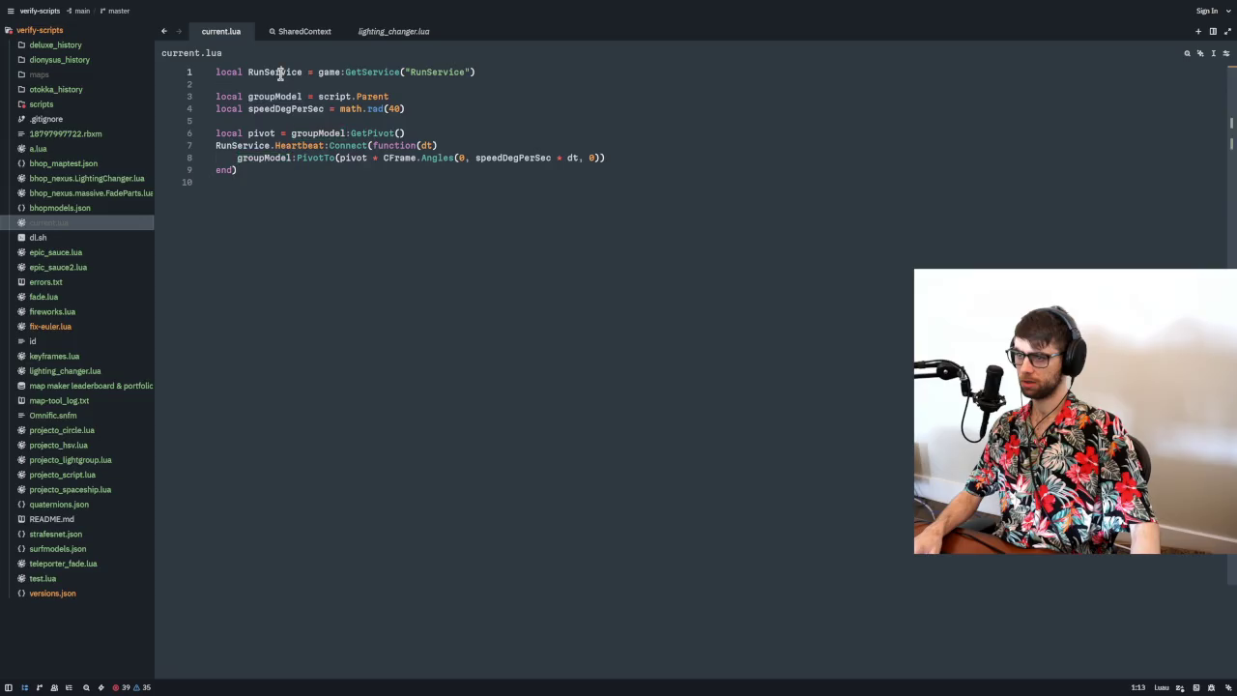
- Replace the RunService variable with game:GetService("RunService") inline and remove its declaration line
double_click(280, 73)
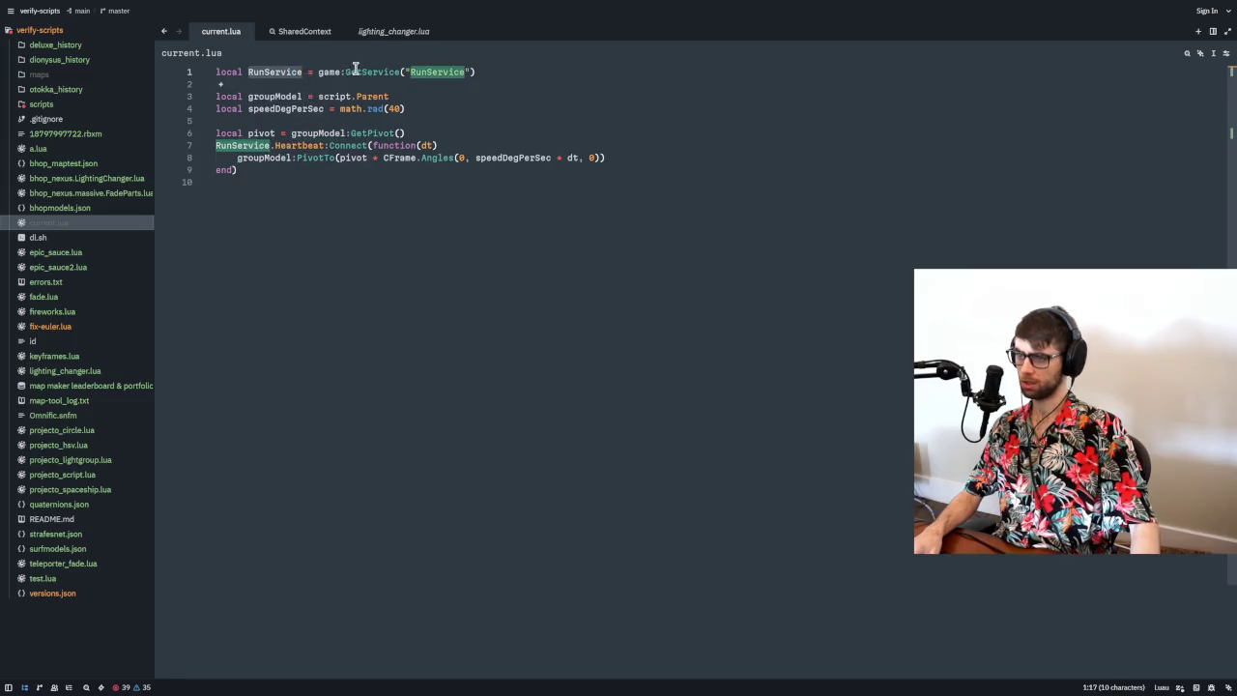
left_click_drag(318, 73, 485, 73)
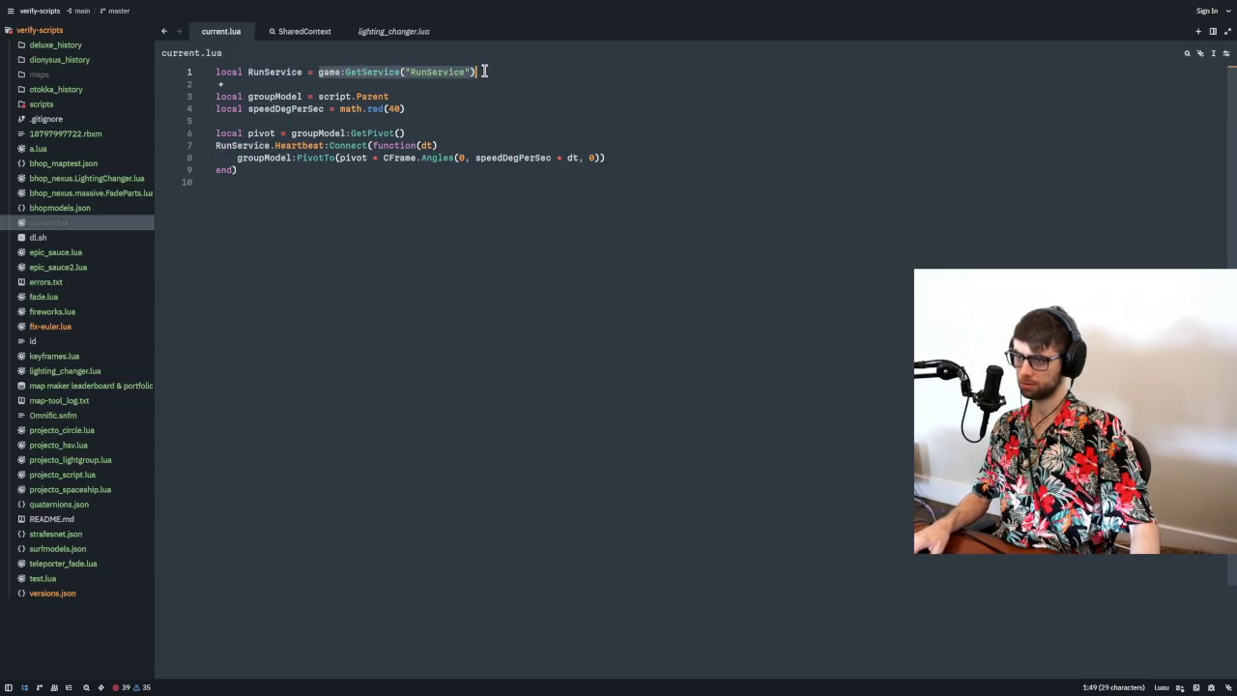
key("BackSpace")
key("ctrl+v")
left_click_drag(318, 72, 188, 71)
key("Delete")
key("Delete")
key("Delete")
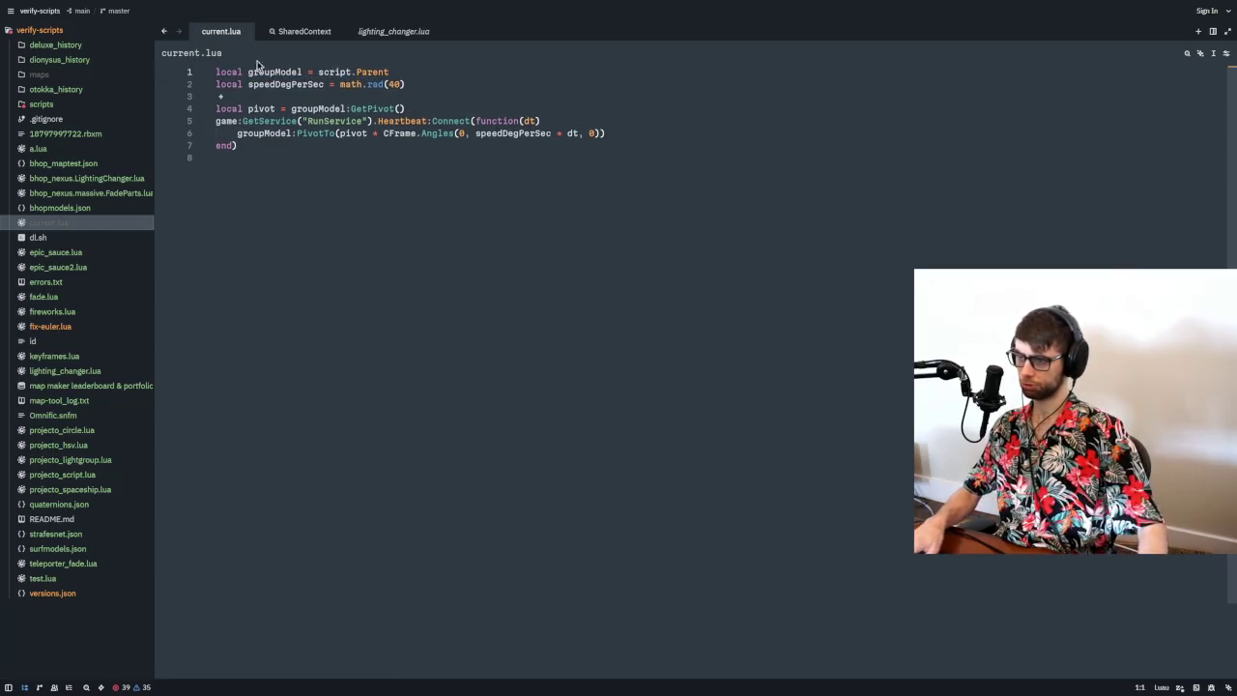
- Review the 8-line script's pivot, Heartbeat and CFrame.Angles lines, then copy it all
left_click(426, 109)
left_click(325, 84)
left_click(368, 132)
double_click(427, 134)
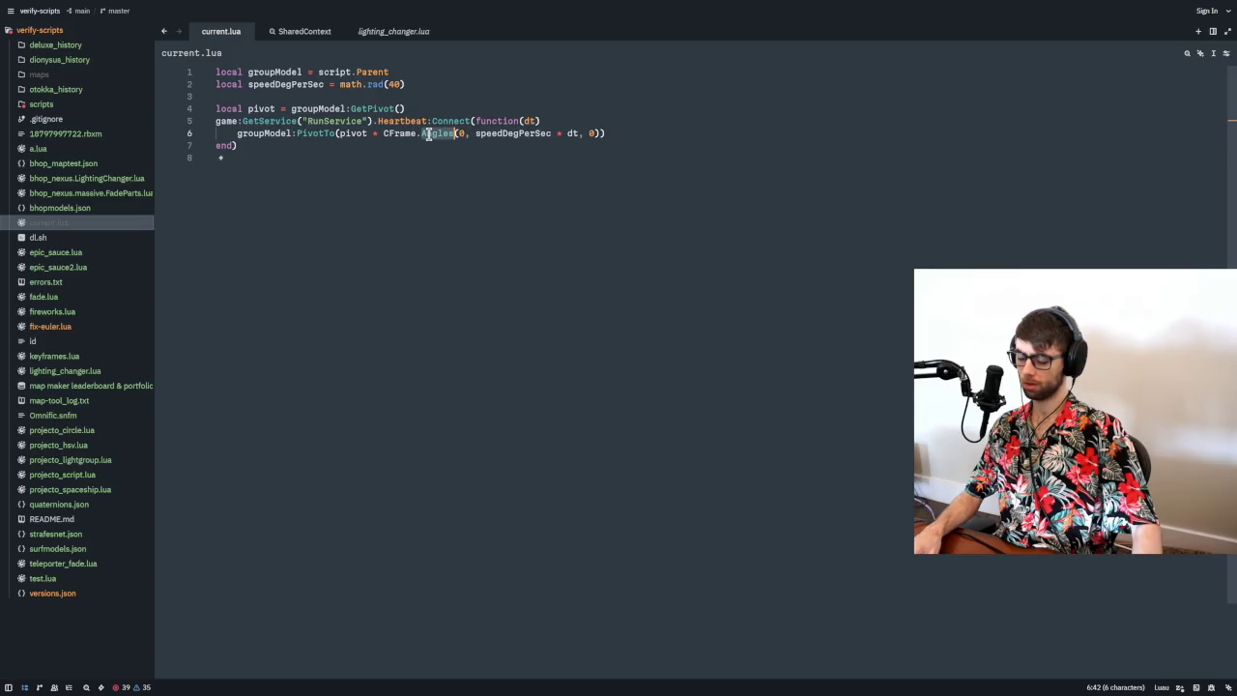
left_click(557, 119)
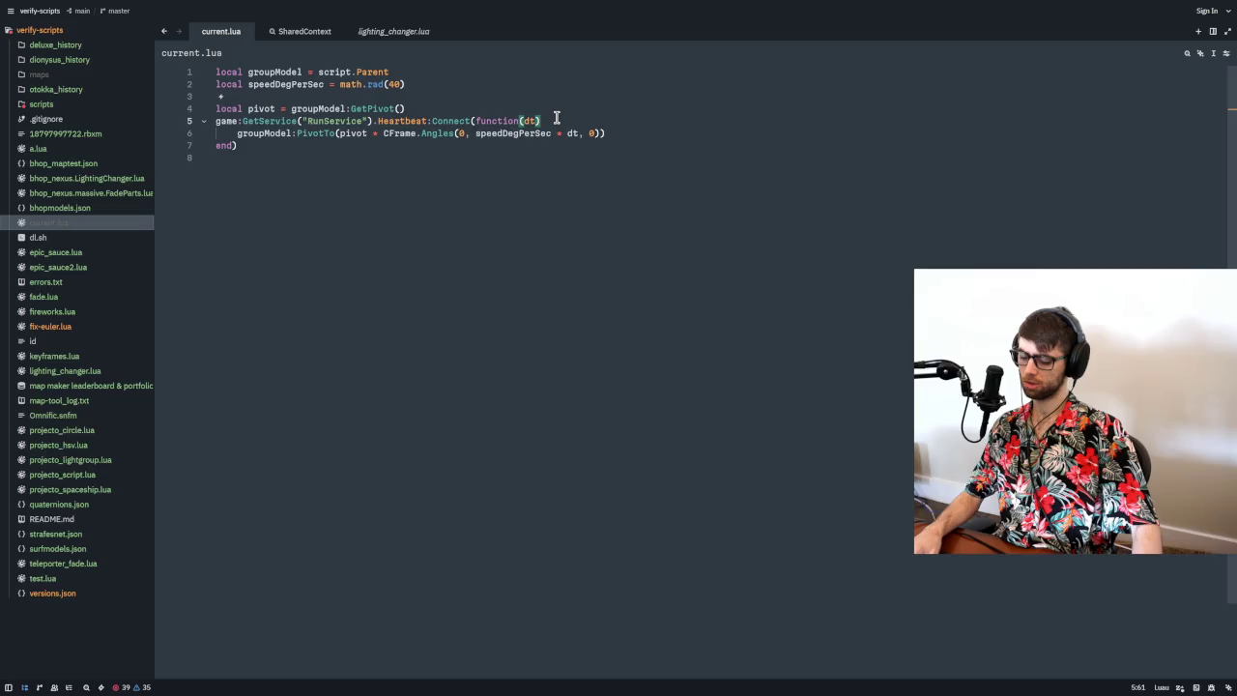
double_click(429, 135)
double_click(462, 133)
left_click(460, 133)
double_click(406, 134)
double_click(315, 133)
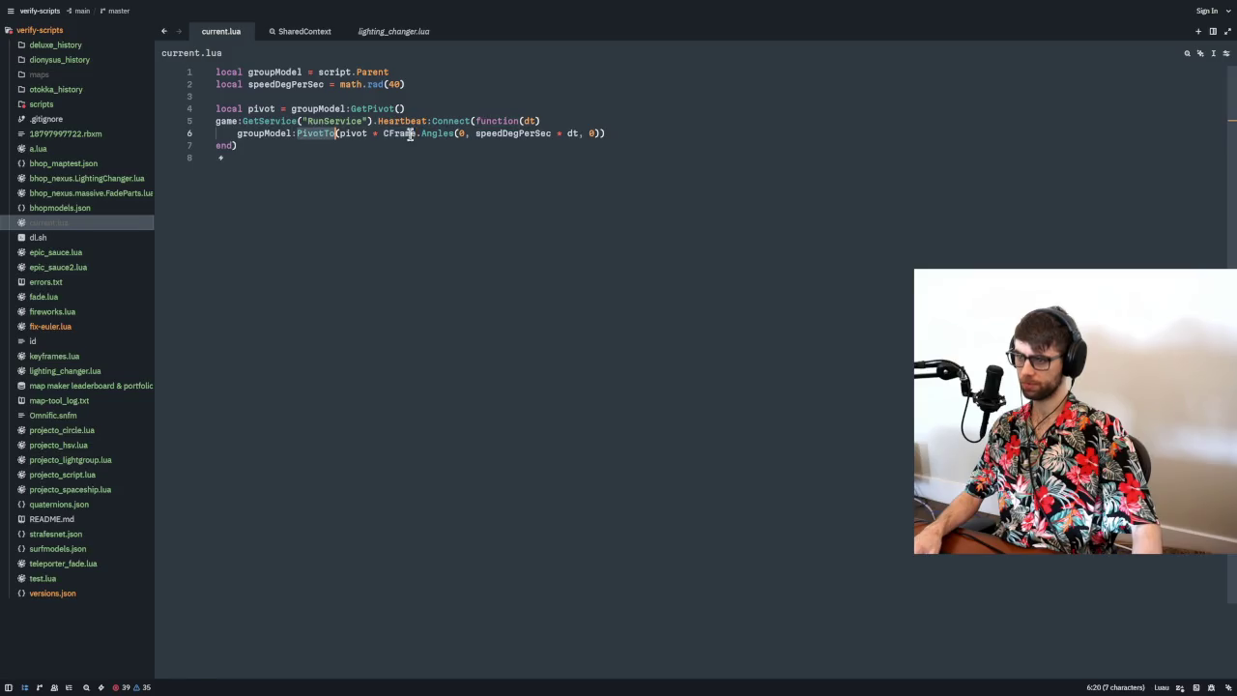
double_click(435, 133)
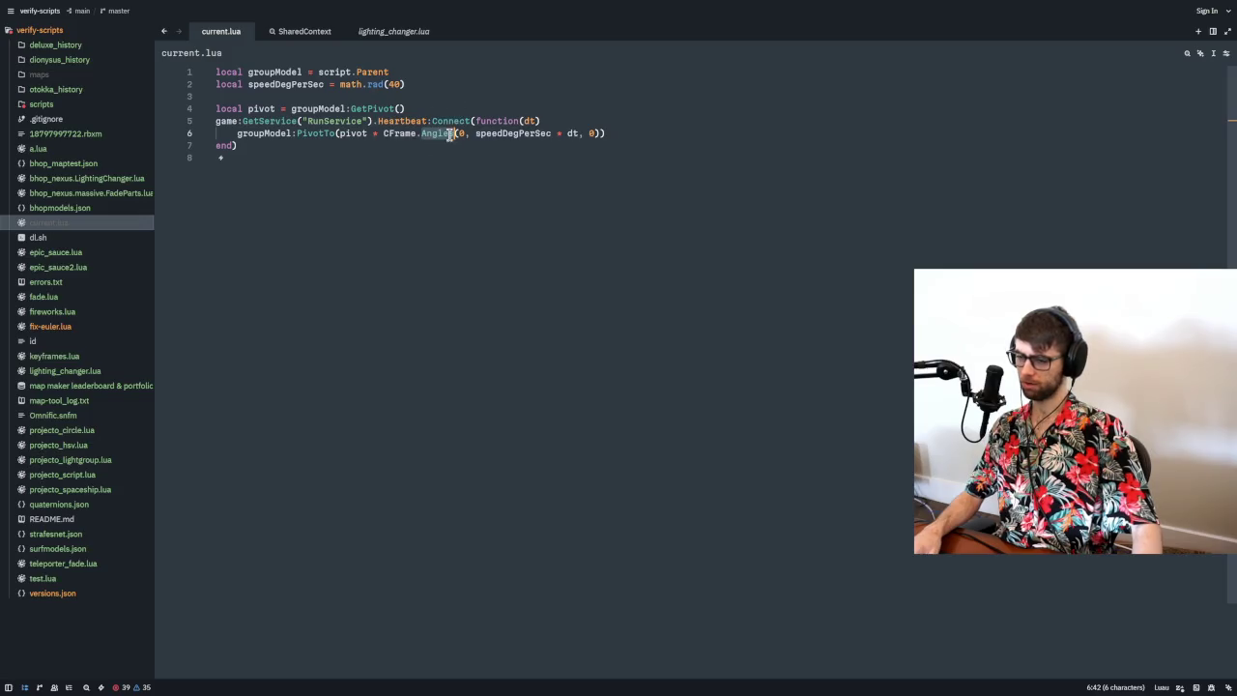
key("ctrl+a")
key("ctrl+c")
key("alt+Tab")
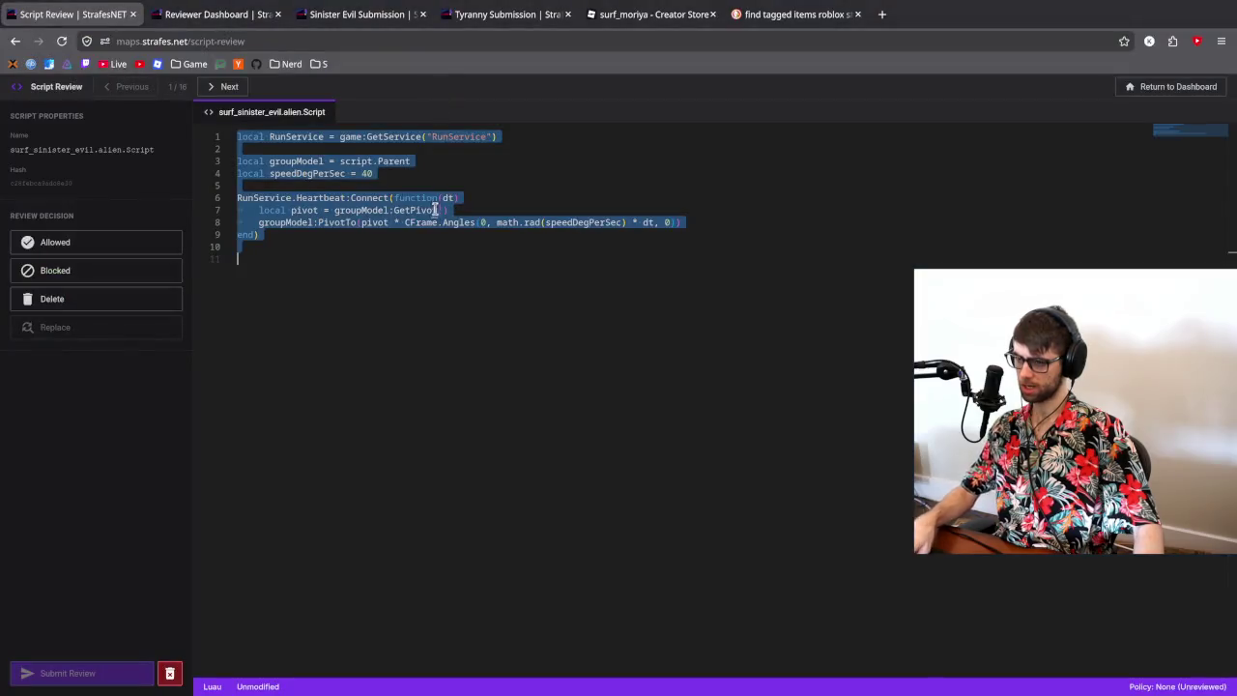
- Paste the condensed rotation code over the alien script, check the diff, and submit
left_click(491, 190)
key("ctrl+a")
key("ctrl+v")
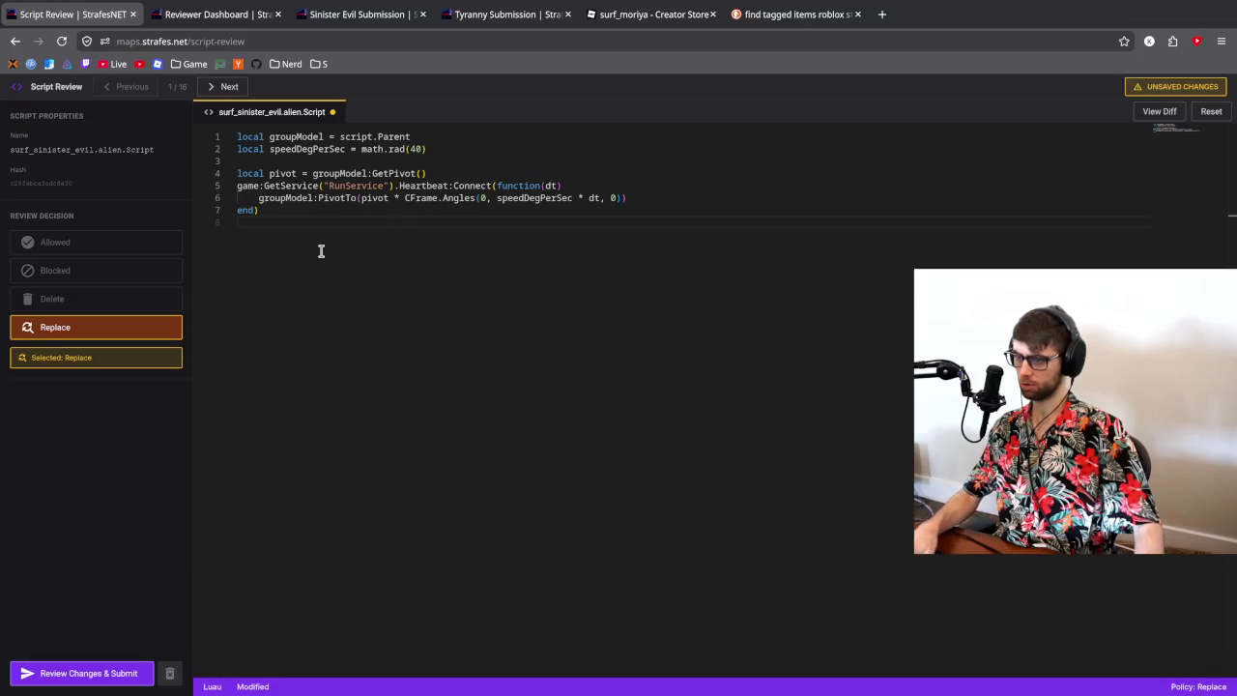
left_click(83, 672)
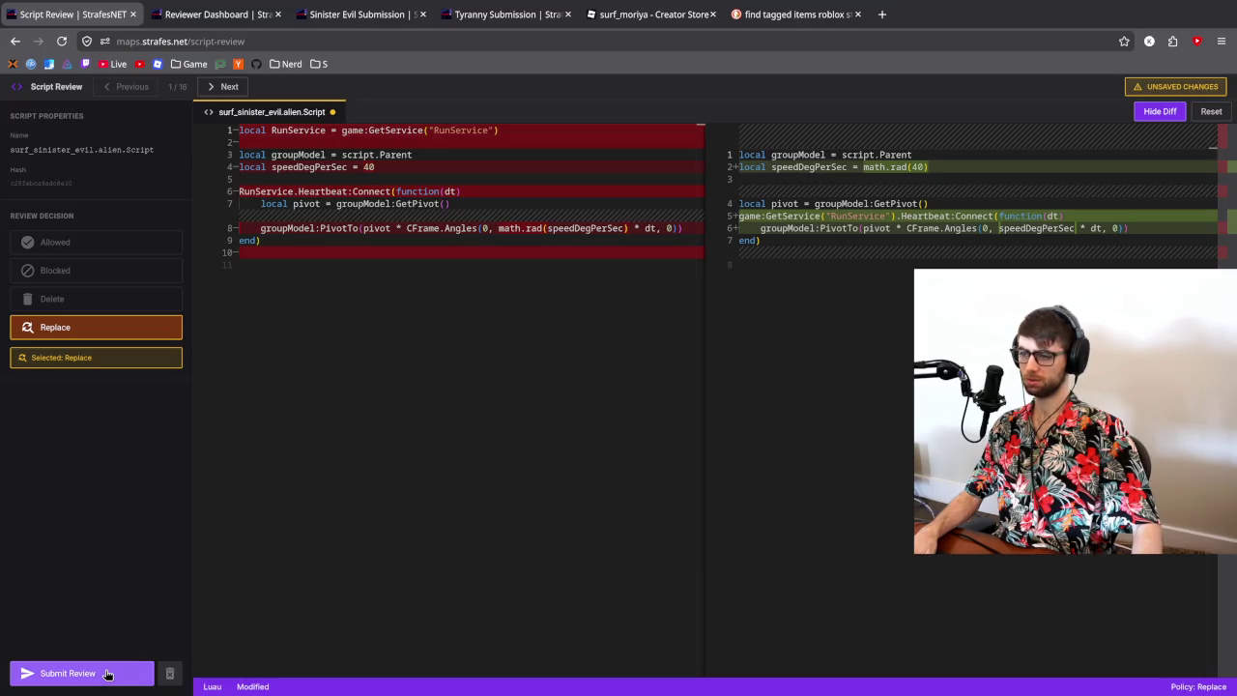
left_click(107, 673)
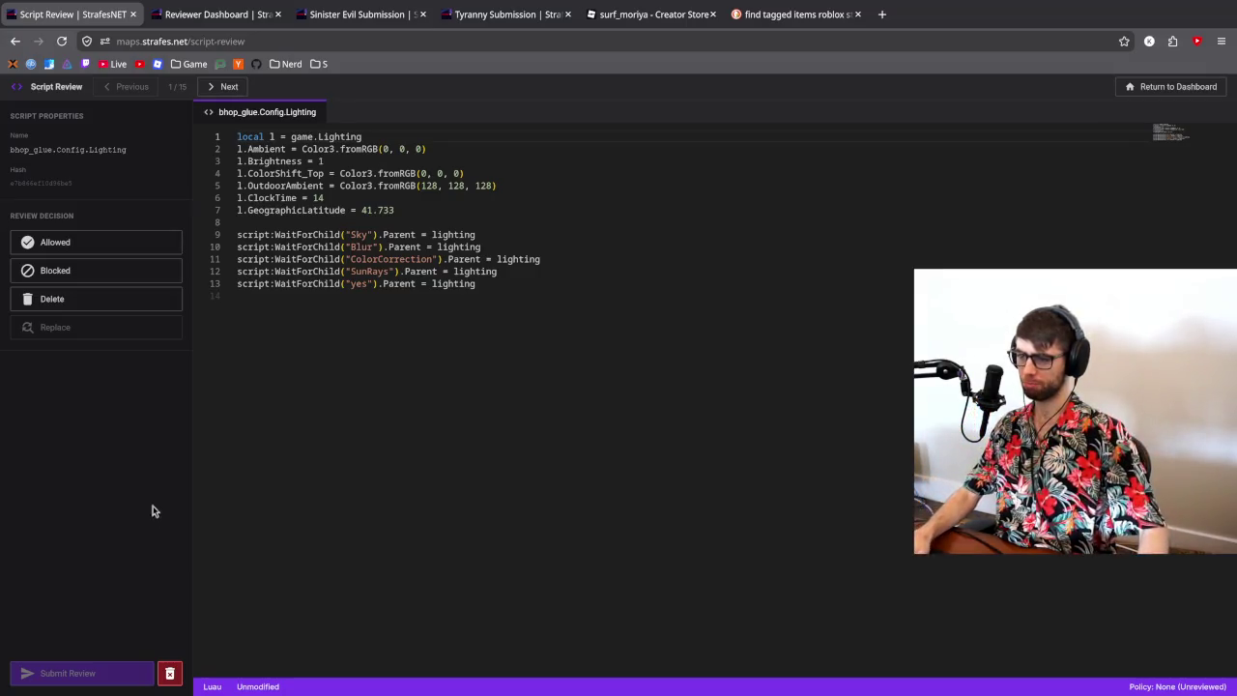
- Copy the Glue lighting script from the review page into current.lua, replacing its contents
left_click(314, 225)
key("ctrl+a")
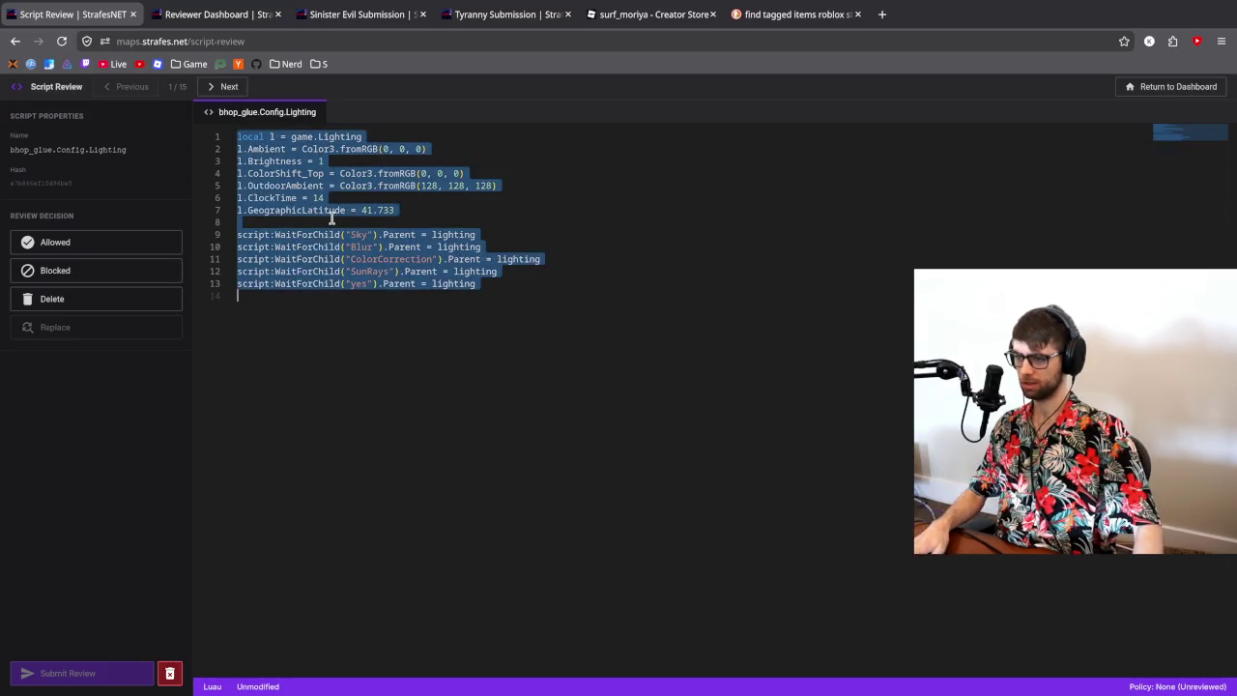
key("ctrl+c")
key("alt+Tab")
key("ctrl+a")
key("ctrl+v")
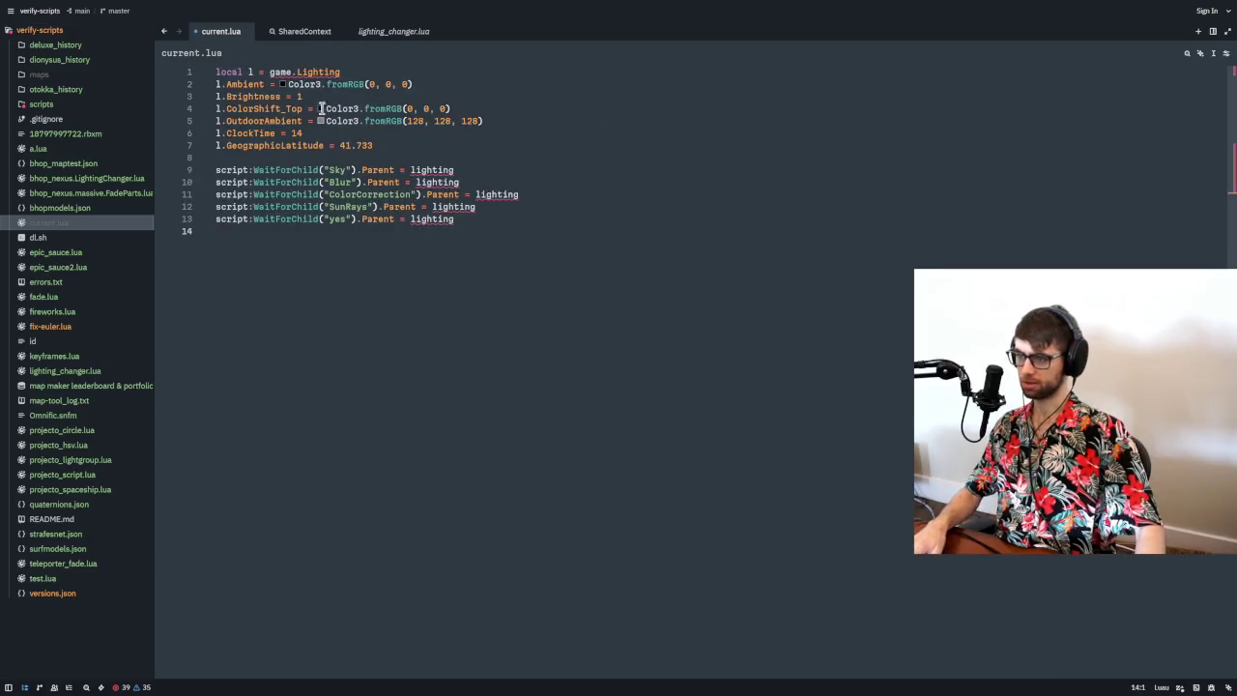
- Change game.Lighting on line 1 to game:GetService('Lighting')
left_click(295, 74)
key("ctrl+space")
key("BackSpace")
type(":GetService(")
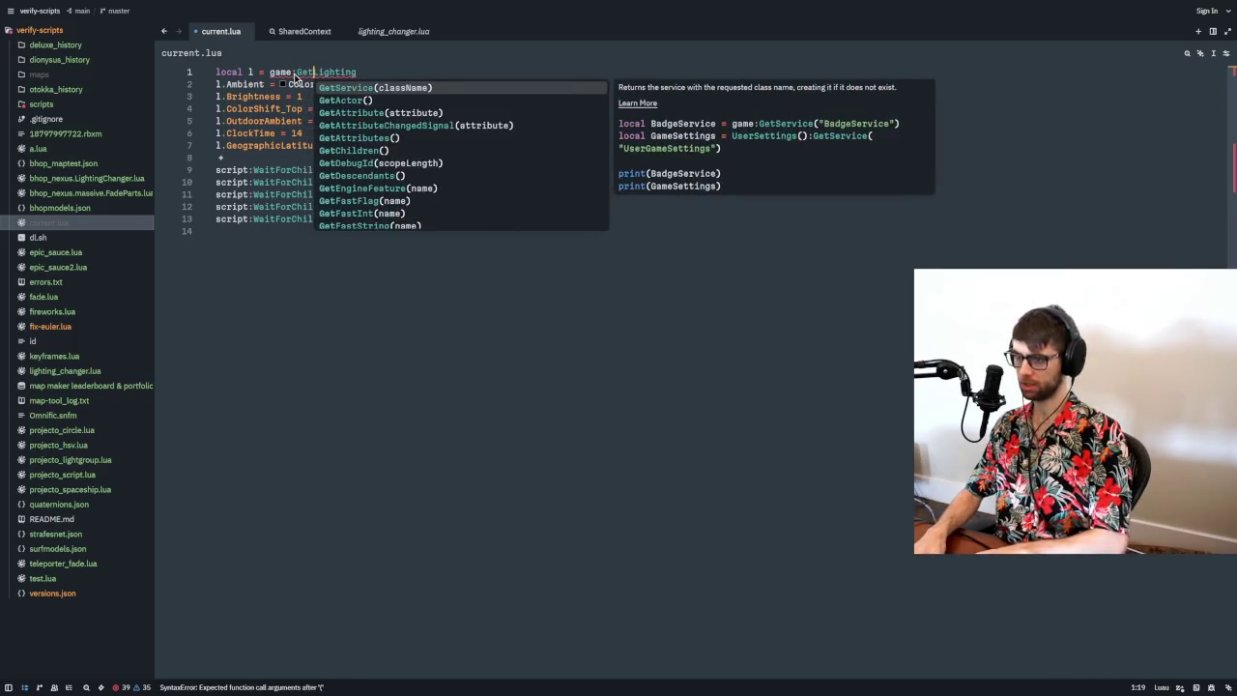
key("End")
type("'")
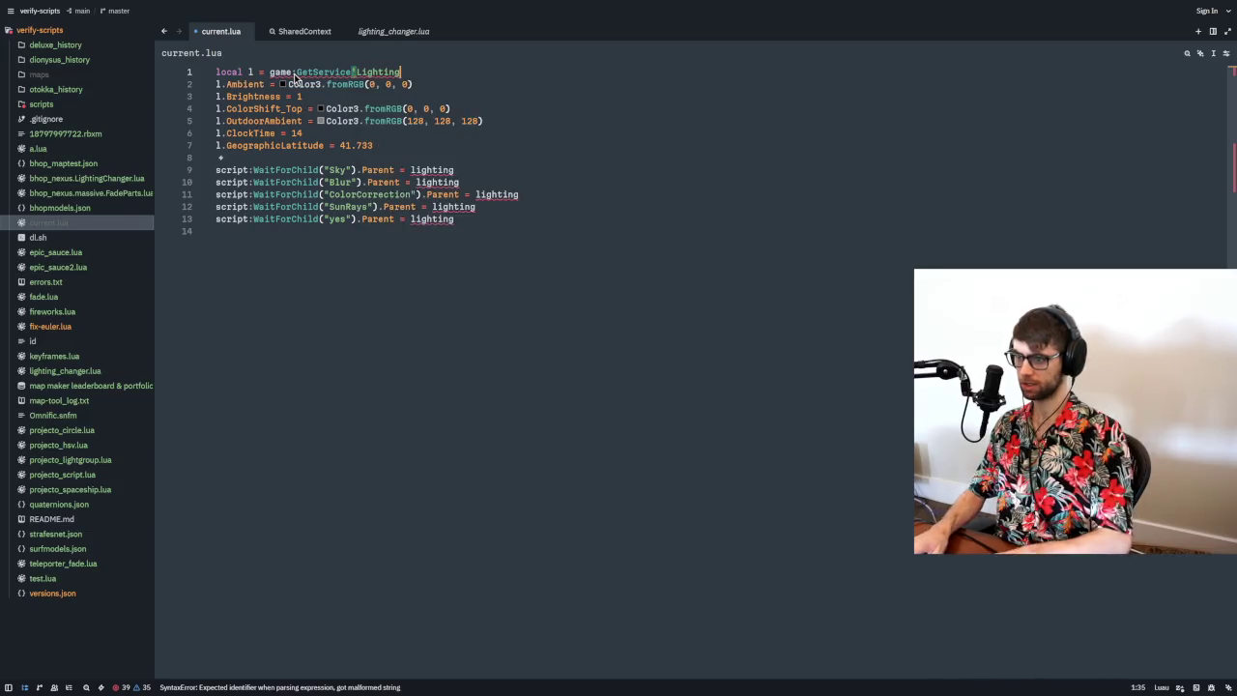
- Rename the variable l to lighting throughout the script with F2
double_click(481, 174)
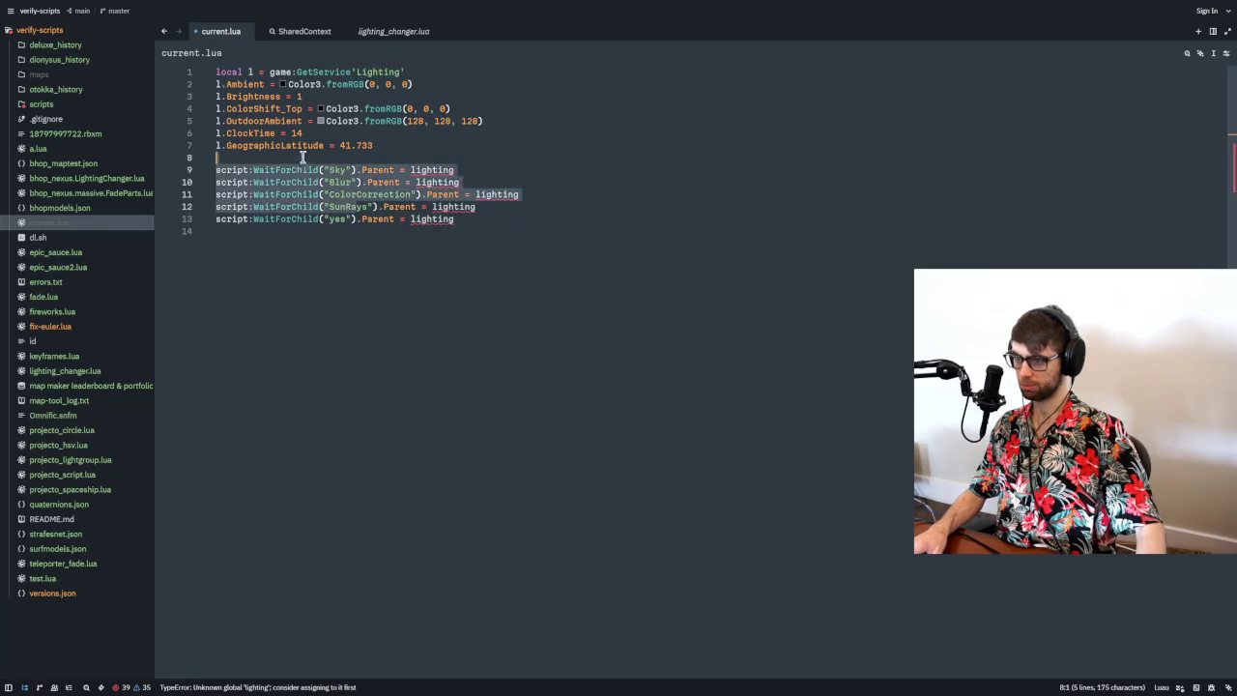
left_click(443, 181)
left_click(249, 72)
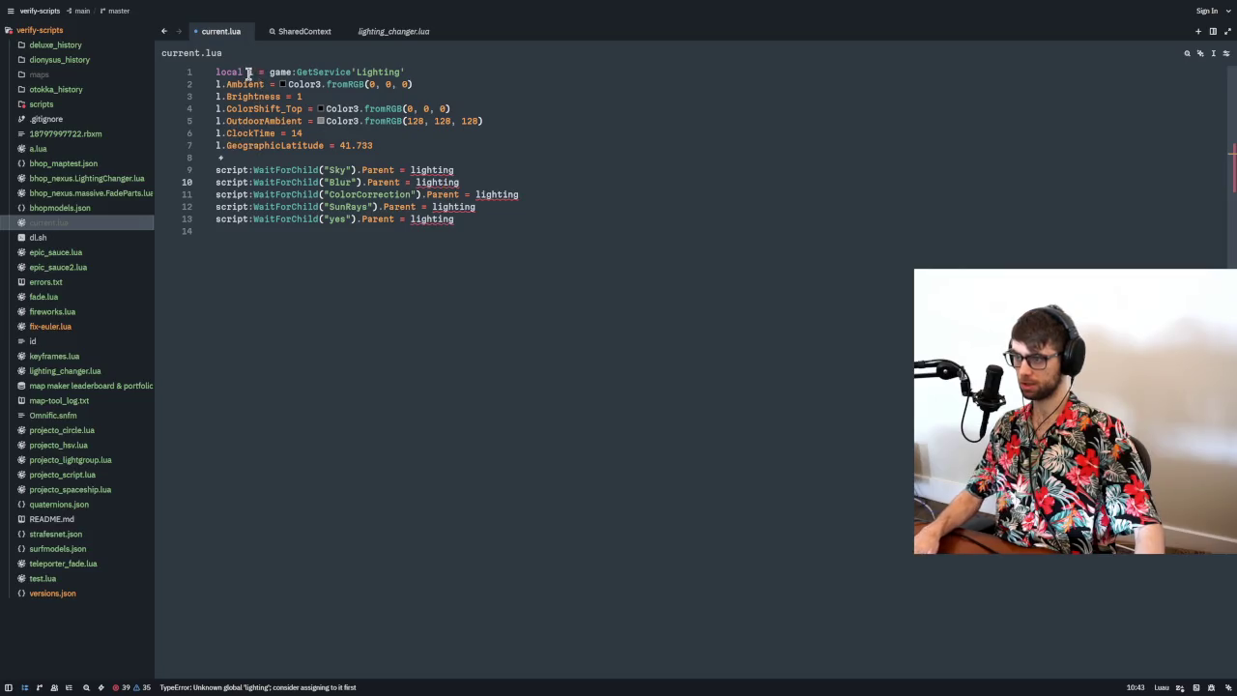
key("F2")
type("lighting")
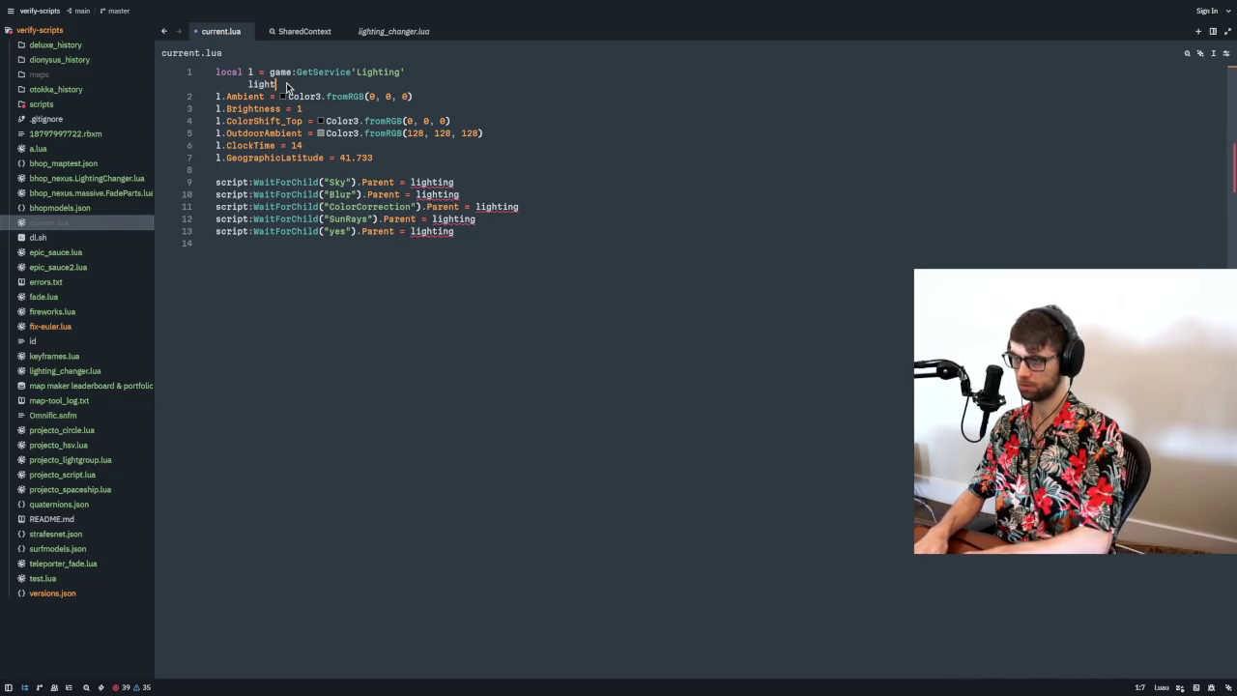
key("Return")
key("alt+Tab")
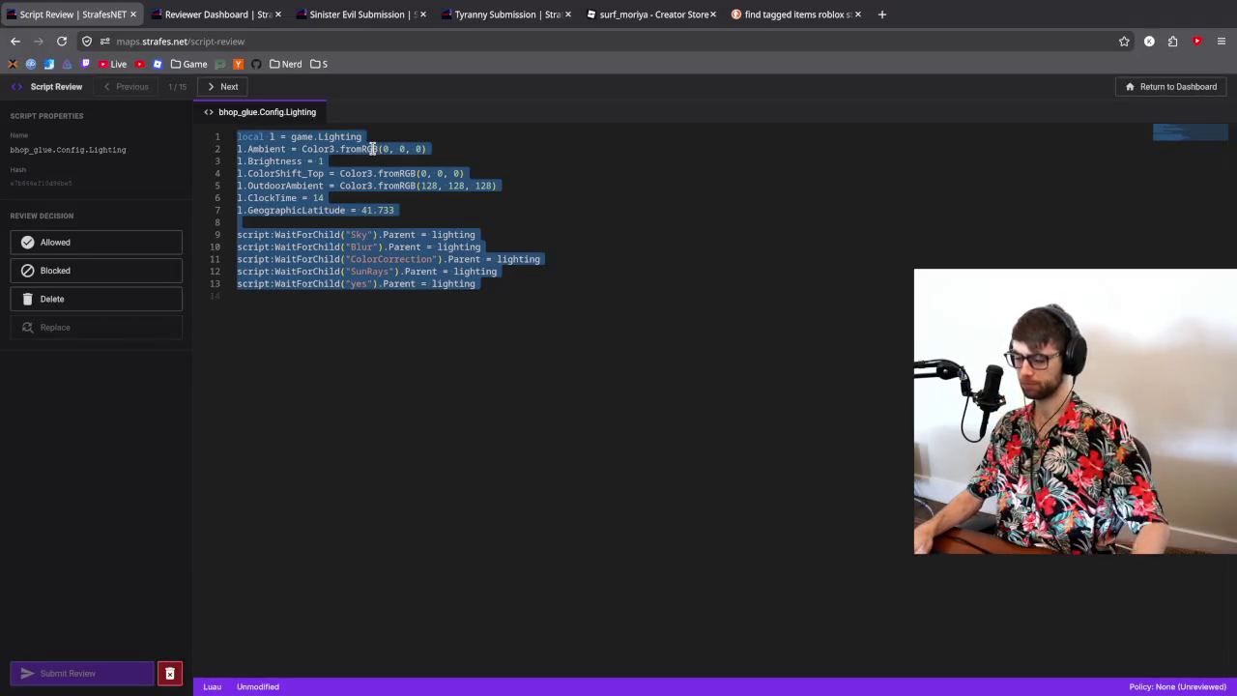
- Run validation on the Sinister Evil submission and open Glue from the dashboard in a new tab
left_click(352, 284)
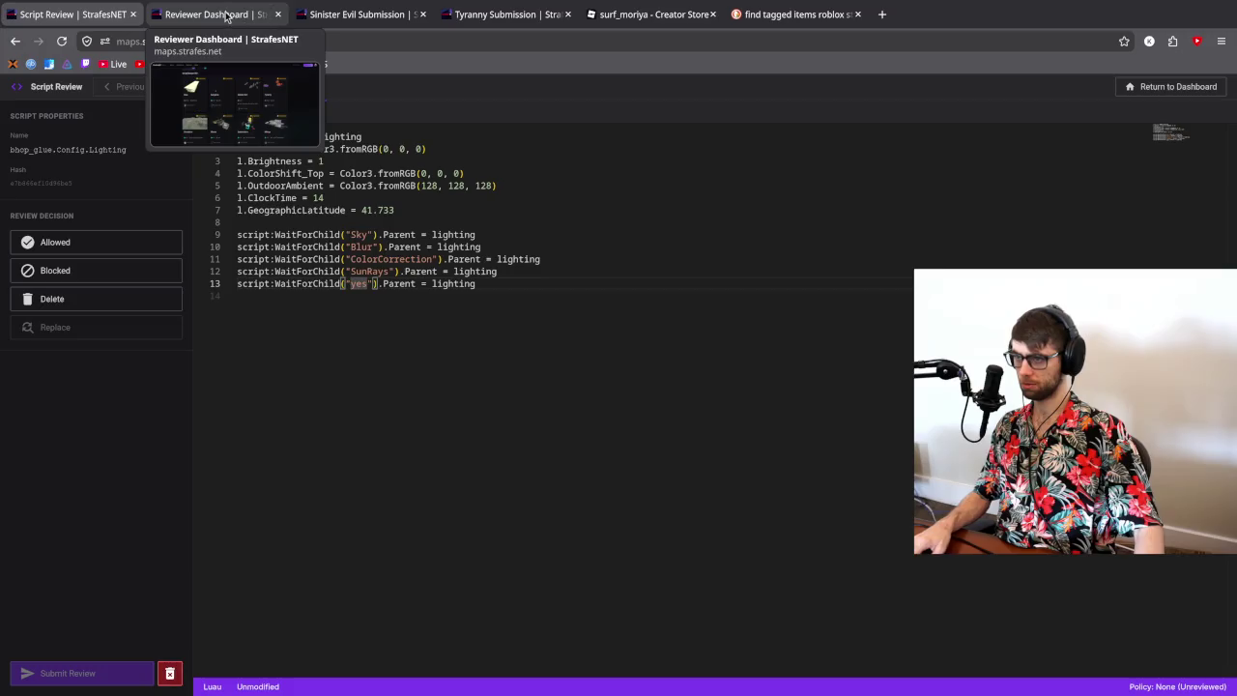
left_click(357, 15)
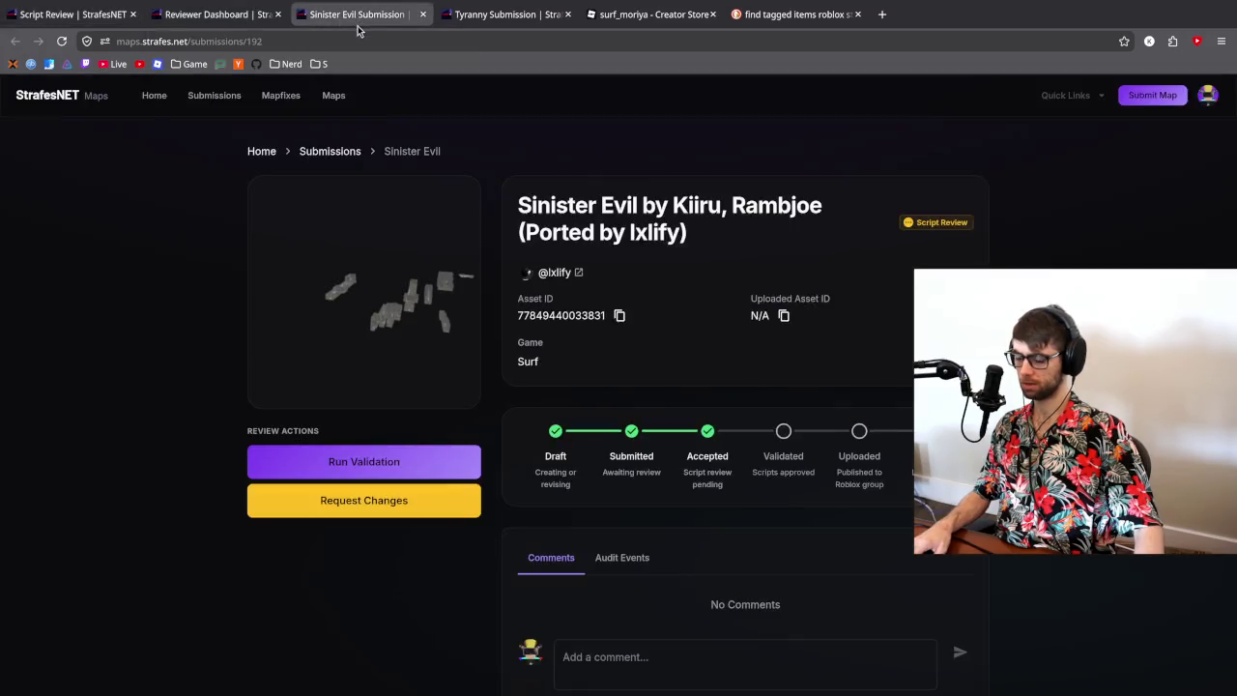
left_click(384, 460)
left_click(219, 17)
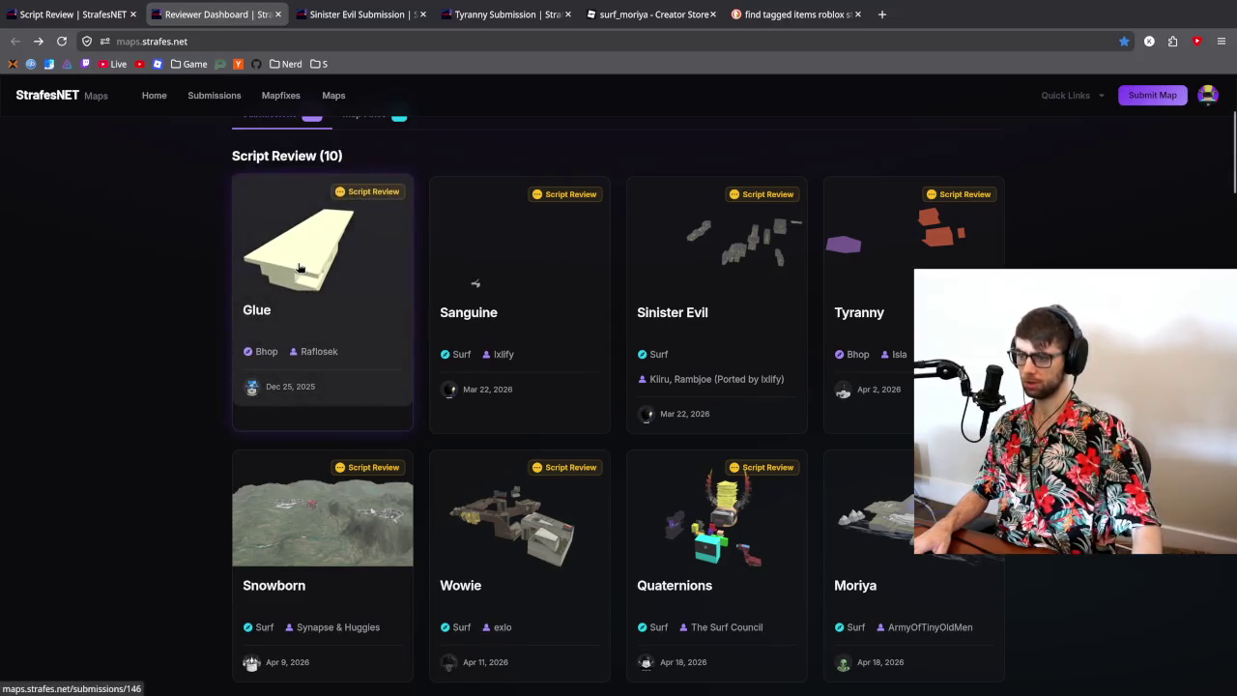
middle_click(372, 311)
- Close the finished Tyranny and Sinister Evil submission tabs
left_click(503, 13)
left_click(640, 13)
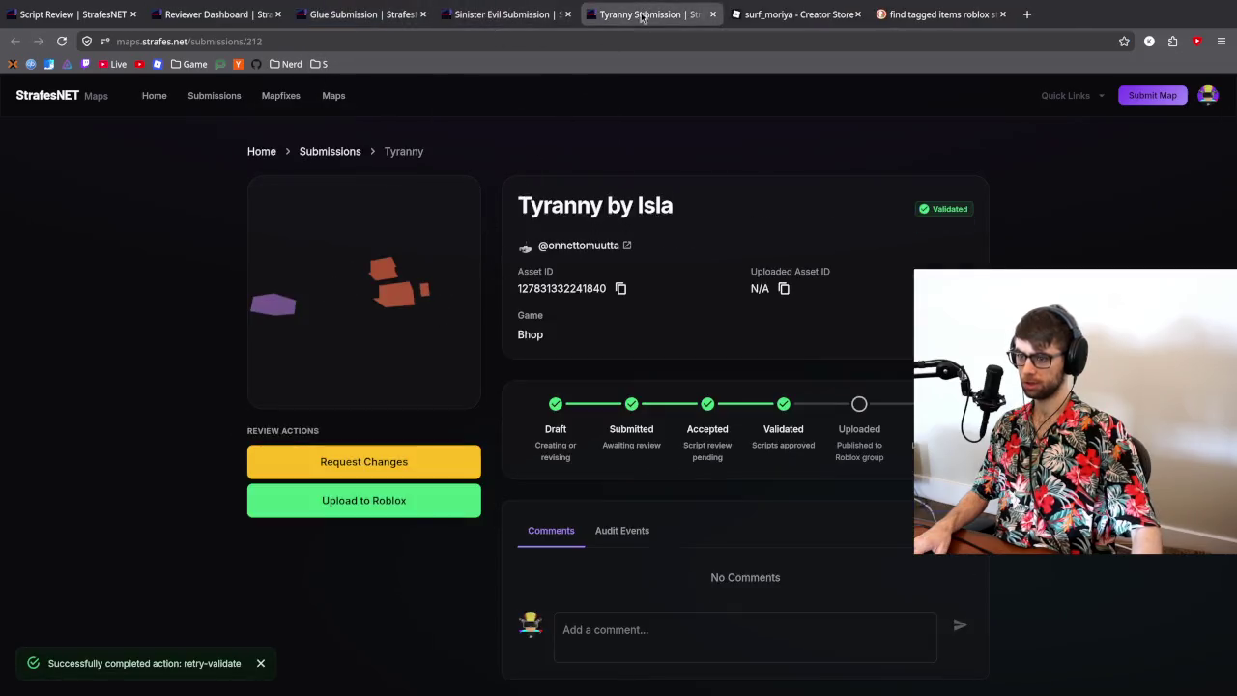
left_click(713, 13)
left_click(572, 18)
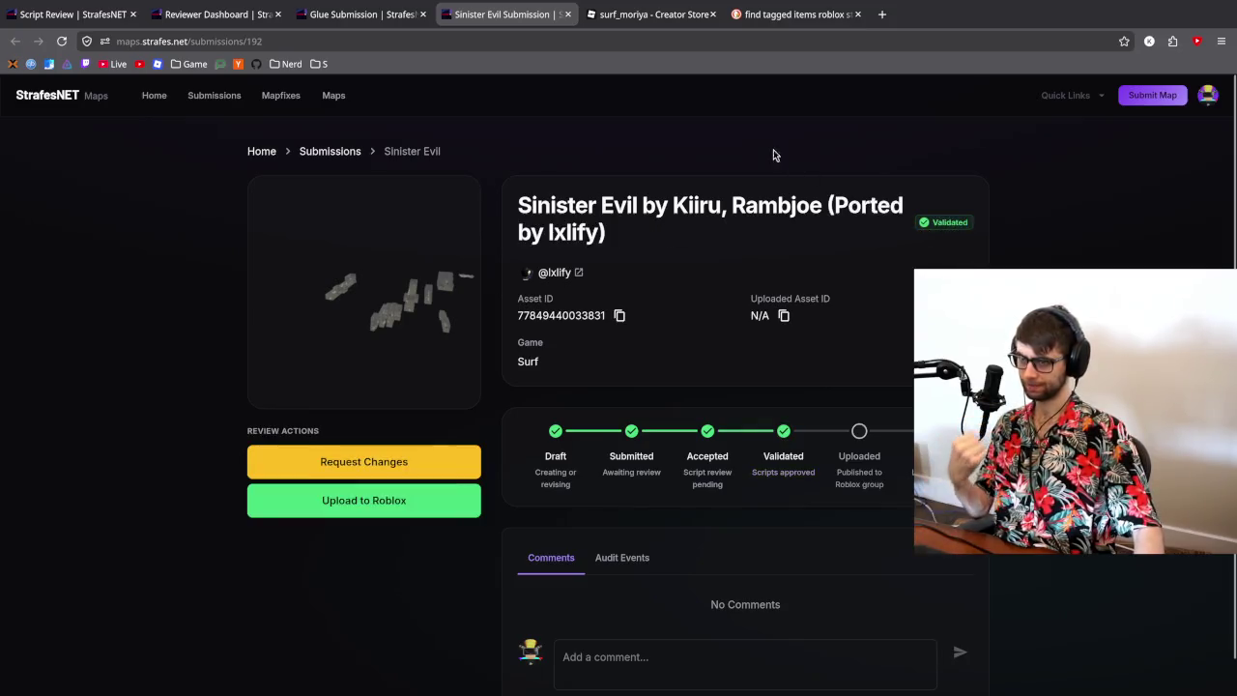
left_click(568, 14)
- Review the Glue submission and its lighting script, then return to the reviewer dashboard
left_click(359, 14)
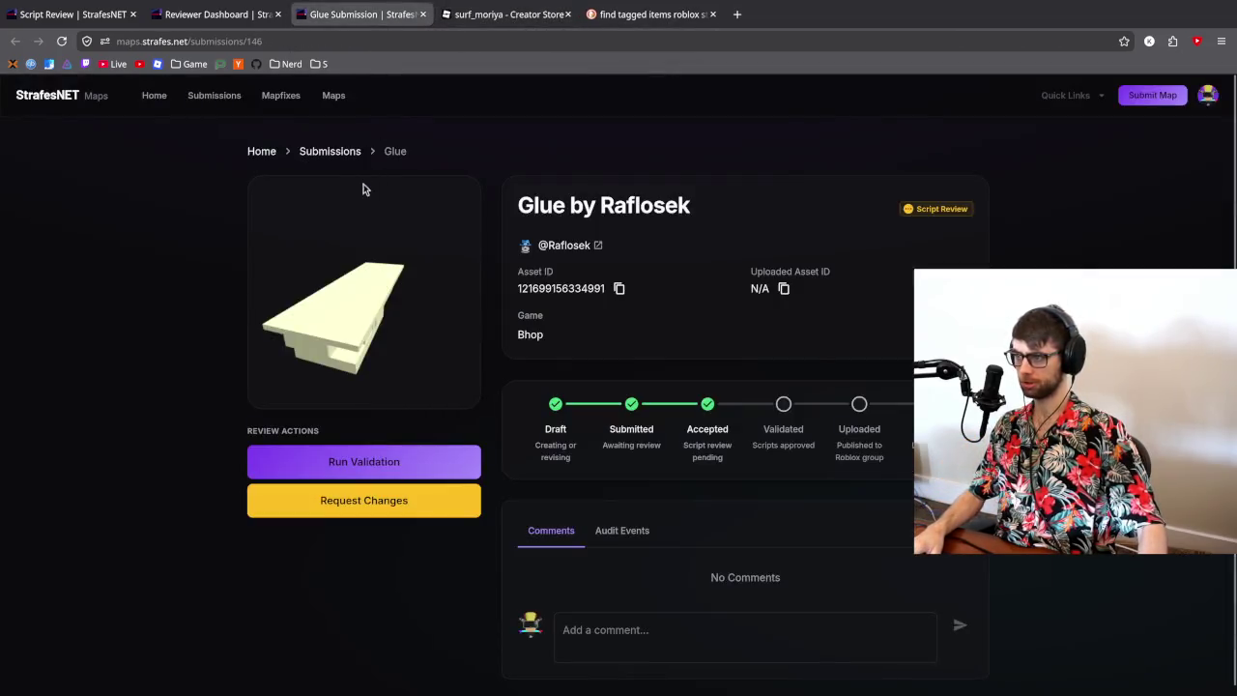
left_click(45, 7)
left_click(309, 15)
left_click(107, 11)
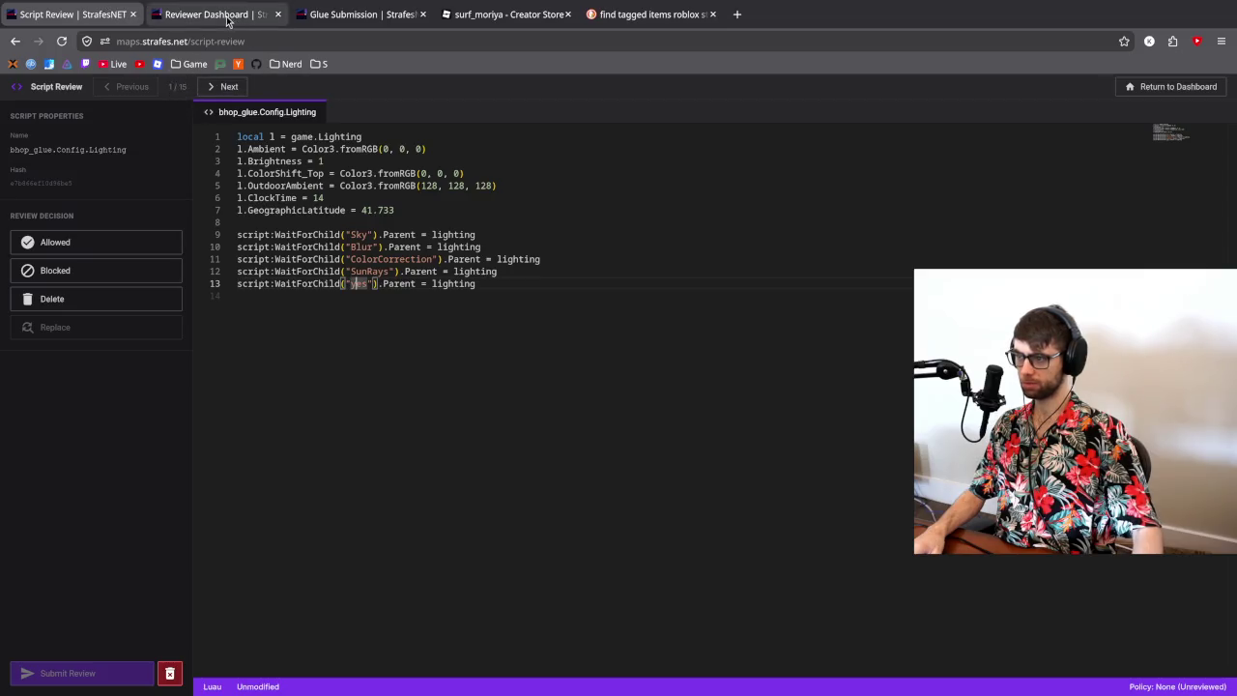
left_click(378, 12)
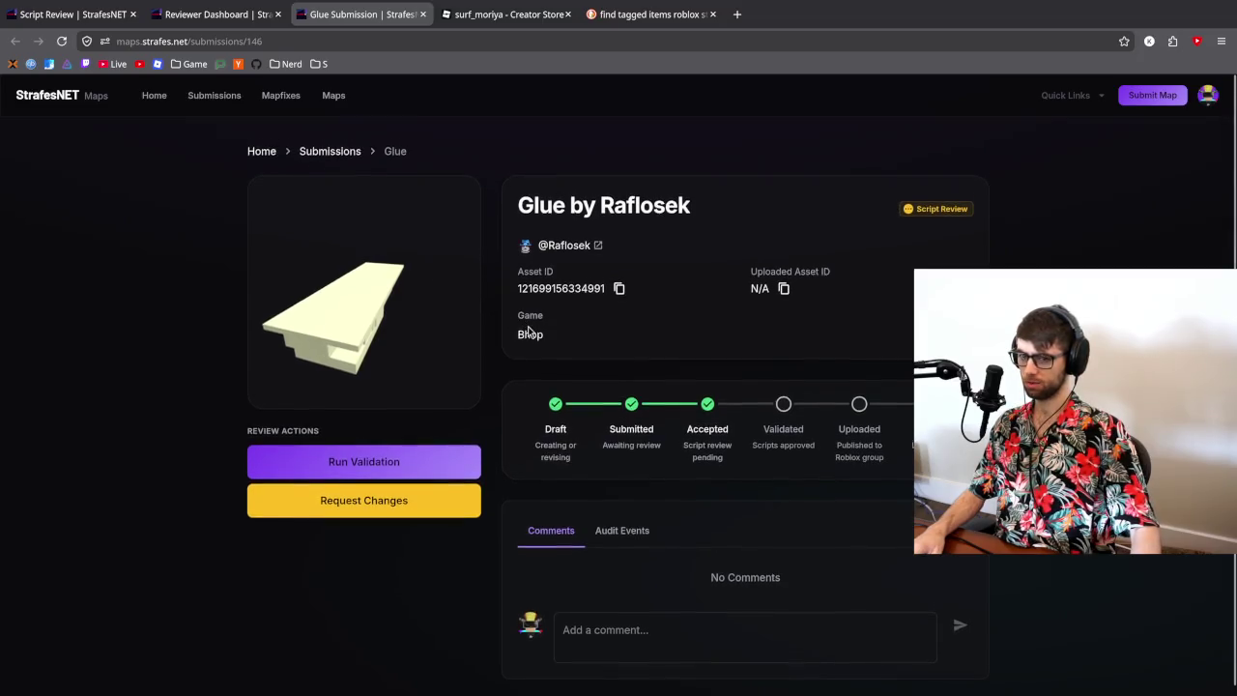
left_click(212, 13)
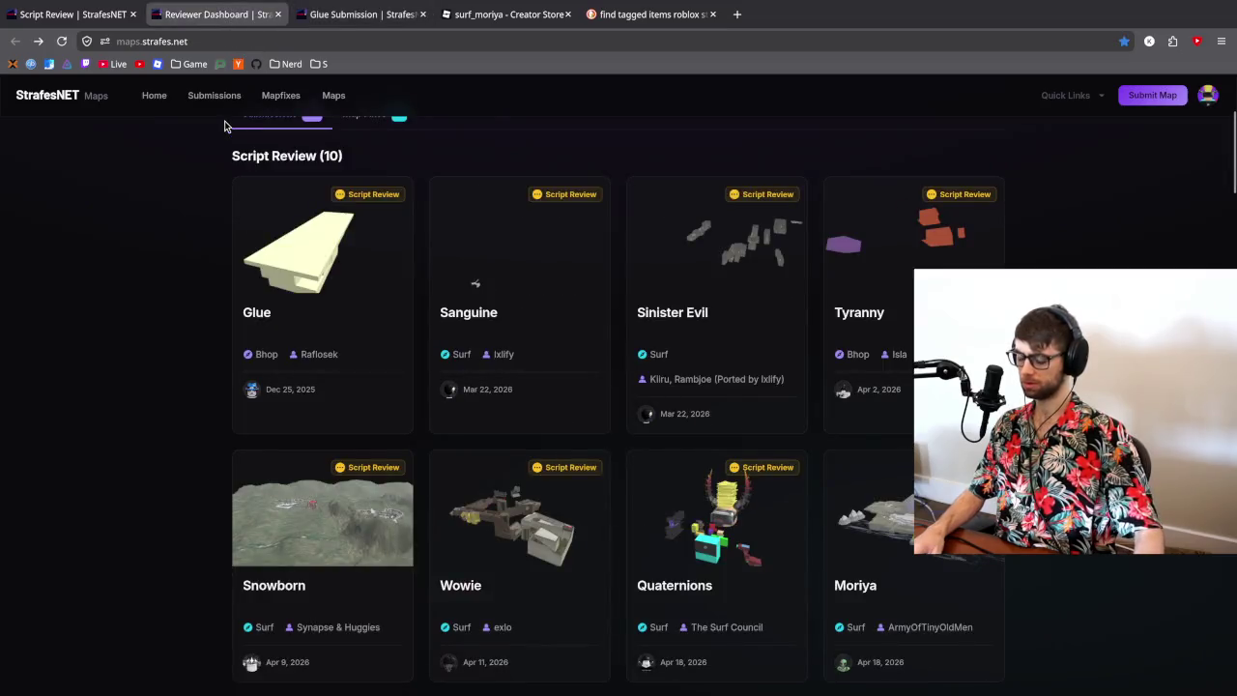
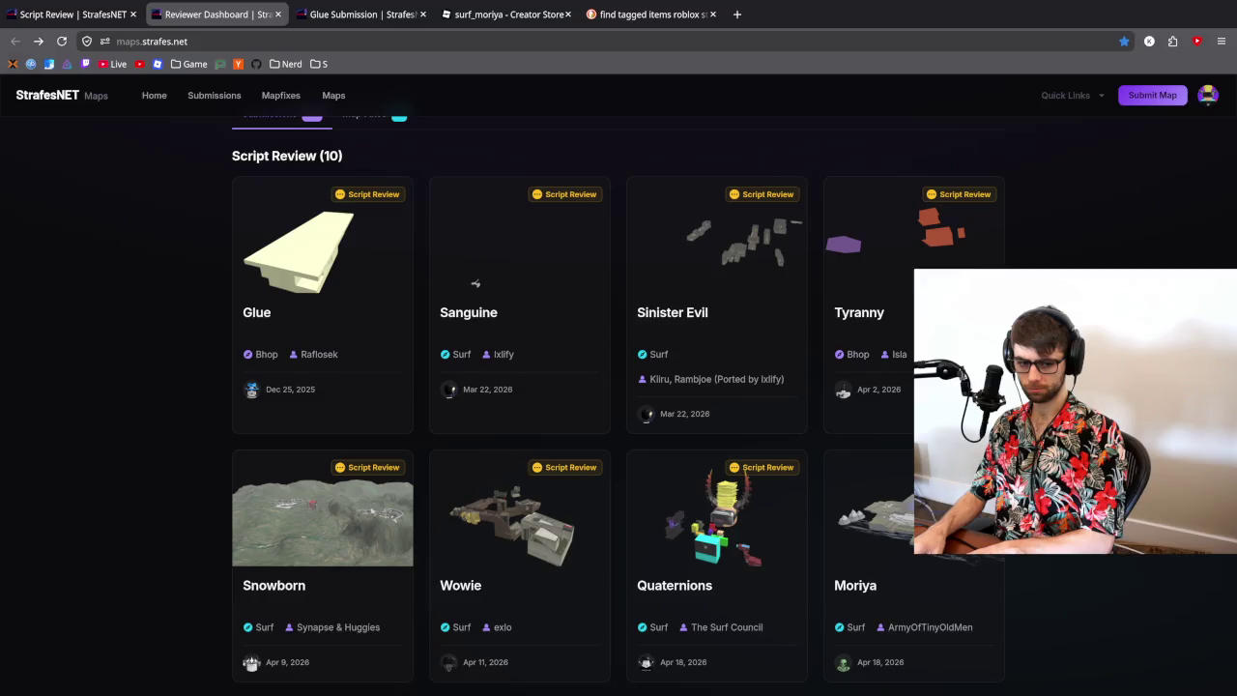
- Scroll the dashboard back to its pending-review totals, then select line 9's WaitForChild in current.lua
scroll(595, 368, "up", 2)
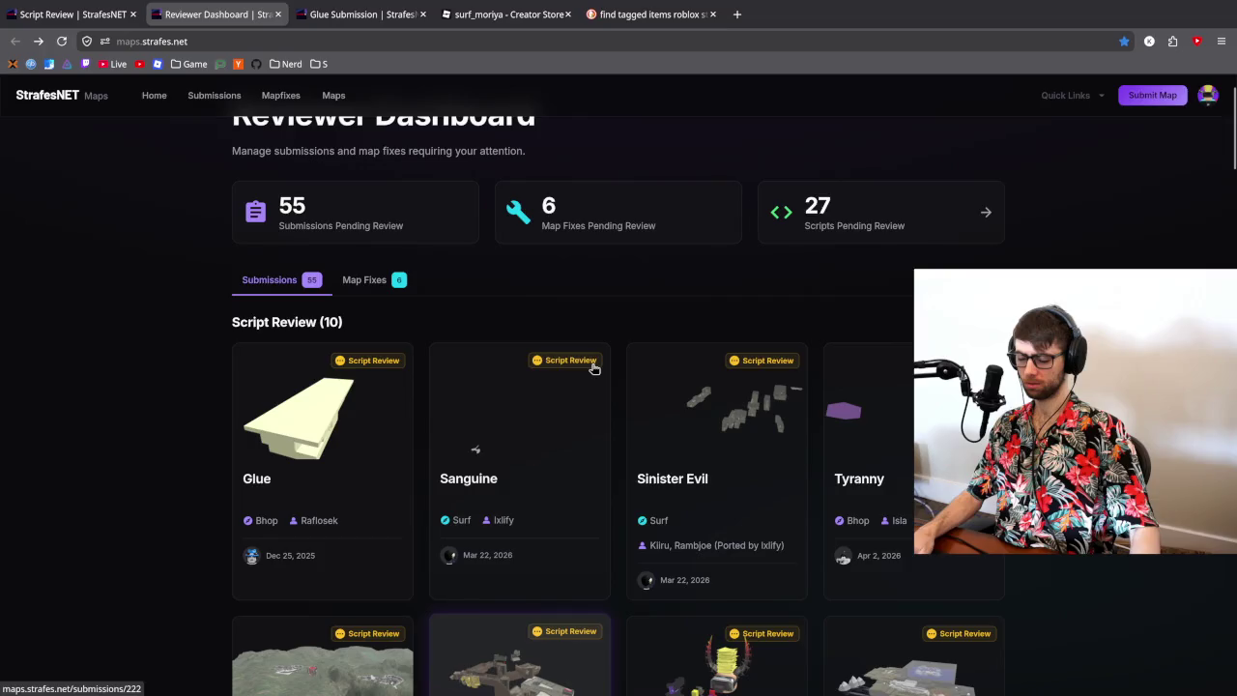
key("alt+Tab")
double_click(311, 176)
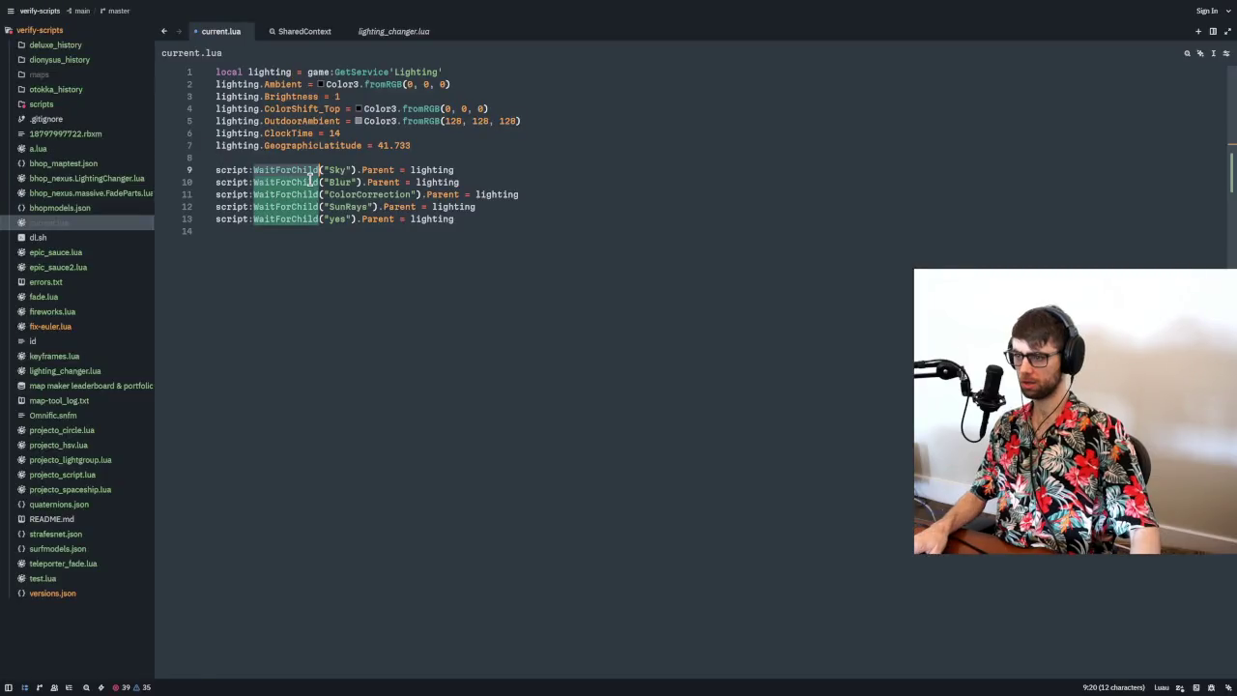
- Replace all five WaitForChild calls on lines 9–13 with direct dot access like script.Sky.Parent
key("ctrl+shift+l")
key("BackSpace")
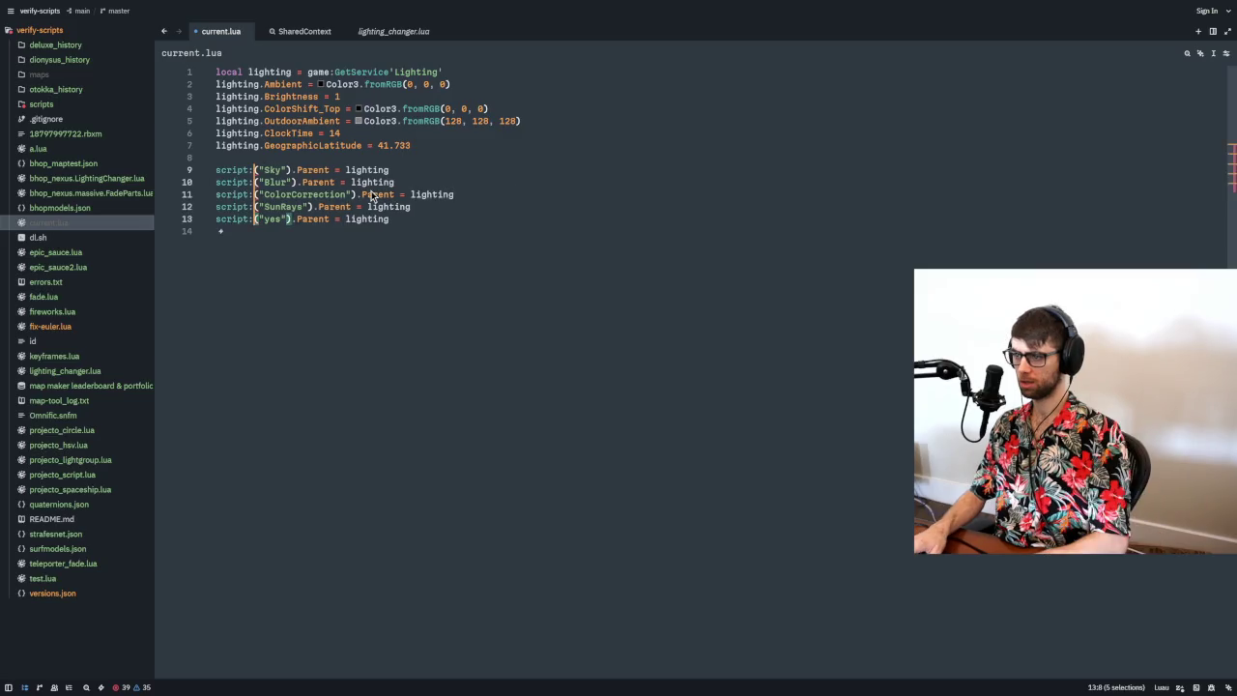
key("BackSpace")
type(".")
key("Delete")
key("Delete")
key("ctrl+Right")
key("Delete")
key("Delete")
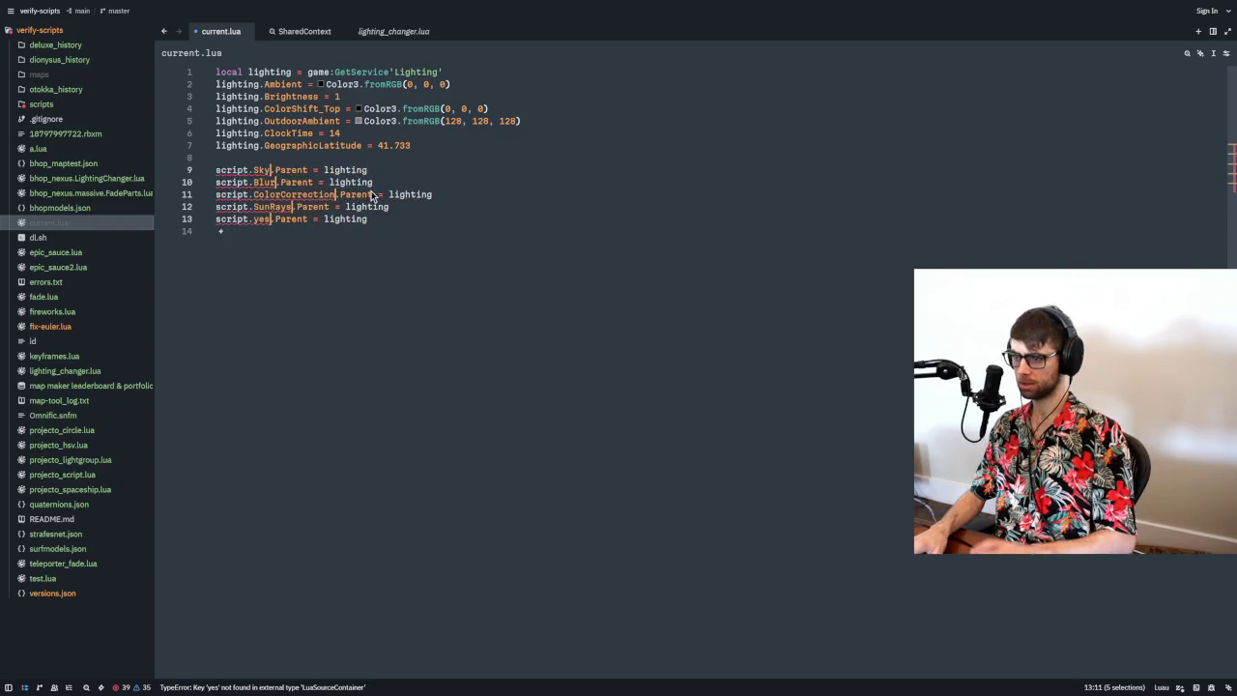
left_click(422, 214)
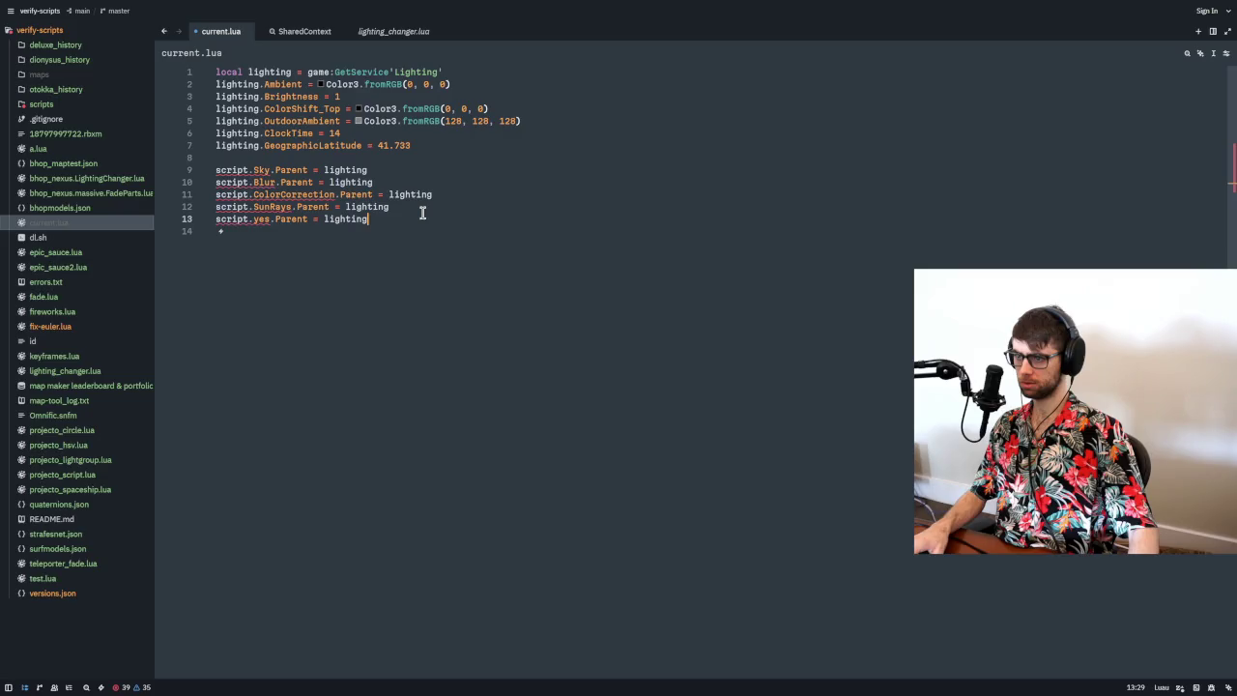
- Check where lighting is used in current.lua, then return to the reviewer dashboard
double_click(259, 73)
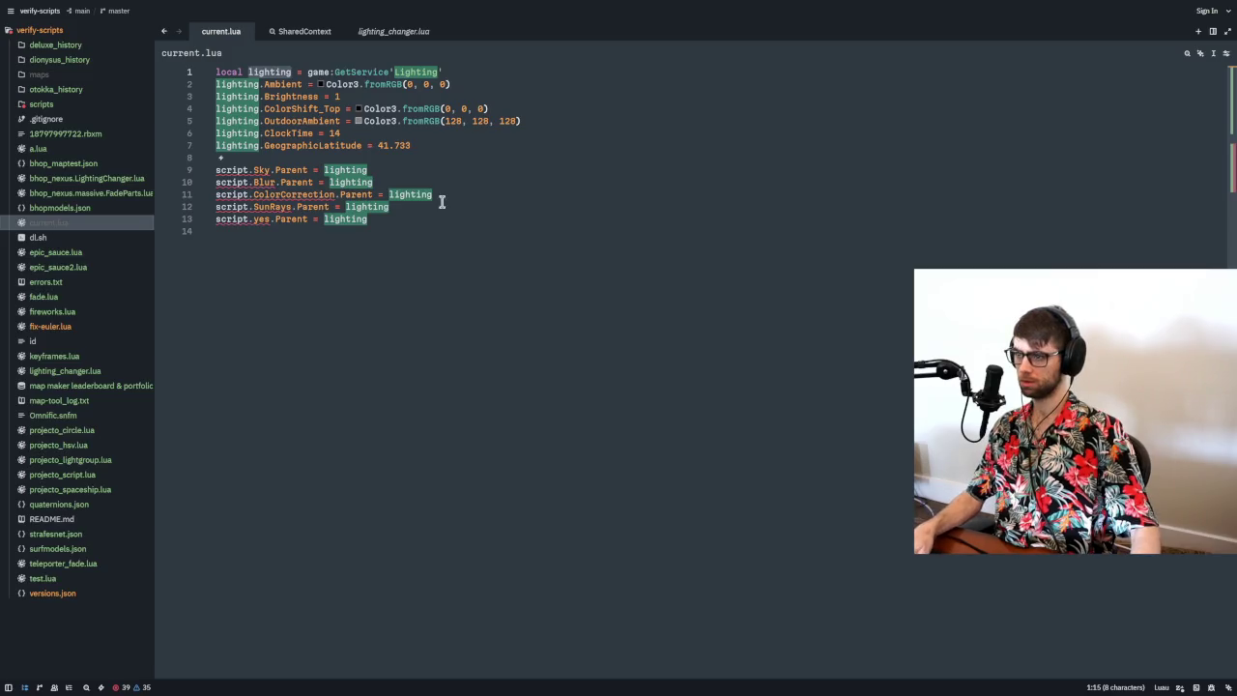
left_click(435, 146)
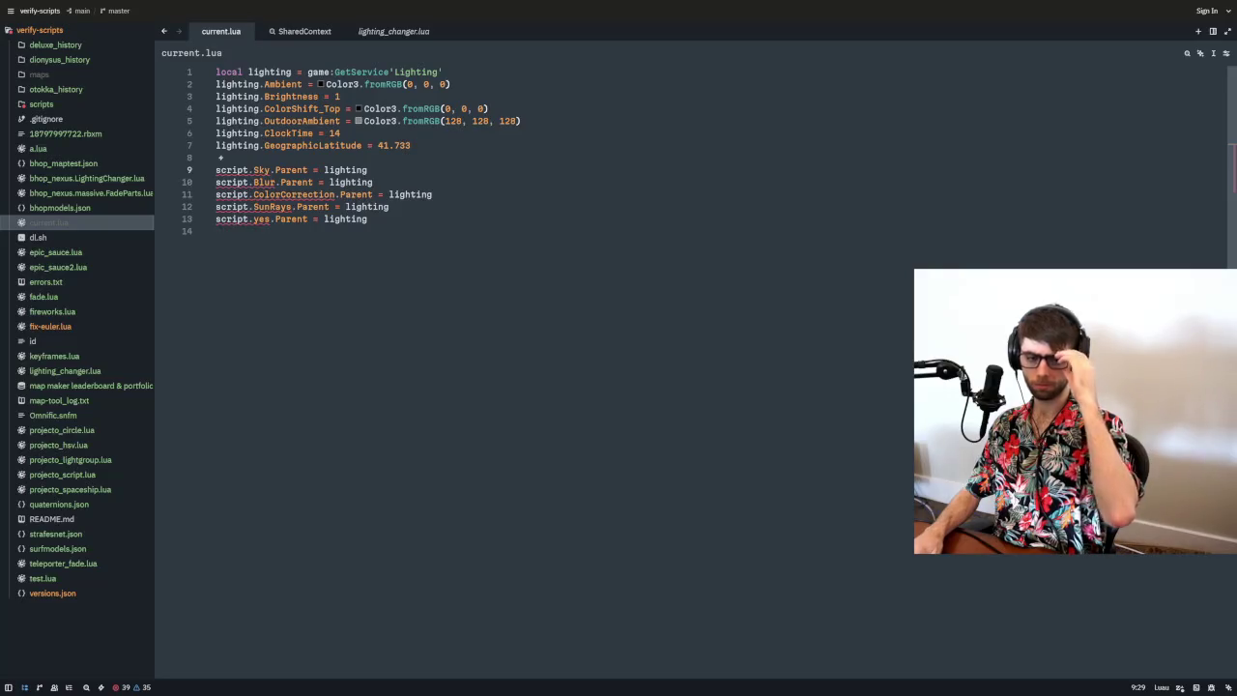
left_click(449, 232)
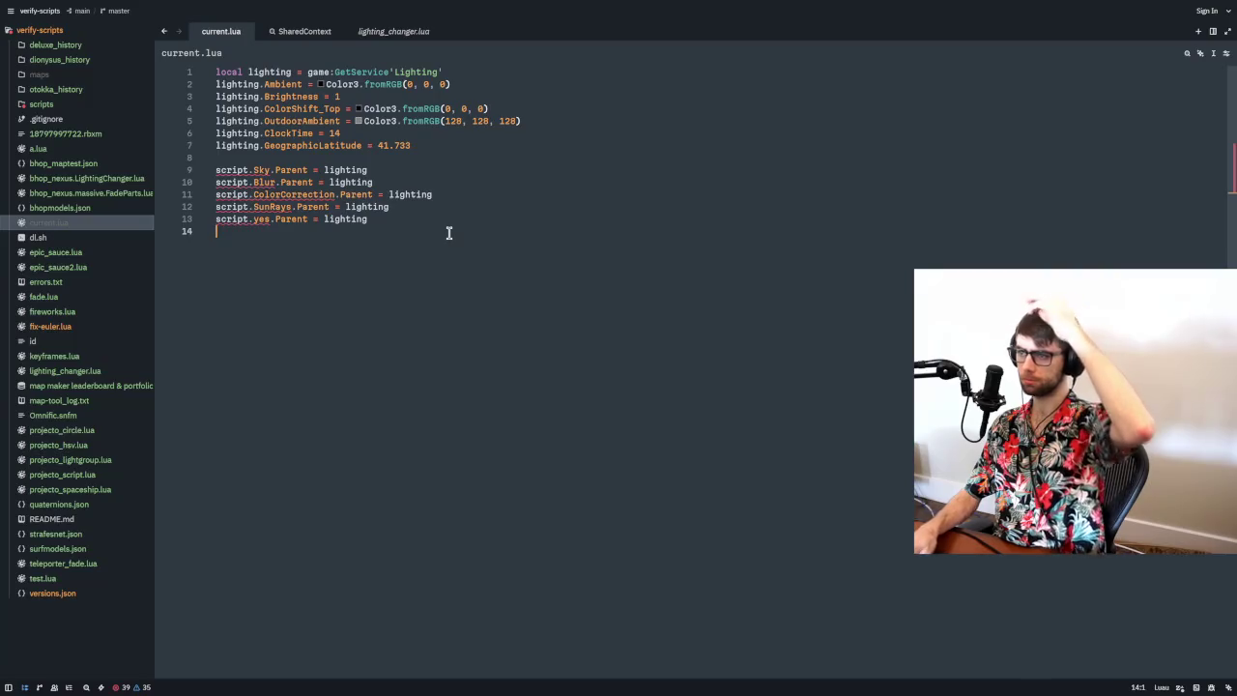
key("alt+Tab")
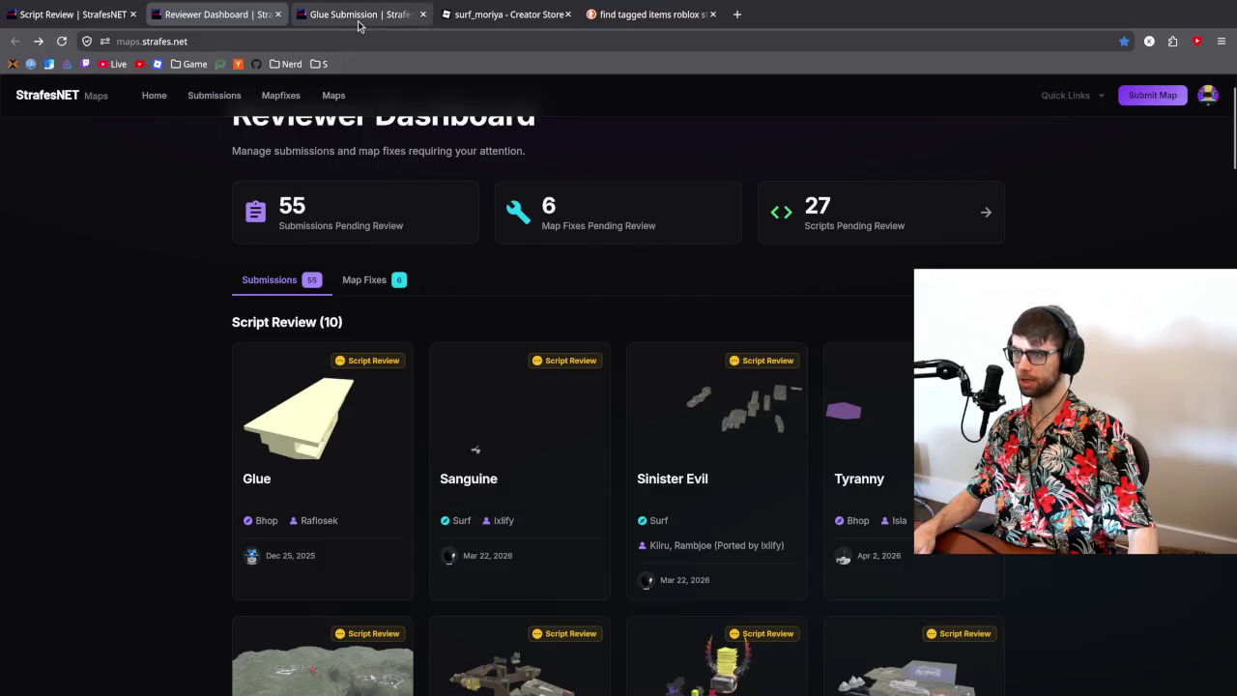
- Copy the Glue submission's asset ID and delete the bhop_tyranny model from Workspace
left_click(357, 26)
left_click(618, 287)
key("alt+Tab")
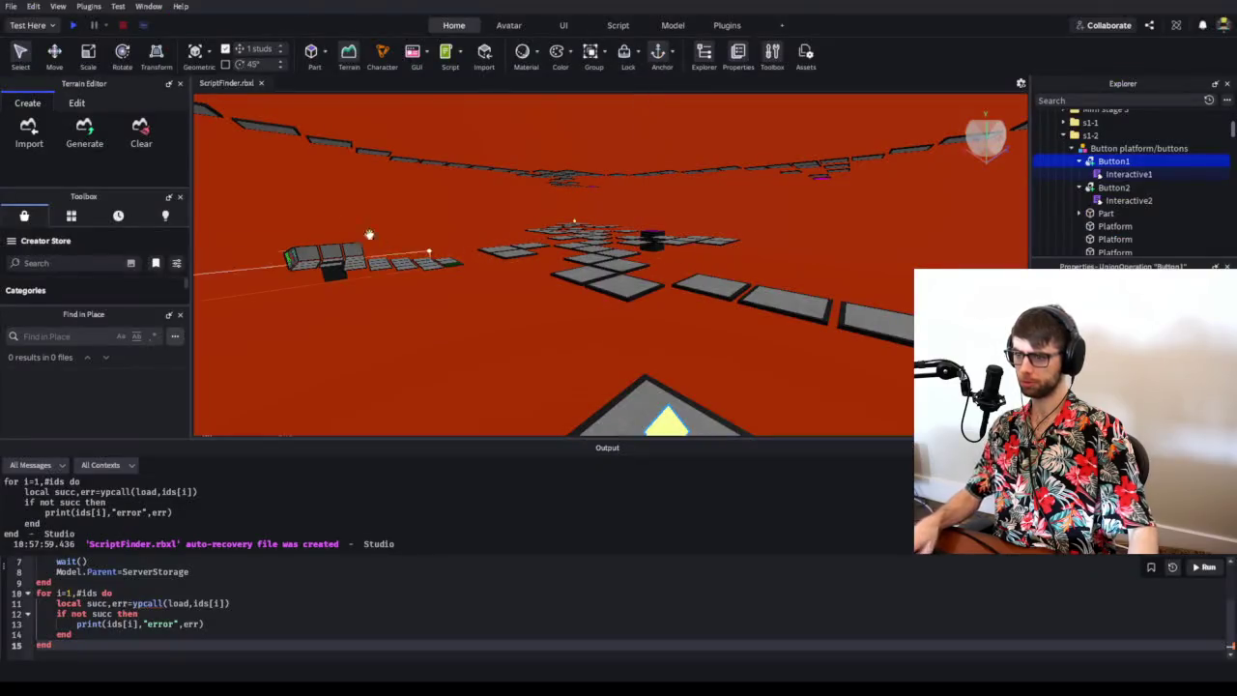
scroll(1073, 166, "up", 5)
left_click(1087, 170)
key("Delete")
- Paste the Glue asset ID into ScriptFinder's list and run the loader code to fetch the map
double_click(1091, 155)
double_click(316, 121)
key("ctrl+v")
left_click_drag(270, 267, 235, 129)
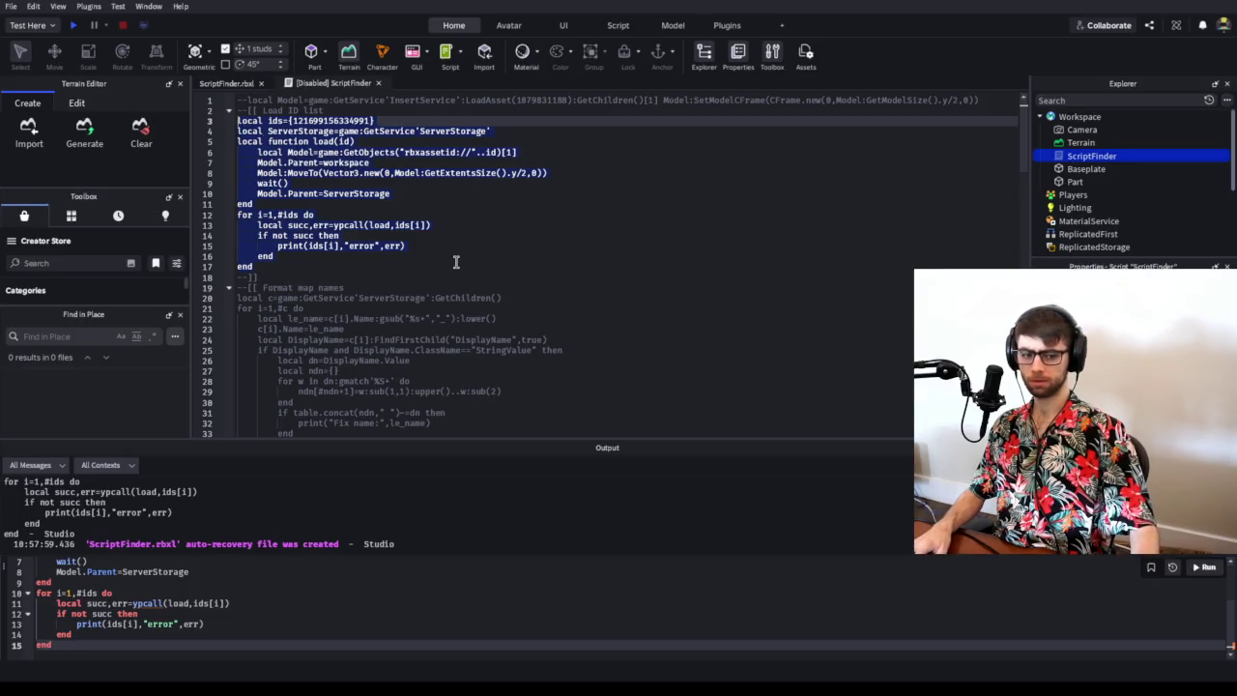
left_click(243, 85)
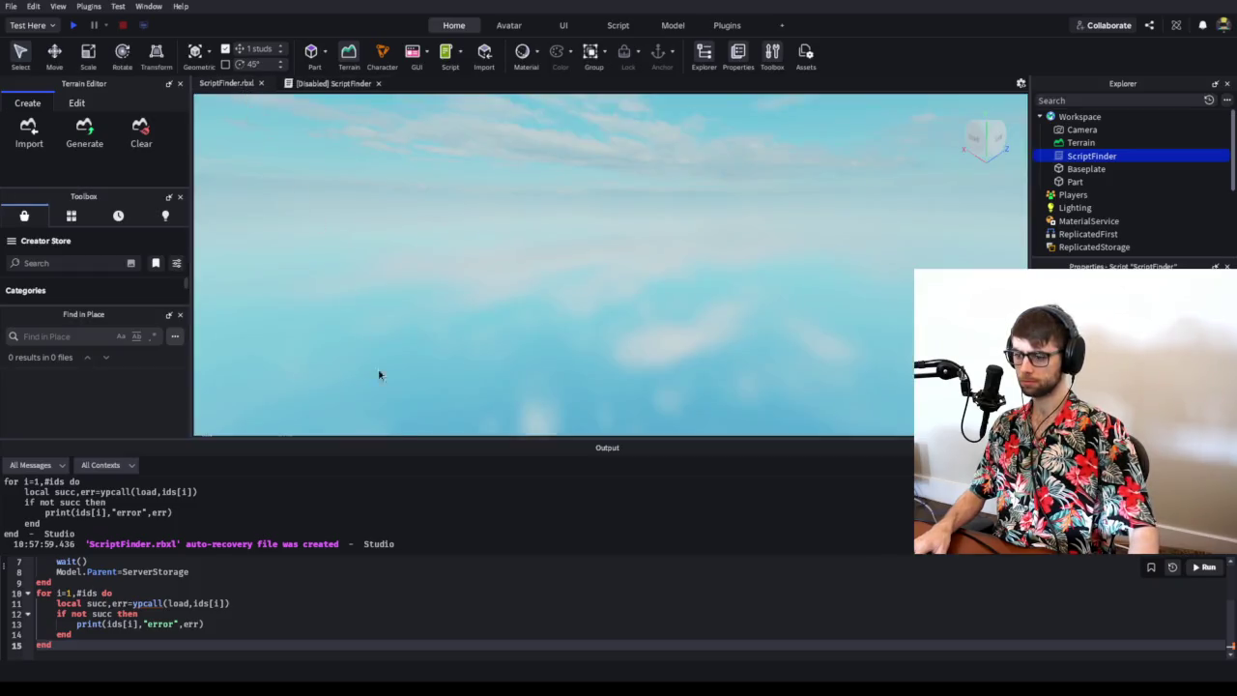
left_click(1201, 574)
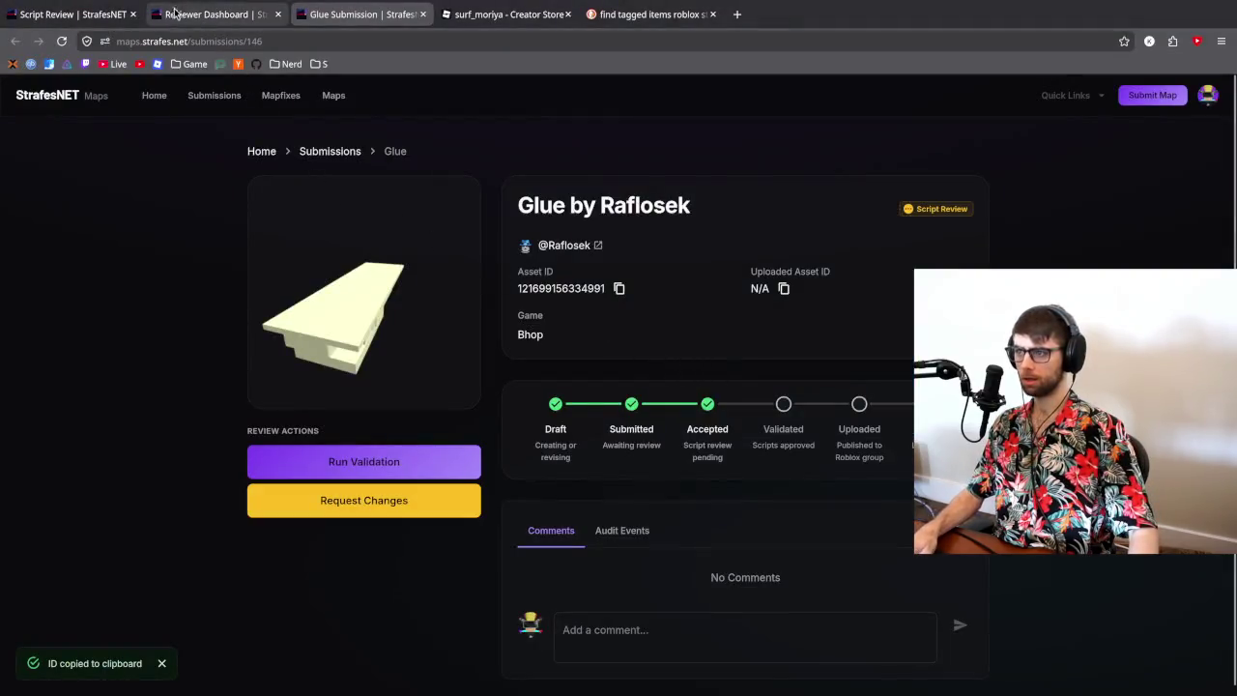
- Scroll the 34-map Pending Review list to its end at Grasslands and Winter Escape, then return to Zed
left_click(207, 14)
scroll(220, 330, "down", 5)
scroll(220, 330, "up", 3)
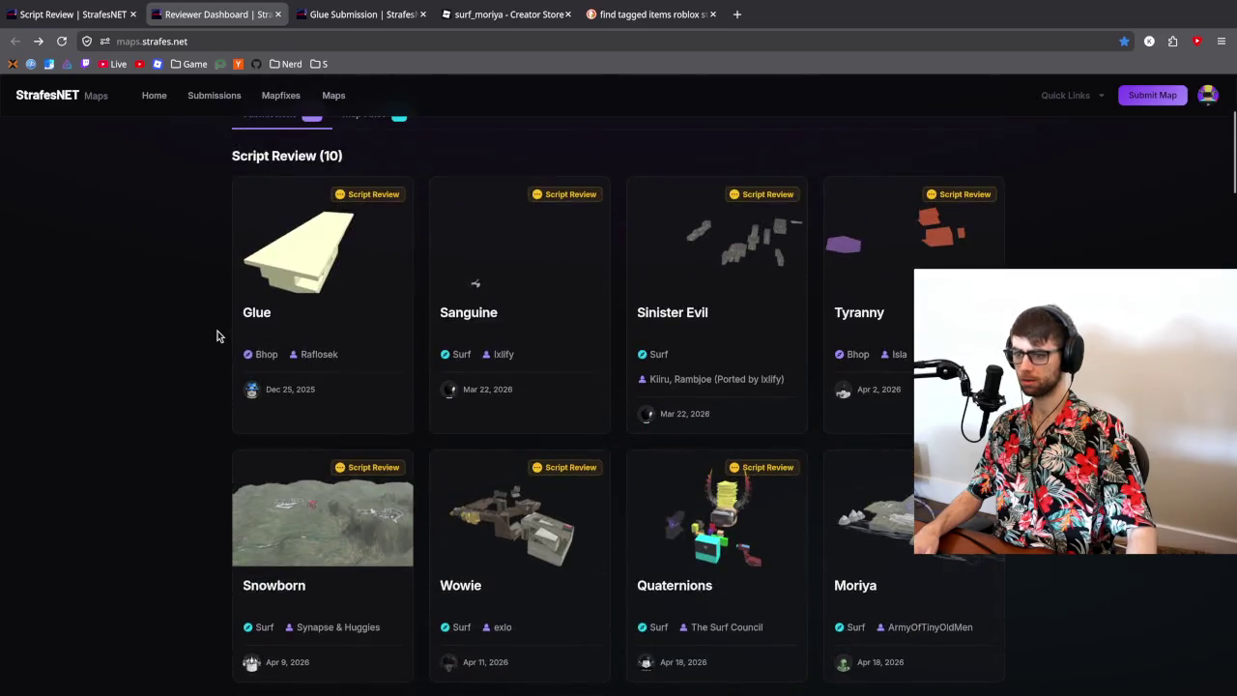
scroll(221, 333, "down", 10)
scroll(220, 338, "down", 10)
scroll(220, 338, "up", 5)
scroll(221, 337, "down", 3)
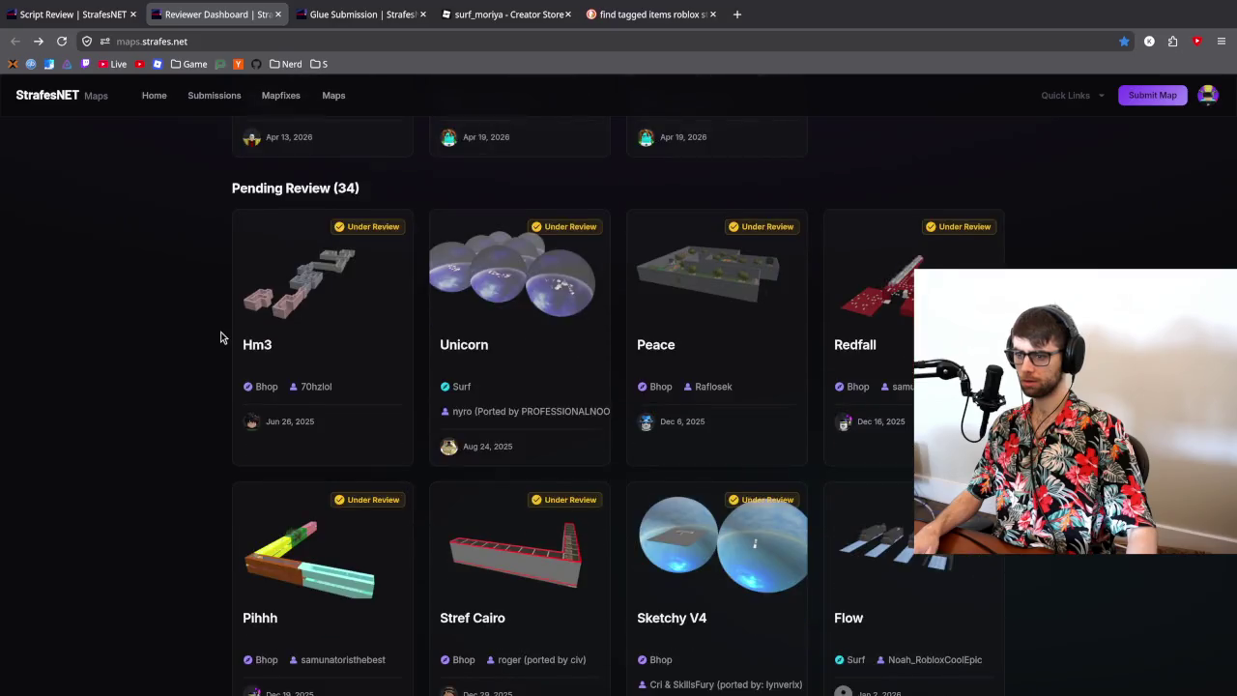
scroll(221, 337, "down", 3)
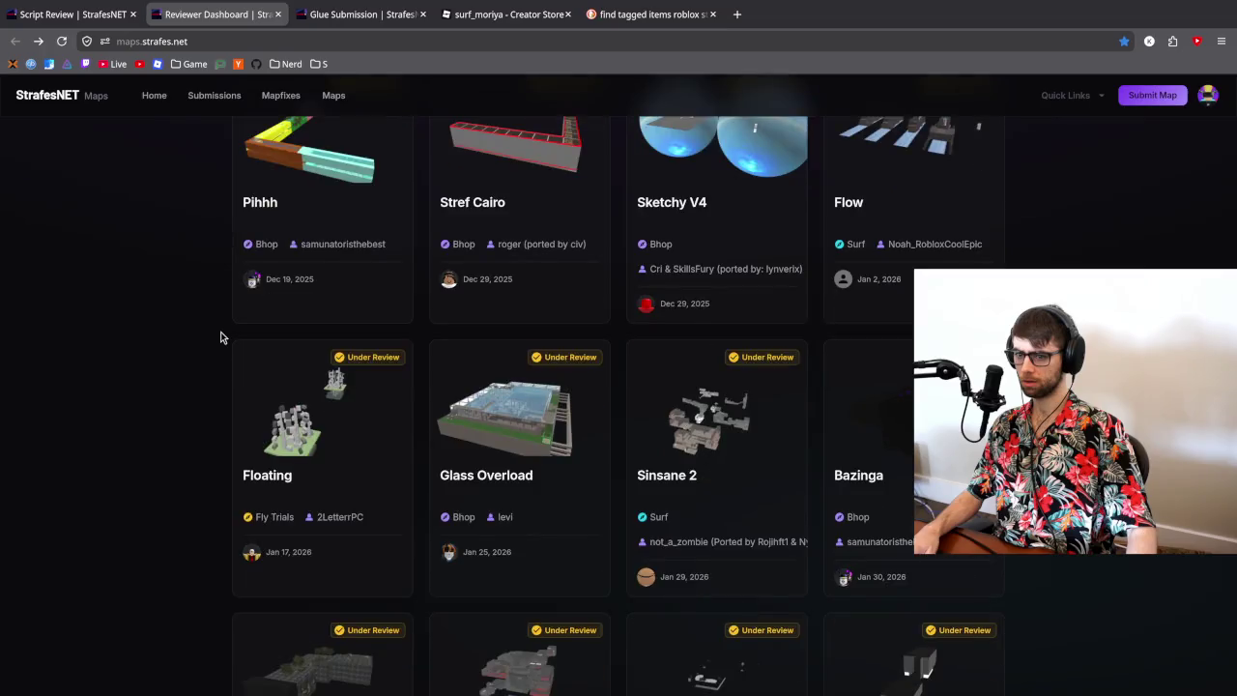
scroll(220, 338, "down", 12)
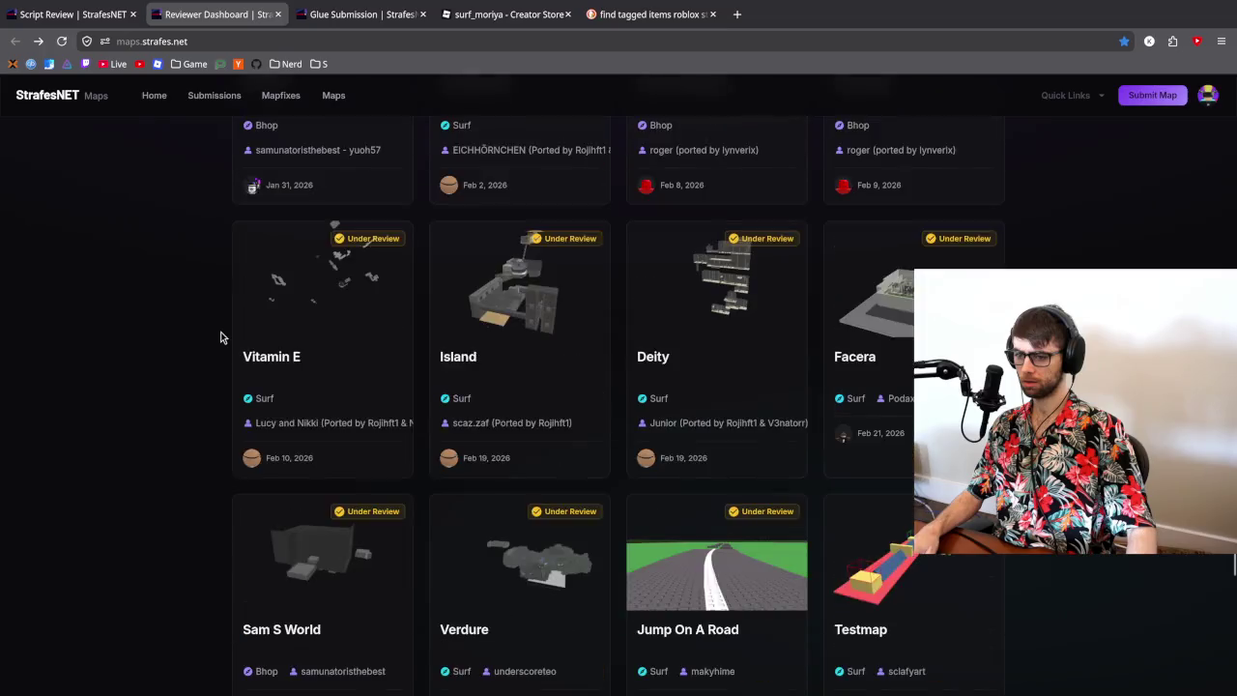
scroll(220, 337, "down", 5)
scroll(220, 337, "down", 5)
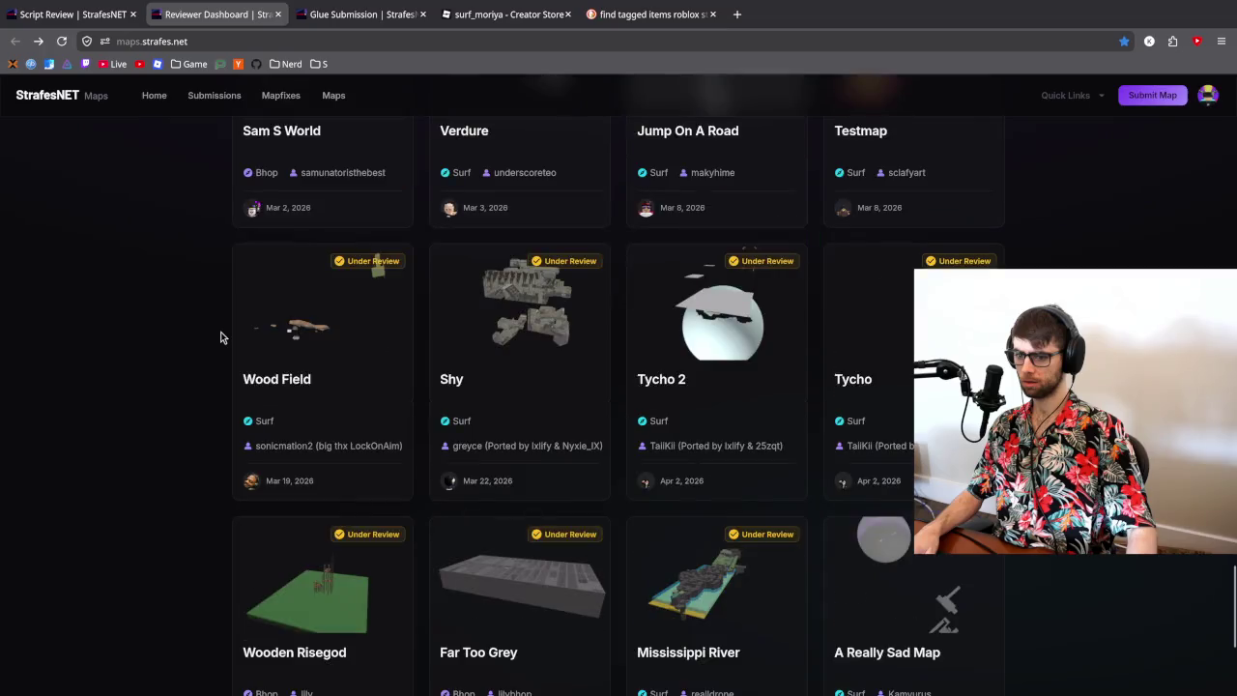
scroll(220, 337, "down", 3)
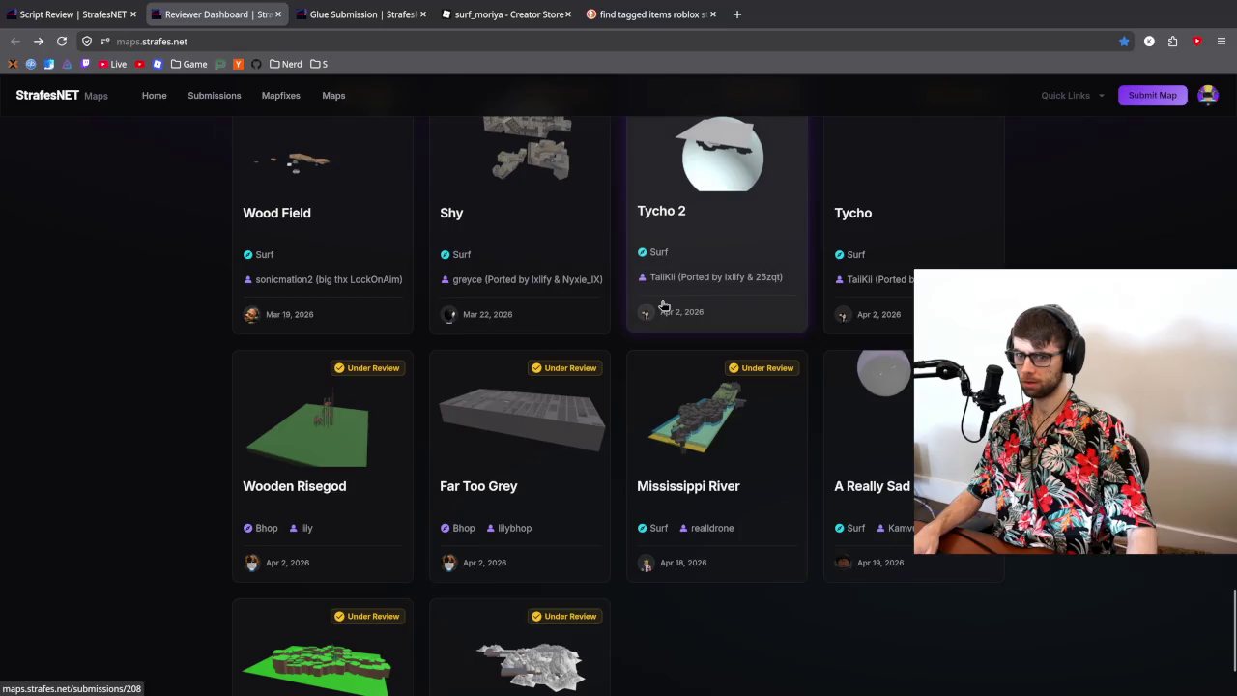
scroll(899, 298, "down", 3)
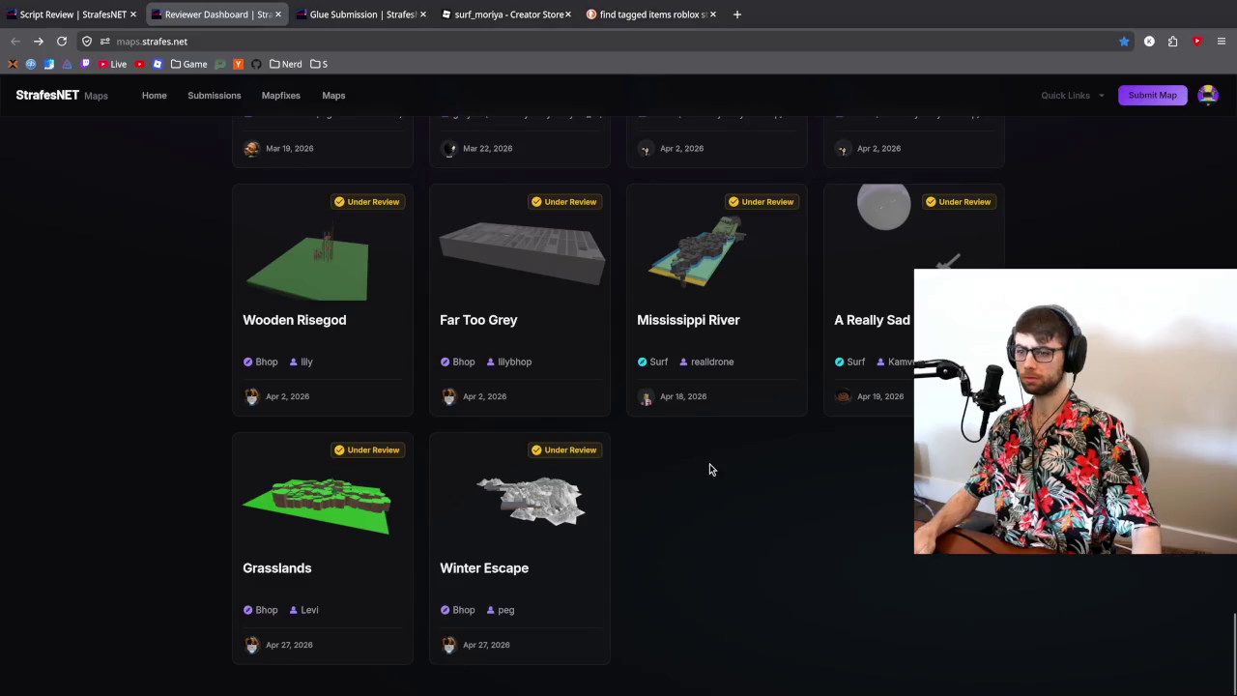
key("alt+Tab")
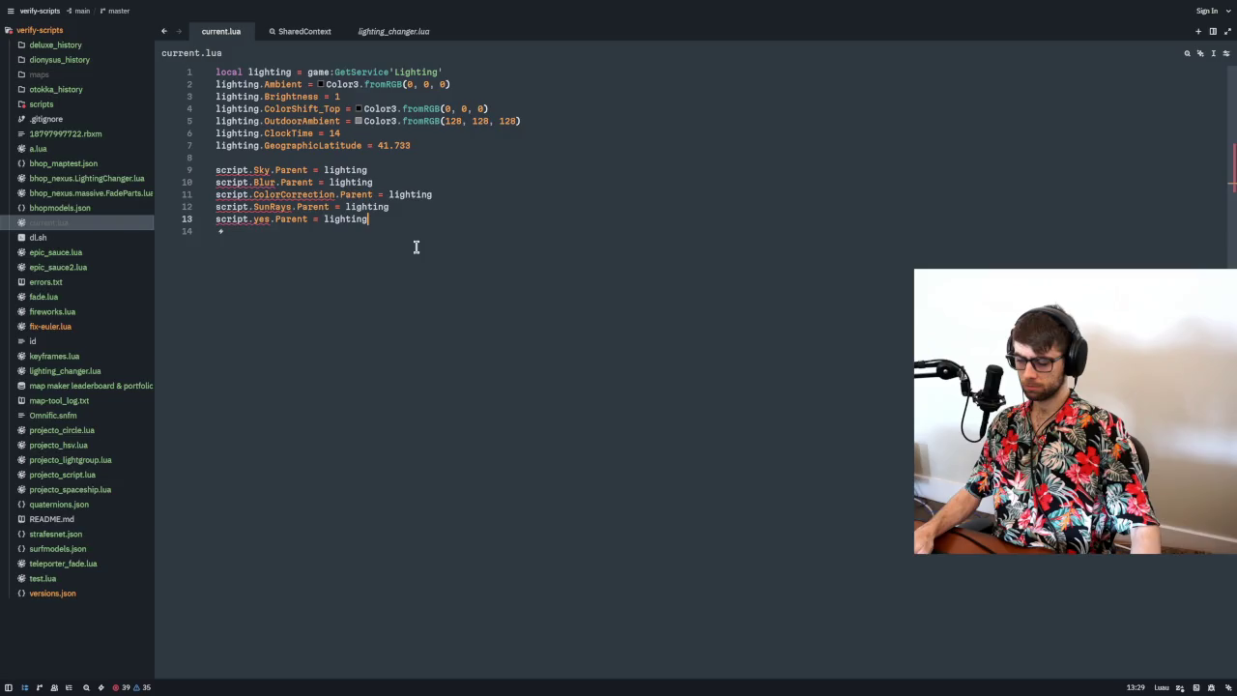
- Move bhop_glue from ServerStorage into Workspace, expand it, and open its script review
key("ctrl+a")
key("alt+Tab")
key("alt+Tab")
key("alt+Tab")
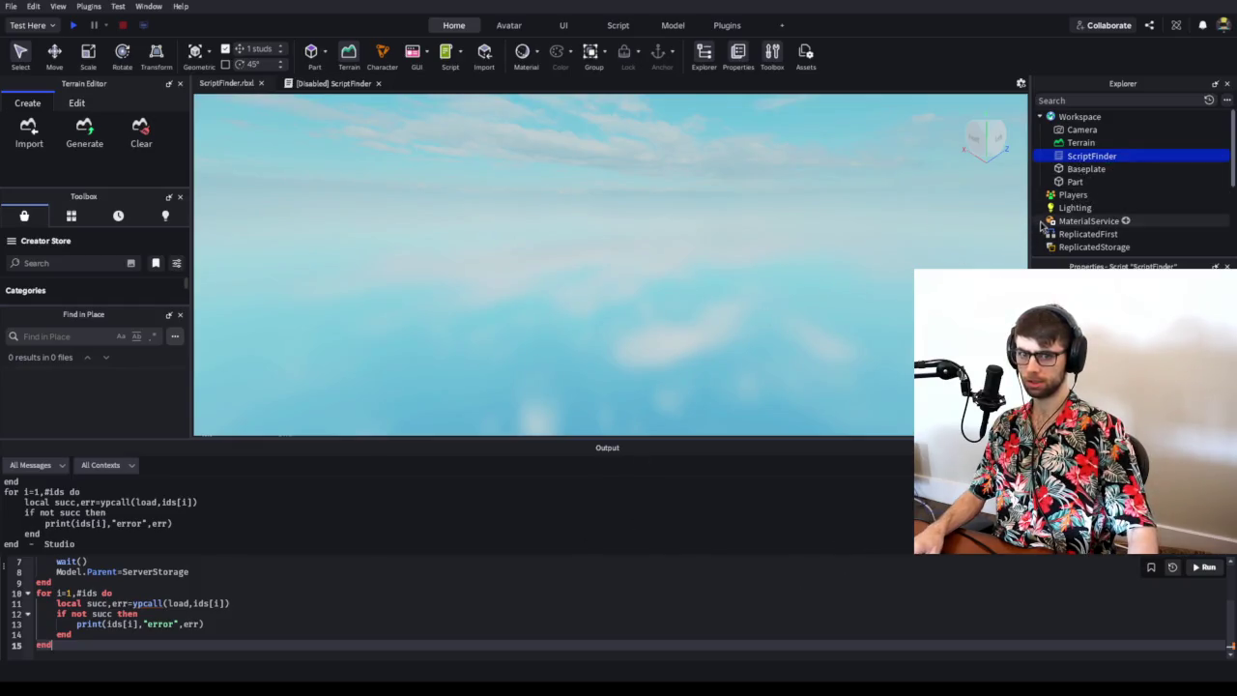
scroll(1121, 184, "down", 3)
left_click(1092, 183)
mouse_move(1096, 179)
left_mouse_down()
mouse_move(1143, 166)
mouse_move(1082, 117)
left_mouse_up()
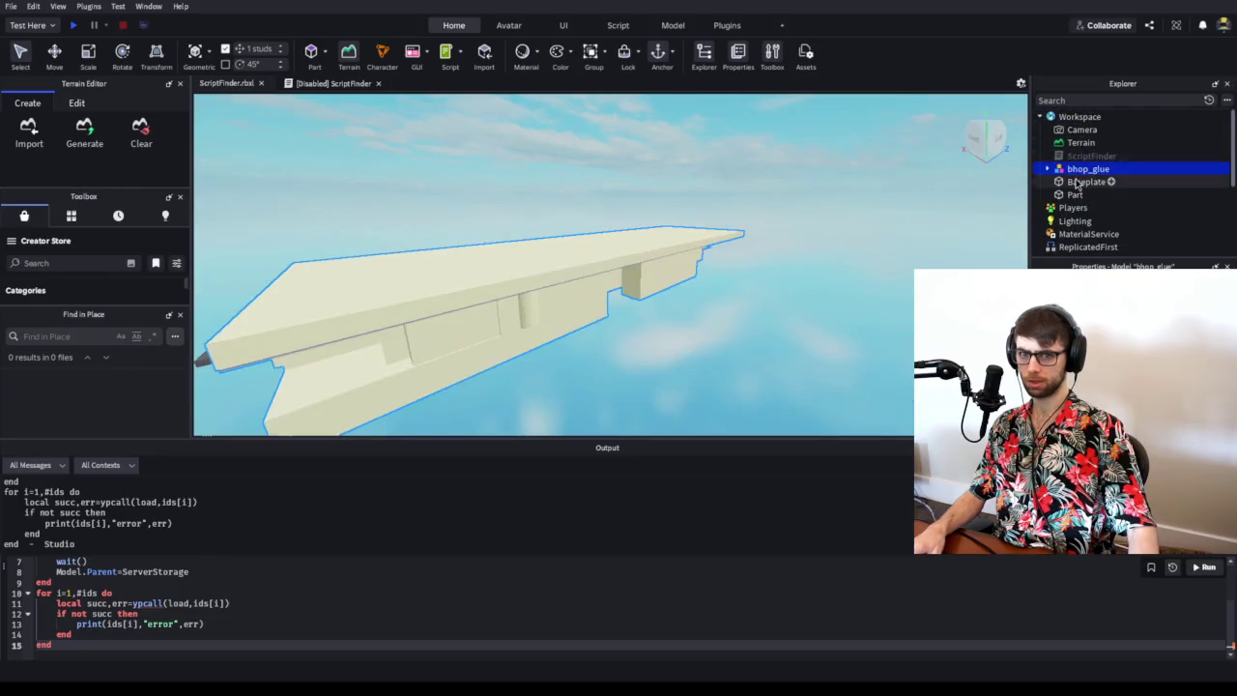
left_click(1047, 169)
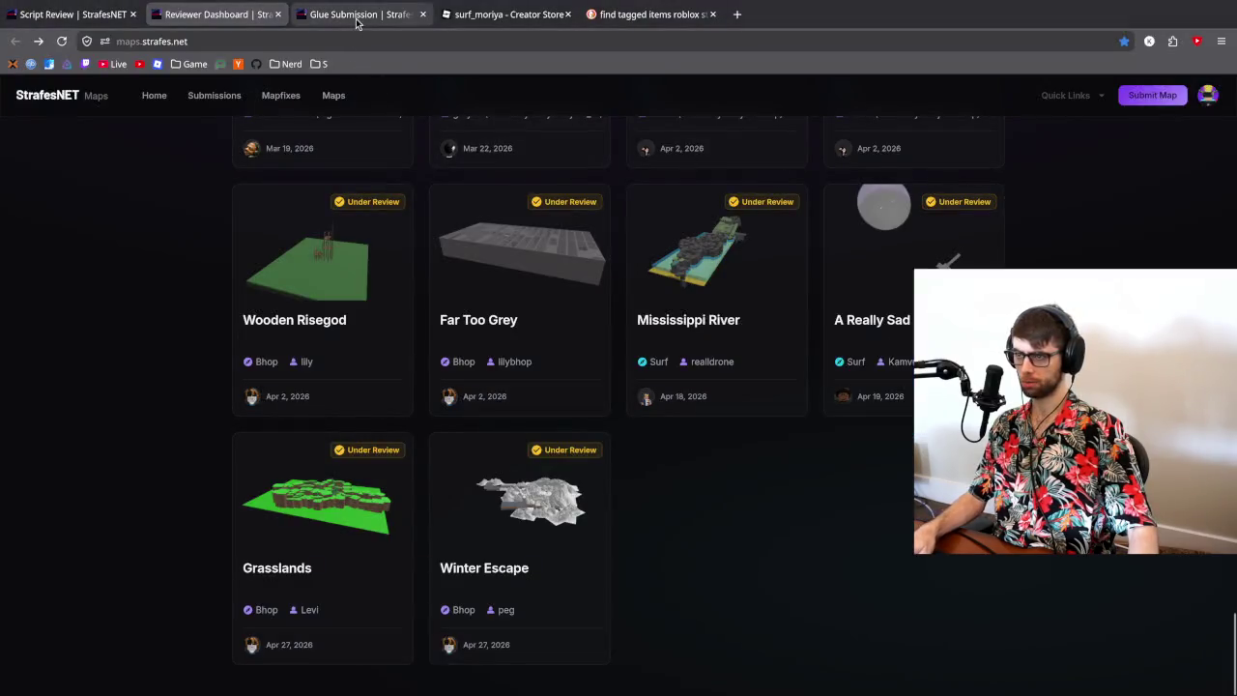
left_click(356, 16)
left_click(114, 15)
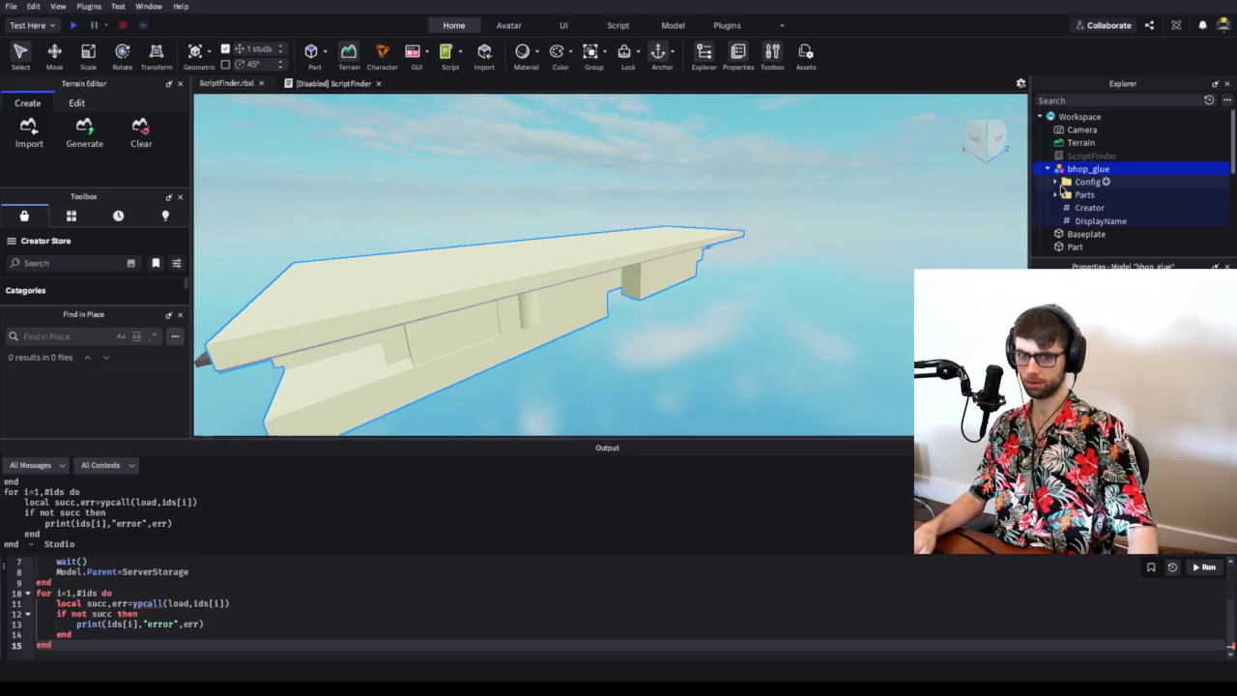
- Inspect the script under Config > Lighting > yes, then advance the review to the platform velocity script
left_click(1055, 183)
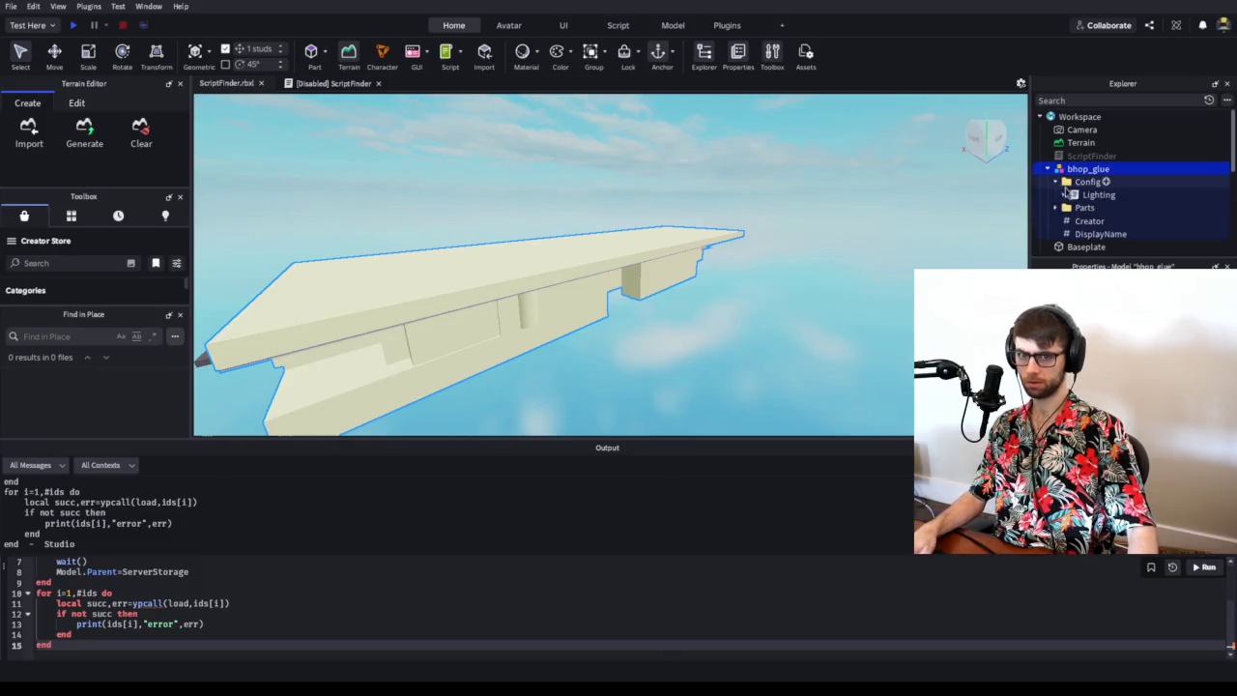
left_click(1064, 194)
scroll(1072, 198, "down", 2)
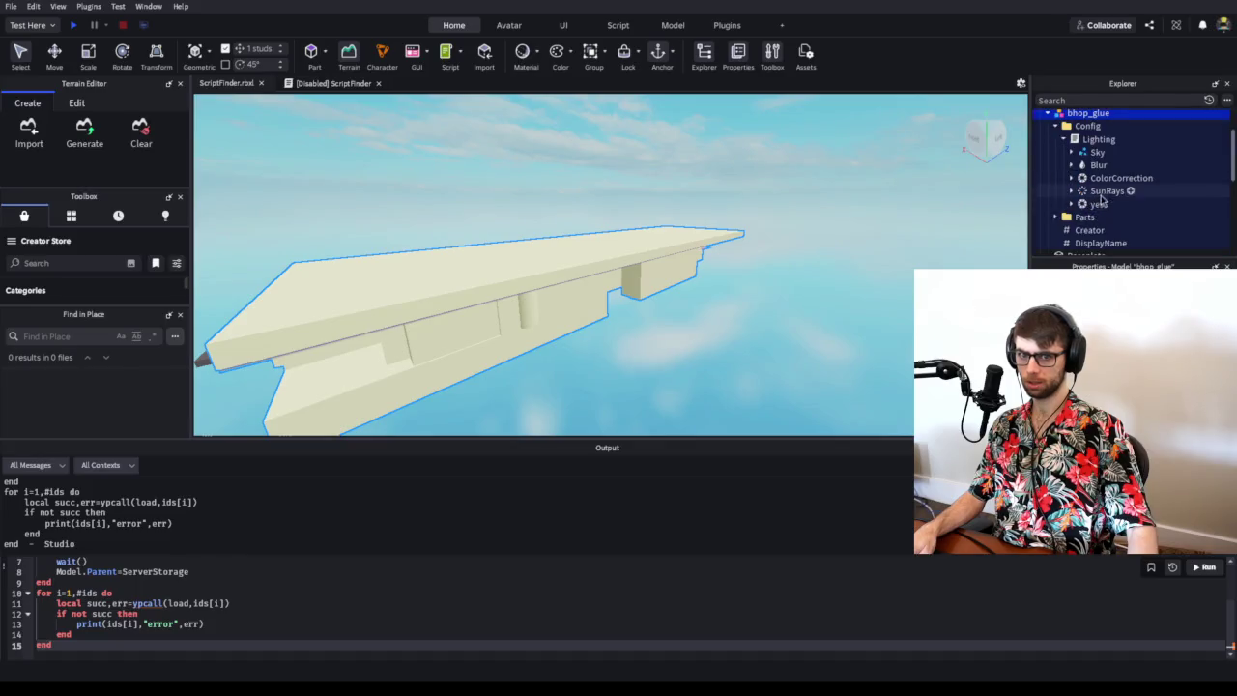
left_click(1071, 204)
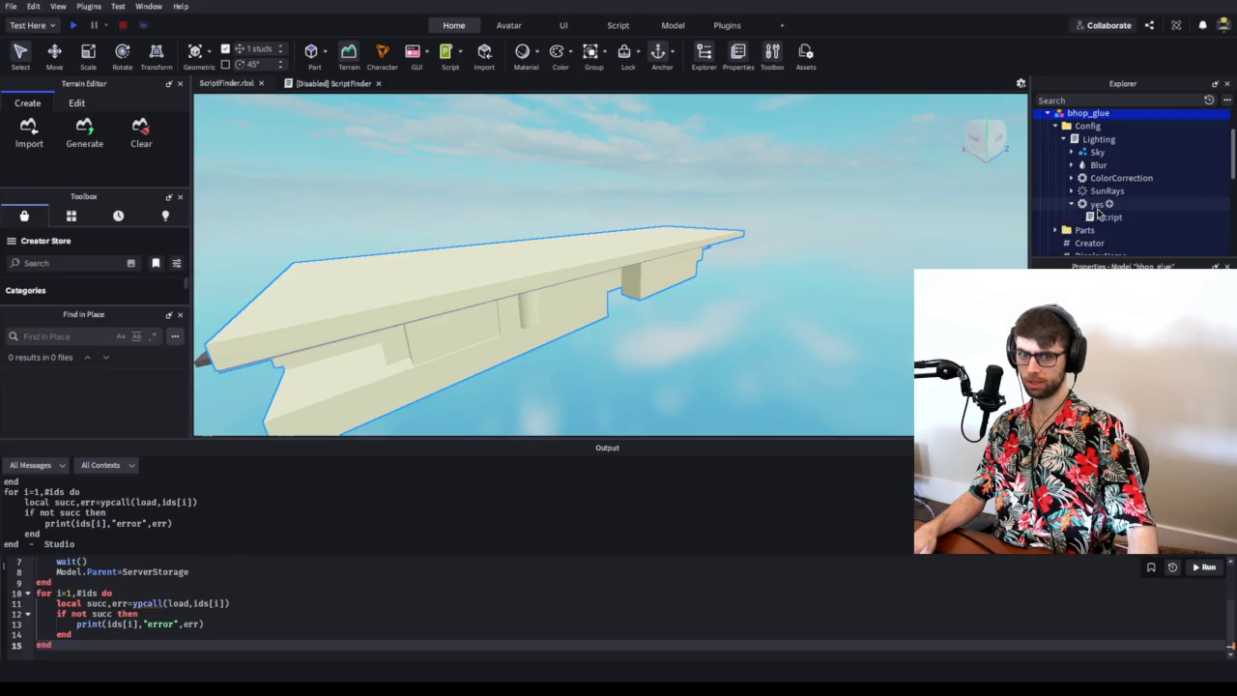
double_click(1102, 217)
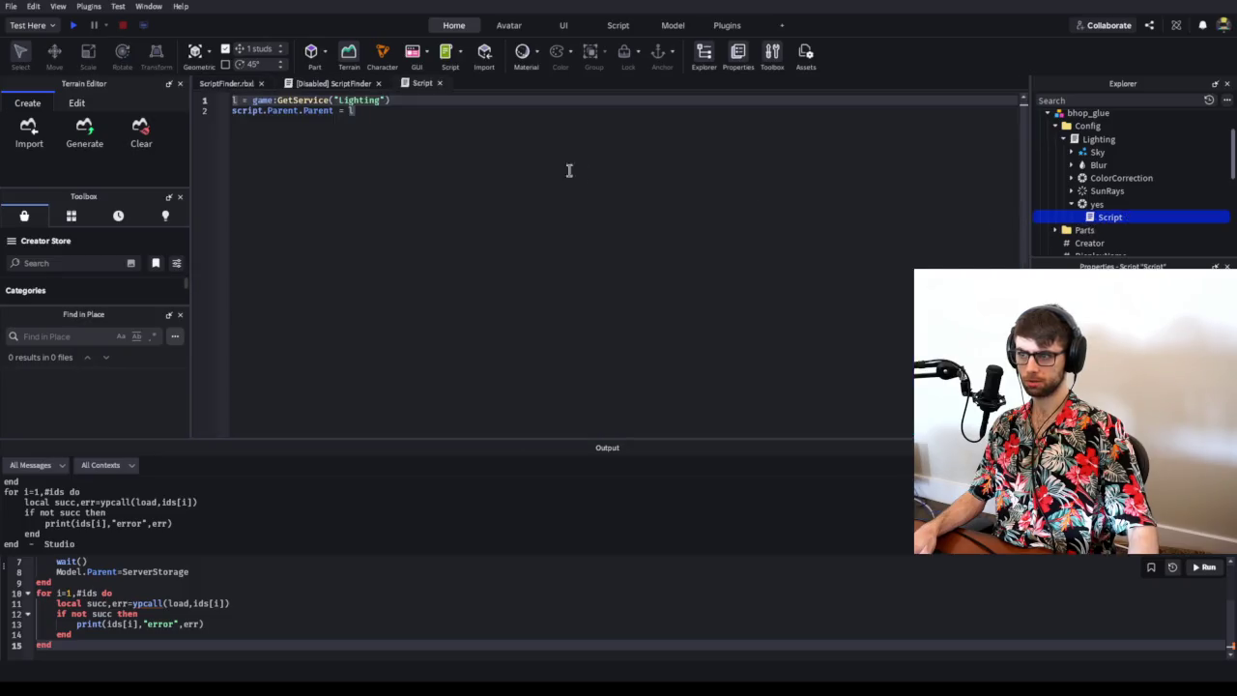
left_click(441, 85)
mouse_move(1080, 220)
left_mouse_down()
mouse_move(1077, 205)
mouse_move(1094, 212)
left_mouse_up()
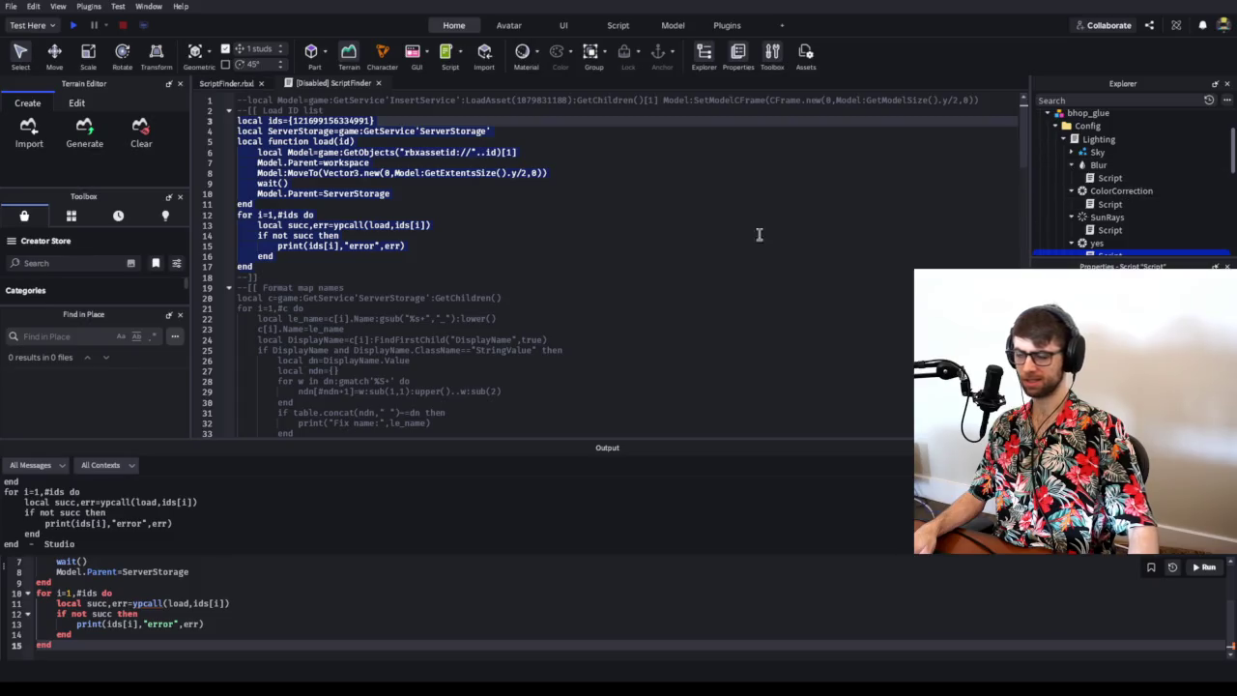
key("alt+Tab")
left_click(227, 87)
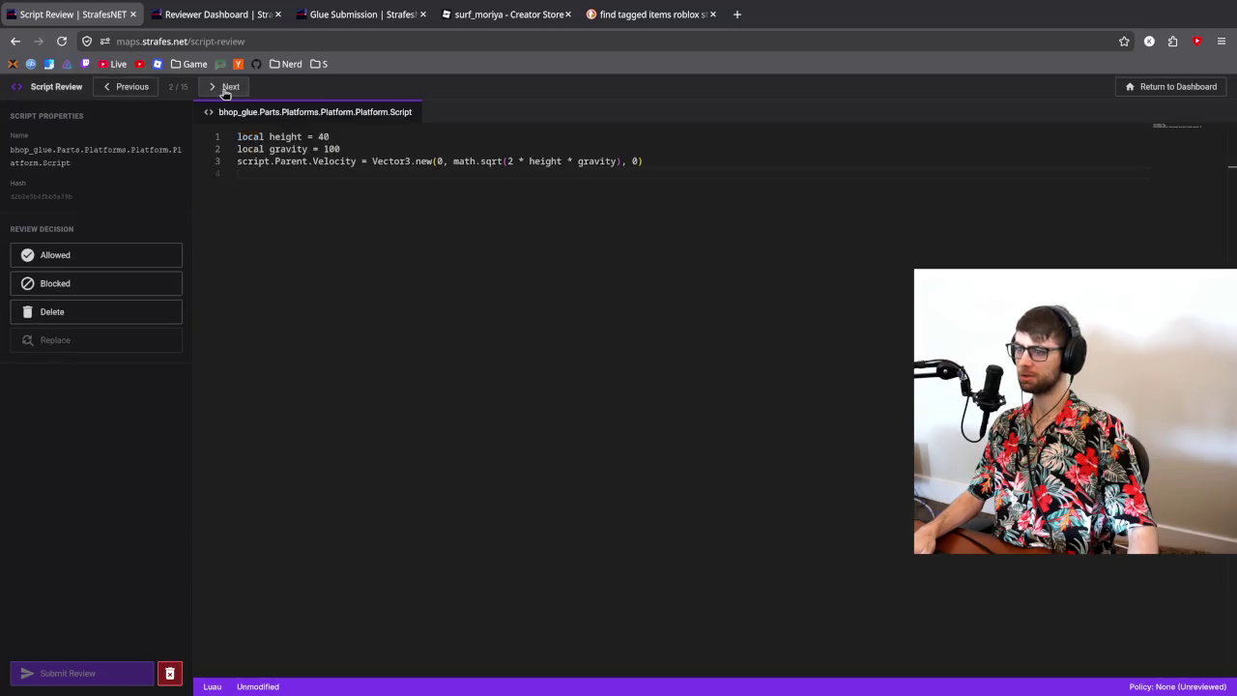
- Page forward through the review queue to the last script, LightingChanger
left_click(227, 88)
left_click(227, 87)
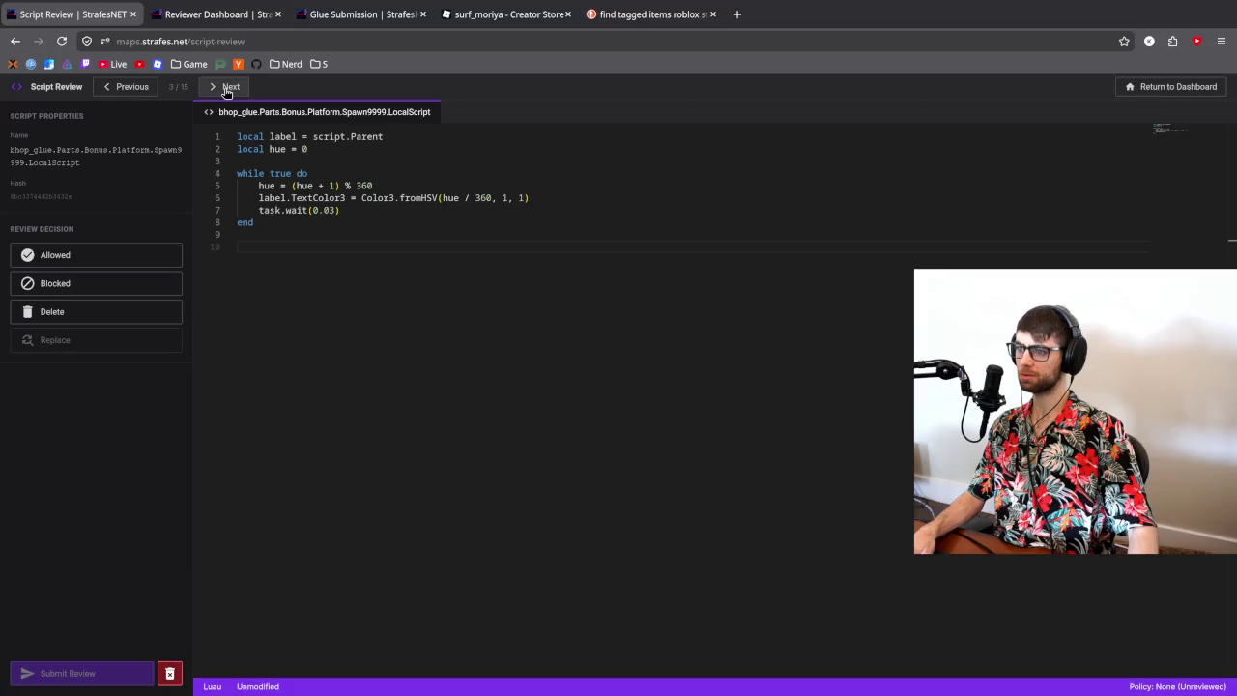
left_click(227, 88)
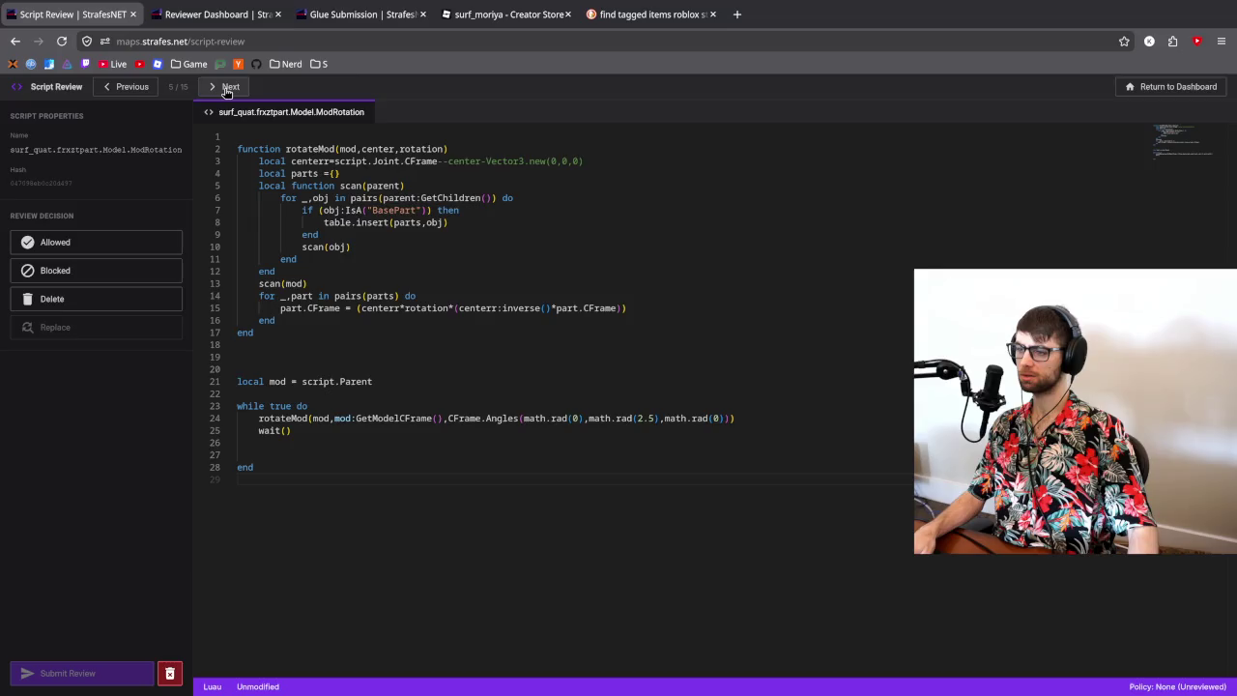
left_click(227, 88)
left_click(227, 88)
left_click(227, 88)
left_click(227, 87)
left_click(227, 88)
left_click(227, 88)
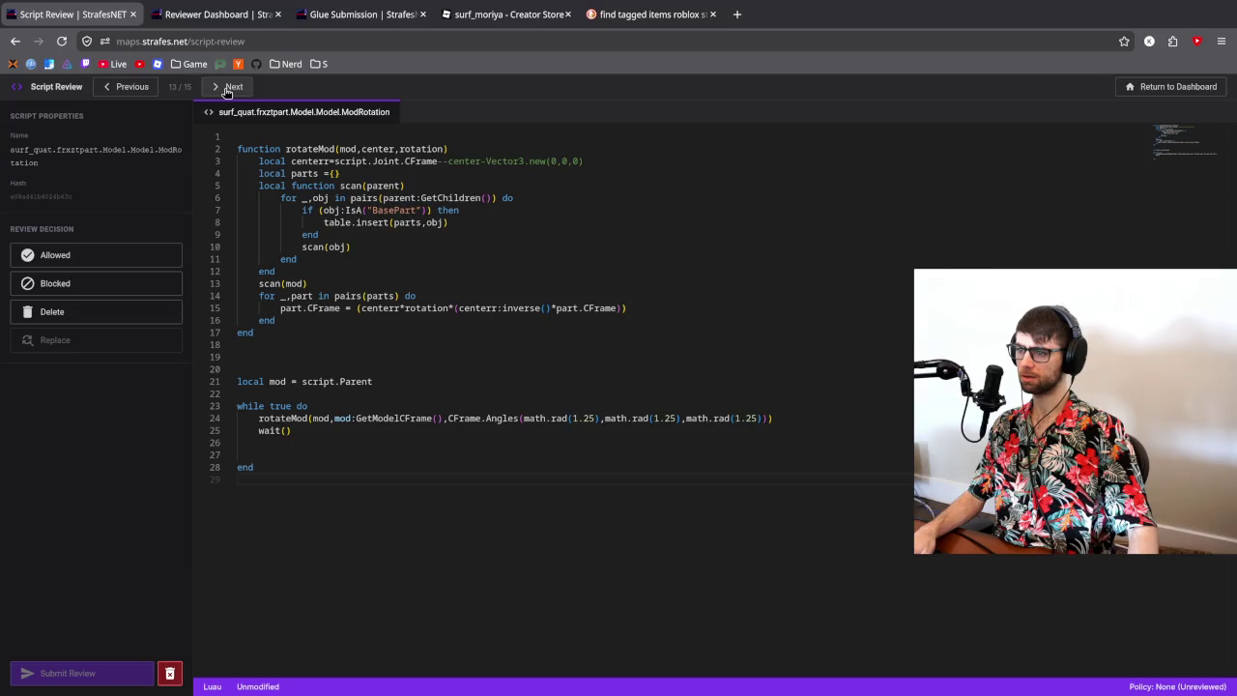
left_click(227, 88)
left_click(227, 89)
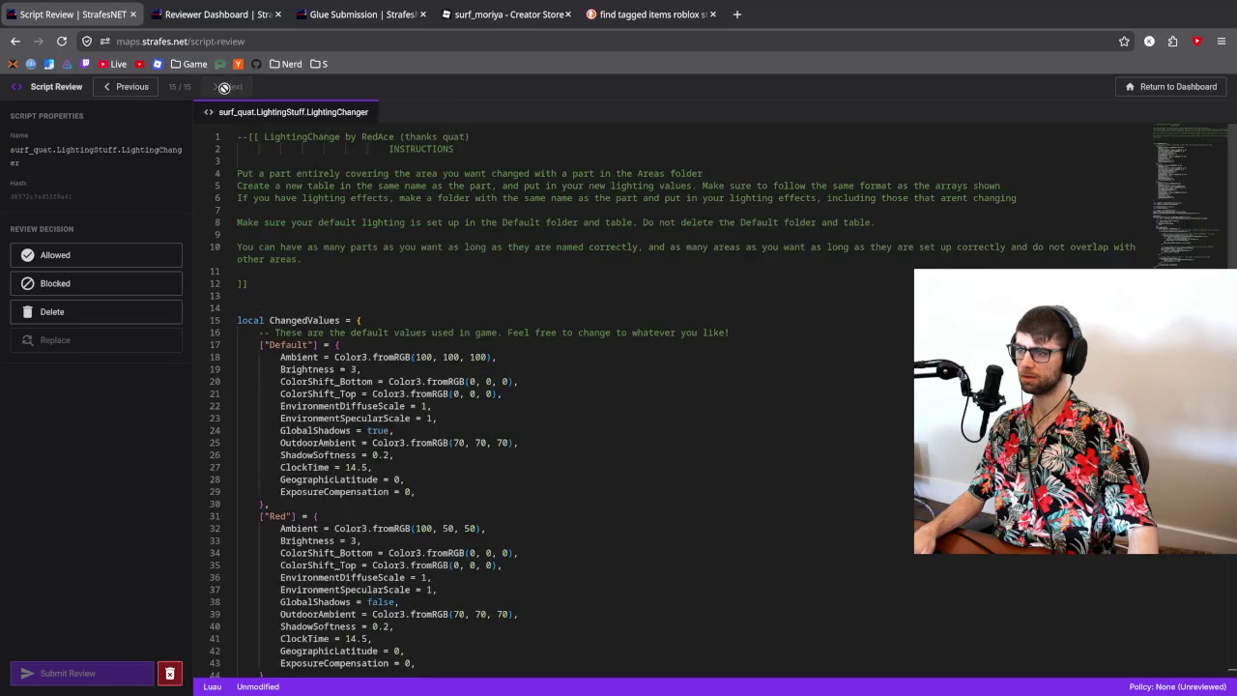
- Return to the Platform velocity script, mark it Allowed, and submit the review
left_click(131, 90)
left_click(131, 91)
left_click(132, 91)
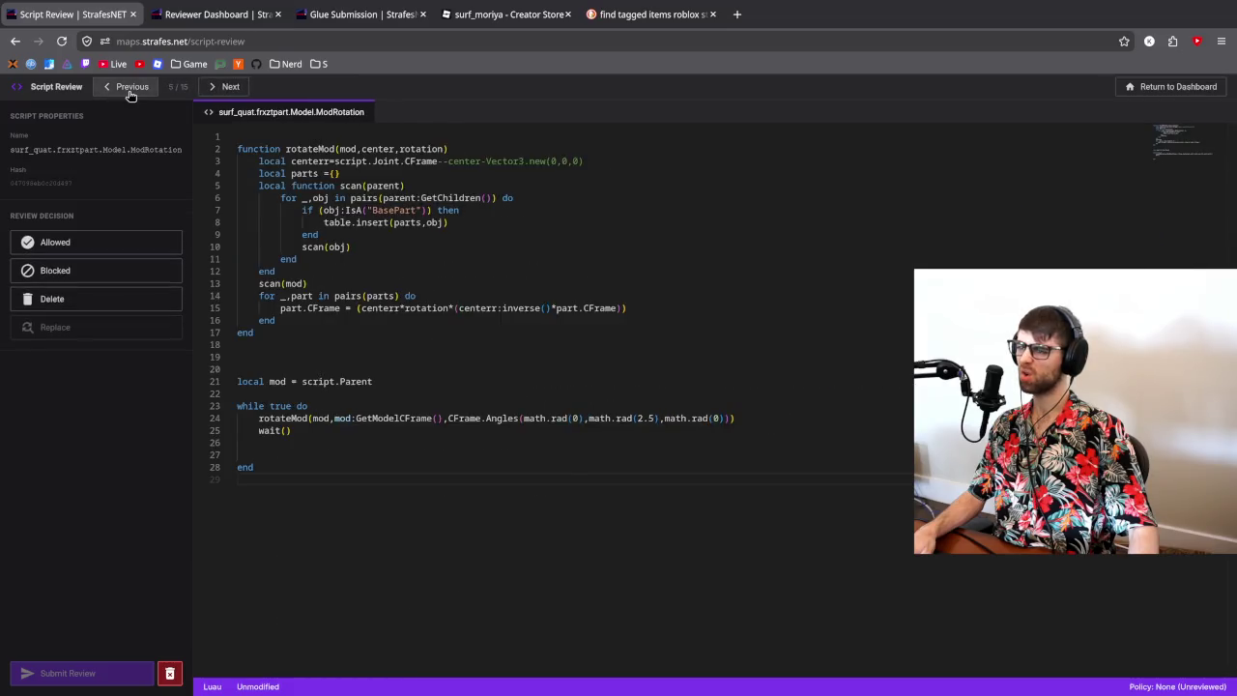
left_click(132, 91)
left_click(123, 91)
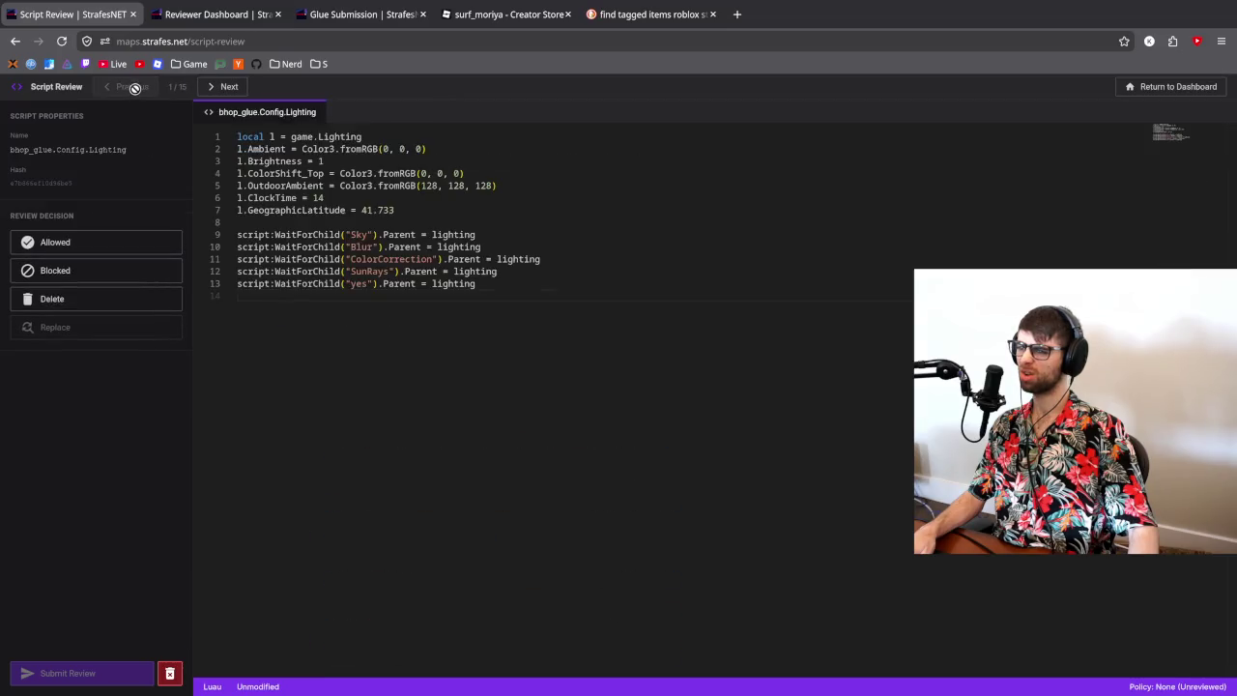
left_click(223, 89)
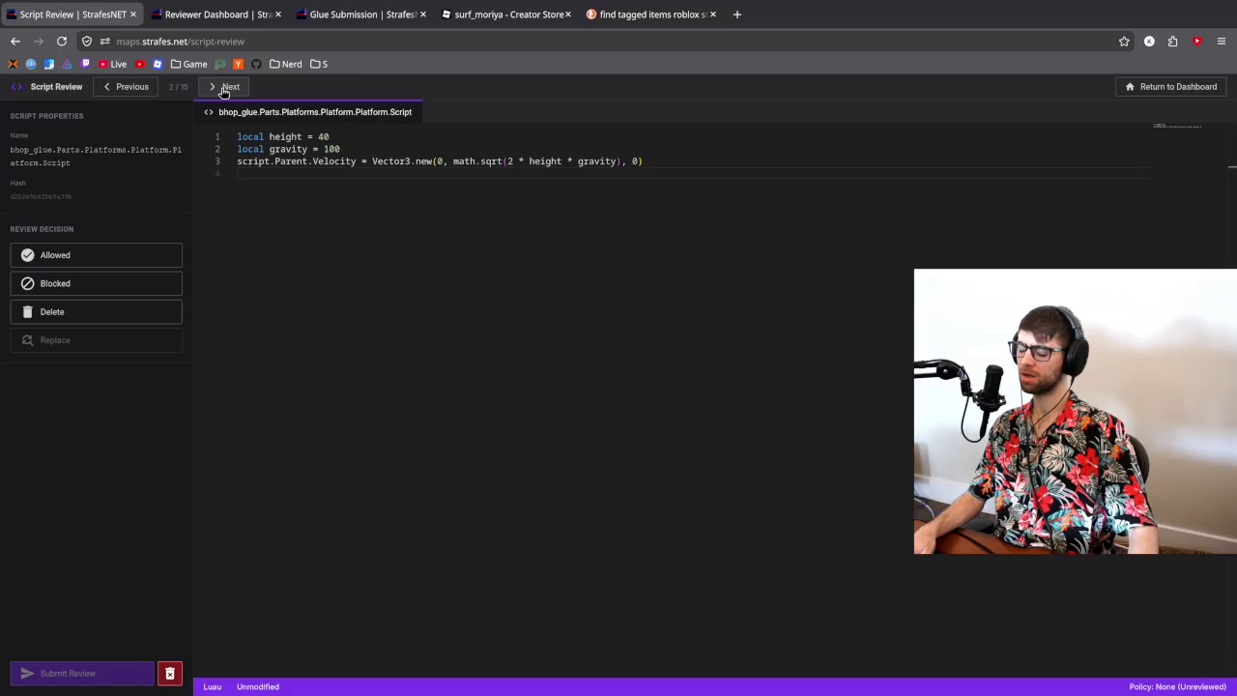
left_click(92, 259)
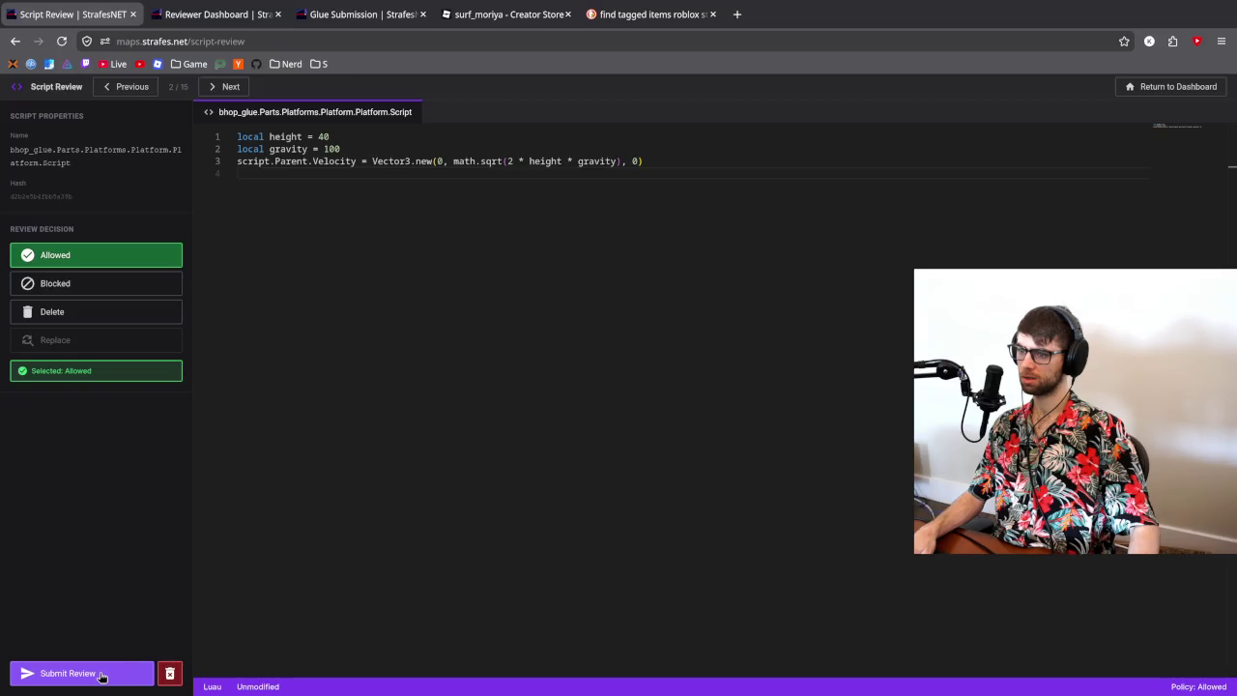
left_click(101, 674)
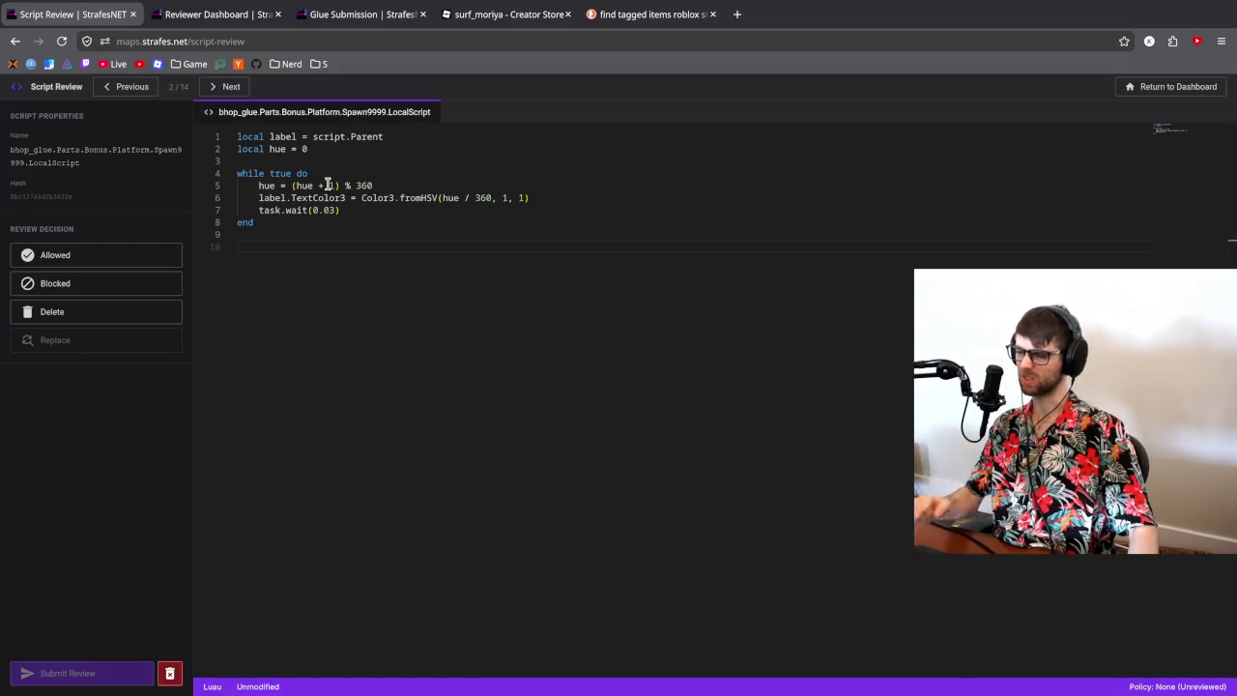
left_click(228, 89)
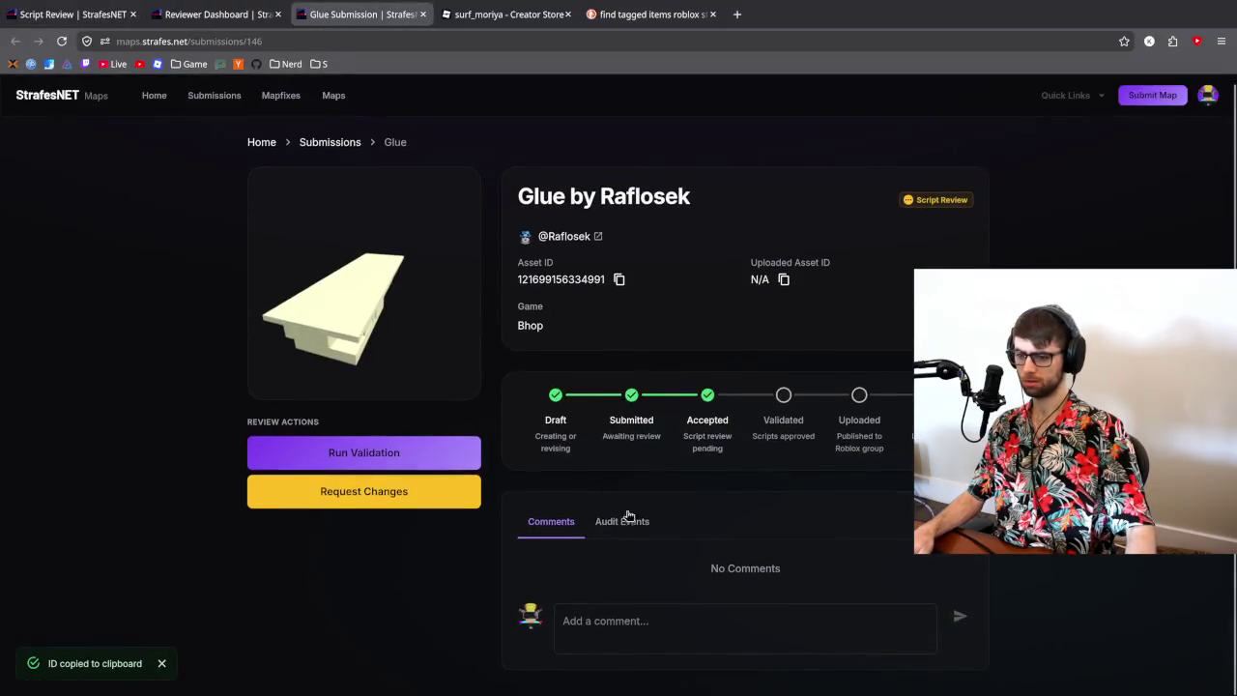
- Look through the Glue submission's audit events and glance at current.lua in Zed
left_click(626, 521)
scroll(690, 448, "down", 10)
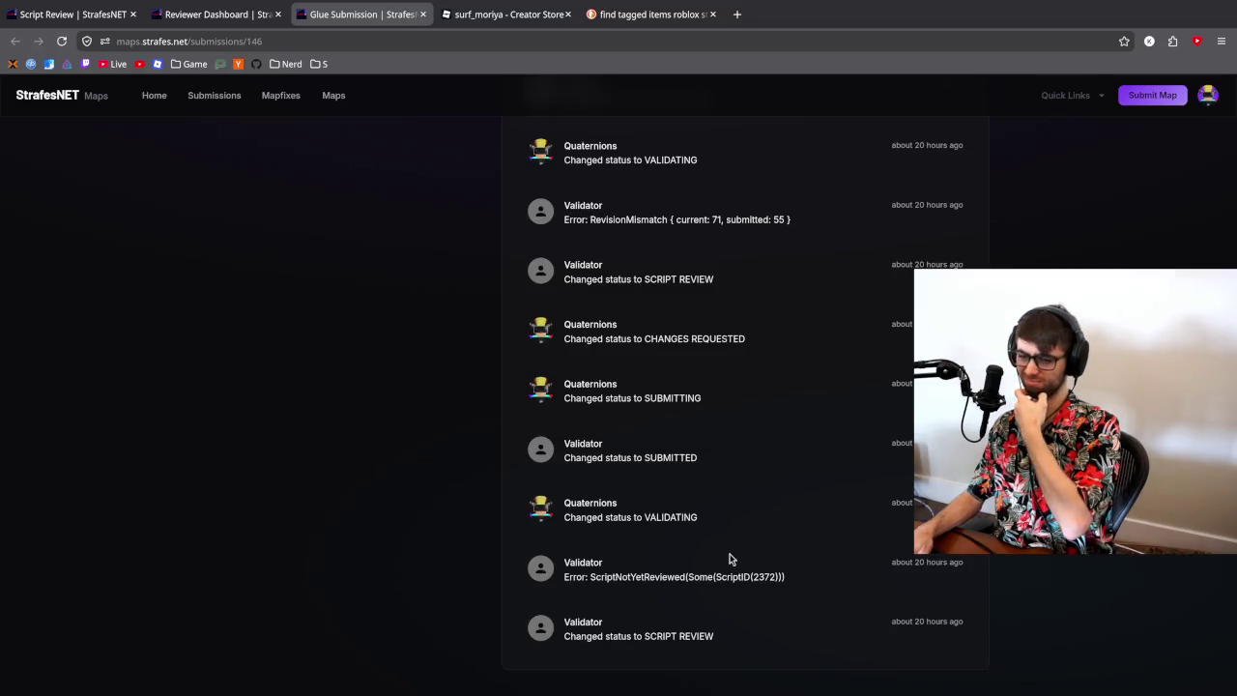
key("alt+Tab")
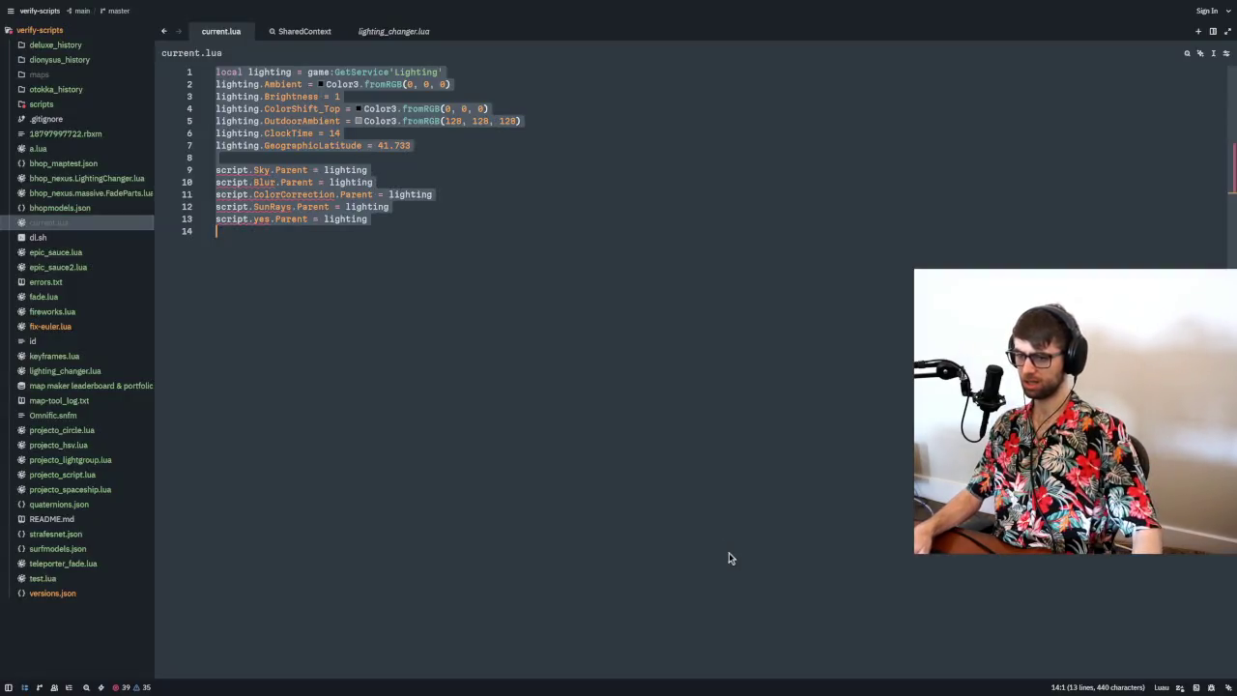
key("alt+Tab")
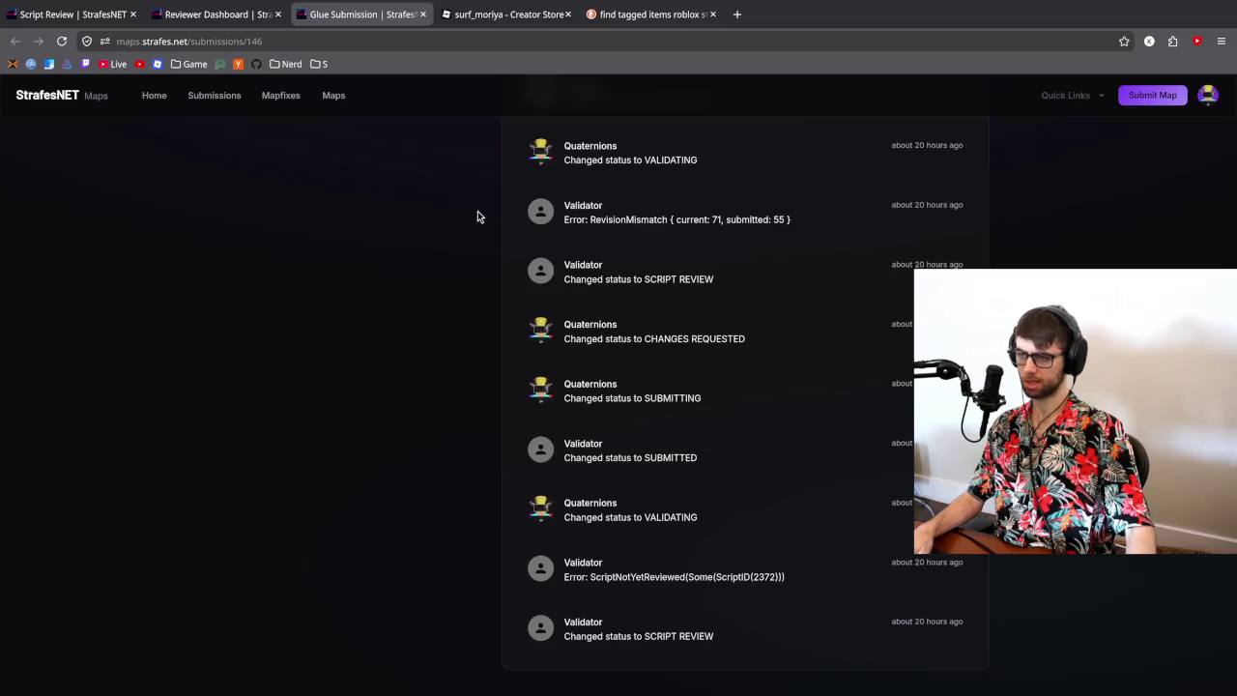
key("alt+Tab")
left_click(455, 201)
key("ctrl+Tab")
key("alt+Tab")
key("alt+Tab")
key("alt+Tab")
key("alt+Tab")
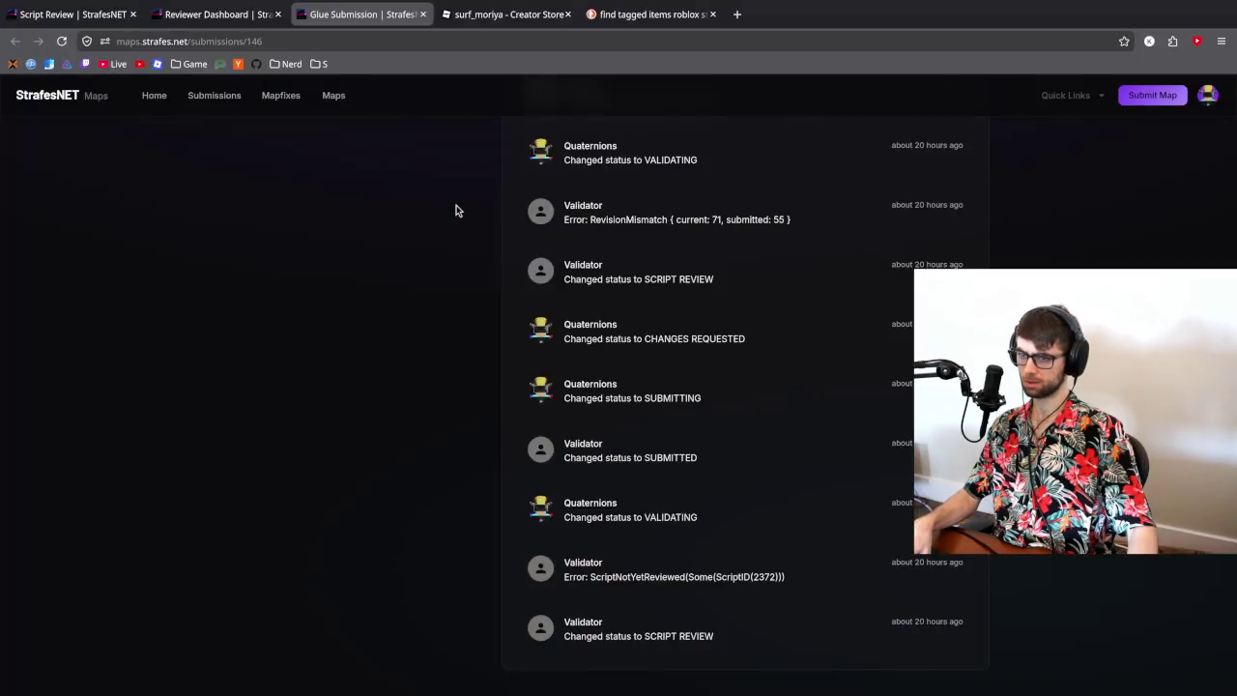
- Return to the Script Review on surf_quat's Purple Arm Animate emote script
left_click(92, 14)
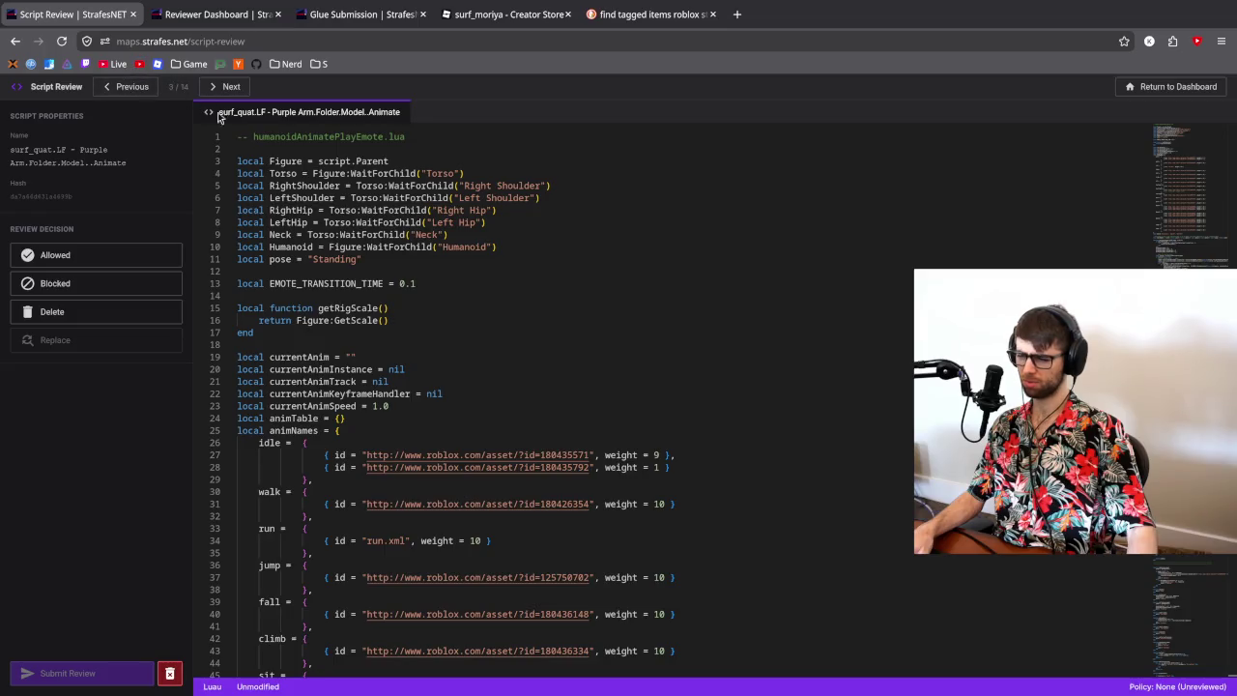
scroll(536, 227, "down", 3)
scroll(875, 257, "down", 10)
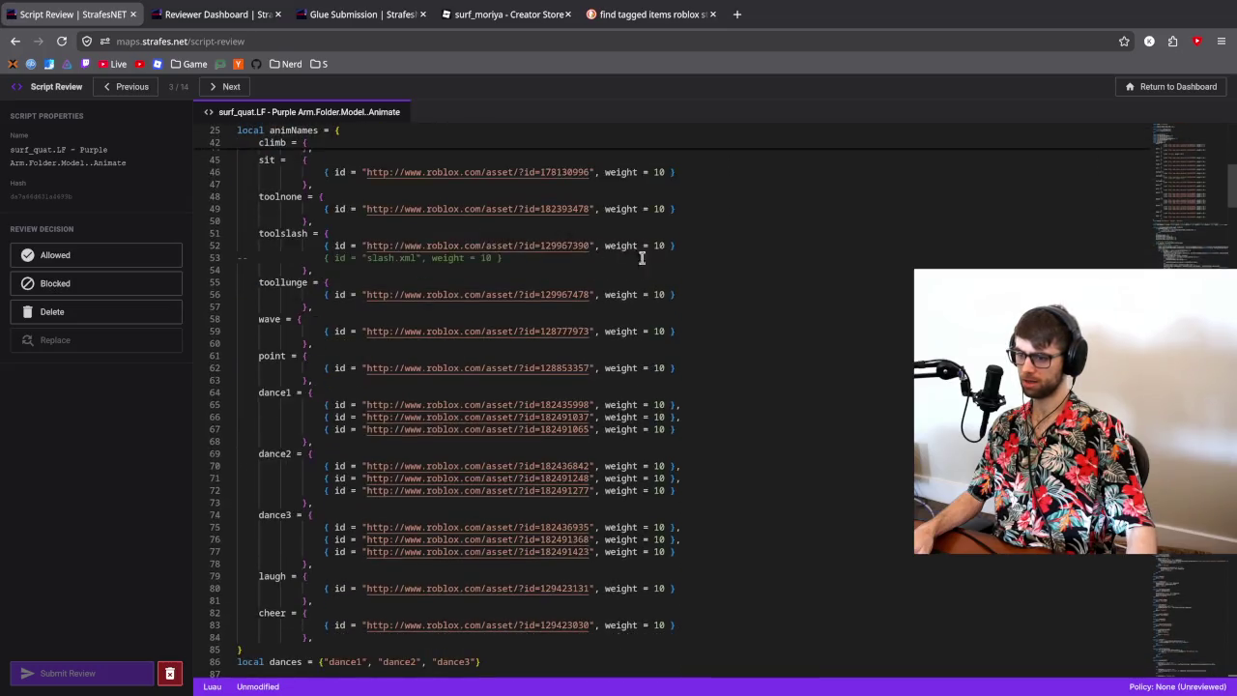
- Read the Animate script's header comment, then step back twice to the bhop_glue Lighting config script
mouse_move(1172, 222)
left_mouse_down()
mouse_move(1172, 607)
mouse_move(1145, 120)
left_mouse_up()
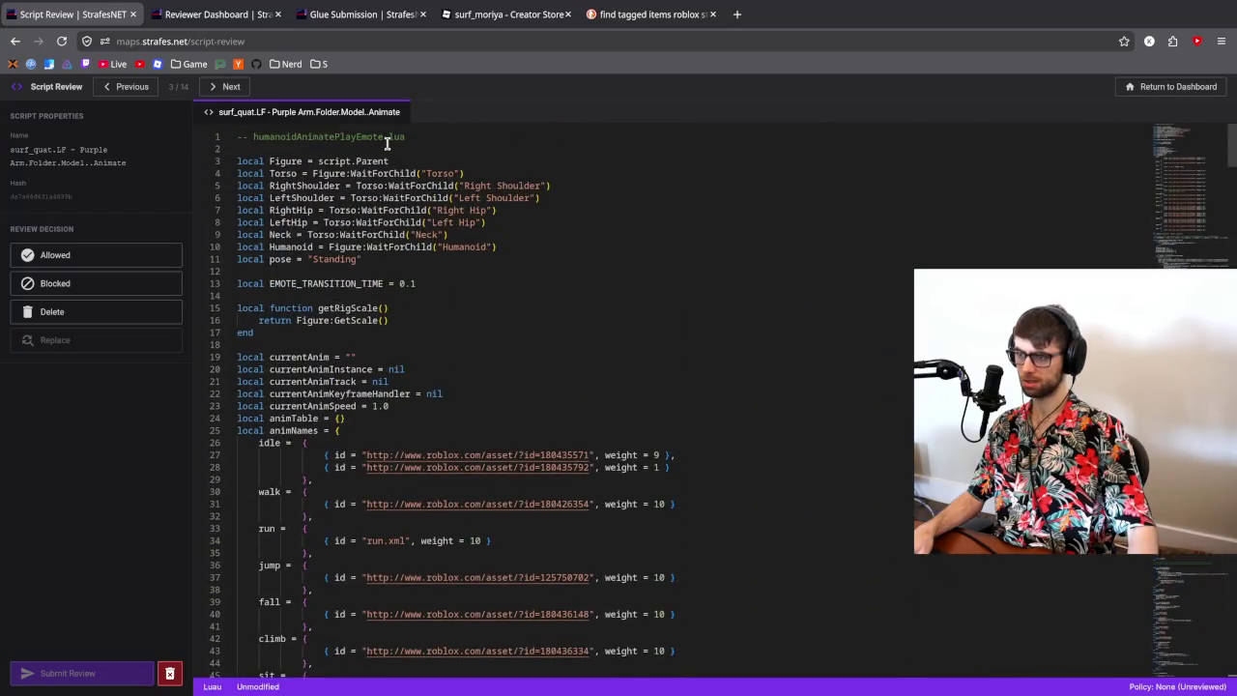
double_click(326, 136)
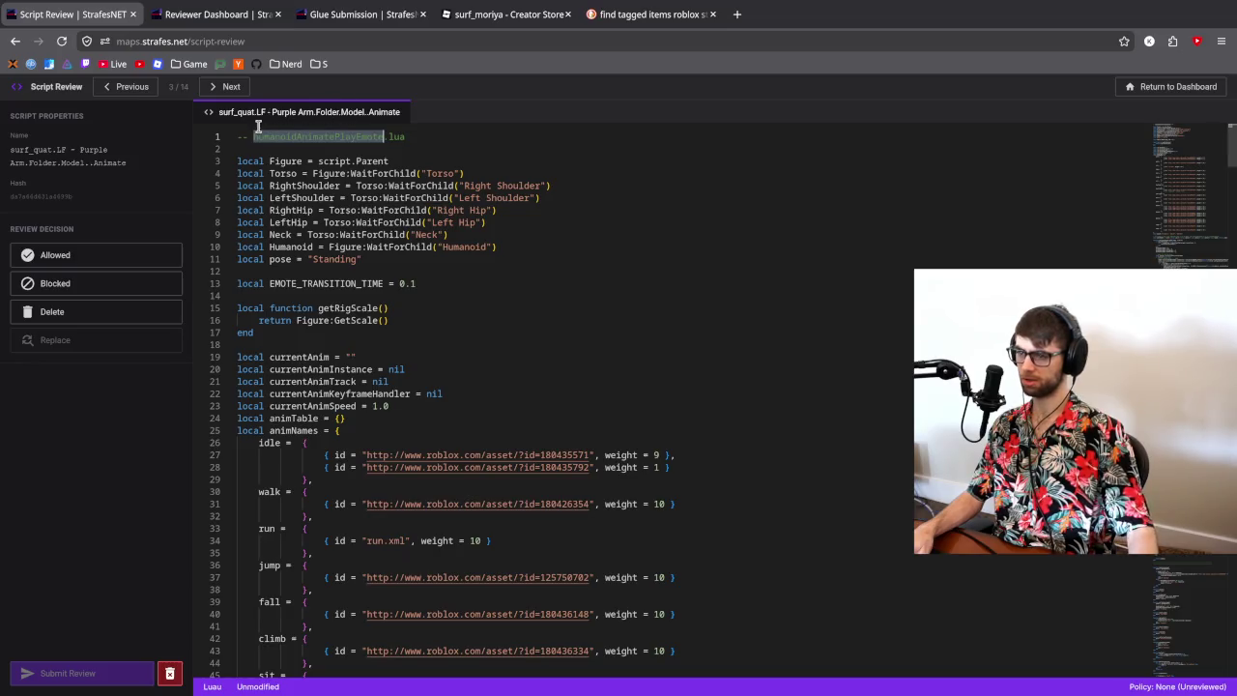
left_click(545, 224)
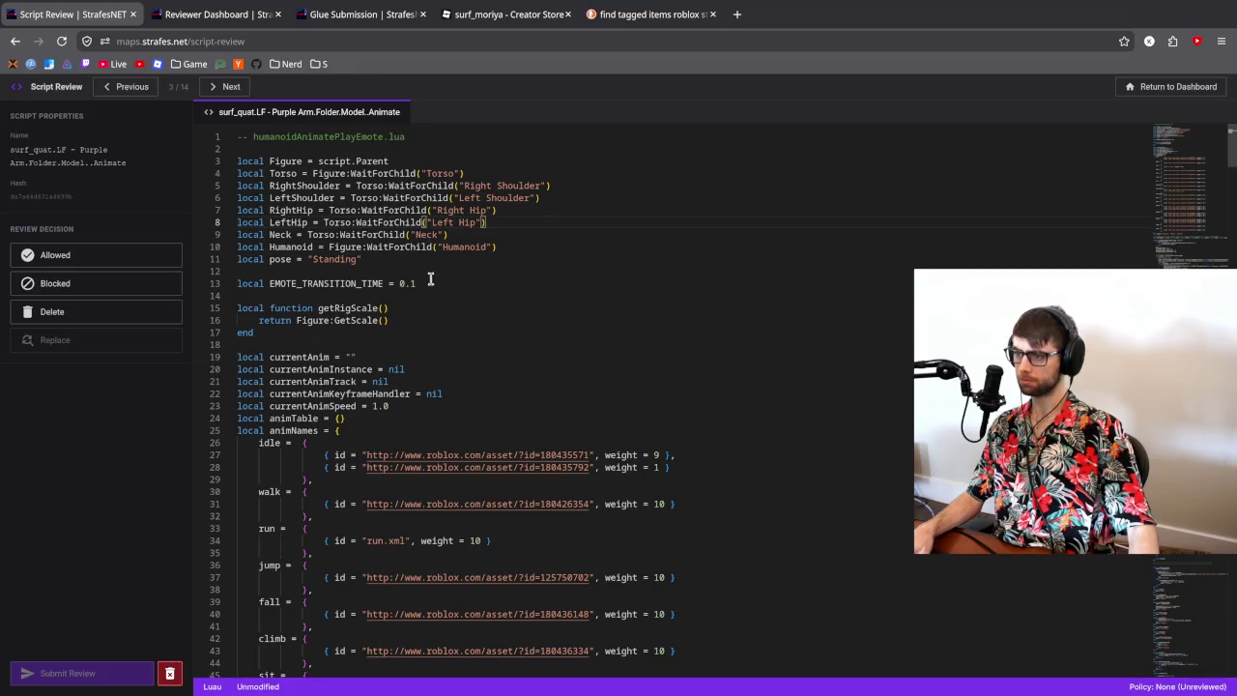
left_click(136, 87)
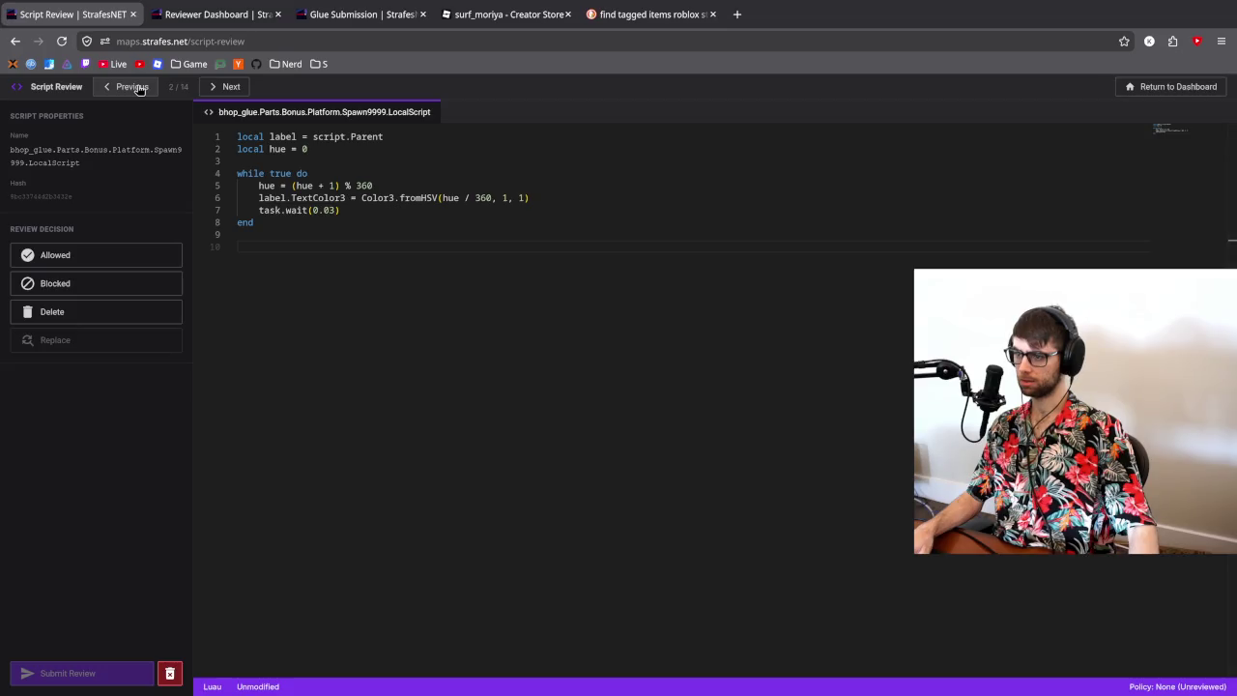
left_click(137, 87)
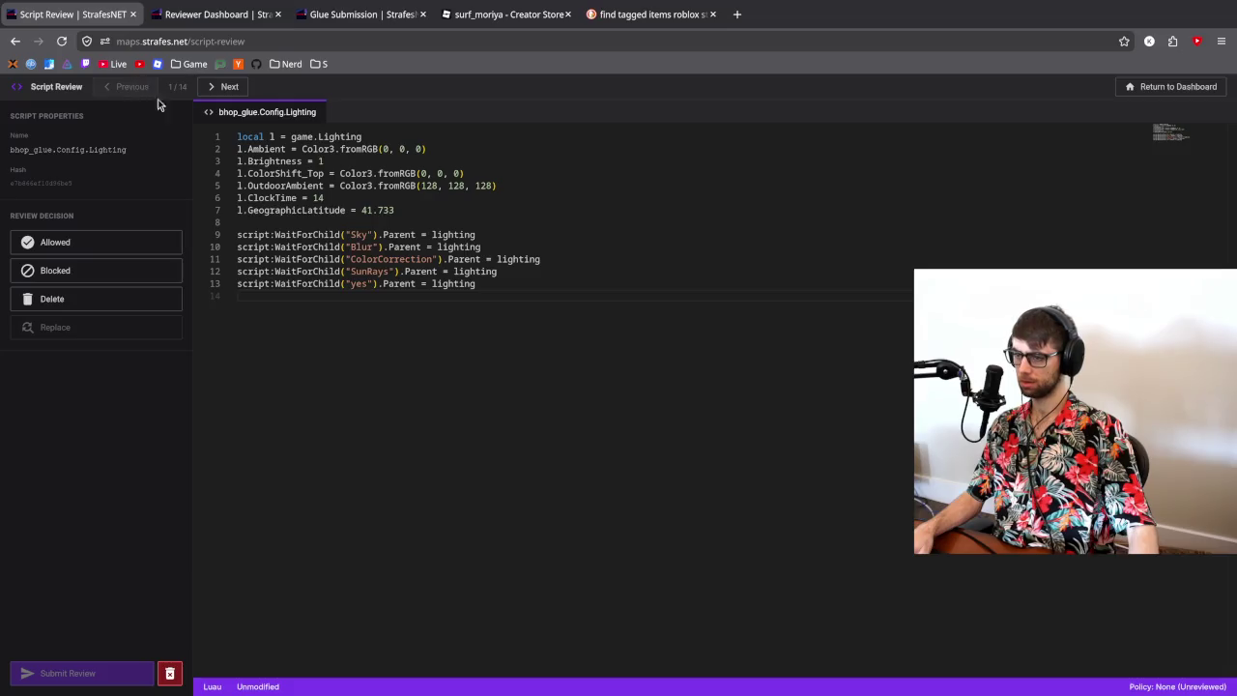
- Compare it with the GeographicLatitude line in Zed's current.lua, then bring up Roblox Studio
key("alt+Tab")
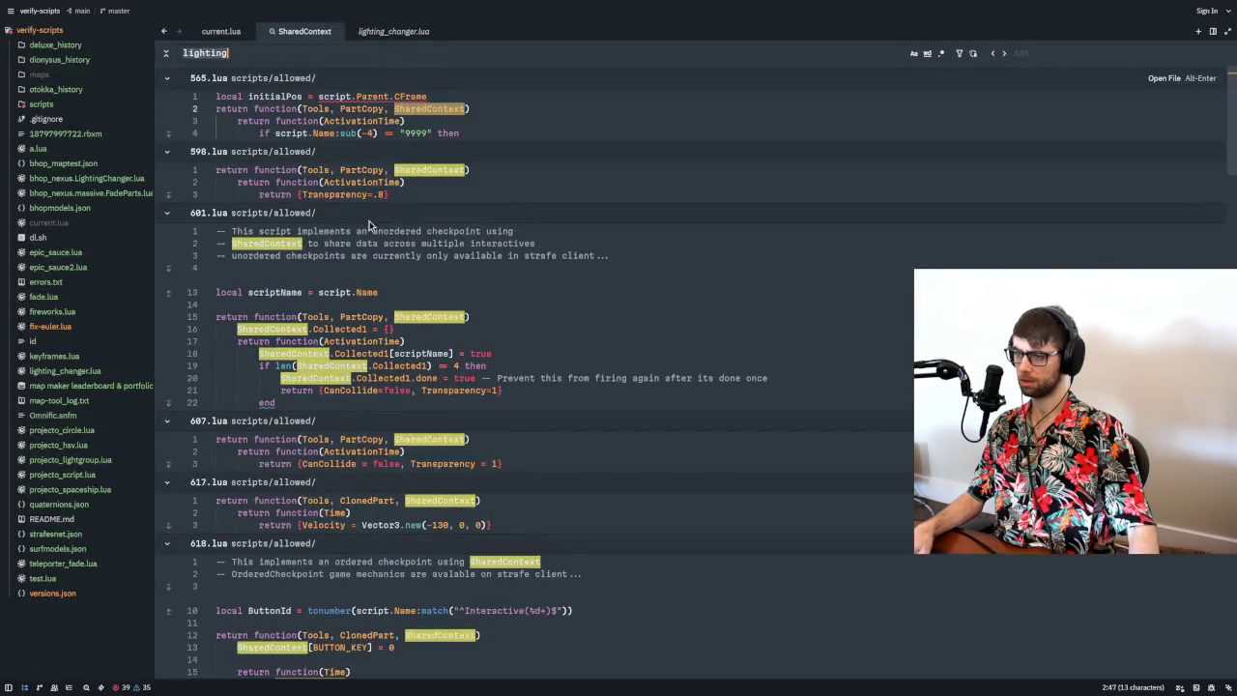
key("ctrl+Tab")
left_click(442, 145)
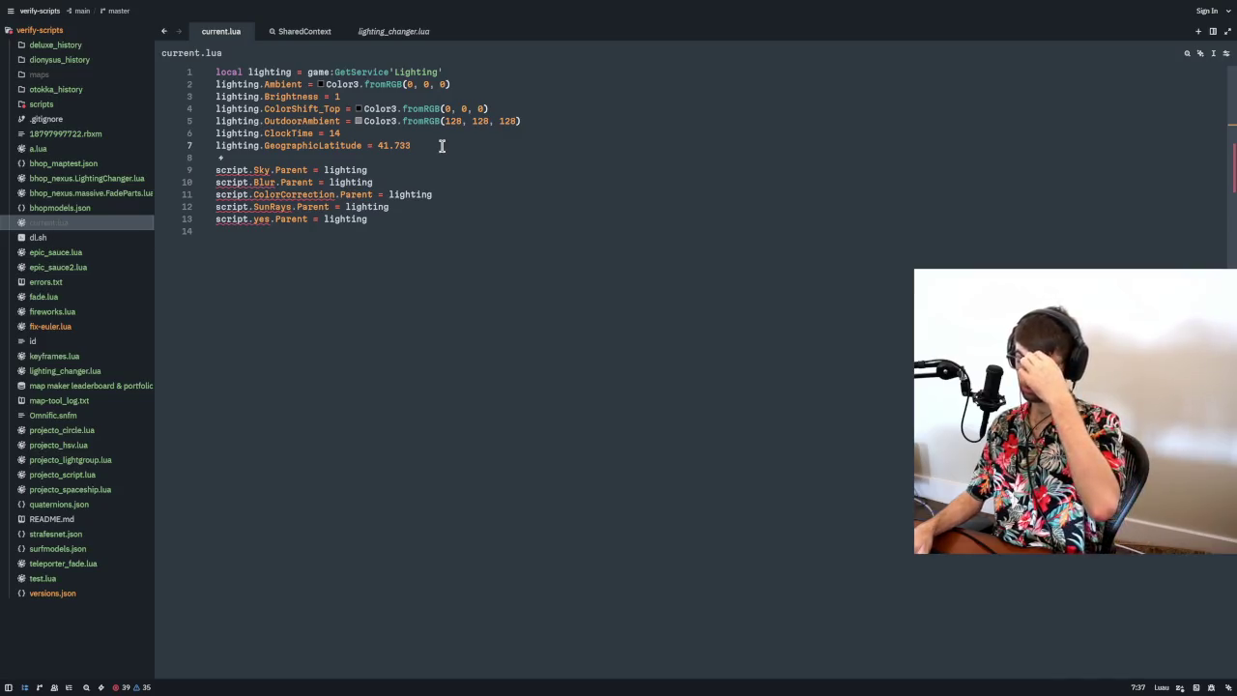
key("alt+Tab")
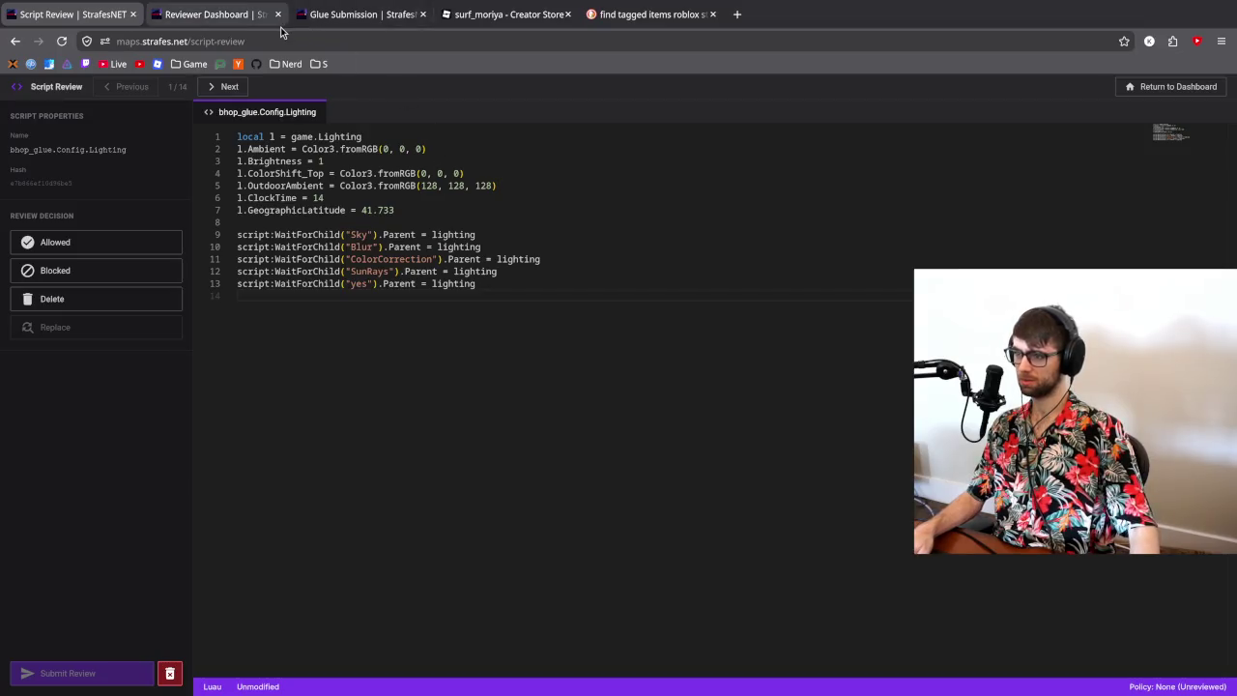
key("alt+Tab")
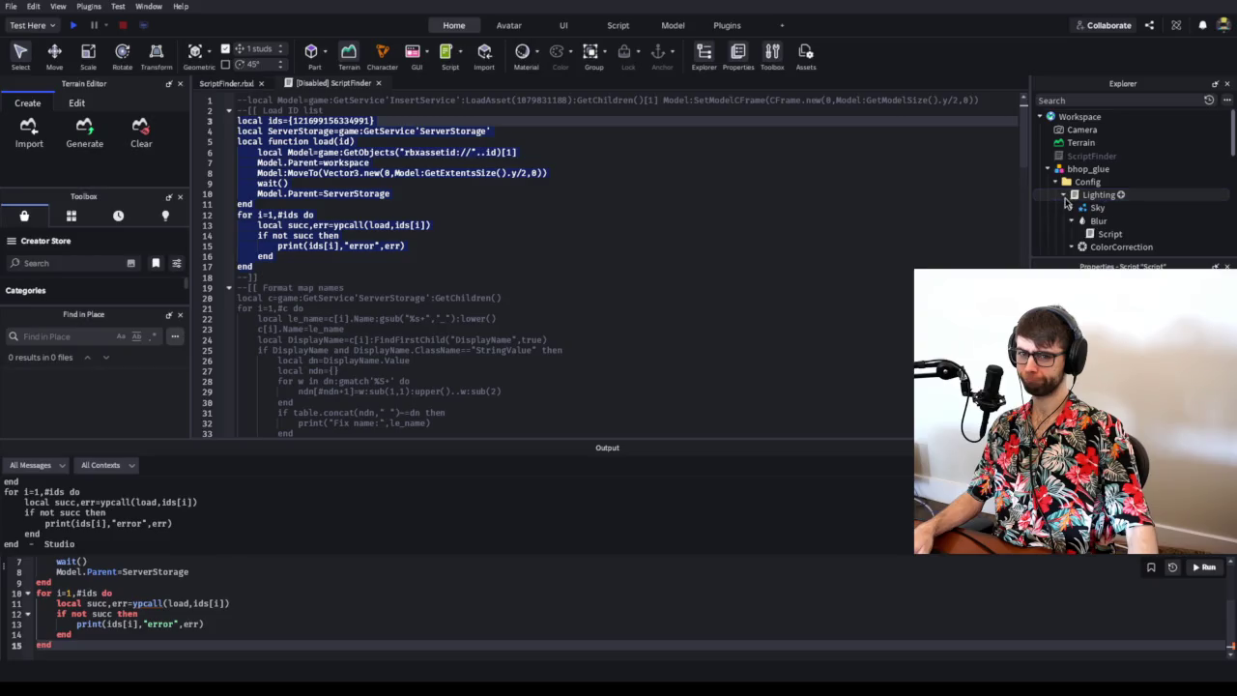
- Scroll the Explorer down to bhop_glue's Lighting children, including SunRays and yes
scroll(1066, 200, "down", 2)
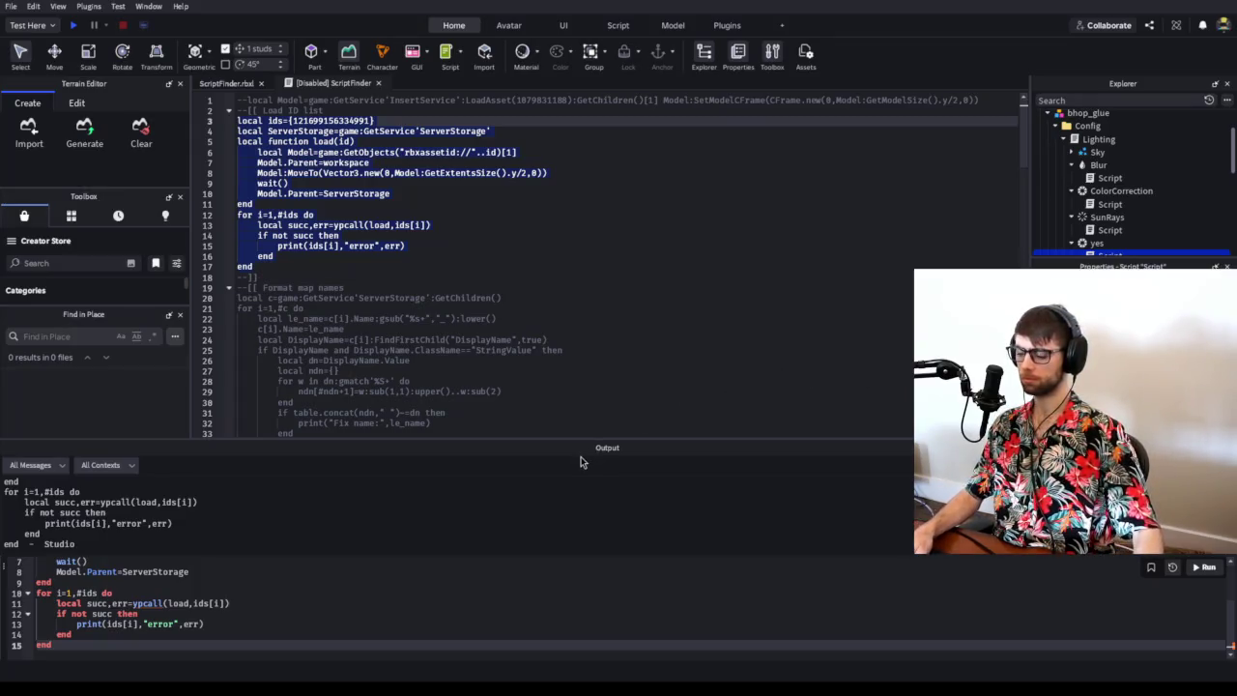
left_click(528, 322)
left_click(504, 299)
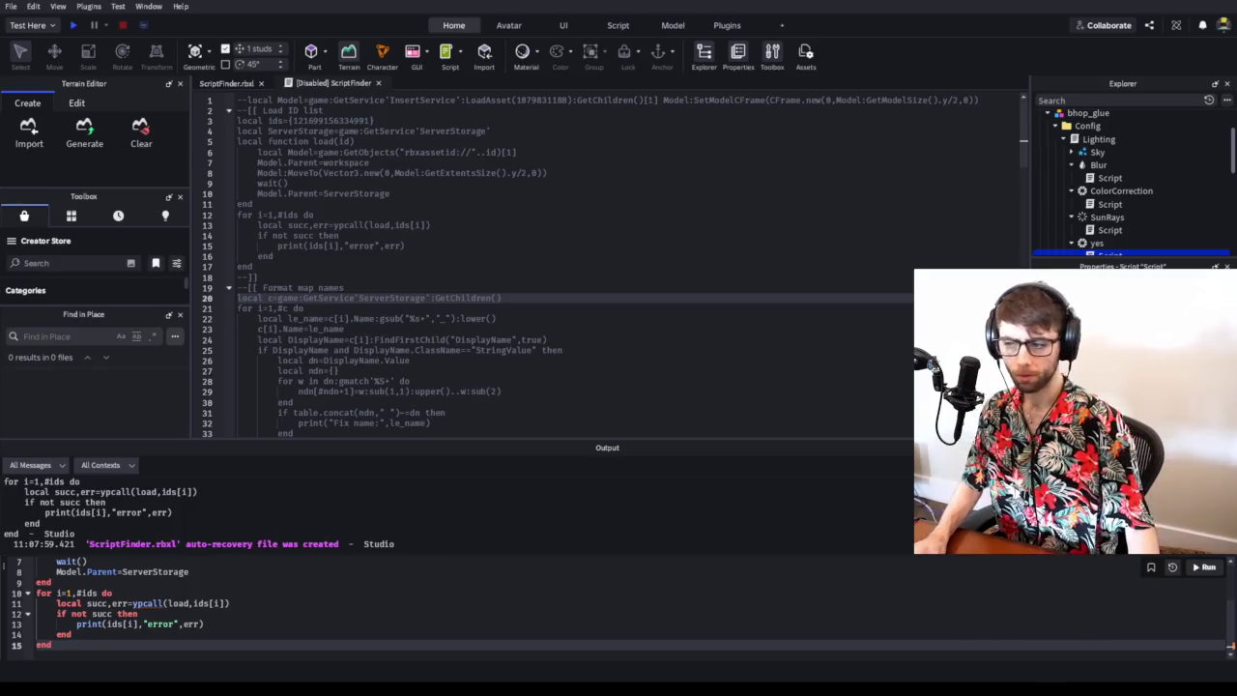
left_click(527, 309)
- Highlight every lighting and WaitForChild use in the bhop_glue Lighting config script
key("alt+Tab")
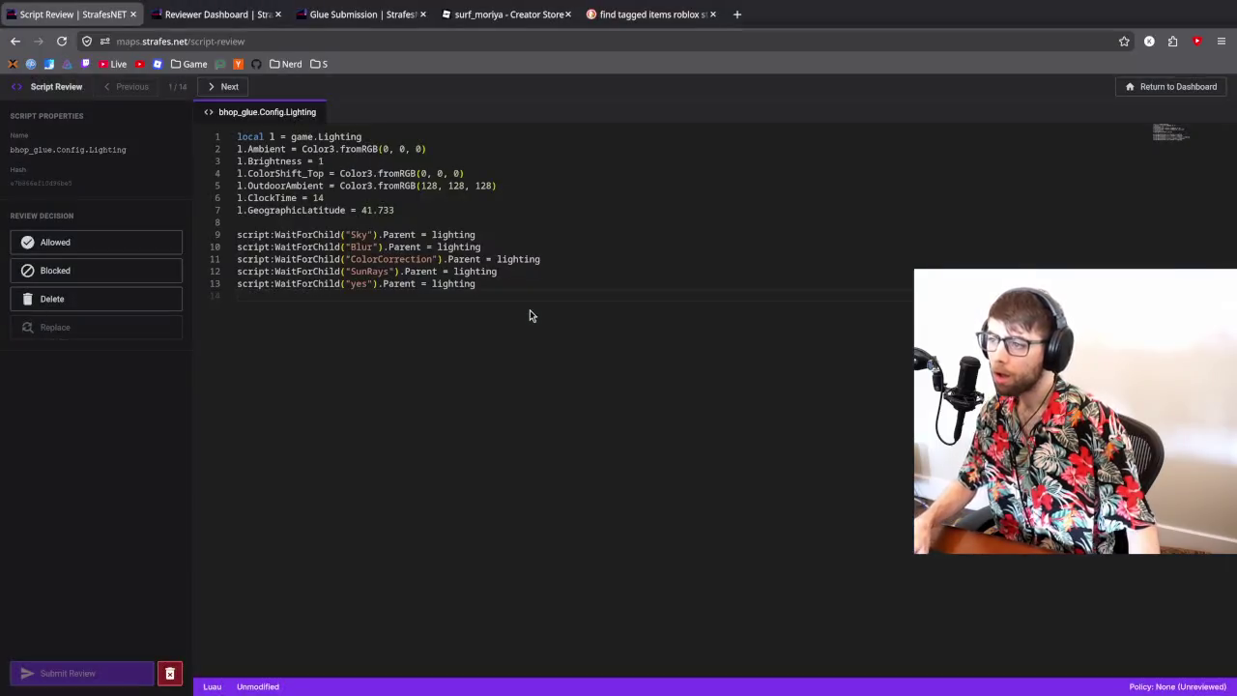
left_click(475, 234)
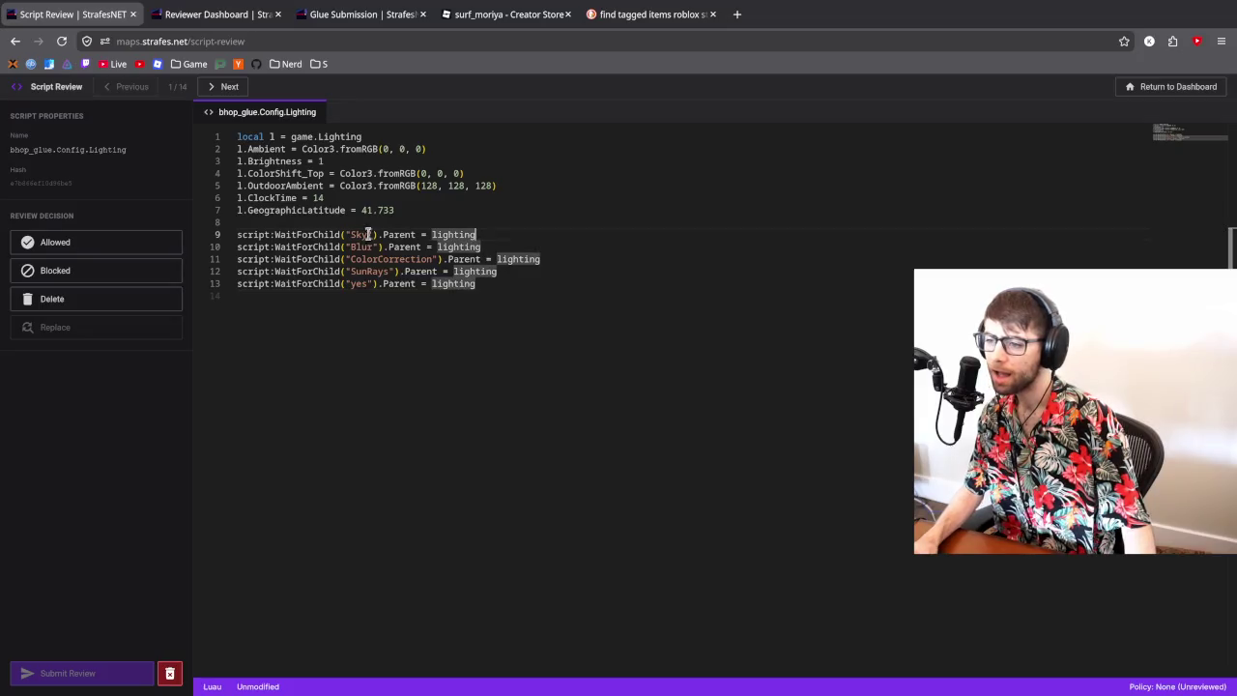
left_click(314, 233)
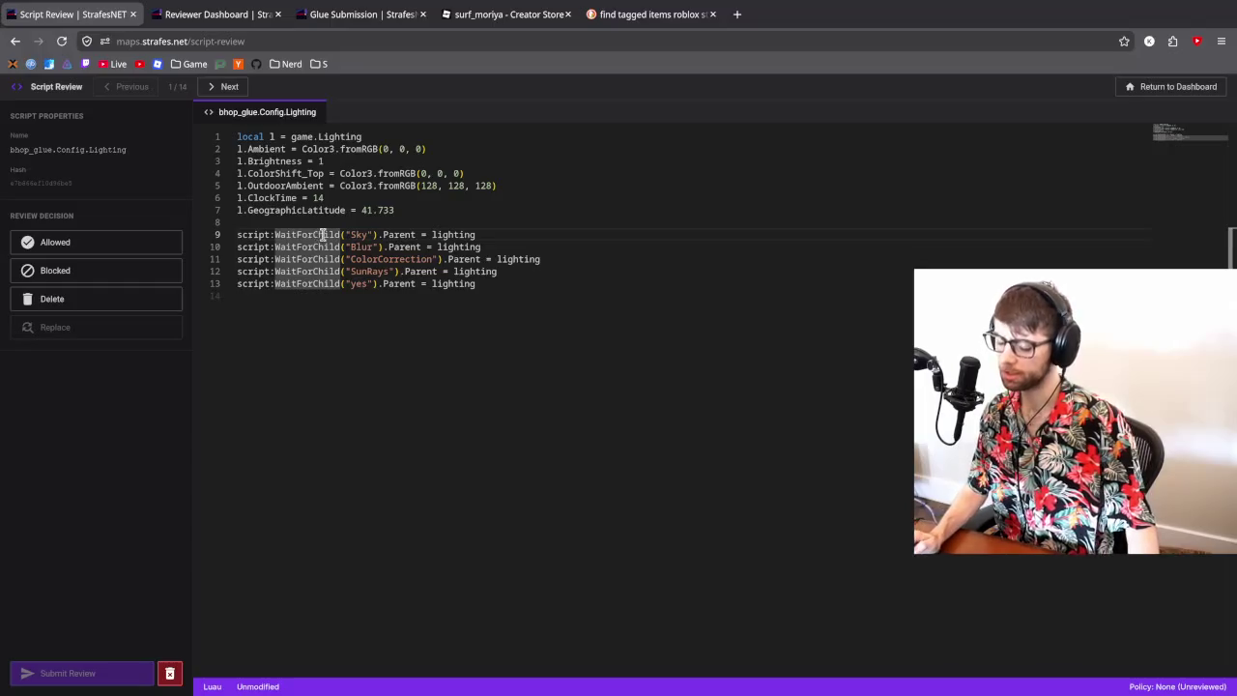
left_click(362, 14)
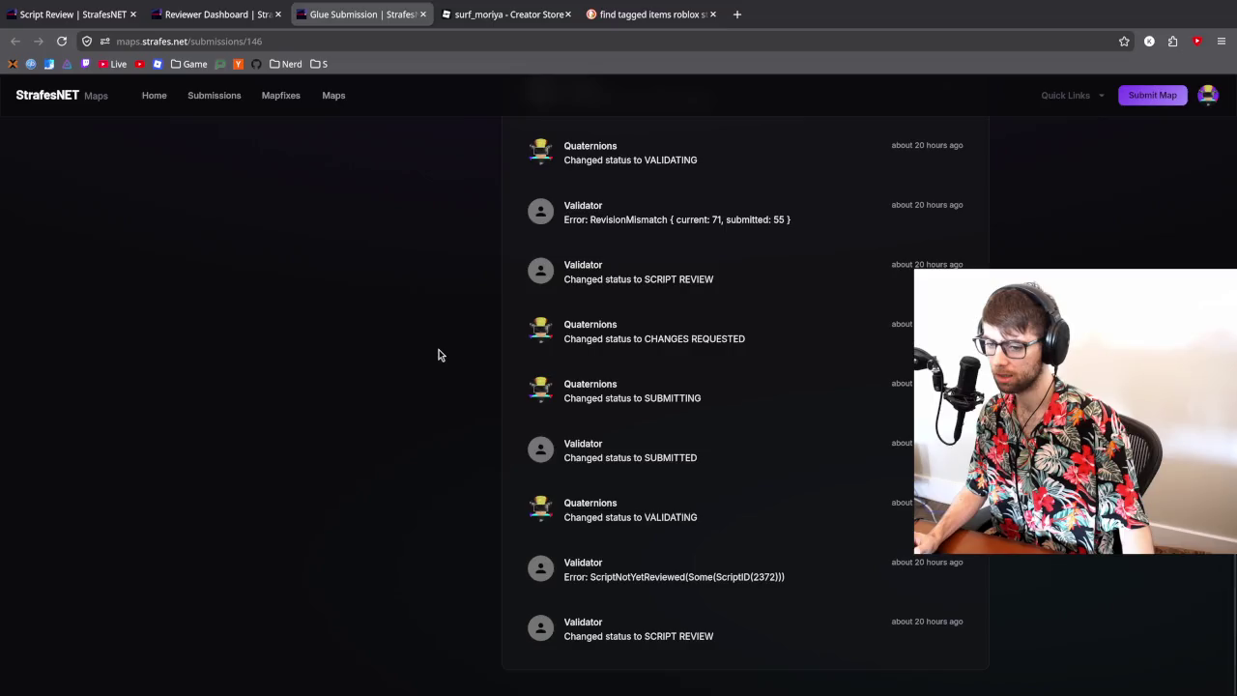
- Rerun Glue's validation, check its audit events for ScriptNotYetReviewed(2372), and go to Script Review
scroll(438, 355, "up", 15)
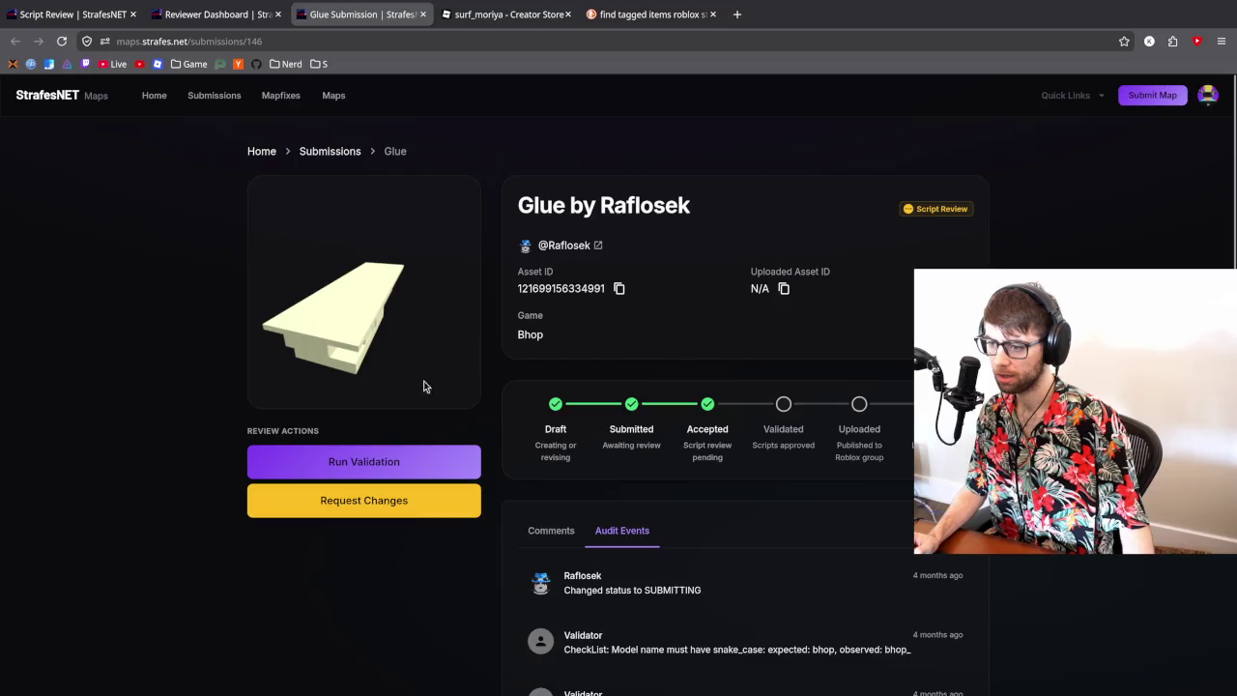
left_click(394, 464)
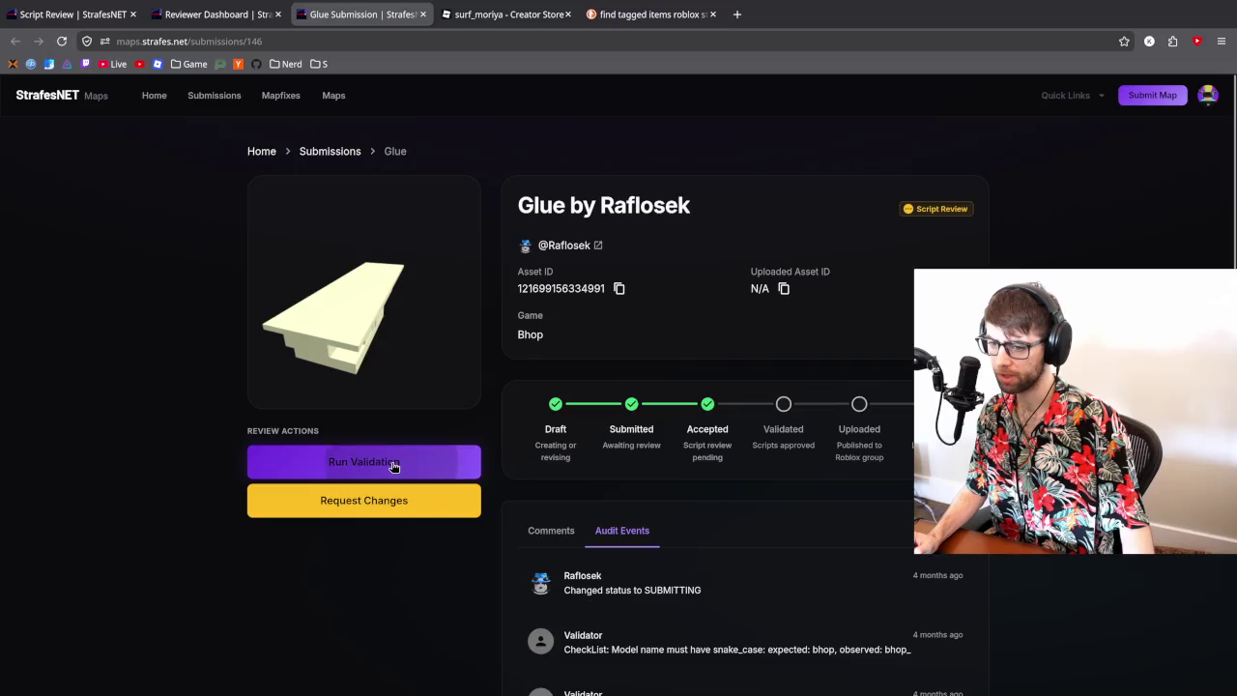
scroll(456, 439, "down", 10)
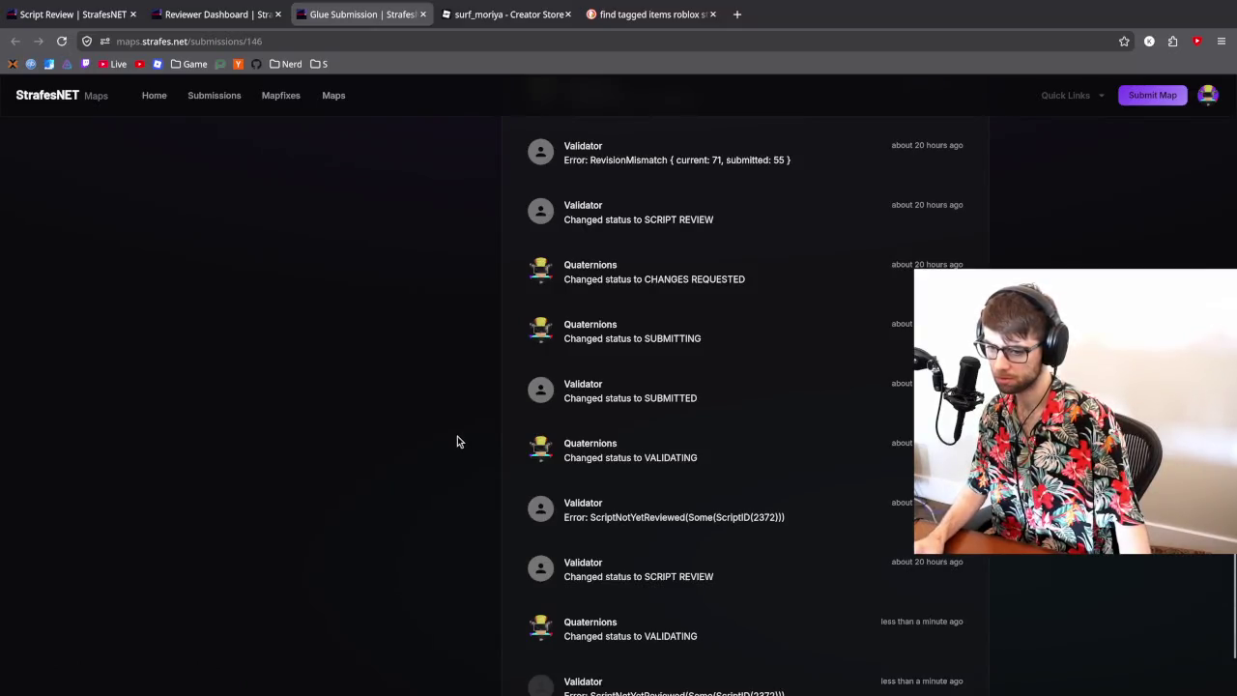
scroll(457, 436, "down", 2)
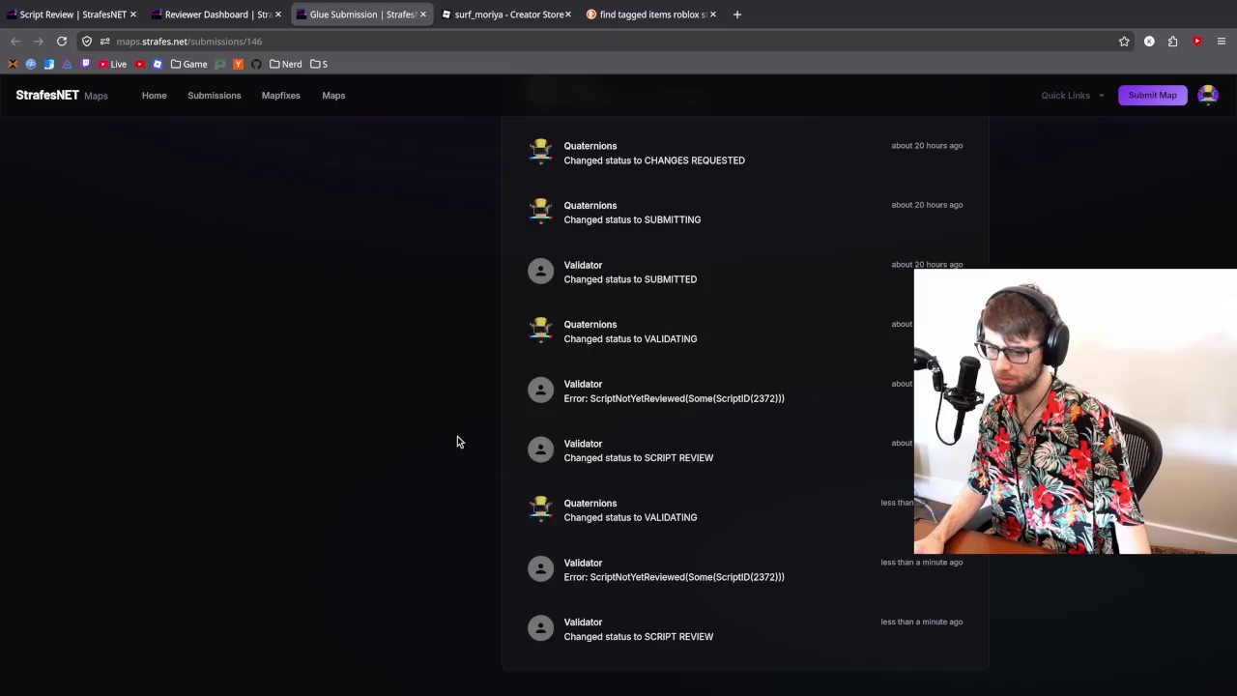
key("ctrl+1")
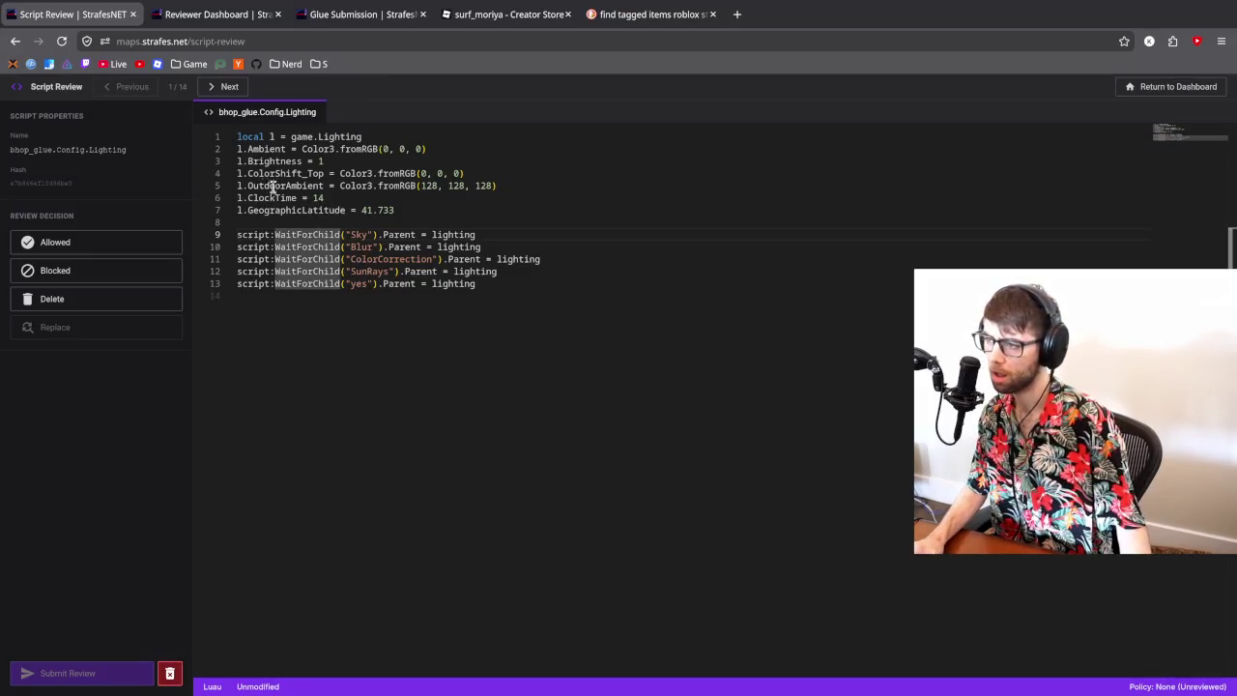
- Reload the pending scripts queue and step through all 15 to bhop_stref_cairo.Script
left_click(1154, 86)
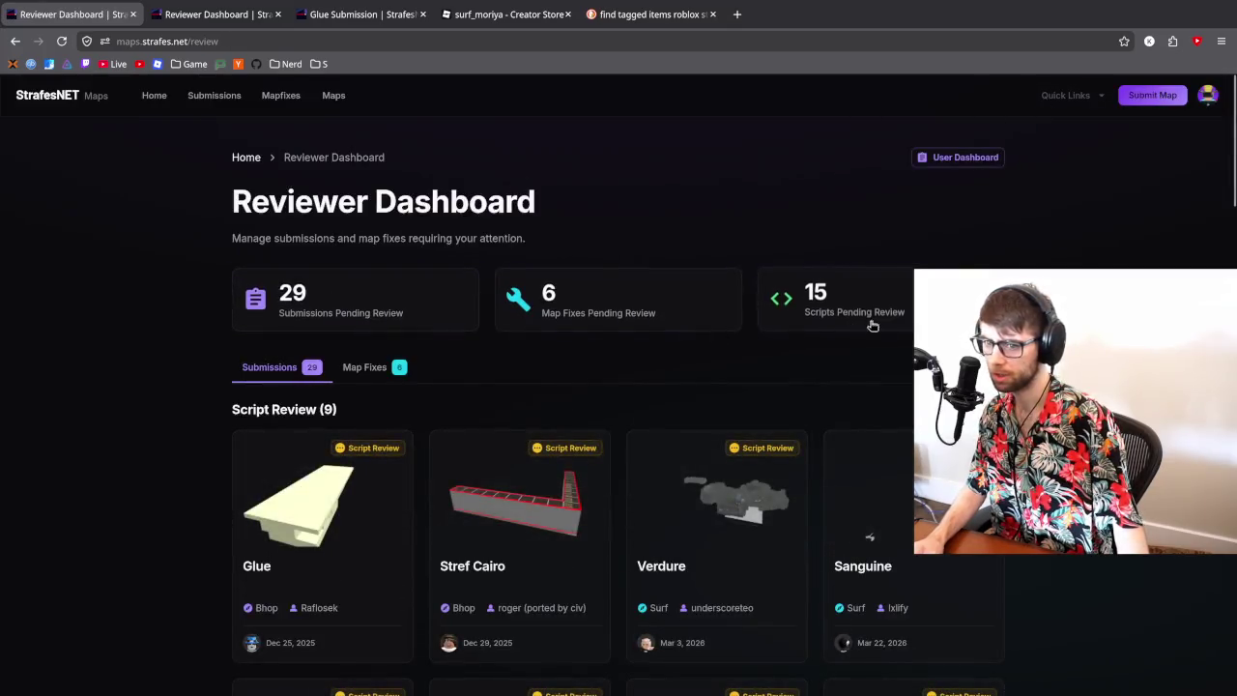
left_click(882, 312)
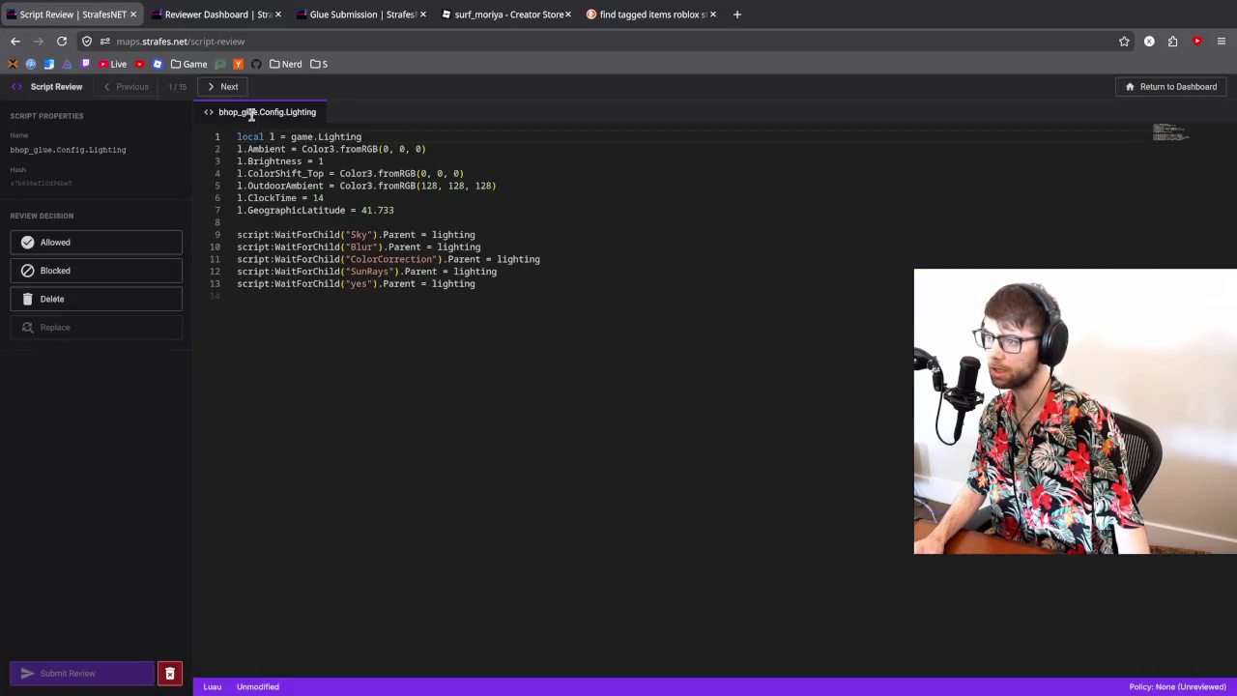
left_click(230, 87)
left_click(231, 88)
left_click(231, 88)
left_click(231, 88)
left_click(231, 88)
left_click(231, 88)
left_click(231, 88)
left_click(231, 88)
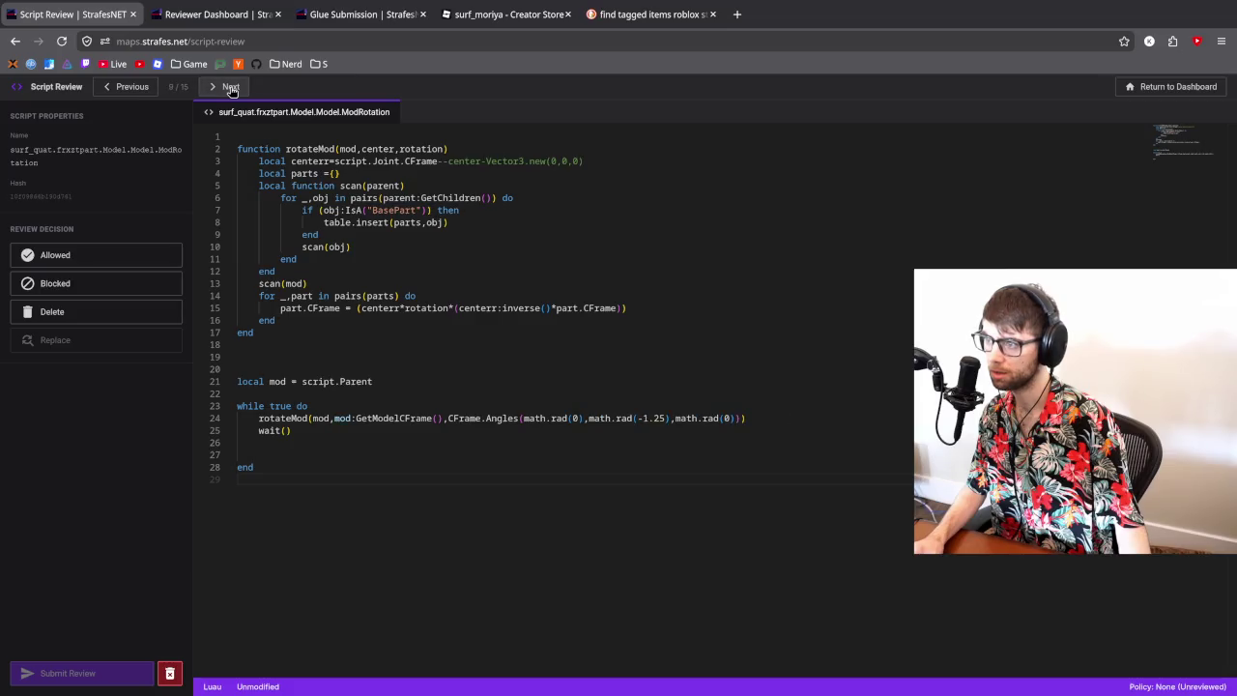
left_click(231, 88)
left_click(232, 88)
left_click(231, 88)
left_click(231, 88)
left_click(231, 88)
left_click(230, 87)
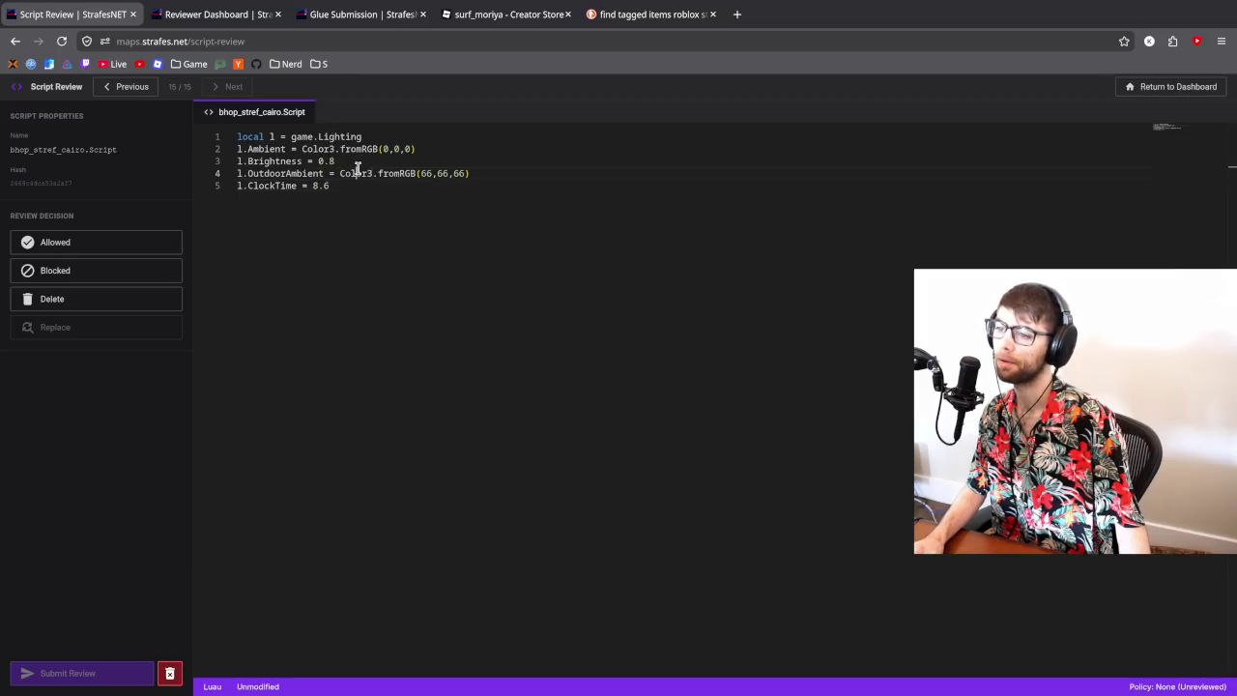
- Change line 1 to fetch Lighting with game:GetService'Lighting'
left_click(335, 136)
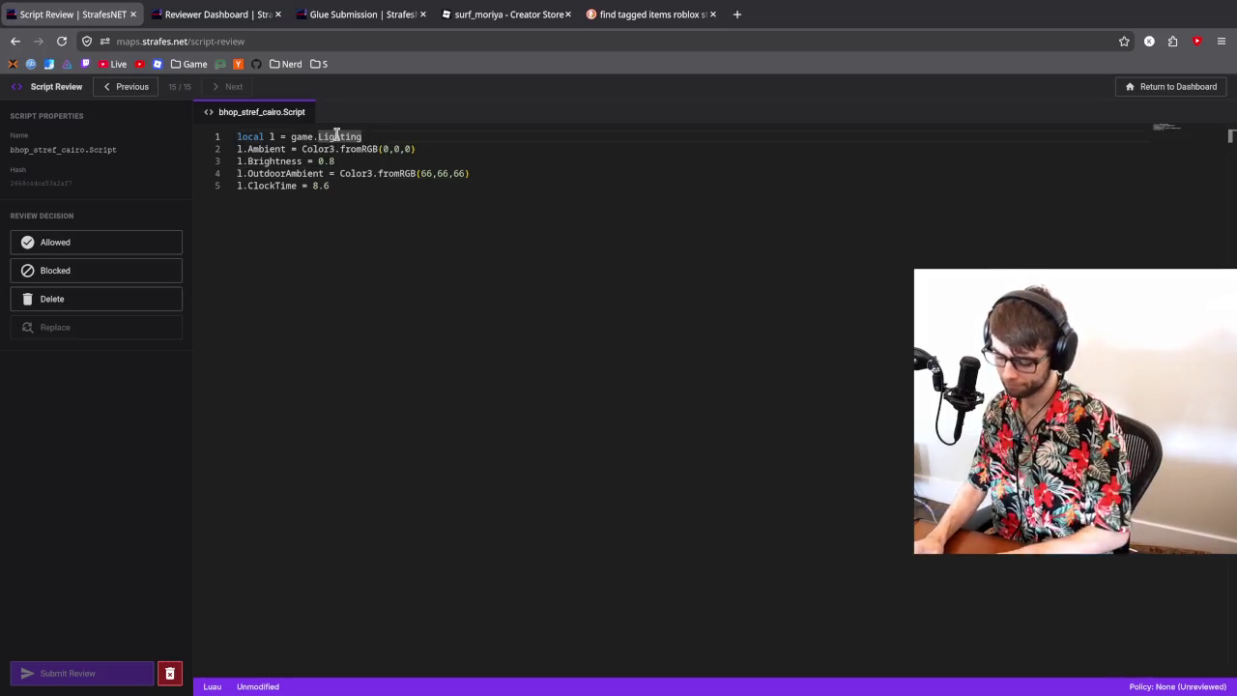
key("BackSpace")
type(":GetService'")
key("End")
type("'")
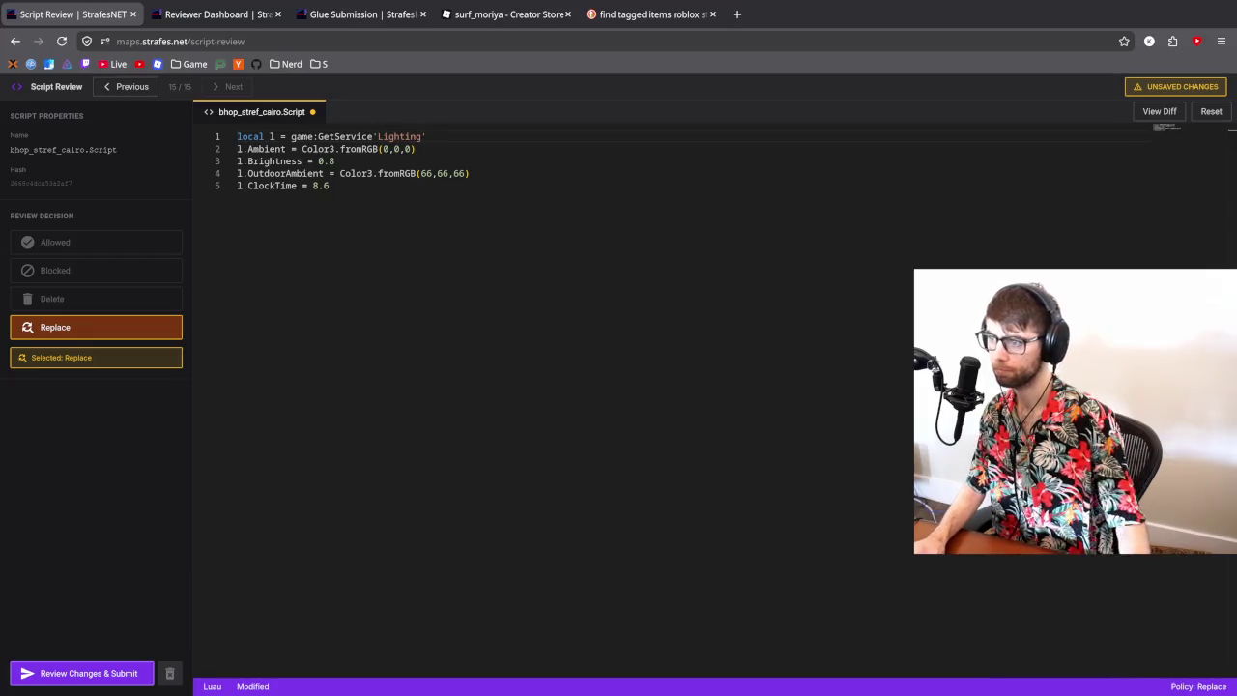
- Rename every occurrence of the variable l to Lighting and add a trailing empty line
right_click(274, 136)
left_click(289, 151)
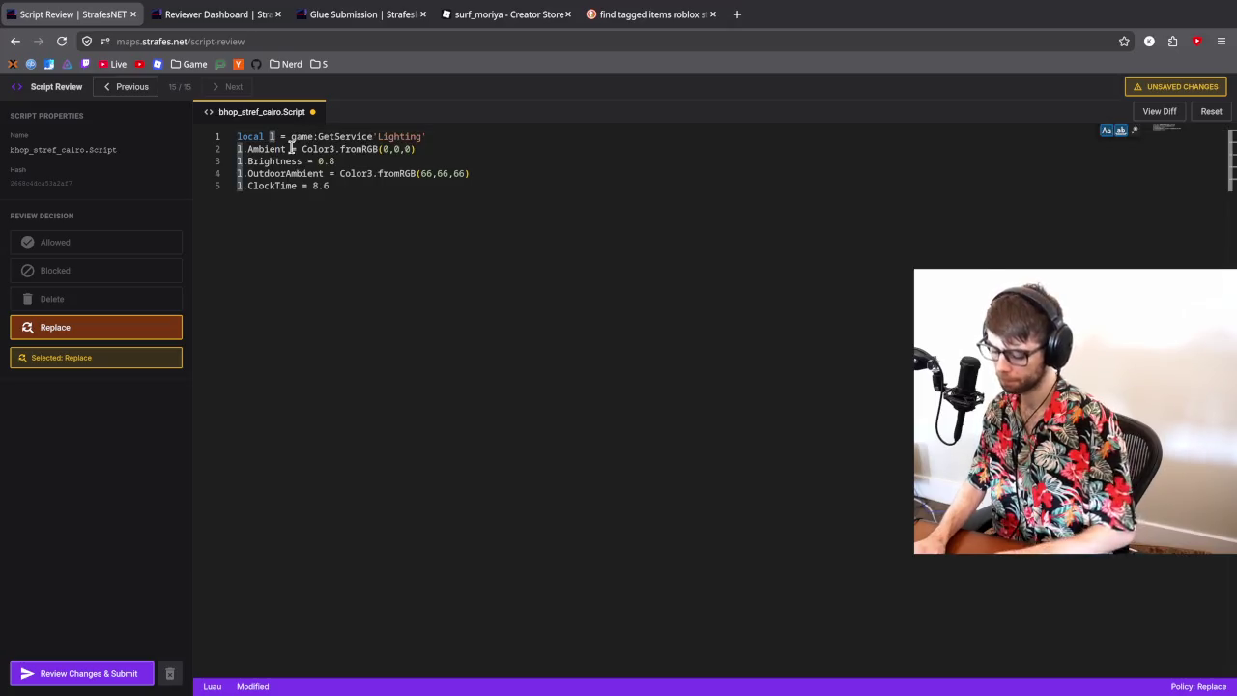
type("lighting")
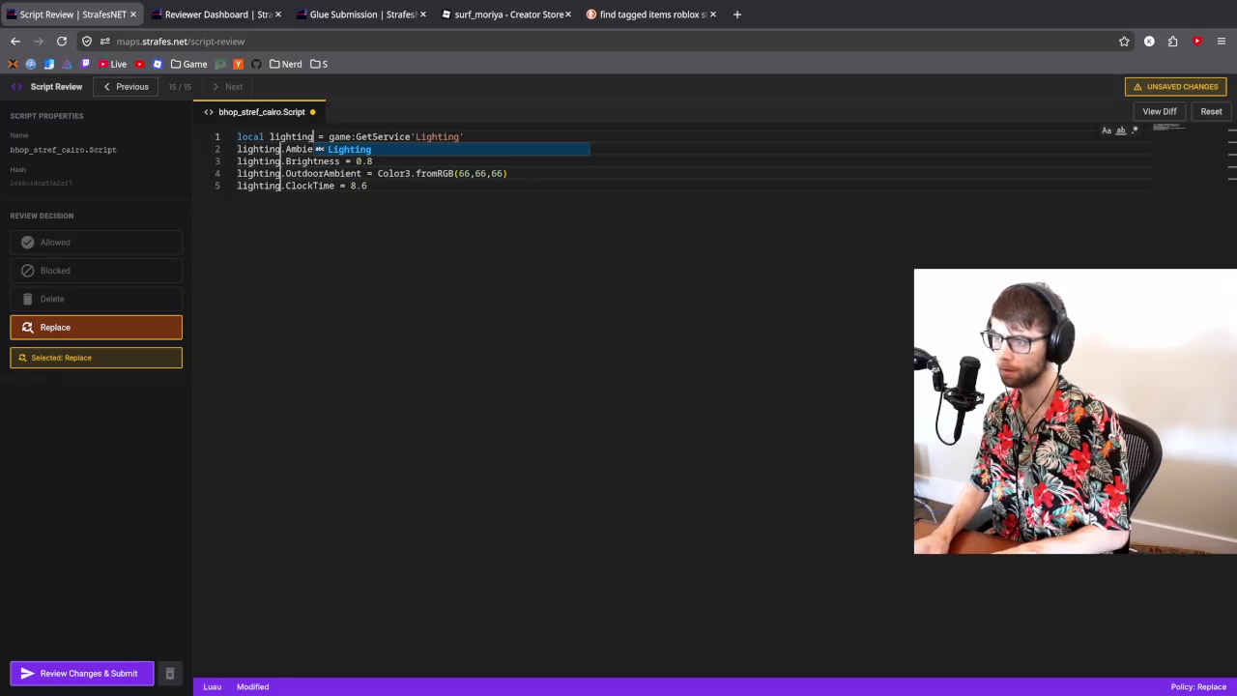
key("Tab")
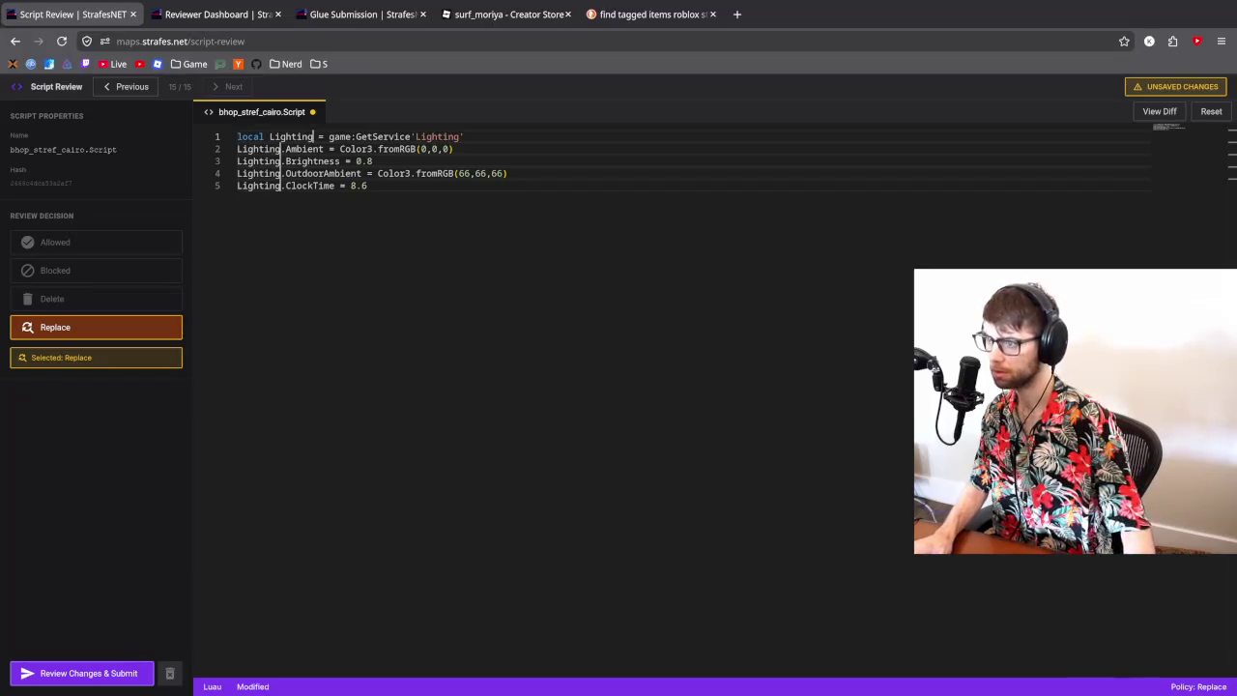
key("ctrl+o")
key("Escape")
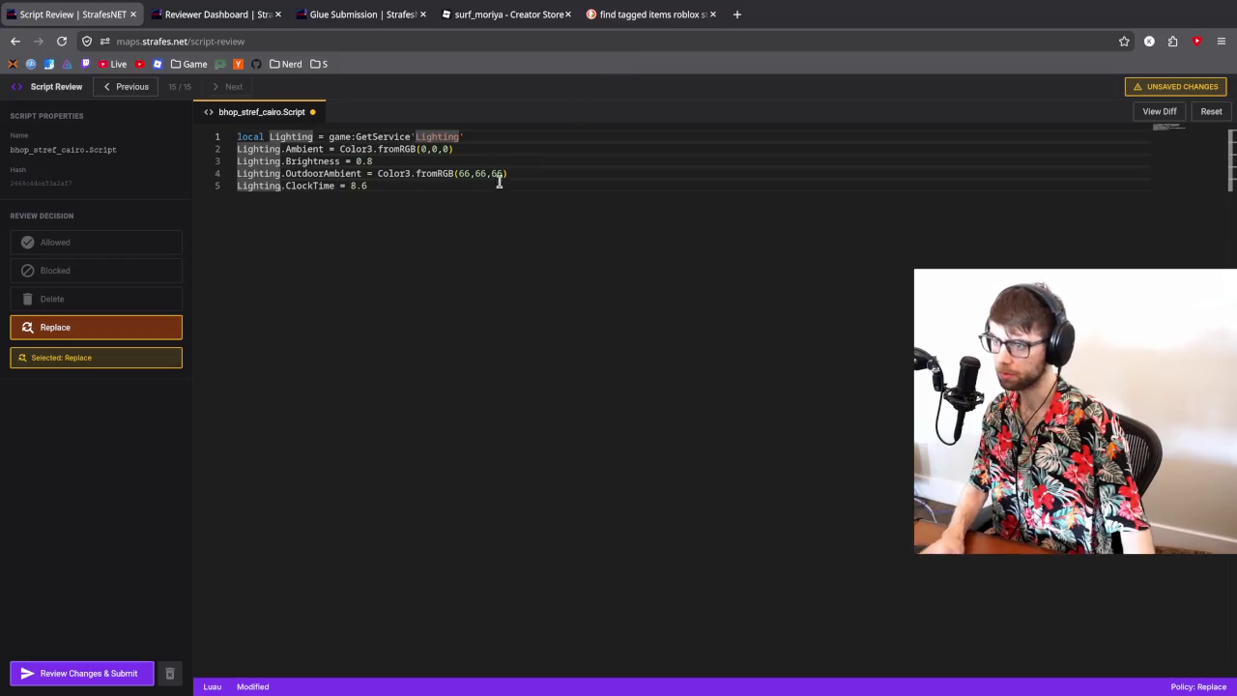
left_click(498, 180)
left_click(362, 185)
key("Return")
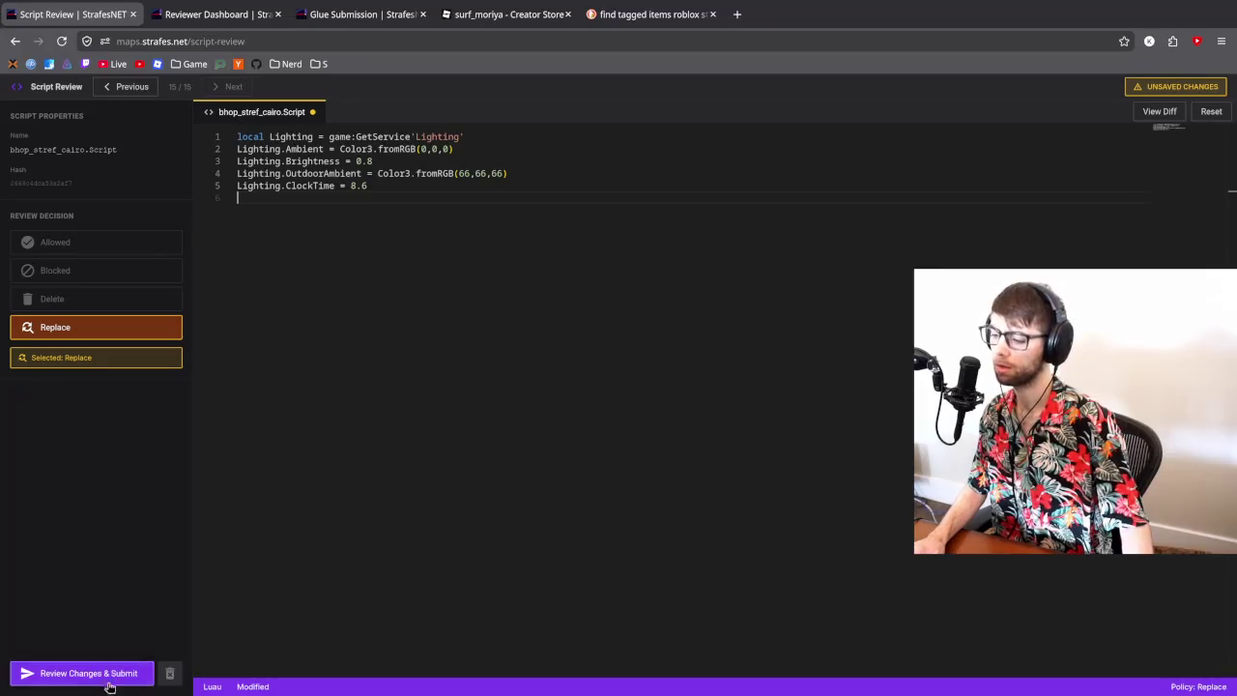
- Review the side-by-side diff and submit the script as a Replace
left_click(109, 680)
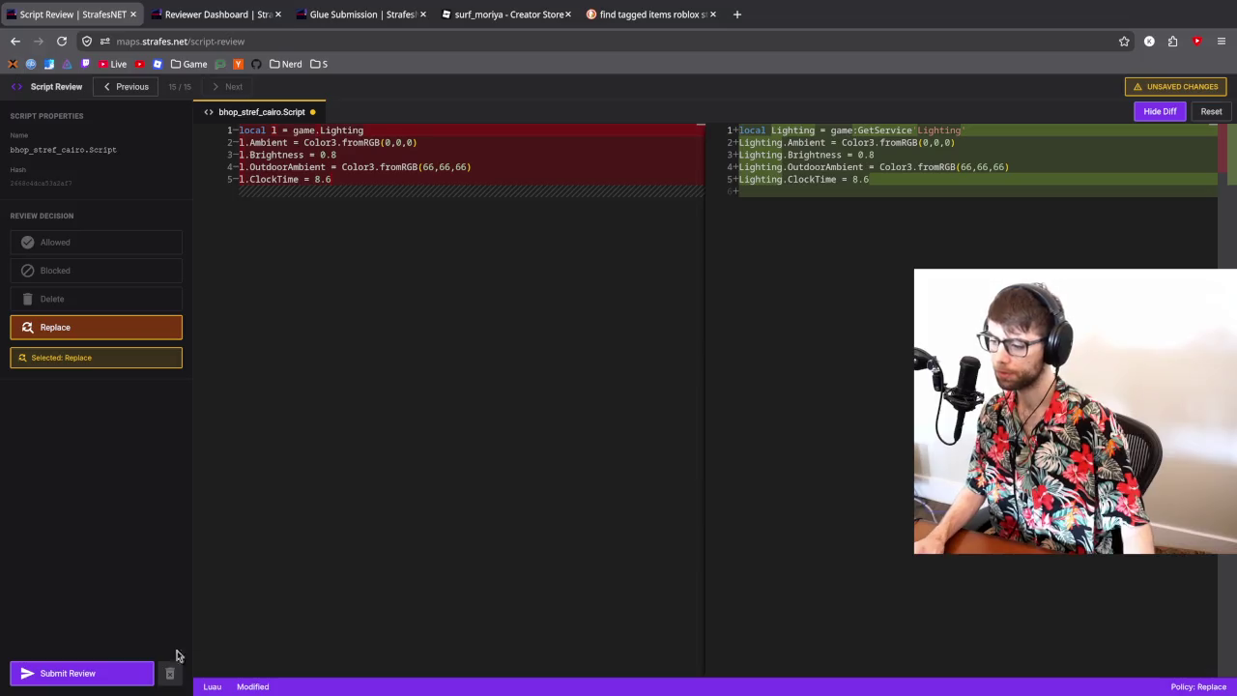
left_click(94, 676)
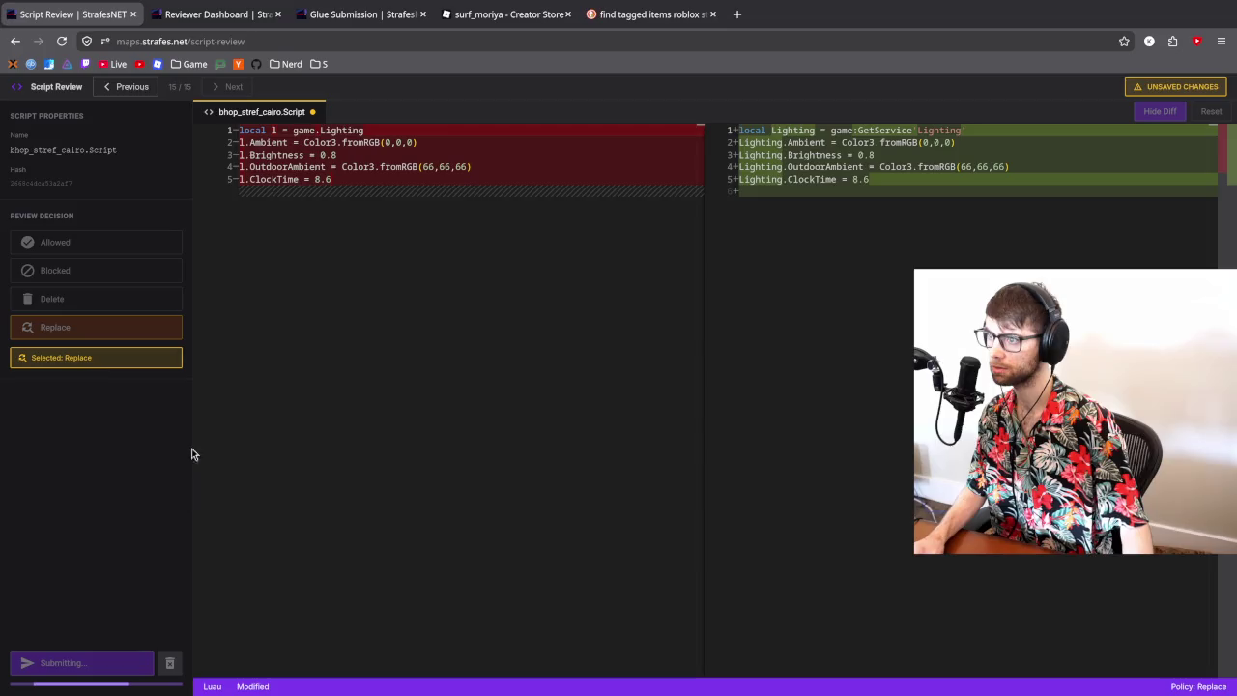
left_click(230, 21)
scroll(356, 380, "down", 20)
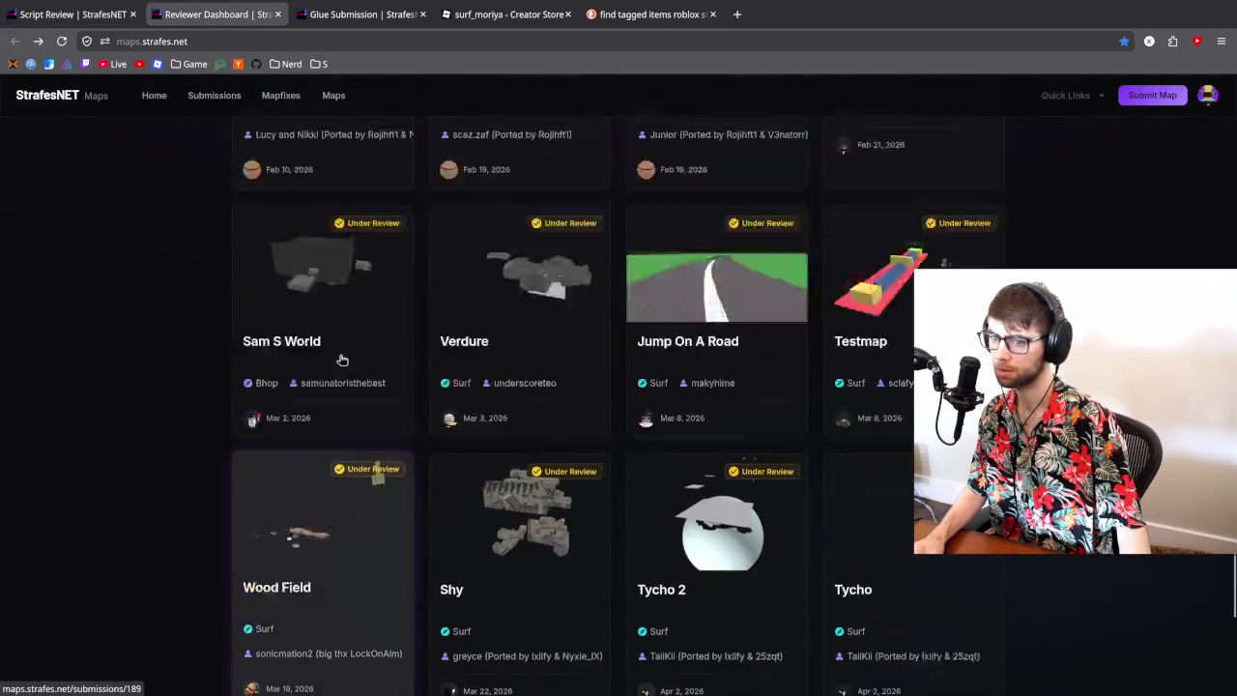
- Browse the reviewer dashboard's pending map fixes and reload the page
scroll(357, 376, "up", 7)
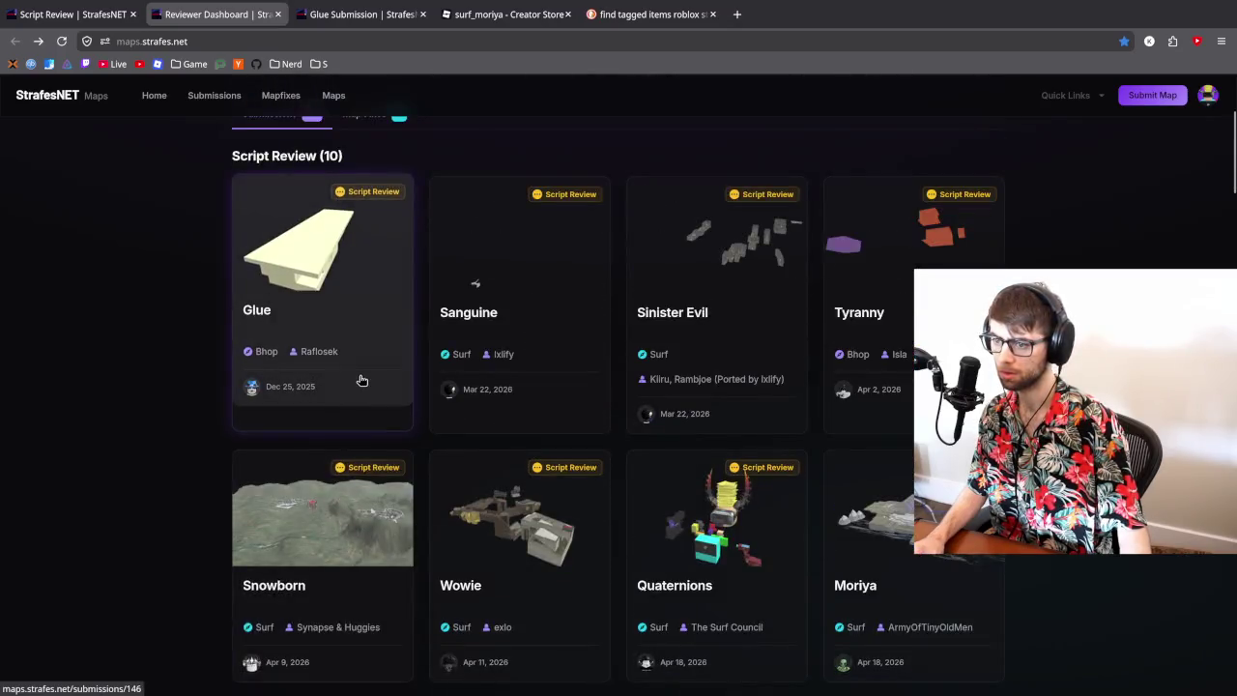
scroll(363, 375, "down", 3)
scroll(375, 374, "up", 3)
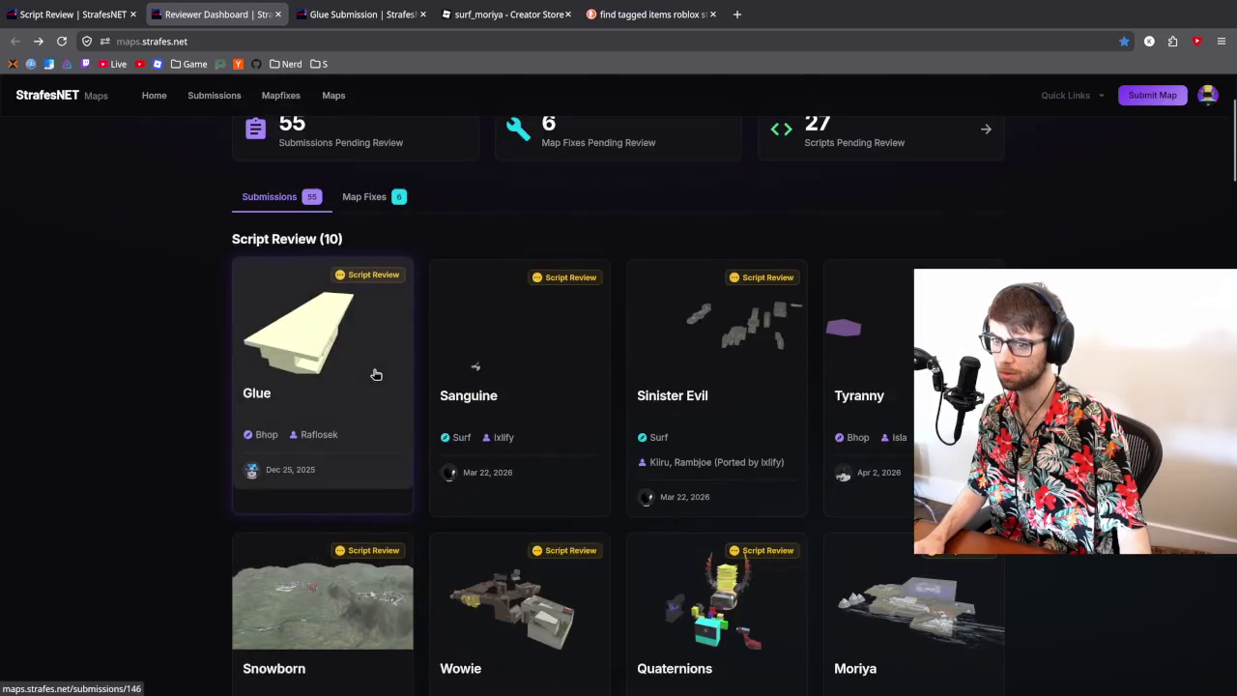
scroll(376, 374, "up", 2)
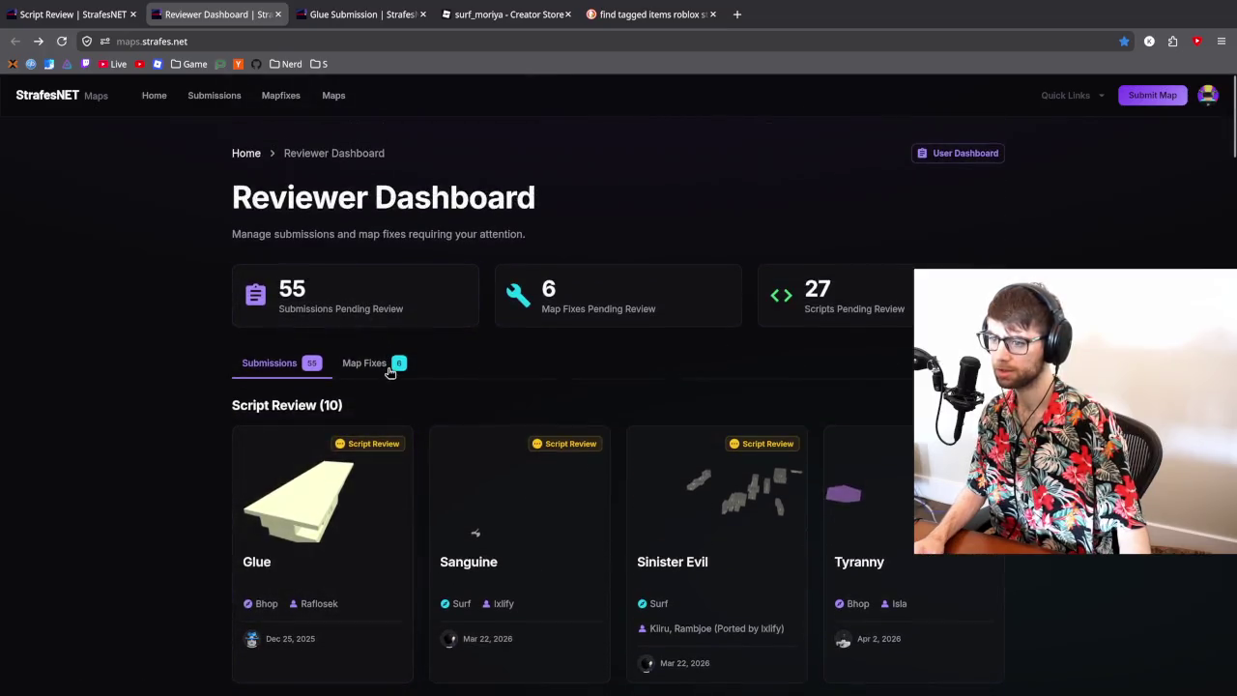
left_click(394, 362)
scroll(227, 410, "down", 1)
scroll(408, 392, "down", 2)
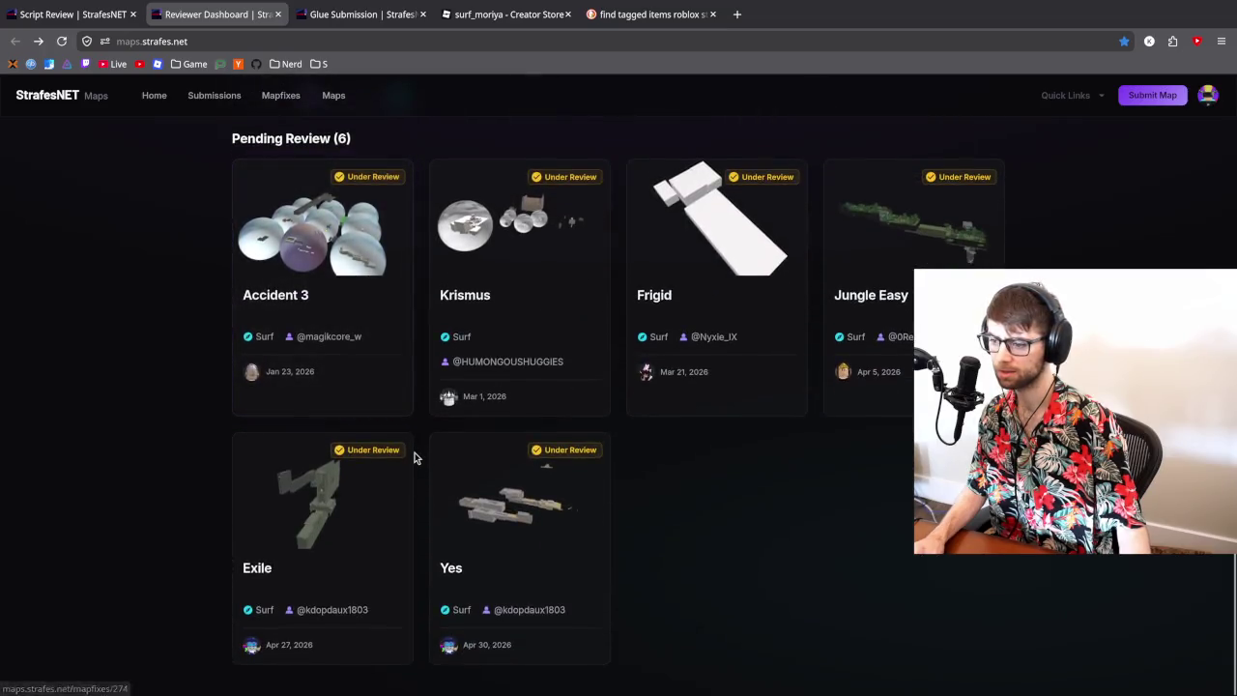
scroll(286, 338, "up", 3)
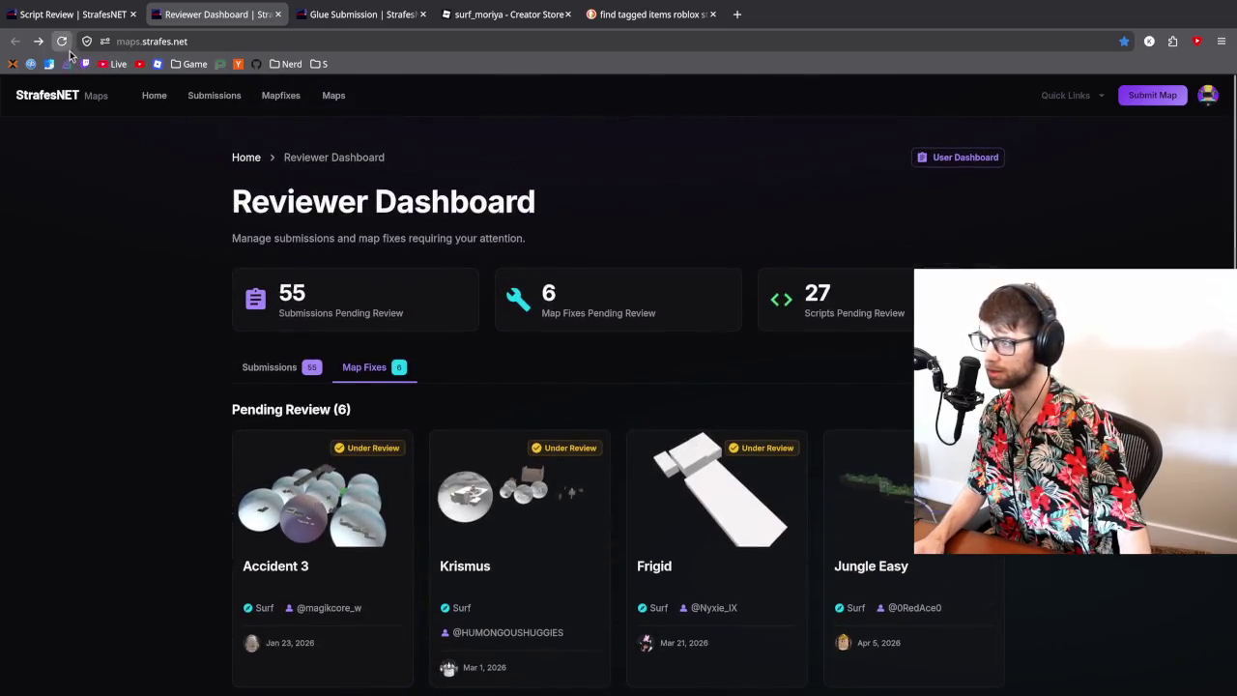
left_click(64, 45)
- Look over the map fixes list again, then return to the Submissions list
left_click(385, 370)
scroll(229, 351, "down", 2)
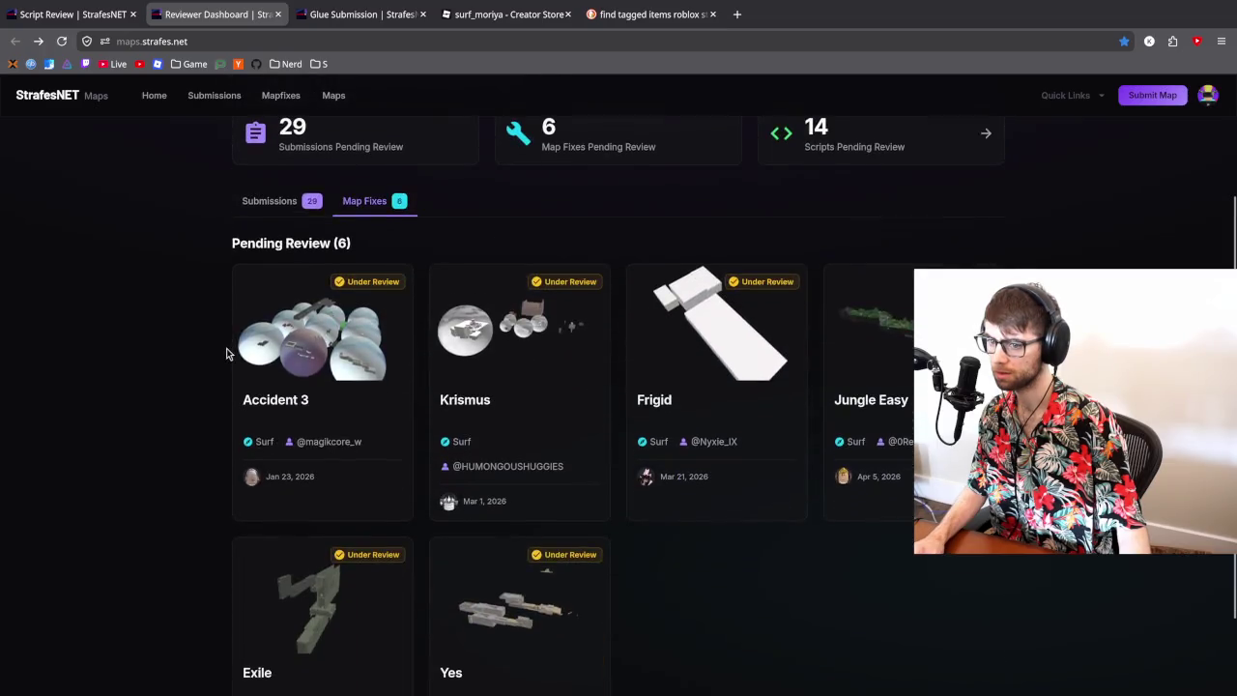
scroll(226, 353, "down", 2)
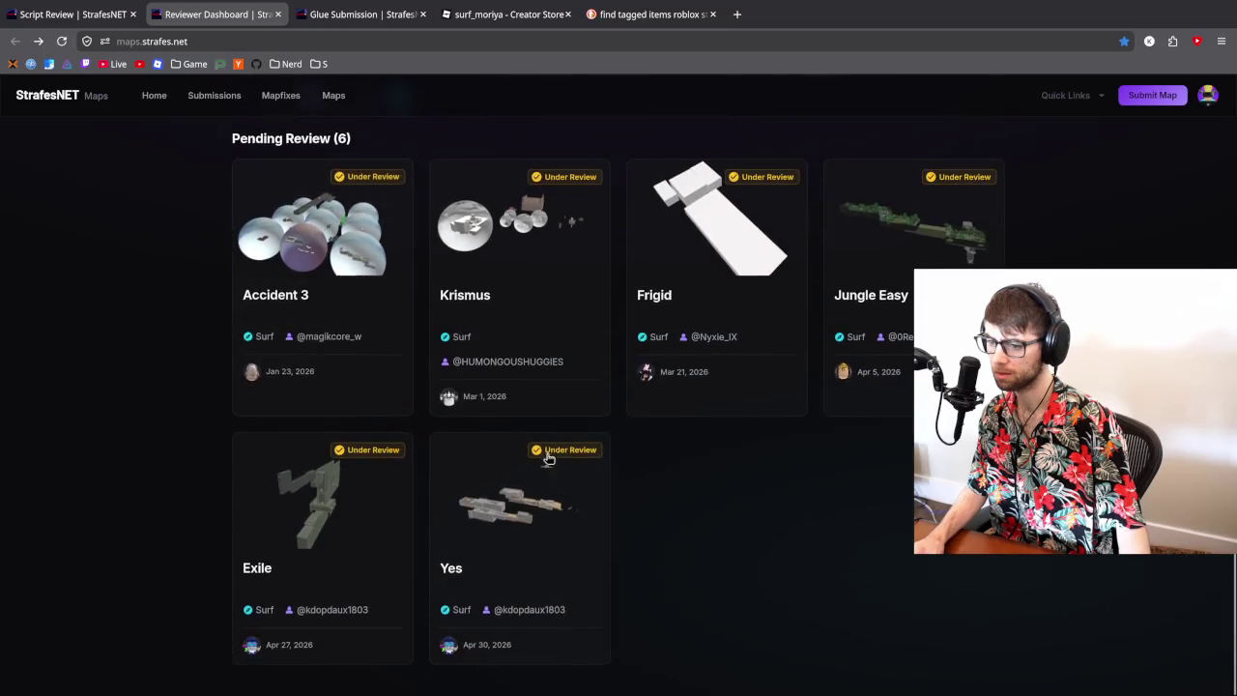
scroll(376, 348, "up", 3)
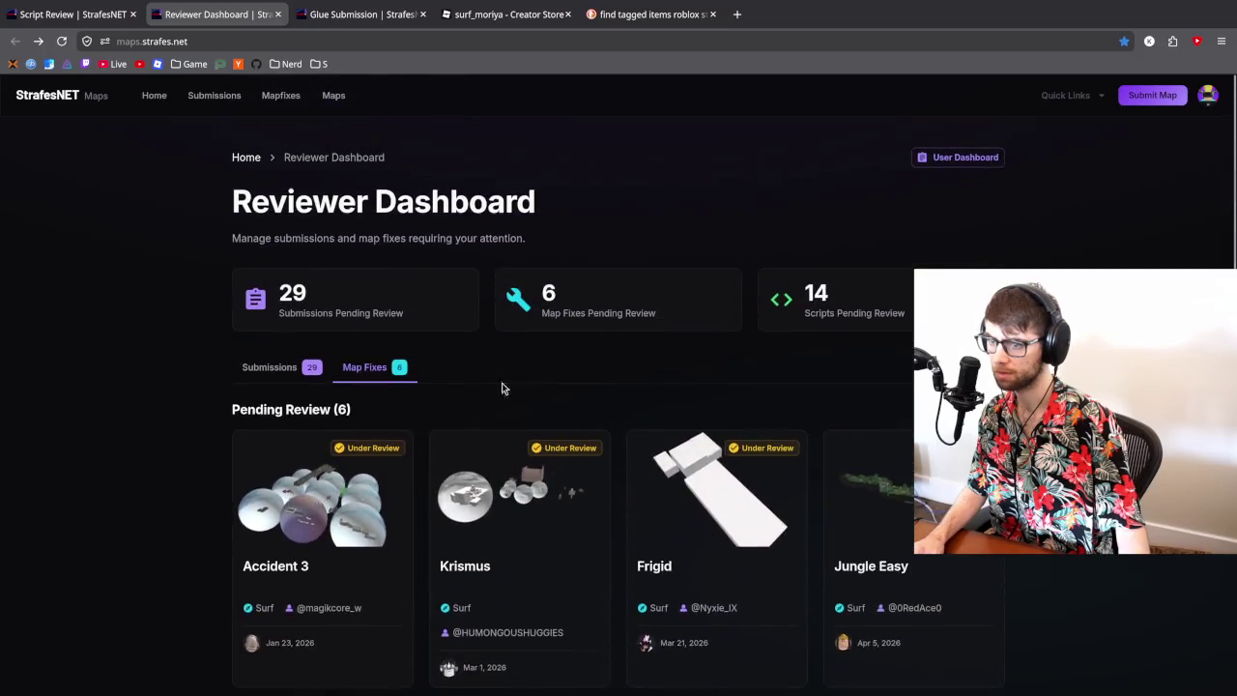
scroll(393, 328, "down", 3)
scroll(393, 328, "up", 3)
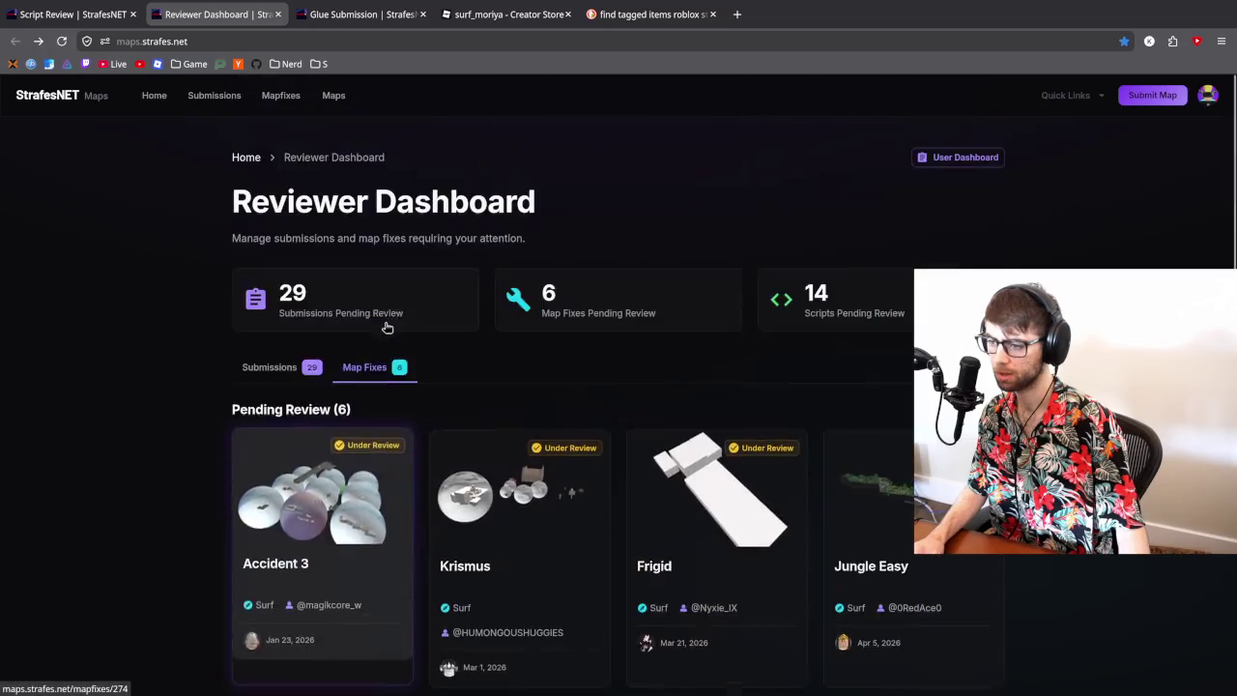
left_click(270, 365)
scroll(234, 371, "down", 2)
scroll(234, 371, "down", 2)
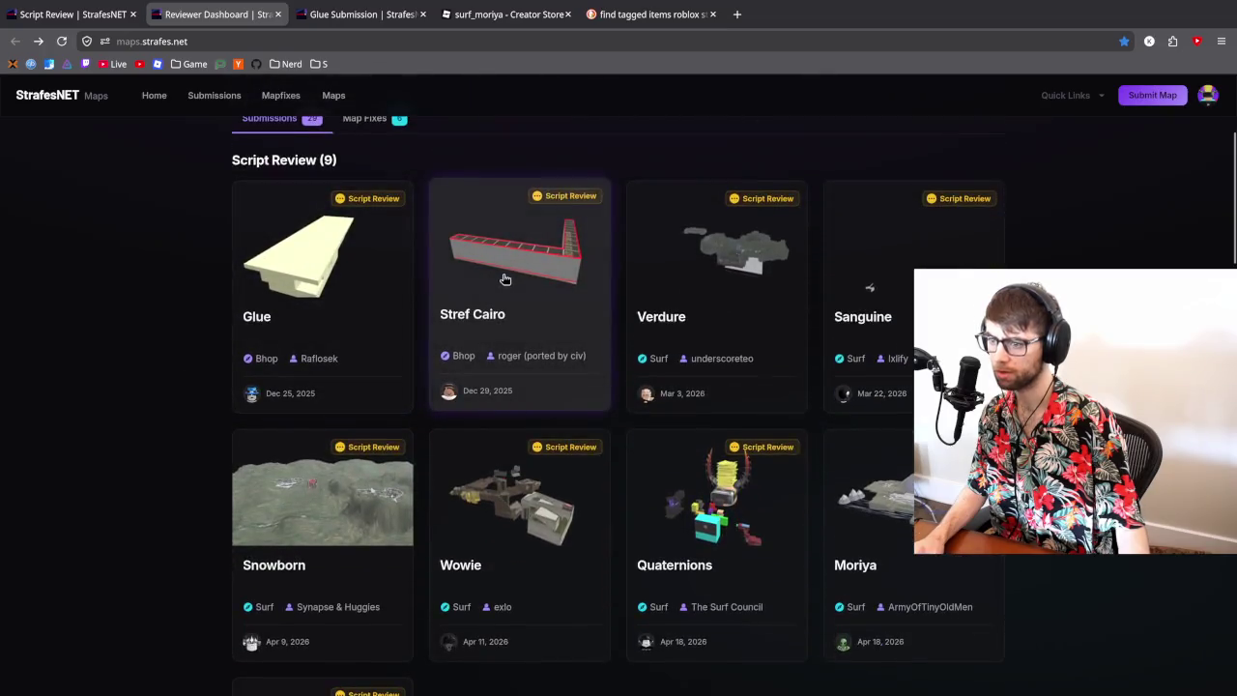
- Open Stref Cairo in a new tab and view its DisplayName Title Case audit failures
middle_click(502, 277)
left_click(357, 13)
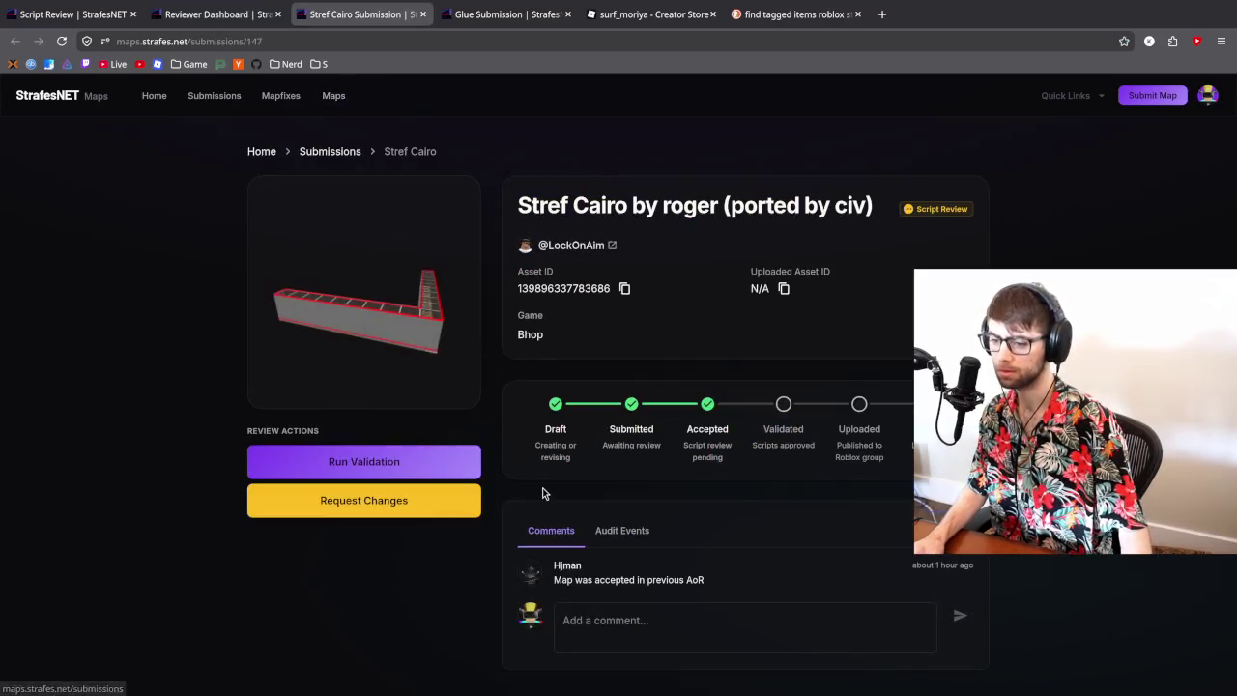
left_click(623, 538)
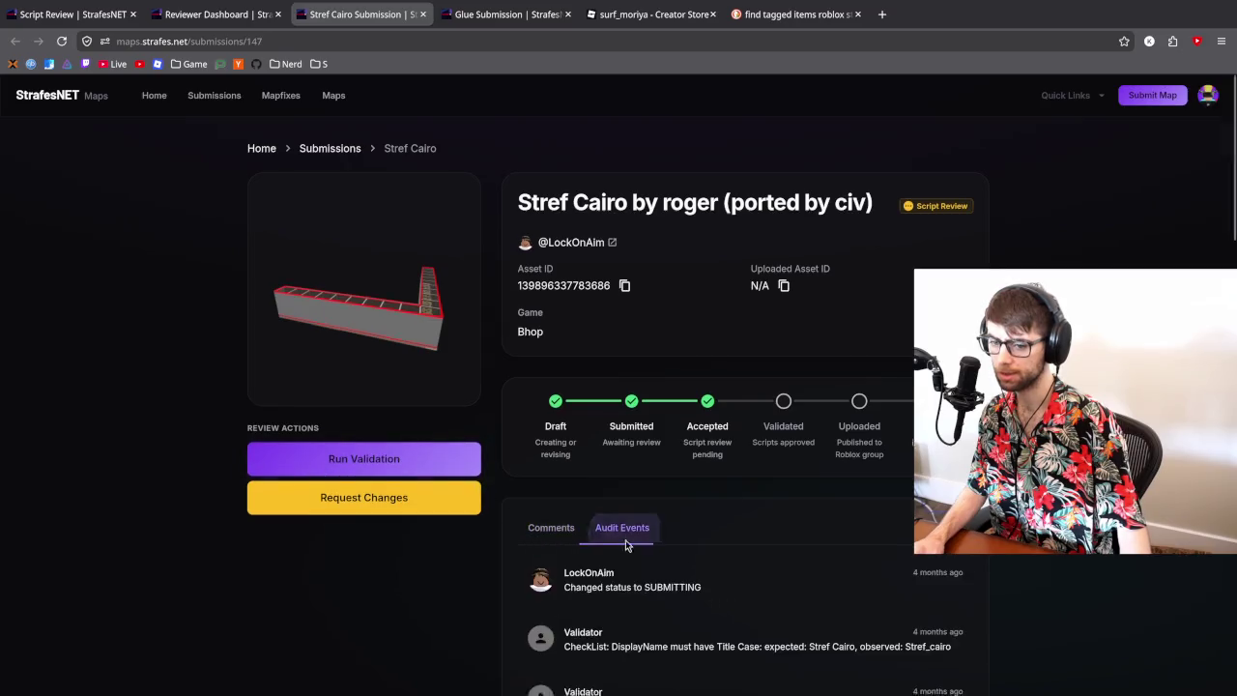
scroll(628, 539, "down", 8)
scroll(712, 522, "up", 10)
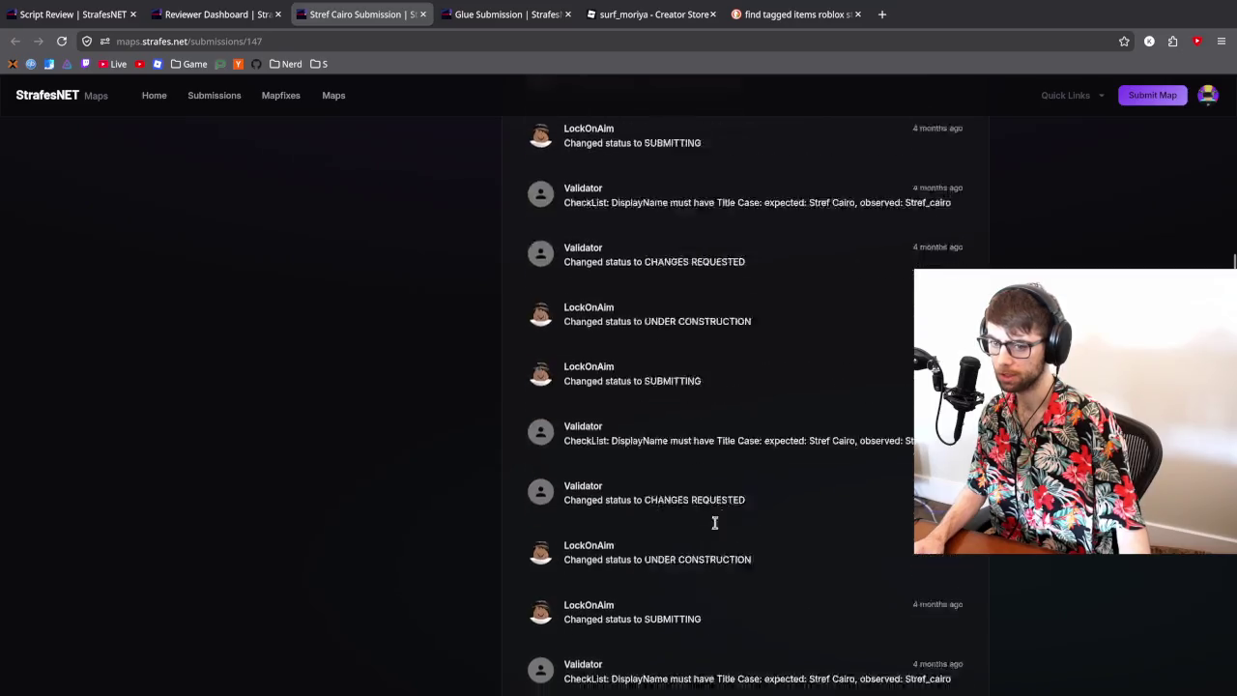
- Rerun validation on Stref Cairo, close its page, and scroll the dashboard
left_click(381, 472)
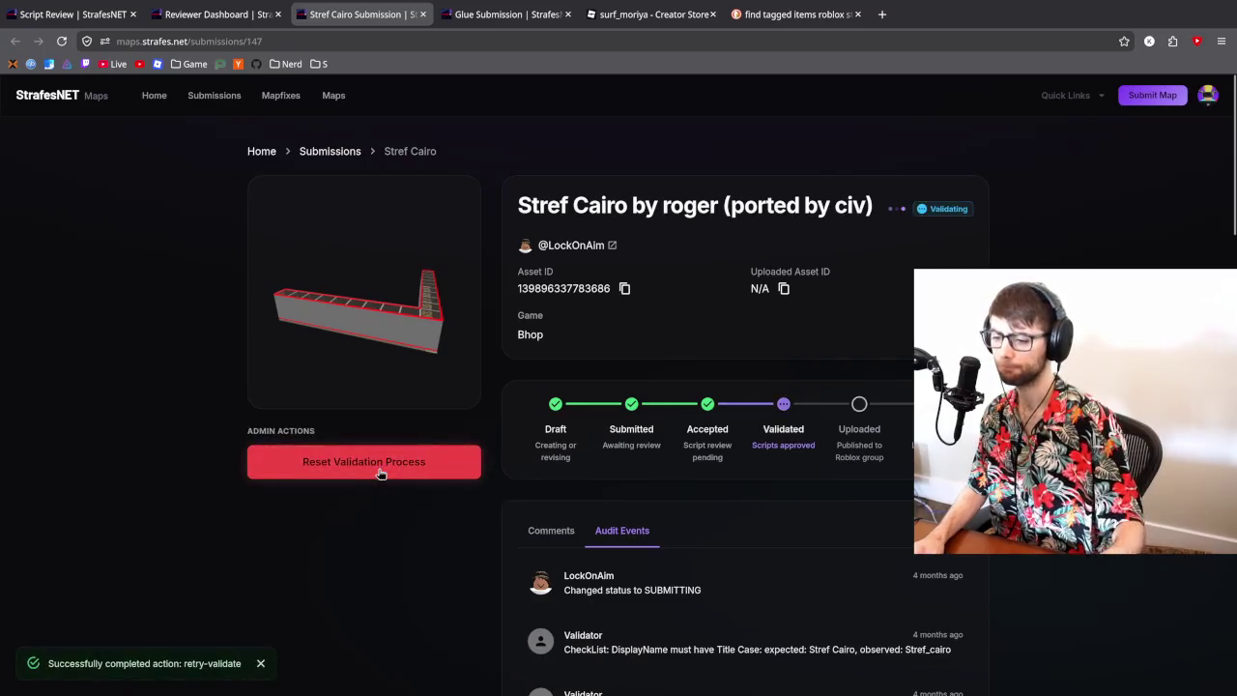
left_click(420, 16)
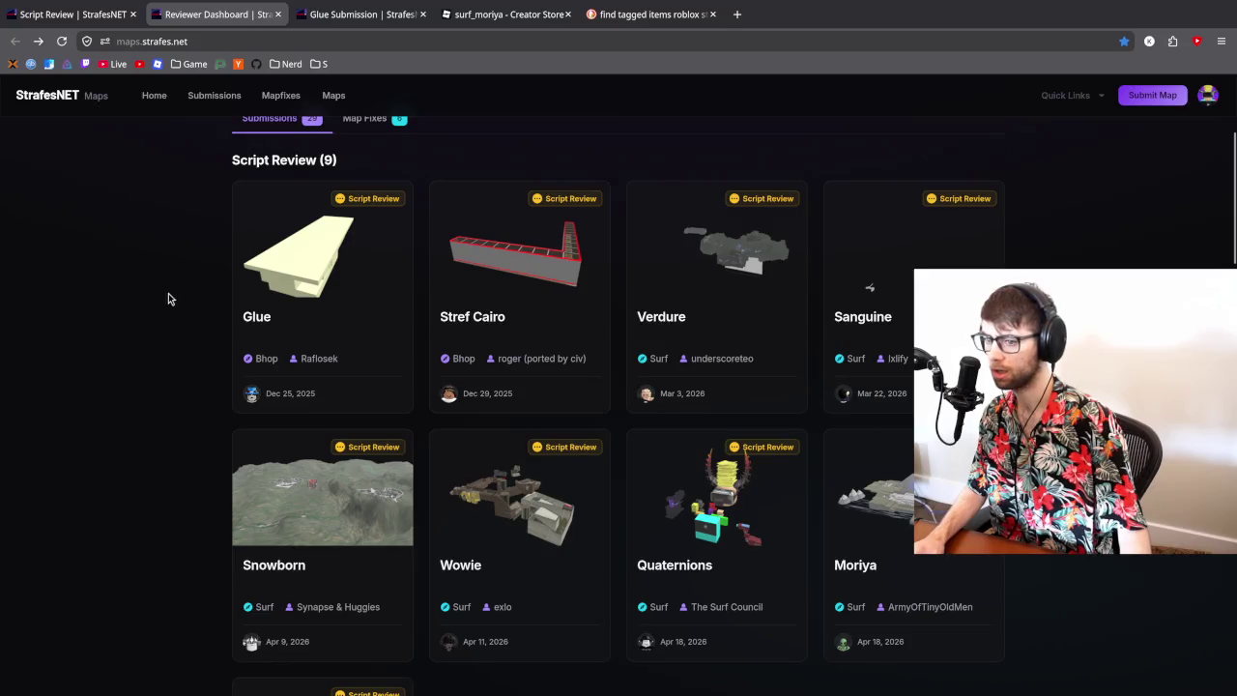
scroll(167, 299, "up", 3)
scroll(167, 299, "down", 6)
scroll(168, 301, "up", 5)
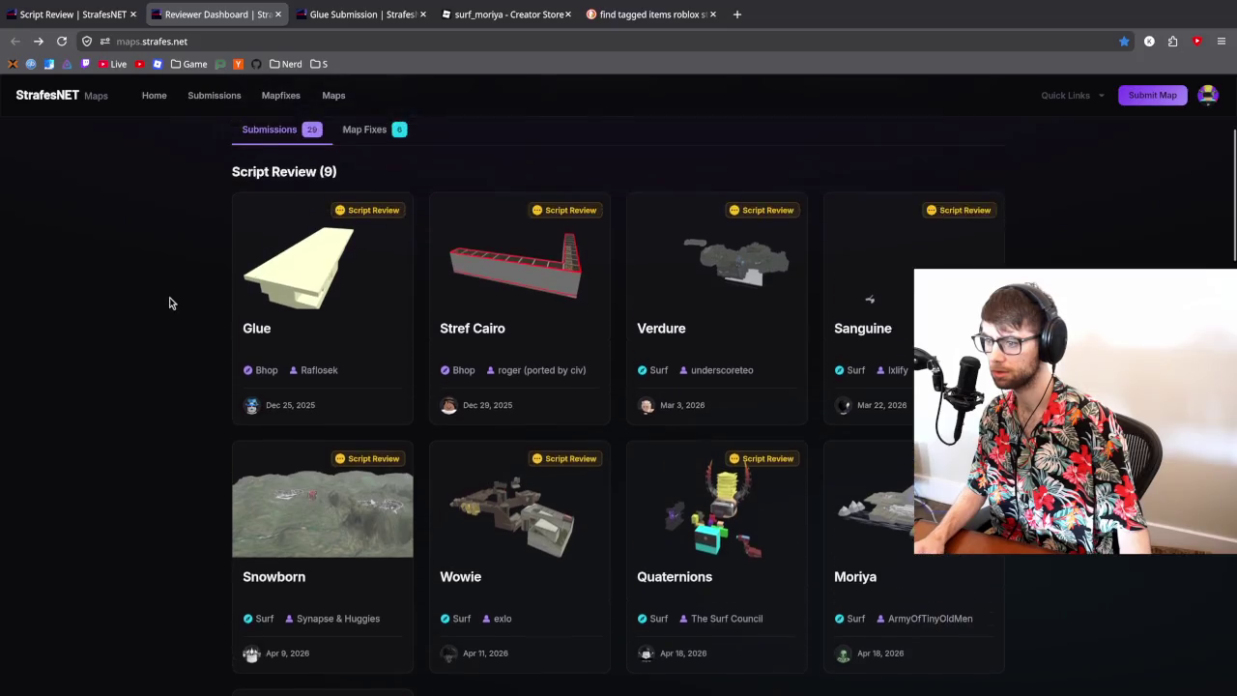
scroll(169, 303, "up", 3)
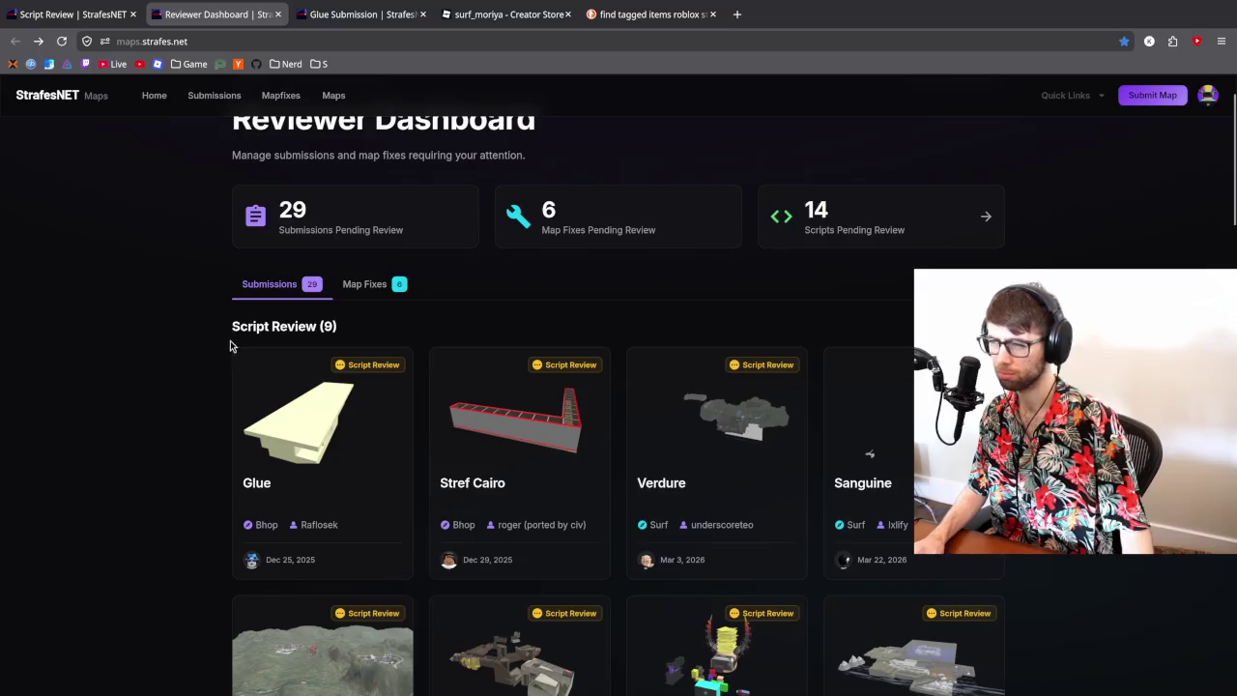
scroll(198, 291, "down", 3)
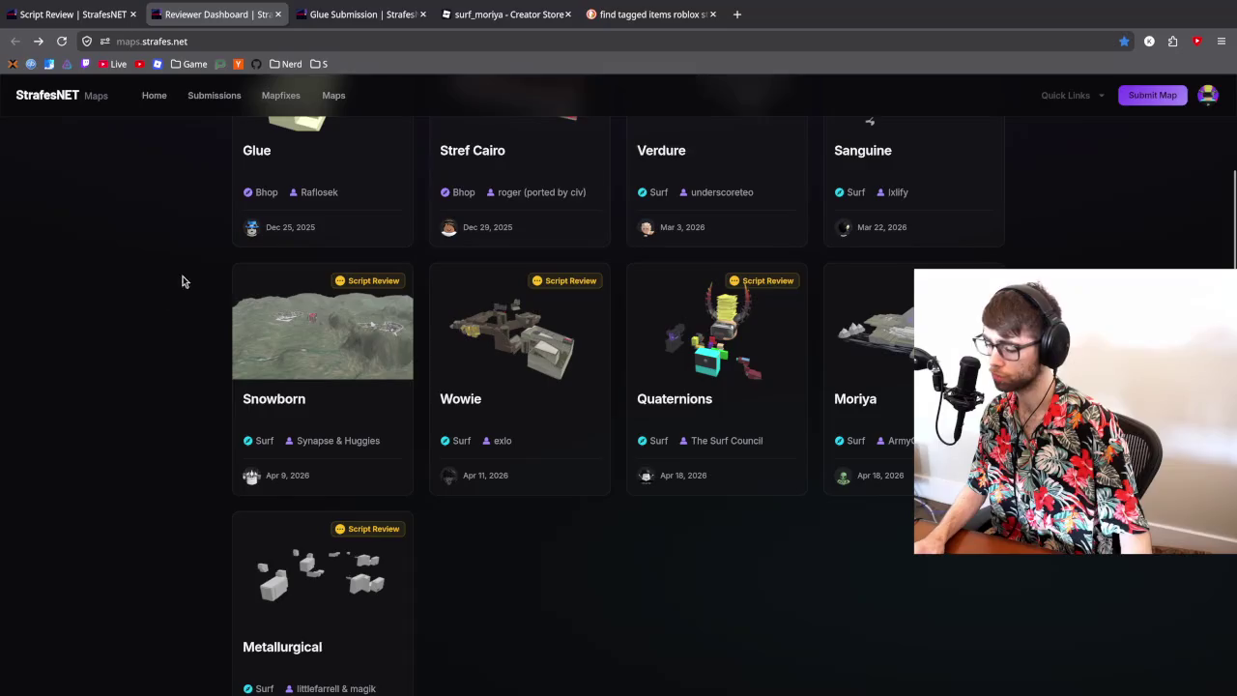
- Return to Glue's audit events, whose earliest entries show snake_case model-name failures
left_click(334, 14)
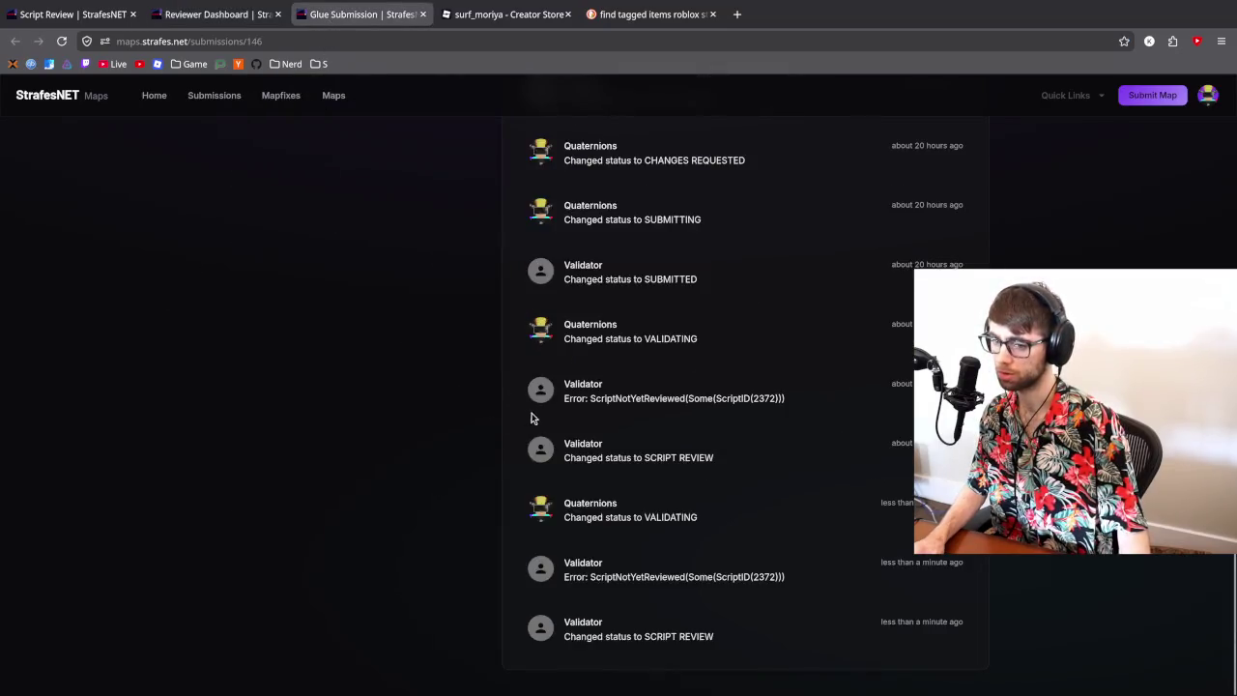
scroll(727, 394, "up", 5)
scroll(725, 399, "down", 3)
scroll(713, 430, "down", 3)
scroll(713, 430, "up", 10)
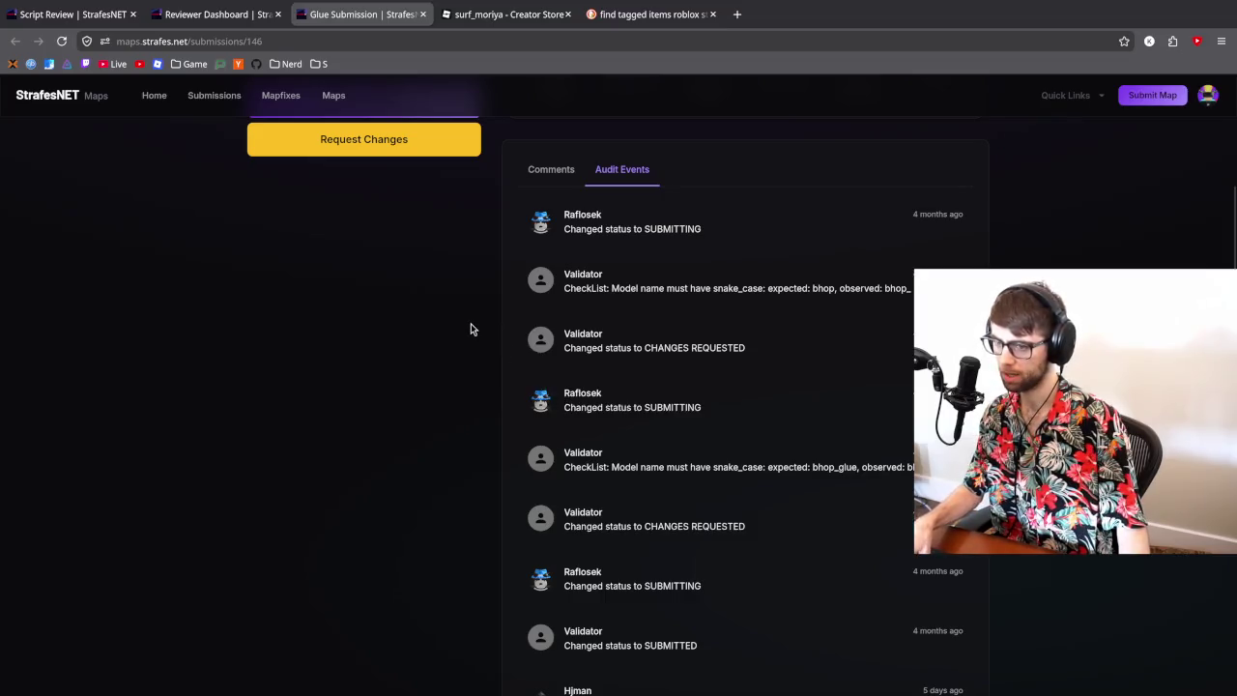
key("alt+Tab")
key("alt+Tab")
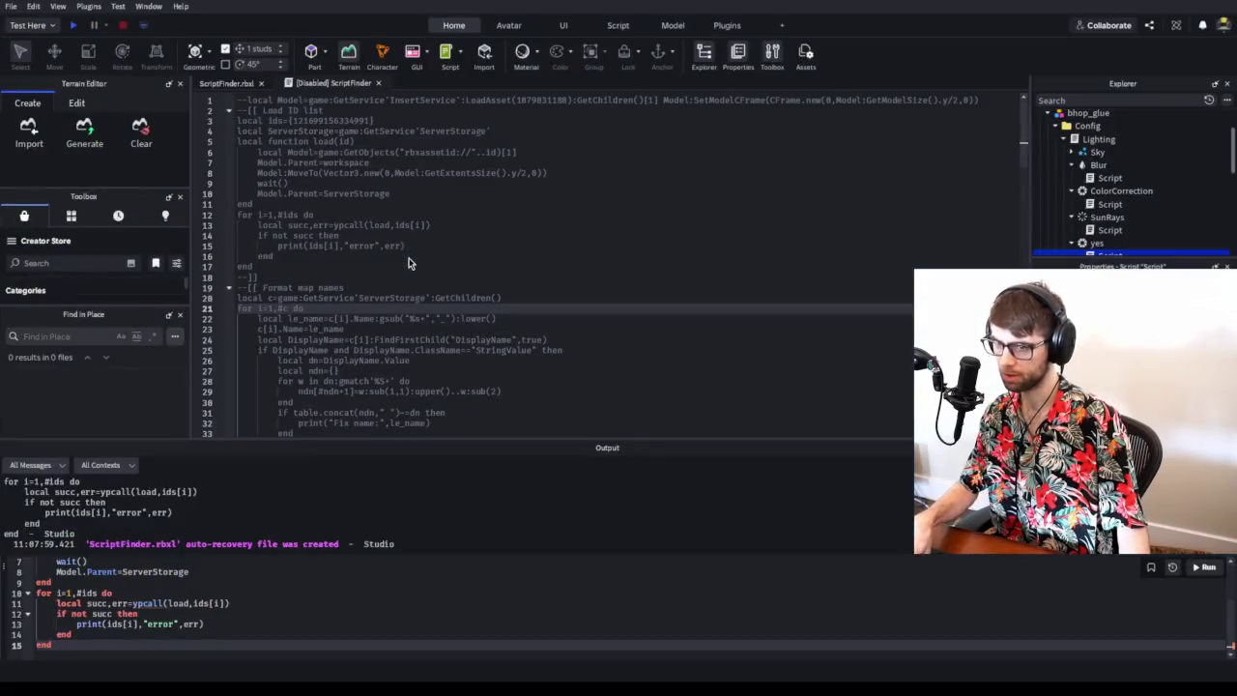
- Open Lighting > Blur > Script and select both lines of its code
key("Up")
key("Up")
key("Up")
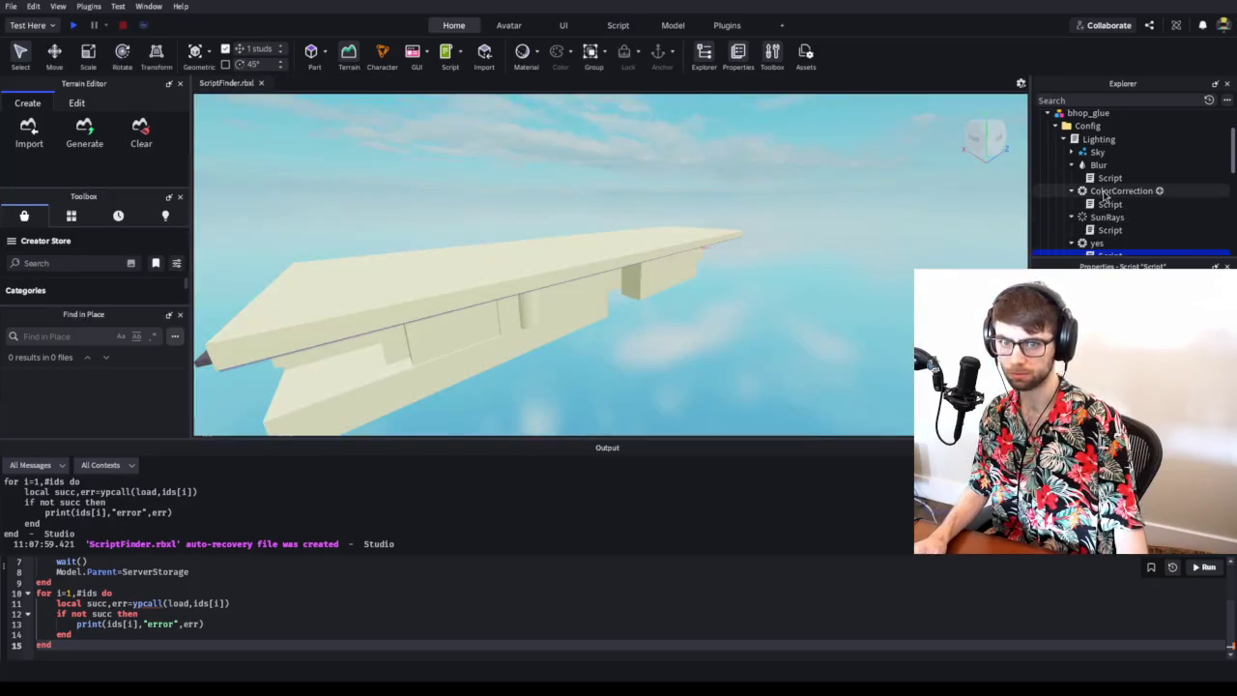
key("Return")
left_click(369, 138)
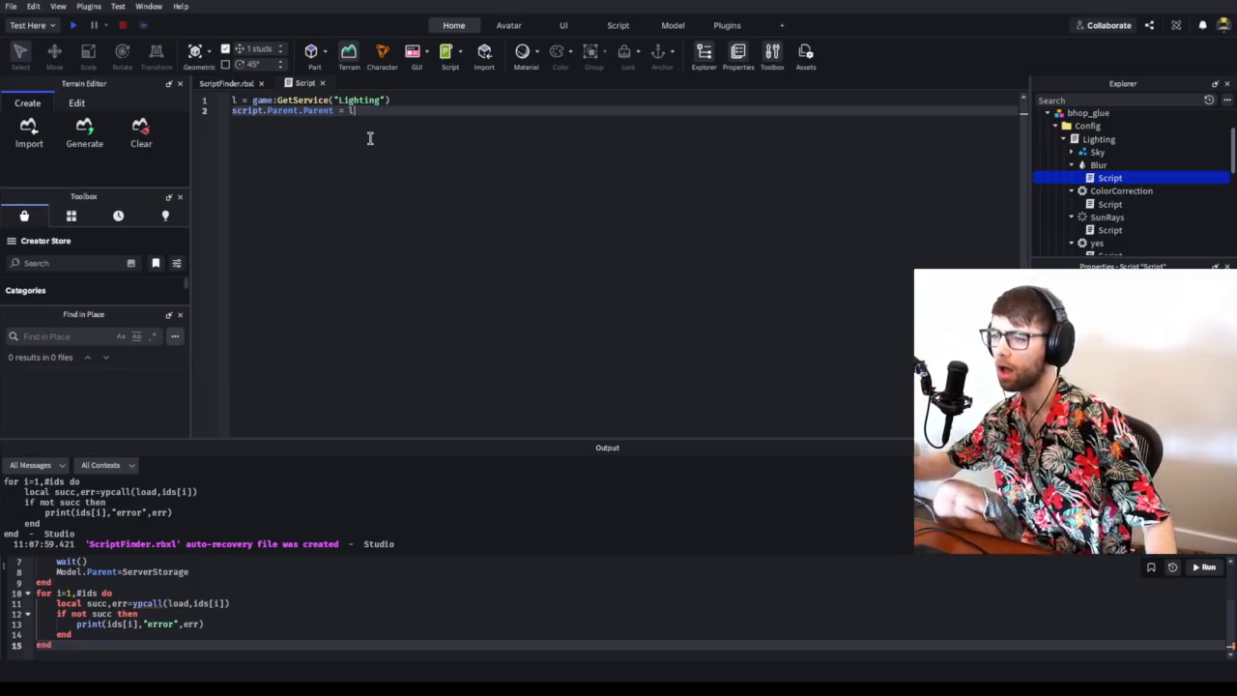
key("ctrl+a")
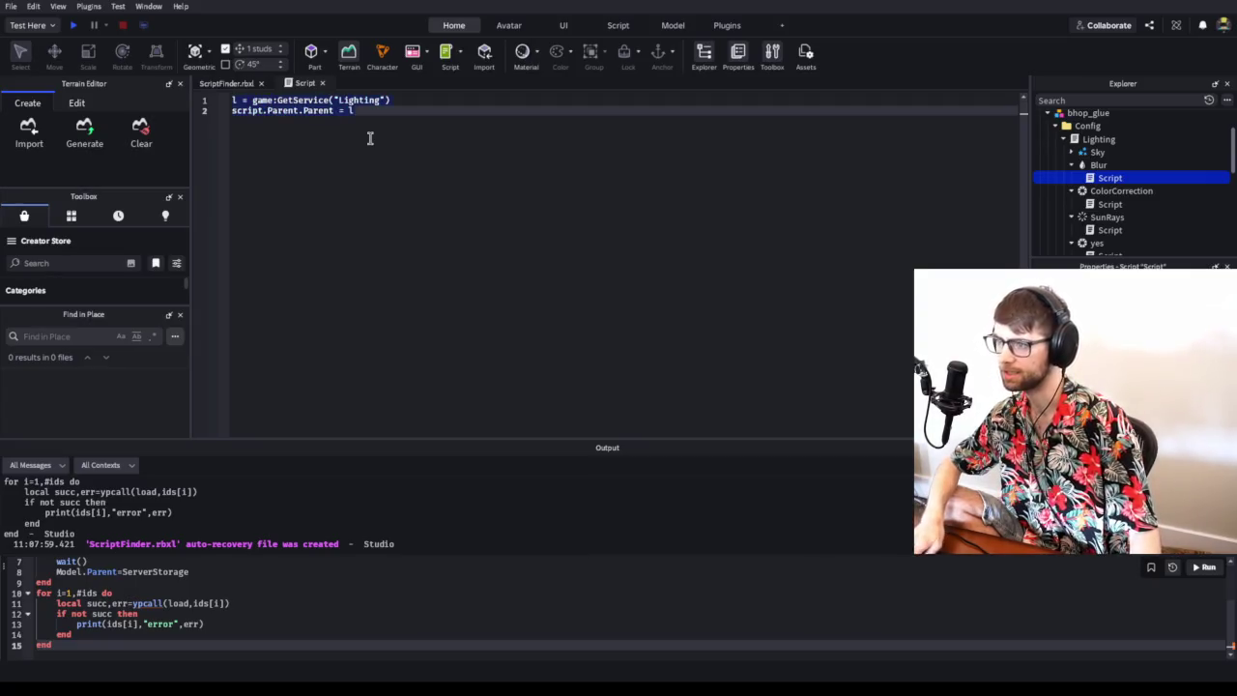
key("alt")
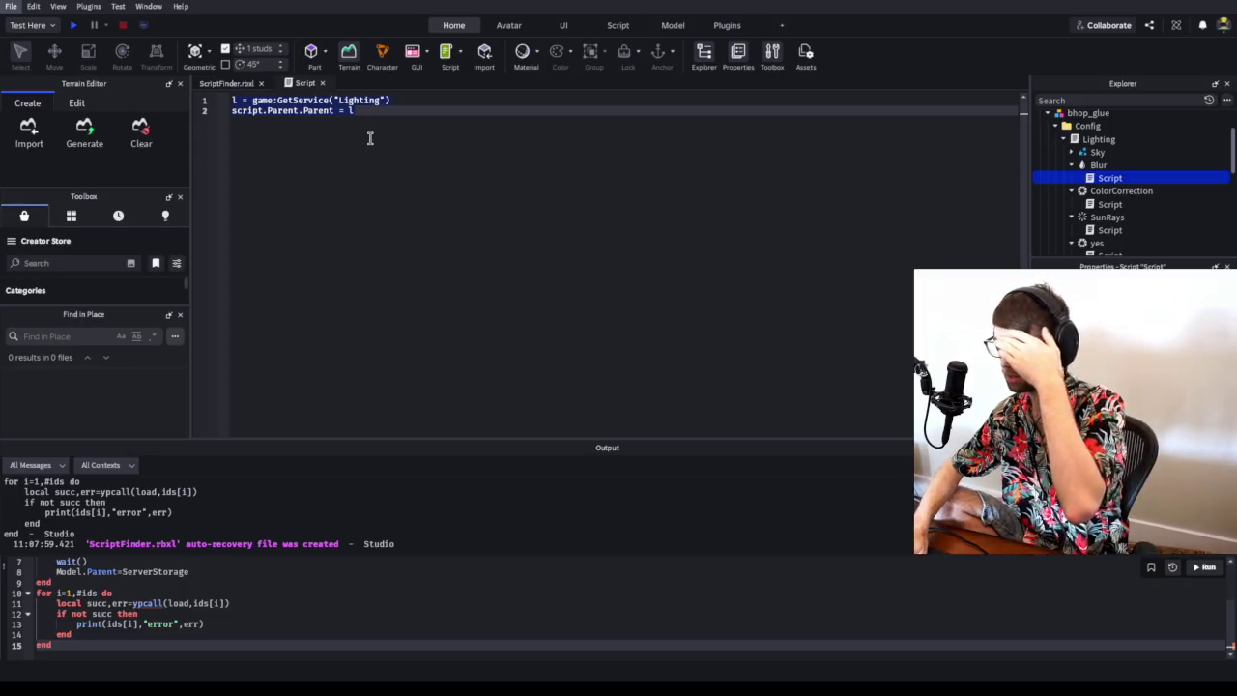
key("alt+Tab")
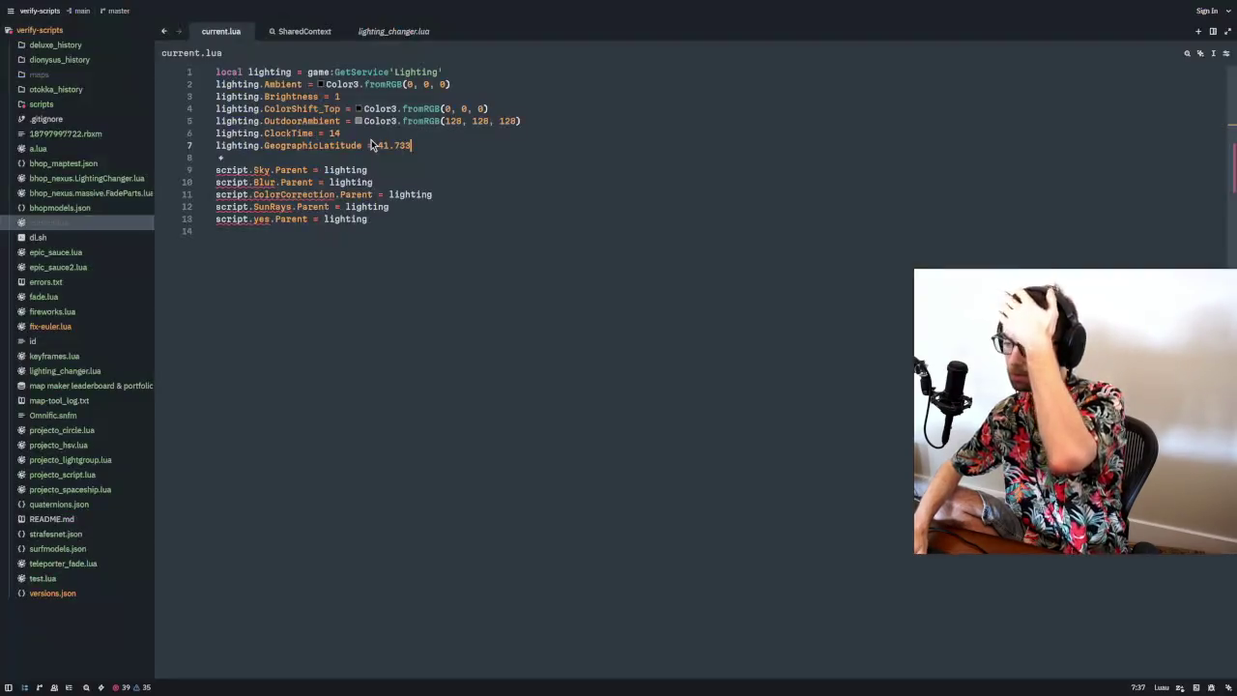
- Paste the copied Blur code into Zed's project-wide search
key("ctrl+shift+f")
key("ctrl+v")
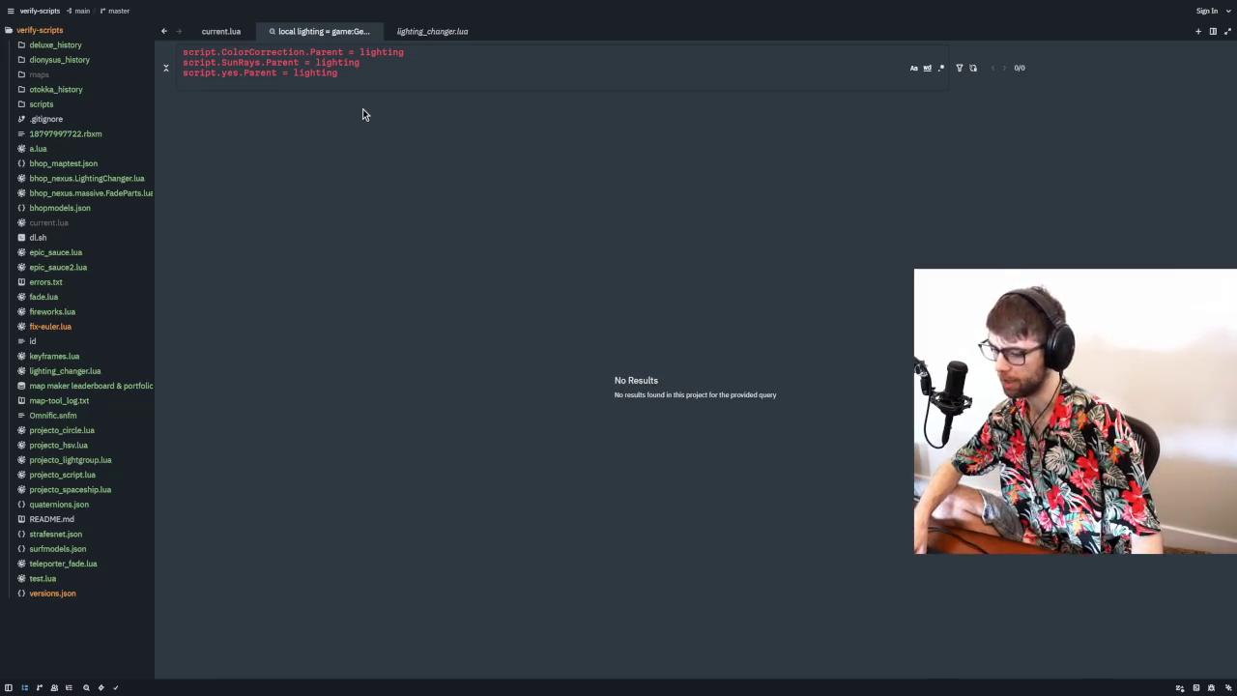
key("alt+Tab")
key("Tab")
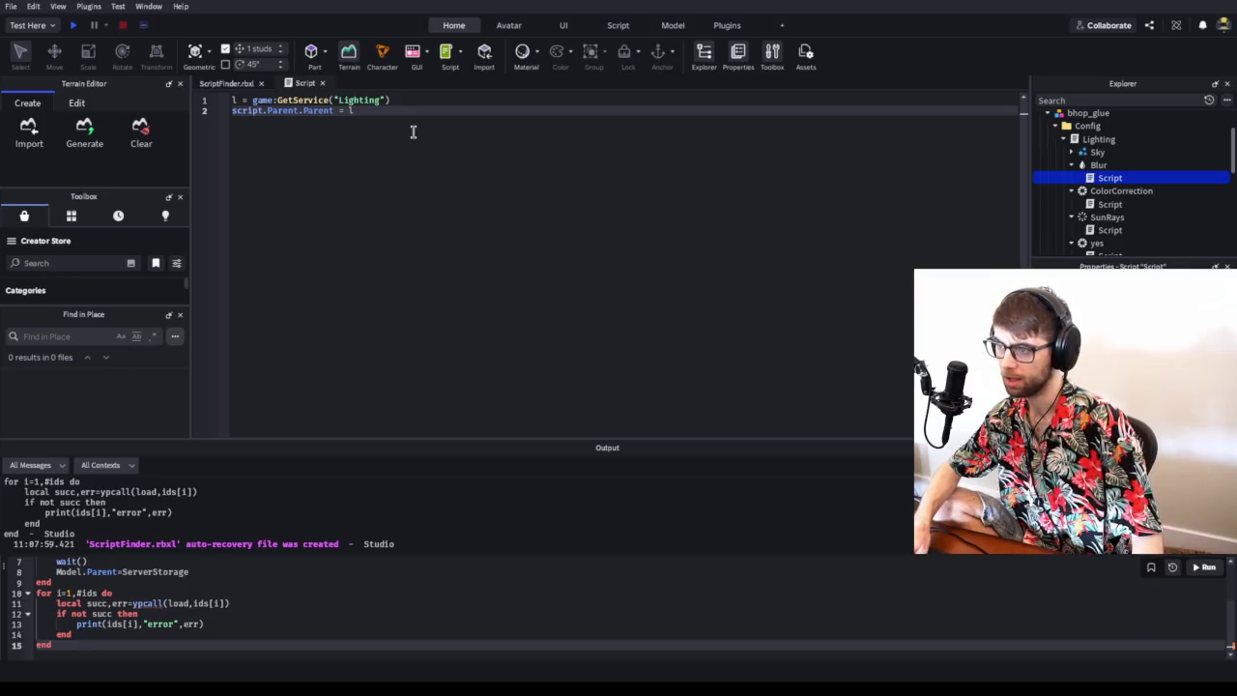
key("alt+Tab")
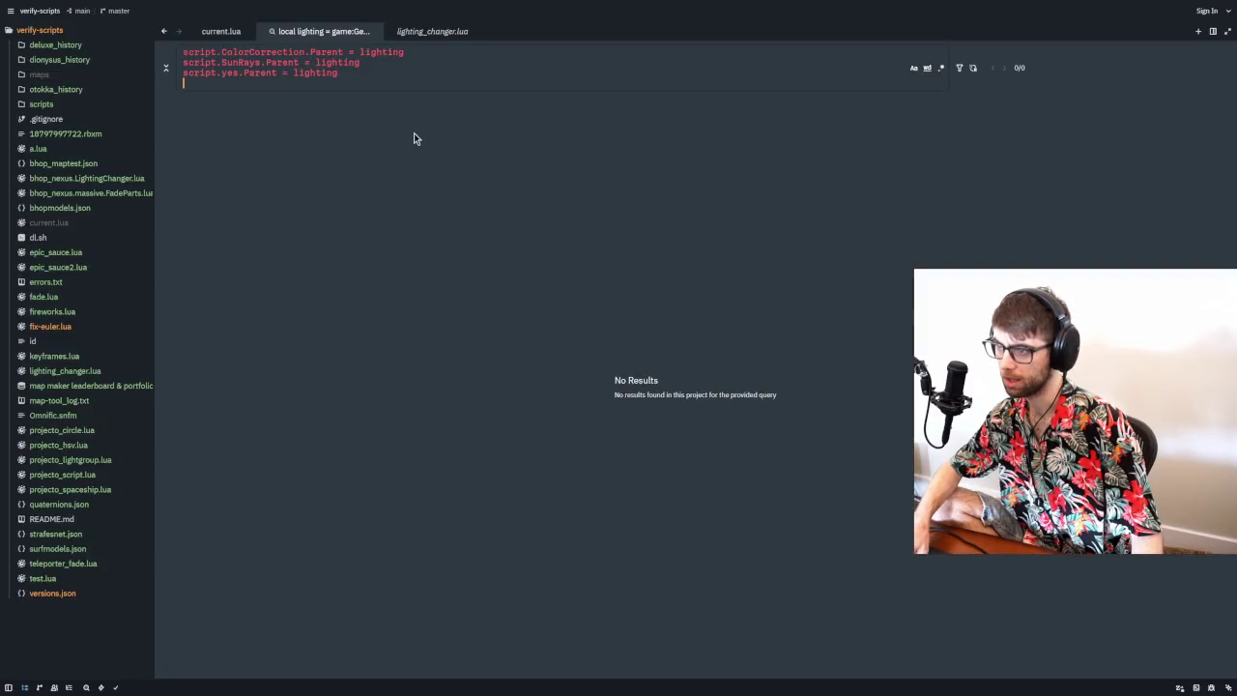
- Search the project for 'script.Parent.Parent = l' and open scripts/replace/2.lua
key("ctrl+a")
type("s")
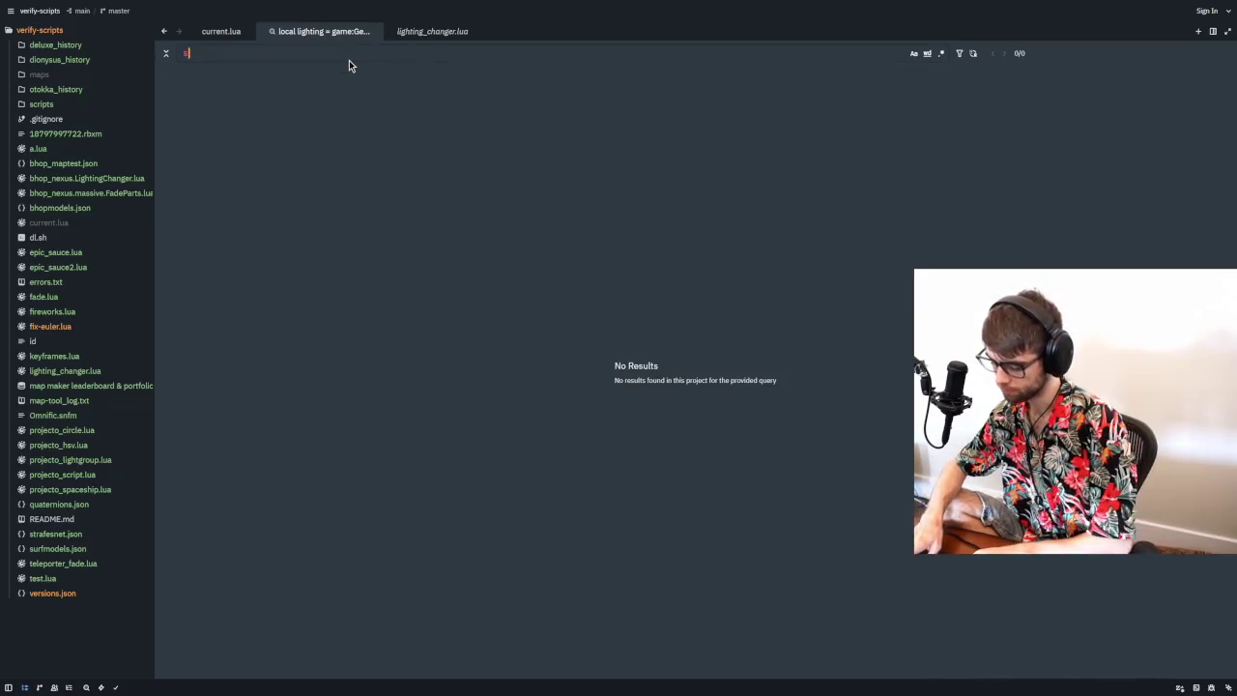
type("cript.")
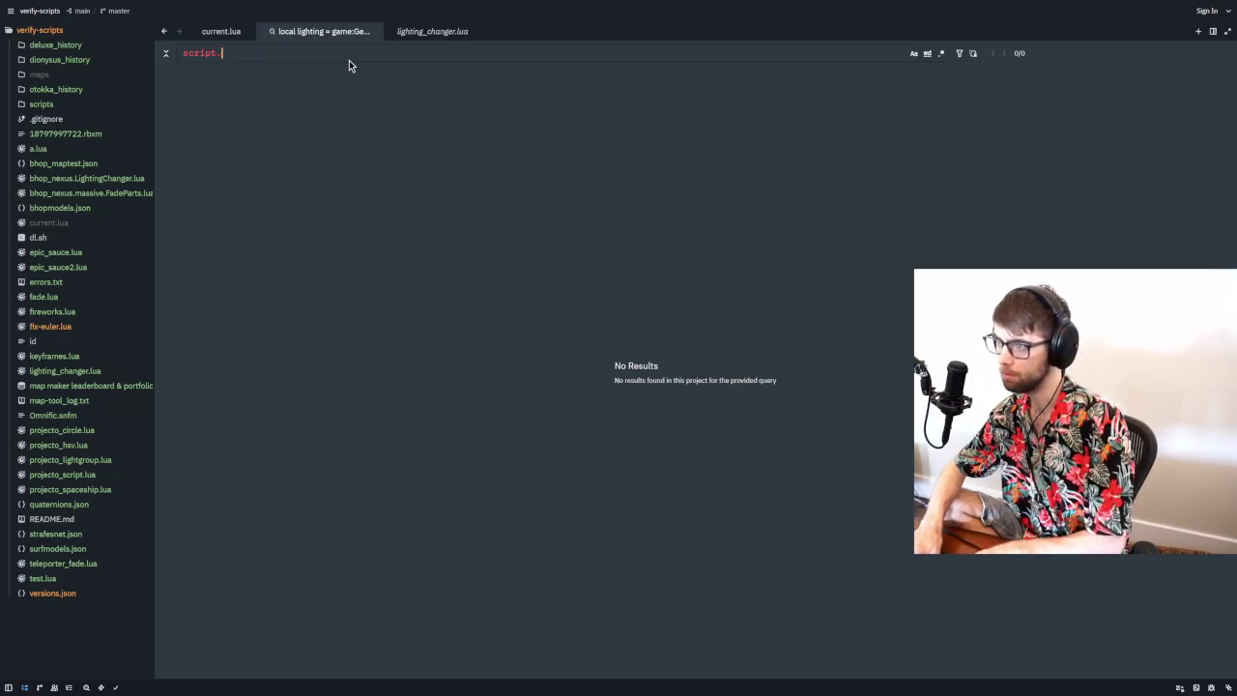
type("Parent.Parent = l")
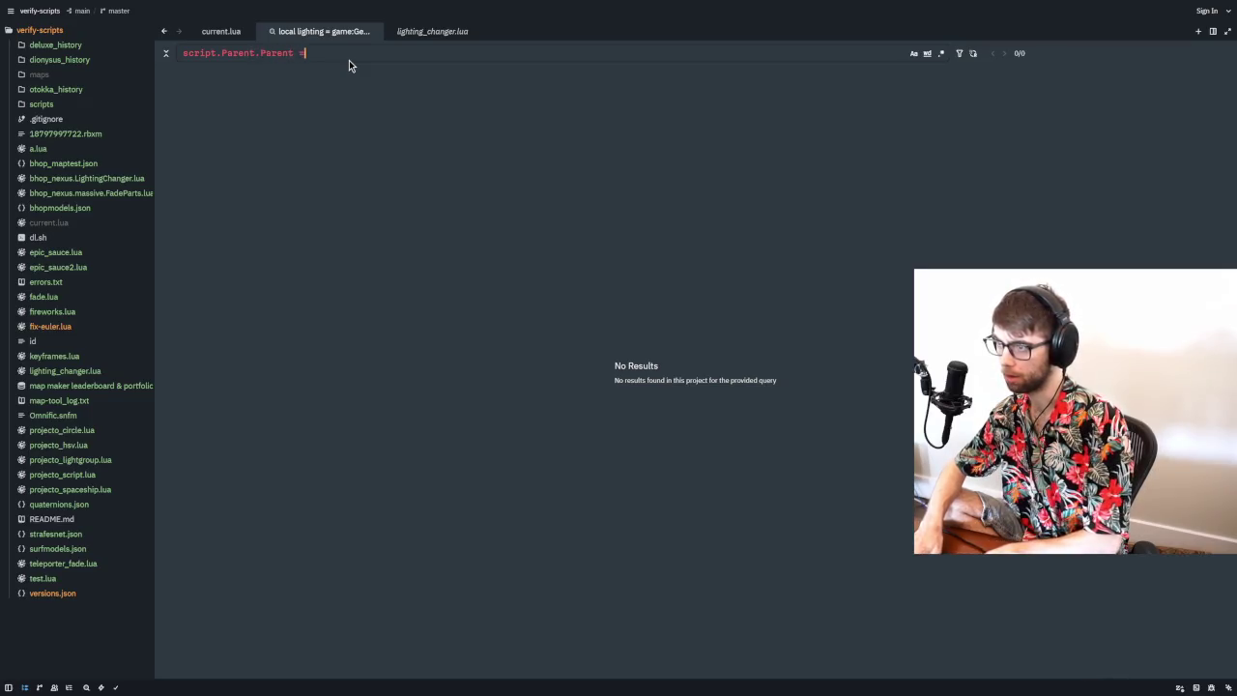
key("Return")
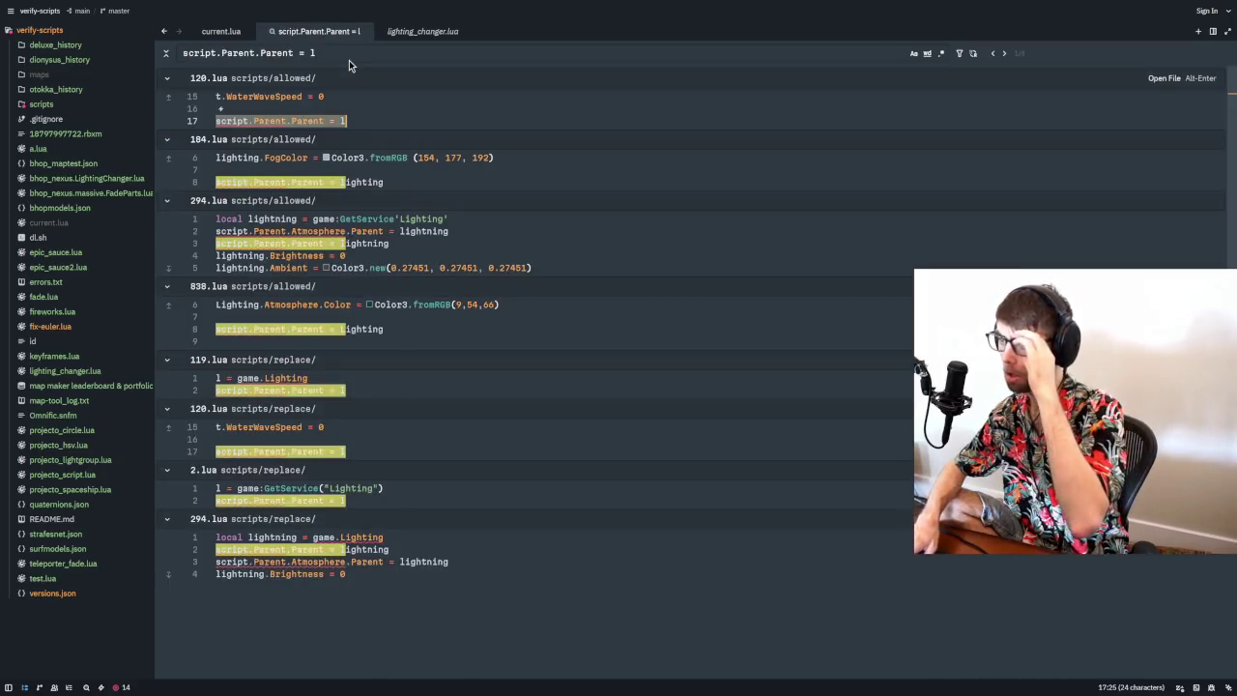
left_click(386, 500)
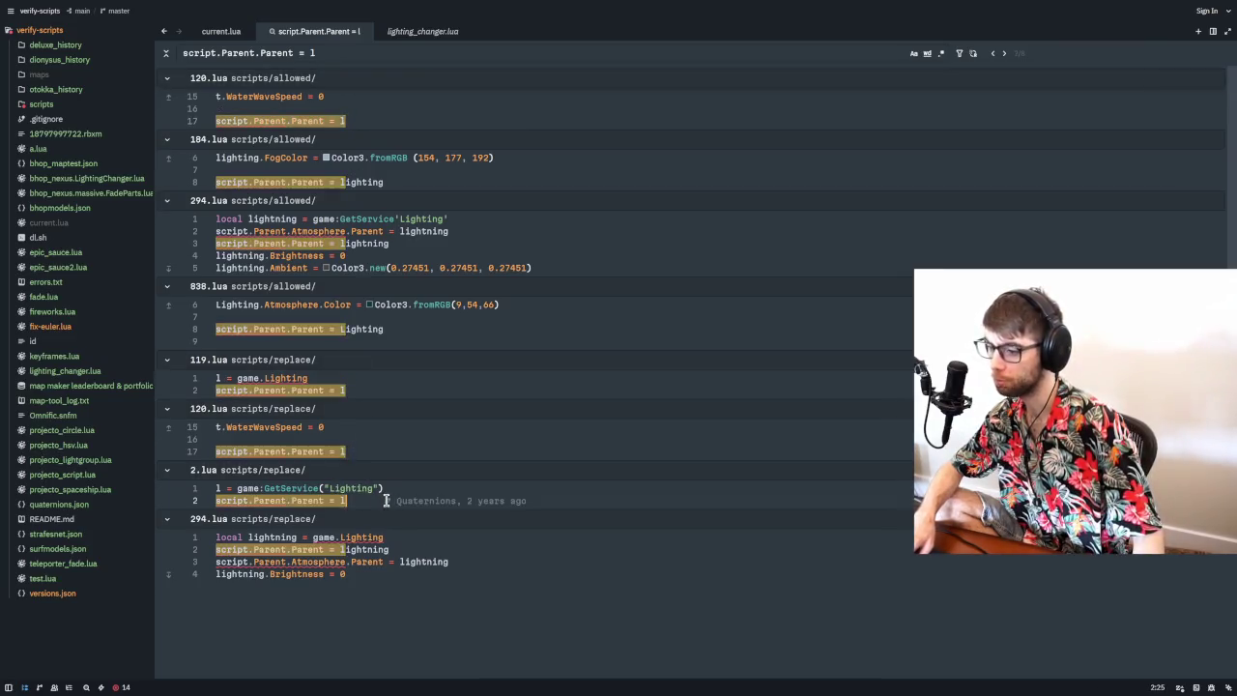
double_click(386, 500)
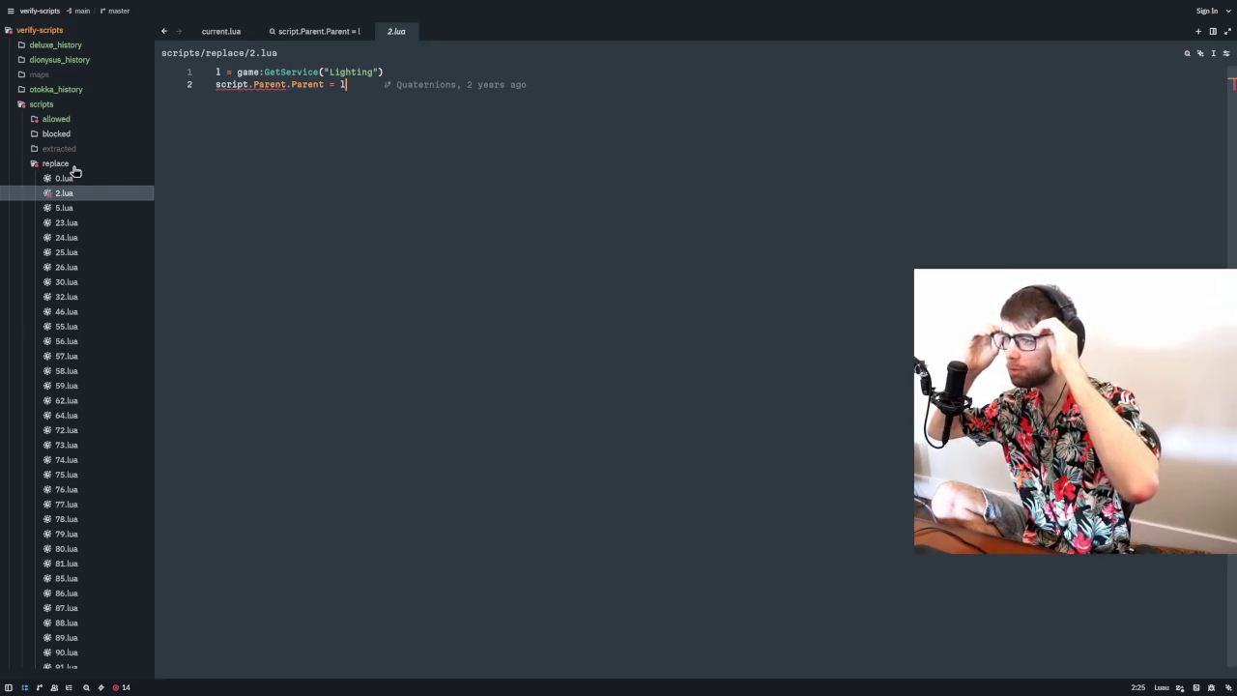
key("alt+Tab")
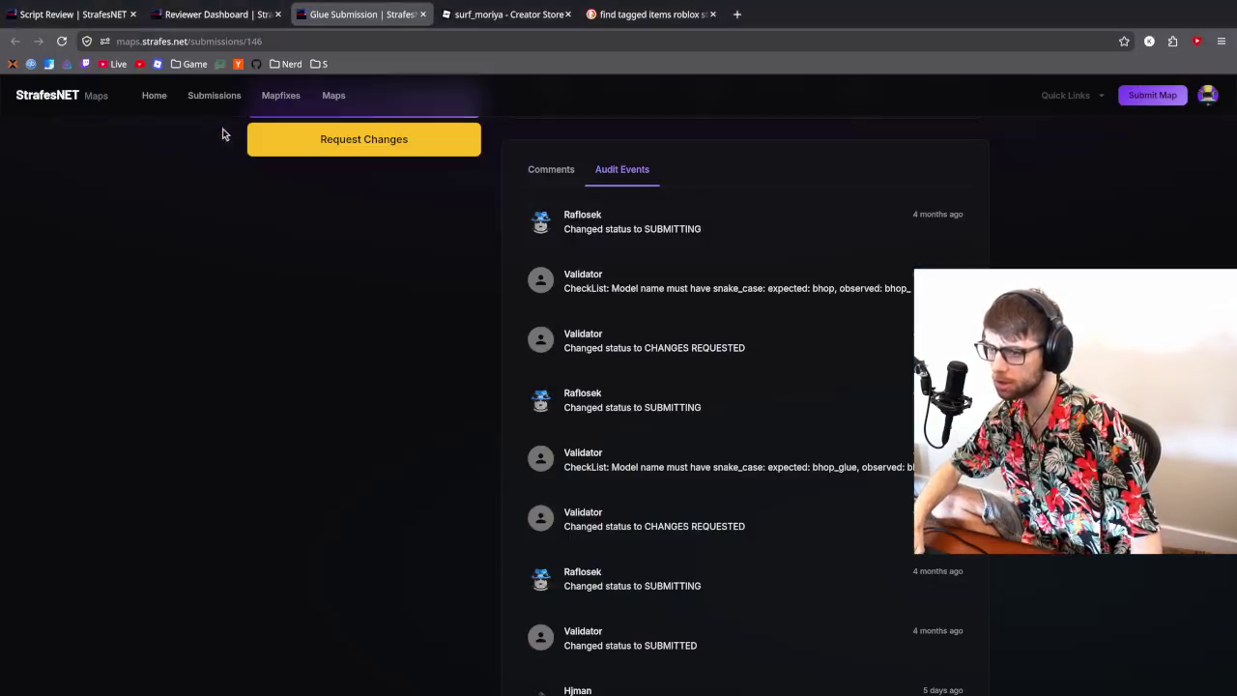
- Show the Glue submission's comments and select all of current.lua in Zed
scroll(377, 299, "up", 3)
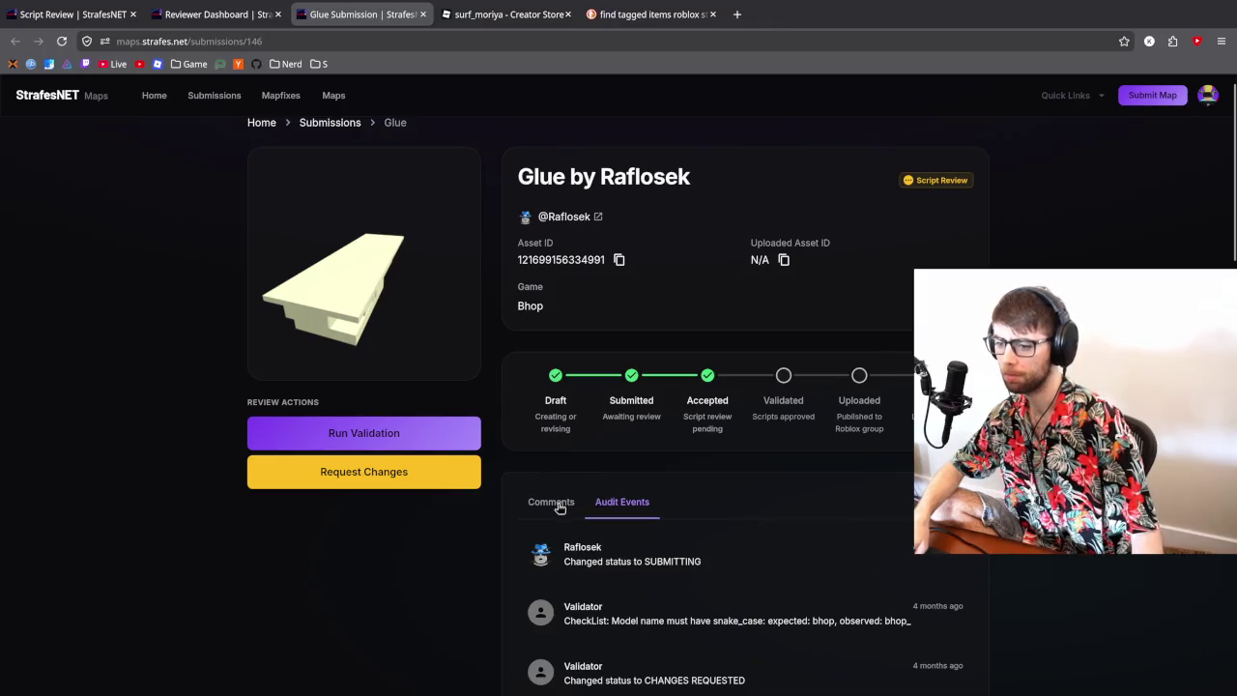
left_click(565, 500)
key("alt+Tab")
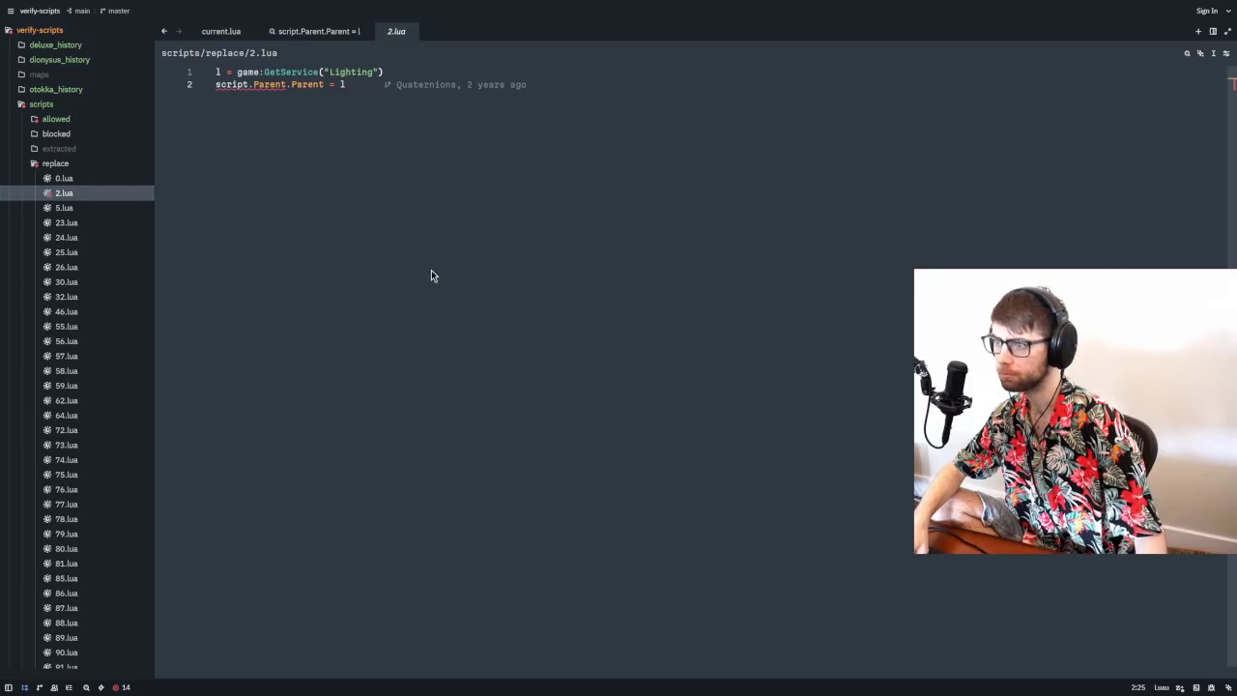
left_click(222, 32)
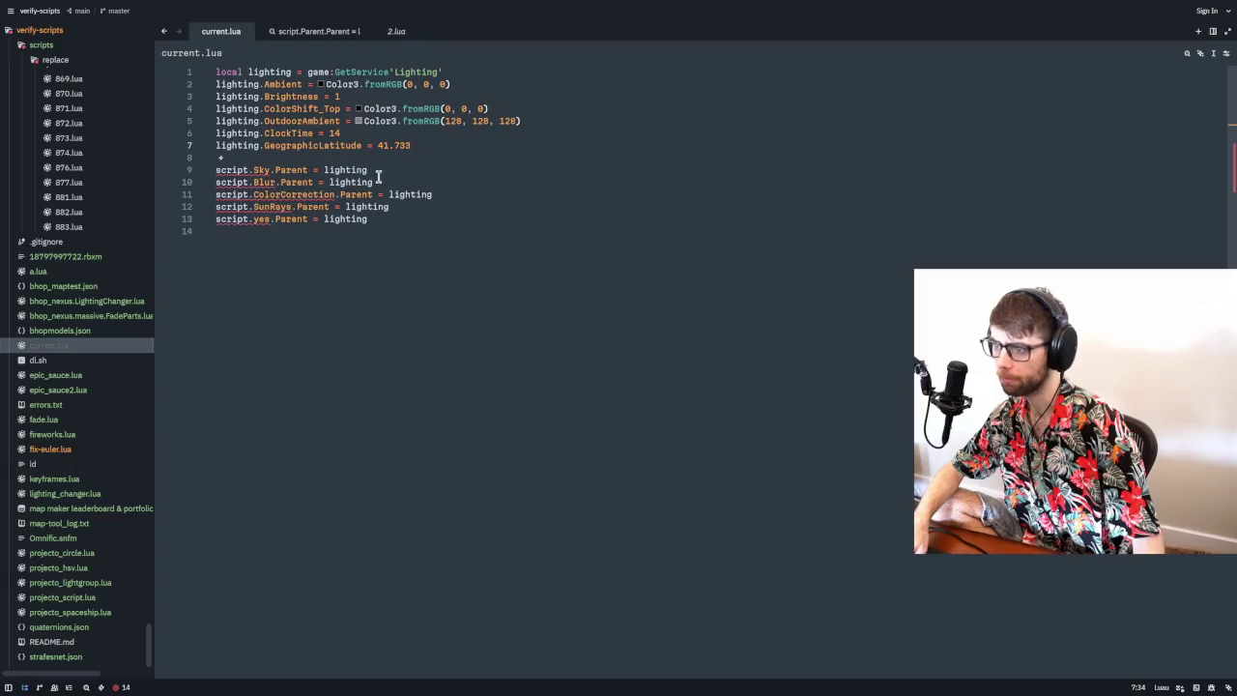
left_click(459, 155)
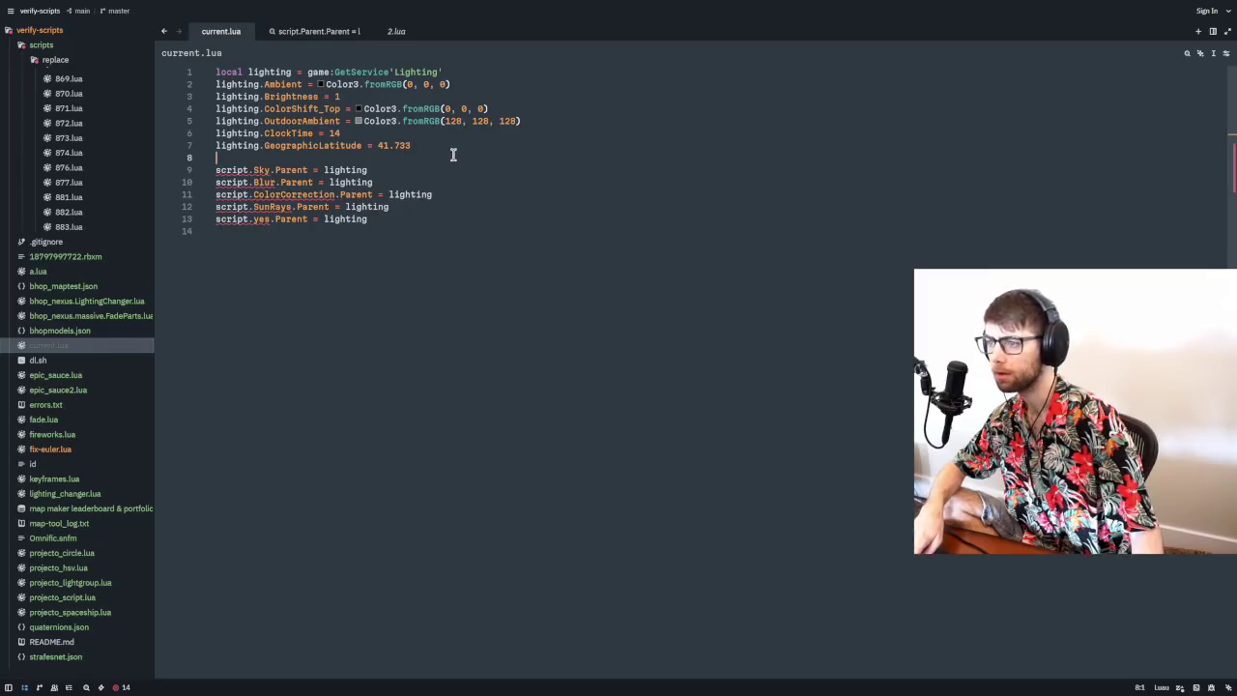
key("ctrl+a")
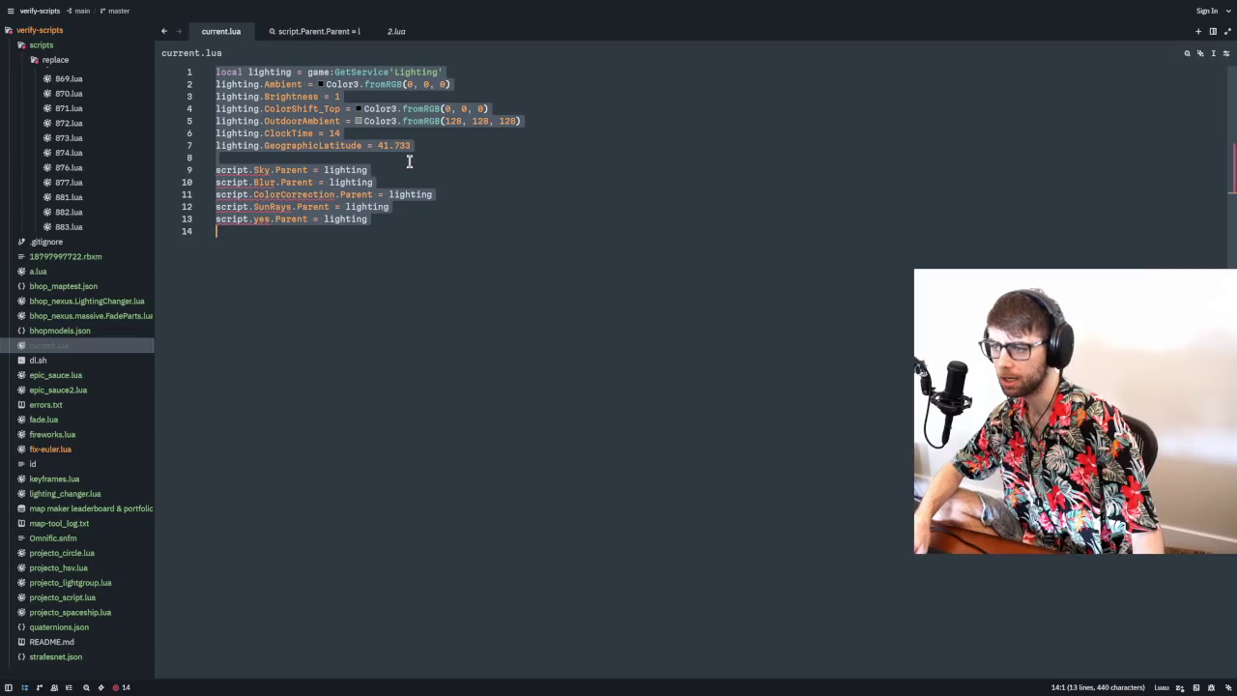
key("alt+Tab")
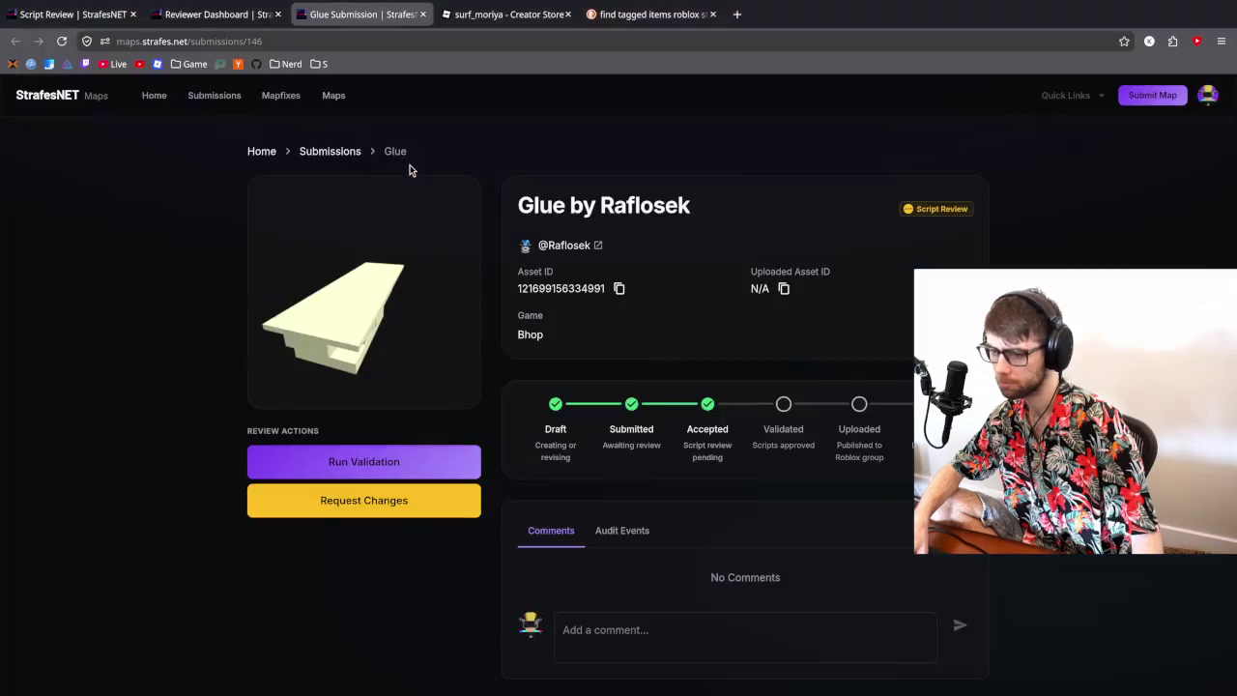
scroll(621, 531, "down", 1)
- Start the Glue comment with 'Please remove lighting effects'
left_click(640, 625)
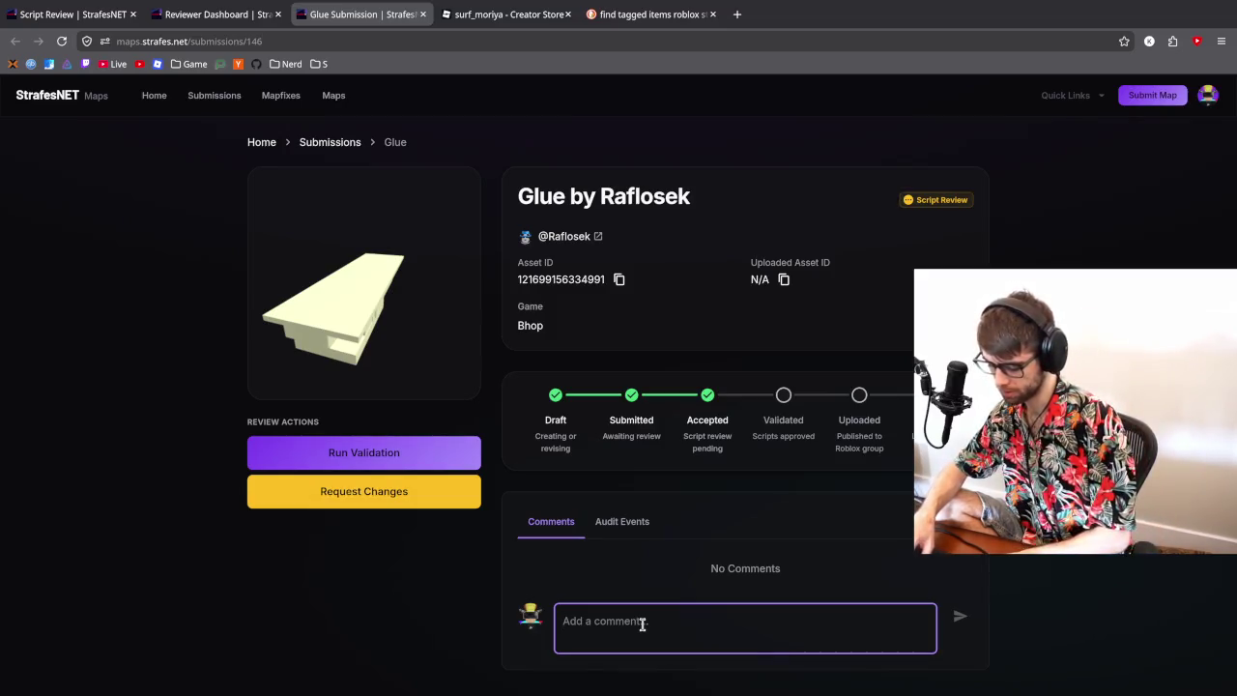
type("Please ")
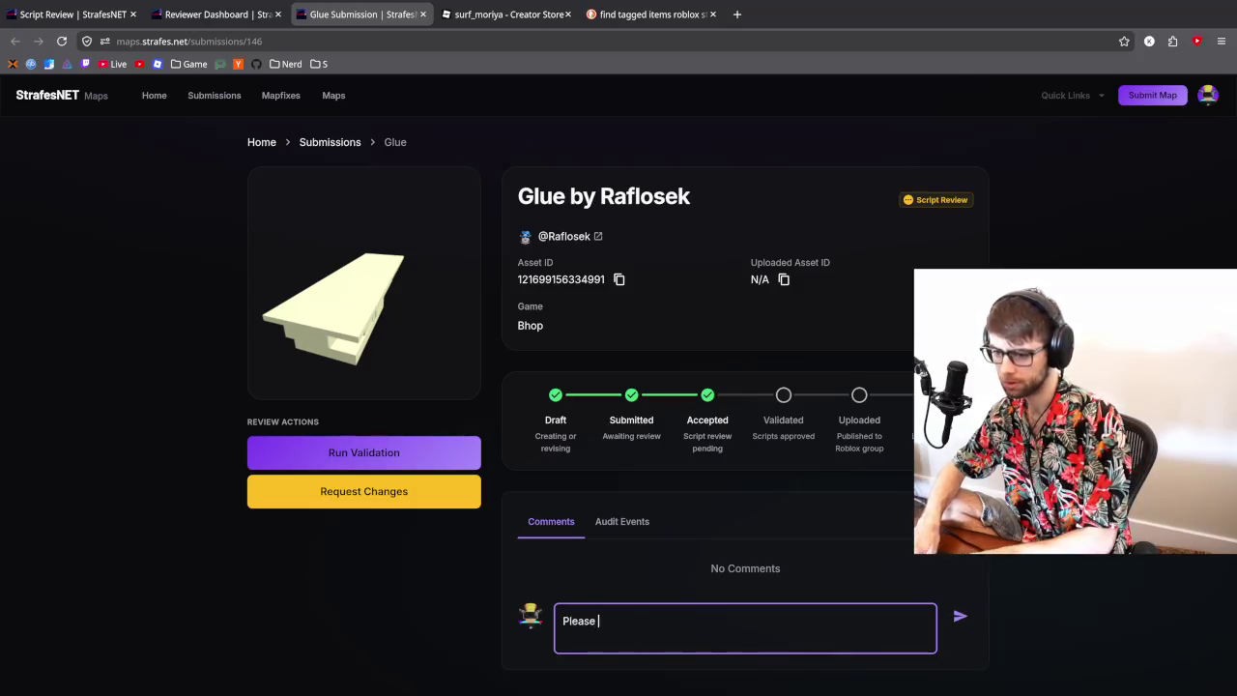
type("remove the scripts in th")
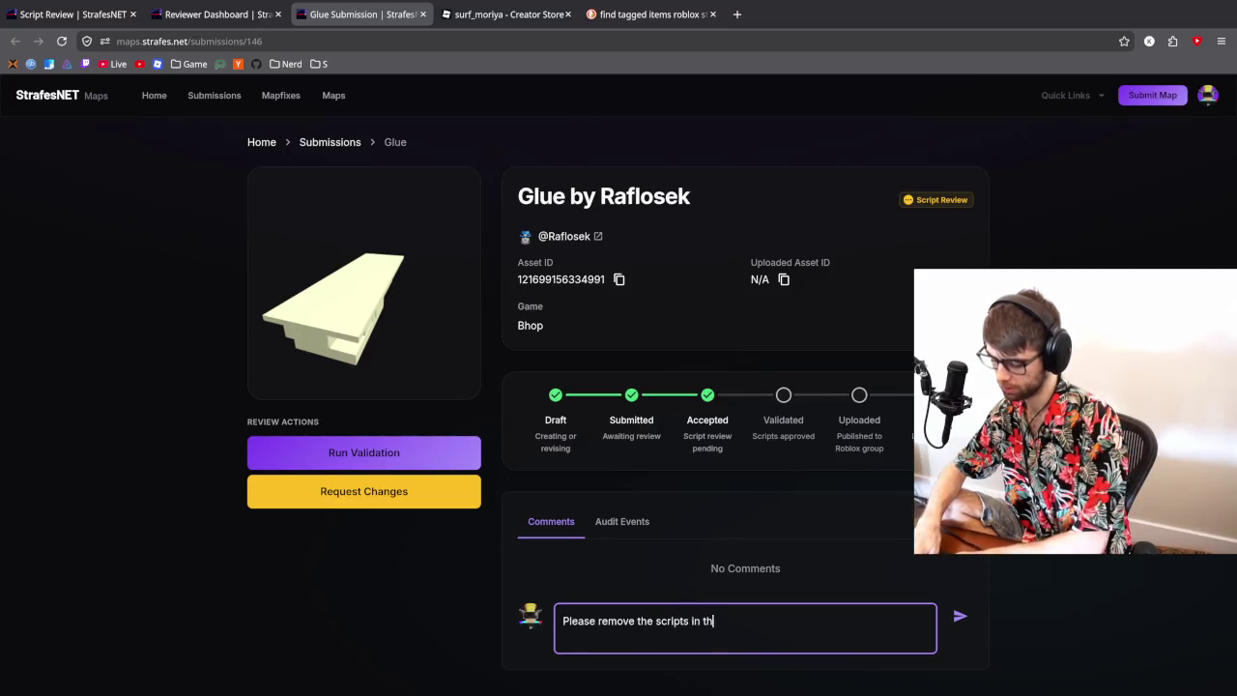
type("e Config")
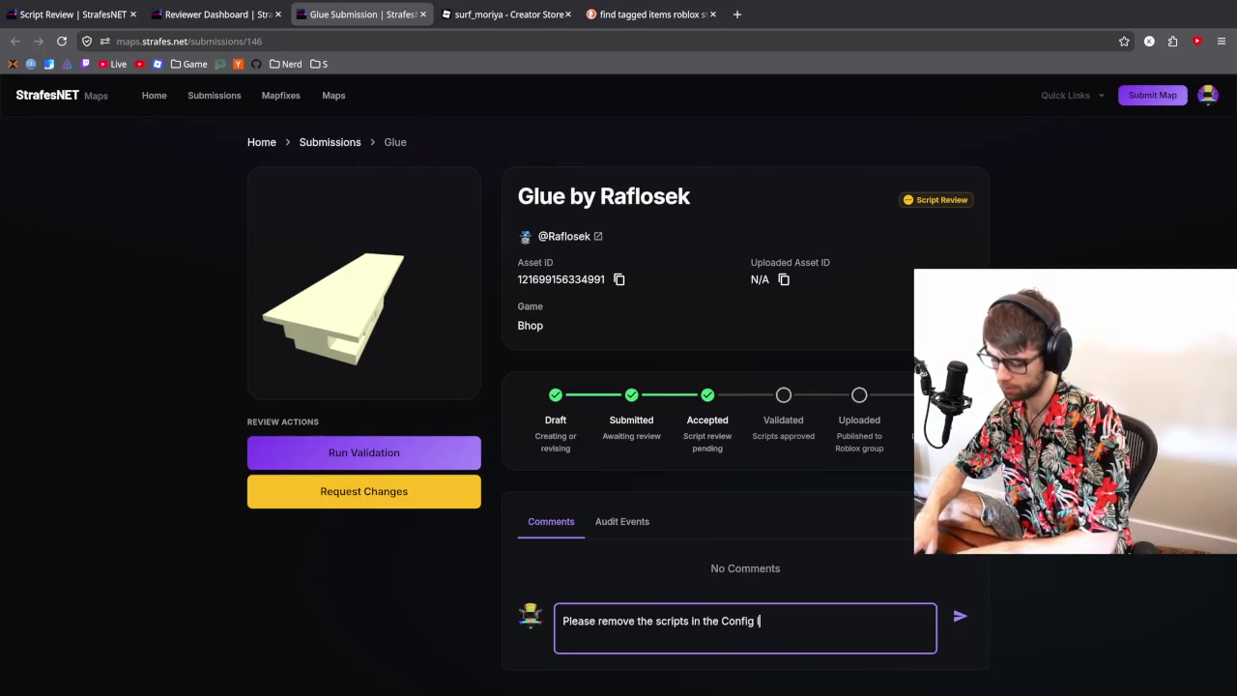
type(" lighting ev")
key("BackSpace")
key("BackSpace")
key("BackSpace")
type("ffects")
double_click(738, 620)
key("BackSpace")
- Multi-select the effect names Sky, Blur, ColorCorrection and SunRays in the lighting script
key("alt+Tab")
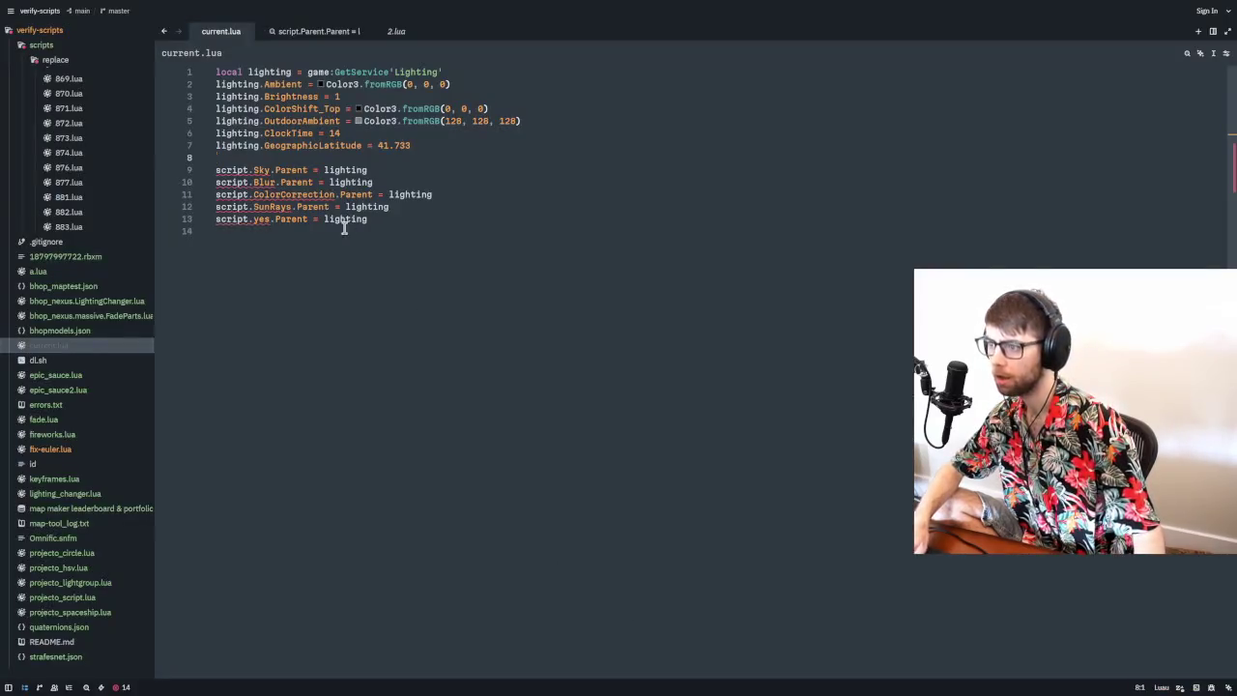
double_click(261, 170, "alt")
left_click(259, 182, "alt")
double_click(259, 182, "alt")
double_click(267, 194, "alt")
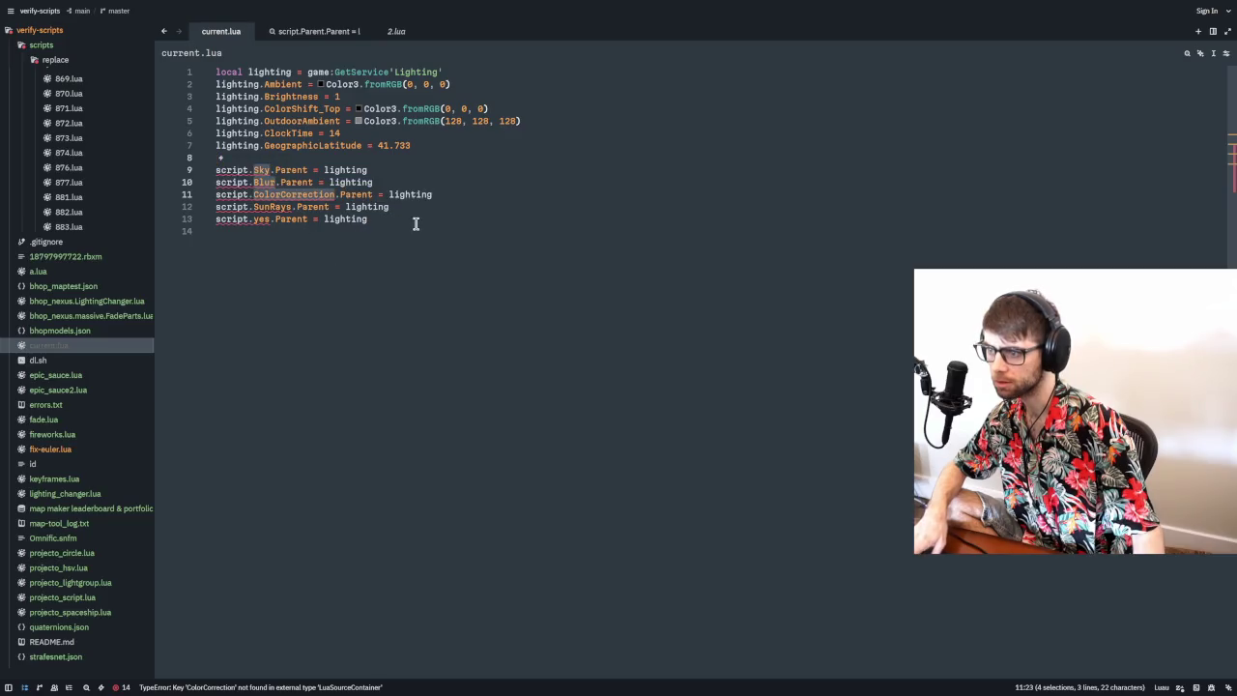
double_click(263, 182)
double_click(261, 170, "alt")
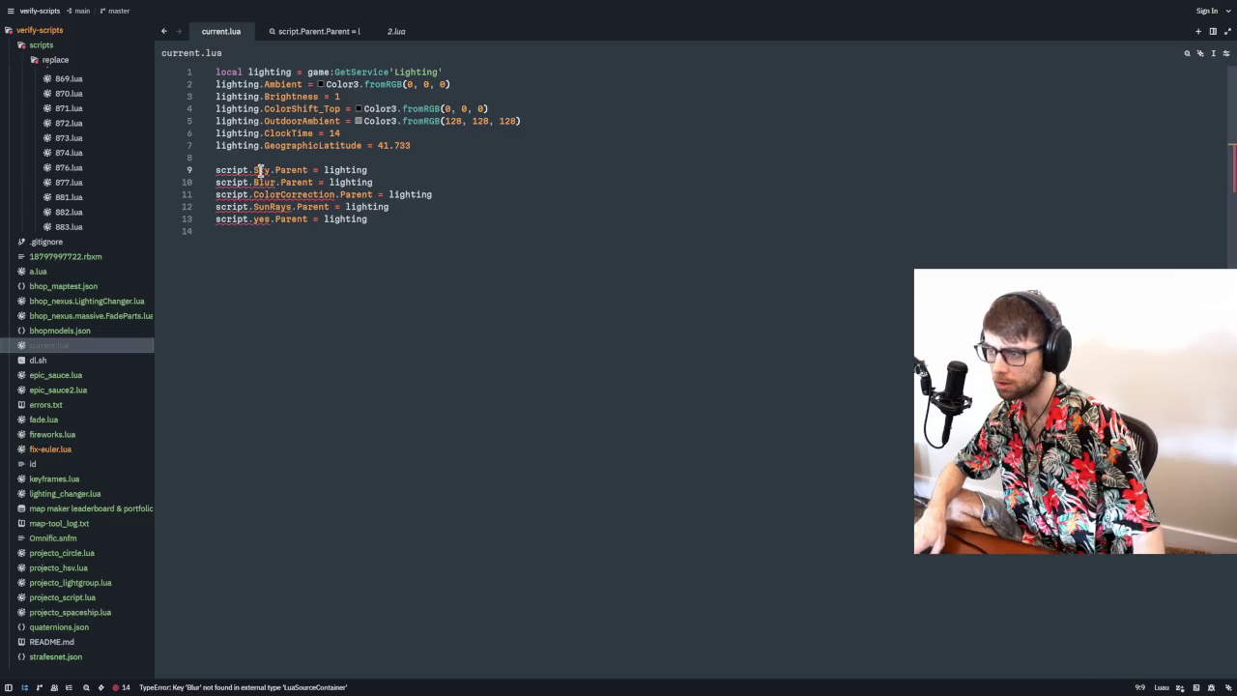
double_click(264, 194, "alt")
double_click(277, 207, "alt")
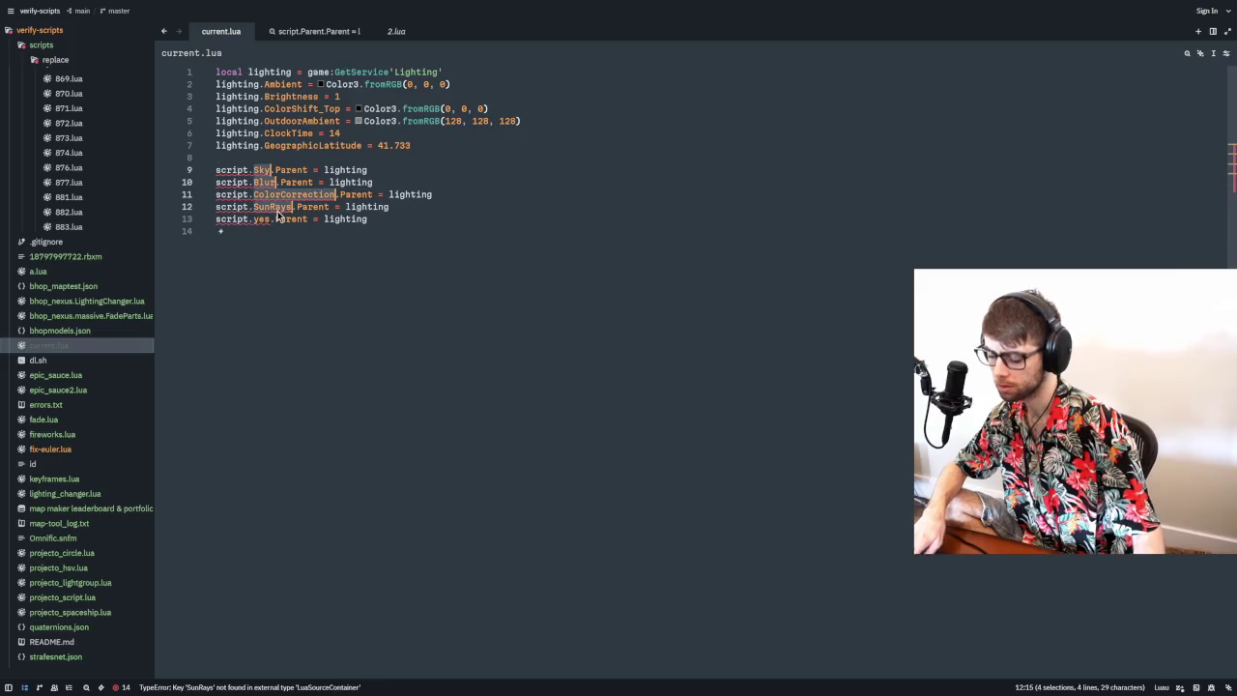
key("alt+Tab")
- Paste the effect names into the comment and comma-join SunRays and ColorCorrection
left_click(830, 614)
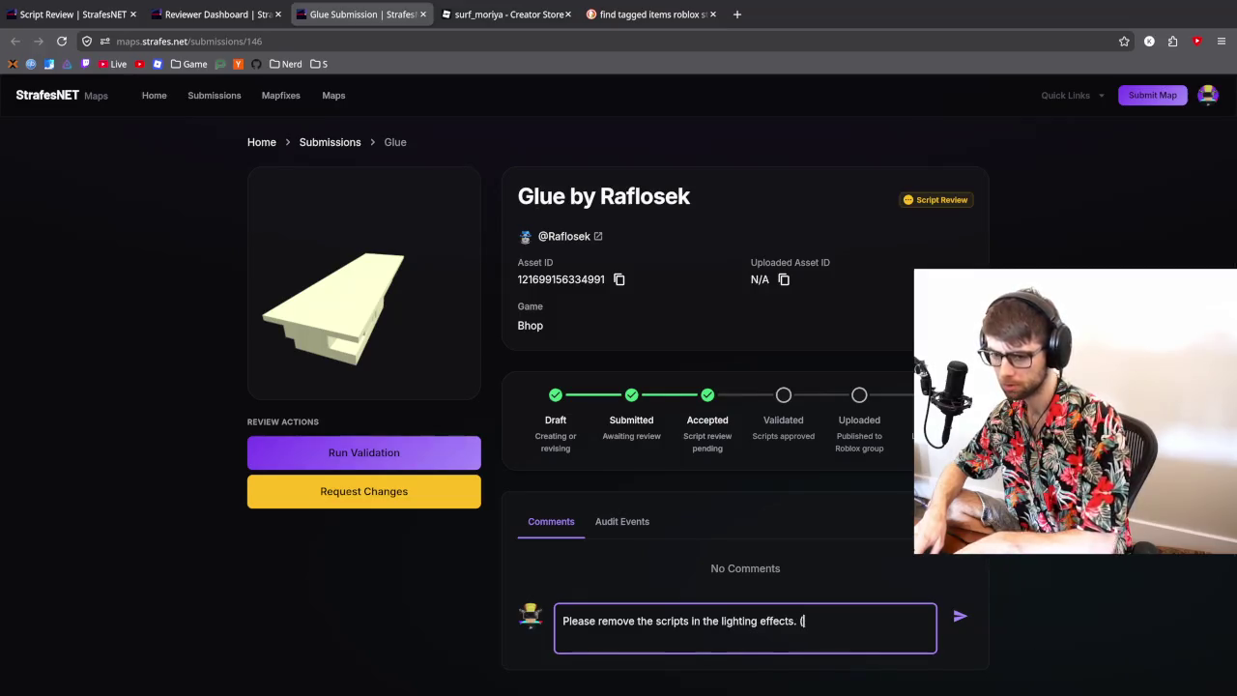
key("ctrl+v")
key("Home")
key("BackSpace")
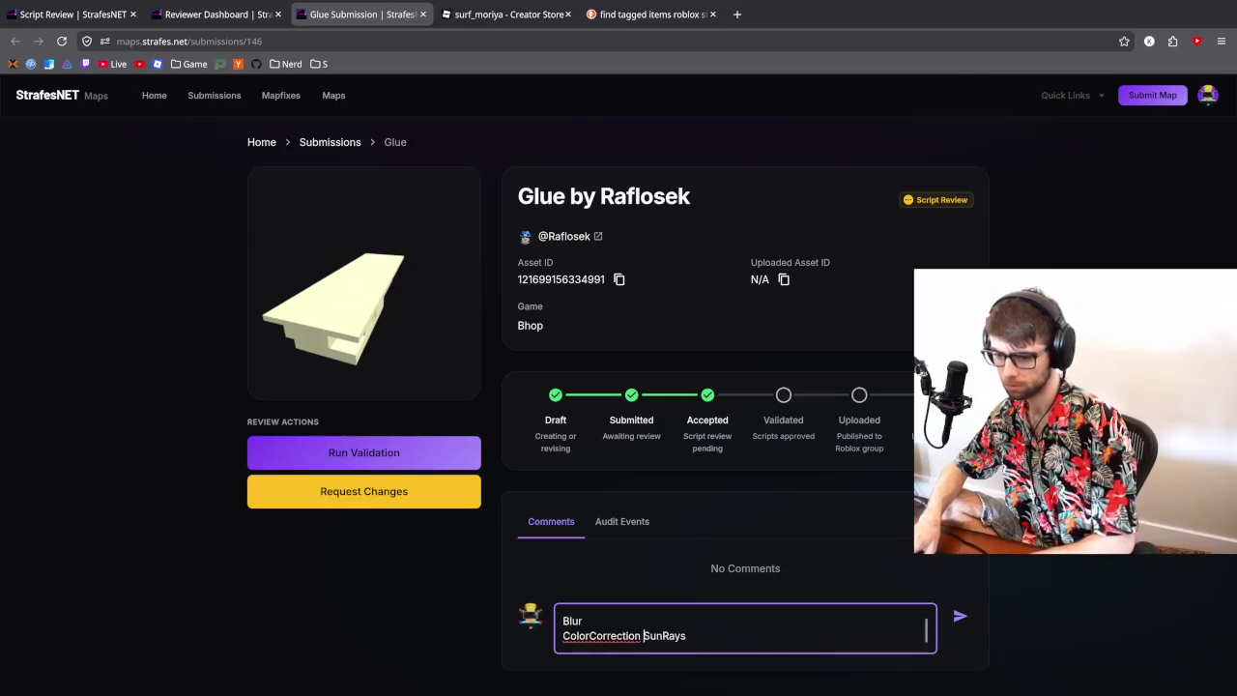
key("BackSpace")
type(",")
key("Home")
key("BackSpace")
type(",")
- Join Blur onto Sky with a comma and close the comment with a parenthesis
key("Home")
key("BackSpace")
type(",")
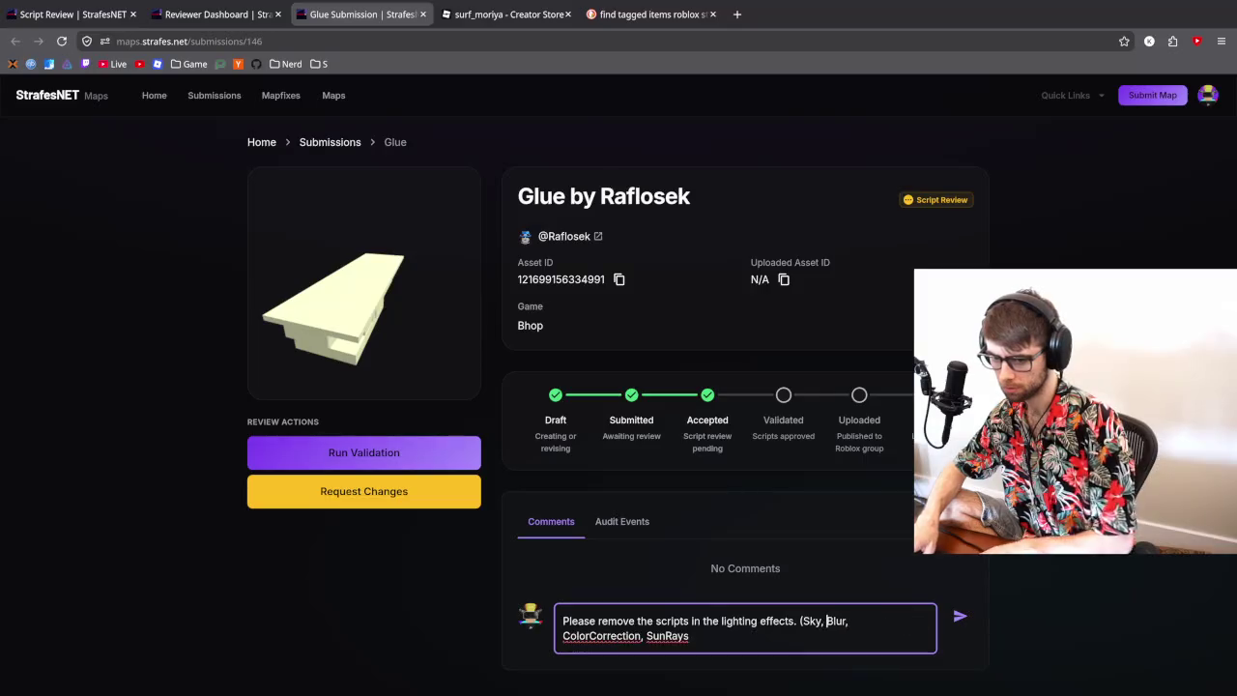
left_click(720, 638)
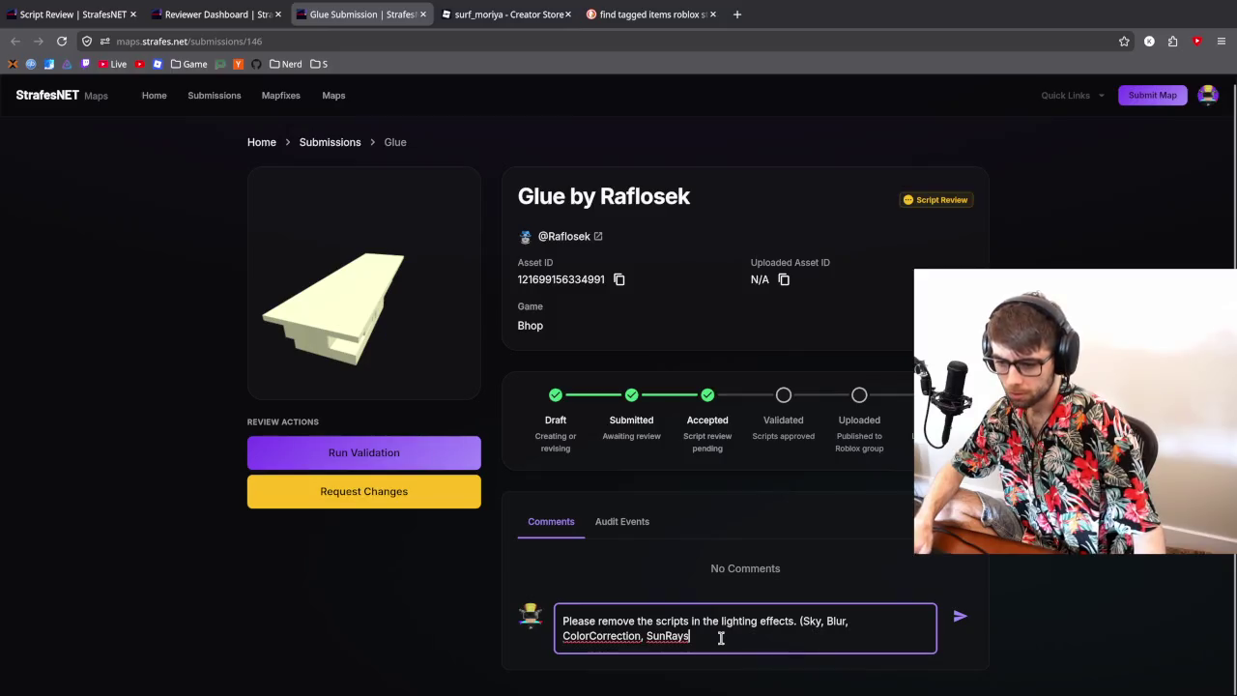
type(", yes)")
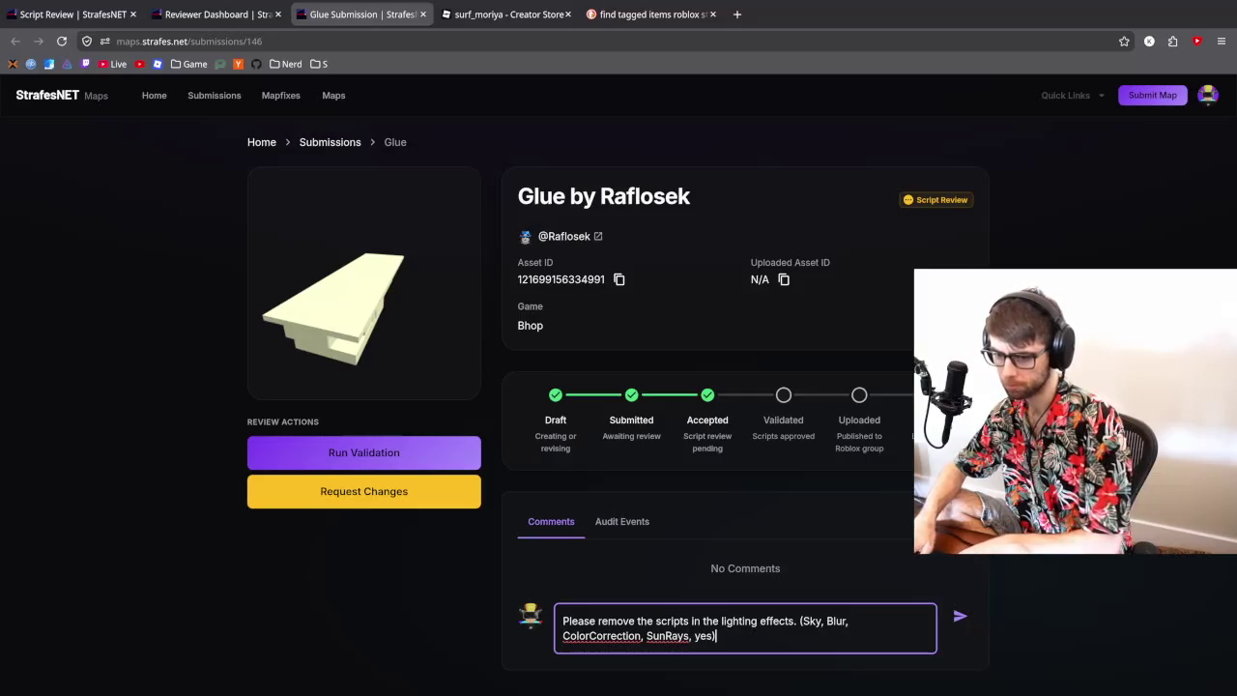
key("alt+Tab")
key("alt+Tab")
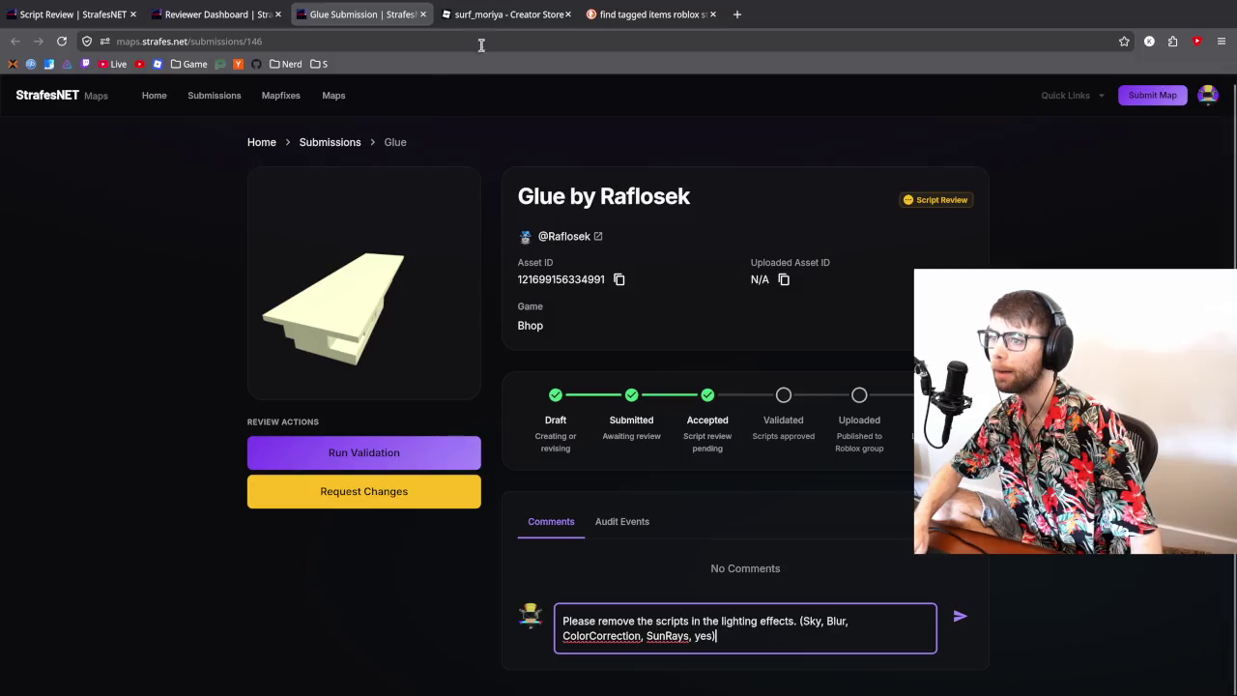
key("alt+Tab")
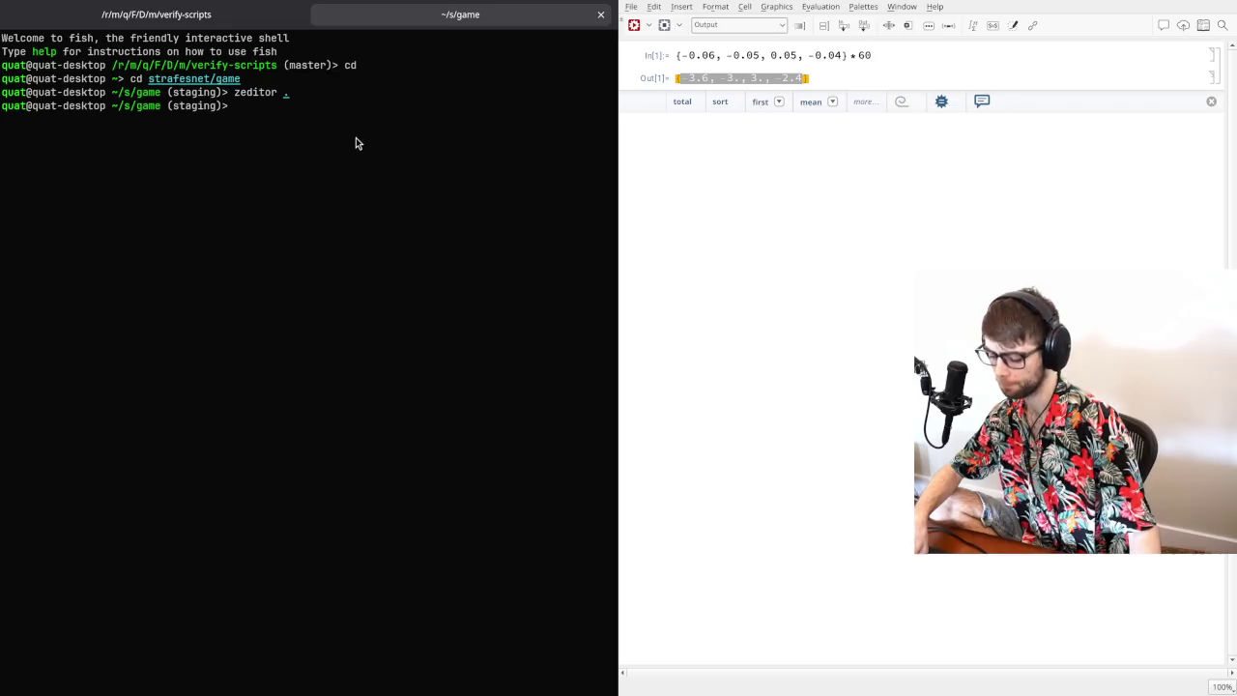
key("alt+Tab")
scroll(1097, 217, "down", 1)
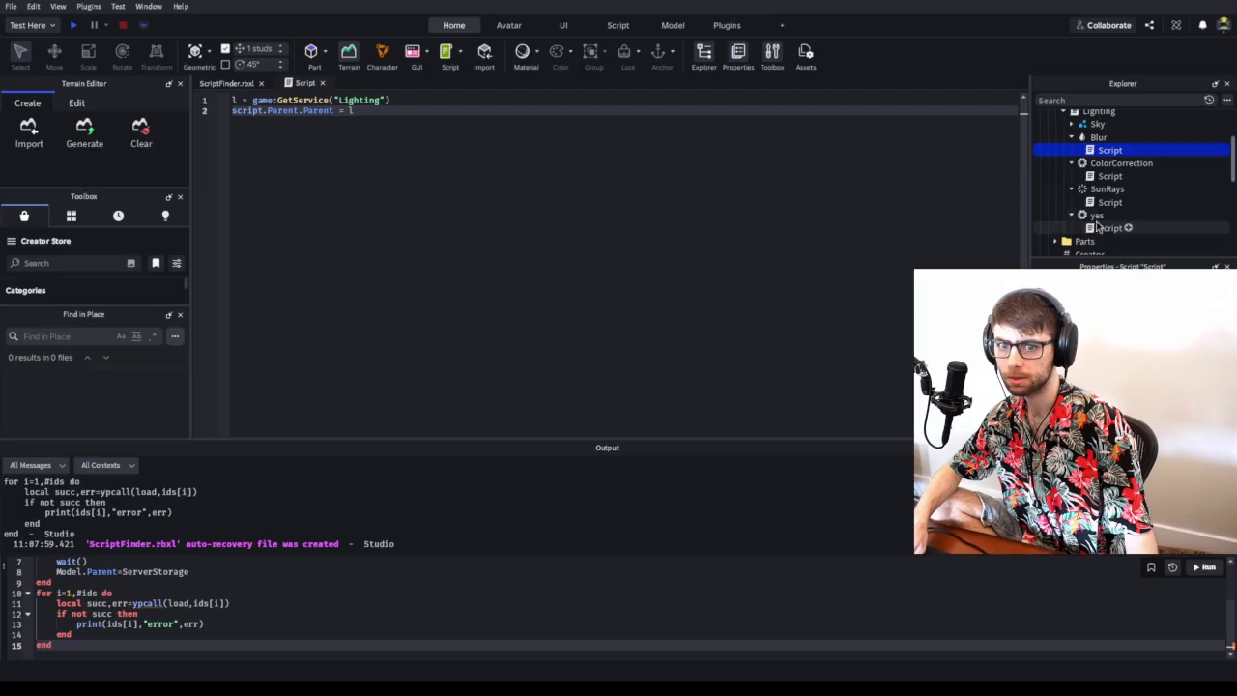
left_click(1096, 215)
scroll(1112, 193, "down", 1)
scroll(1124, 171, "up", 1)
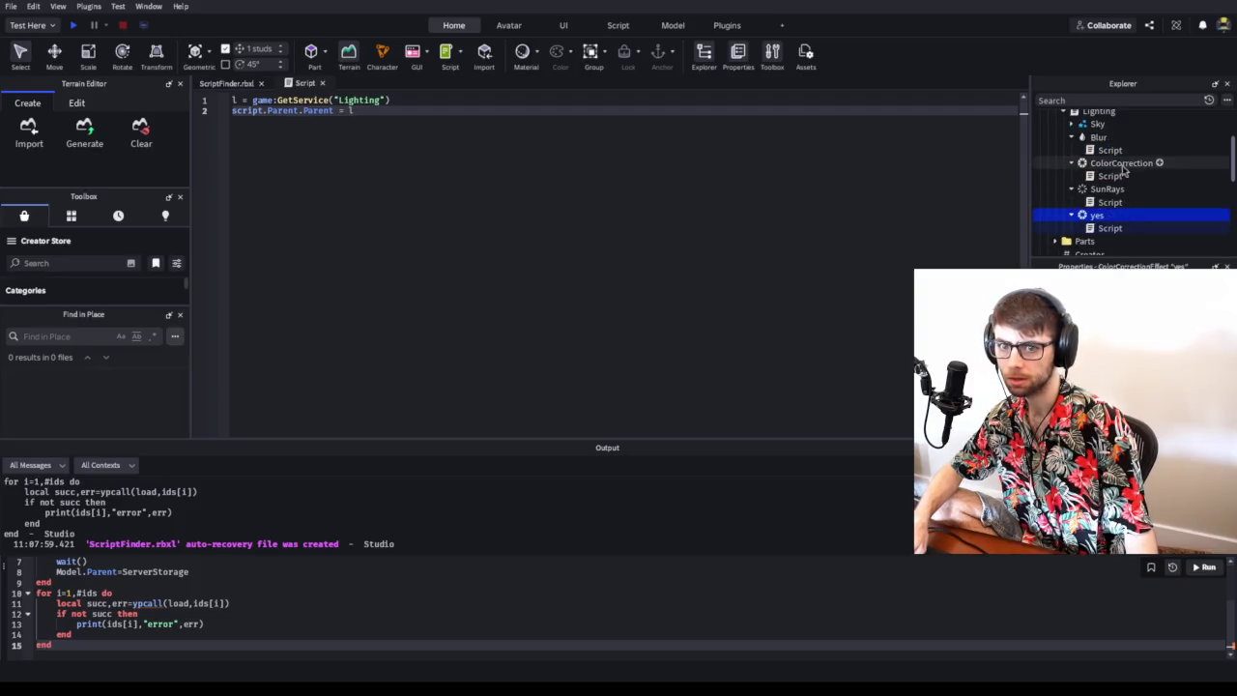
left_click(1122, 167)
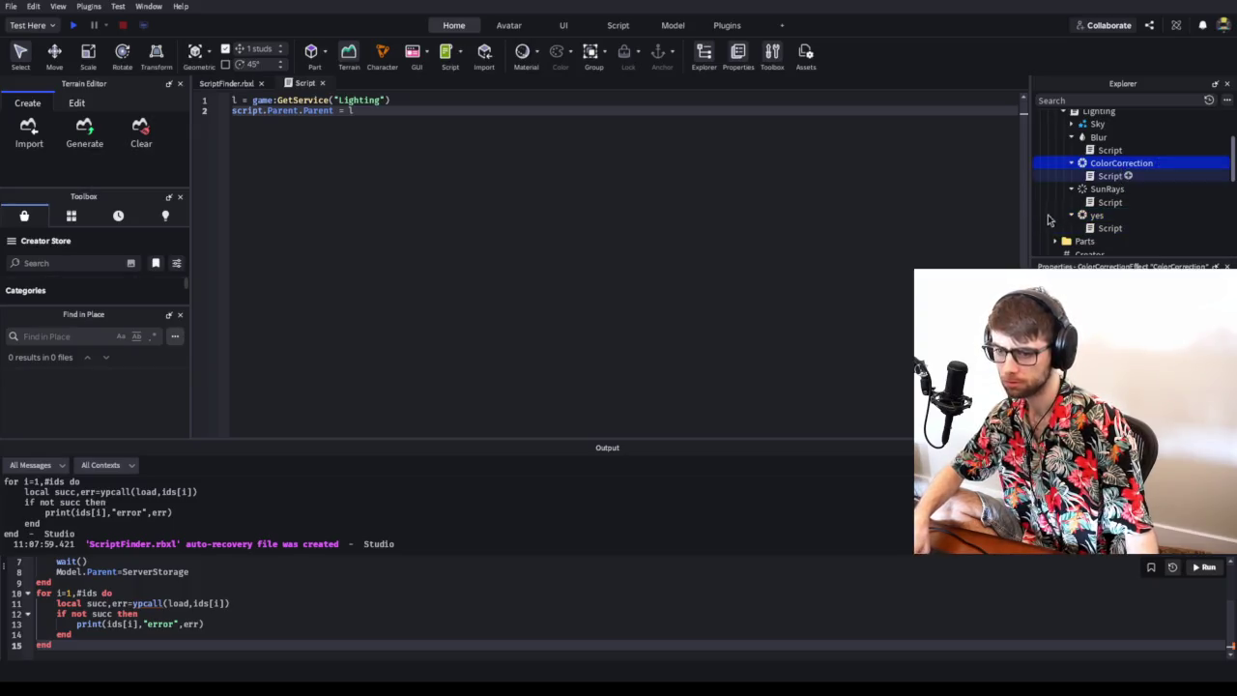
key("alt+Tab")
key("Tab")
- Add "'ColorCorrection' and 'yes' are both" to the Glue comment, quoting ColorCorrection
type(".")
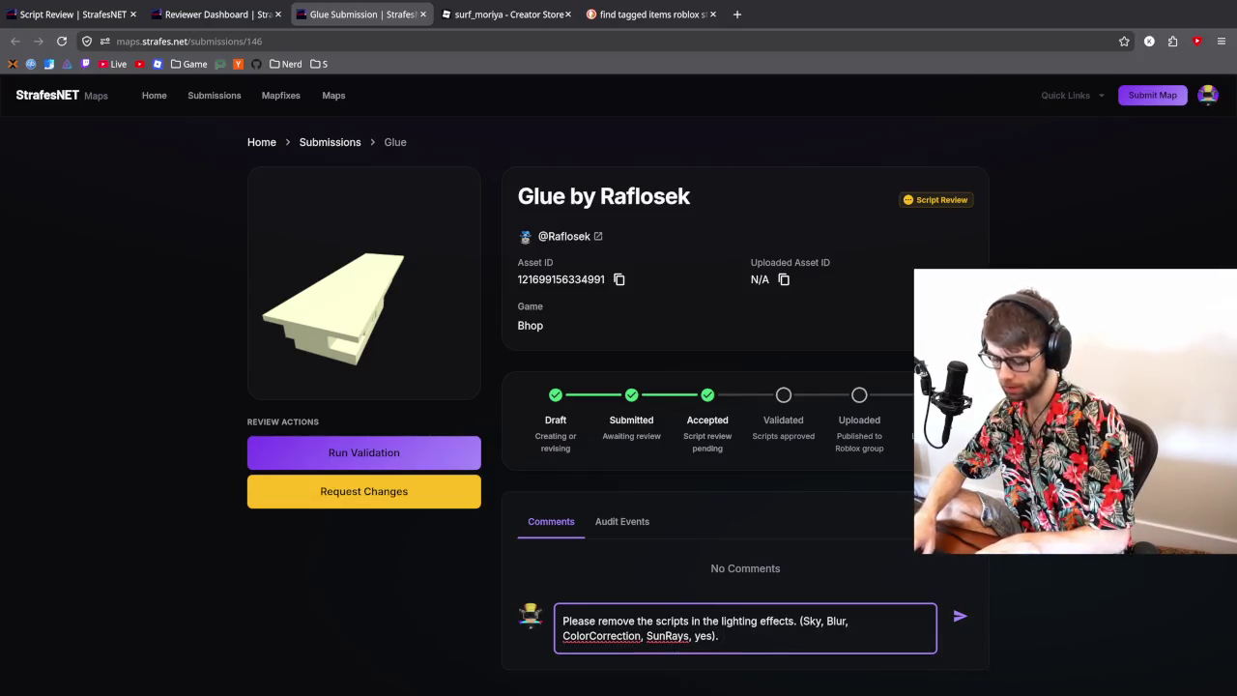
type("  ColorCorrection")
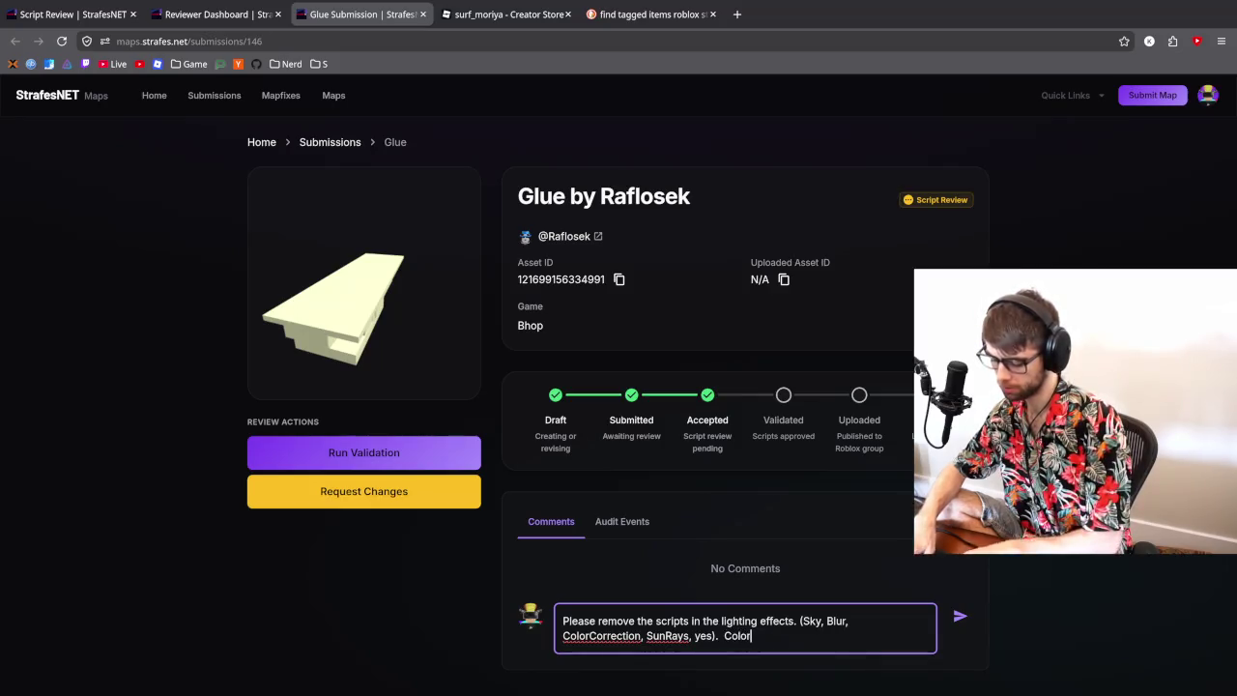
type(" and")
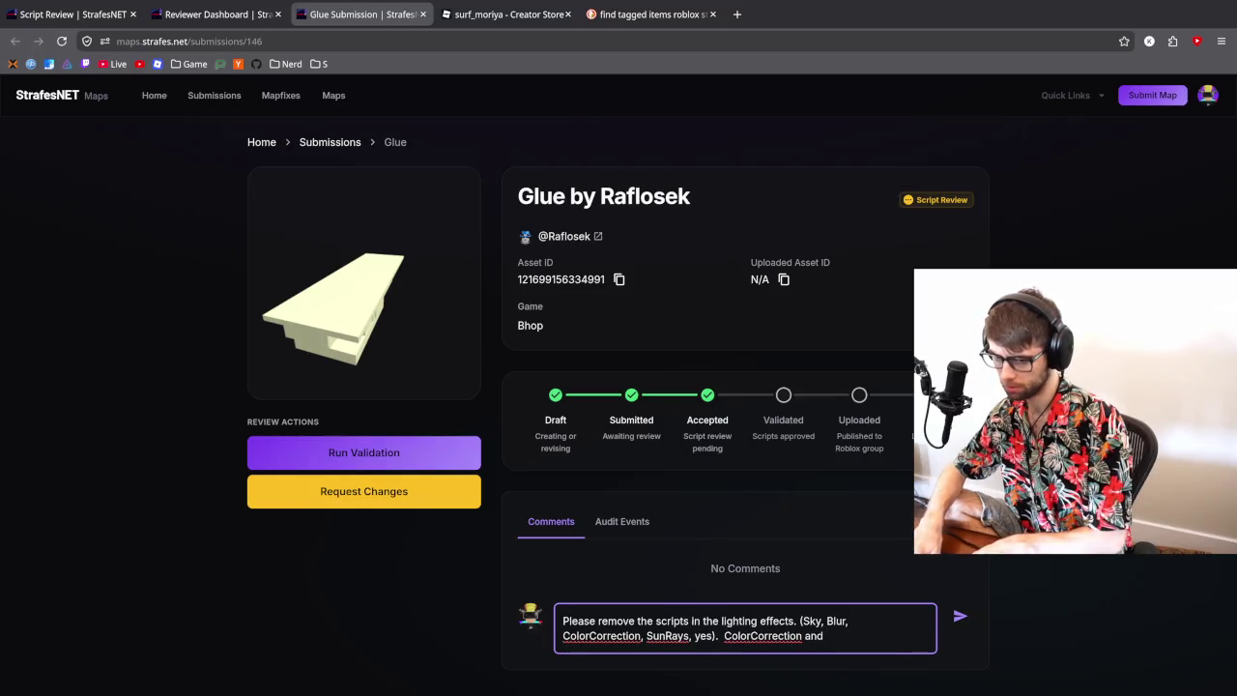
type(" 'yes")
left_click(725, 636)
type("'")
left_click(806, 636)
type("'")
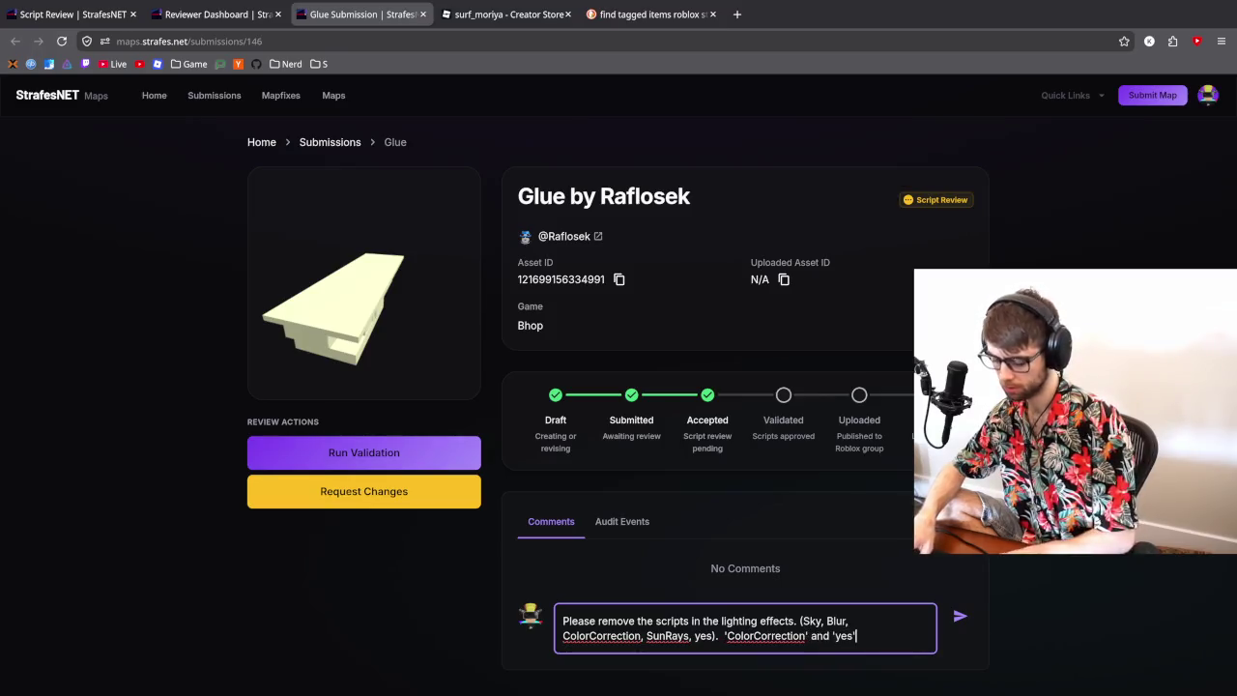
type(" are ")
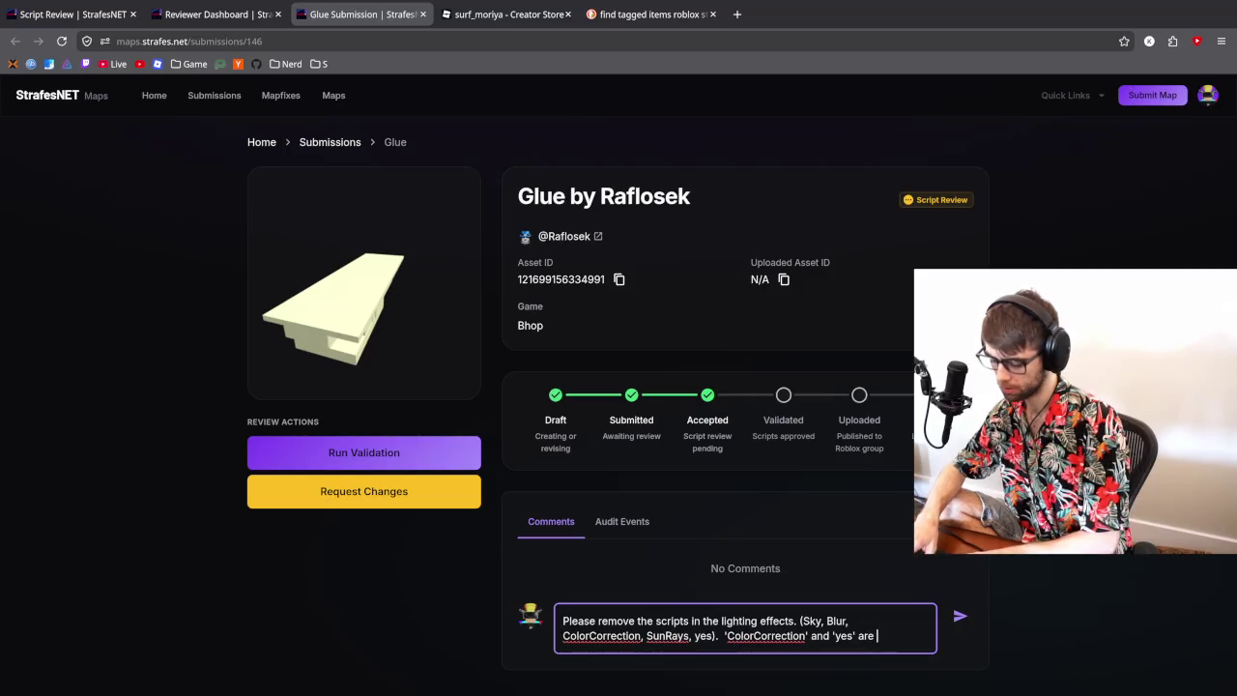
type("both")
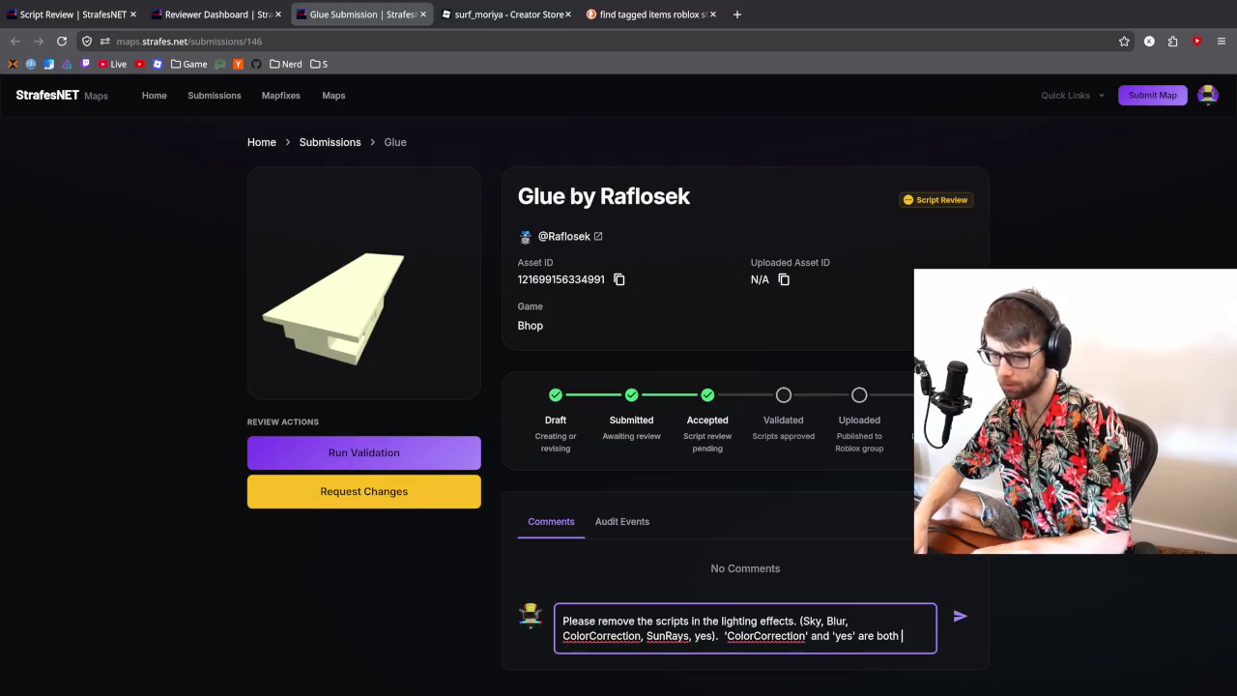
- Paste the name ColorCorrection copied from the Zed lighting script, continuing 'objects, you don't need two'
key("alt+Tab")
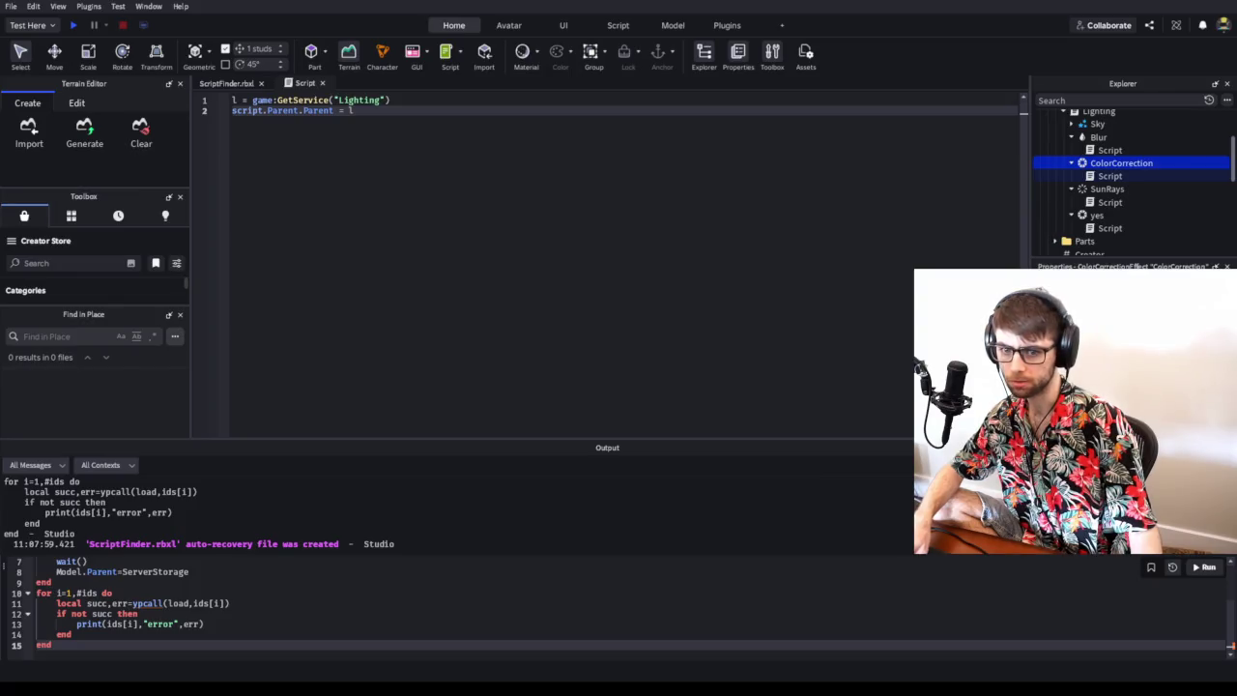
key("alt+Tab")
double_click(320, 194)
key("ctrl+c")
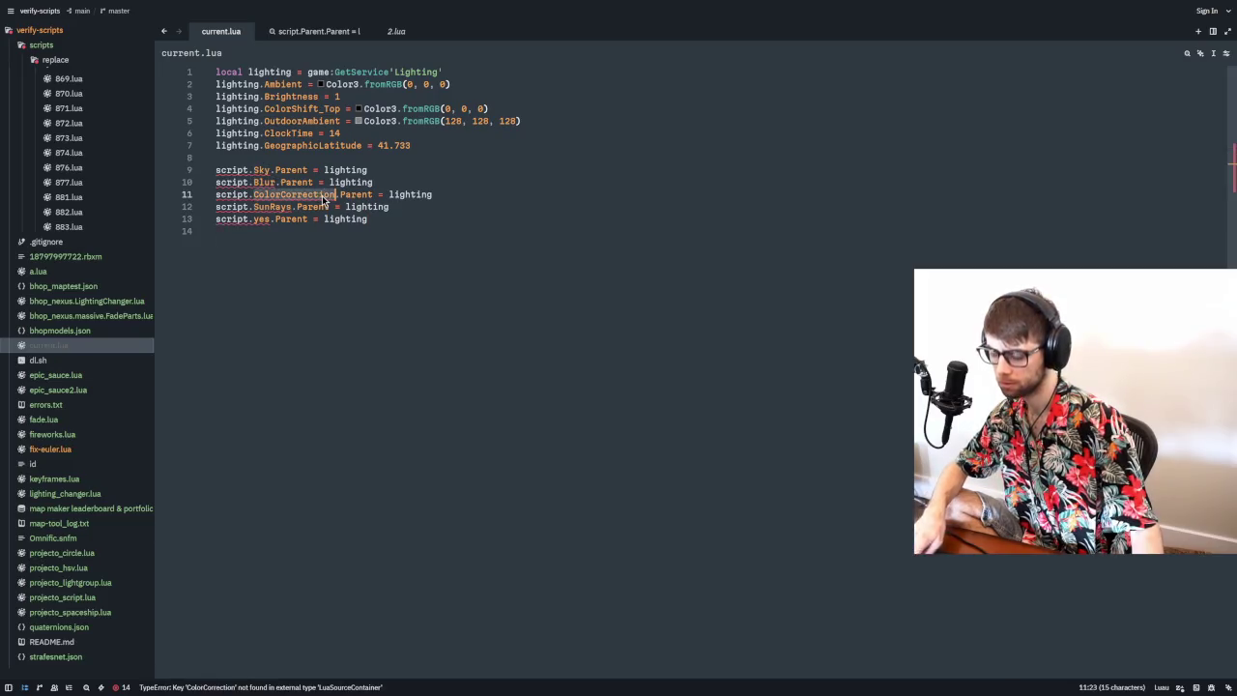
key("alt+Tab")
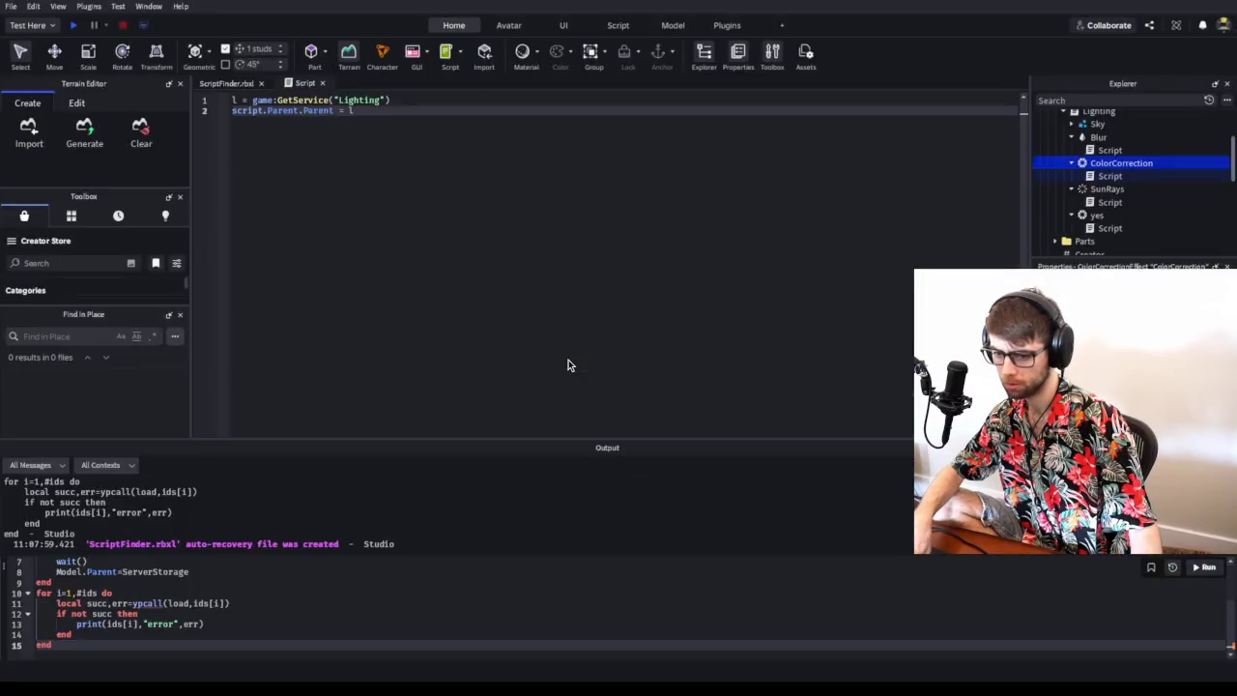
key("ctrl+v")
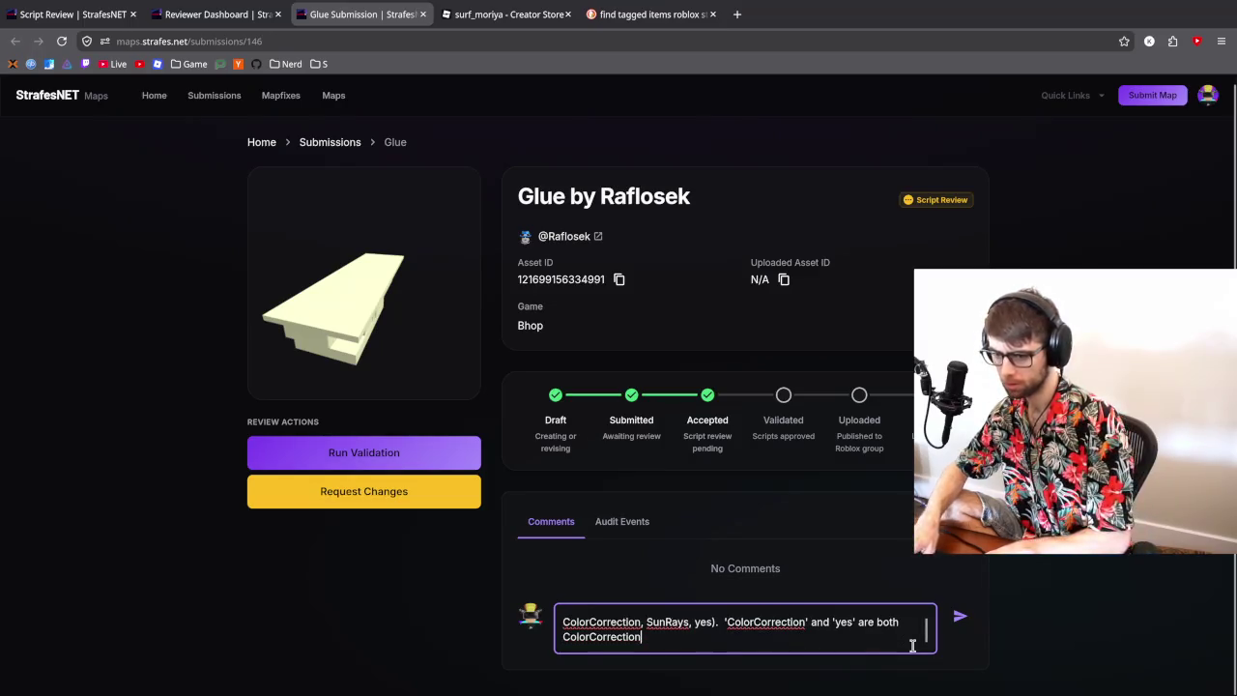
type(" object")
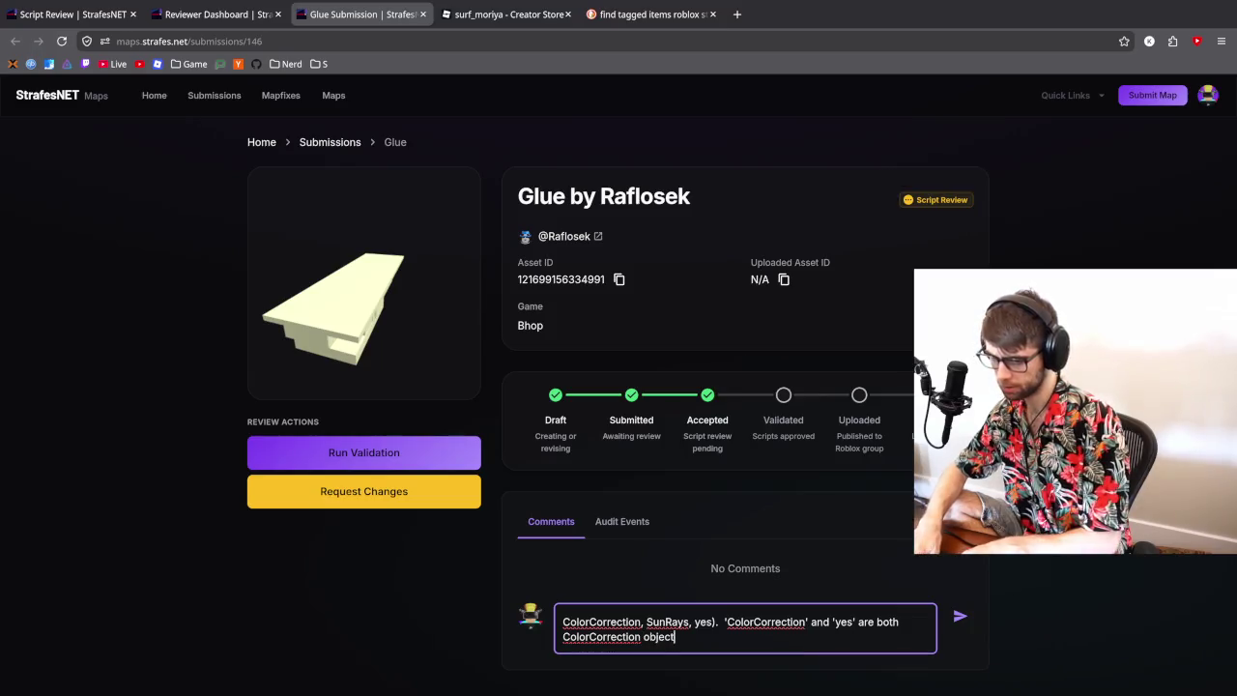
type("s, you don't")
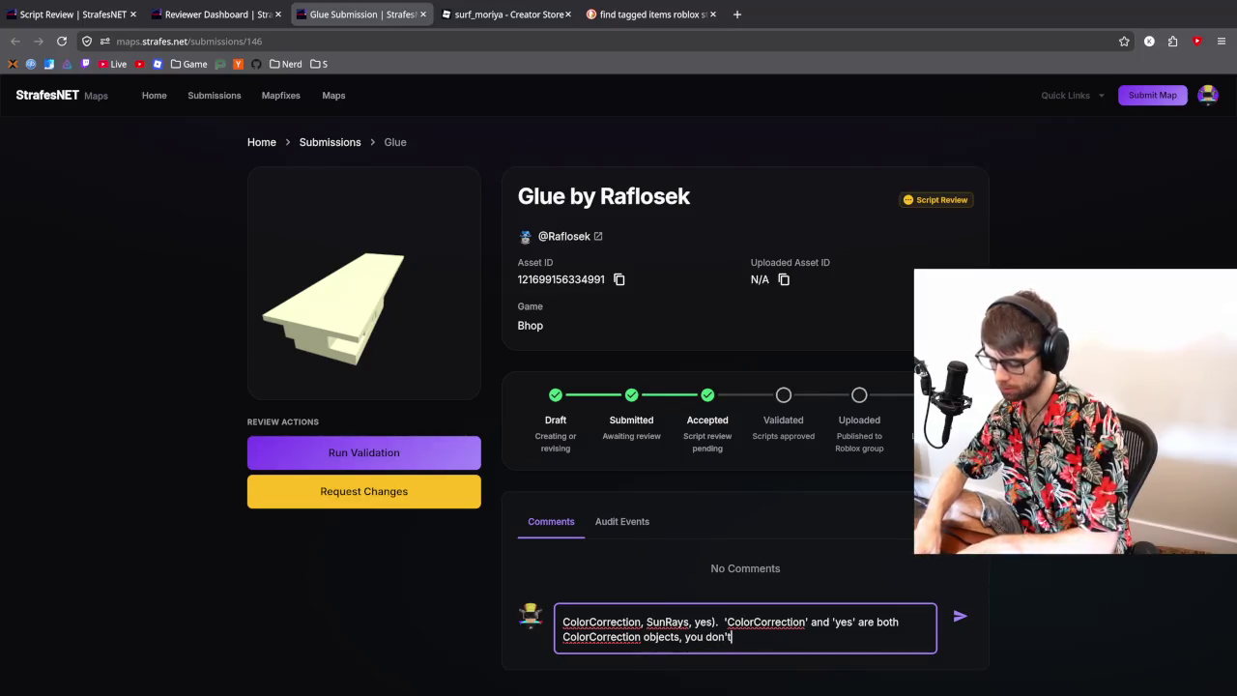
type(" need two of them.")
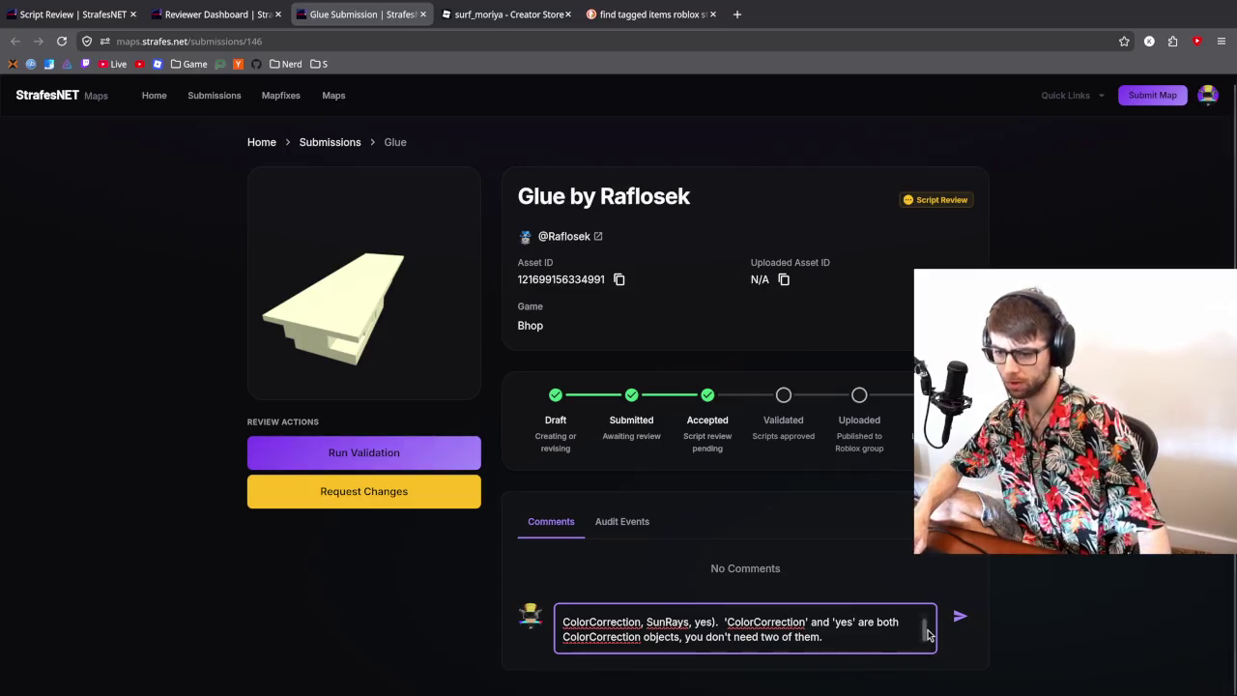
scroll(843, 622, "up", 1)
scroll(815, 619, "up", 1)
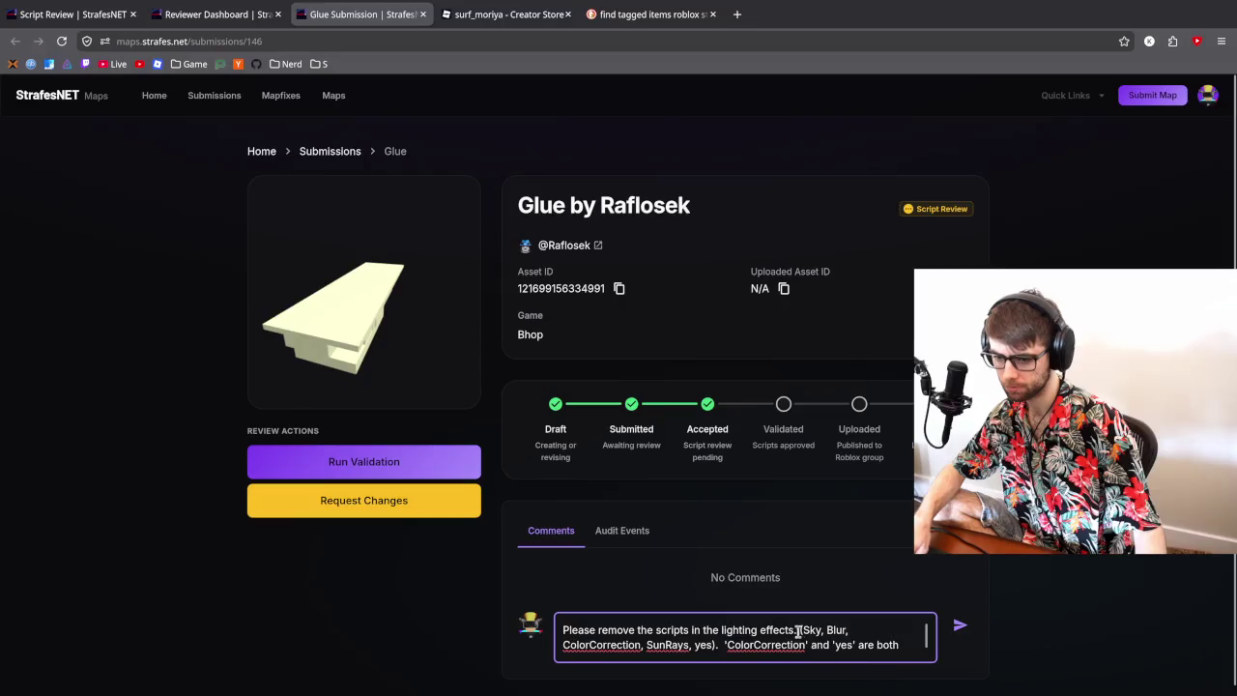
scroll(797, 630, "down", 1)
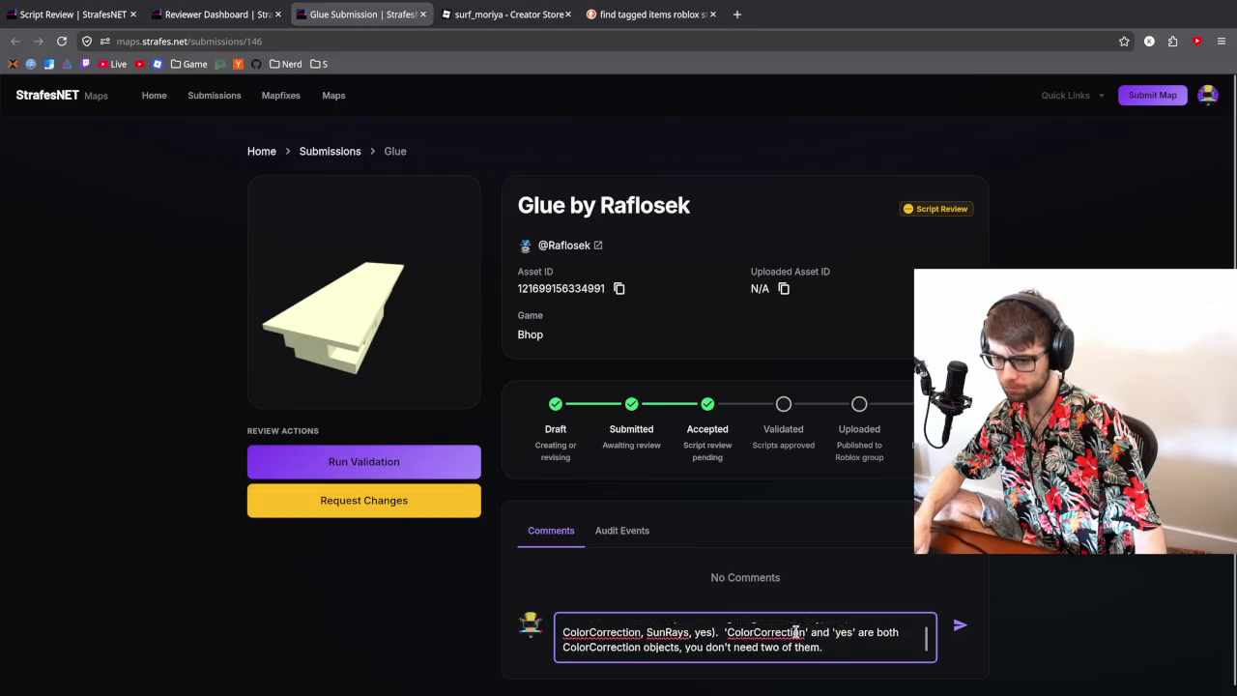
- Add that the Lighting script fails because its lighting variable is called 'l', not 'lighting'
left_click(716, 629)
type(".  The Lighting script fails to move them be")
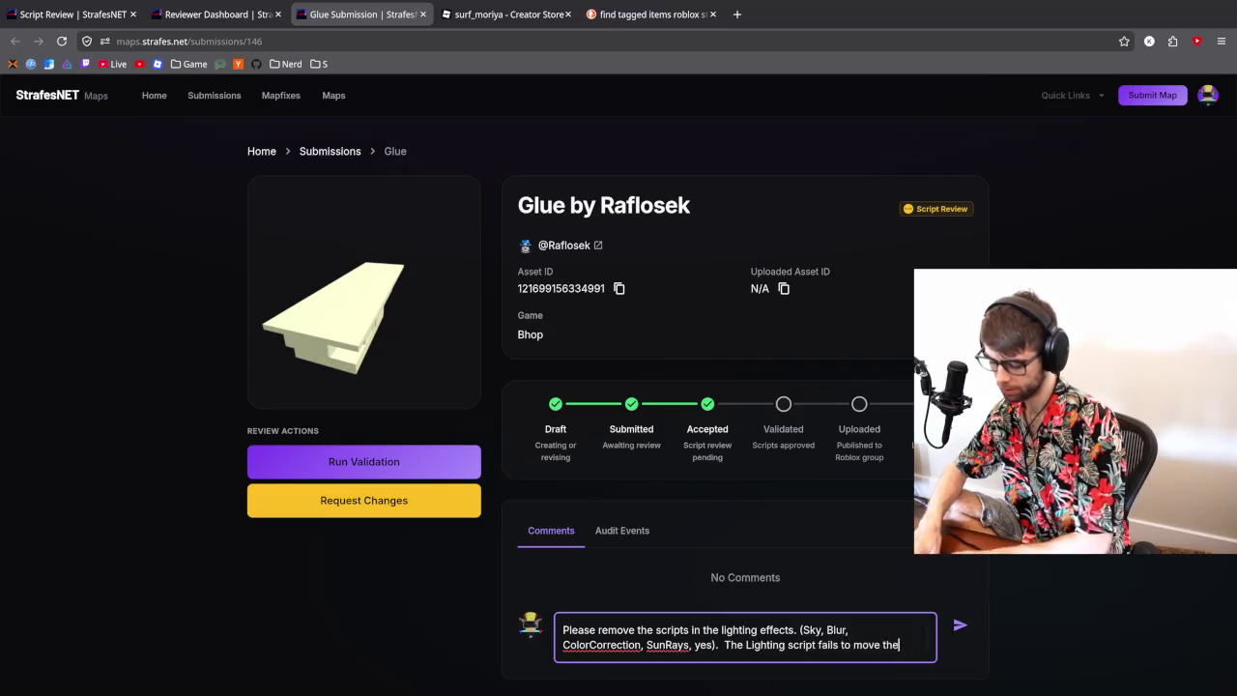
type("cause th")
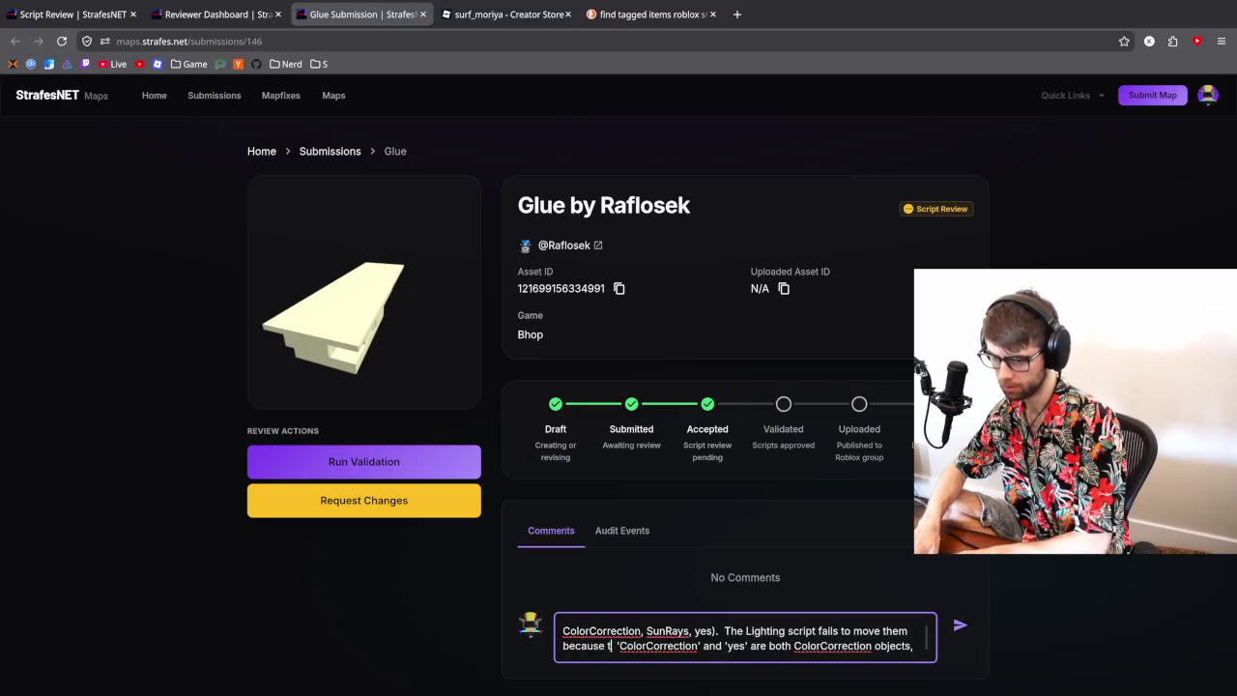
type("e ")
type("lighting variabl")
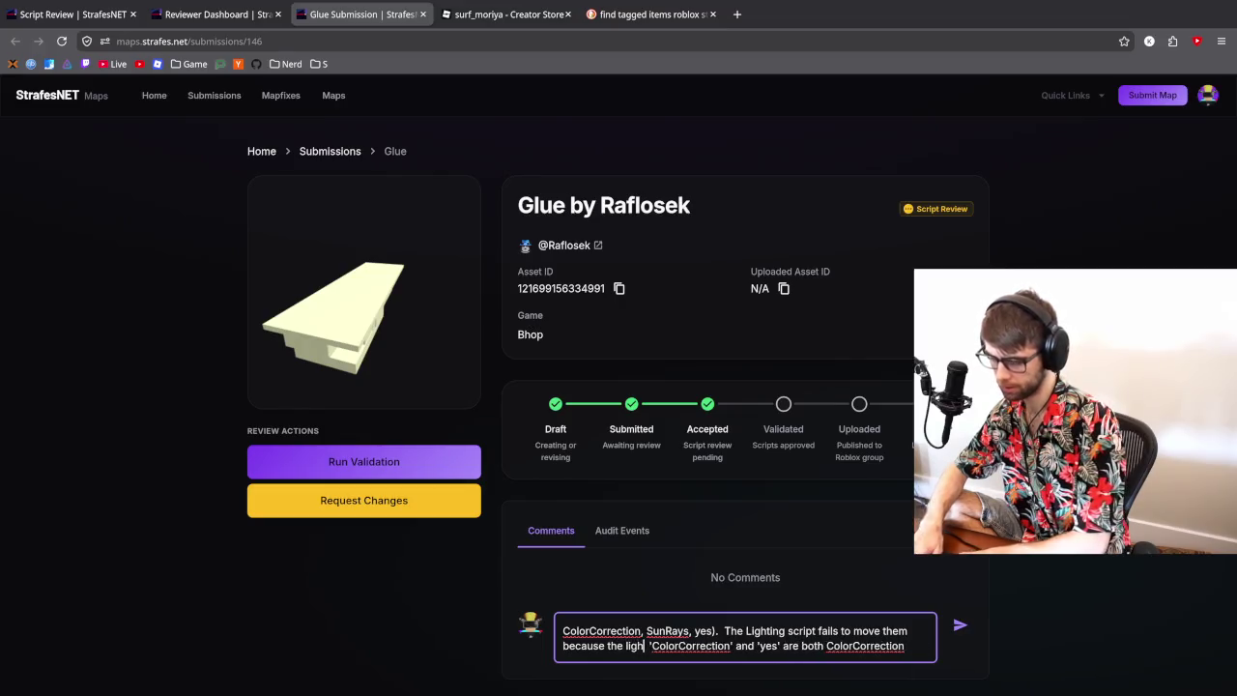
type("e is")
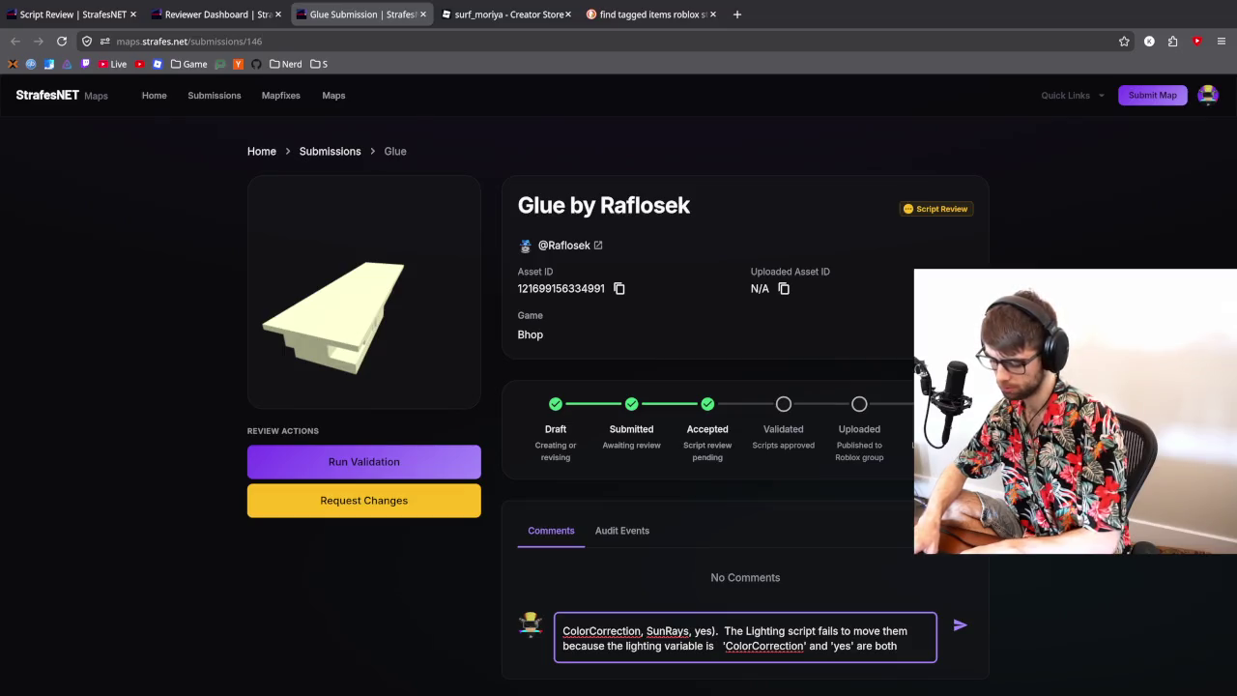
type("called ")
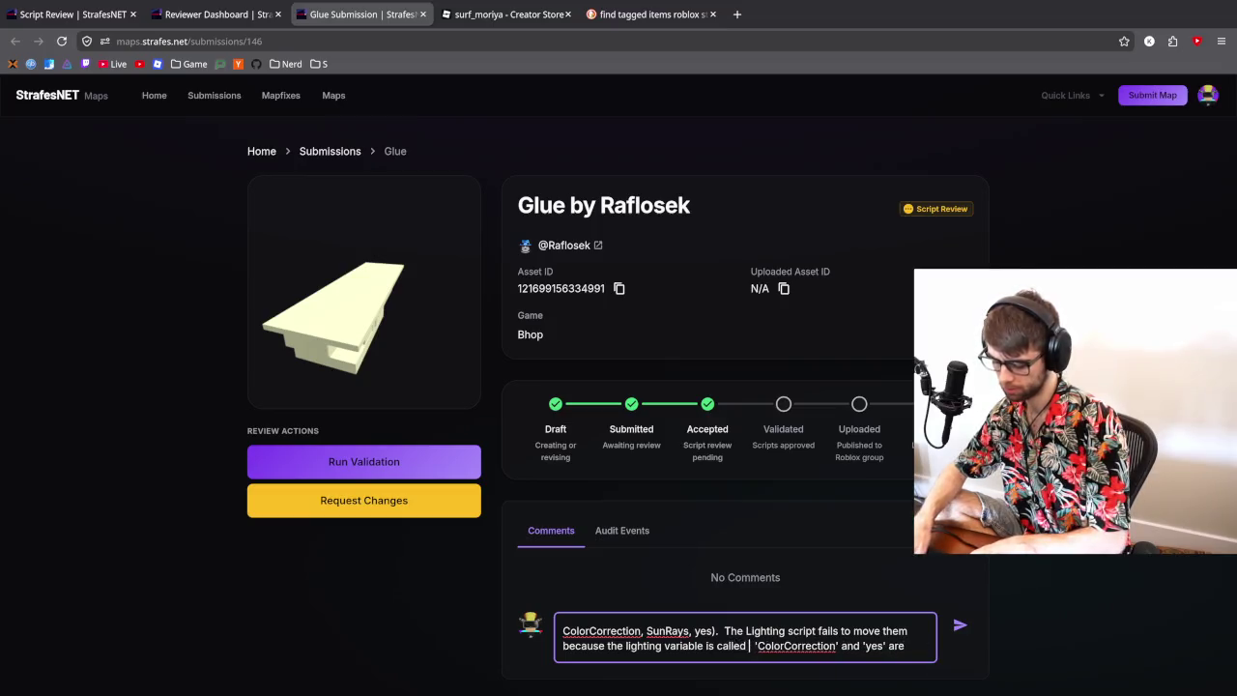
type("'l', not 'lighting'.")
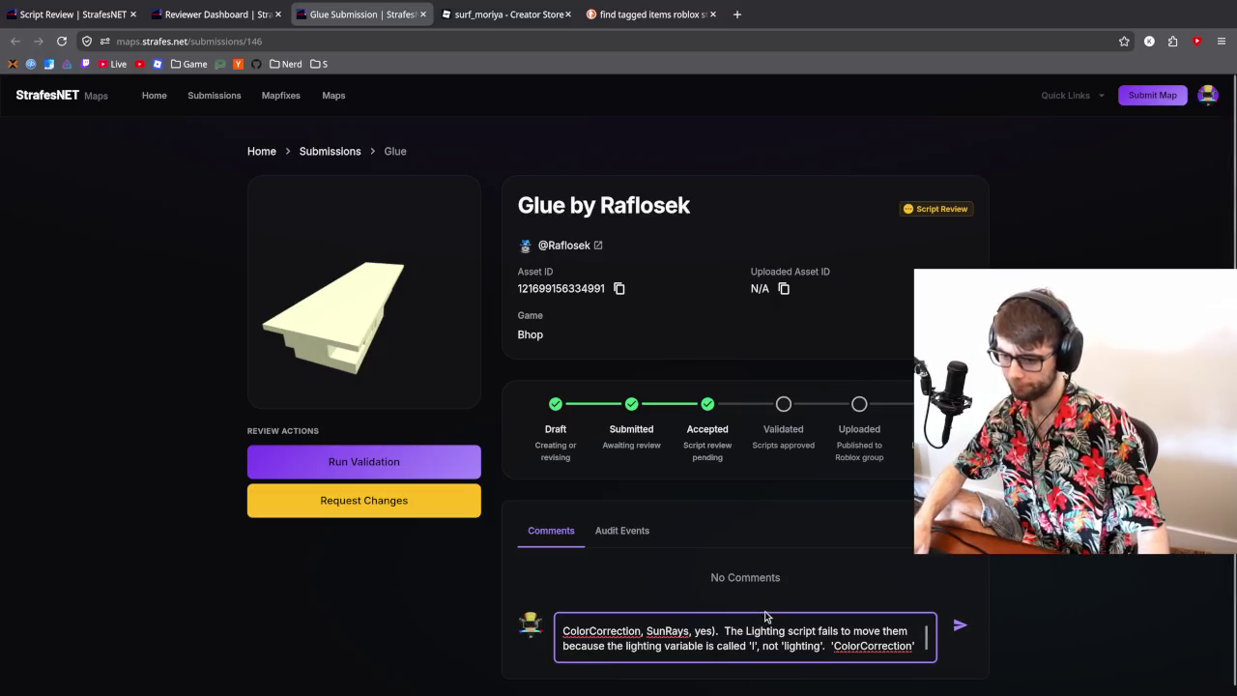
- Check current.lua in Zed, then return to the submission's Script Review
key("alt+Tab")
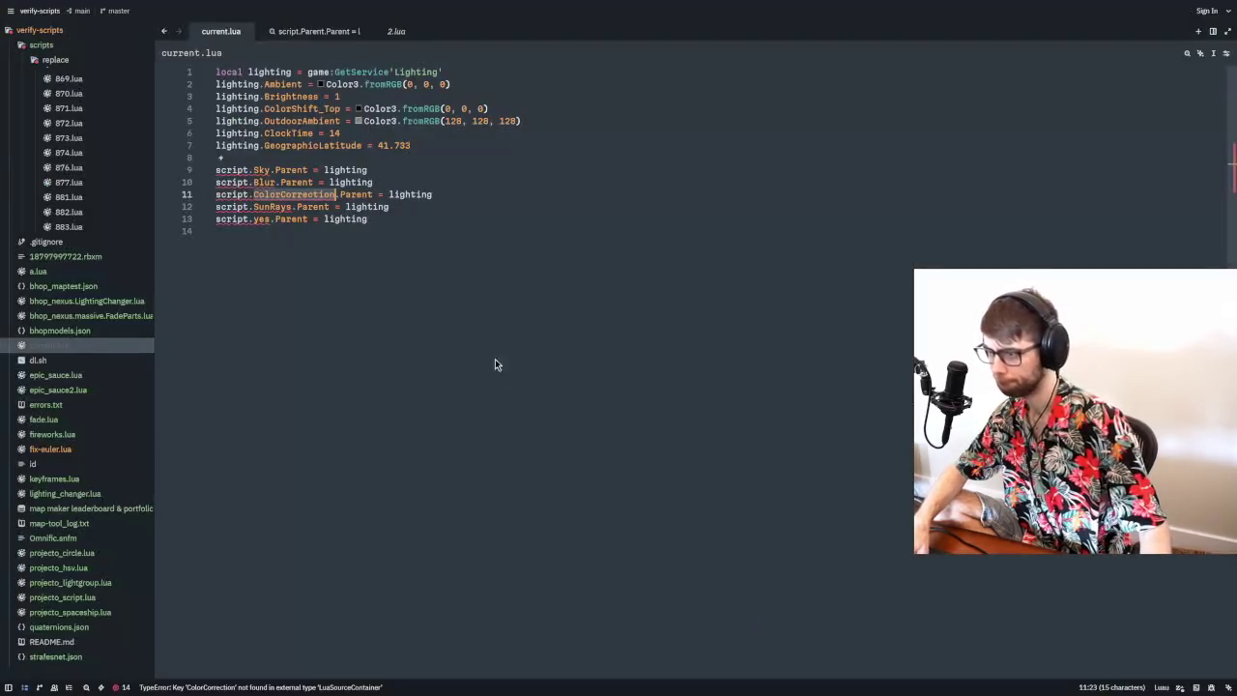
key("alt+Tab")
left_click(49, 14)
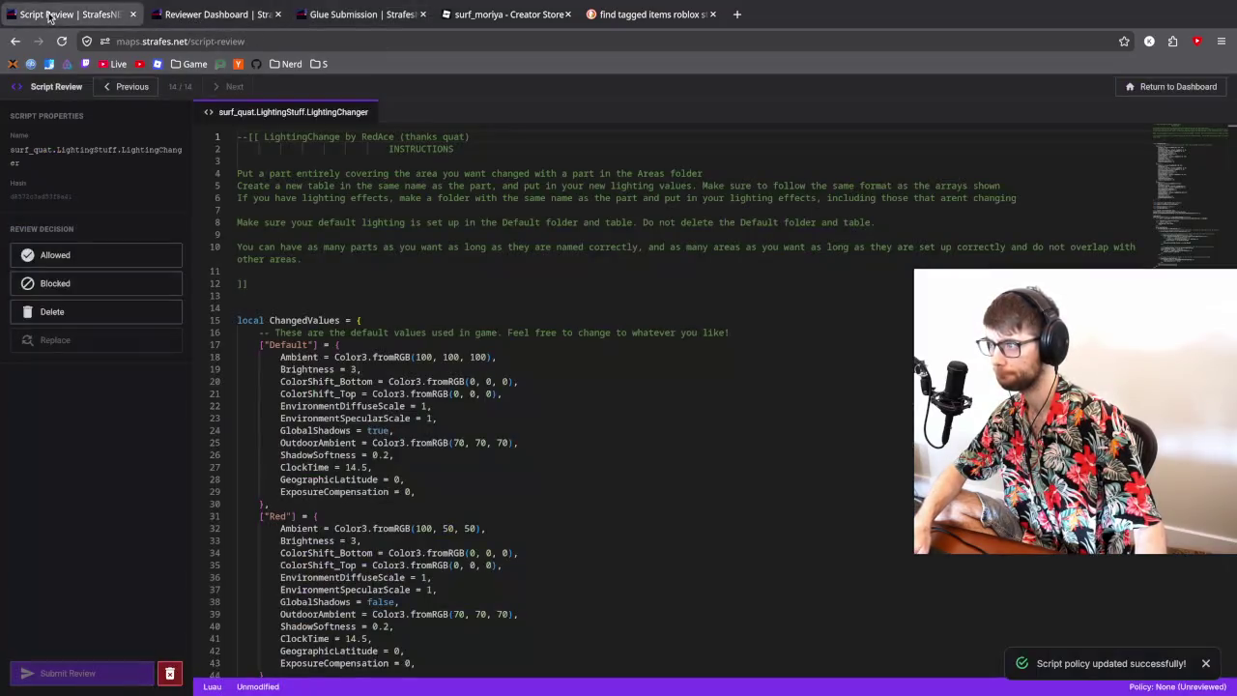
- Page back to script 1 of 14, Config.Lighting, and check where lighting and l are used
left_click(136, 87)
left_click(135, 87)
double_click(135, 87)
left_click(135, 87)
double_click(135, 87)
double_click(135, 87)
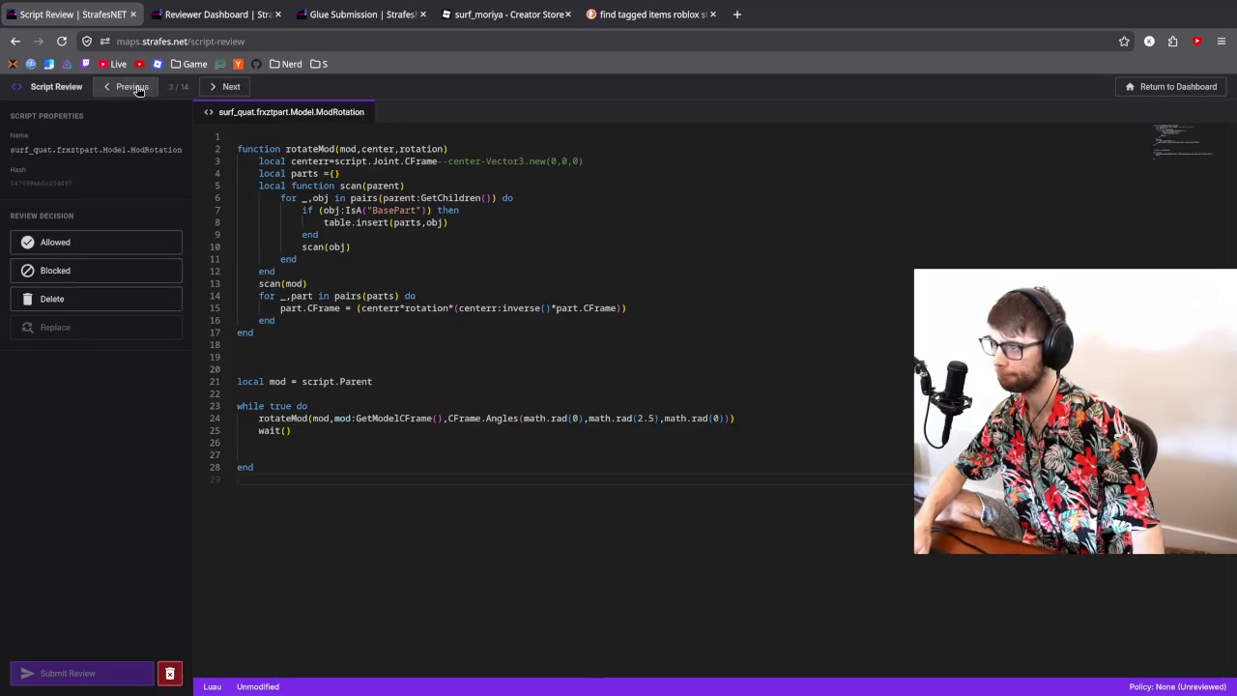
double_click(135, 87)
double_click(135, 87)
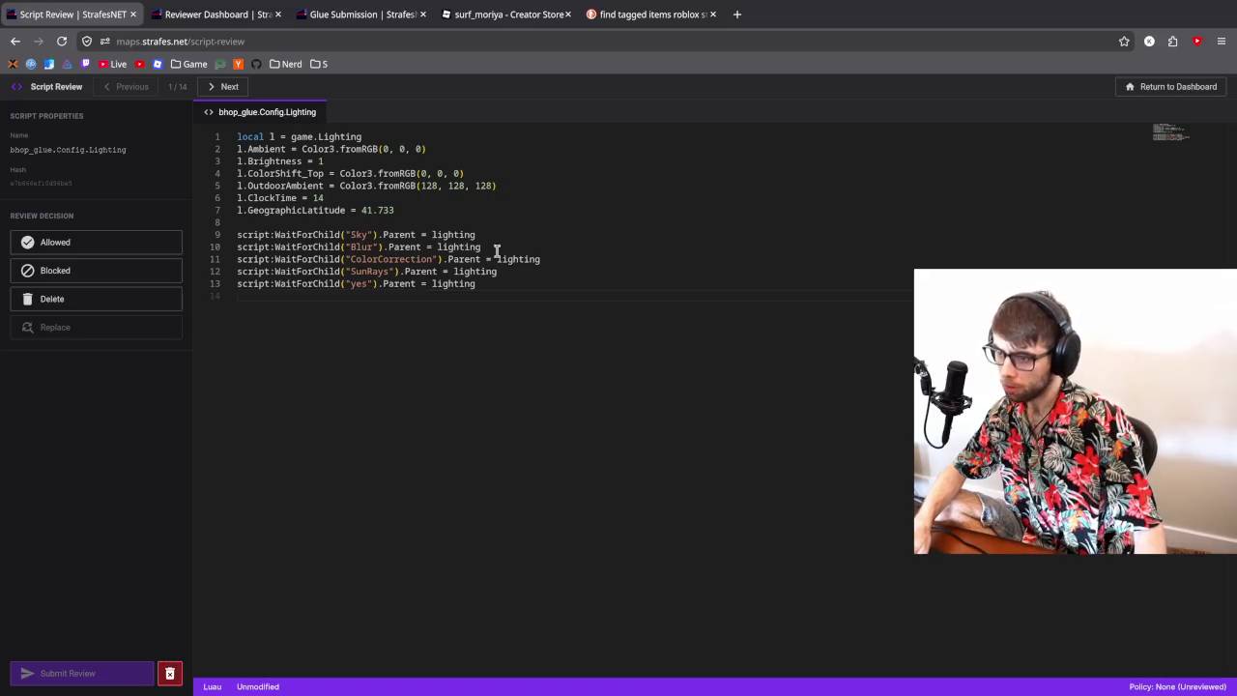
left_click(456, 234)
left_click(240, 210)
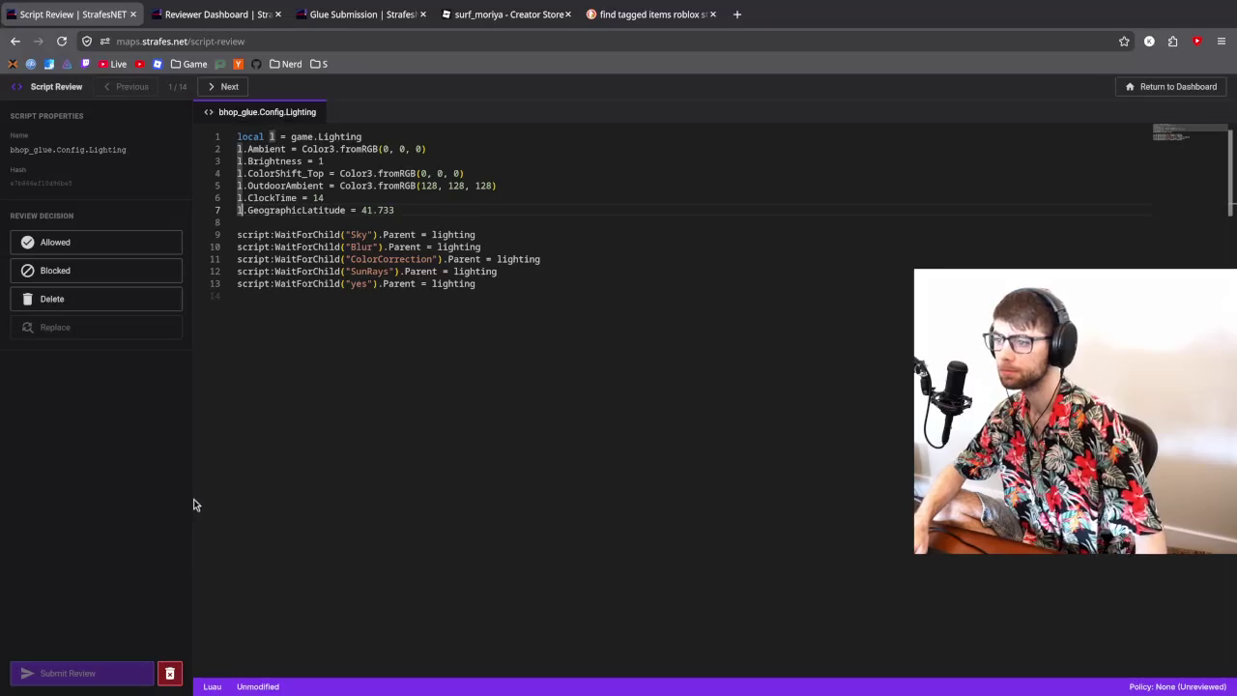
- Permanently purge the Config.Lighting script and its policy
left_click(169, 672)
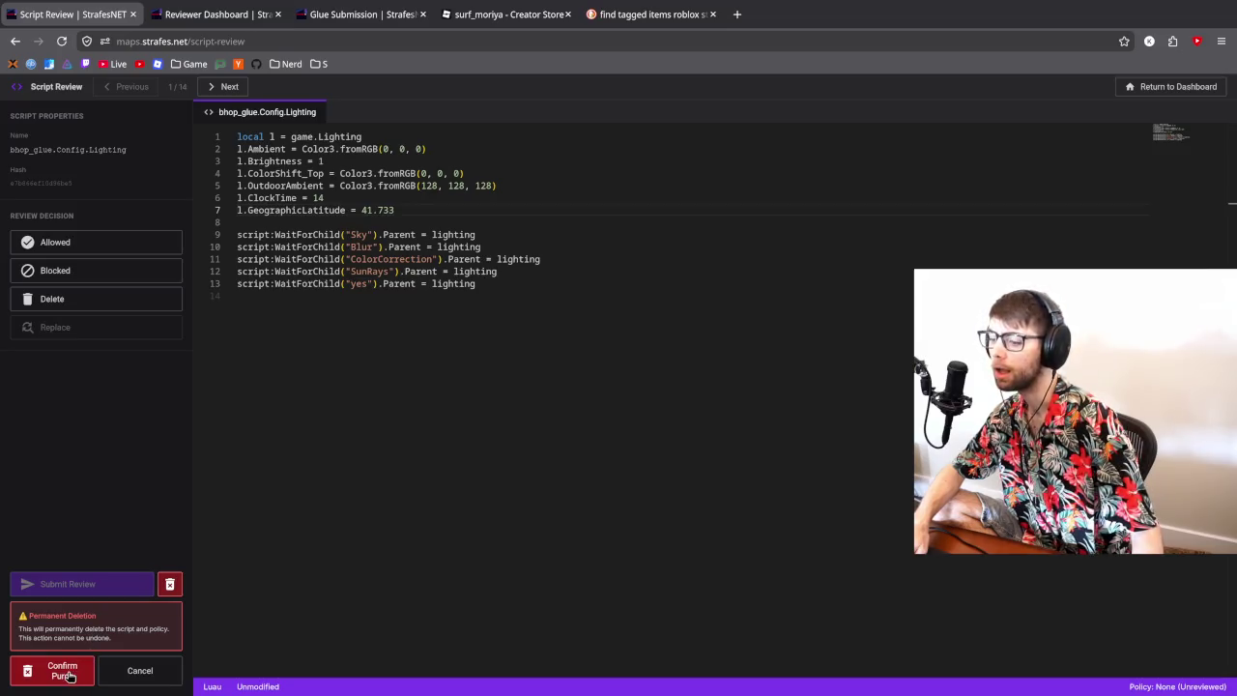
left_click(68, 676)
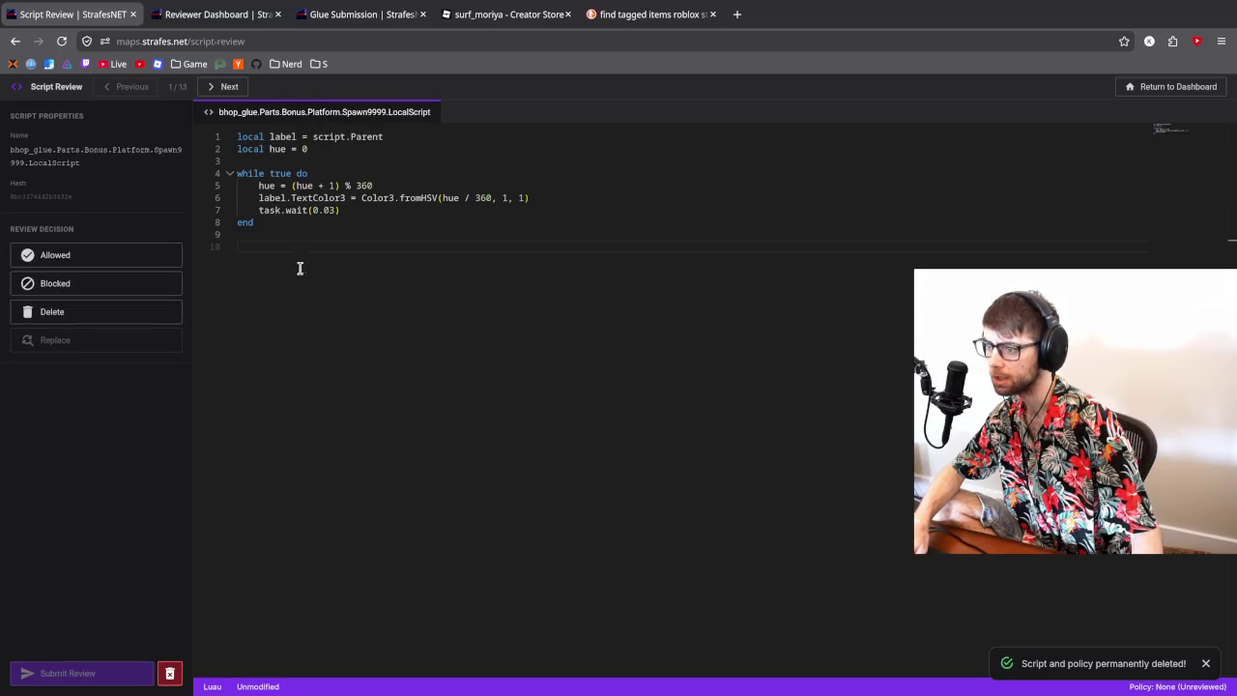
left_click(327, 210)
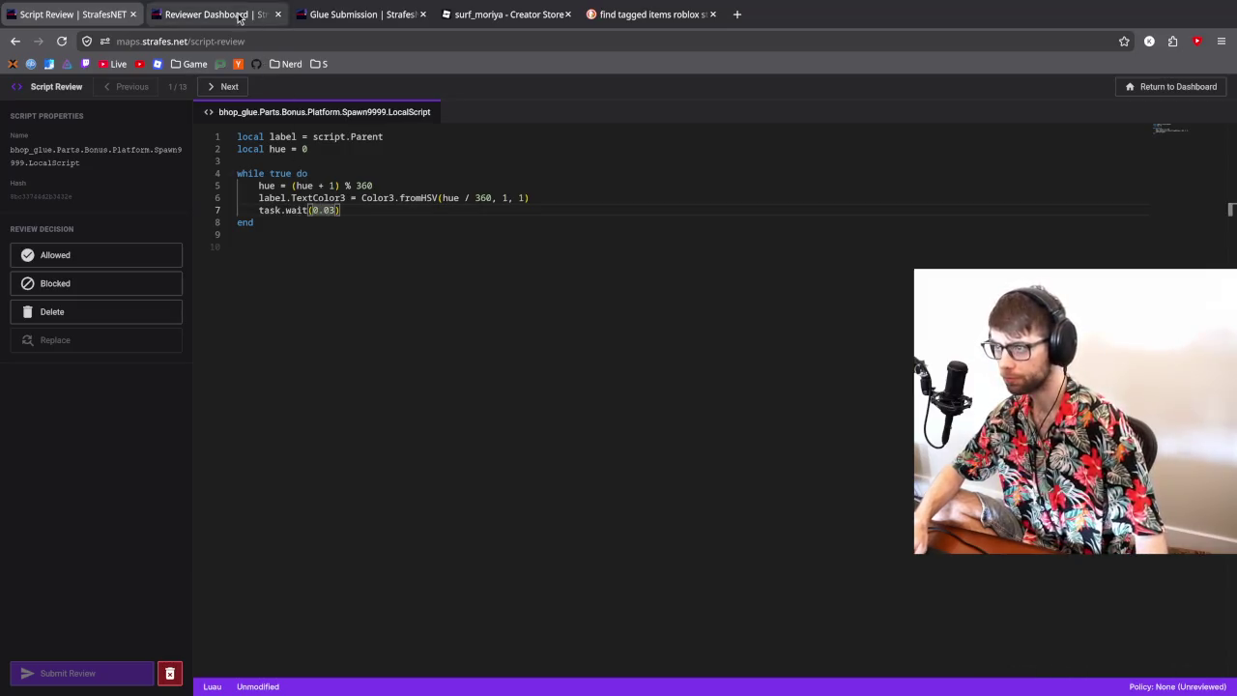
- Back on the Glue submission page, remove the full stop after 'yes)' in the comment
left_click(363, 14)
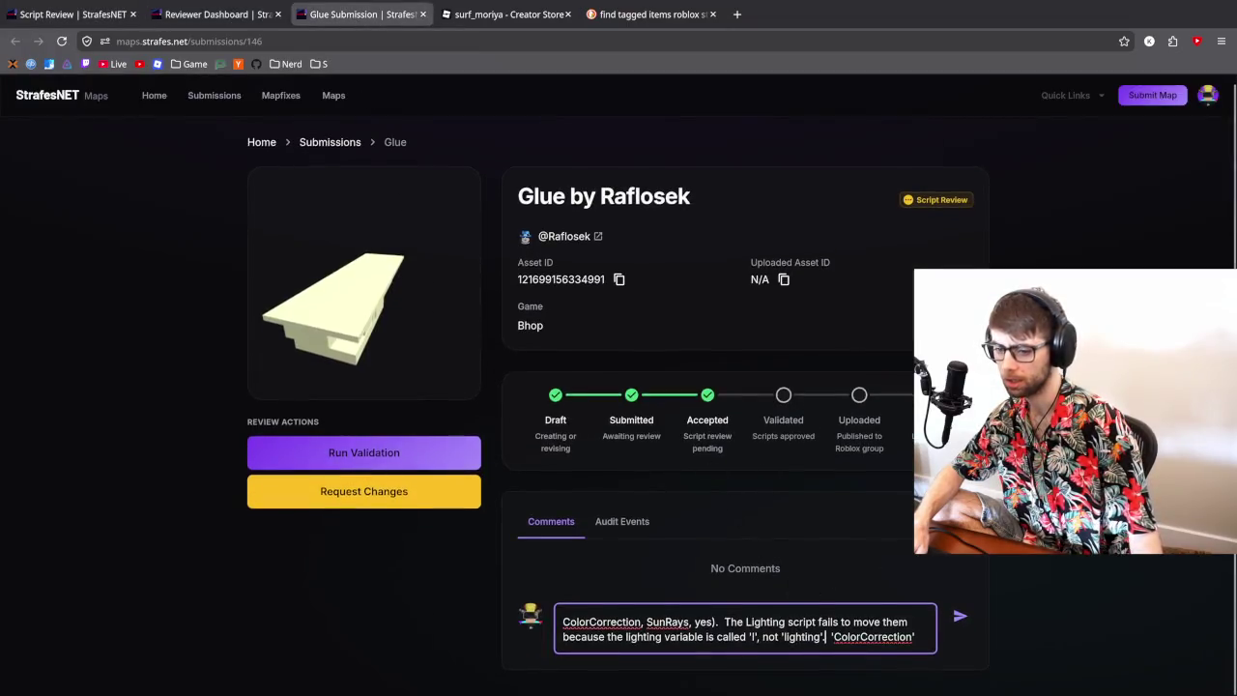
scroll(900, 623, "down", 1)
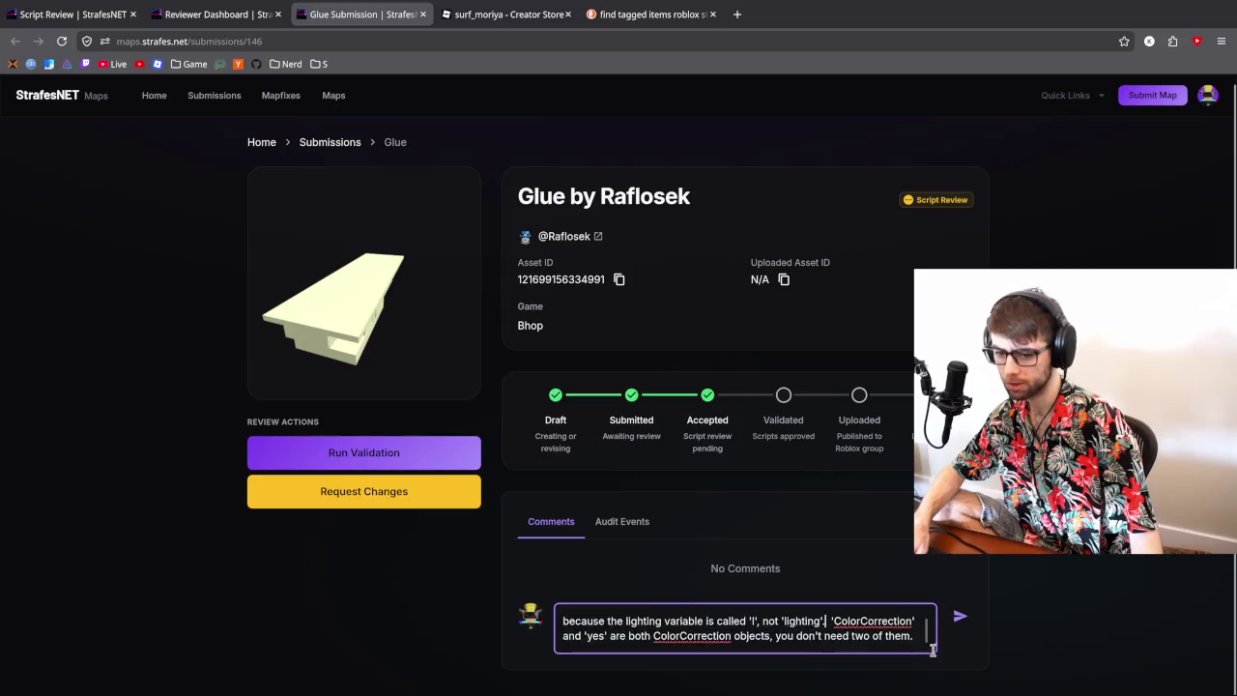
scroll(909, 630, "up", 2)
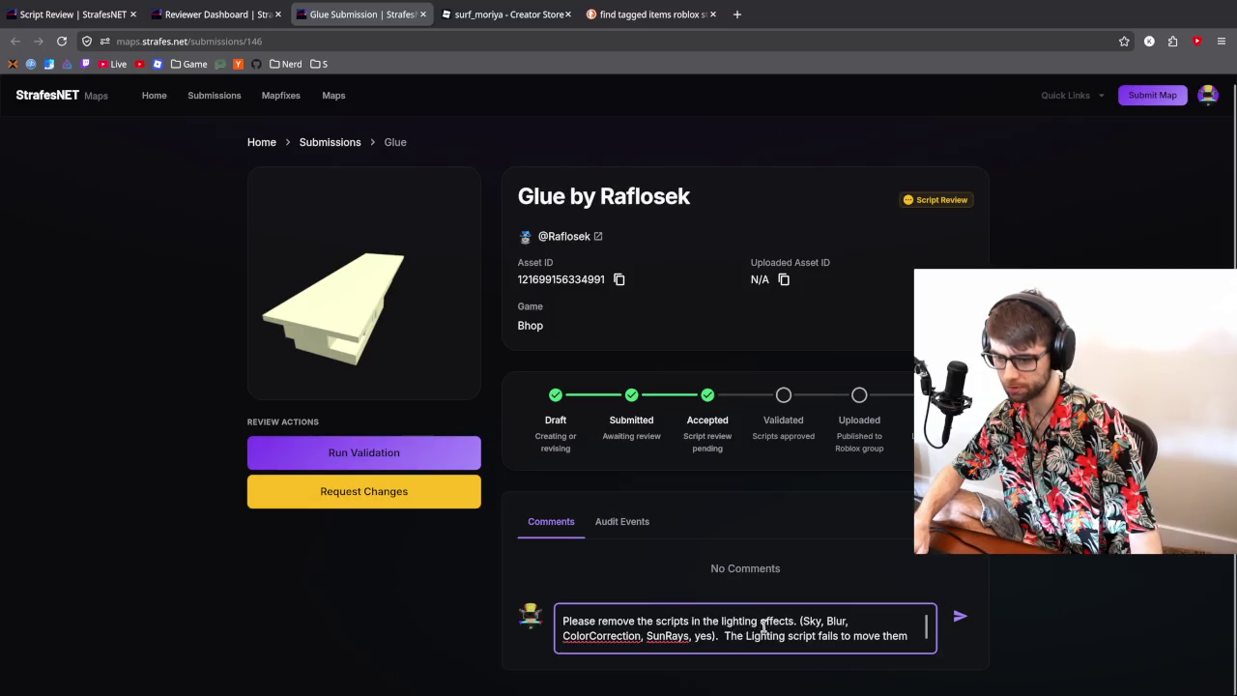
scroll(924, 630, "down", 1)
scroll(925, 630, "up", 1)
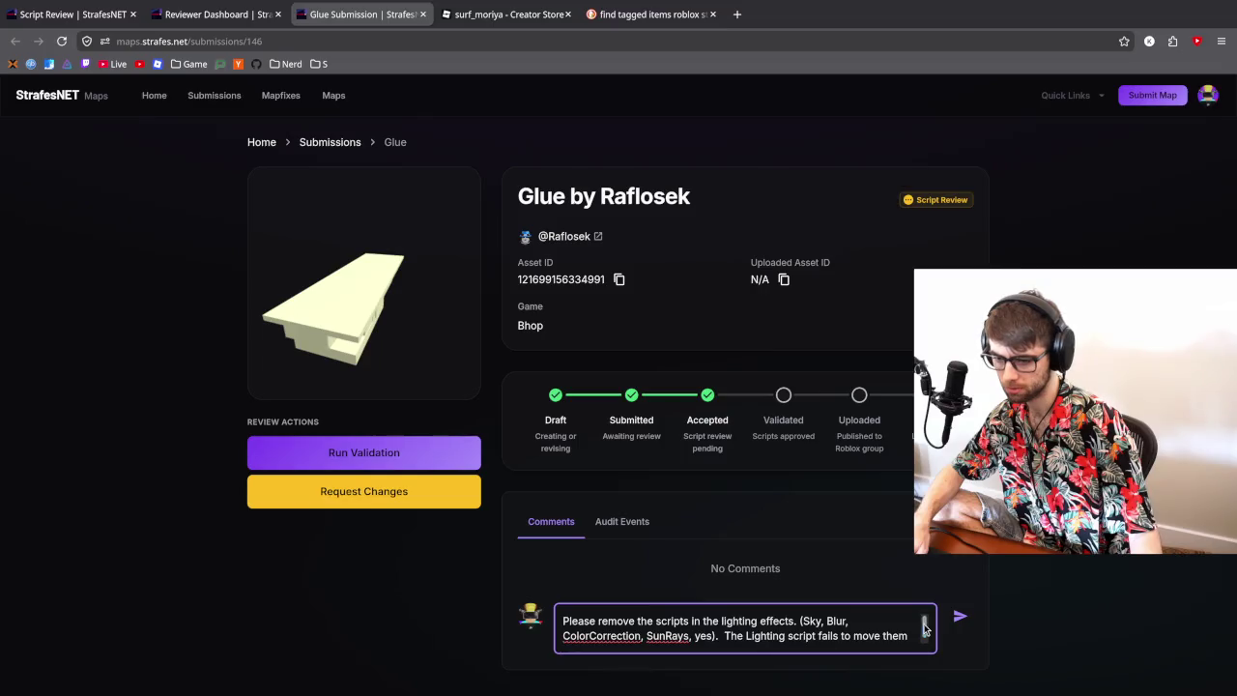
double_click(710, 621)
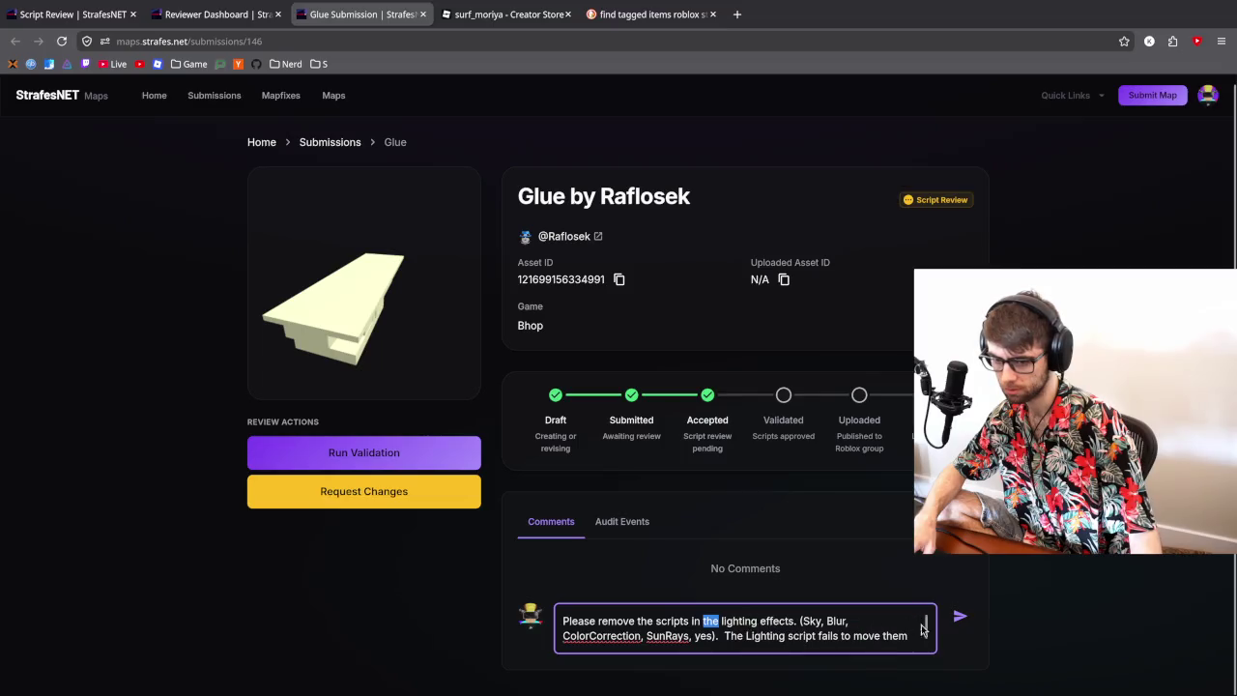
scroll(925, 630, "down", 1)
scroll(924, 630, "up", 1)
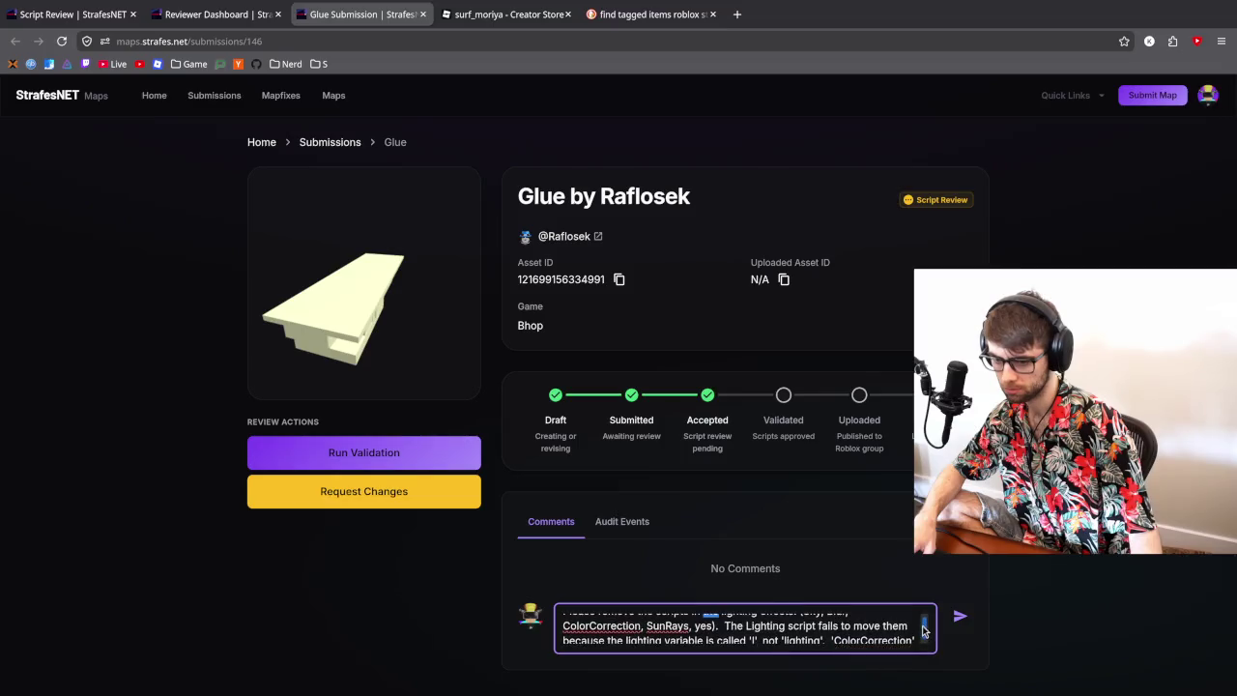
scroll(923, 630, "down", 1)
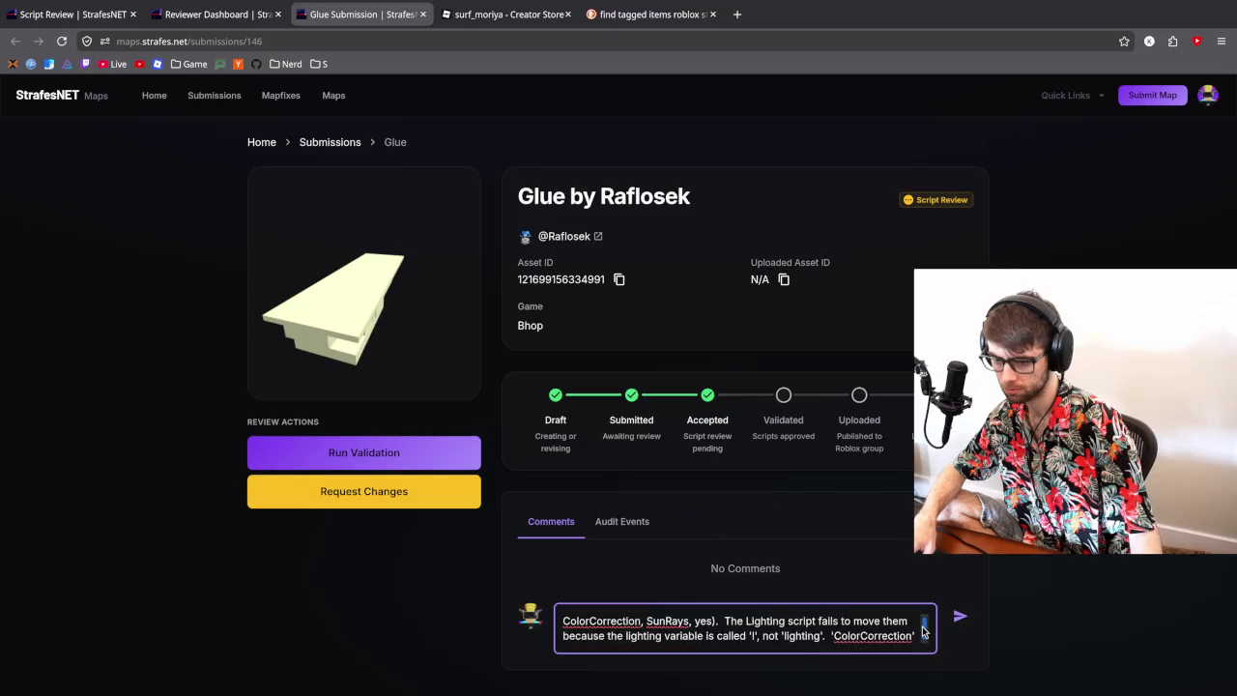
scroll(922, 630, "down", 1)
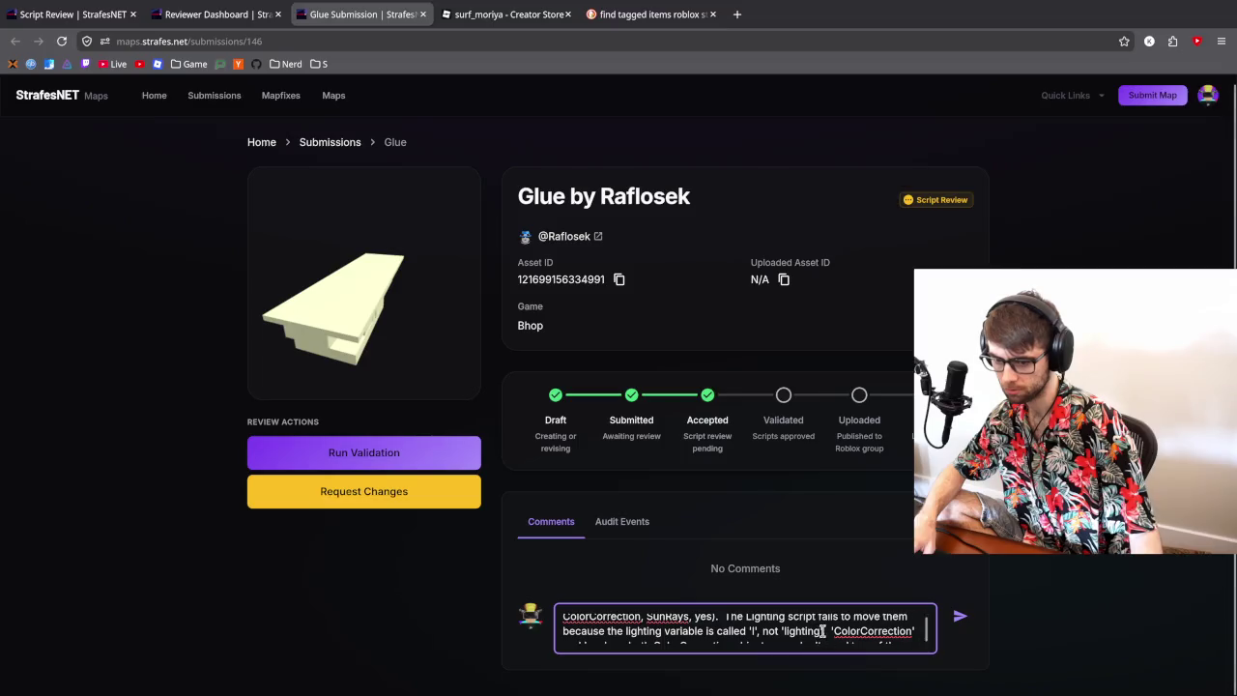
scroll(744, 630, "up", 1)
left_click(723, 635)
key("BackSpace")
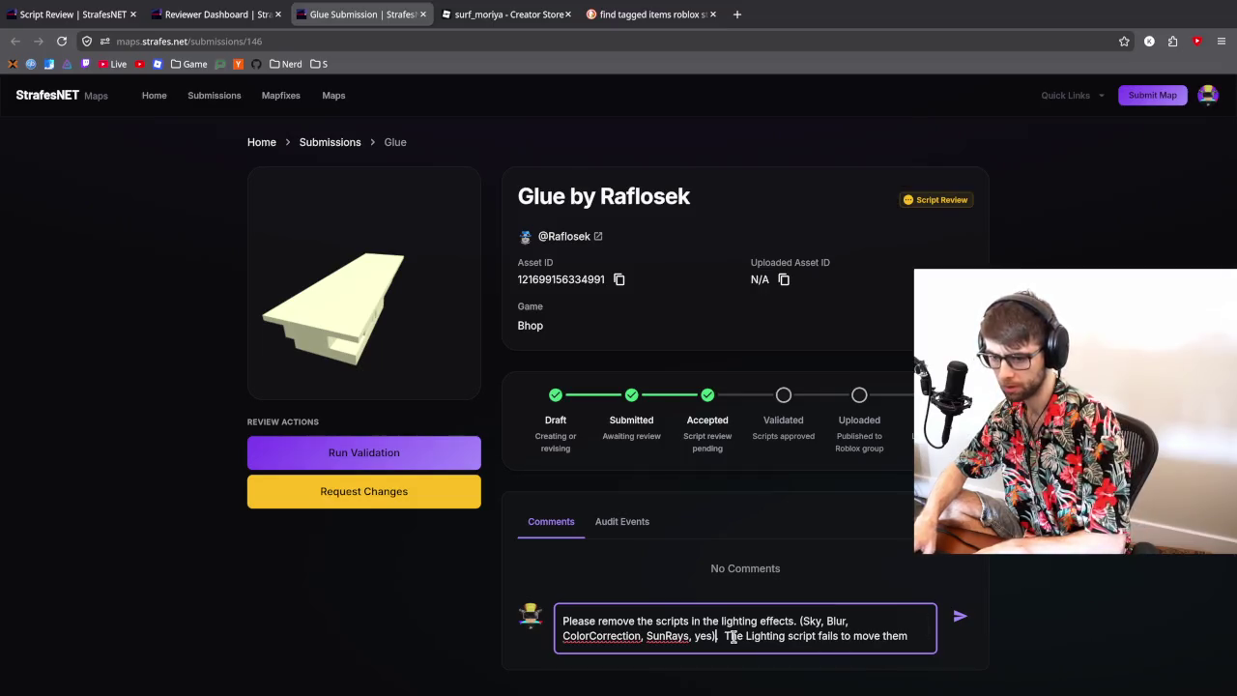
- Insert 'and fix the Lighting script instead.' before the Sky effect list
left_click(795, 622)
type("and fiju")
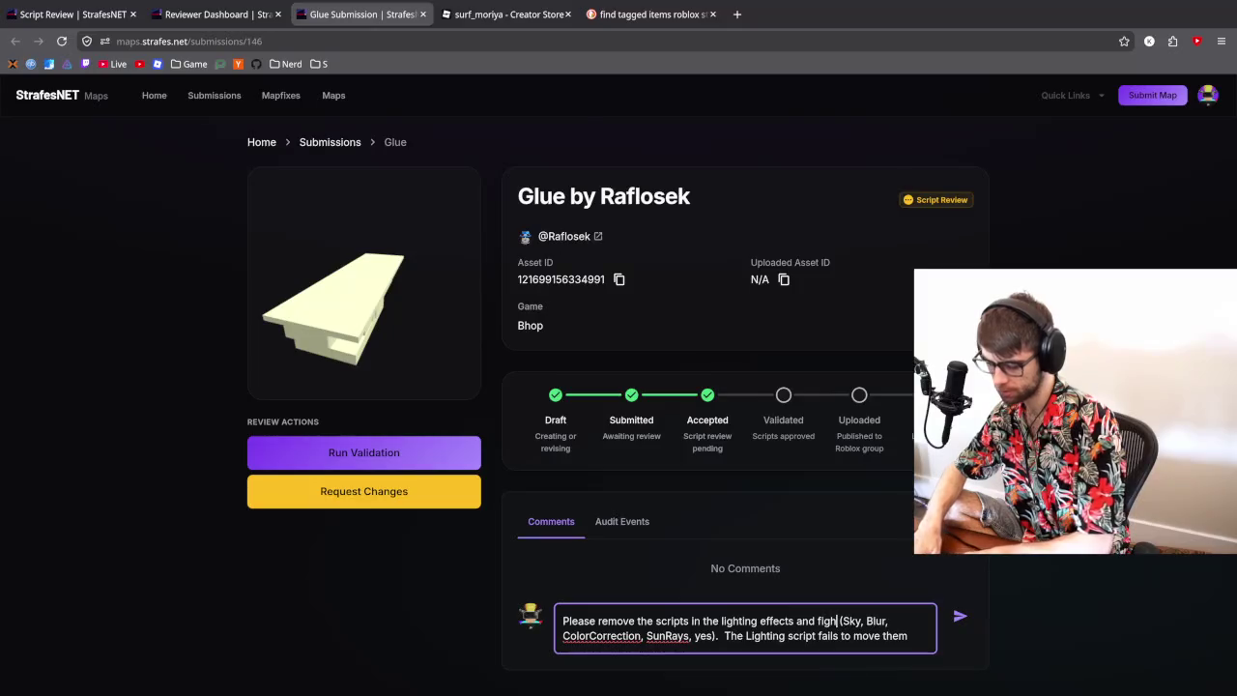
key("BackSpace")
key("BackSpace")
type("x the ")
type("Lighting s")
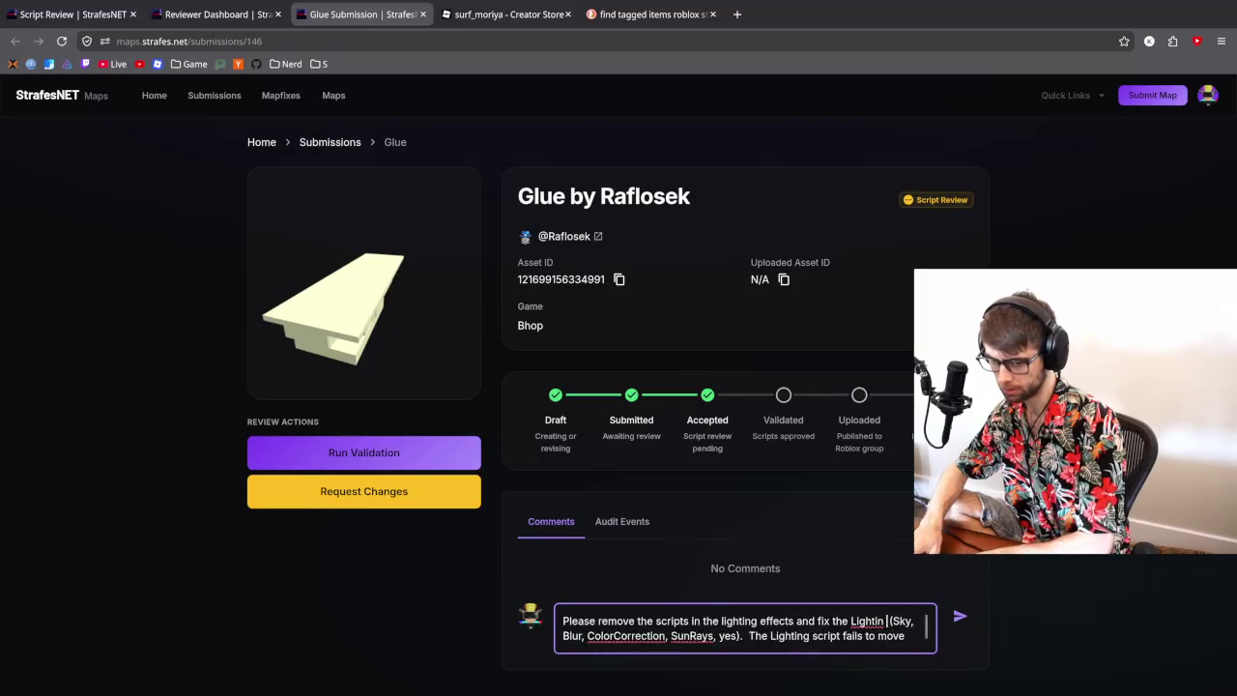
type("cript instead.")
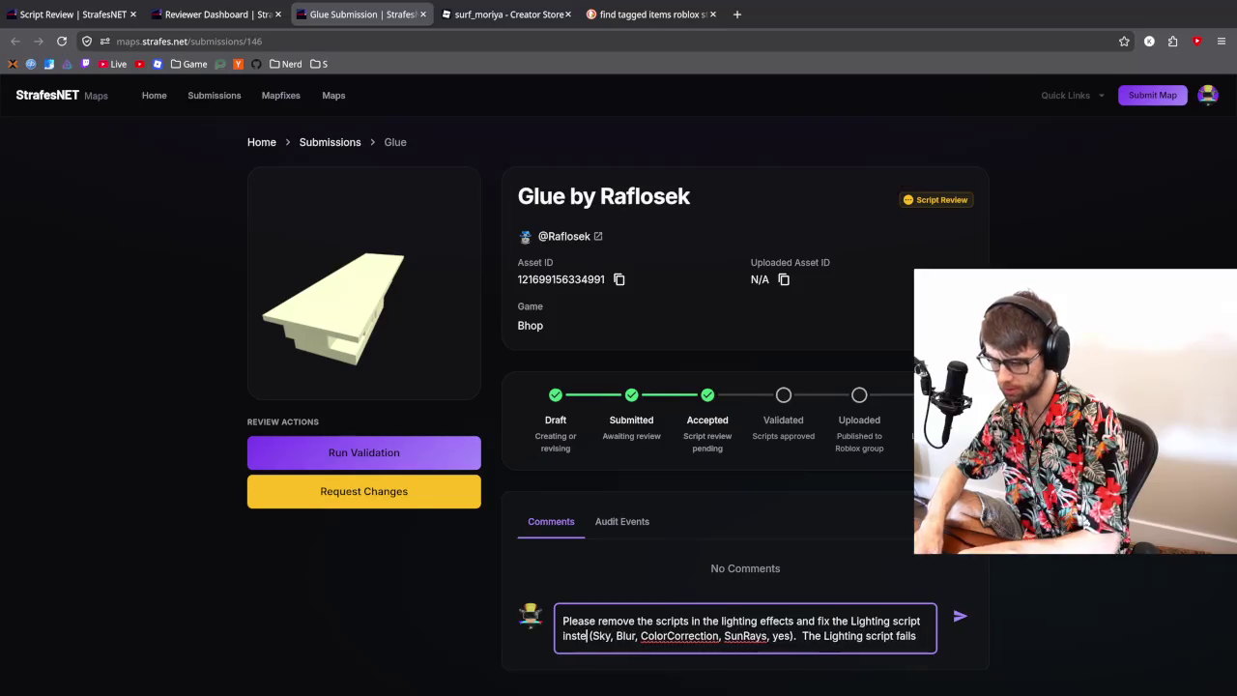
key("BackSpace")
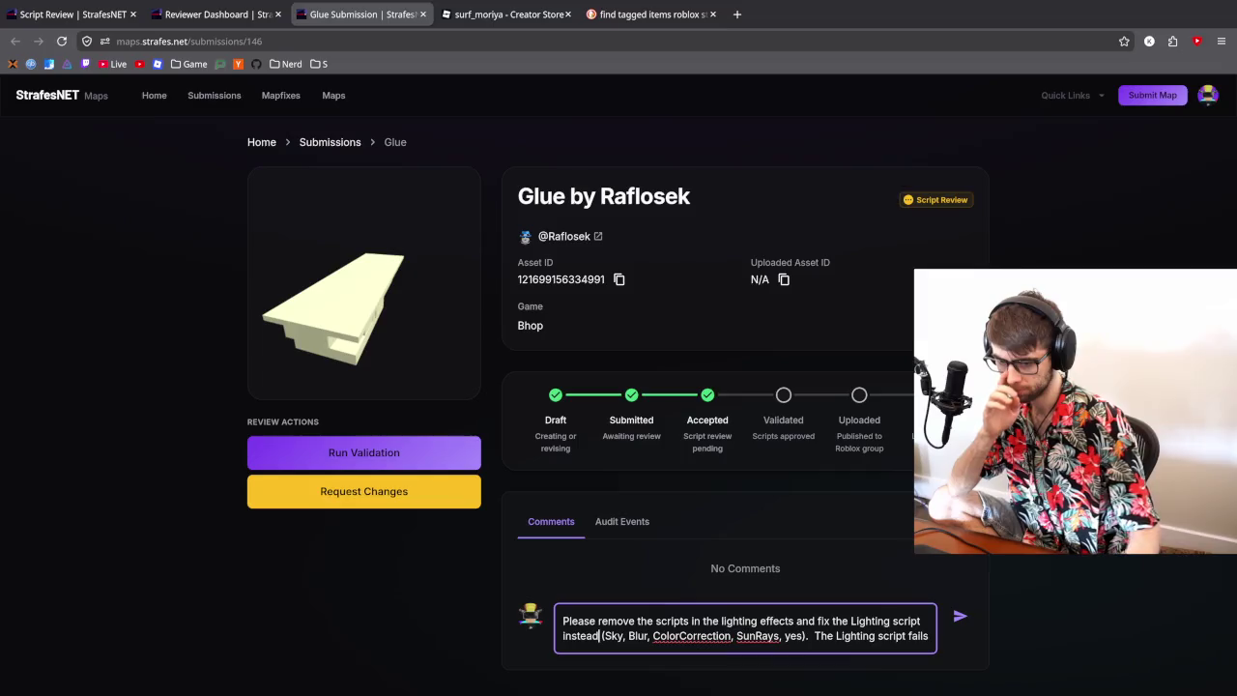
key("BackSpace")
type(".")
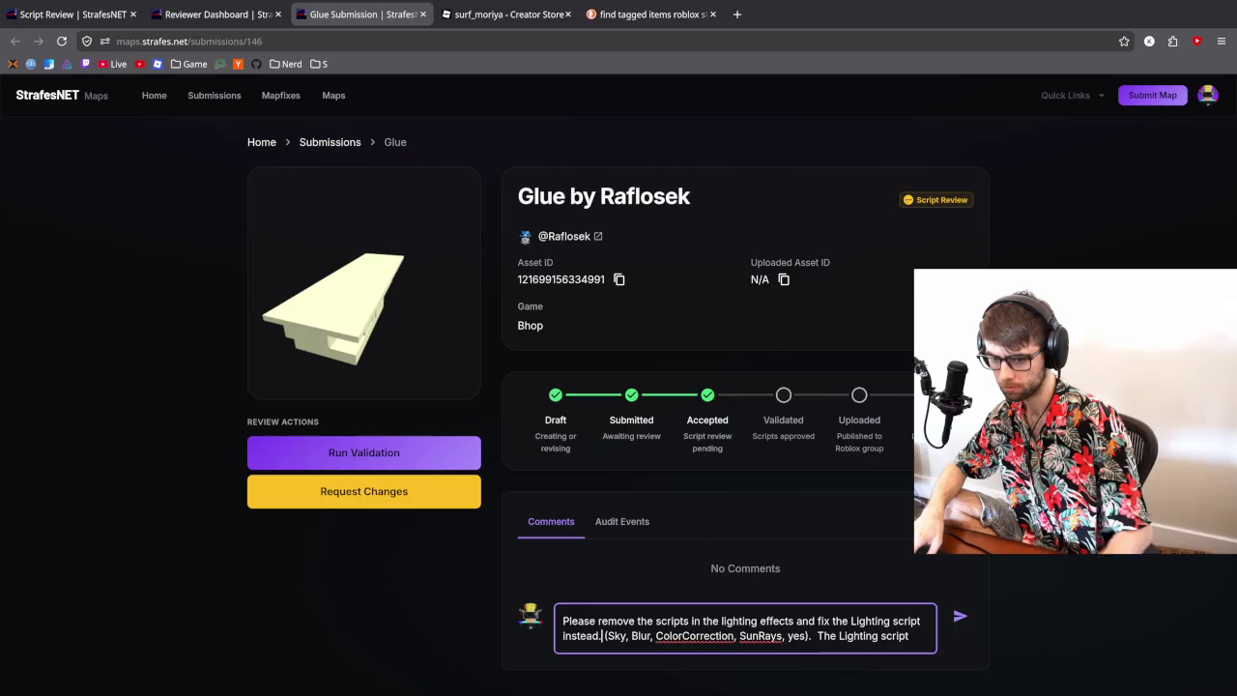
- Move the parenthesised lighting-effect list to sit right after 'lighting effects'
left_click_drag(807, 635, 604, 636)
key("ctrl+x")
left_click(795, 621)
key("ctrl+v")
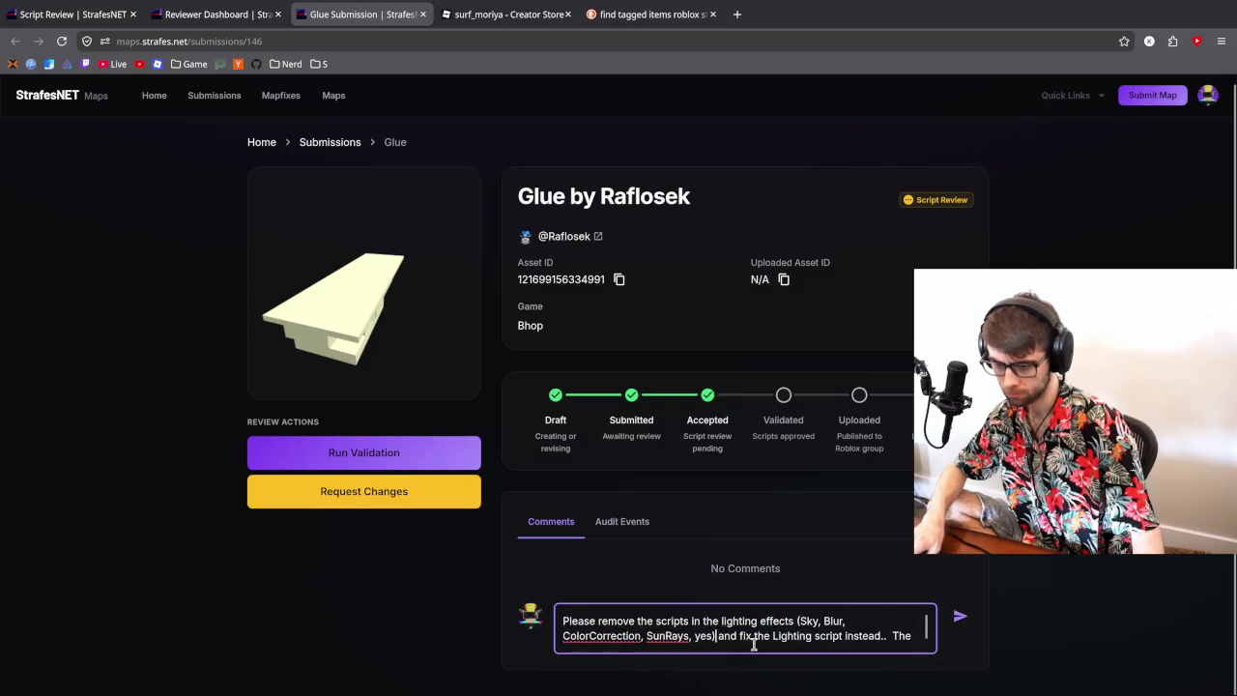
scroll(831, 633, "down", 1)
scroll(887, 634, "up", 1)
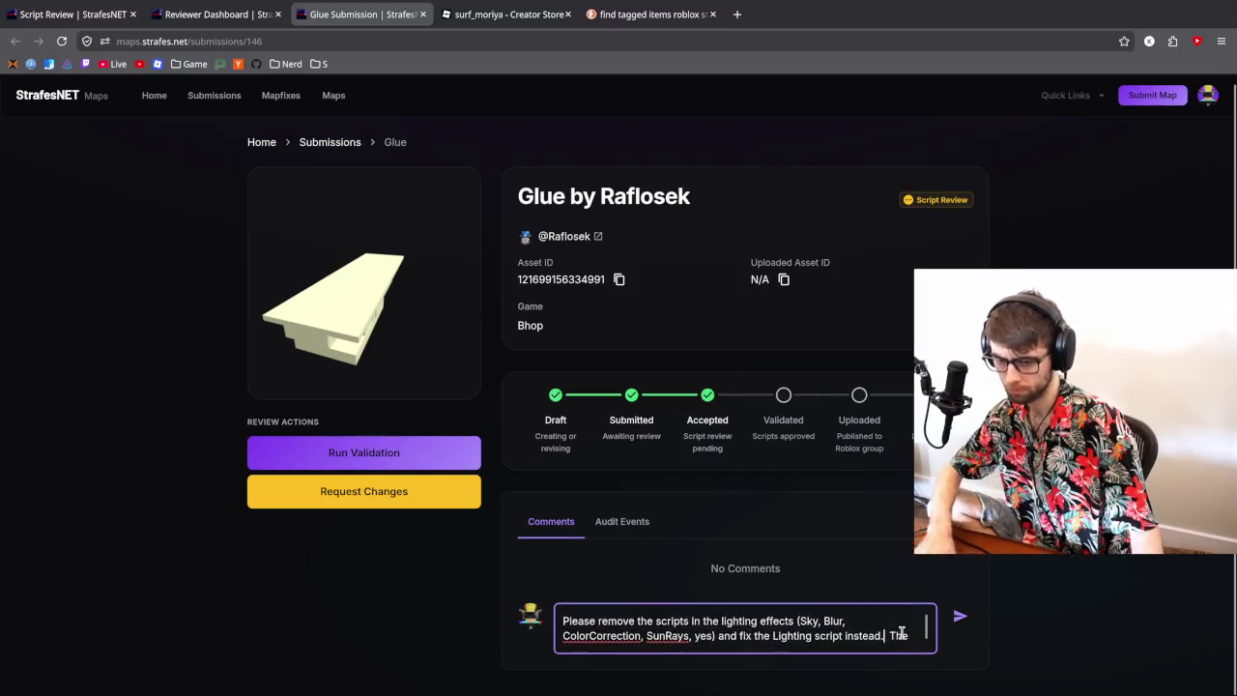
scroll(894, 630, "down", 2)
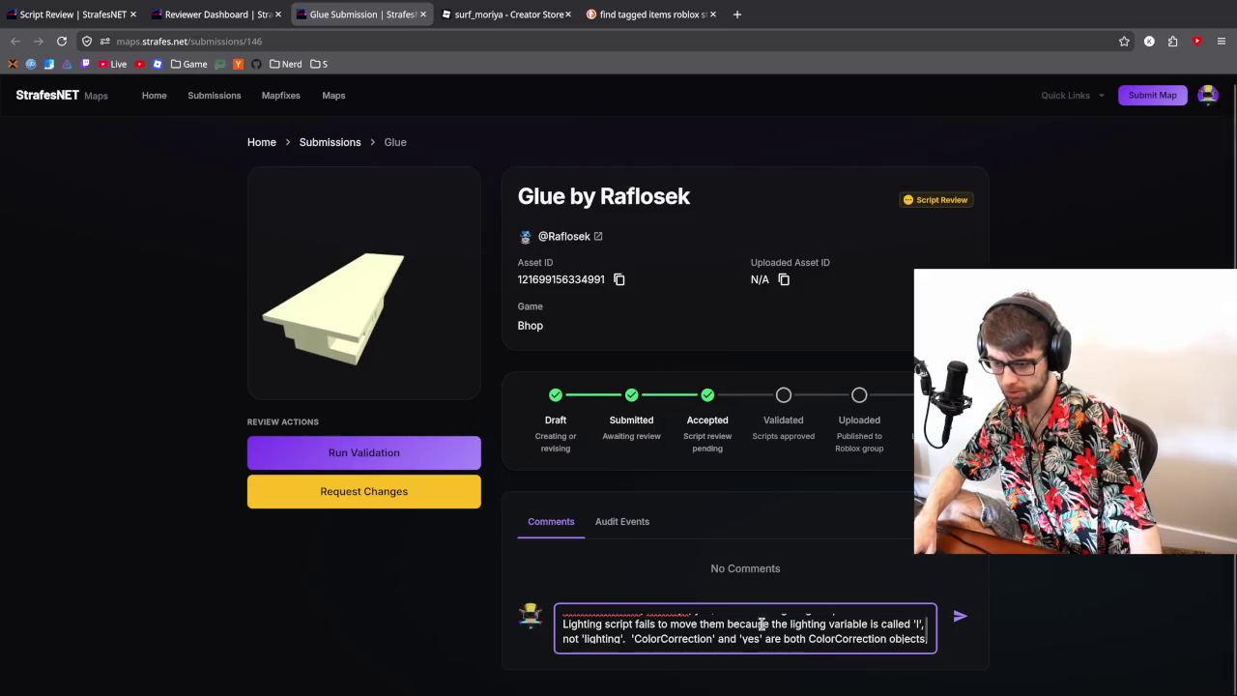
scroll(735, 628, "down", 1)
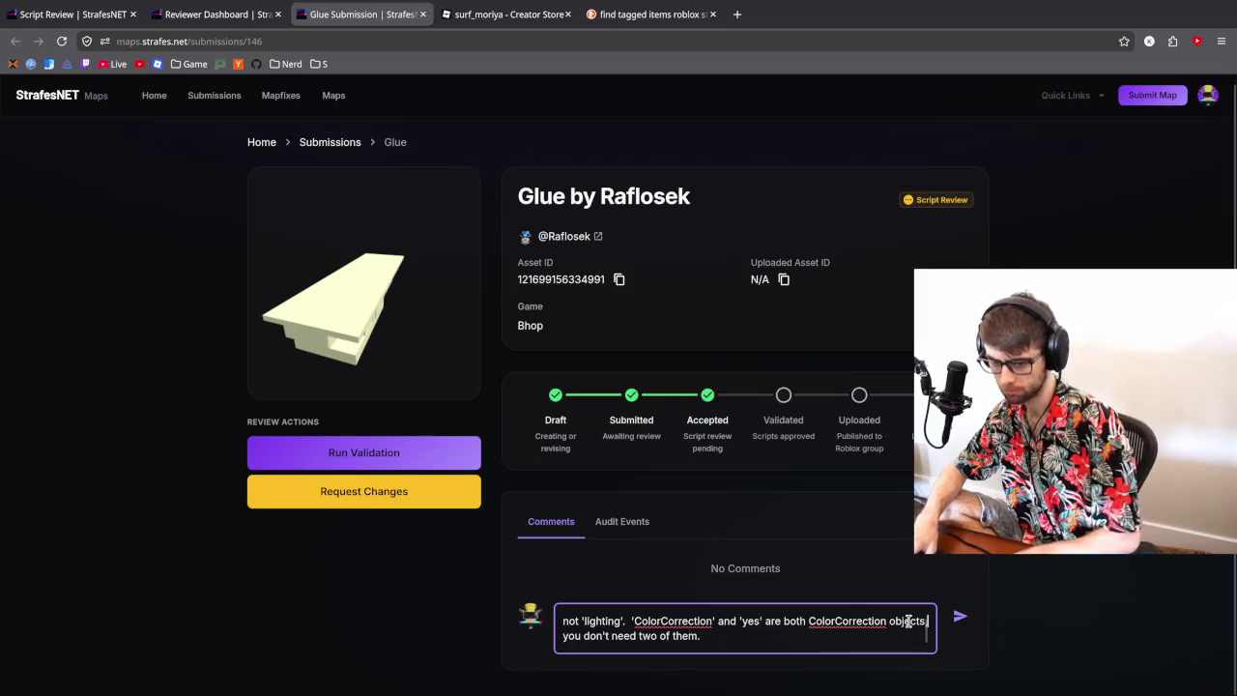
- Prefix the ColorCorrection sentence with 'Also', post the comment, and request changes
left_click(632, 621)
type("Also")
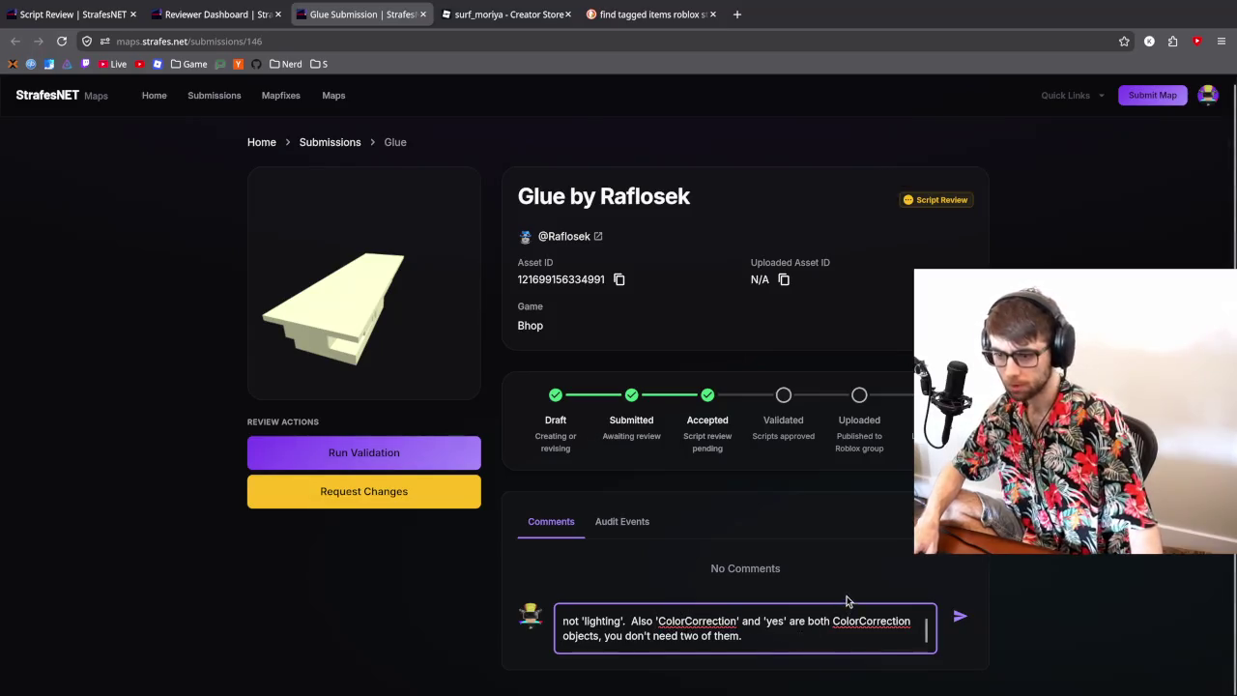
left_click(960, 616)
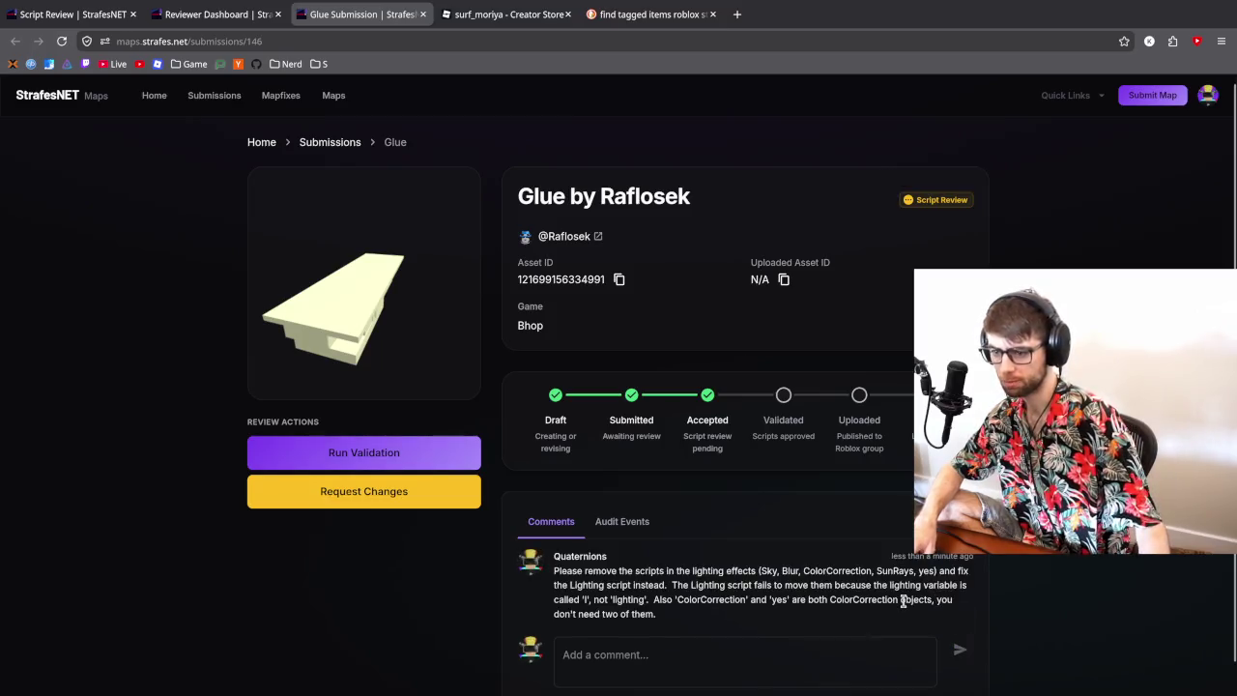
left_click(443, 502)
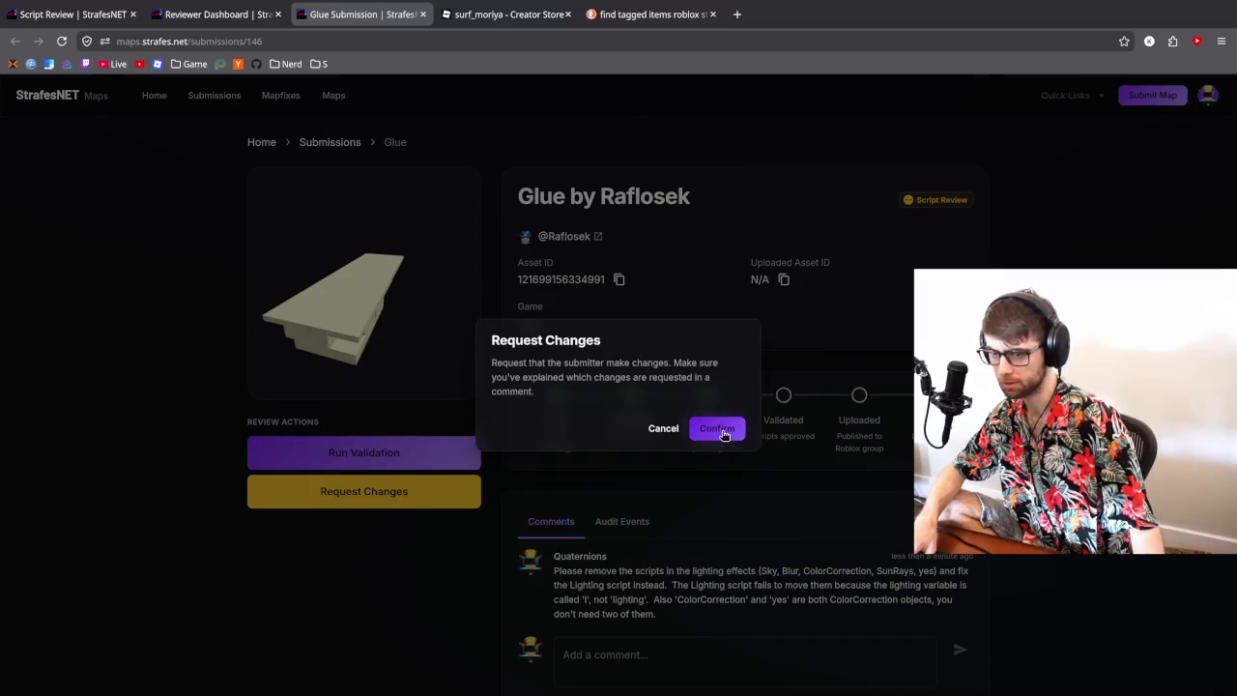
- Confirm the change request, then open the submitter's Roblox profile
left_click(720, 433)
left_click(346, 38)
key("Escape")
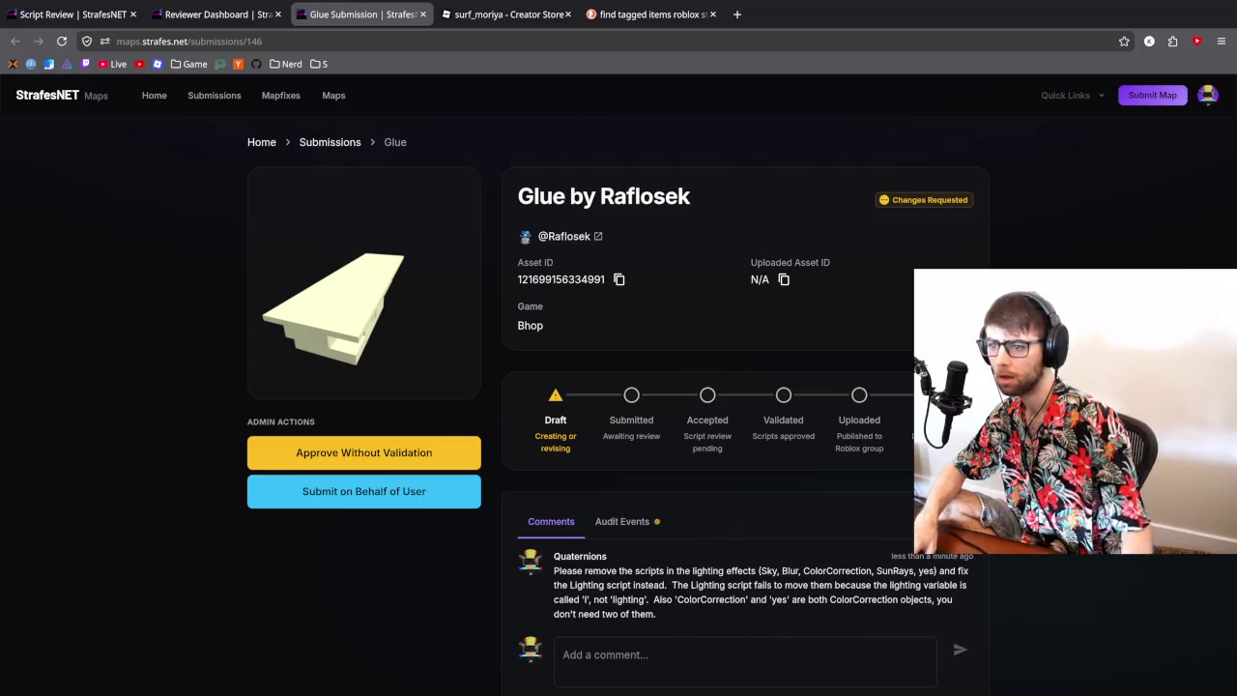
left_click(568, 242)
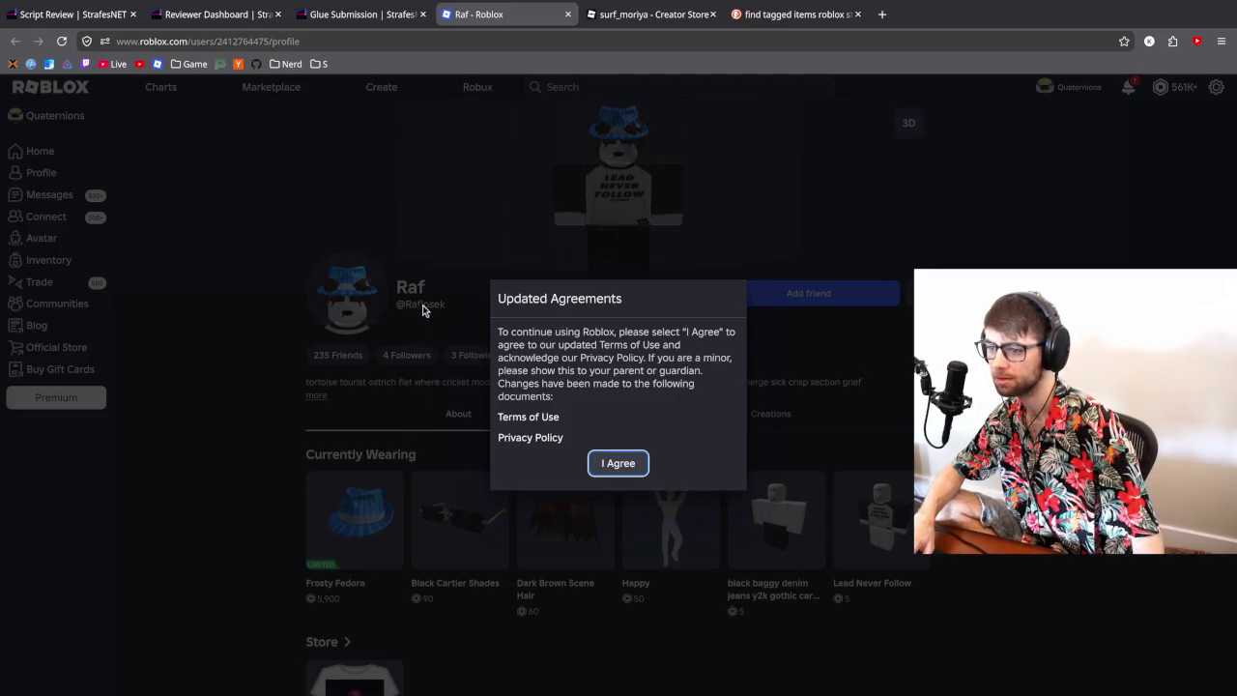
- Close the submitter's Roblox profile tab to get back to the Glue submission
left_click(568, 15)
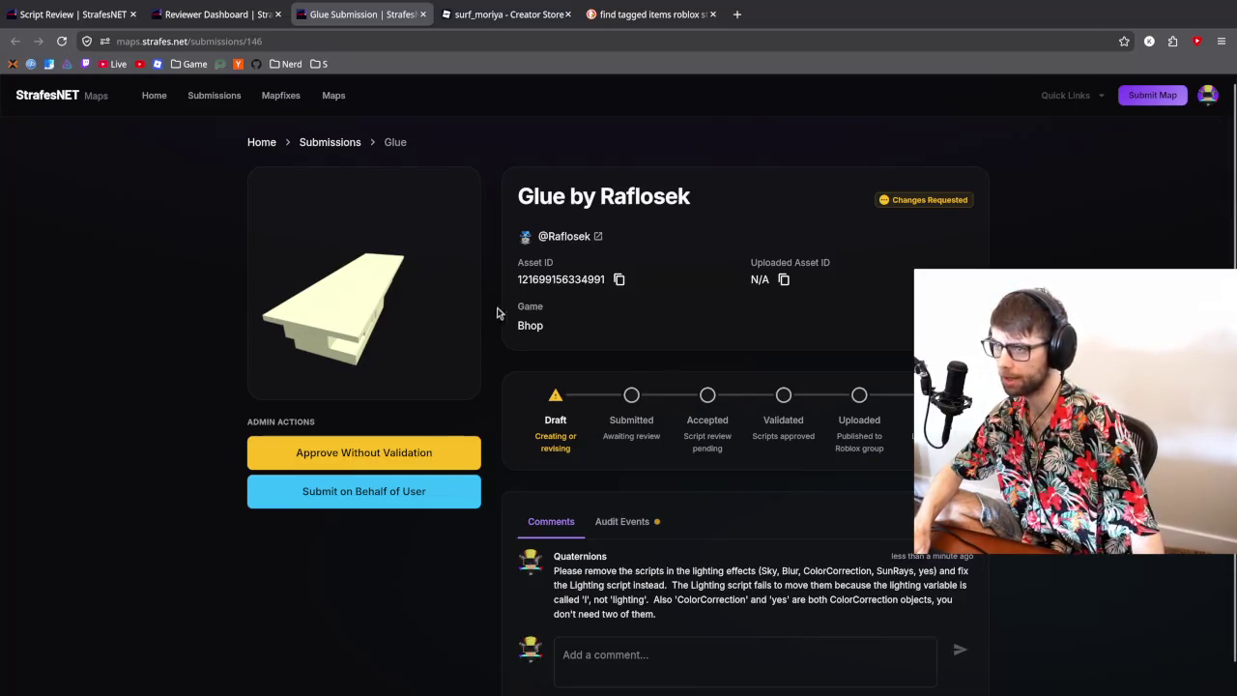
- Replace all lighting code in current.lua with the Glue LocalScript from Script Review
key("alt+Tab")
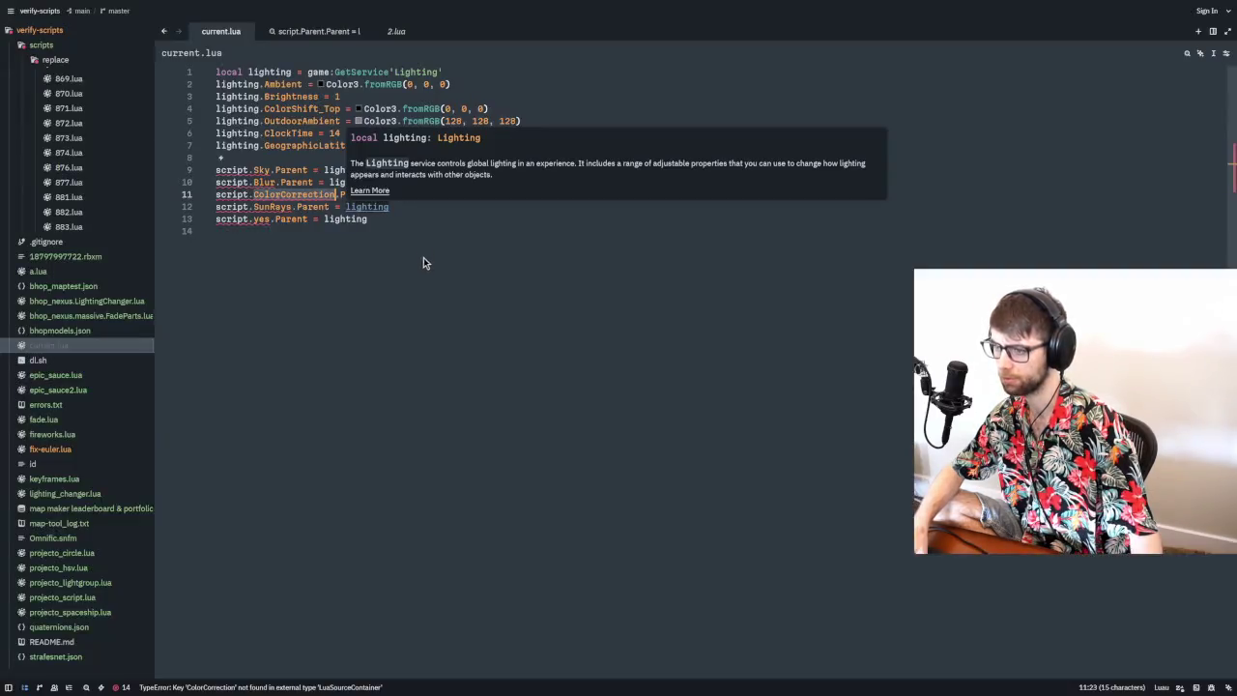
left_click(421, 219)
key("alt+Tab")
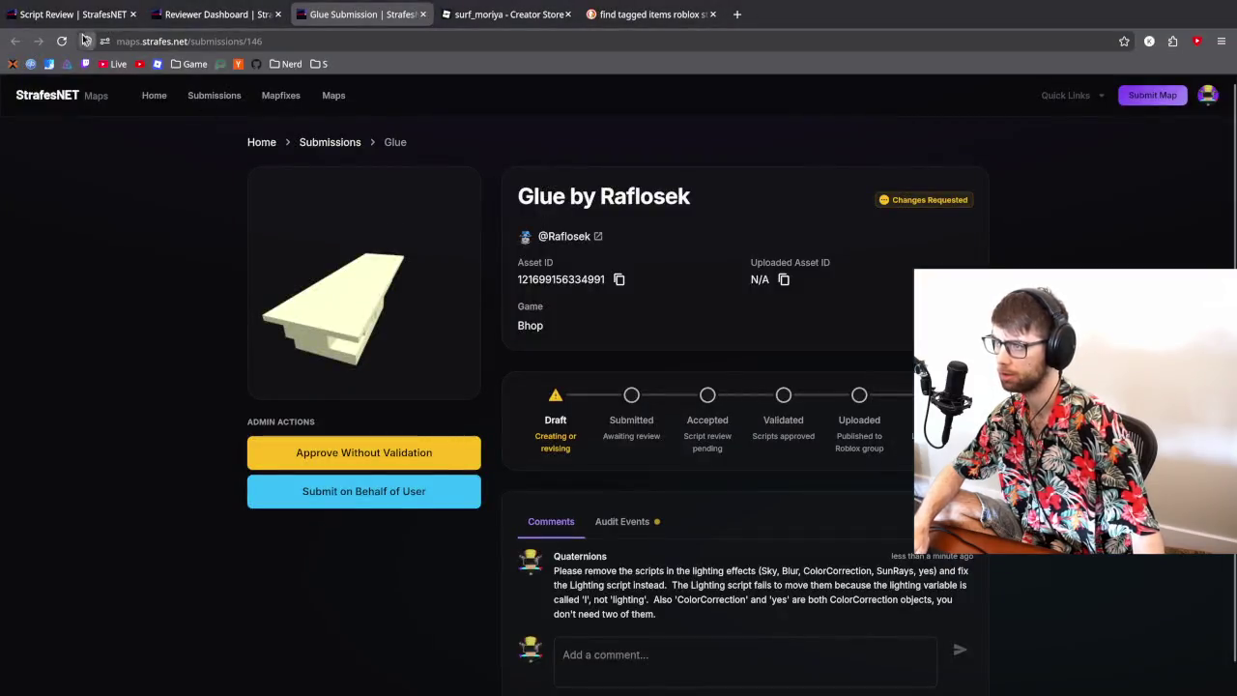
left_click(115, 16)
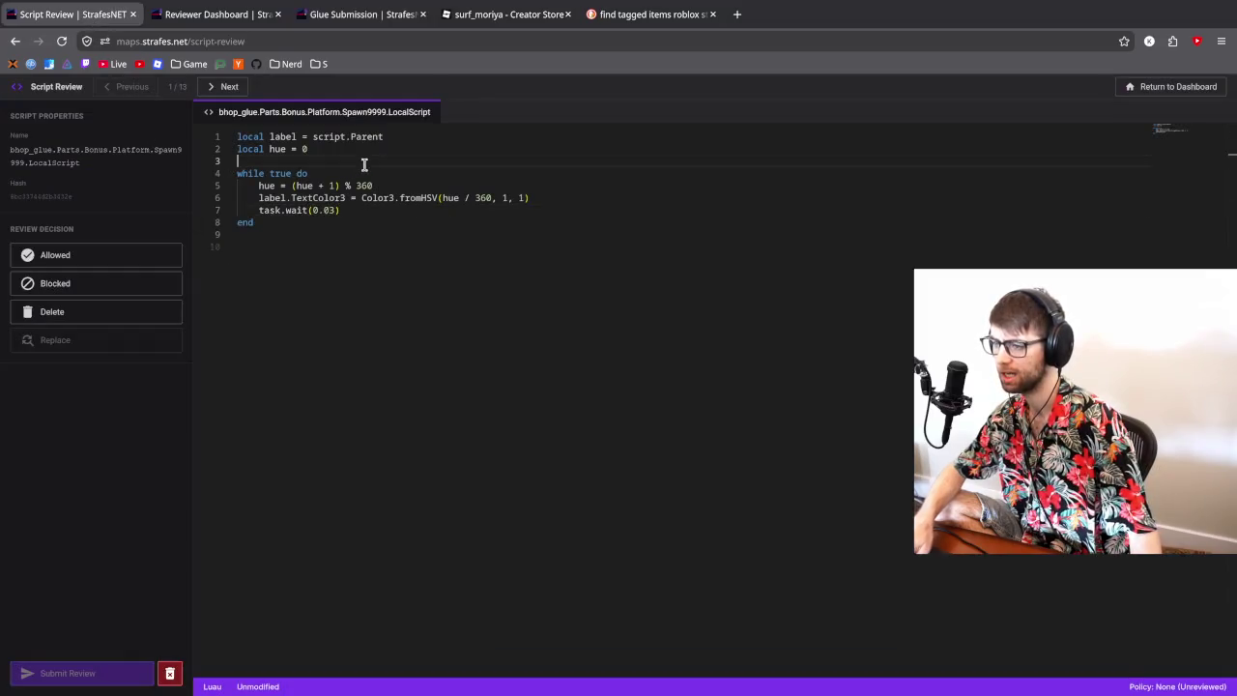
key("ctrl+a")
key("ctrl+c")
key("alt+Tab")
key("ctrl+a")
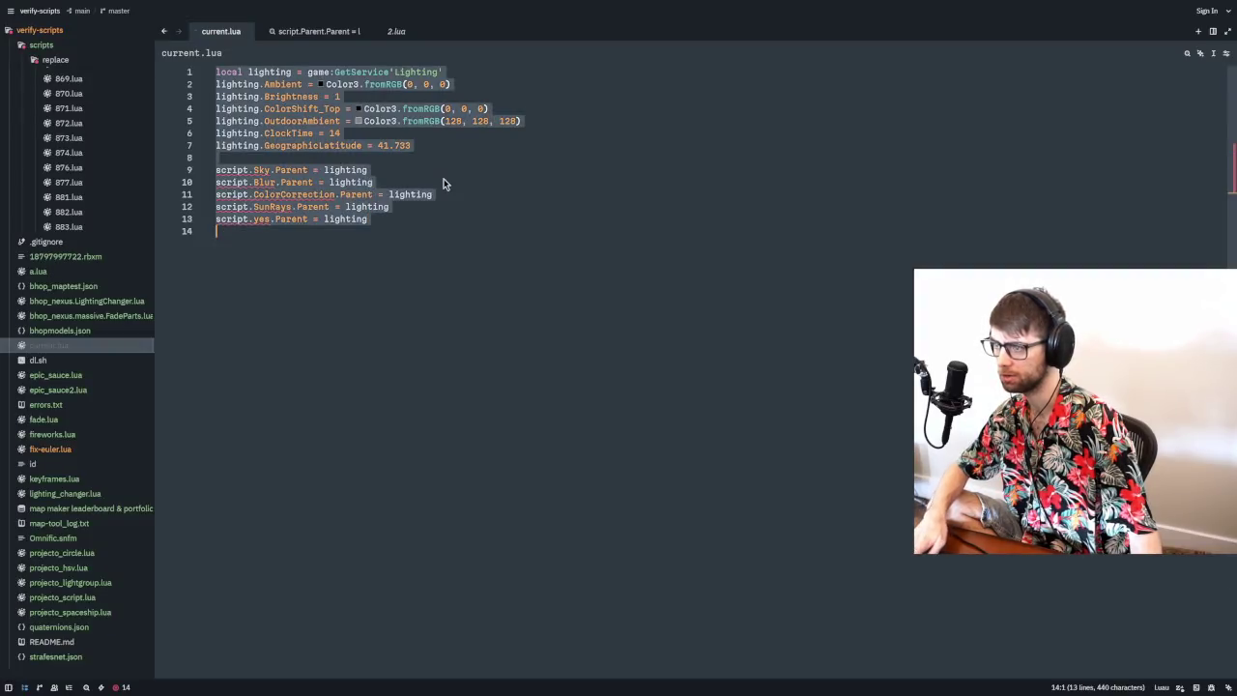
key("ctrl+v")
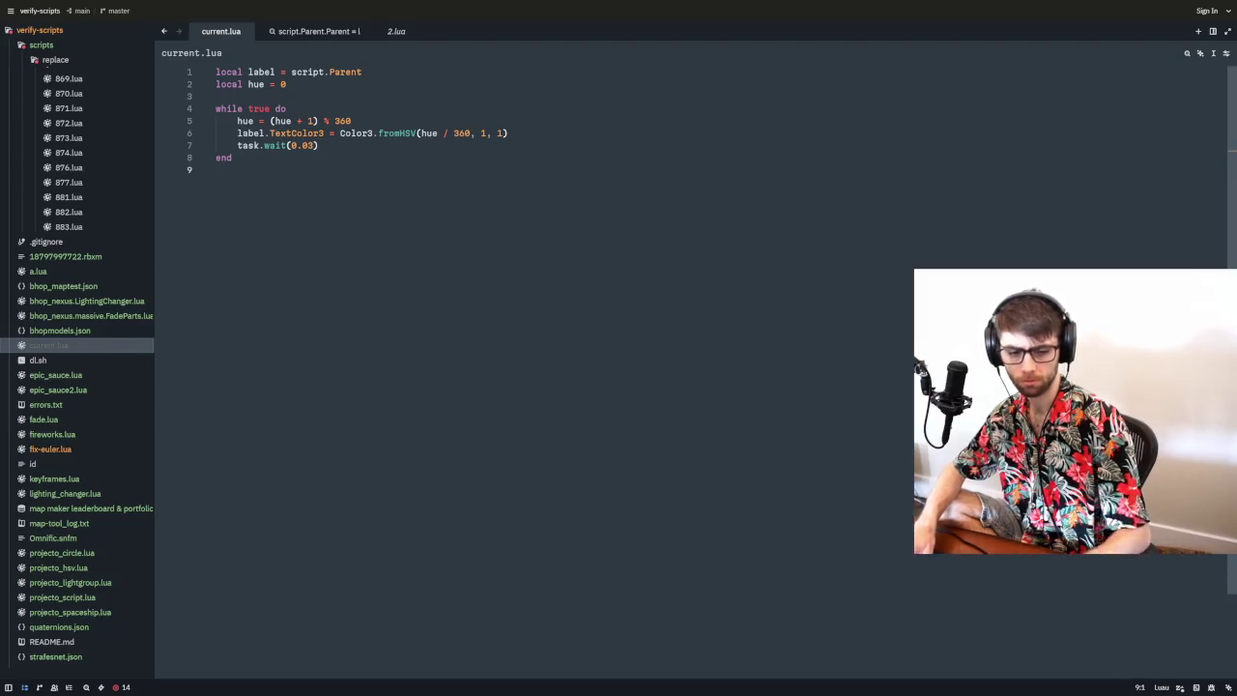
- Inspect the pasted loop: task.wait(0.03), the hue increment 1, the 360 divisor, and hue uses
left_click(318, 145)
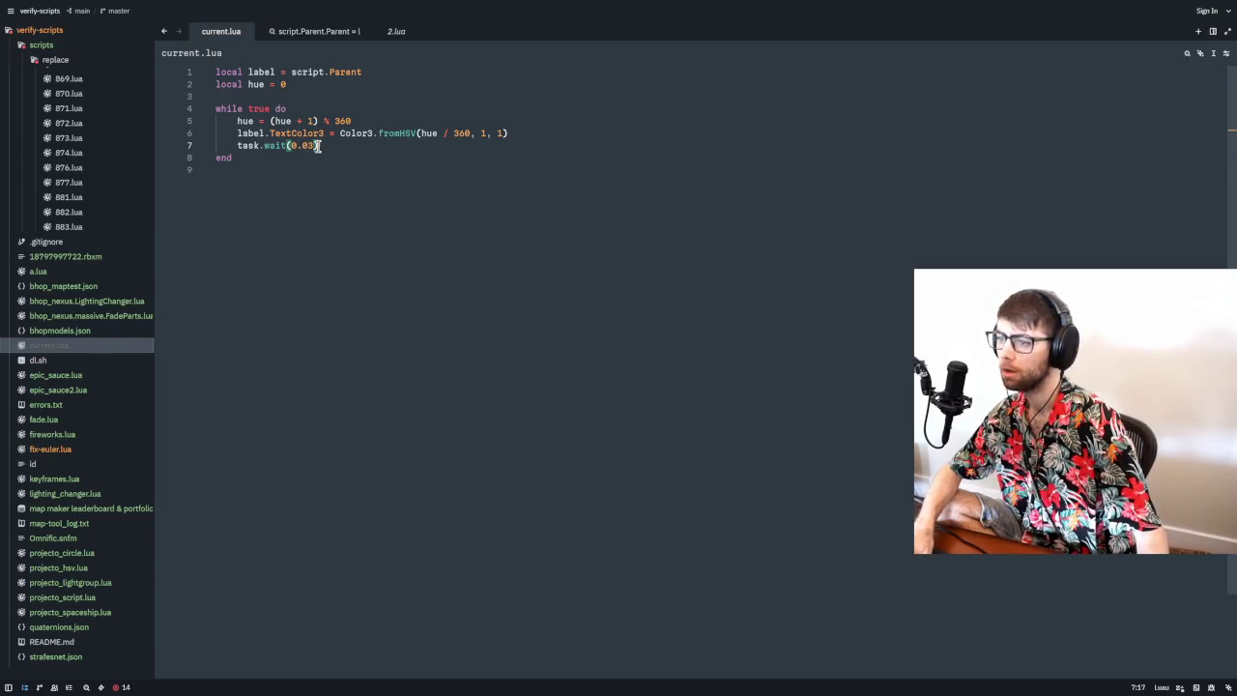
left_click_drag(237, 145, 346, 152)
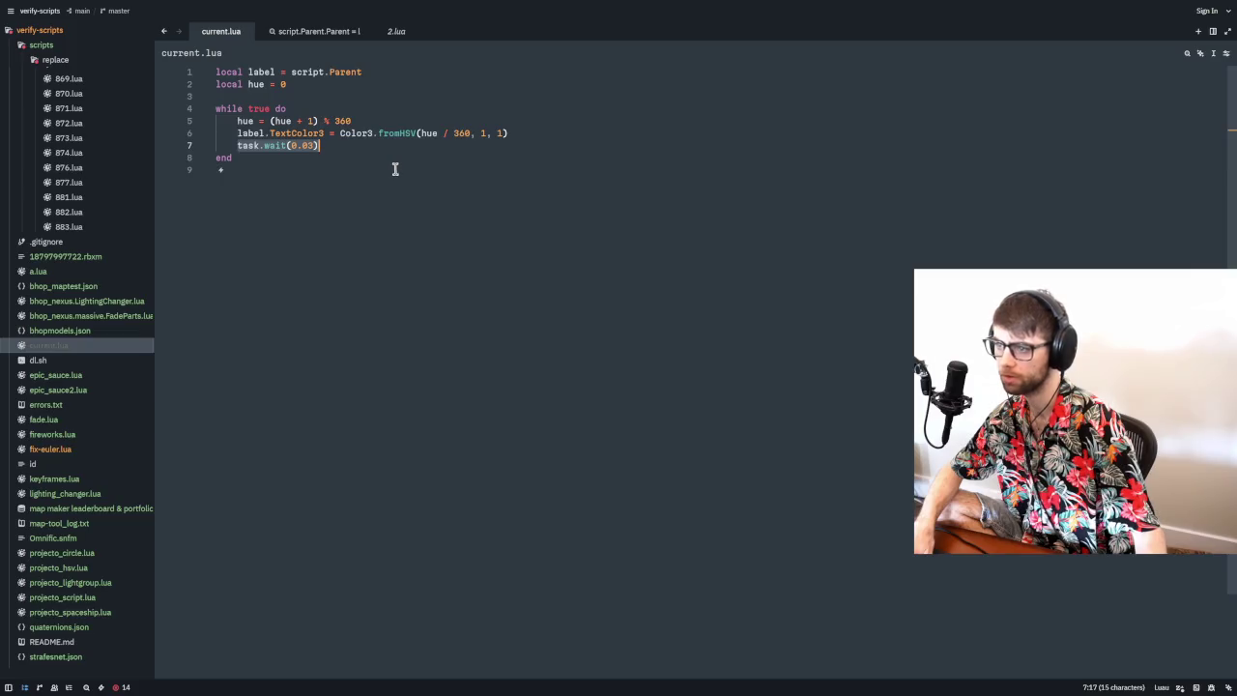
key("Up")
key("Up")
key("shift+Right")
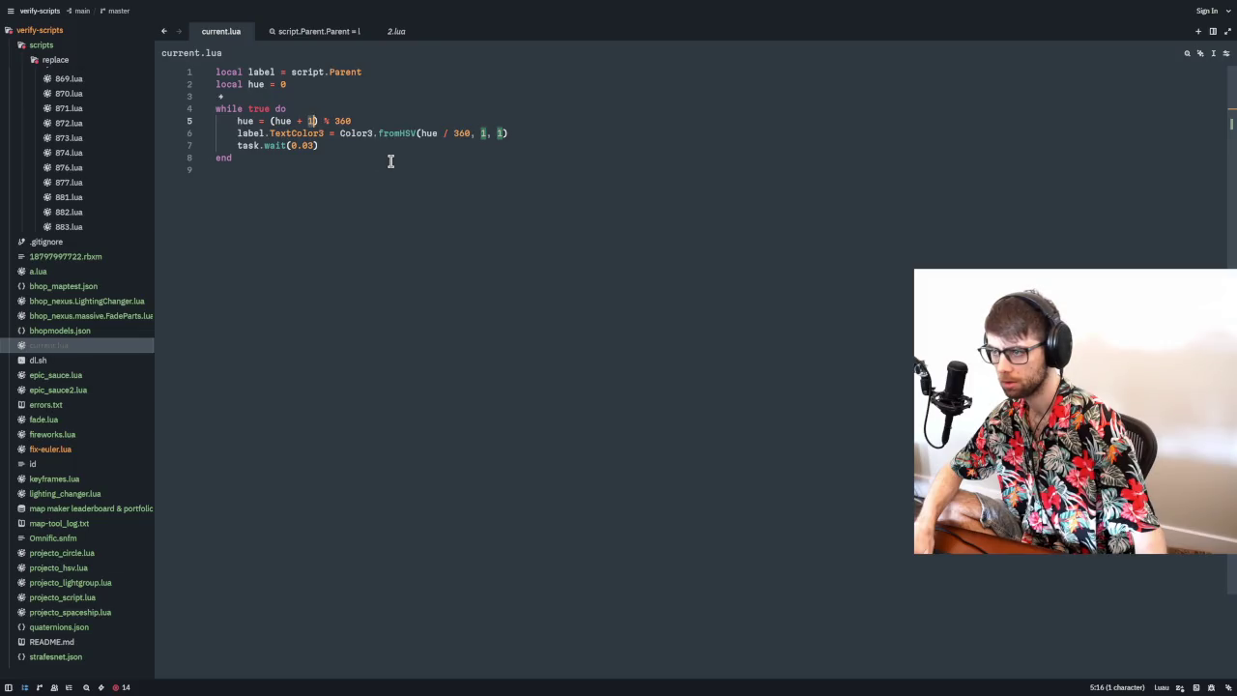
key("Down")
key("ctrl+shift+Right")
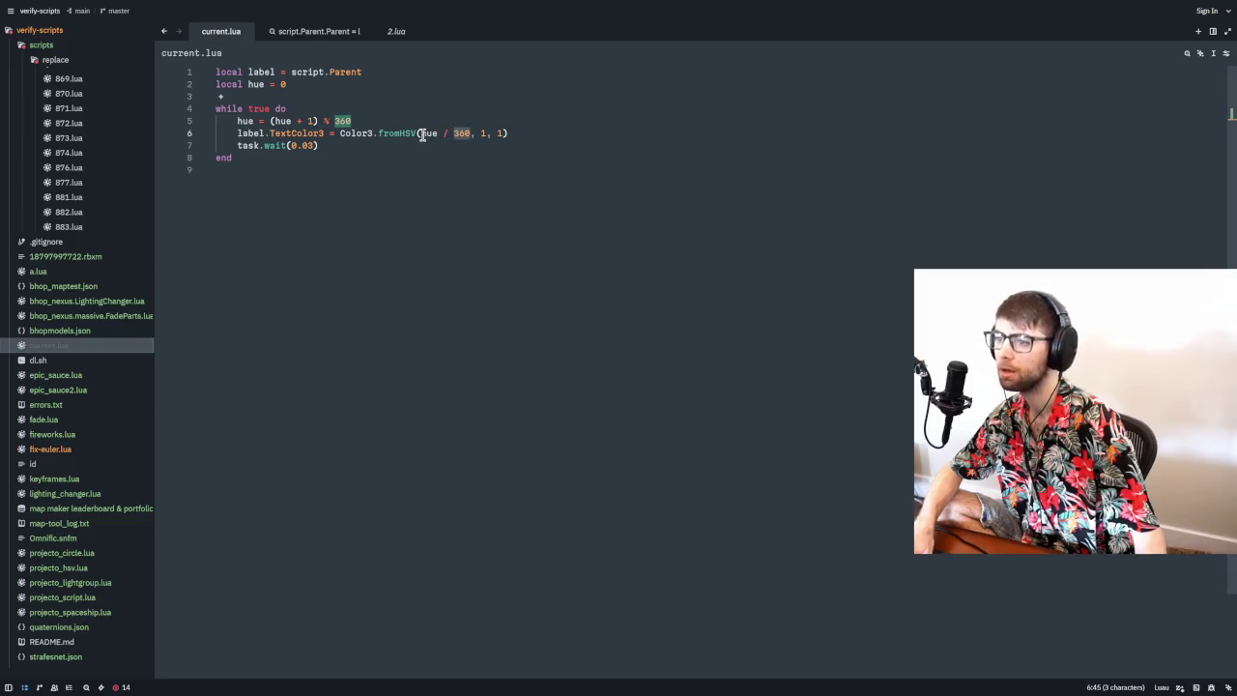
double_click(422, 134)
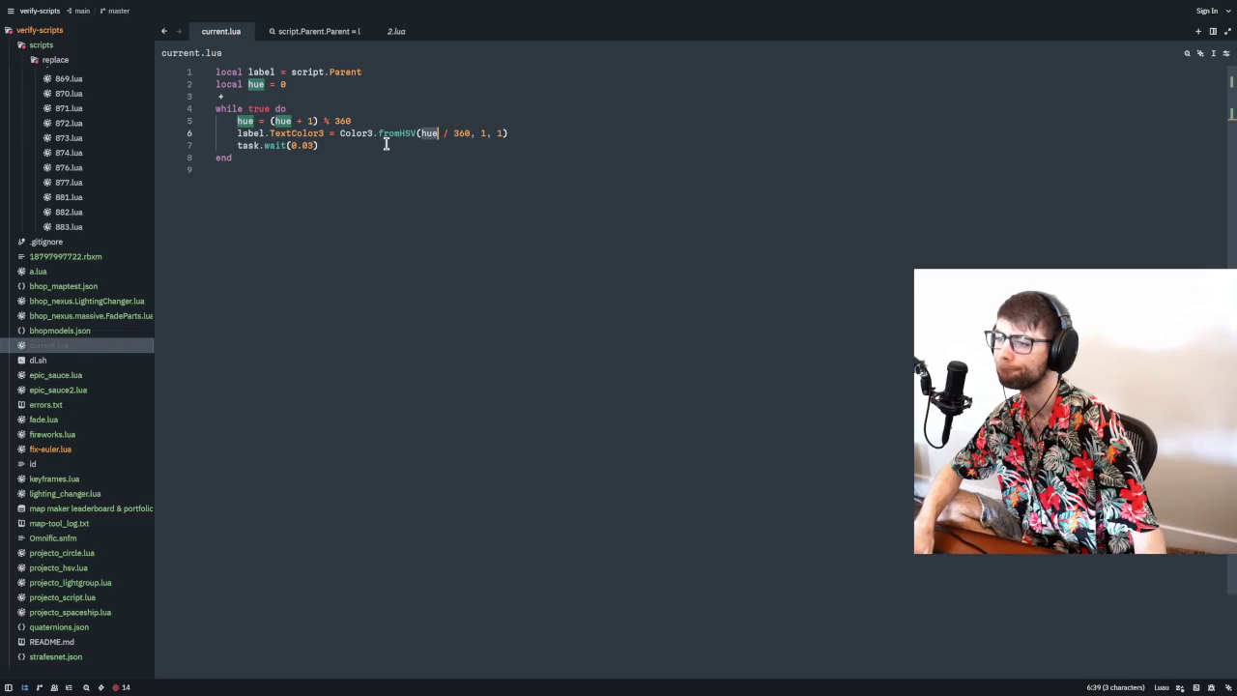
left_click(318, 157)
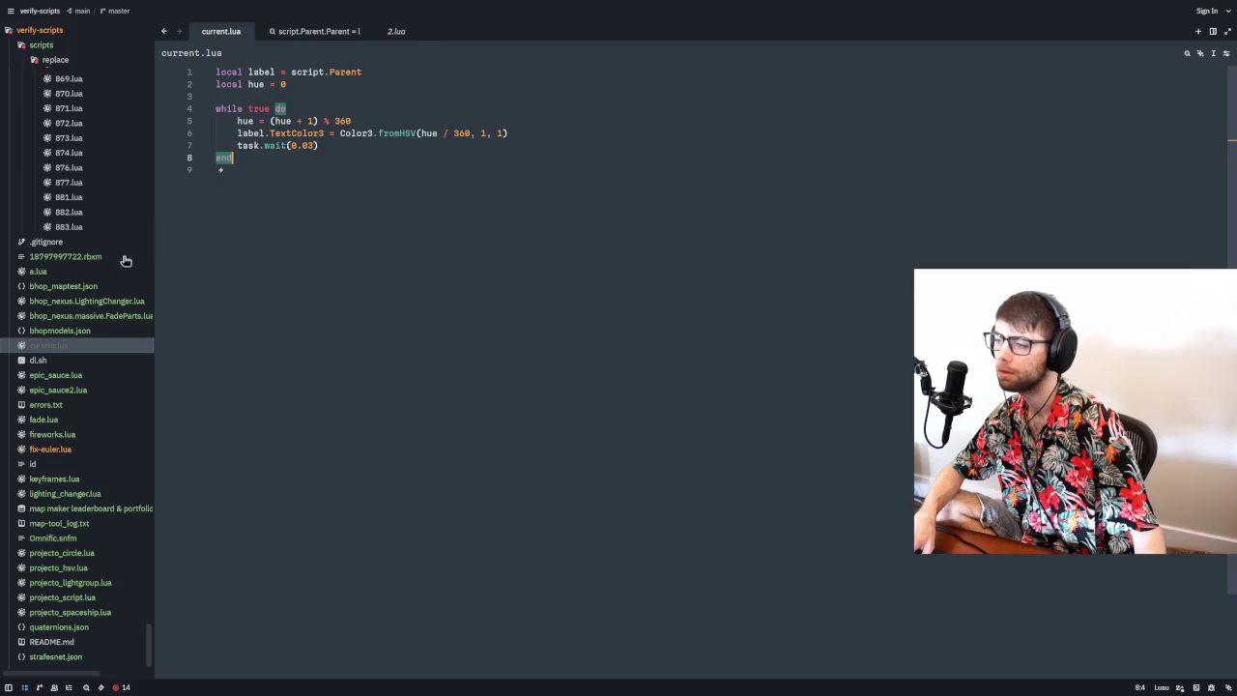
left_click(69, 228)
left_click(75, 214)
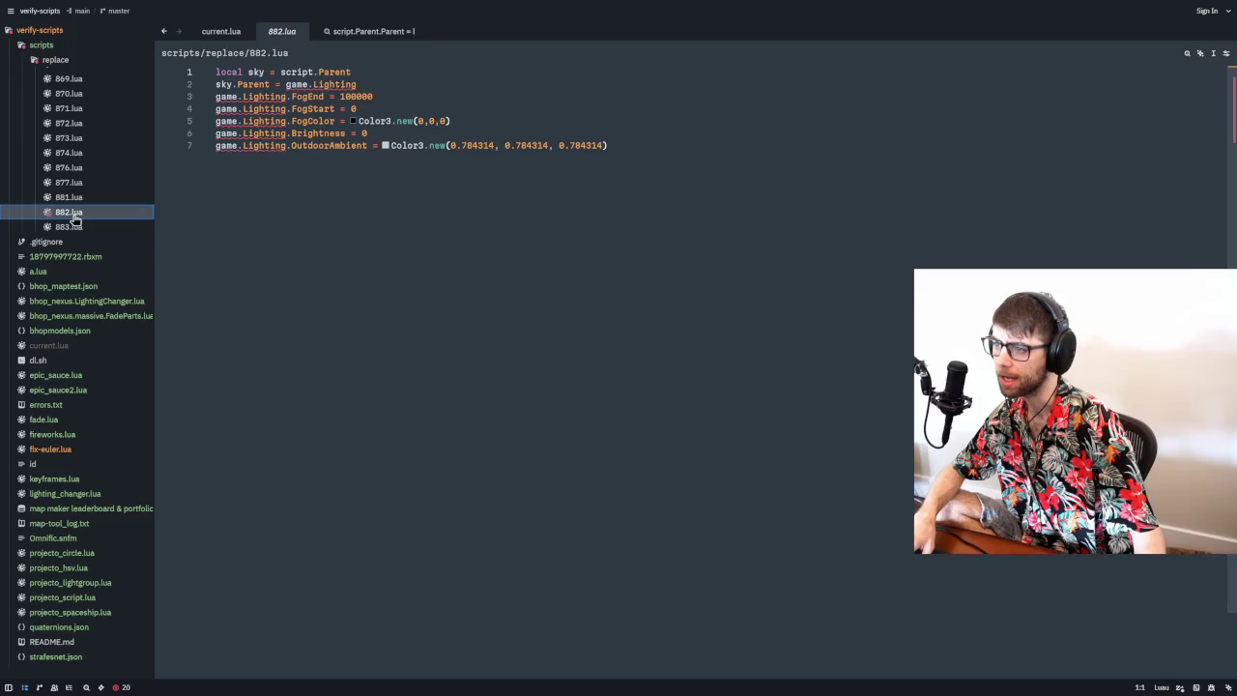
left_click(58, 62)
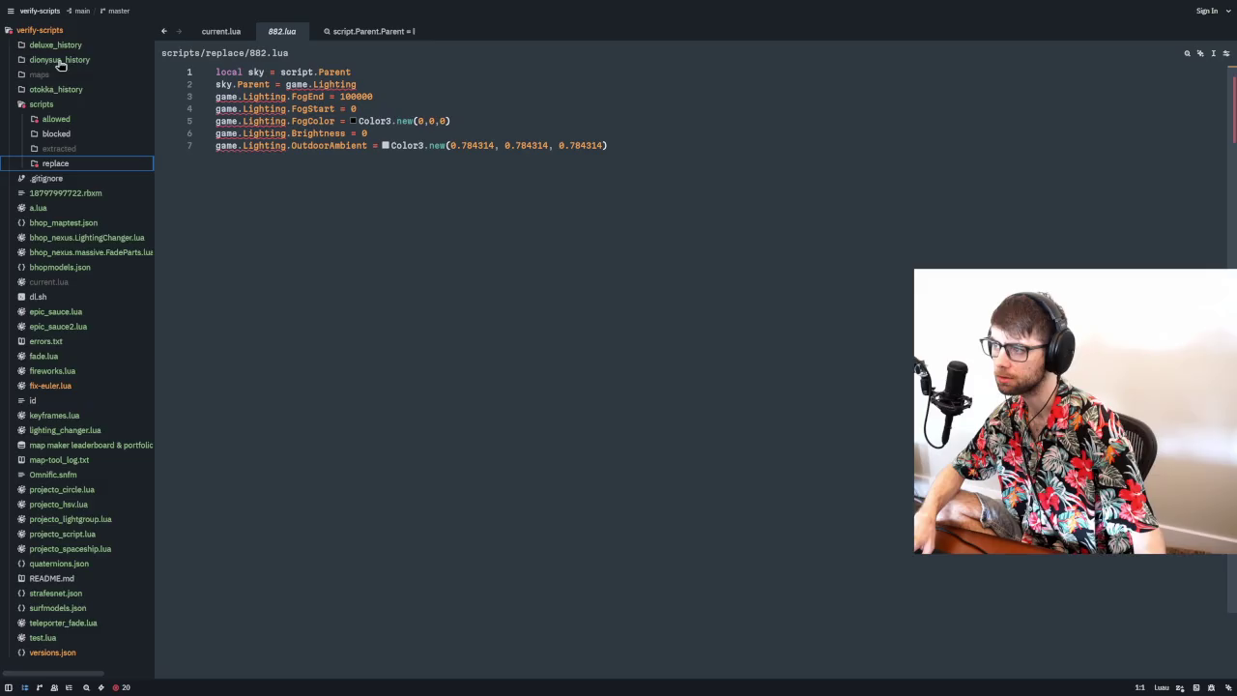
left_click(56, 120)
scroll(66, 275, "down", 3)
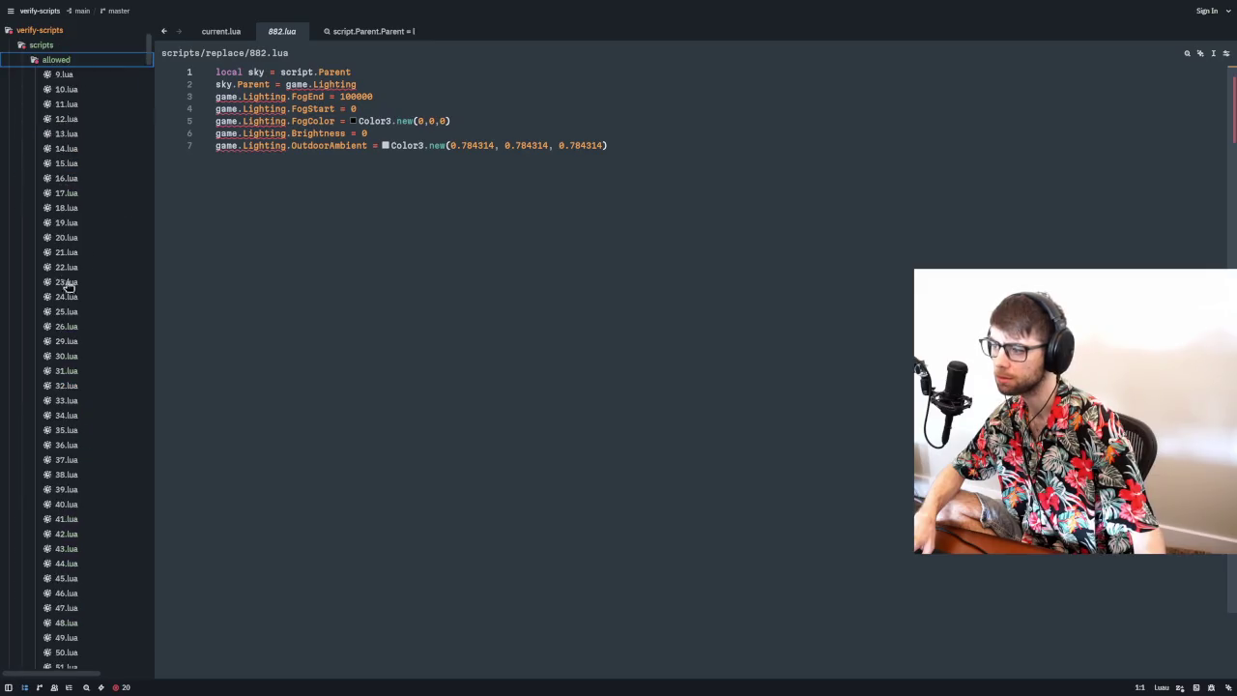
left_click(69, 295)
scroll(148, 75, "down", 5)
mouse_move(148, 76)
left_mouse_down()
mouse_move(144, 229)
mouse_move(97, 241)
left_mouse_up()
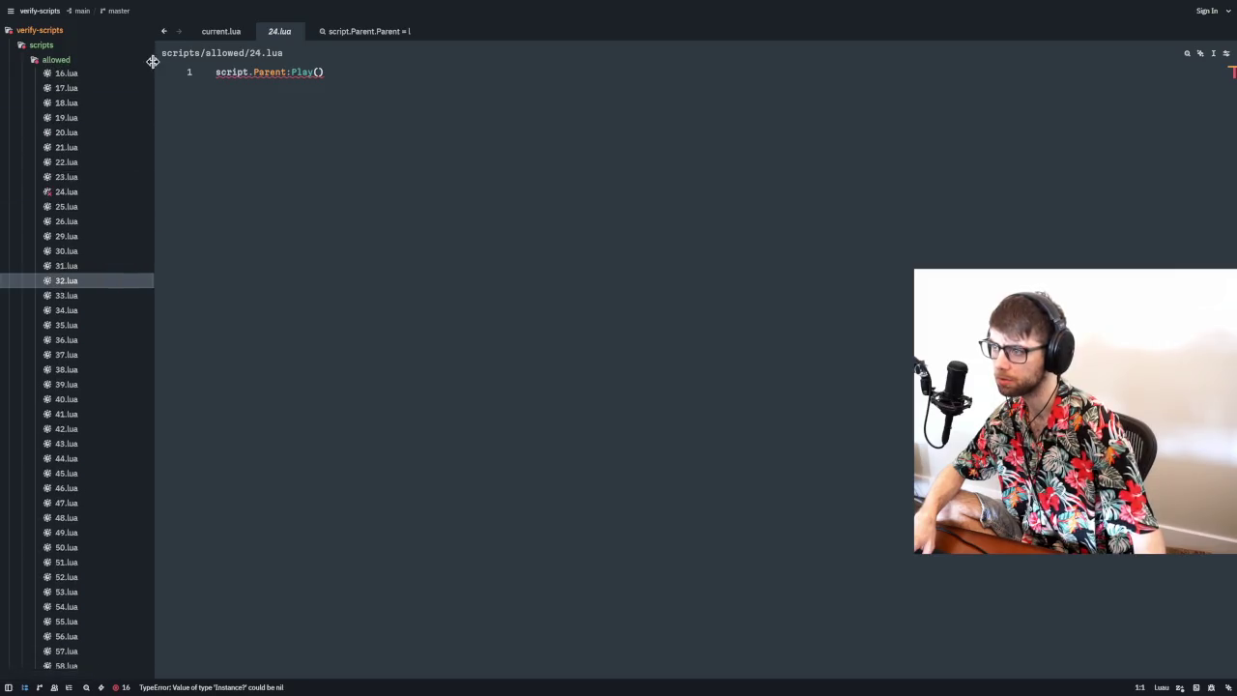
left_click_drag(152, 62, 111, 649)
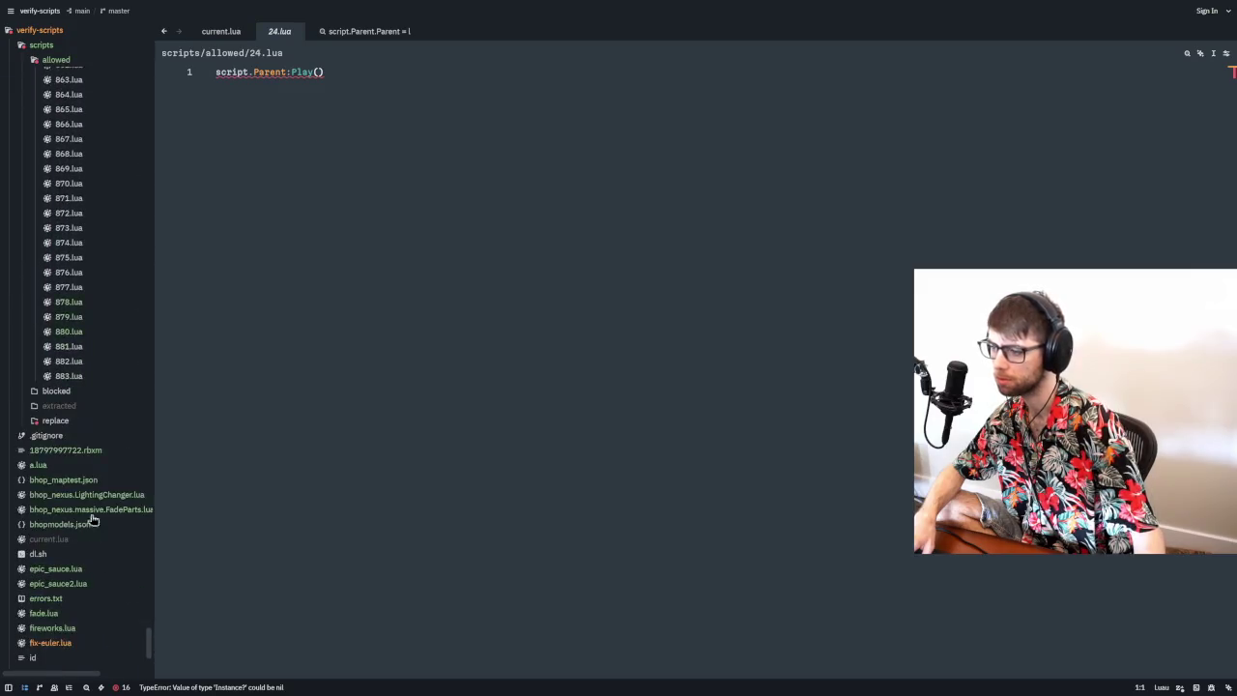
left_click(70, 376)
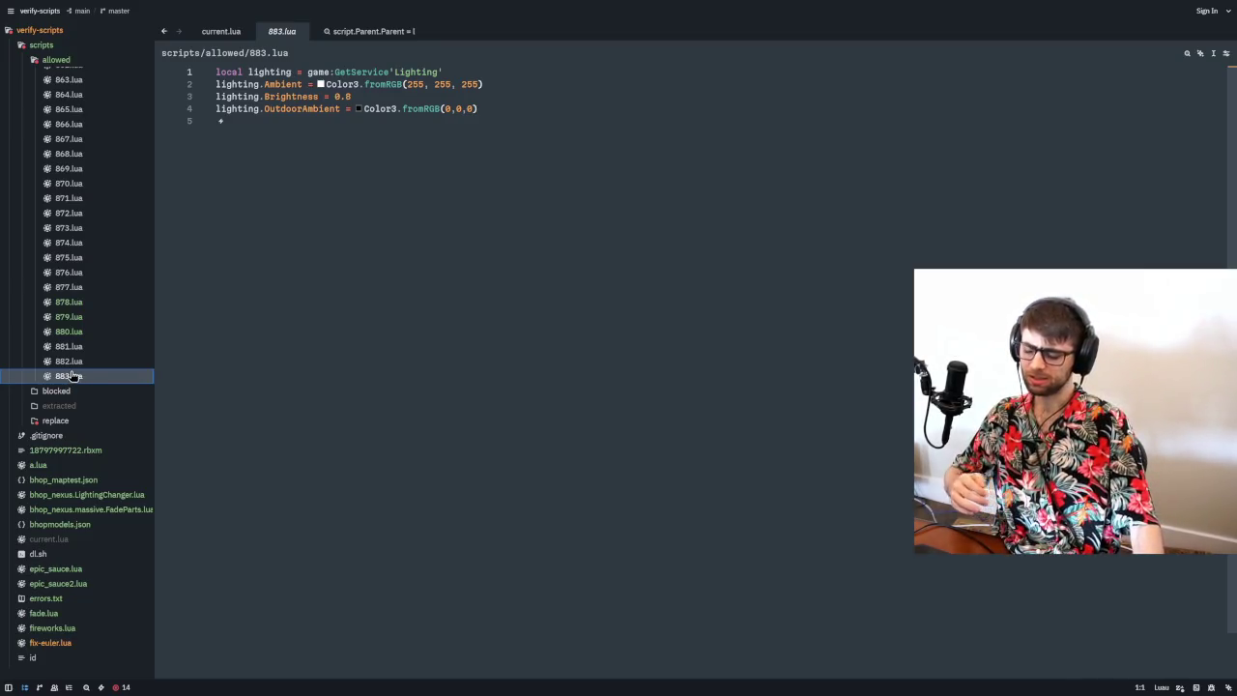
left_click(80, 363)
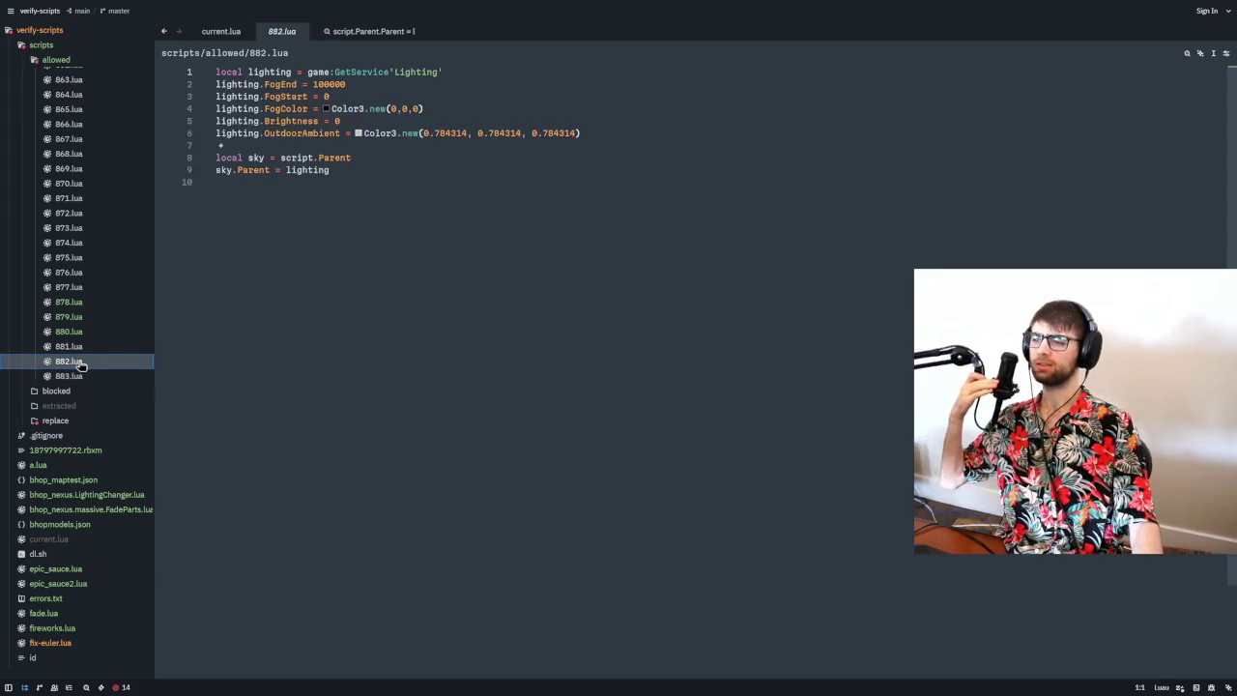
left_click(71, 348)
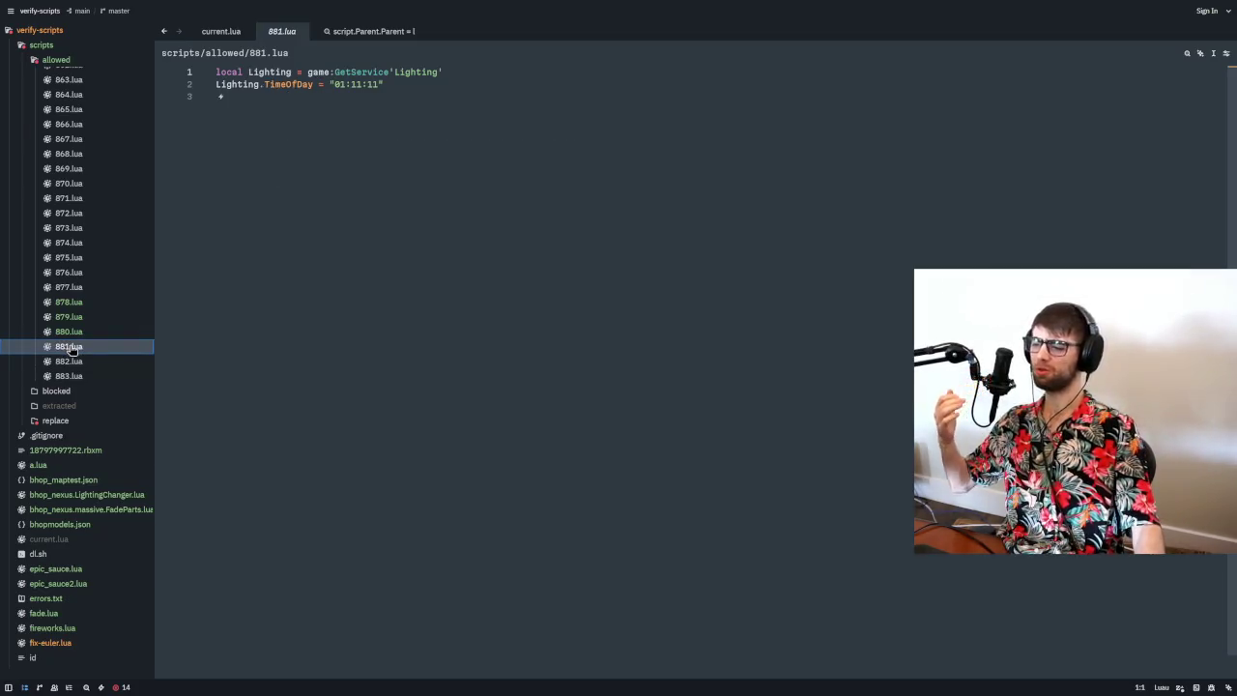
left_click(77, 333)
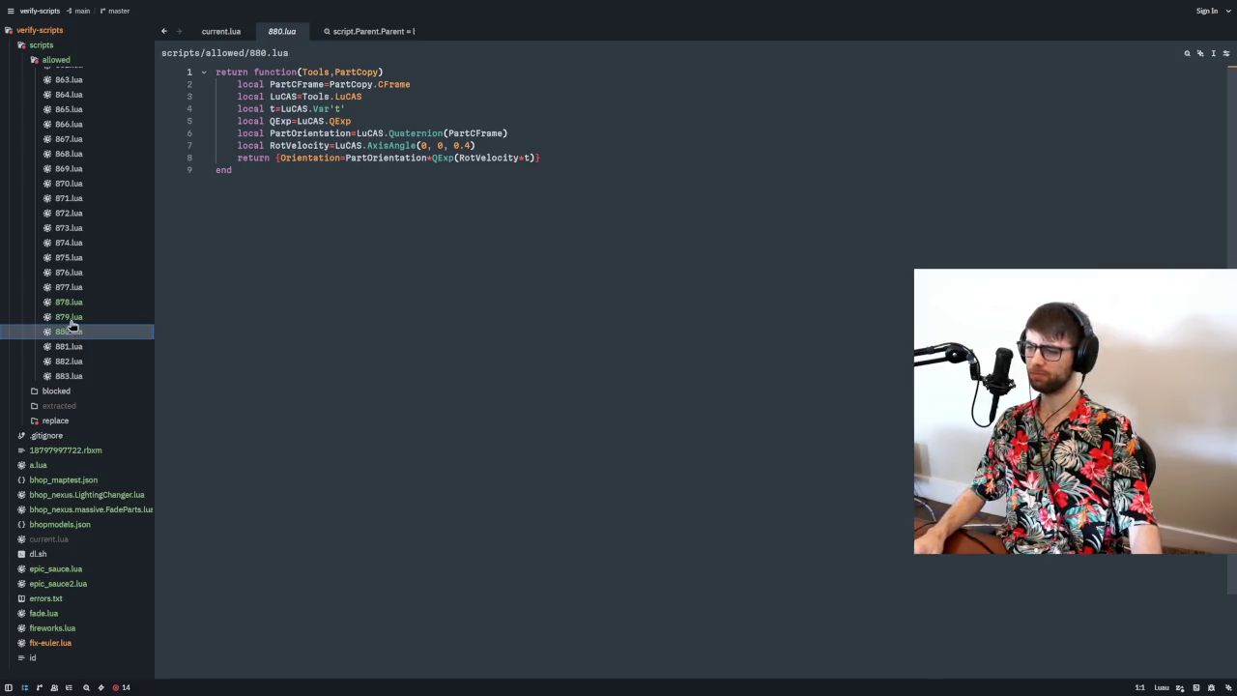
left_click(71, 317)
left_click(74, 303)
left_click(79, 288)
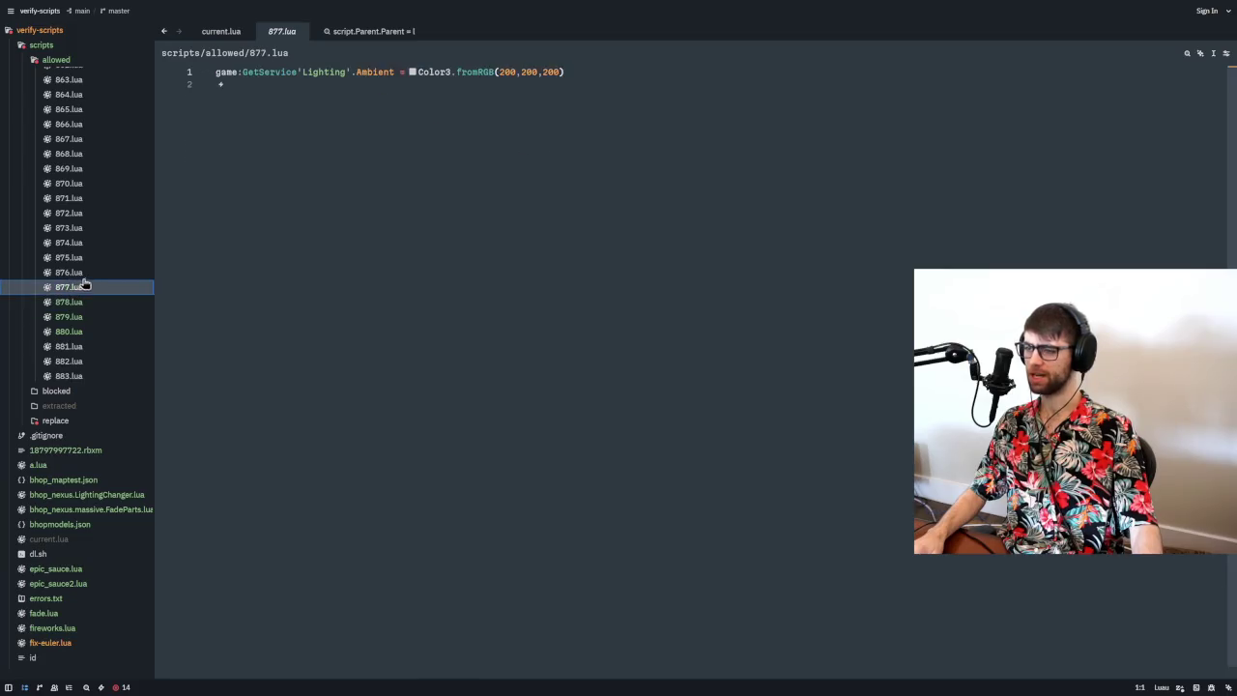
left_click(77, 274)
left_click_drag(254, 171, 211, 151)
left_click_drag(544, 143, 538, 127)
left_click(221, 33)
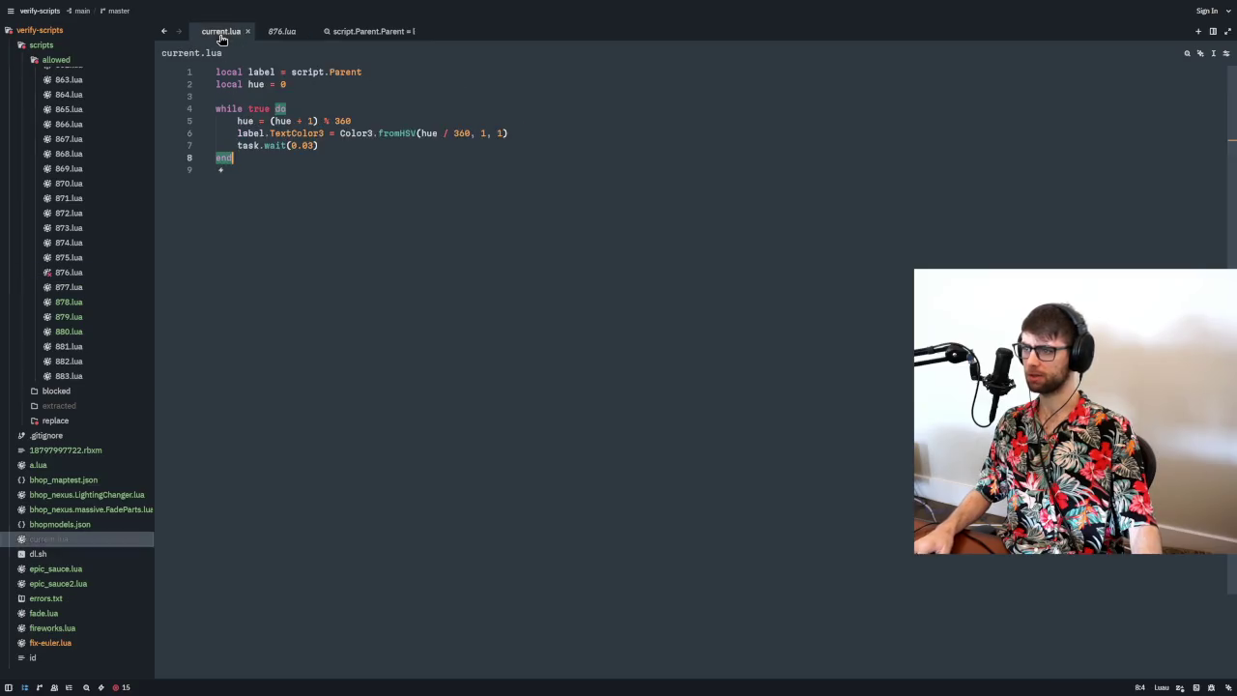
- Add a Heartbeat connection below the loop holding the colour update, with the label declaration above it
left_click(351, 183)
key("Return")
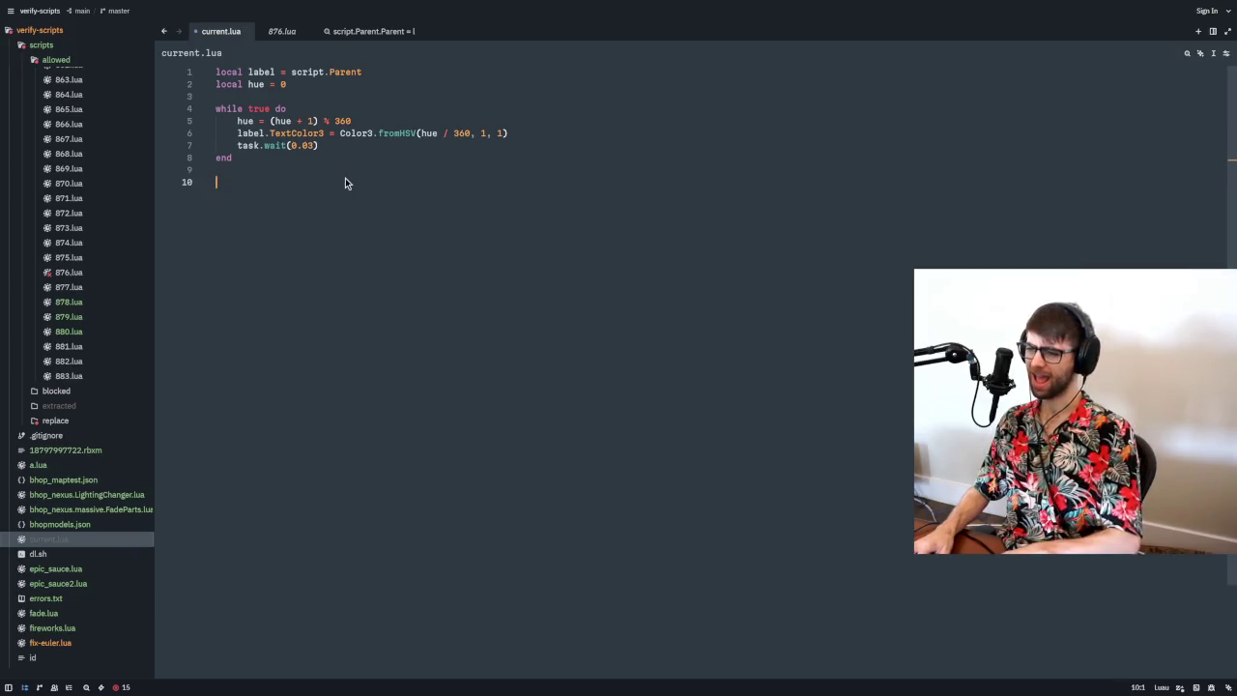
key("Return")
type("game:GetService'RunService'.Heartbeat:connect(function()")
key("Return")
type("end")
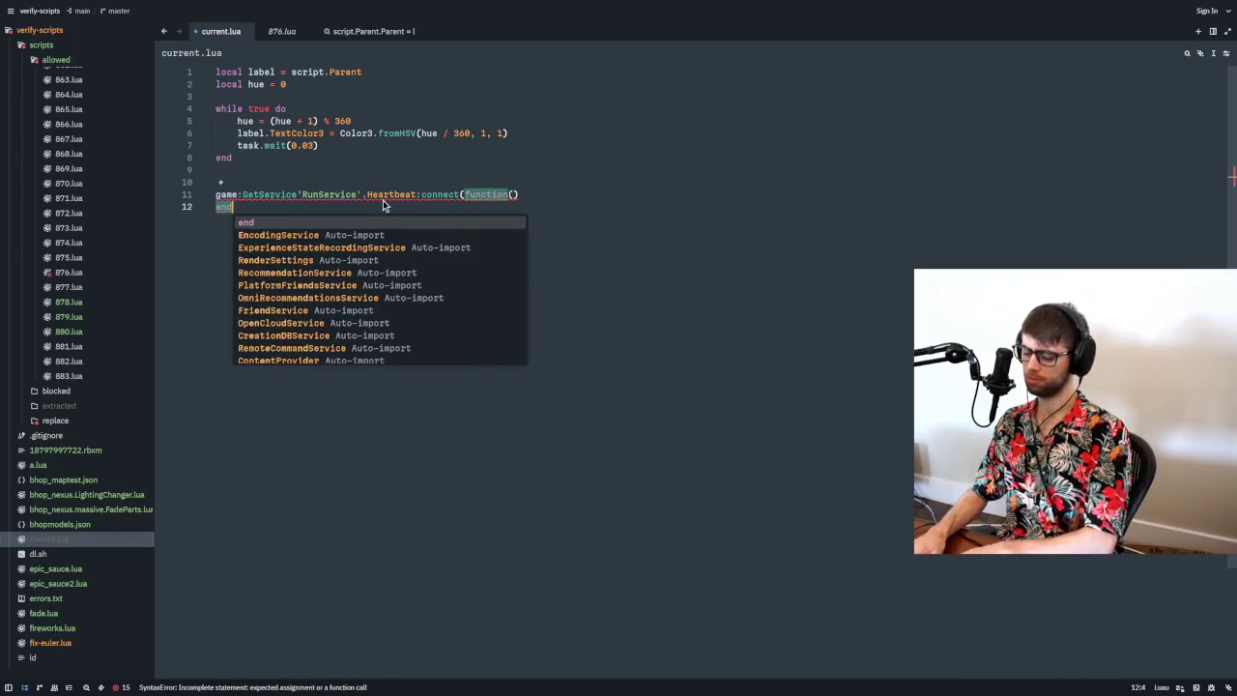
type(")")
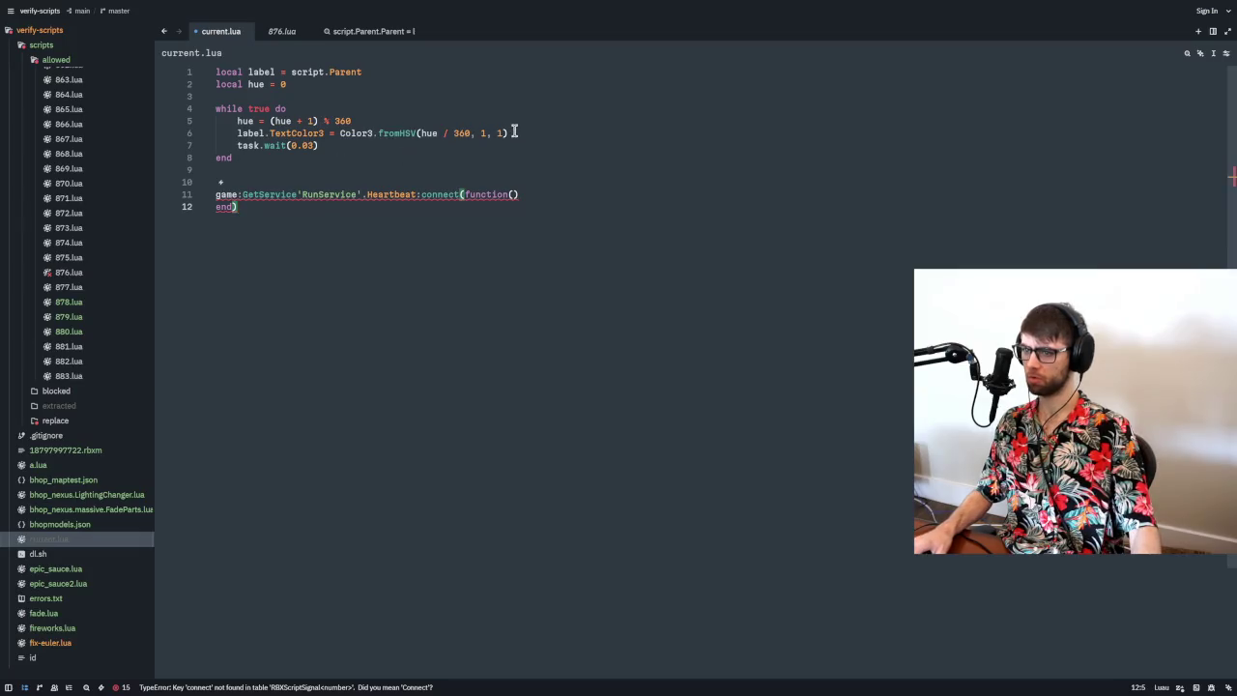
triple_click(515, 133)
key("ctrl+c")
left_click(533, 194)
key("Return")
key("ctrl+v")
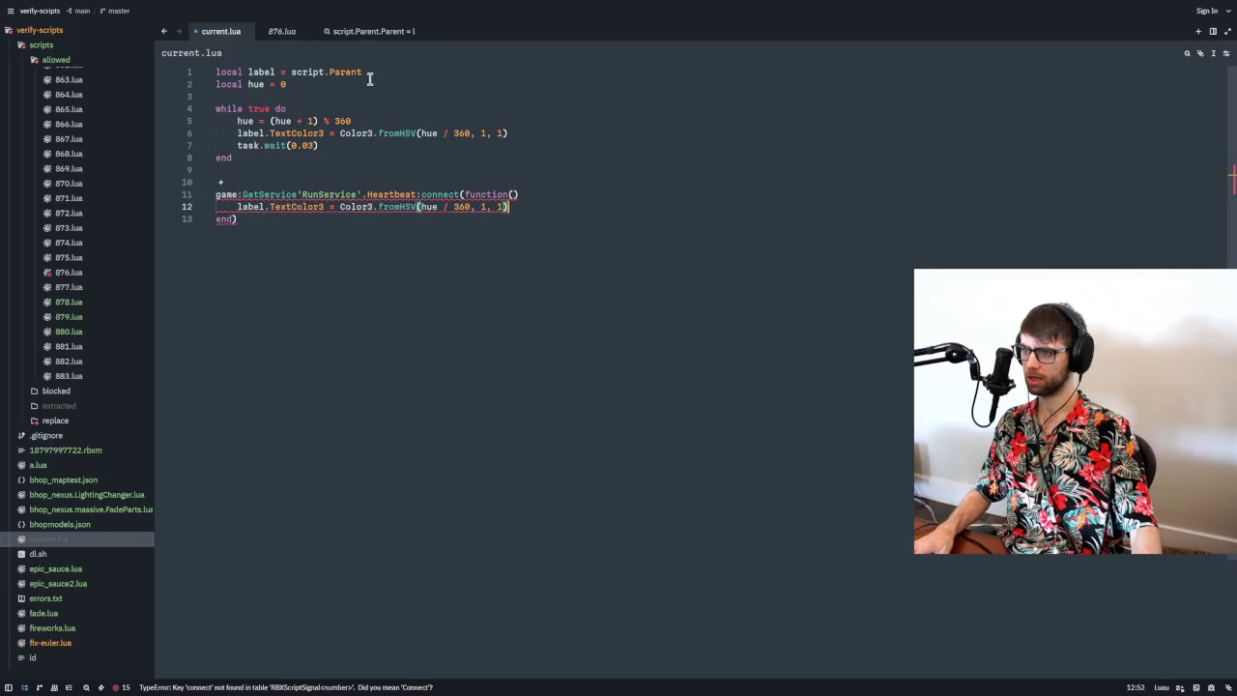
left_click_drag(368, 74, 188, 68)
key("ctrl+c")
left_click(247, 181)
key("ctrl+v")
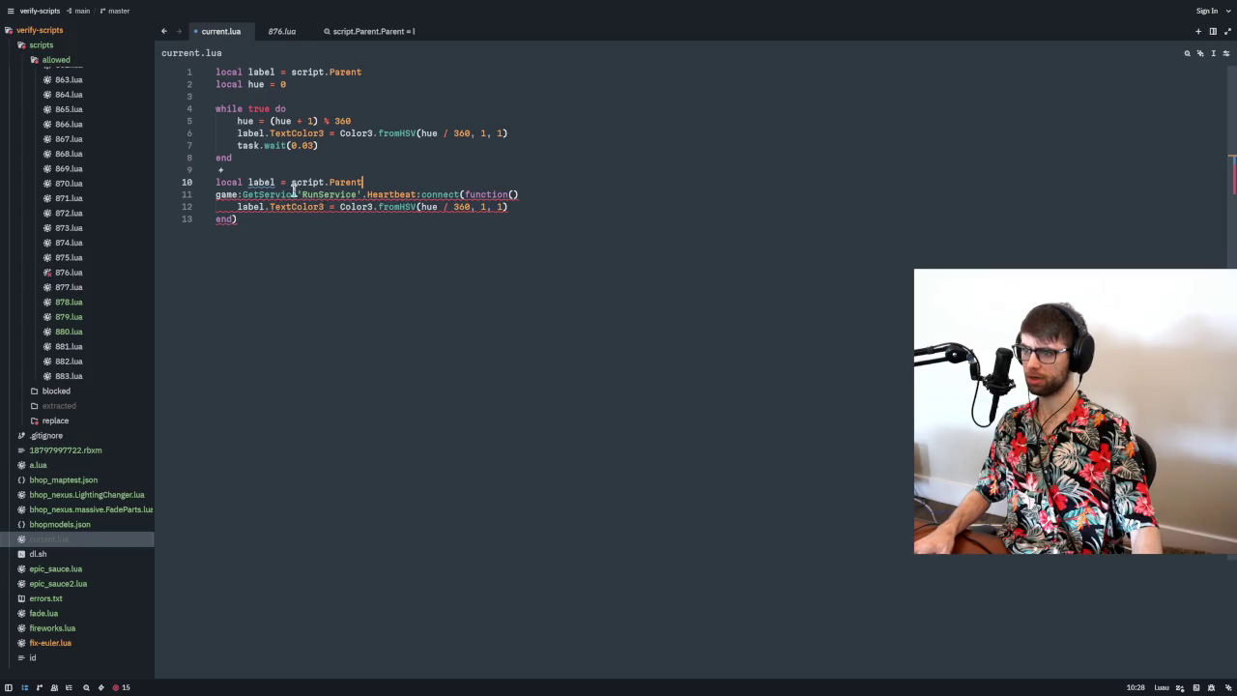
- Declare local cycle_speed = 30/360 above the label declaration
left_click(319, 133)
left_click(324, 145)
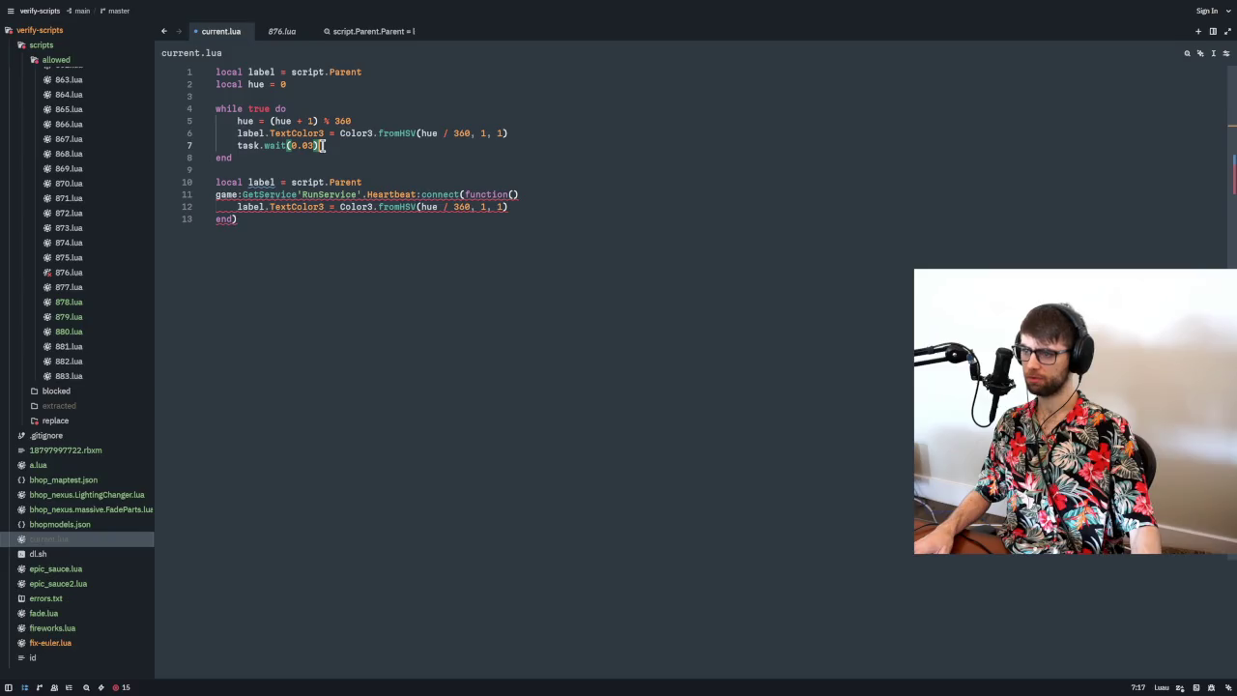
left_click(261, 182)
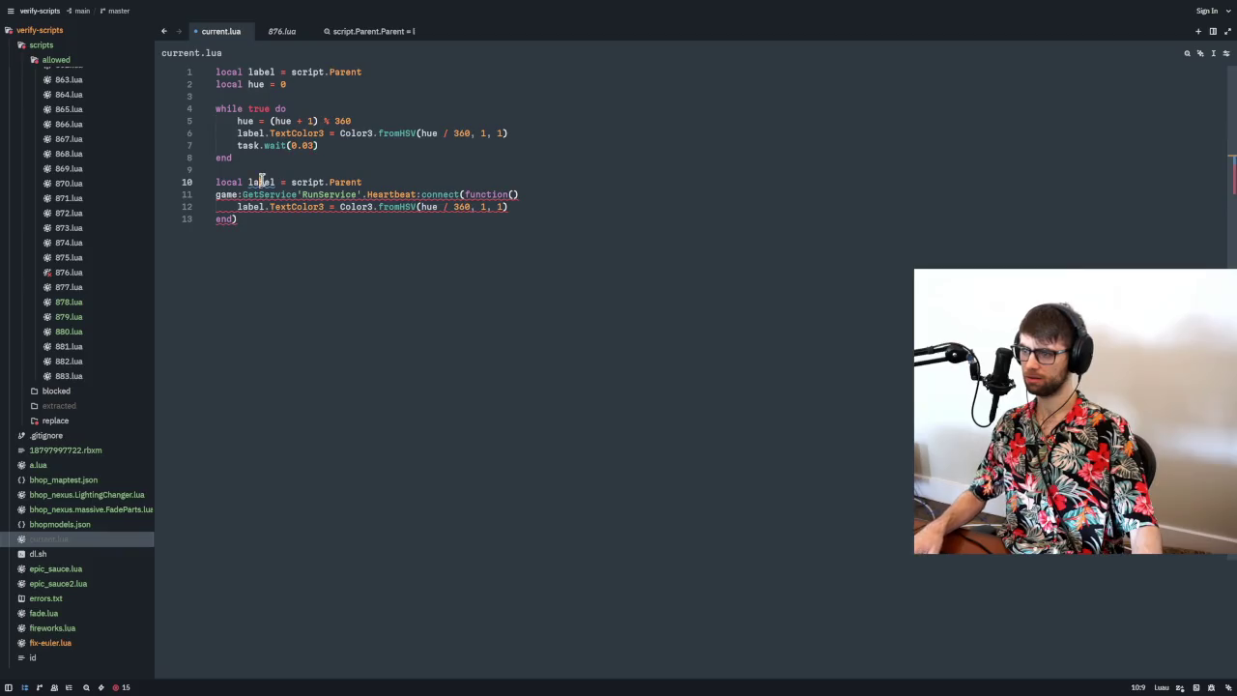
left_click(353, 171)
key("Return")
type("local ")
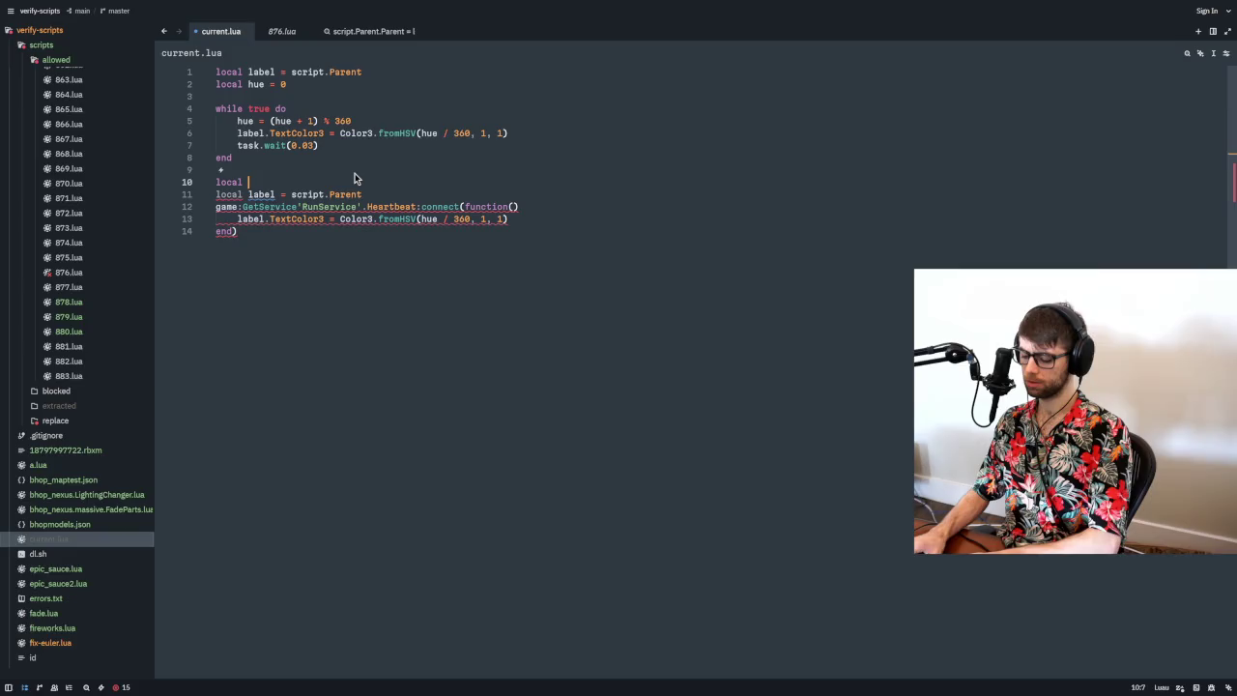
type("cycle")
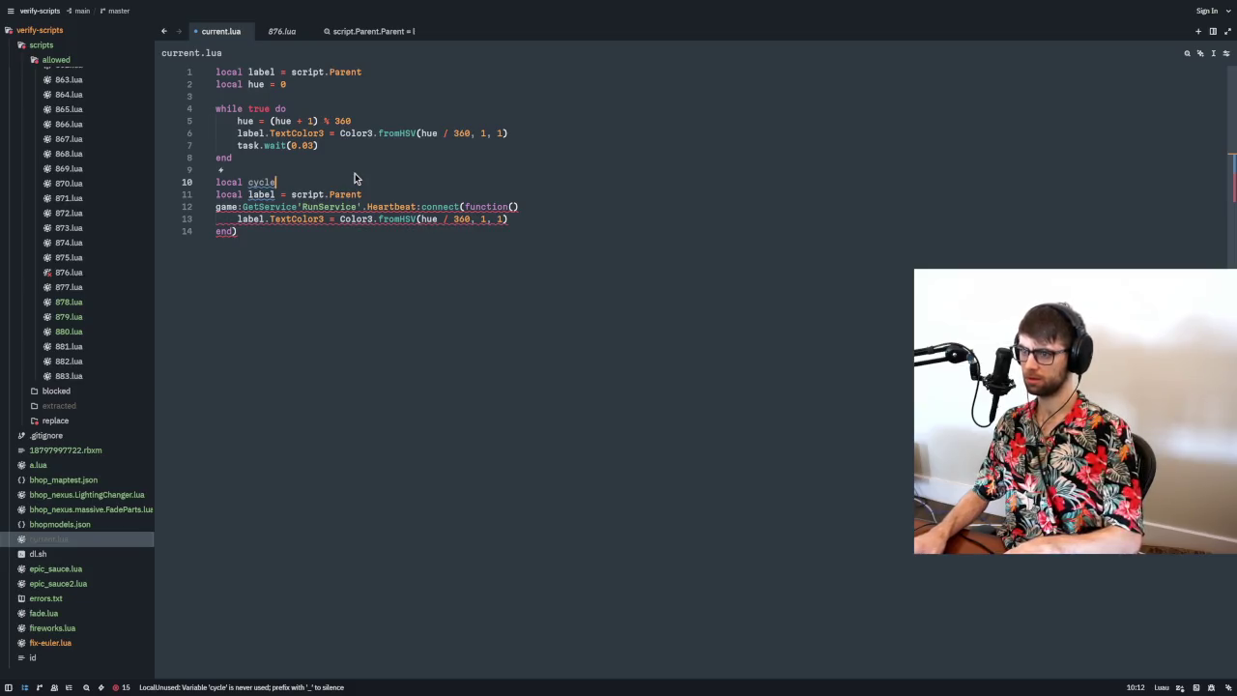
type("_speed =")
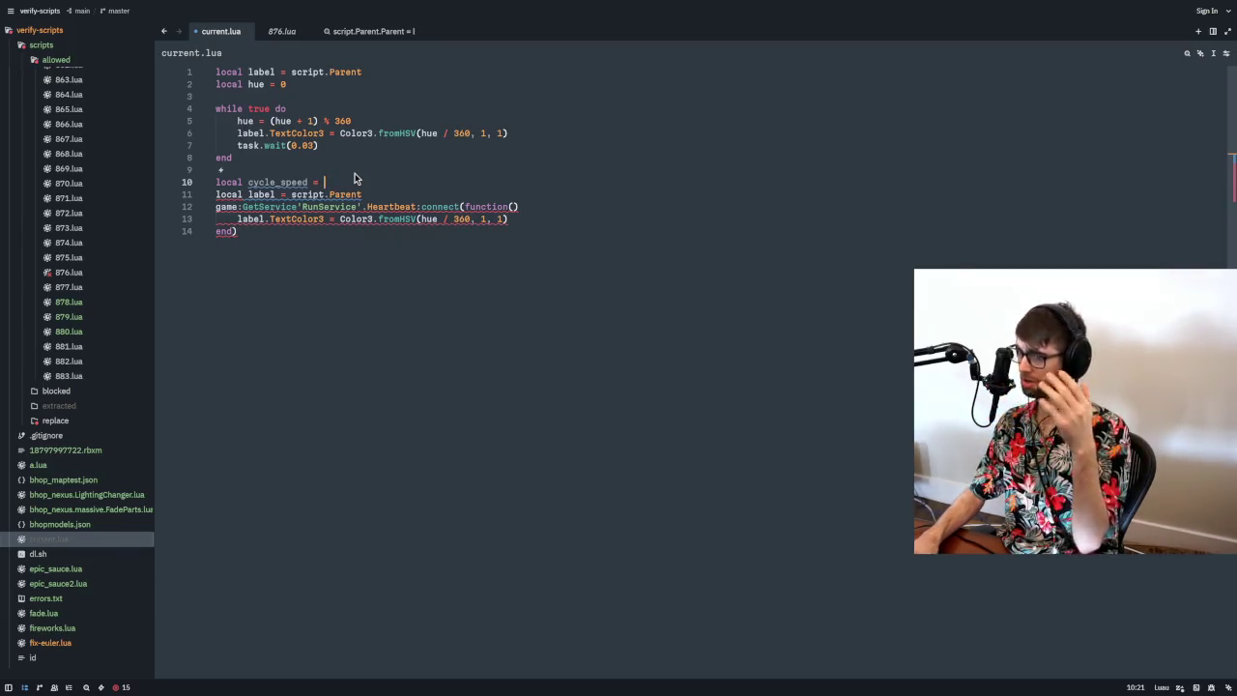
type("30/360")
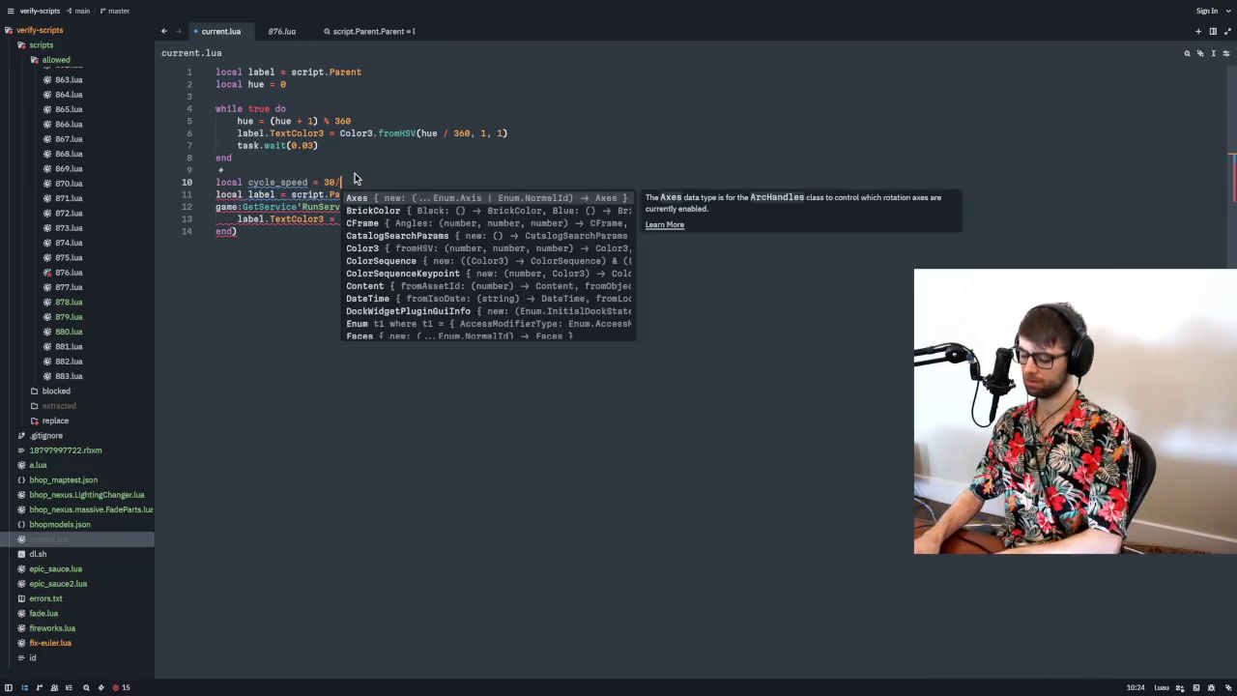
- Add the locals tick = tick and t0 = tick() alongside cycle_speed
double_click(261, 182)
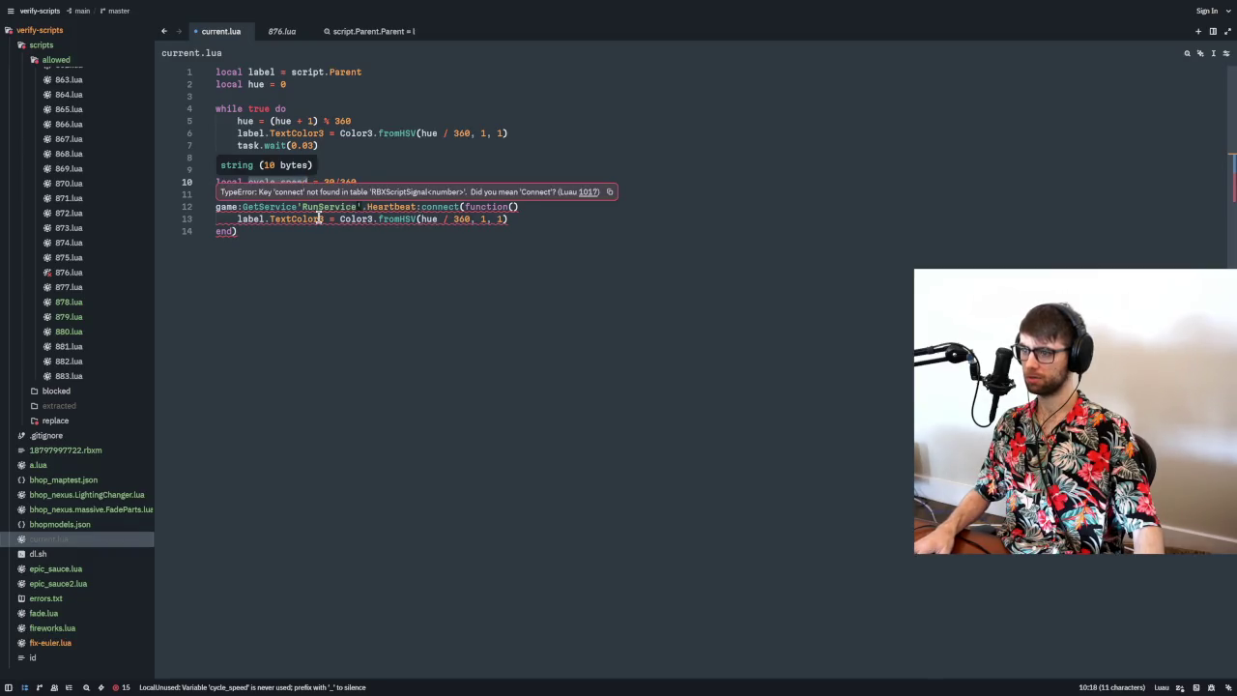
left_click(375, 183)
left_click(363, 171)
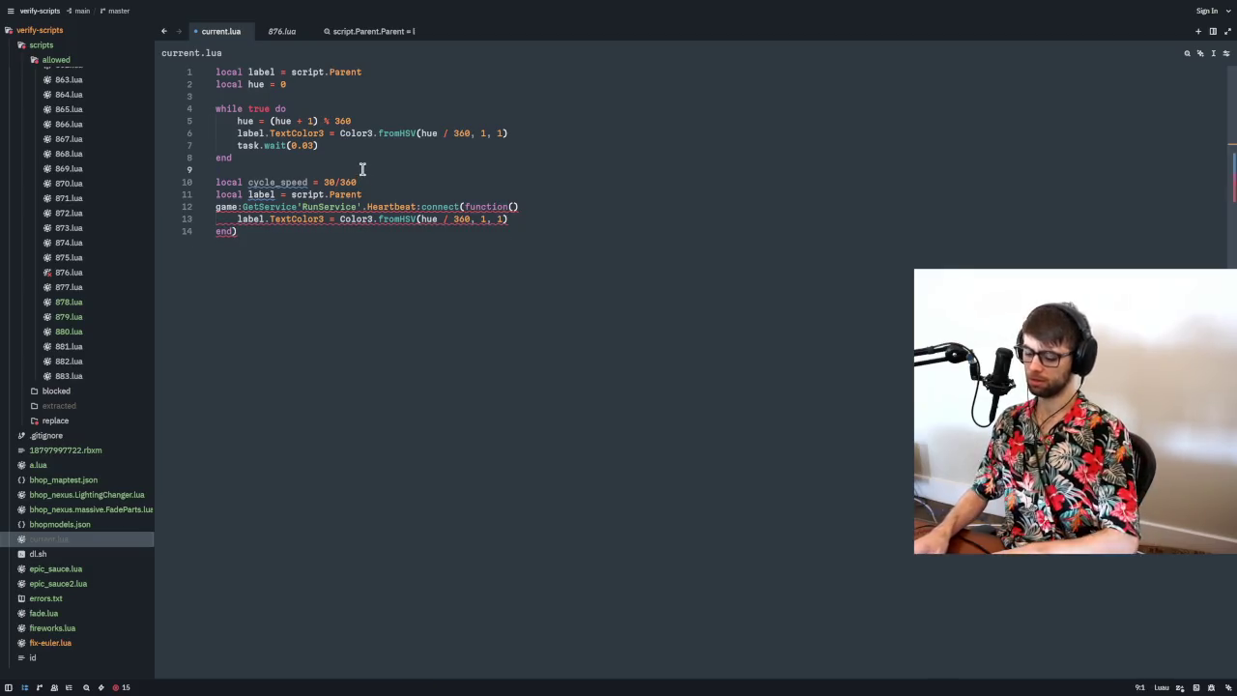
key("Return")
type("local tick=tick(")
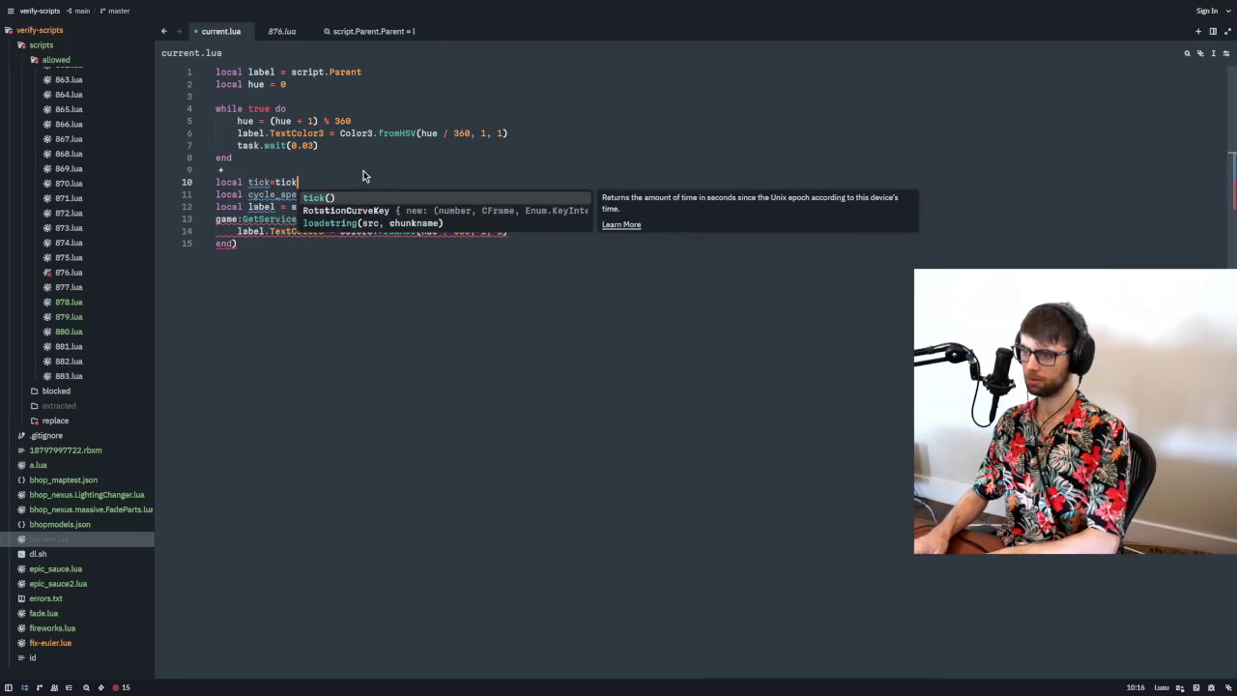
key("BackSpace")
key("Left")
key("Left")
key("Left")
key("Left")
key("Left")
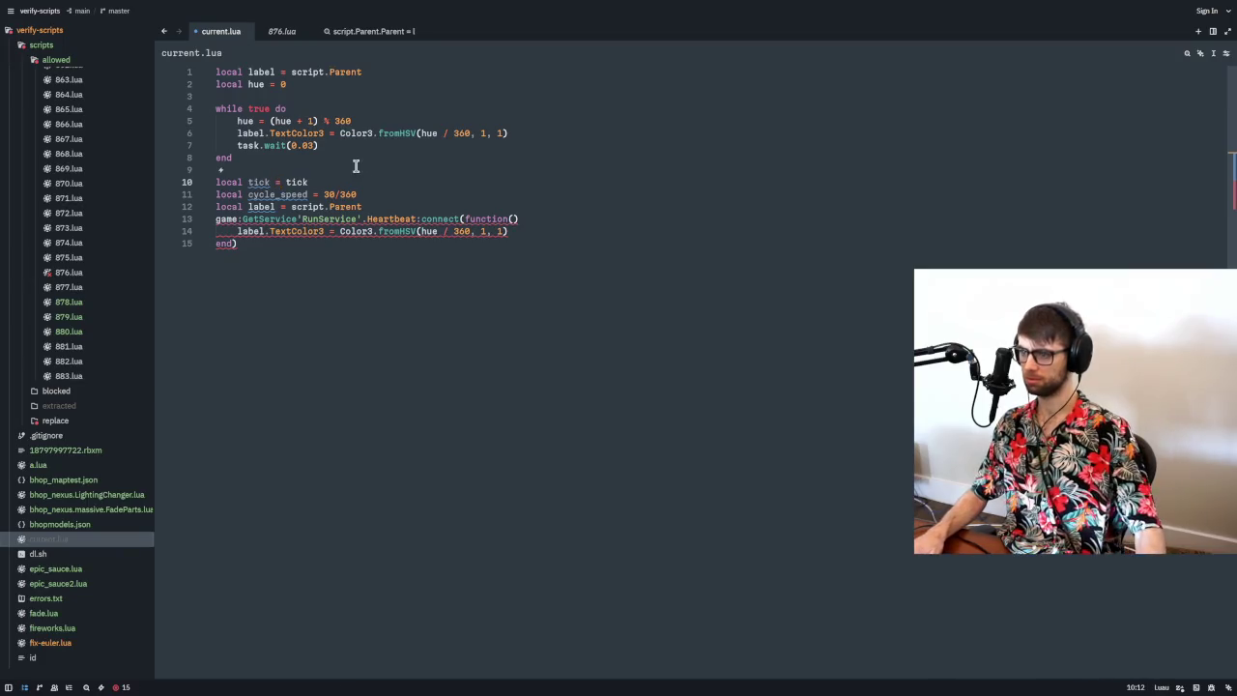
left_click(389, 198)
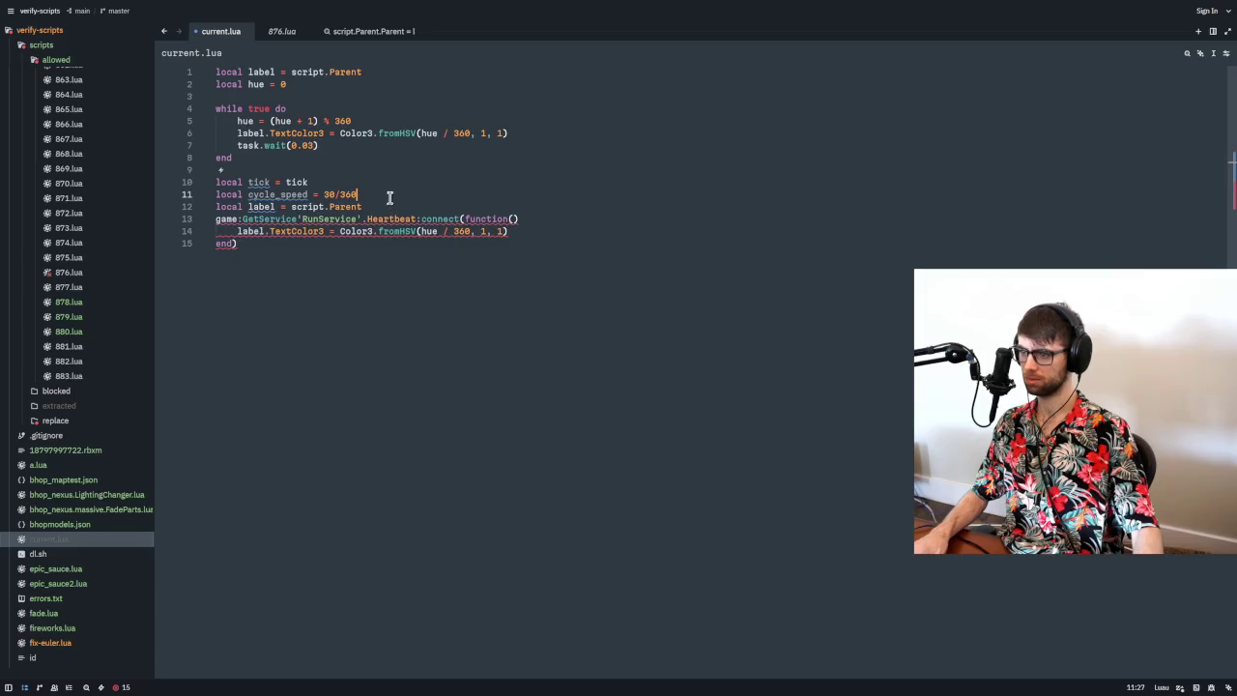
key("Return")
type("l")
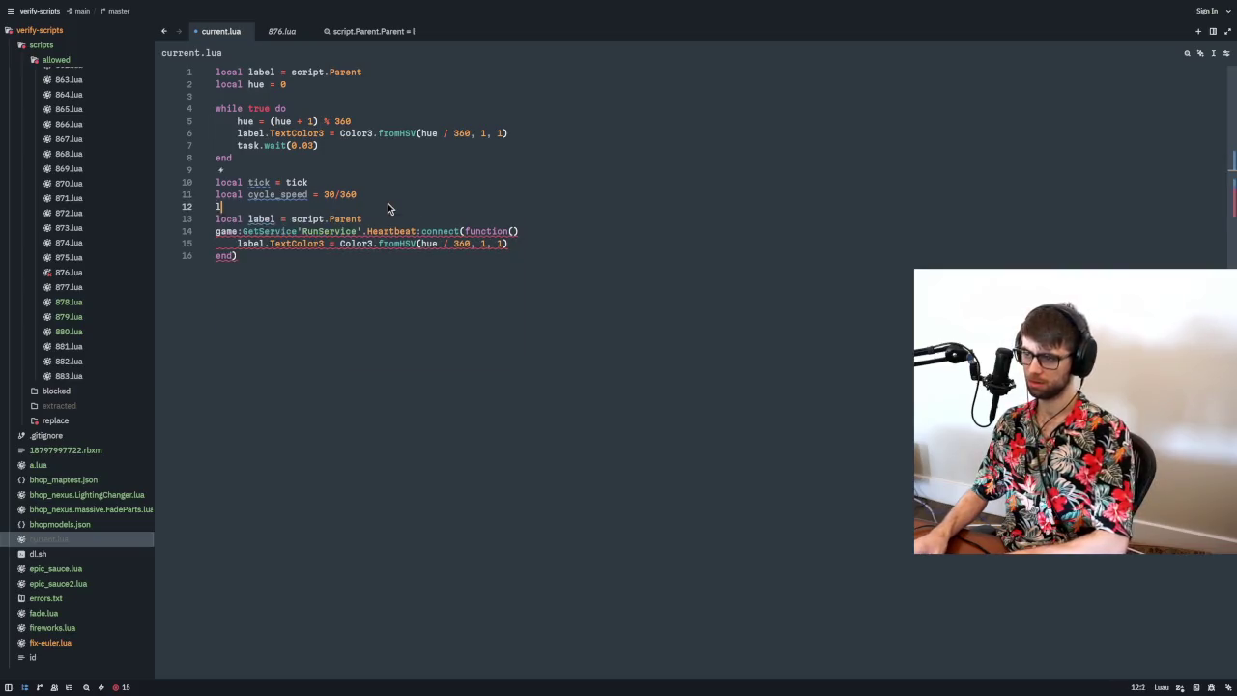
type("ocal t0 = tick()")
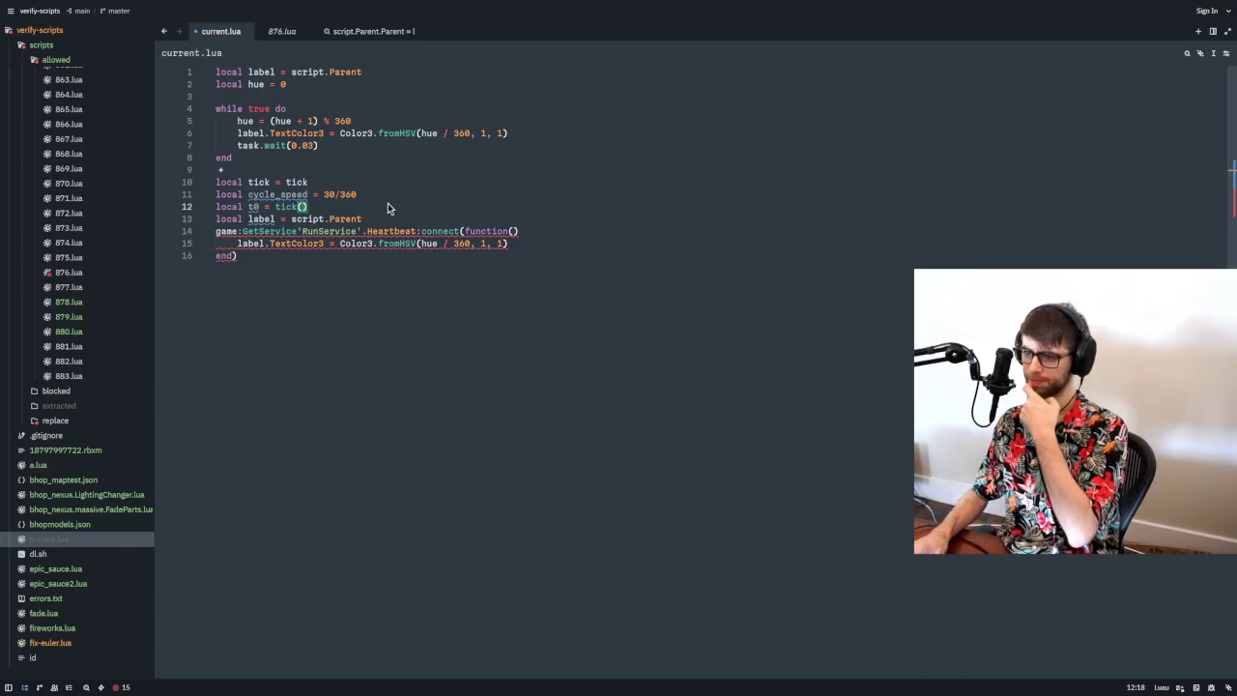
- Compute t = tick() - t0 in Heartbeat, use t * cycle_speed % 1 as hue, and save
key("Down")
key("Down")
key("End")
key("Return")
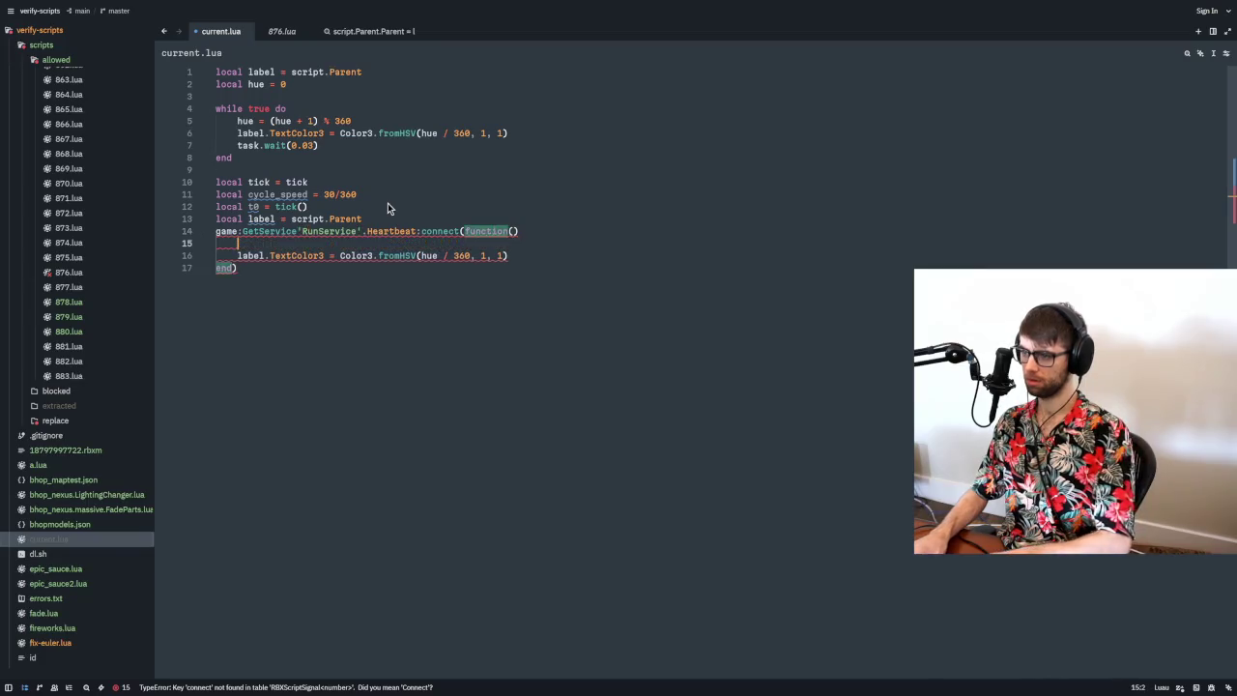
type("local t ")
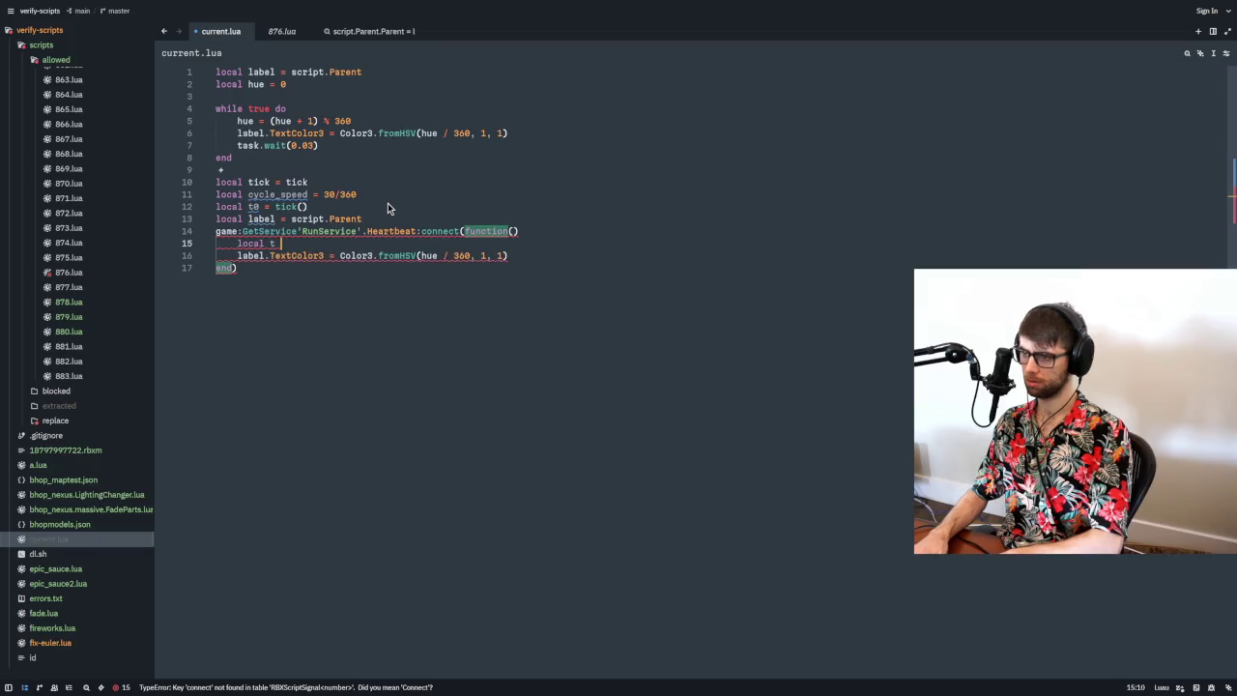
type("= tick() - ")
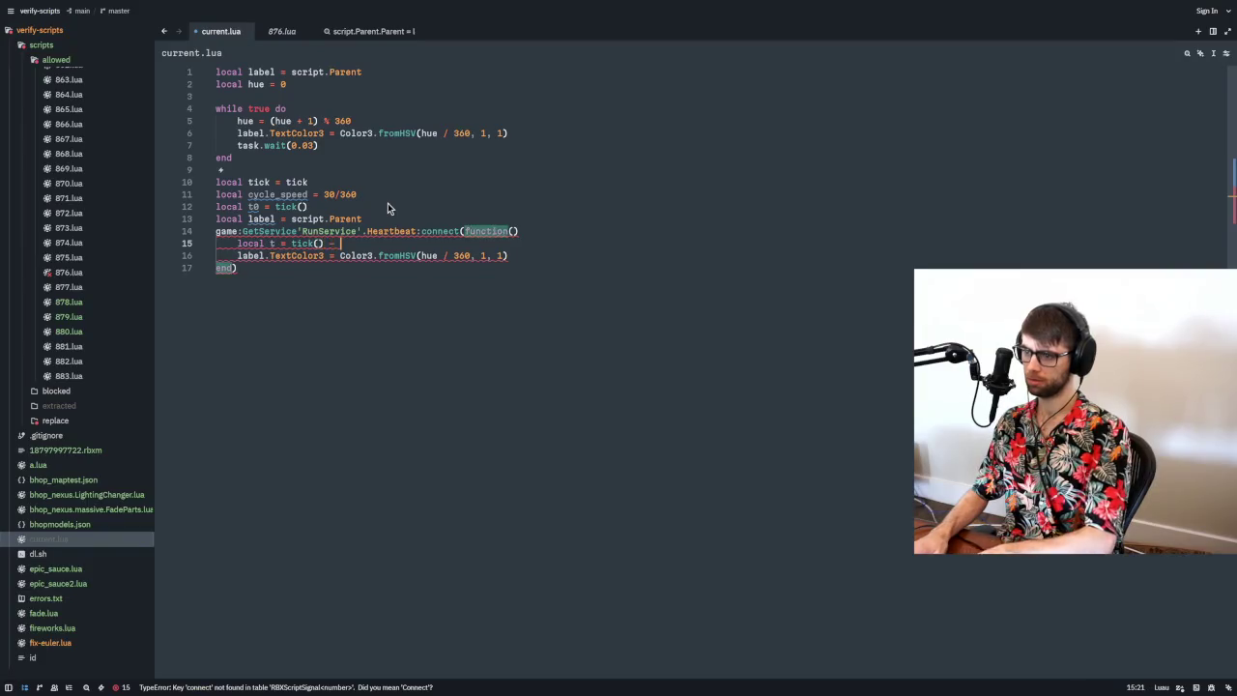
type("t0")
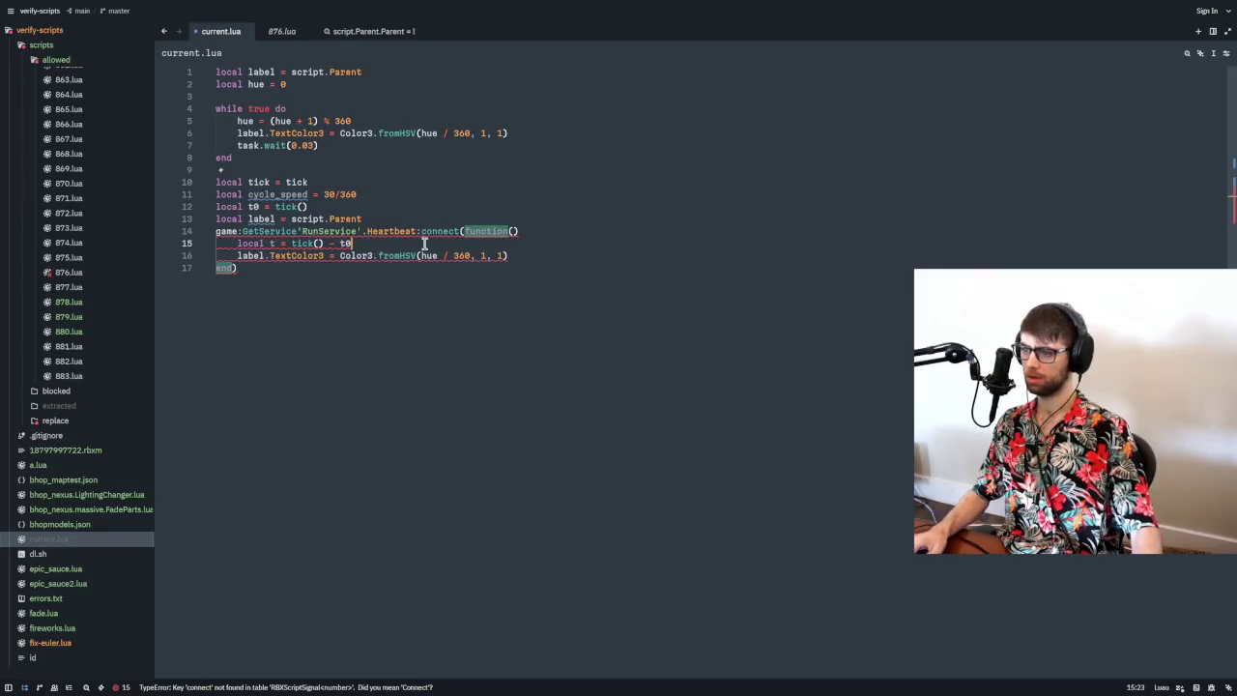
left_click_drag(422, 255, 468, 256)
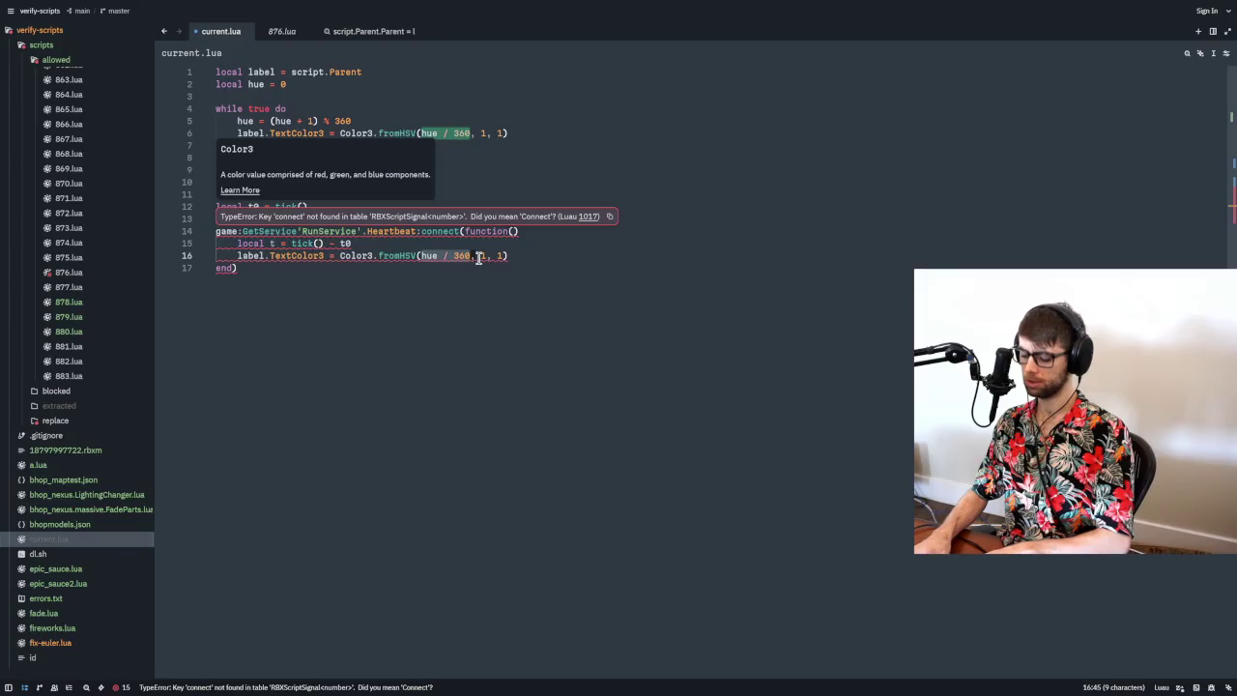
type("t * cycle_speed")
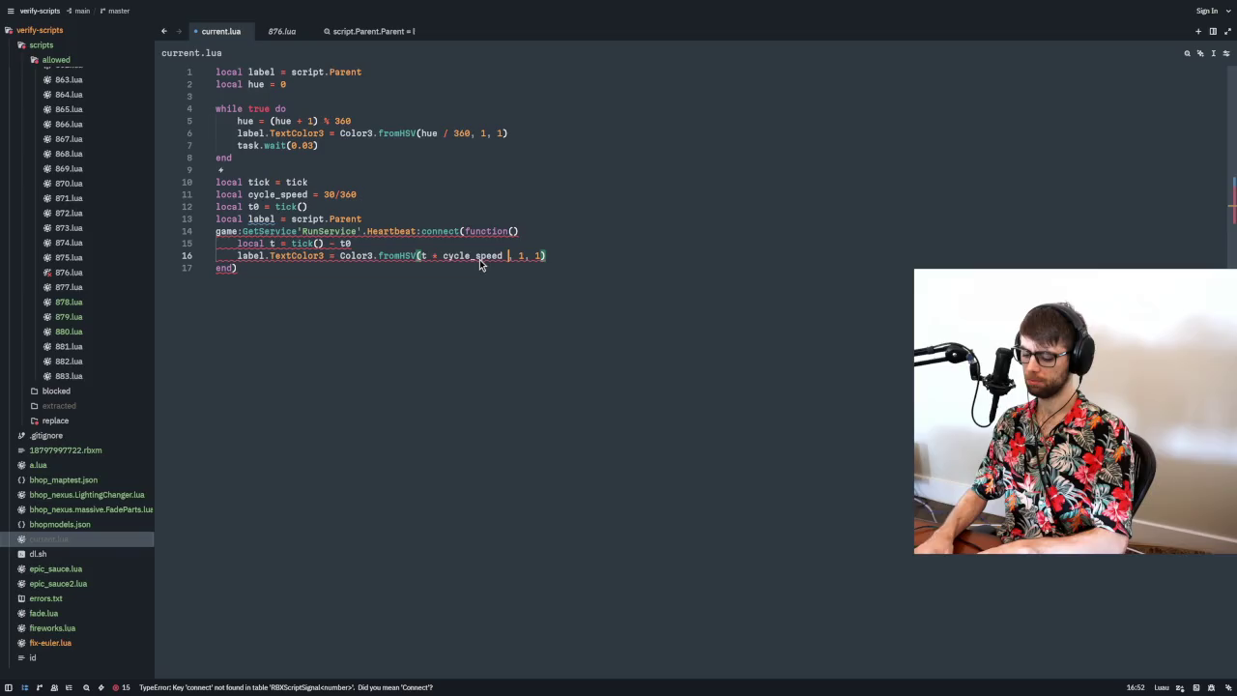
type(" % 1")
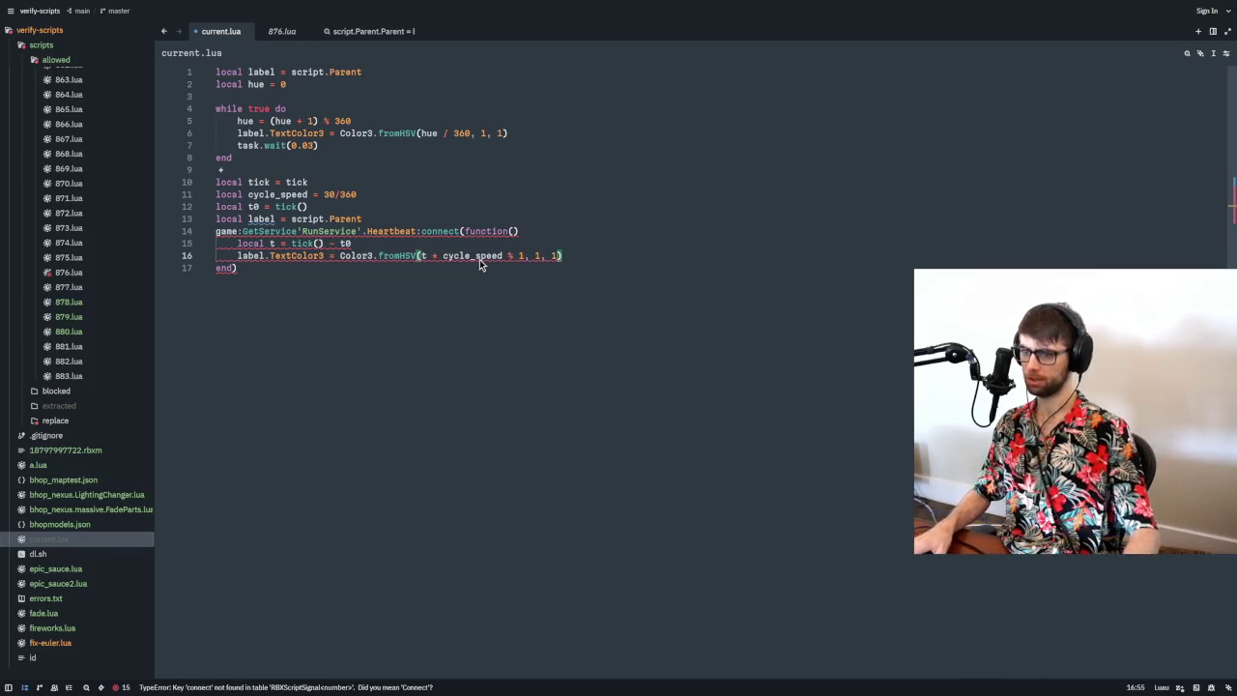
key("ctrl+s")
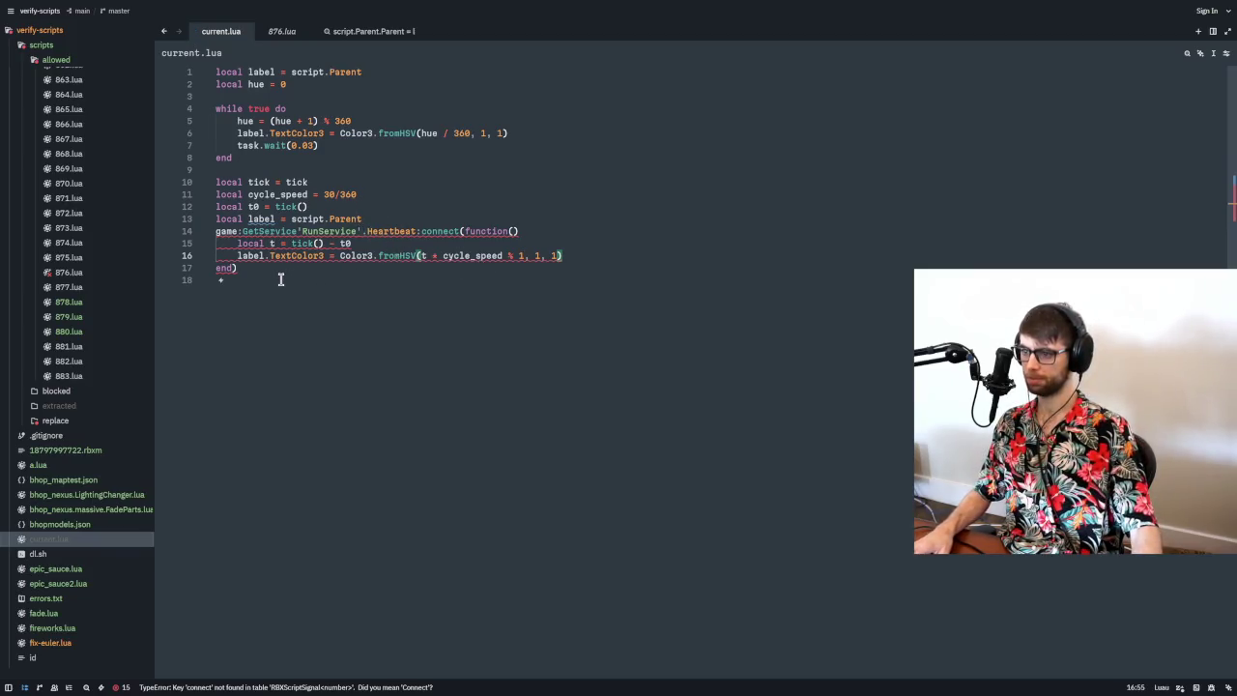
- Compare the old loop's 360 hue divisor with cycle_speed's 30, selecting the original loop
left_click(335, 120)
double_click(339, 119)
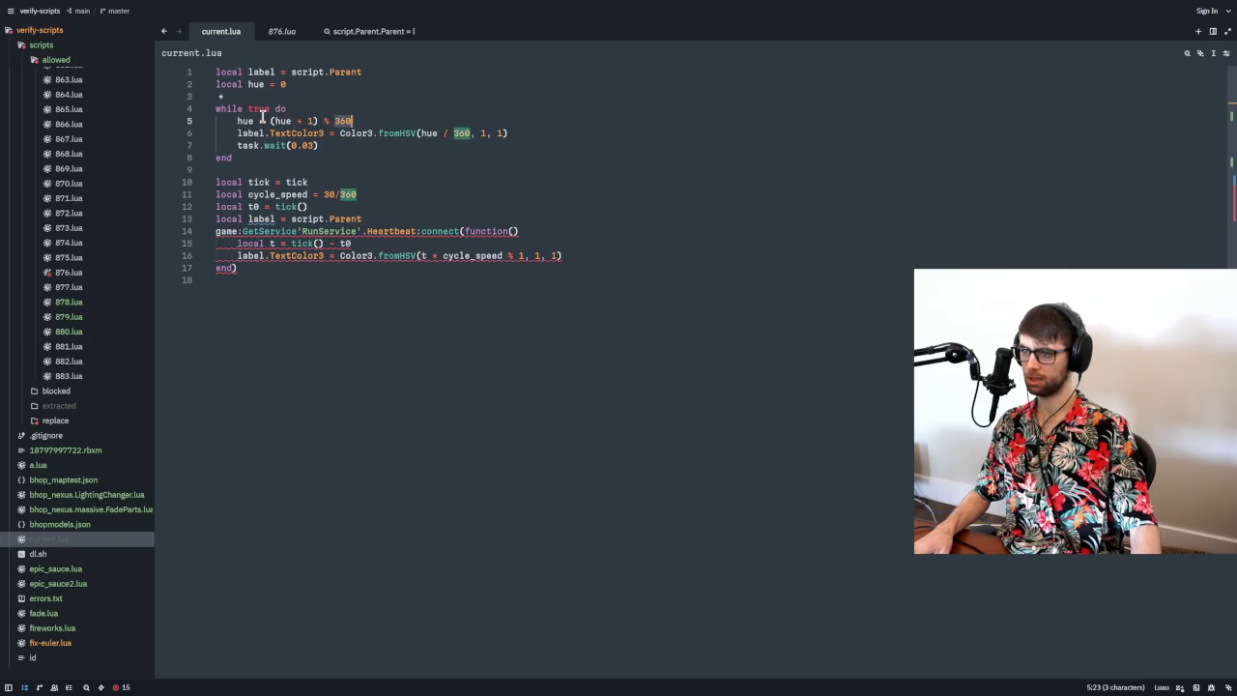
mouse_move(297, 119)
left_mouse_down()
mouse_move(312, 116)
mouse_move(294, 145)
mouse_move(325, 145)
left_mouse_up()
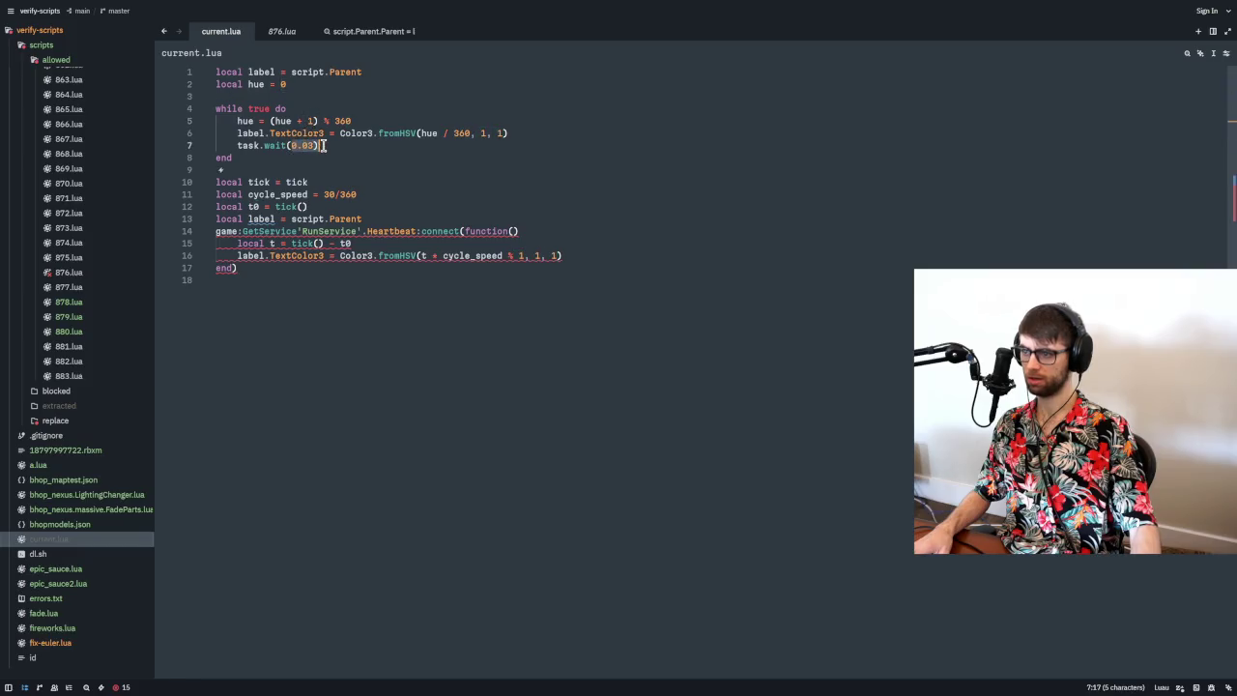
double_click(328, 194)
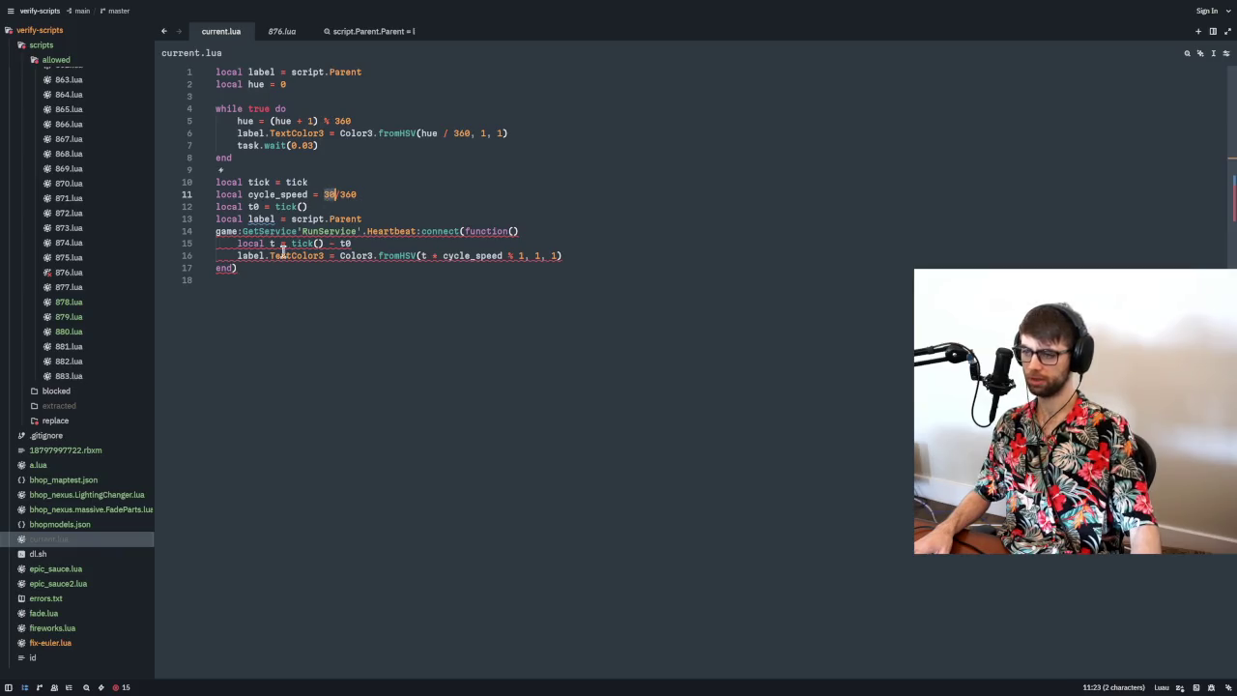
left_click_drag(234, 158, 211, 74)
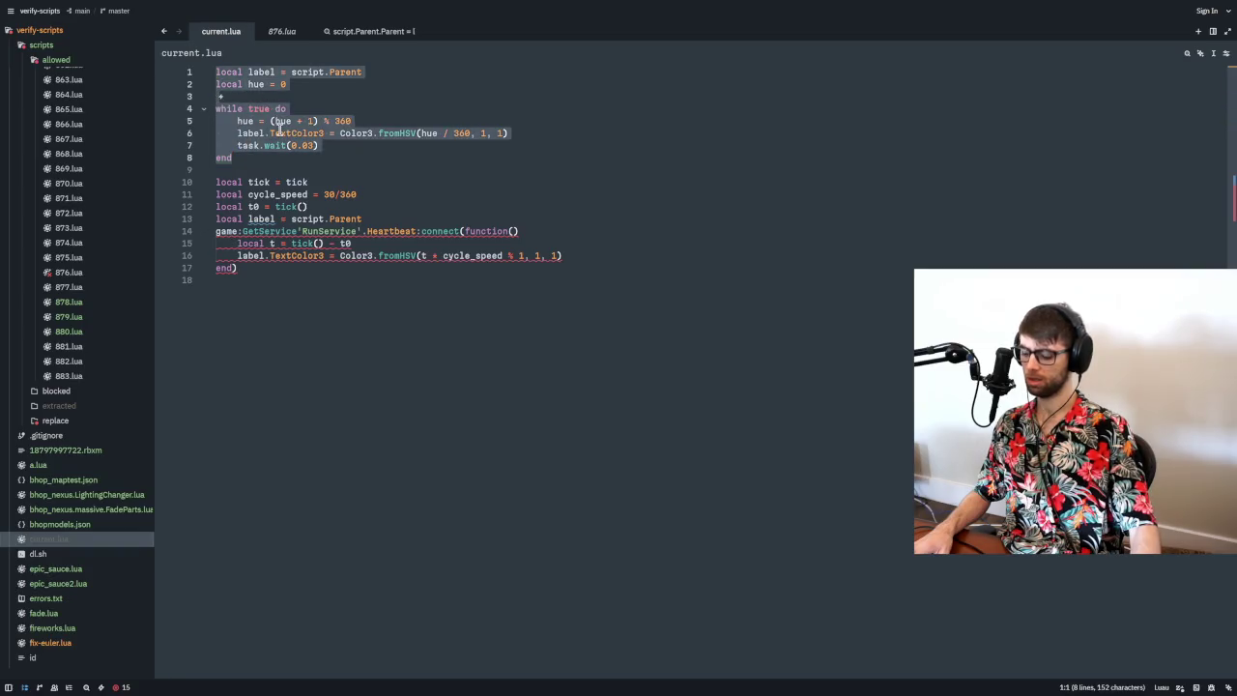
key("alt+Tab")
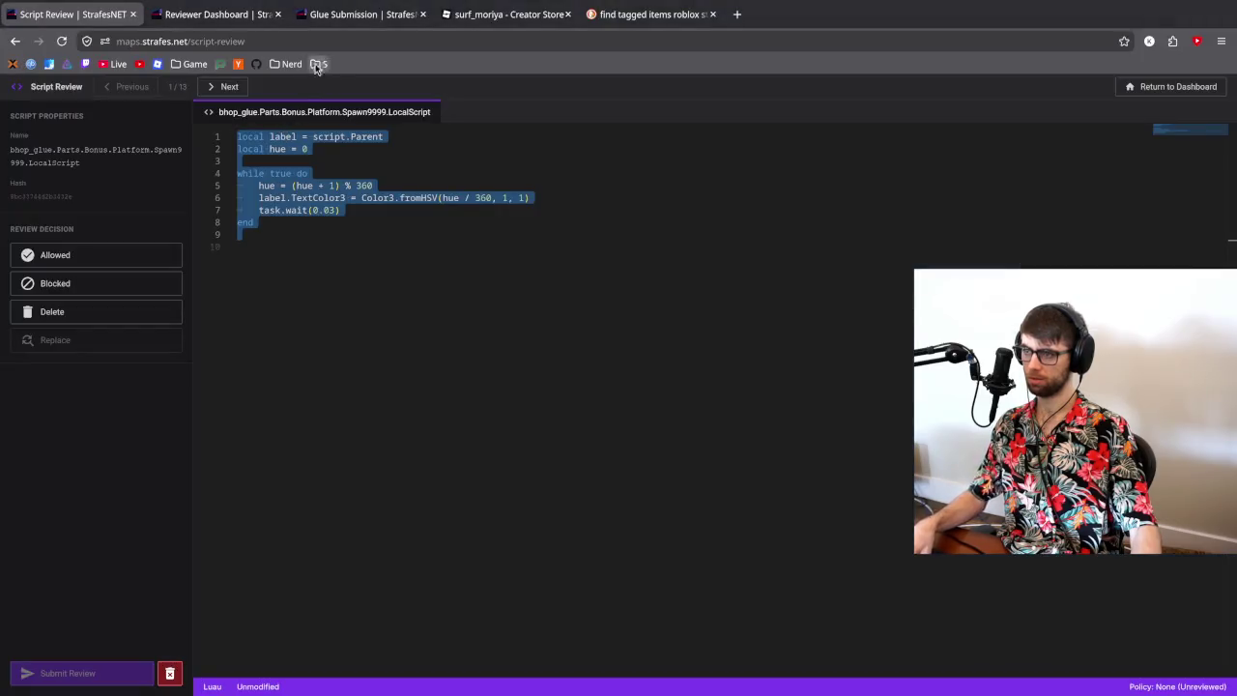
- Copy the asset ID from the Glue submission page
left_click(350, 15)
left_click(620, 281)
key("alt+Tab")
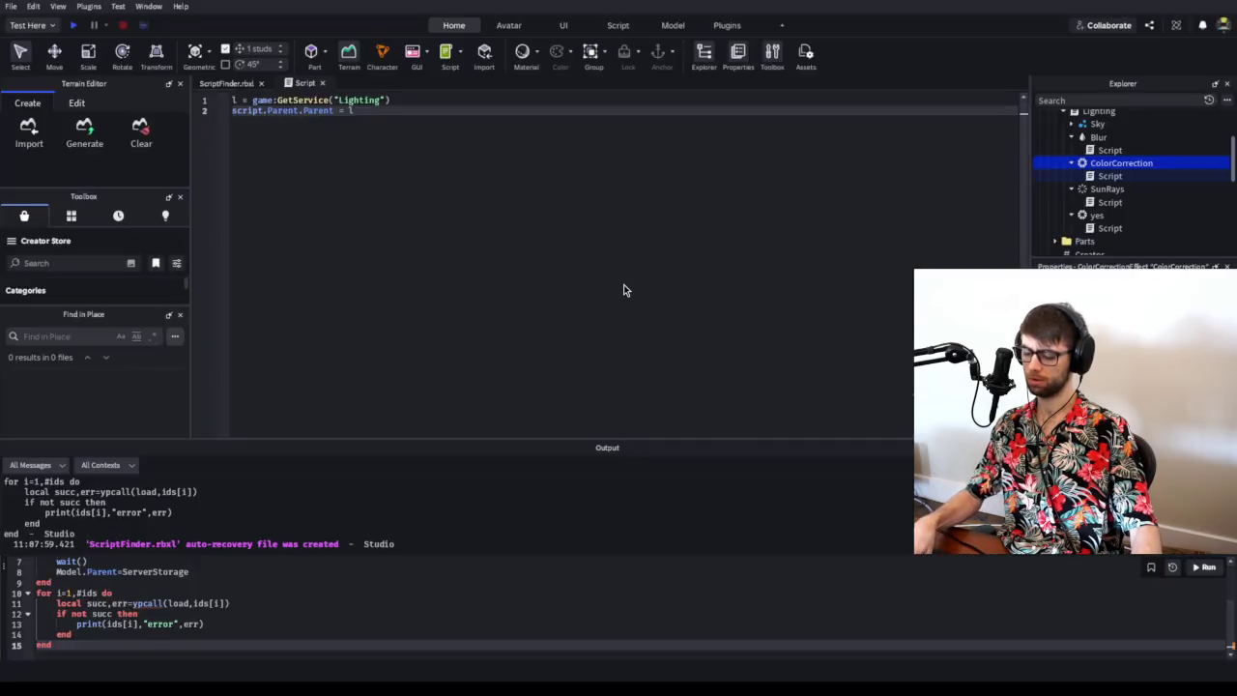
- Expand the Parts folder in Studio's Explorer, then check the Script Review page
scroll(1112, 179, "up", 3)
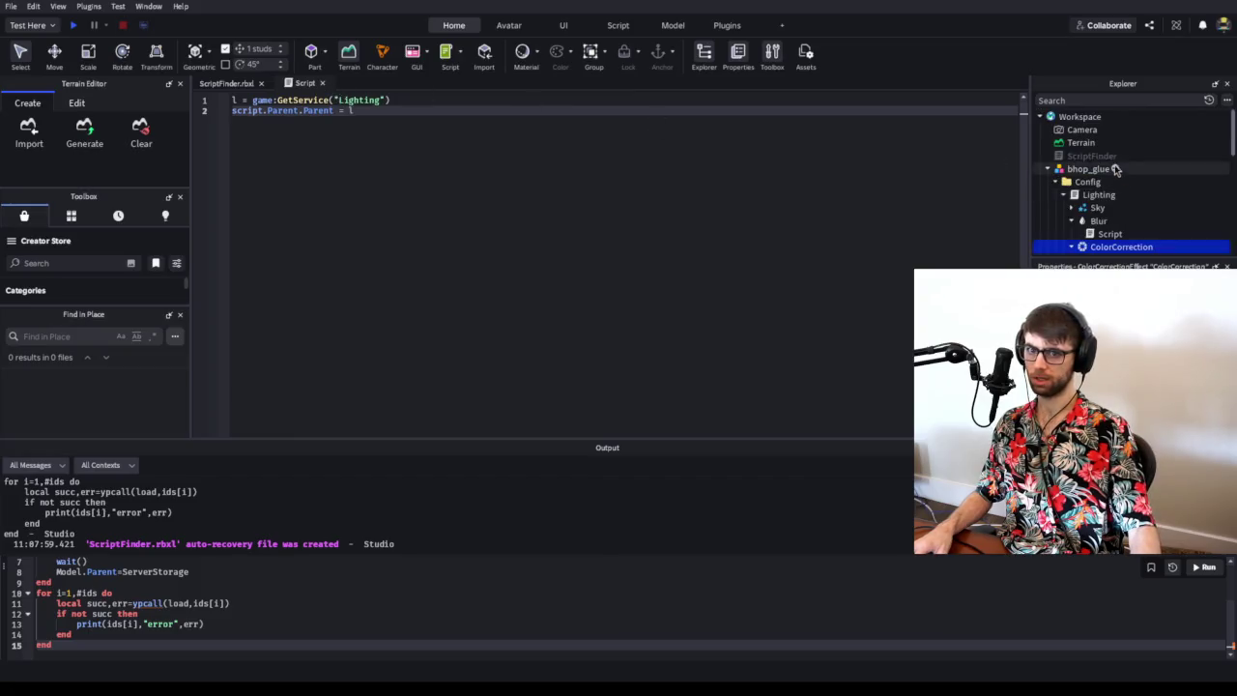
scroll(1084, 198, "down", 5)
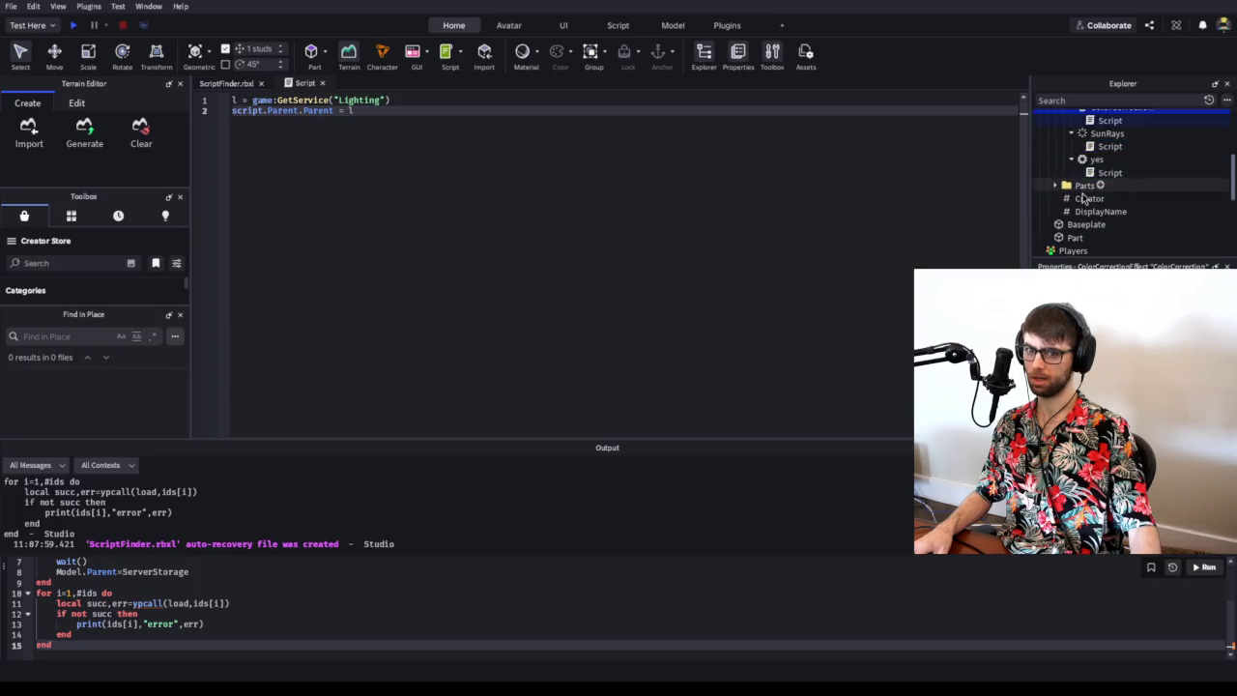
scroll(1080, 203, "up", 3)
left_click(1055, 213)
scroll(1068, 207, "down", 5)
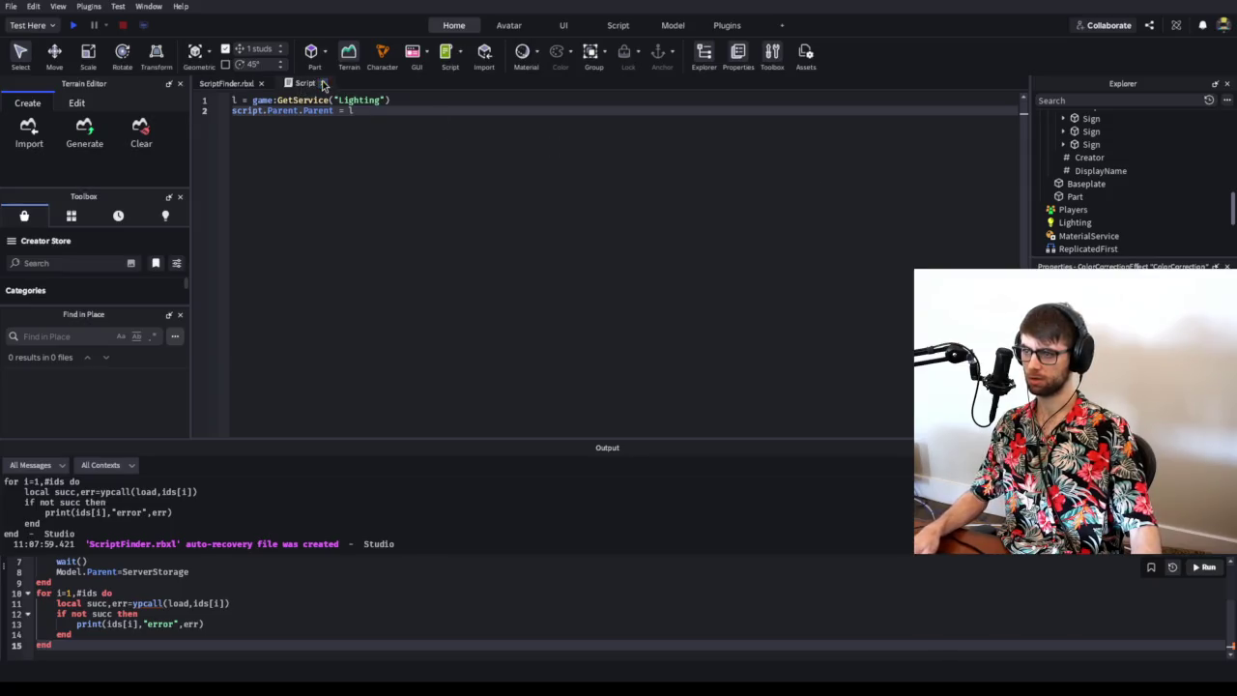
key("alt+Tab")
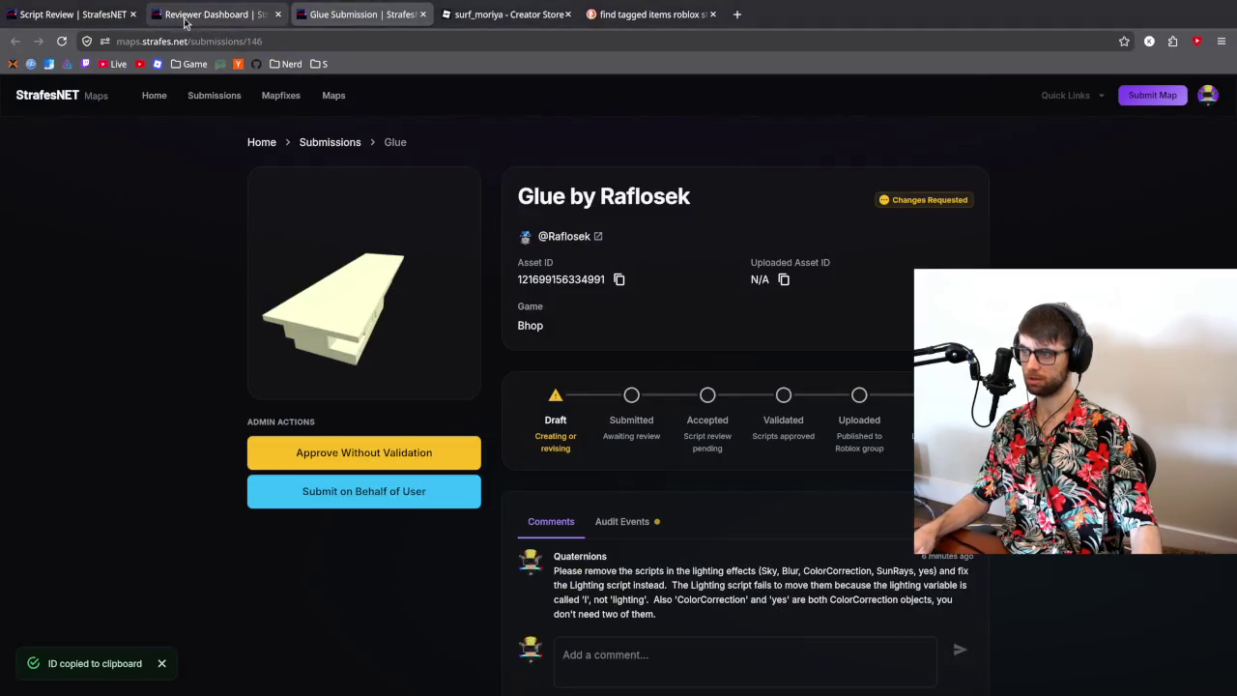
left_click(72, 14)
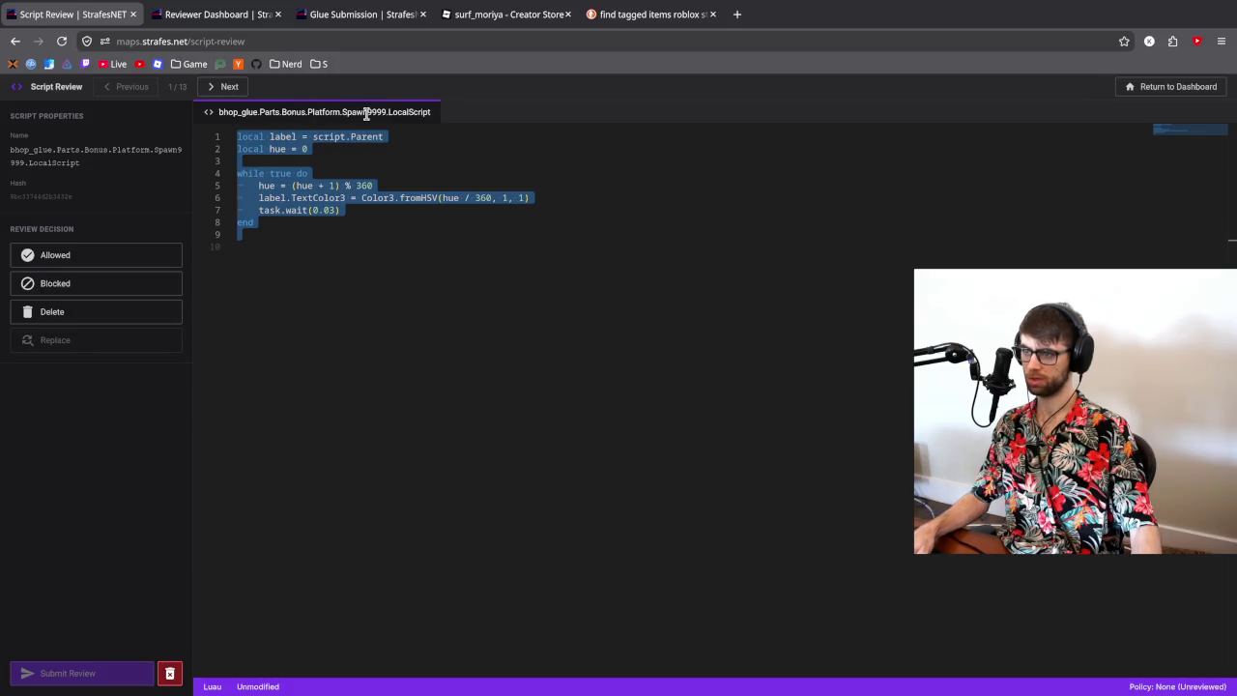
- Filter Explorer for 'local' to select Spawn9999's LocalScript, then return to the Glue submission
key("alt+Tab")
left_click(1063, 98)
type("locals")
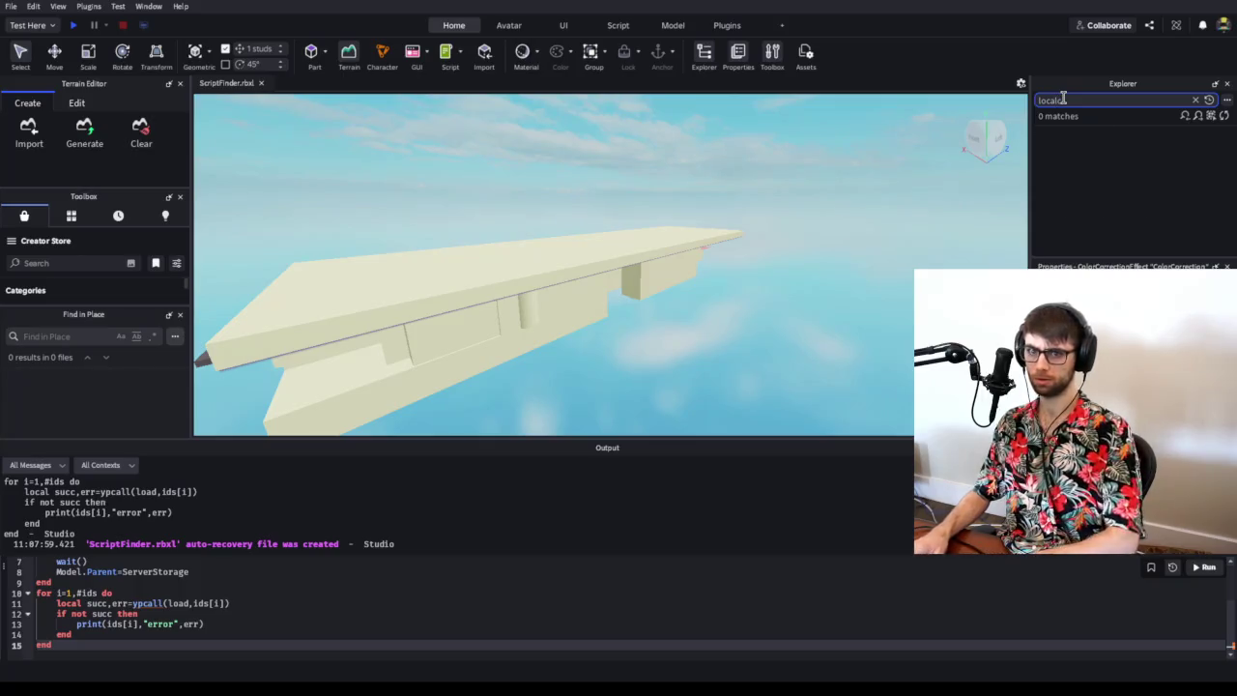
left_click(1128, 209)
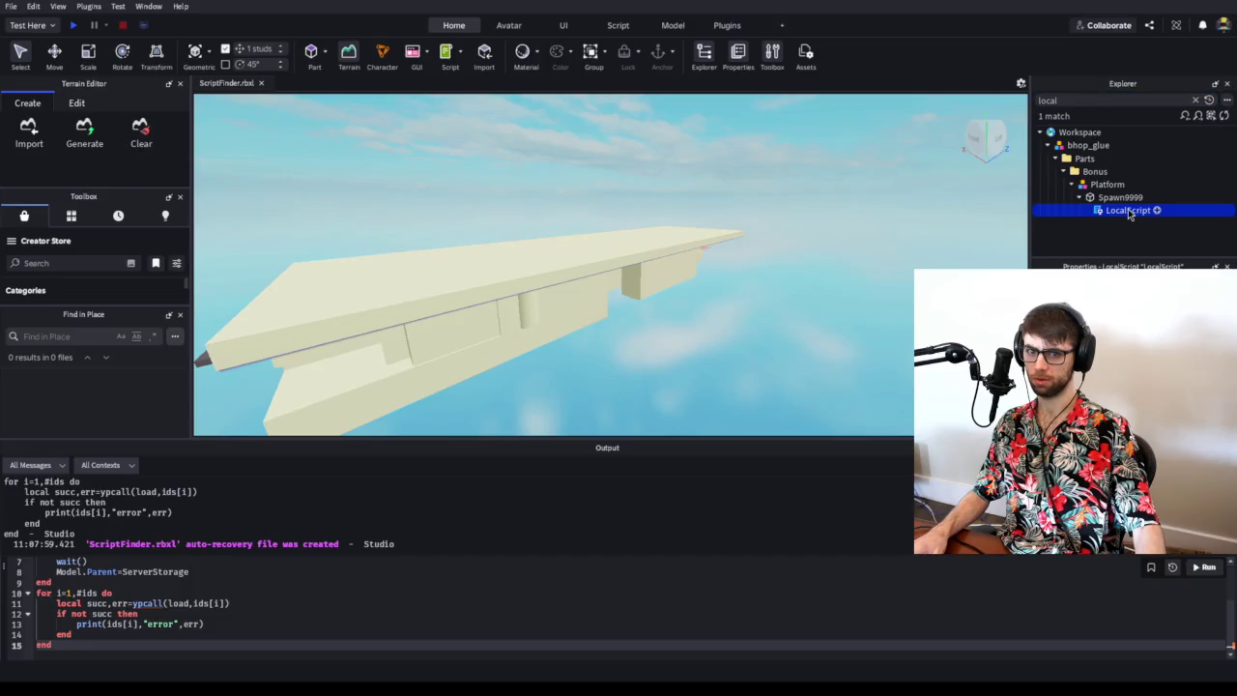
left_click(1196, 100)
scroll(1155, 208, "up", 2)
scroll(1152, 209, "down", 2)
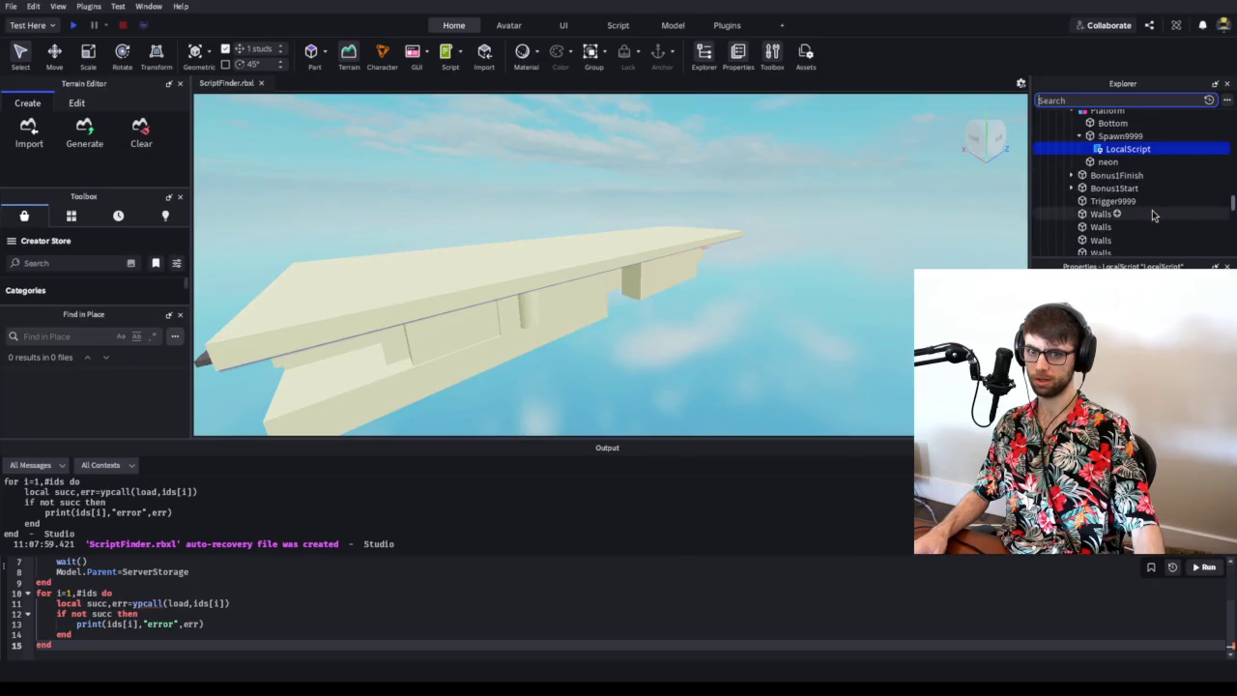
scroll(1152, 209, "up", 1)
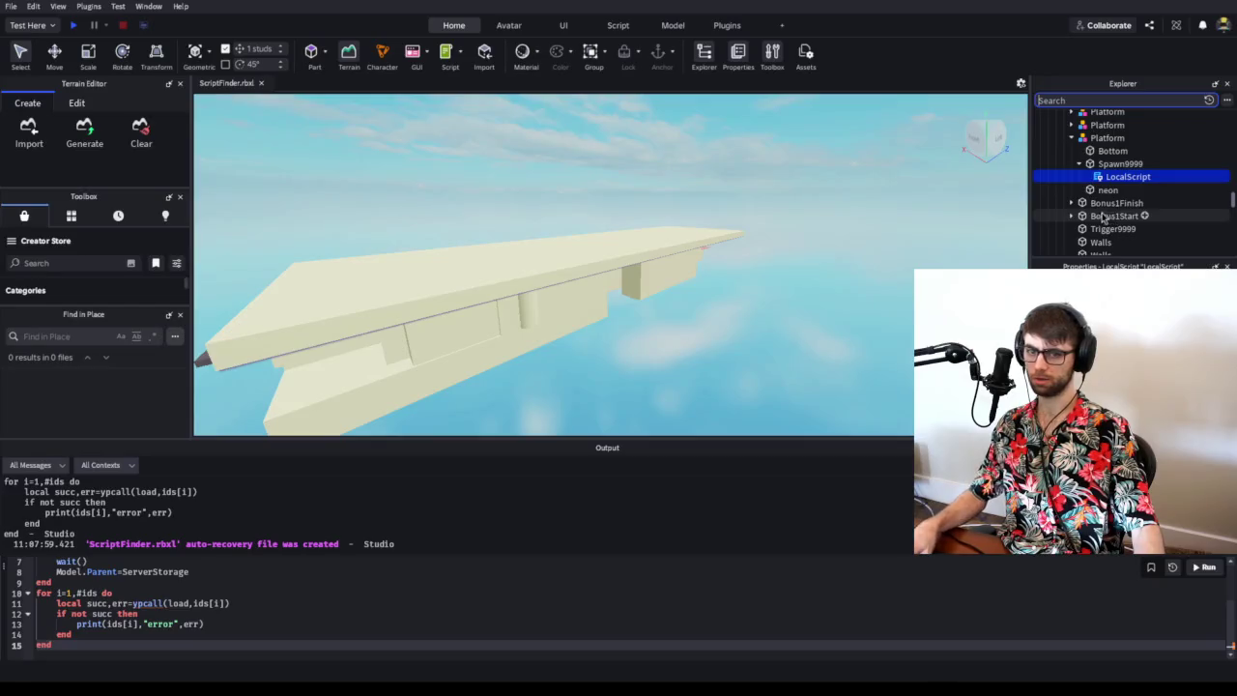
key("alt+Tab")
left_click(343, 22)
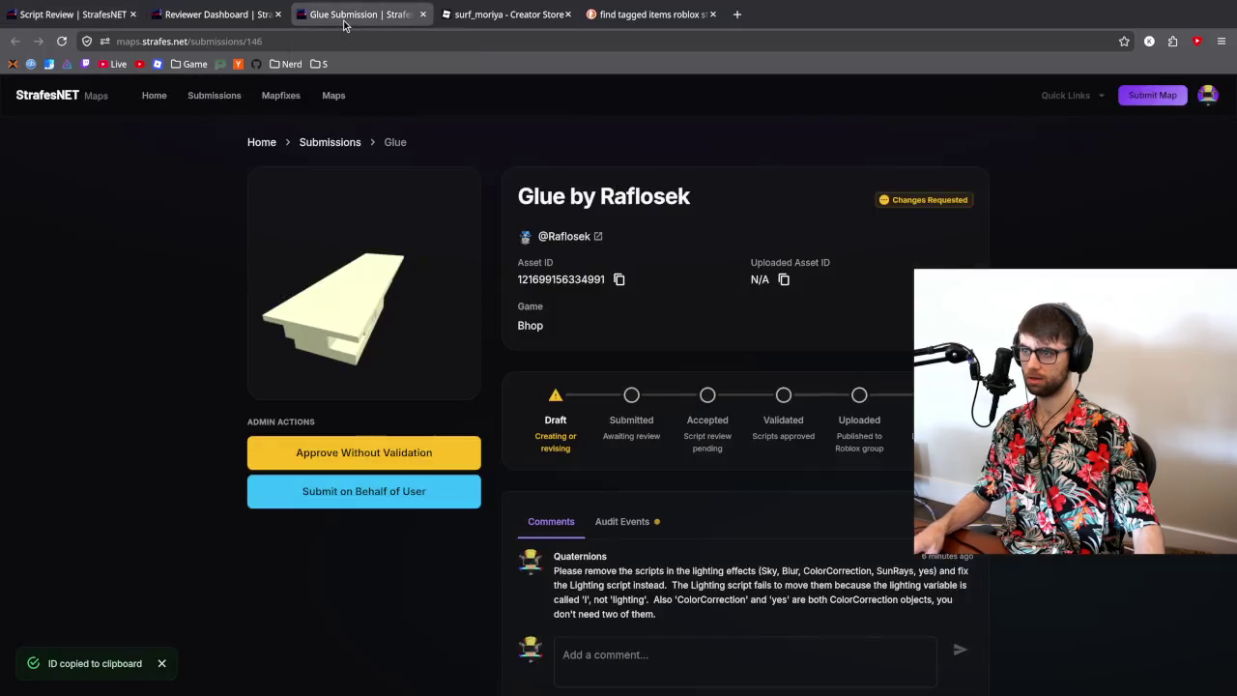
- Start a new comment and paste in the reviewed script's full path
scroll(618, 435, "down", 1)
left_click(657, 621)
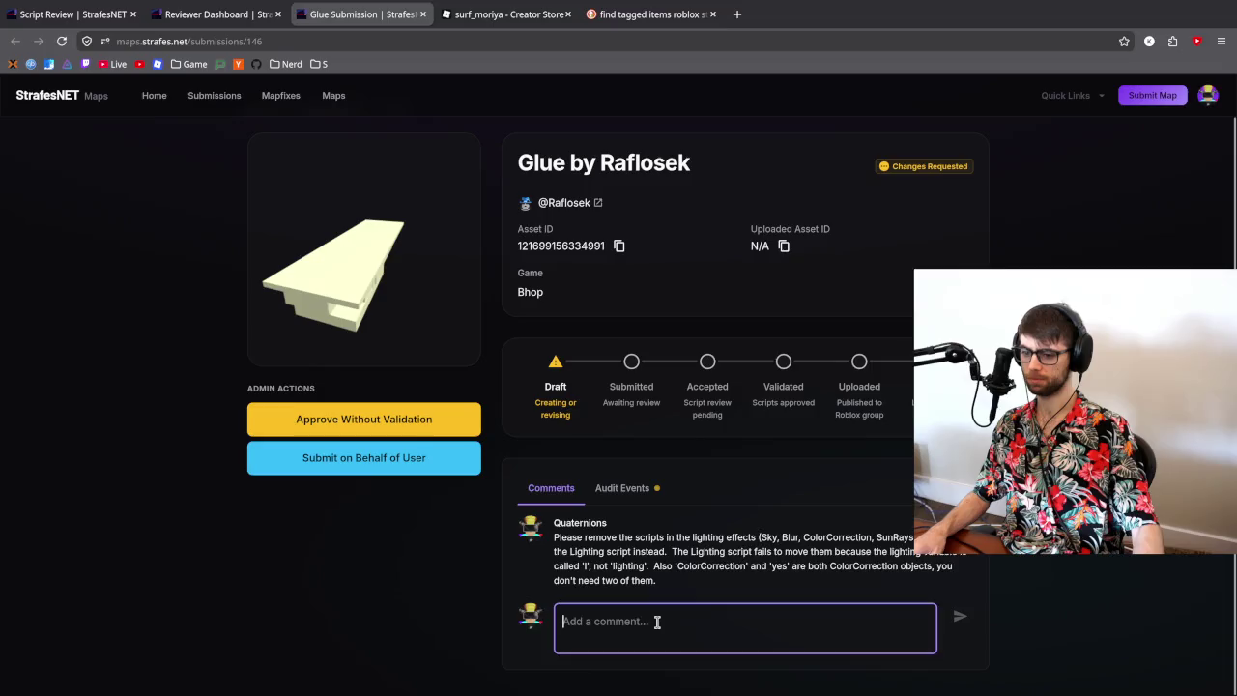
key("alt+Tab")
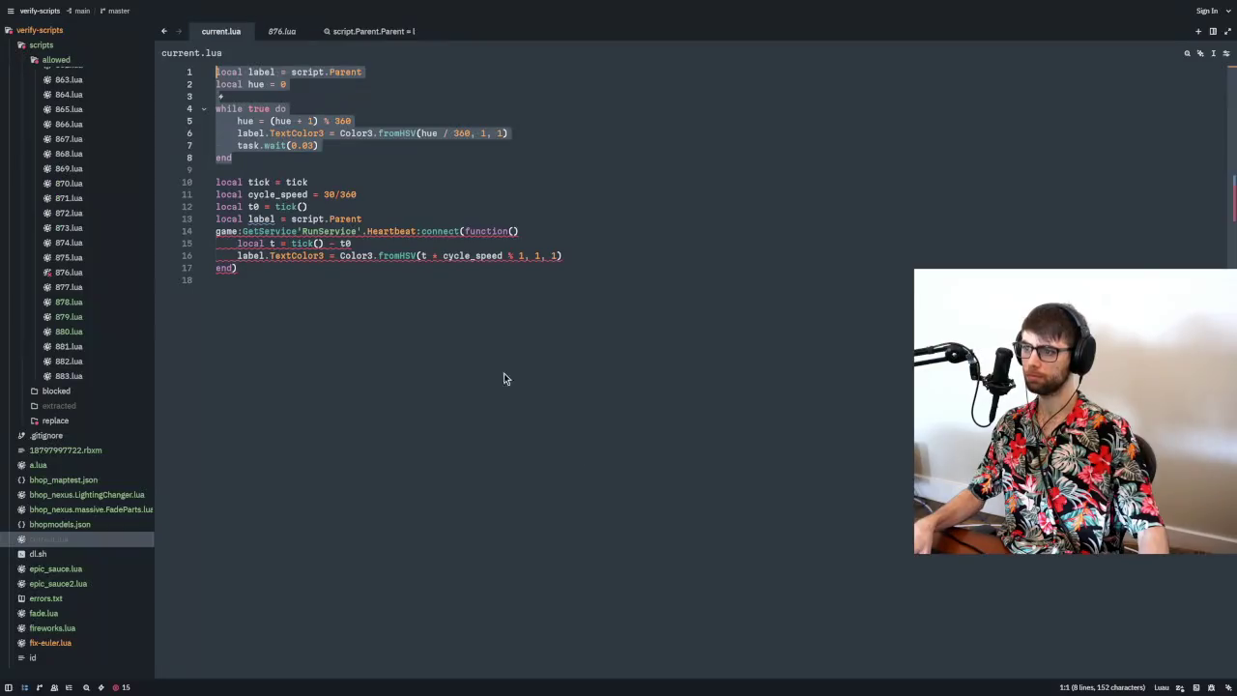
key("alt+Tab")
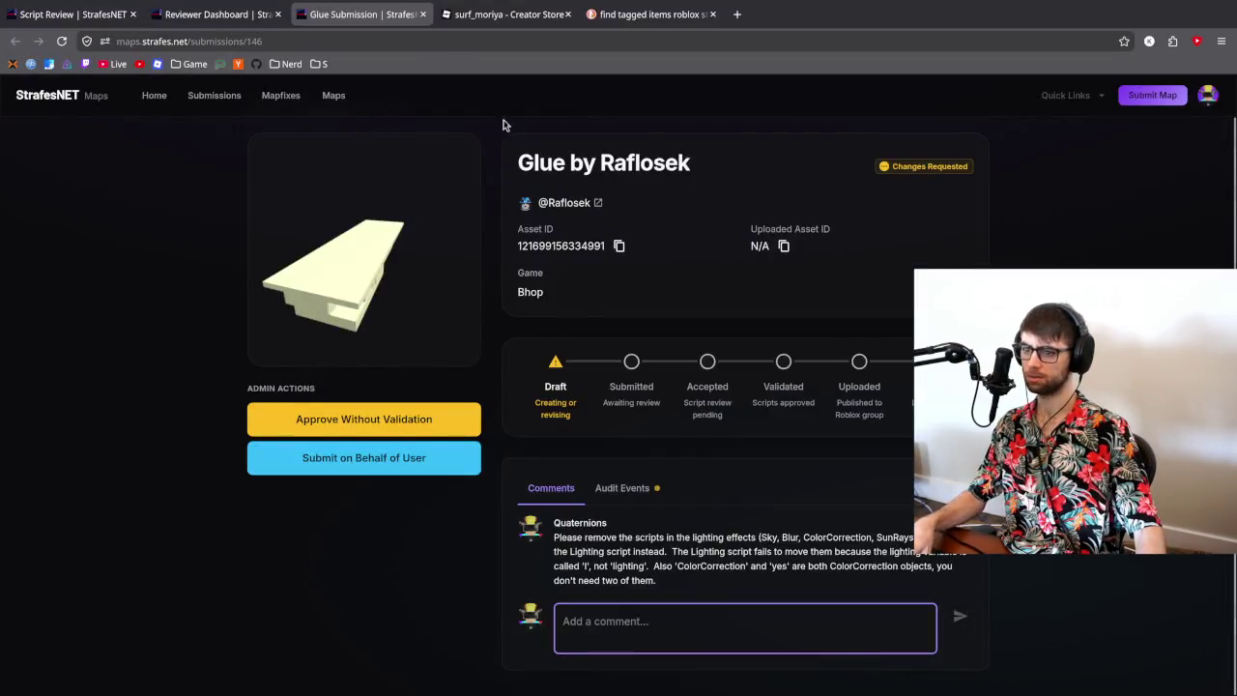
key("alt+Tab")
key("alt+Tab")
key("ctrl+shift+Tab")
key("ctrl+shift+Tab")
left_click_drag(432, 116, 203, 113)
key("ctrl+c")
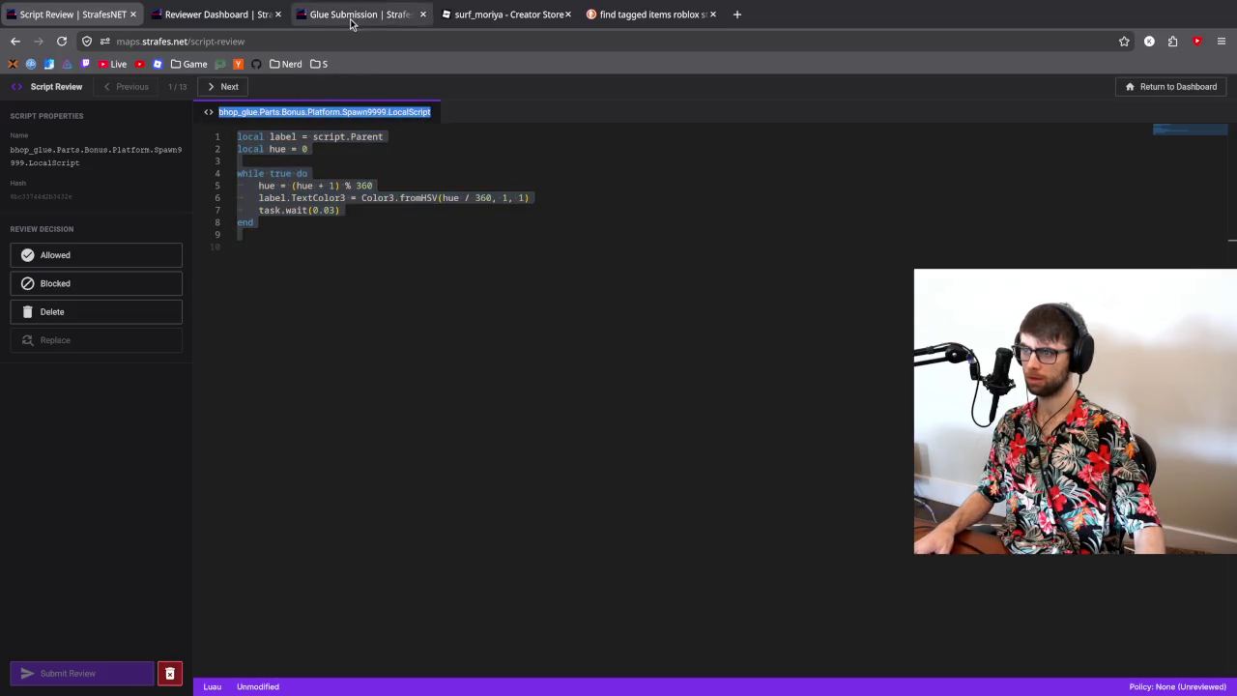
left_click(356, 19)
key("ctrl+v")
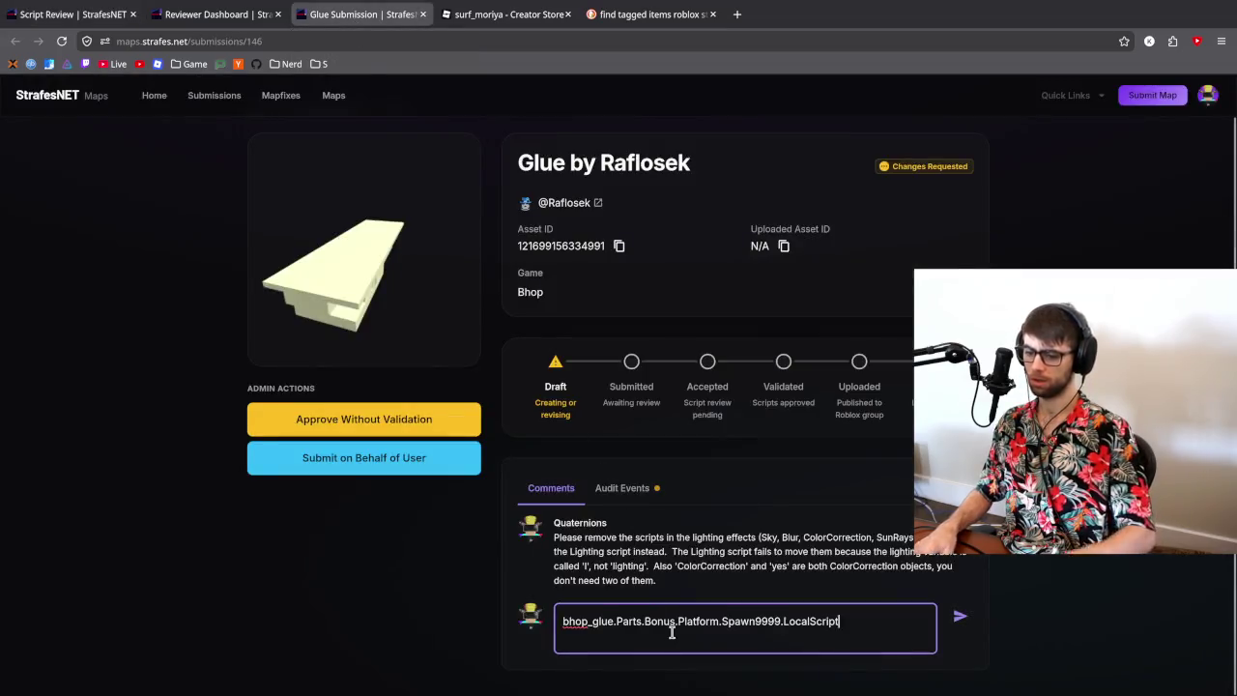
- Explain it must be a Script with RunContext set to Client, and post the comment
type("n")
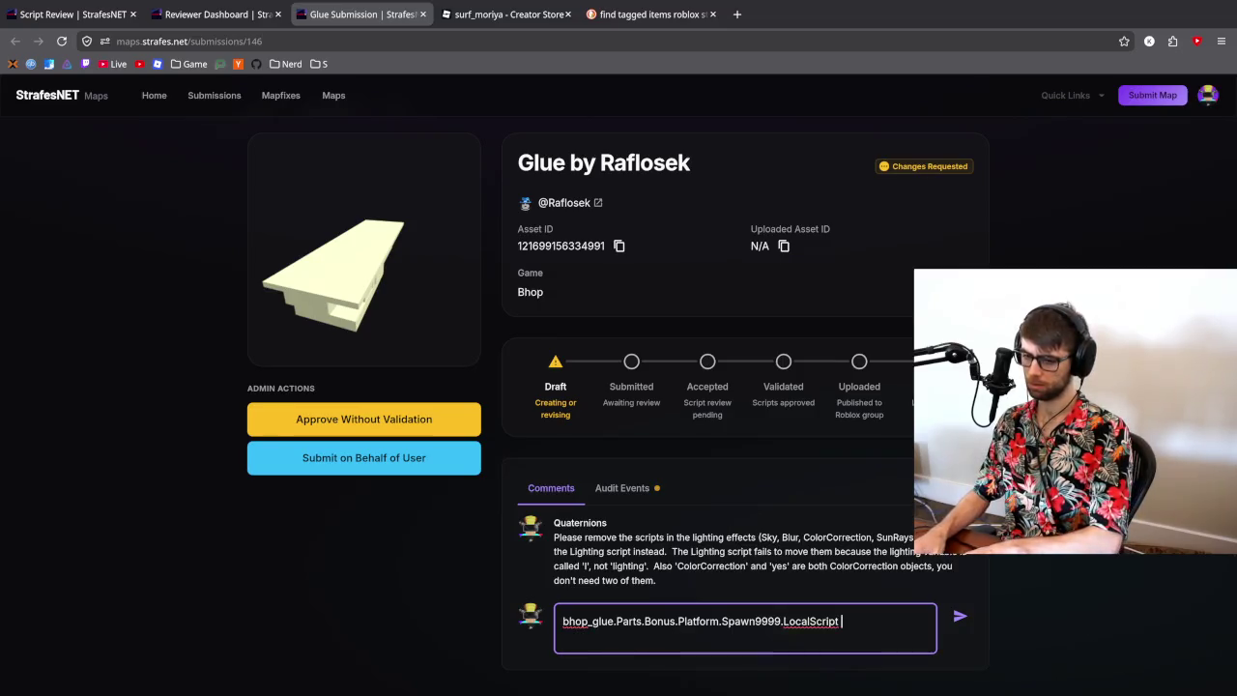
type("ot work.  ")
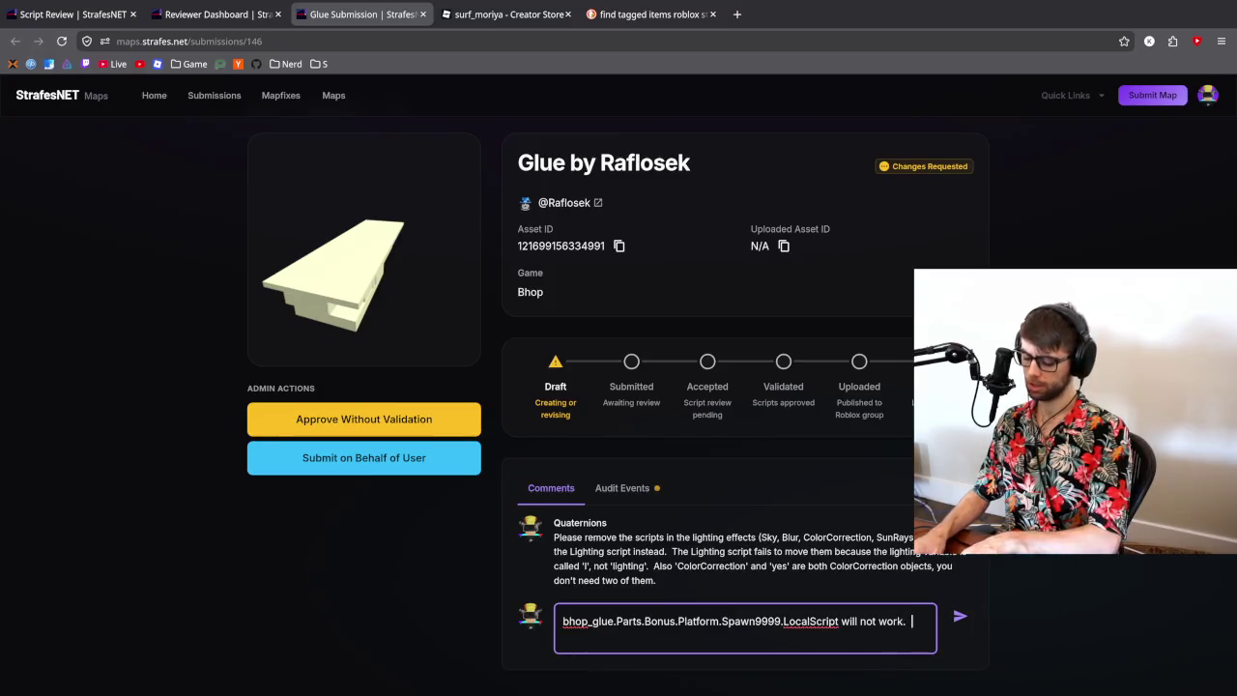
type("It must be a scri")
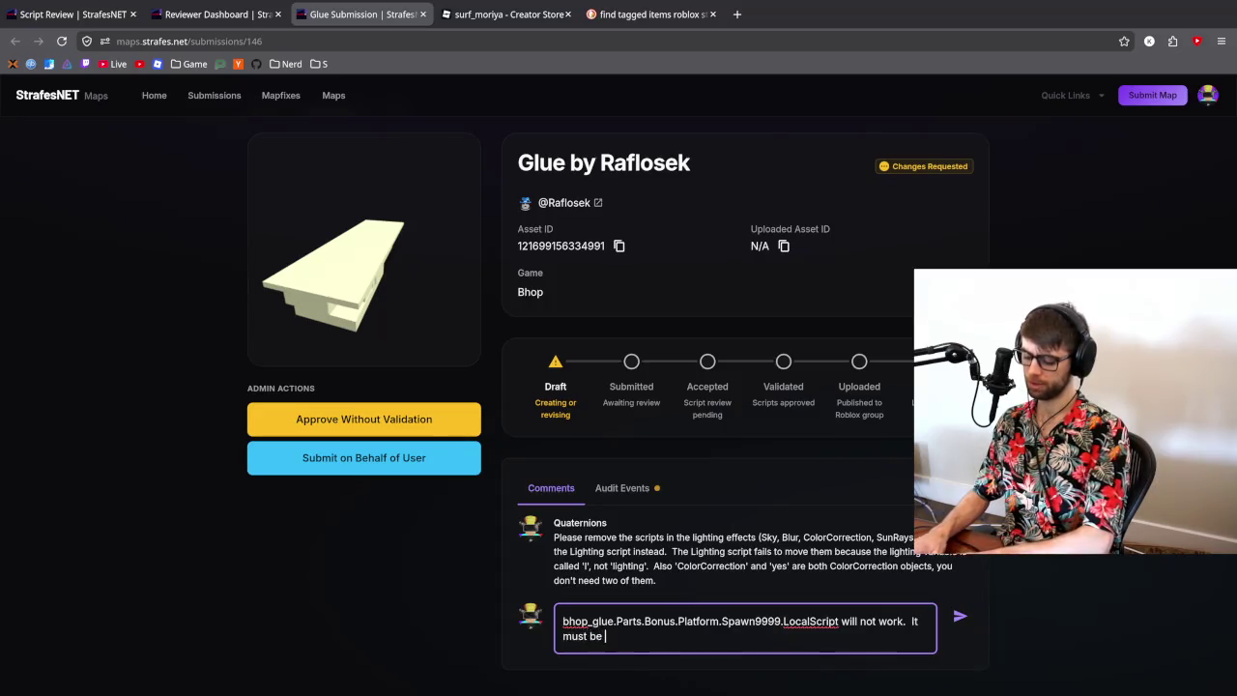
key("Left")
key("Left")
key("Left")
key("BackSpace")
type("S")
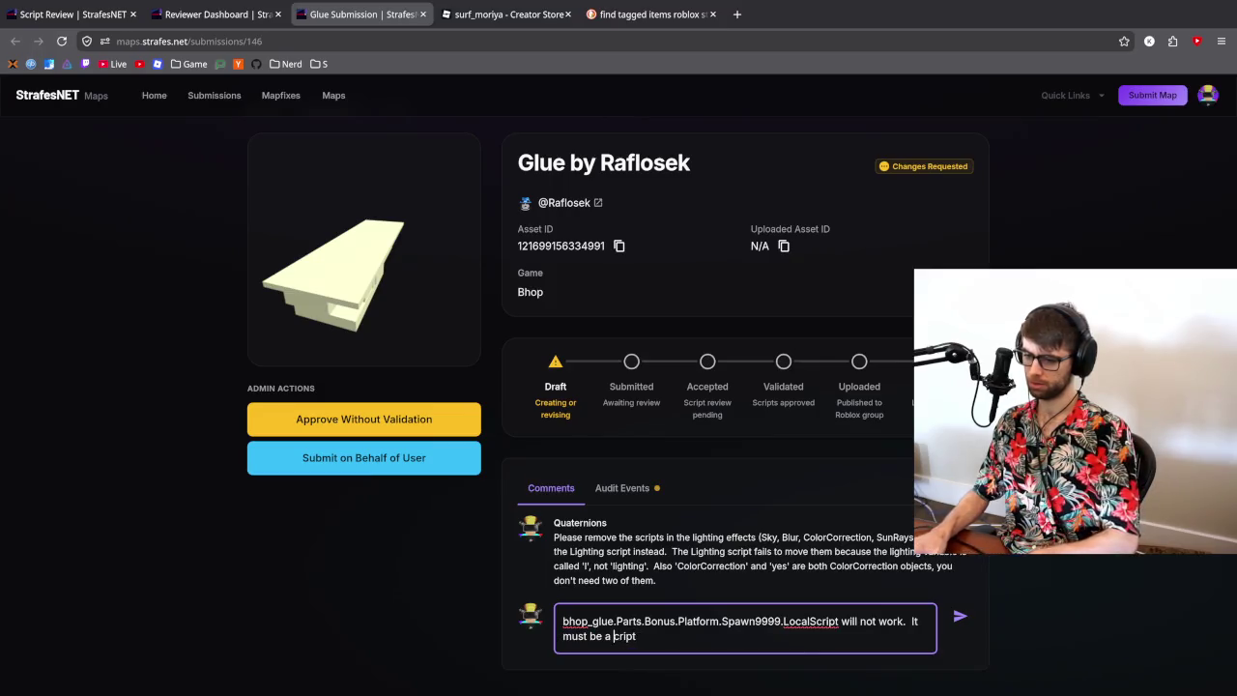
key("End")
type(".  You")
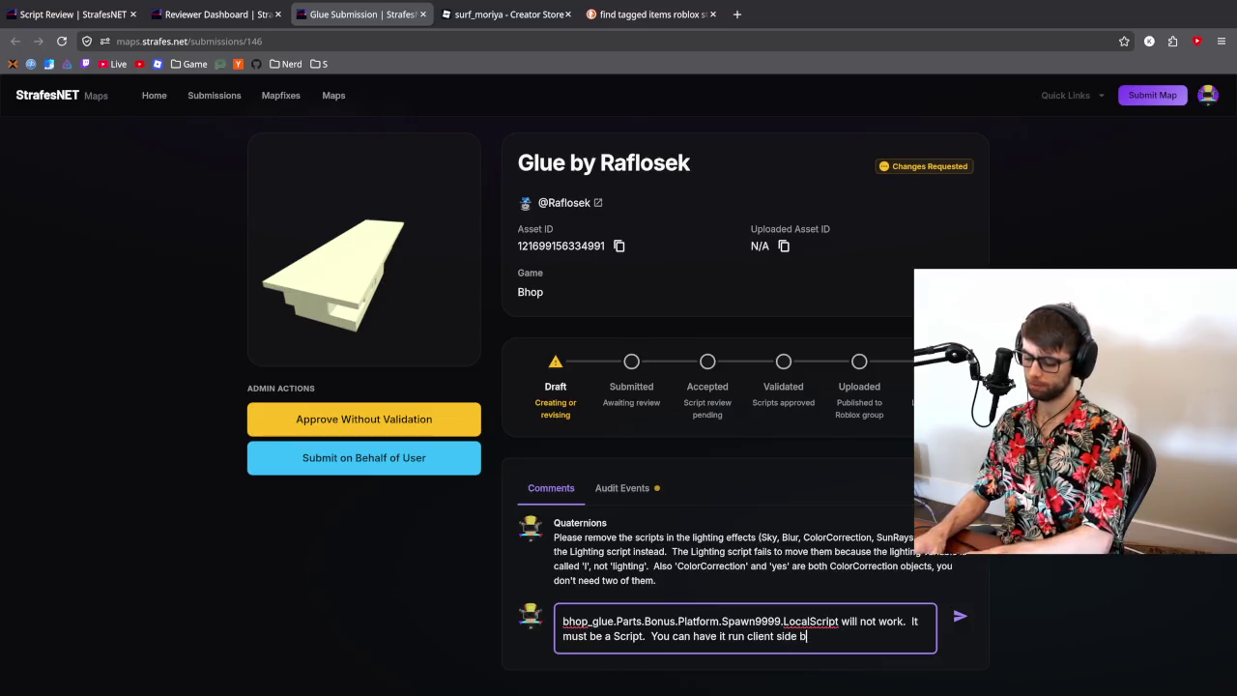
type("tting")
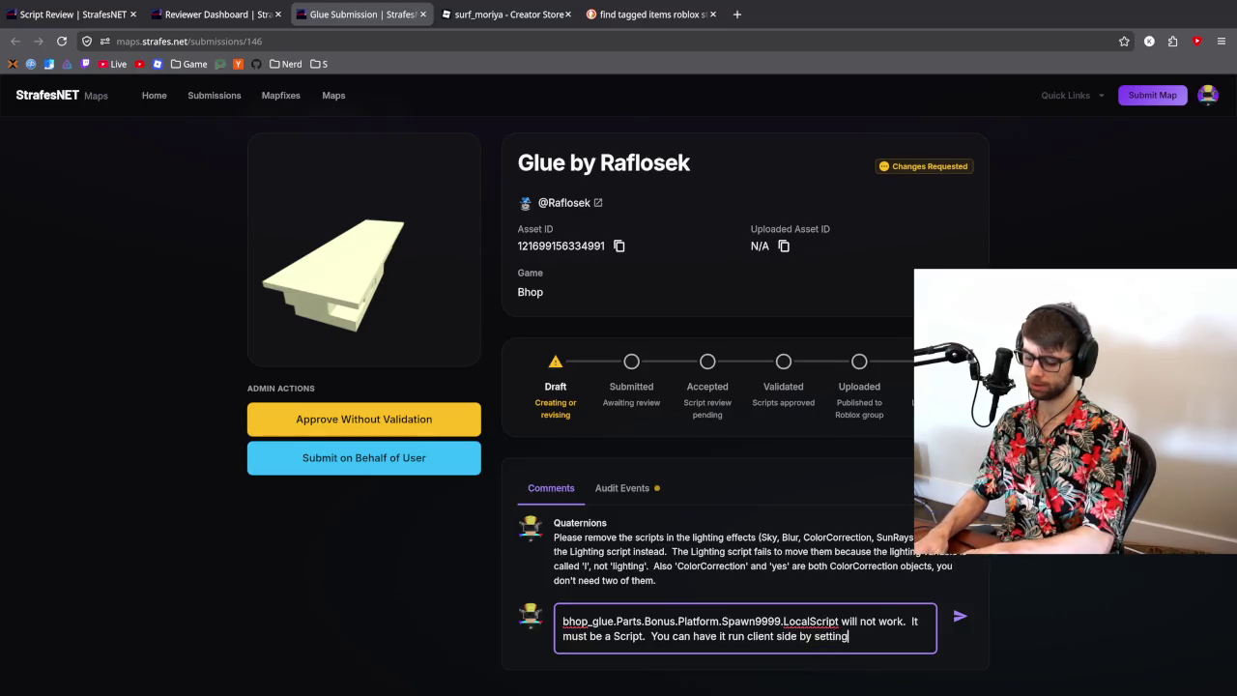
type(" RunCo")
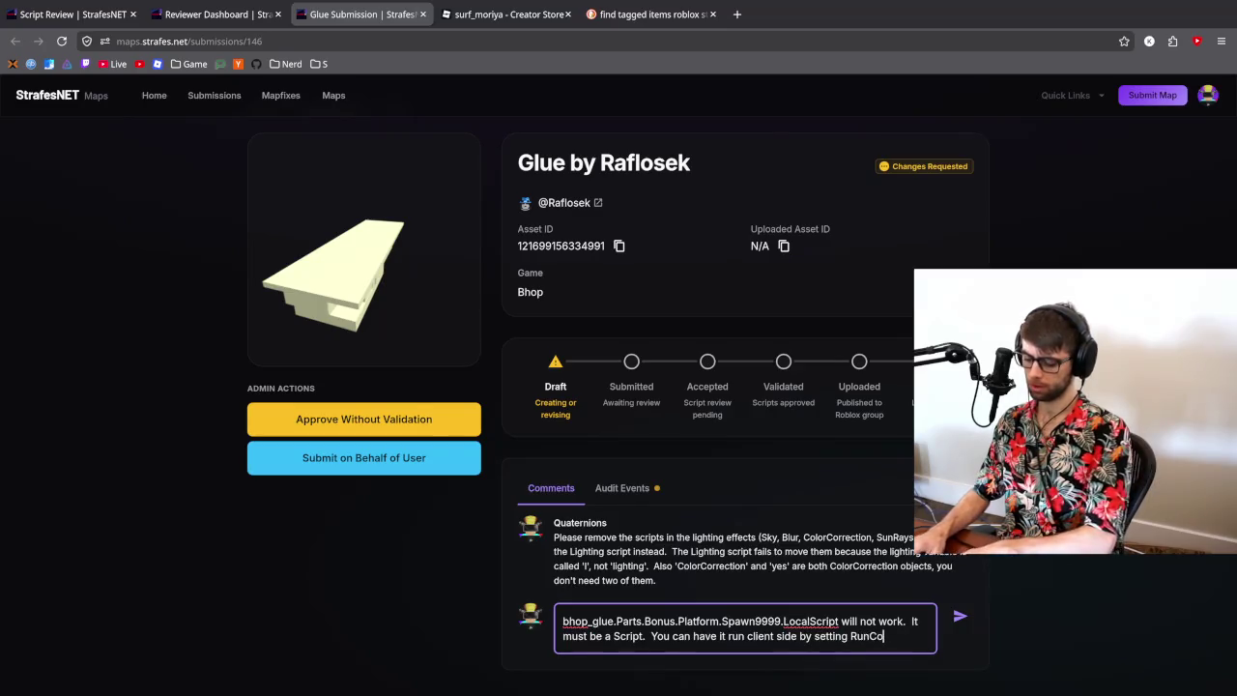
type("ntext to Client.")
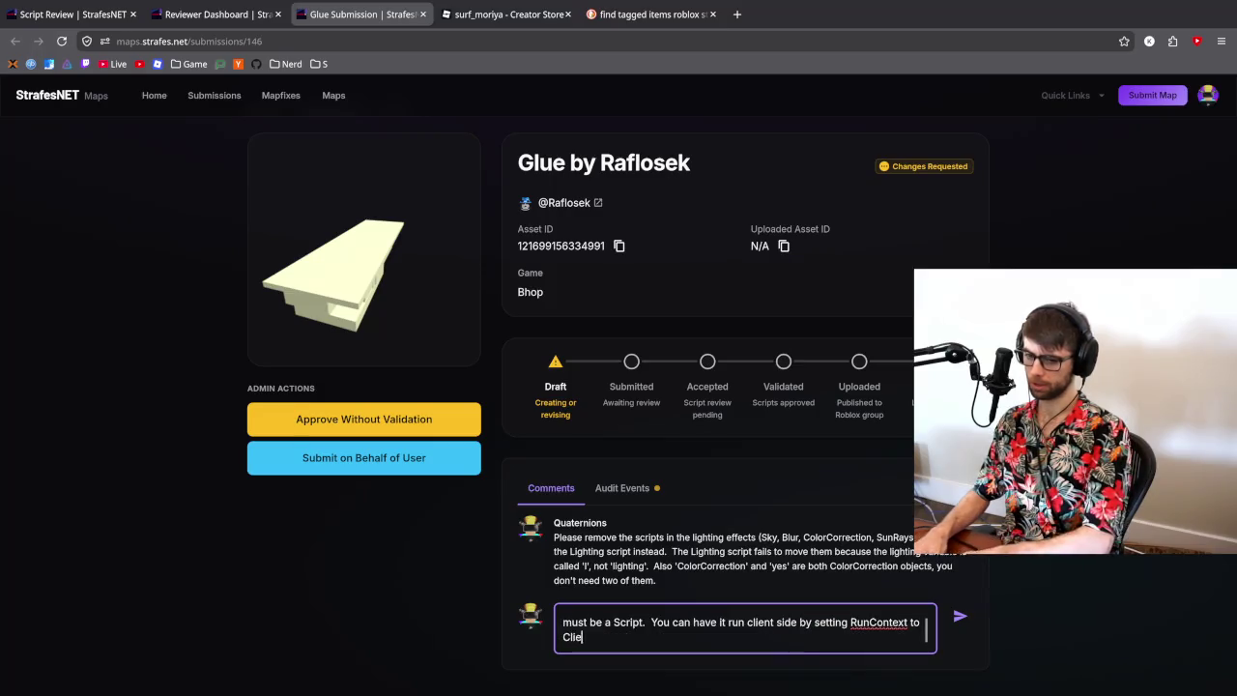
scroll(691, 623, "up", 2)
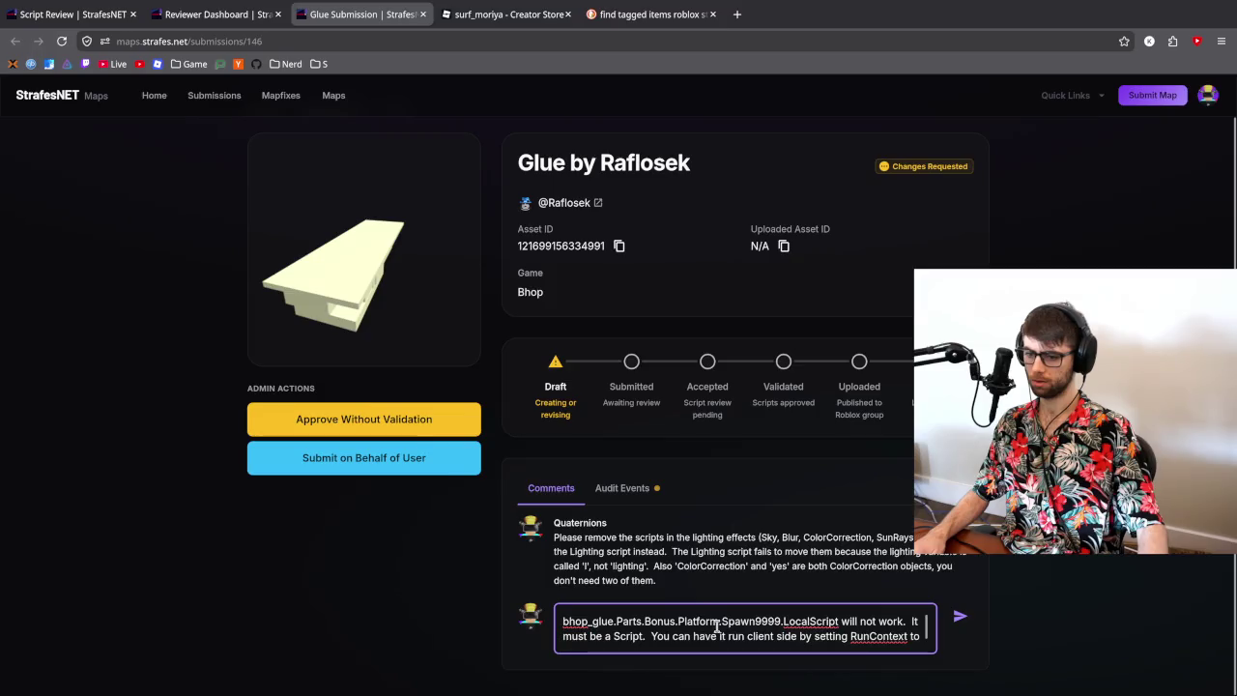
left_click(840, 622)
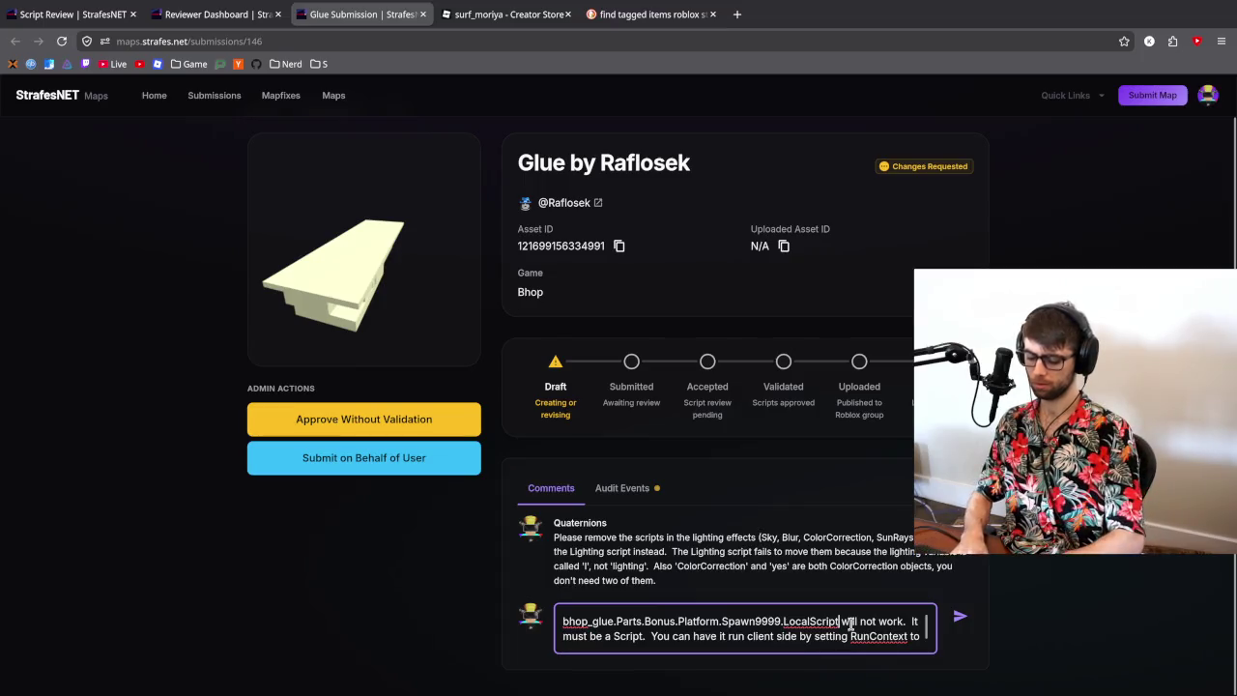
scroll(811, 634, "down", 1)
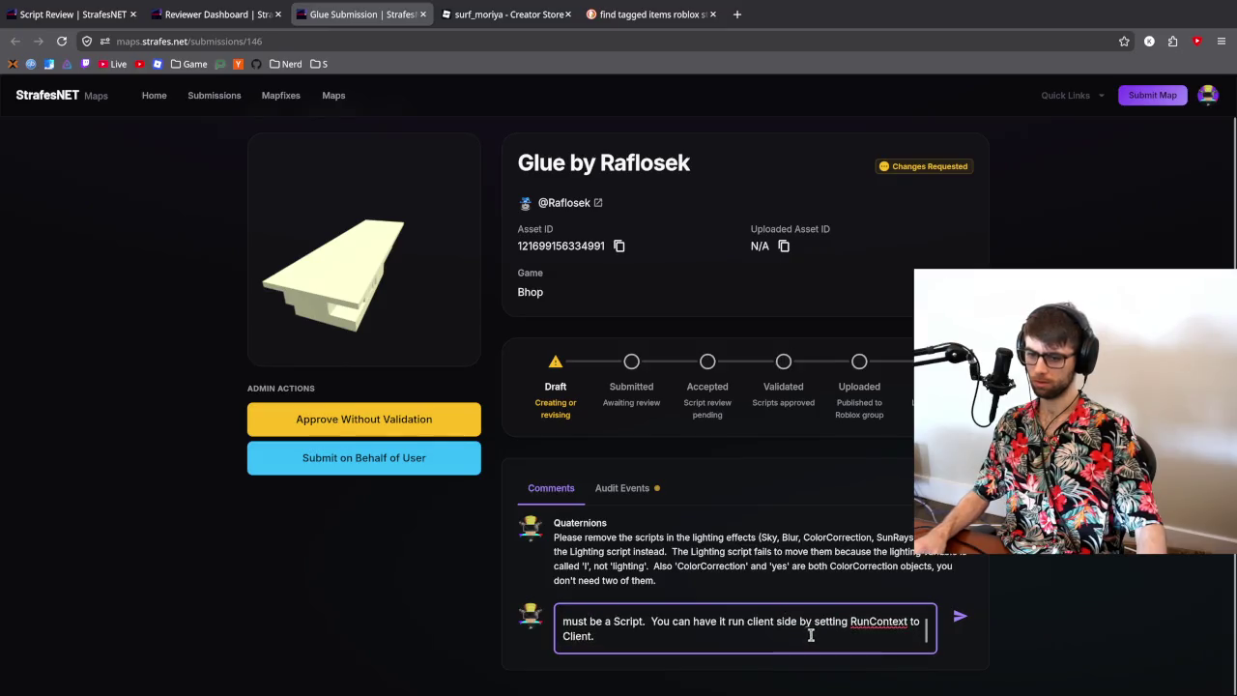
left_click(960, 616)
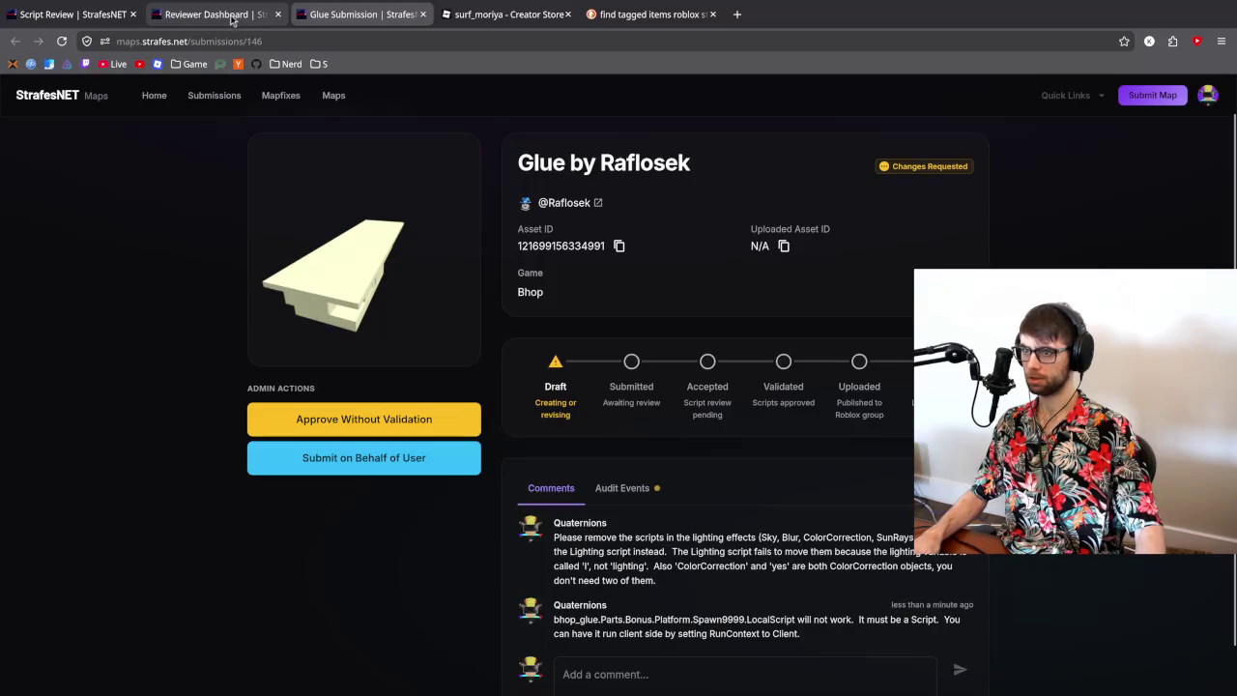
- Replace the LocalScript code with the Heartbeat rewrite from current.lua lines 10–17 and view the diff
left_click(87, 15)
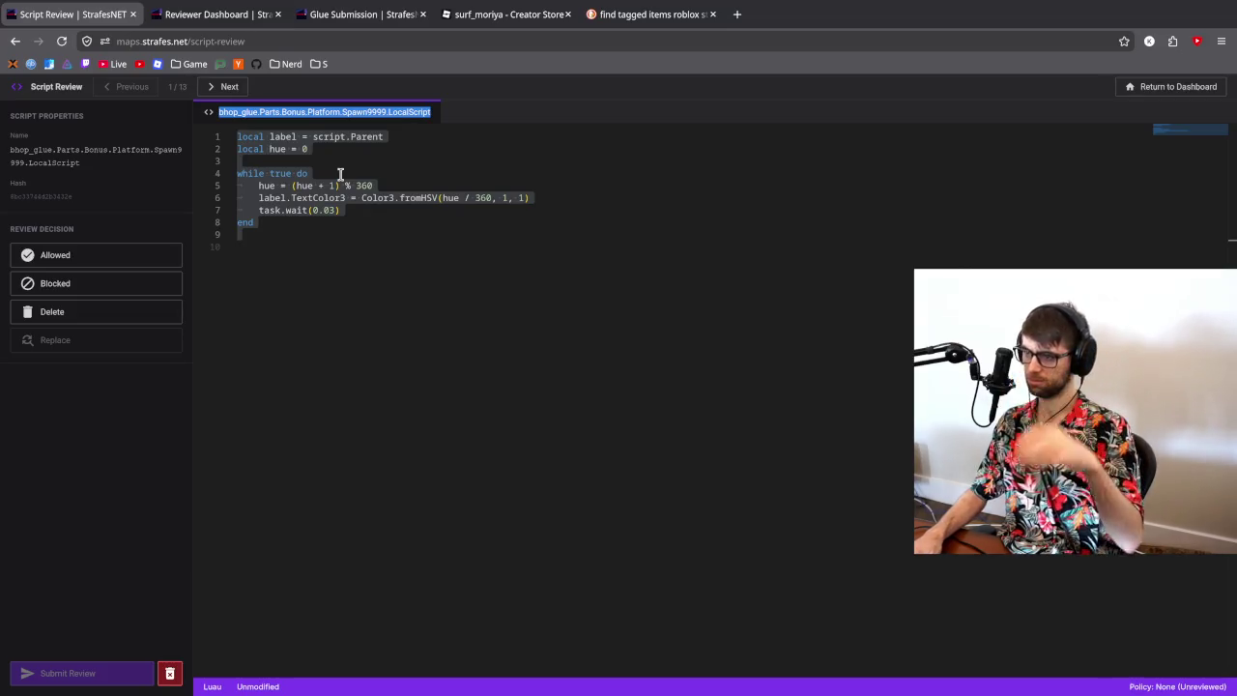
key("alt+Tab")
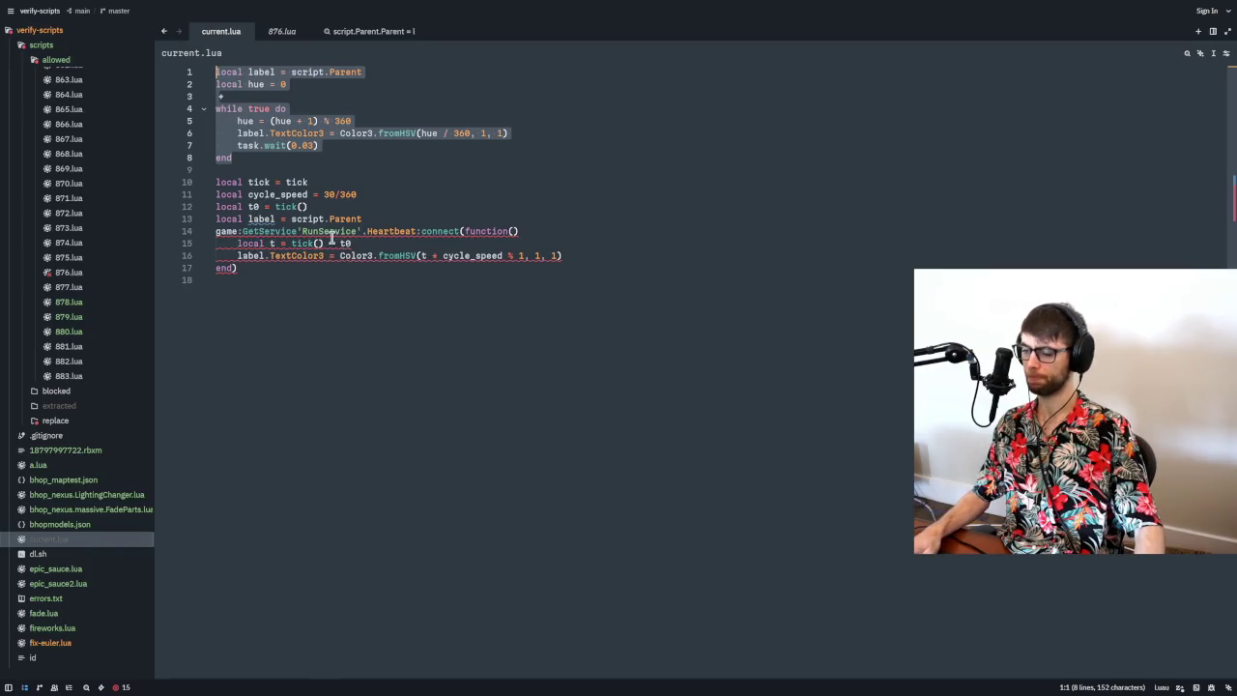
left_click(444, 256)
key("Up")
left_click_drag(260, 279, 185, 176)
key("ctrl+c")
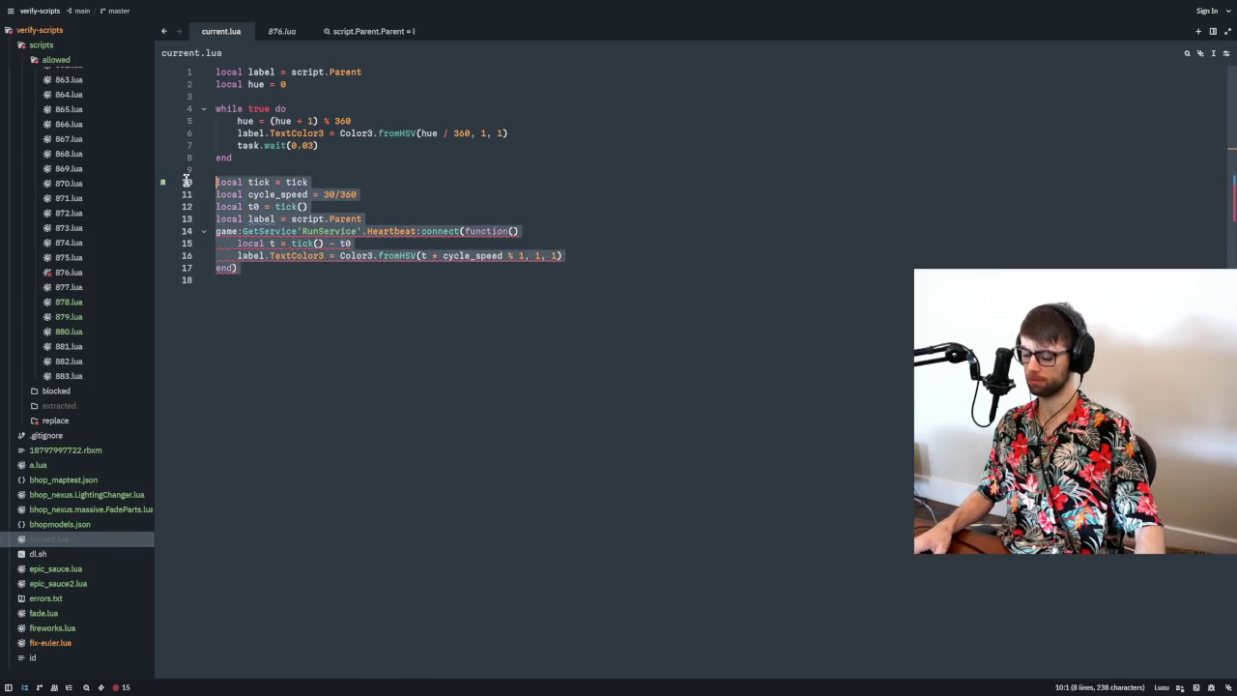
key("alt+Tab")
left_click(416, 215)
key("ctrl+a")
key("ctrl+v")
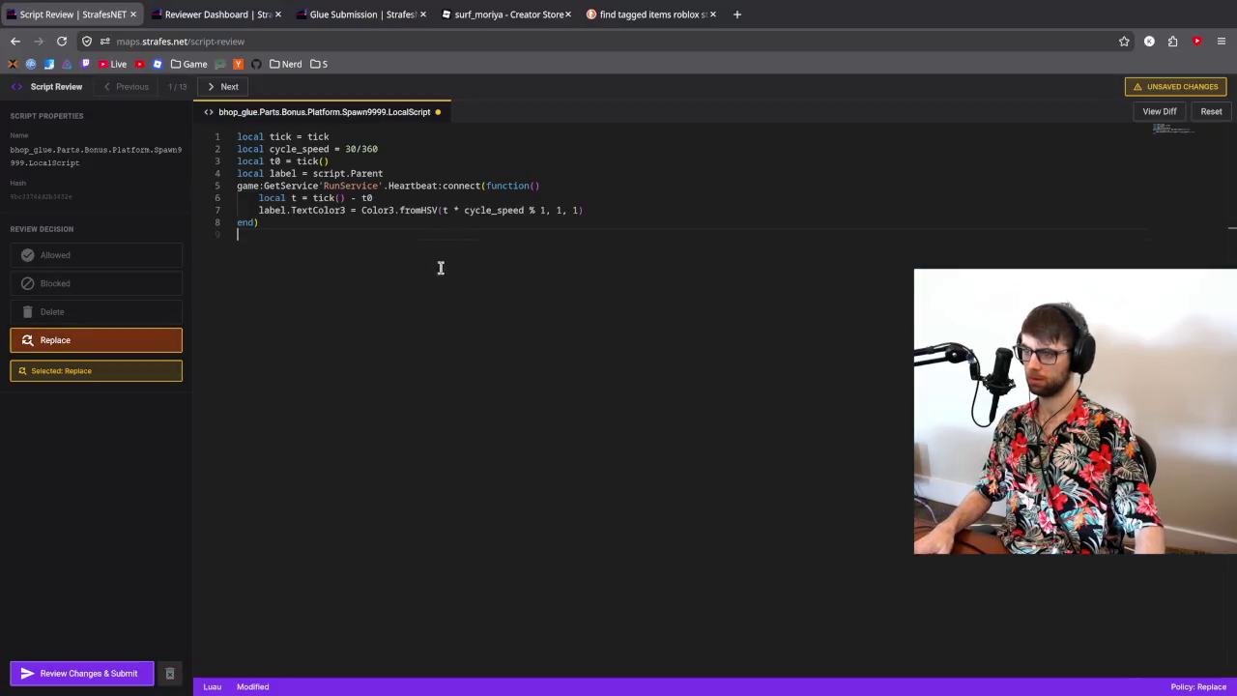
left_click(99, 672)
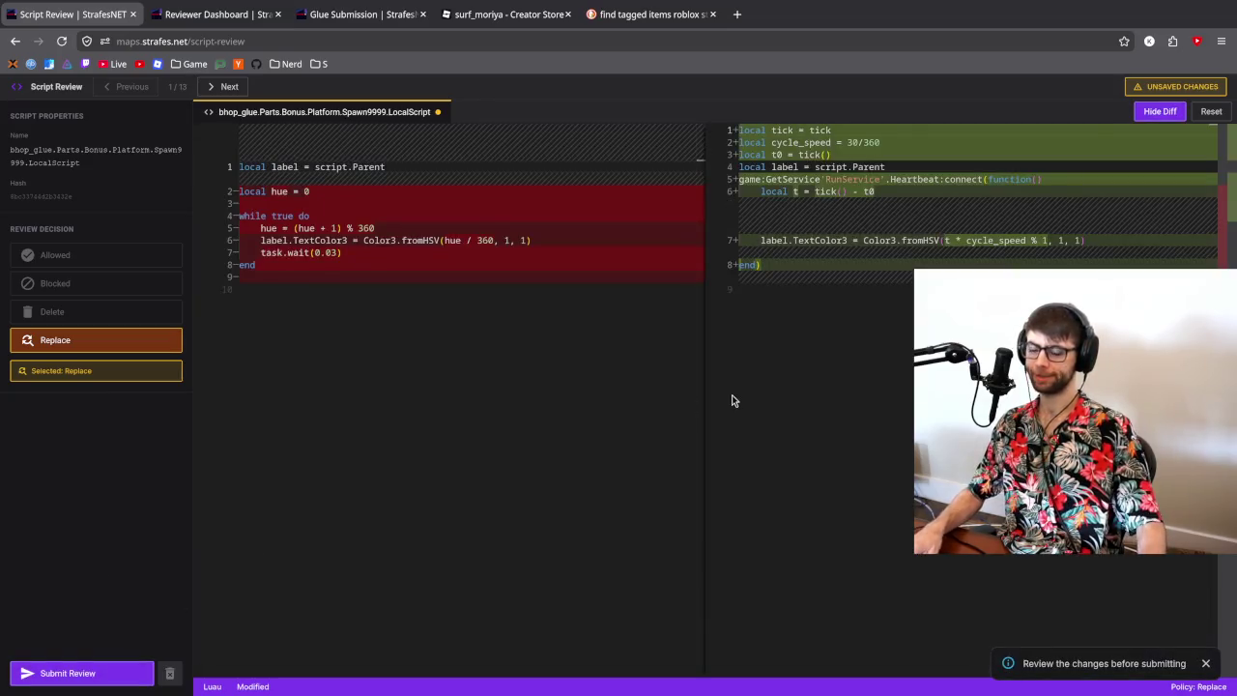
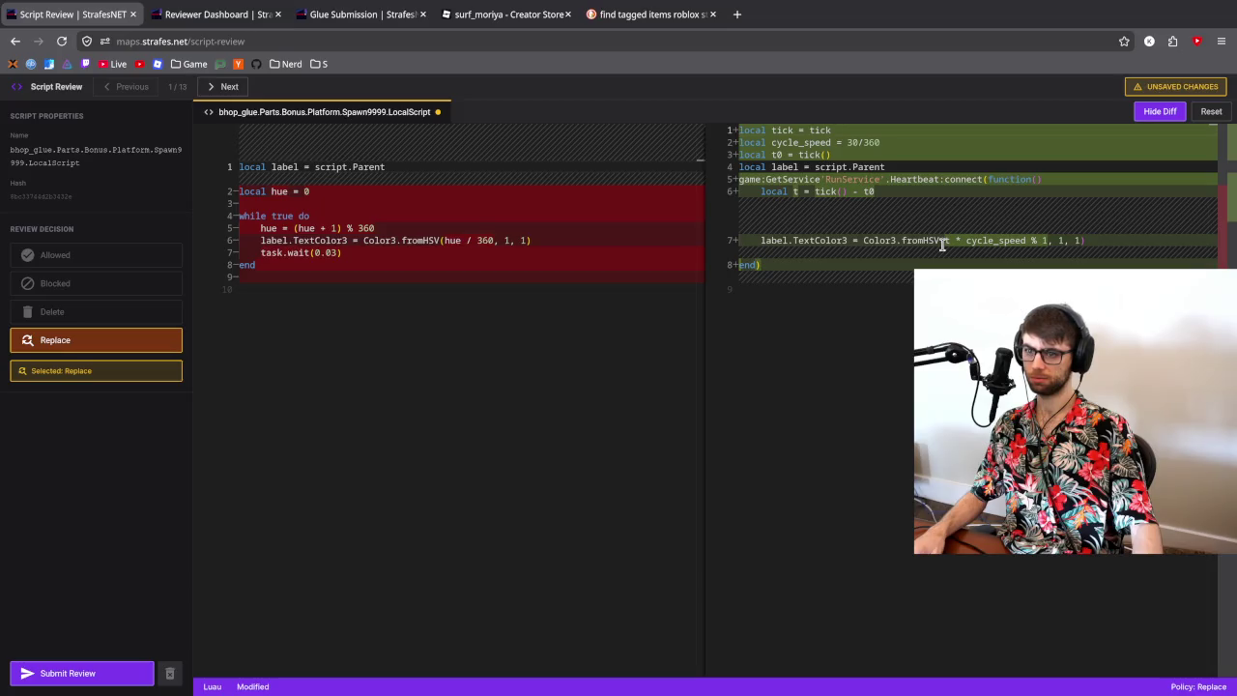
- Submit the Replace review for Glue's Spawn9999 LocalScript and return to the reviewer dashboard
left_click(70, 666)
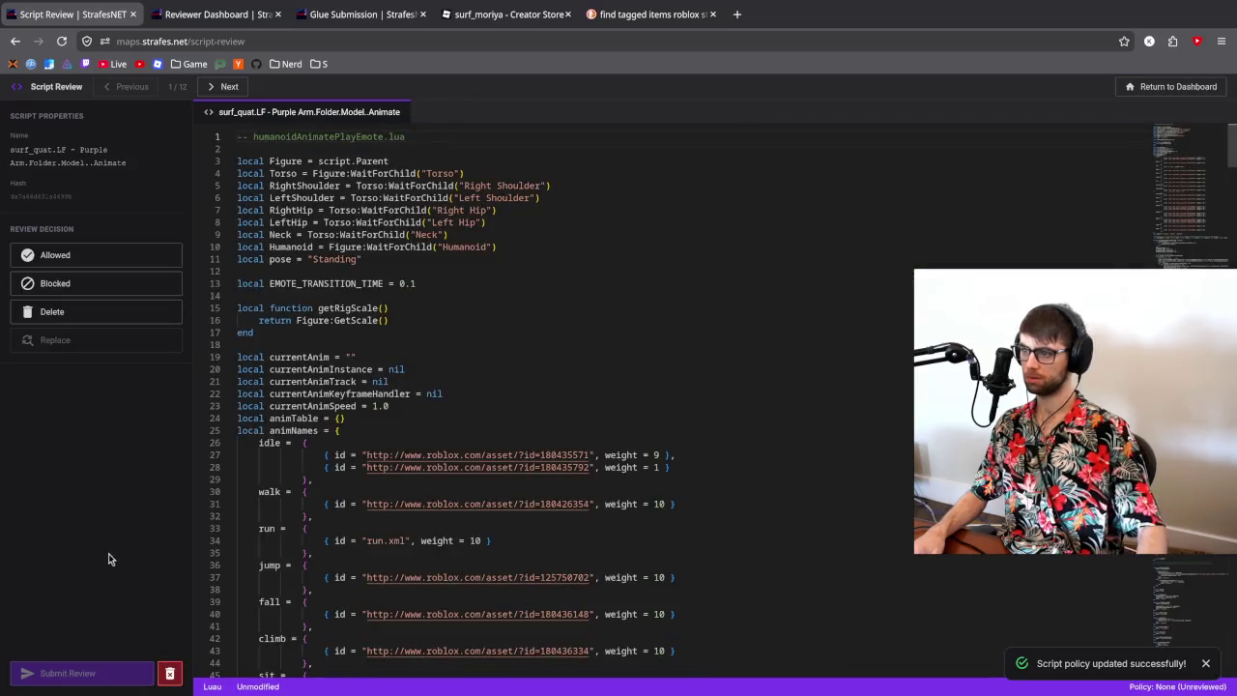
scroll(370, 339, "down", 3)
scroll(370, 339, "up", 3)
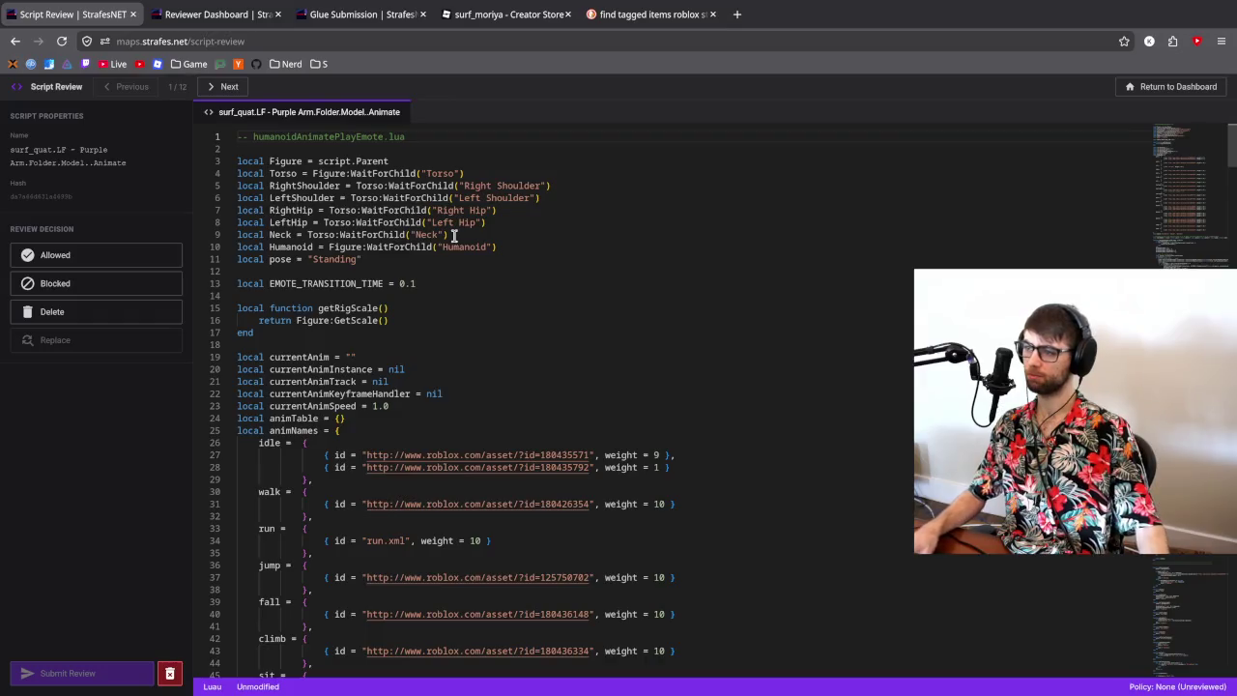
left_click(218, 14)
- Open the Quaternions submission in a background tab and reload the dashboard to refresh counts
middle_click(712, 367)
scroll(489, 276, "up", 3)
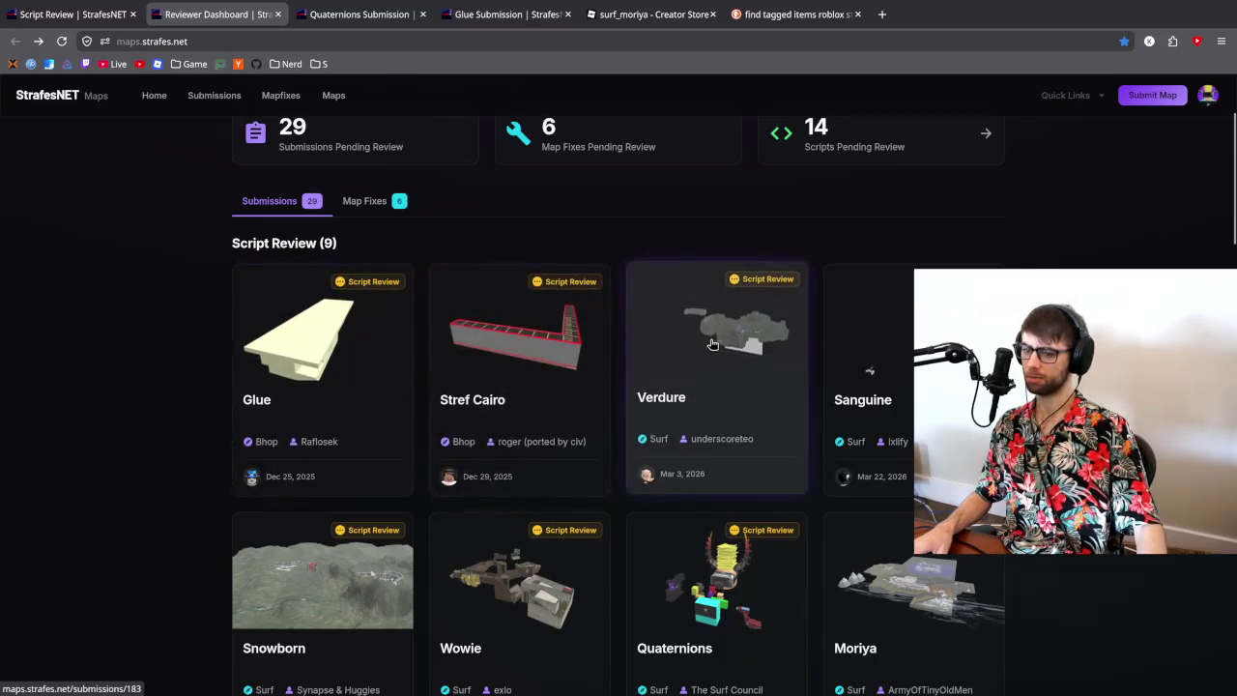
scroll(677, 347, "up", 3)
left_click(61, 40)
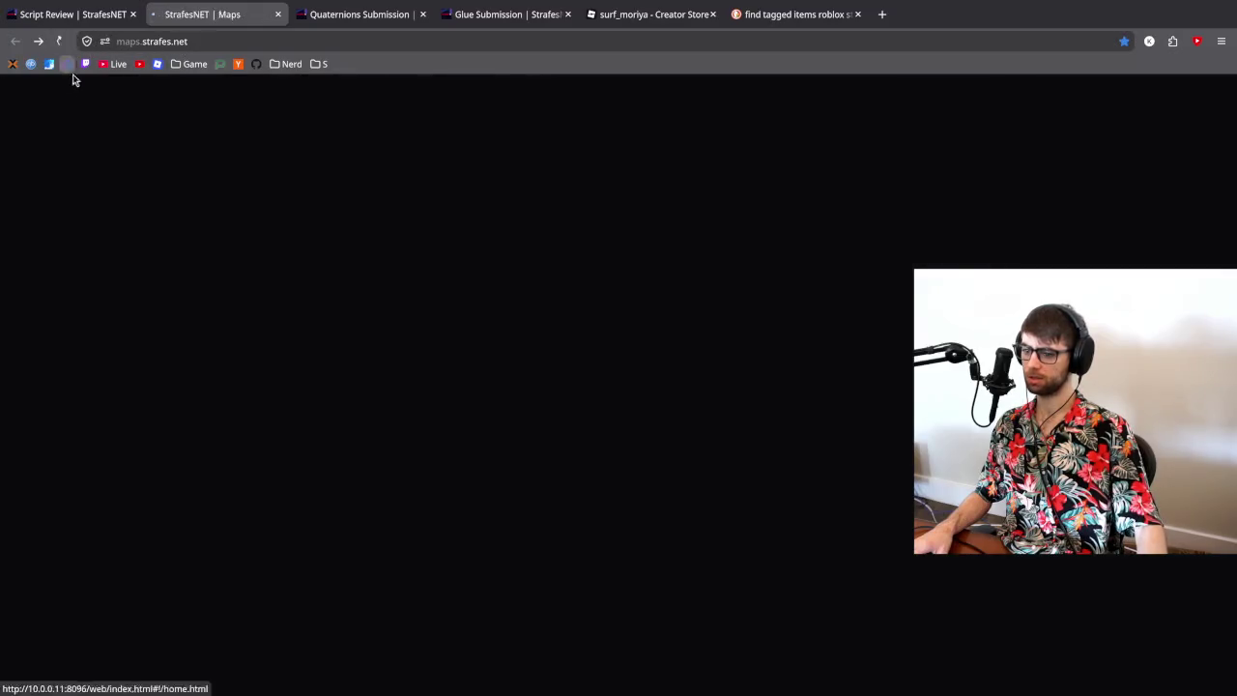
scroll(145, 324, "down", 5)
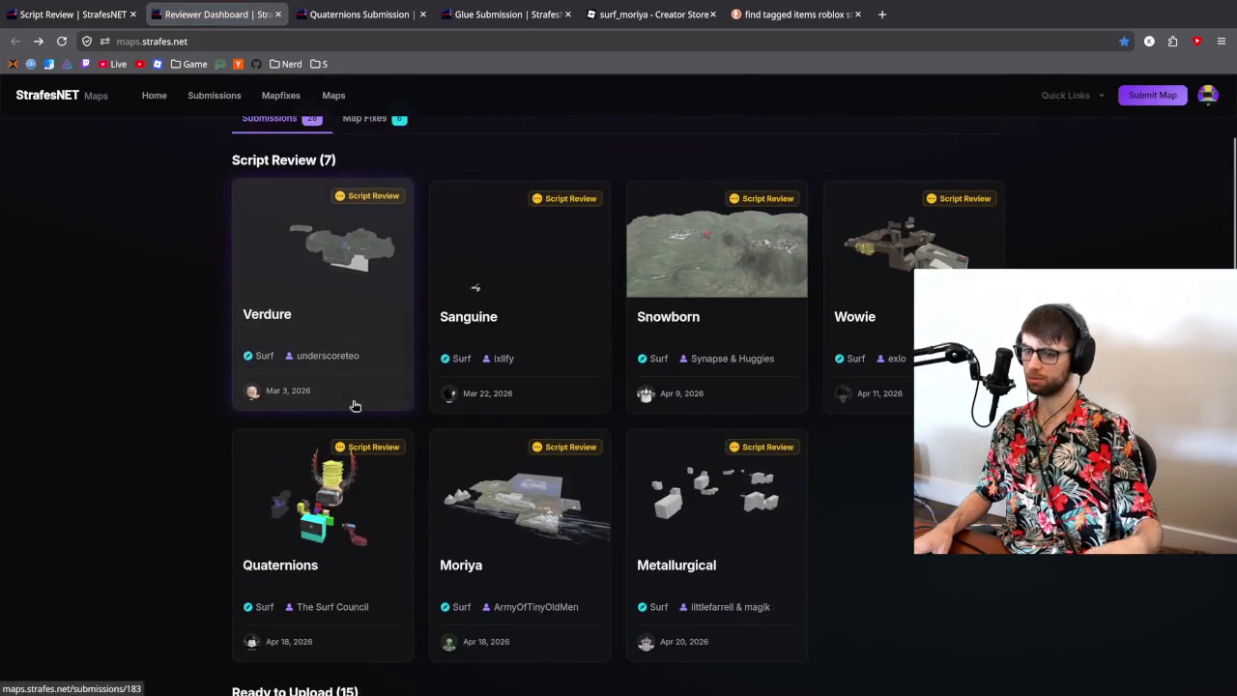
scroll(451, 398, "up", 1)
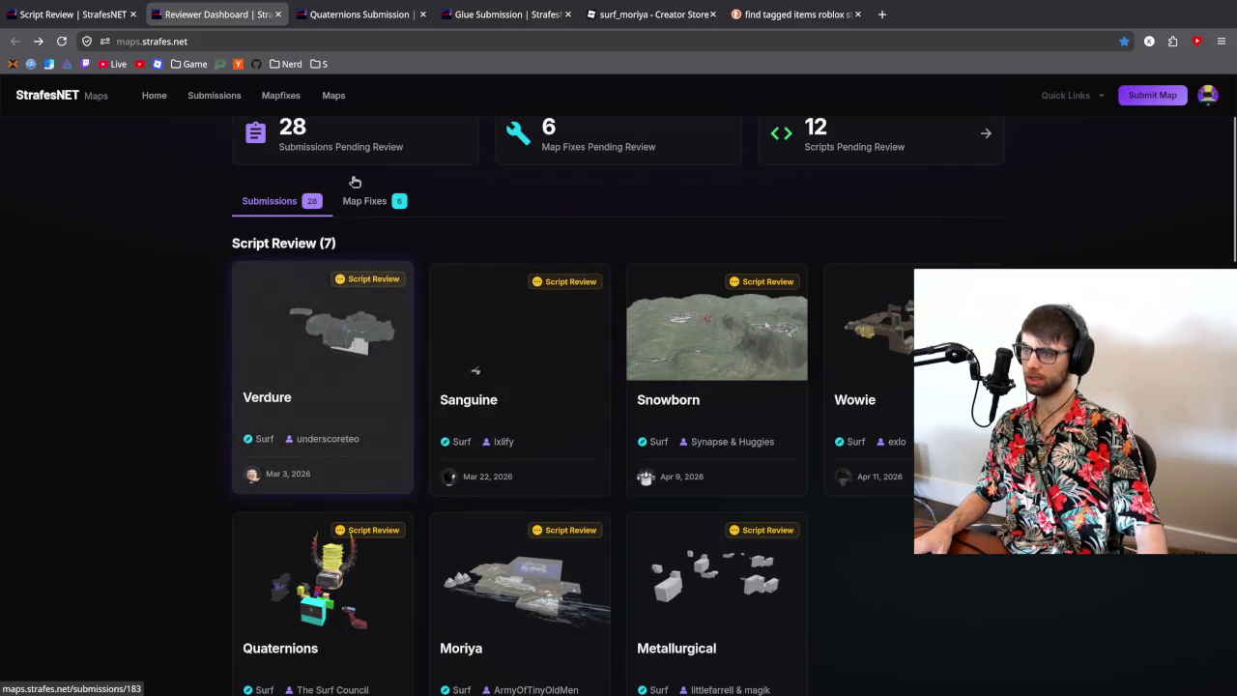
- Open Verdure, Sanguine, Snowborn, Wowie and Metallurgical submissions in new tabs, viewing Metallurgical
middle_click(334, 360)
middle_click(478, 363)
middle_click(778, 354)
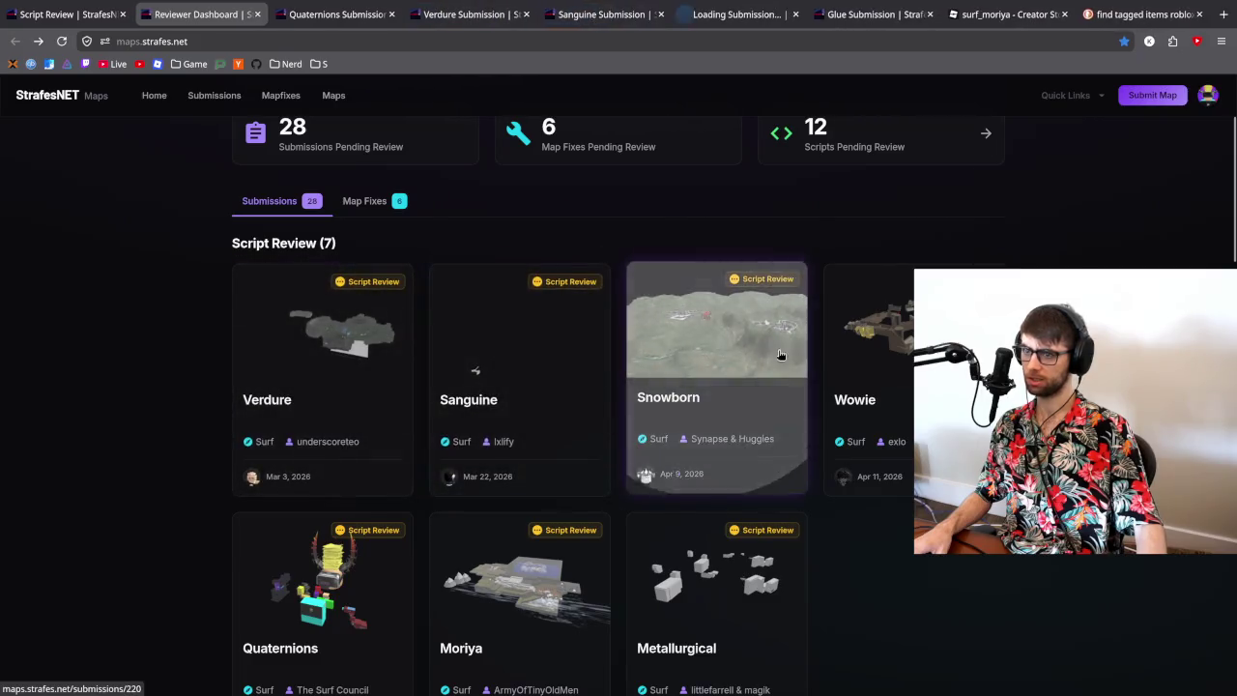
middle_click(898, 319)
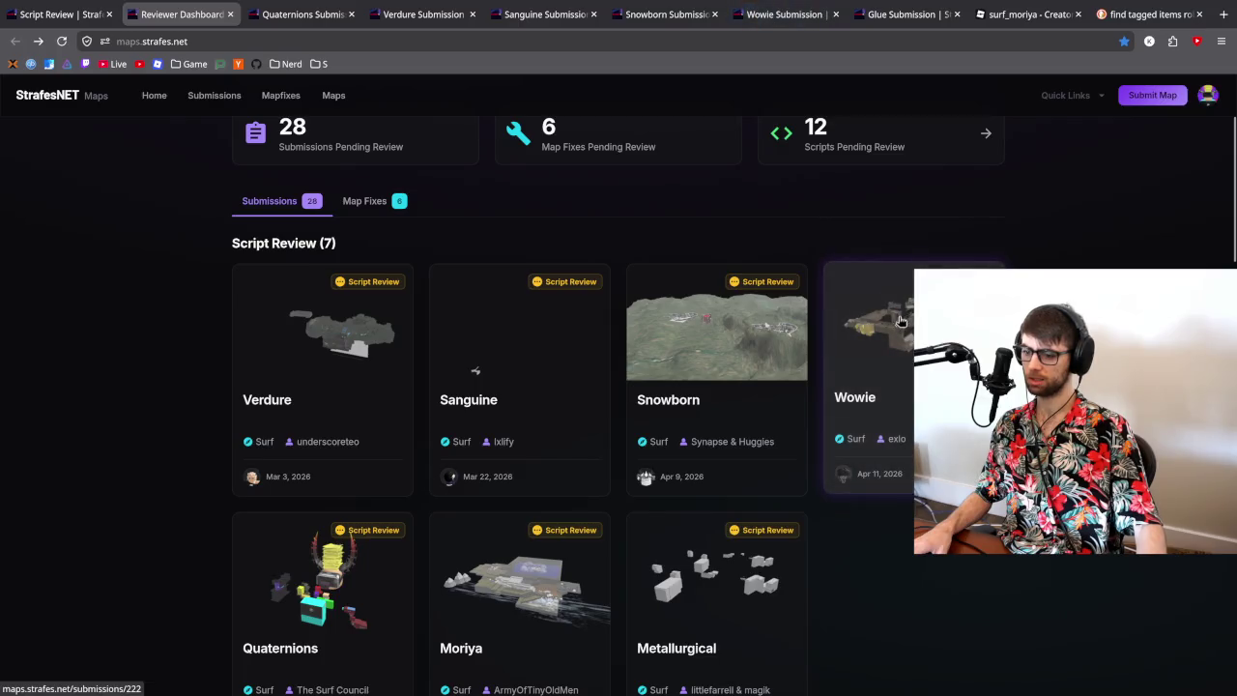
middle_click(705, 594)
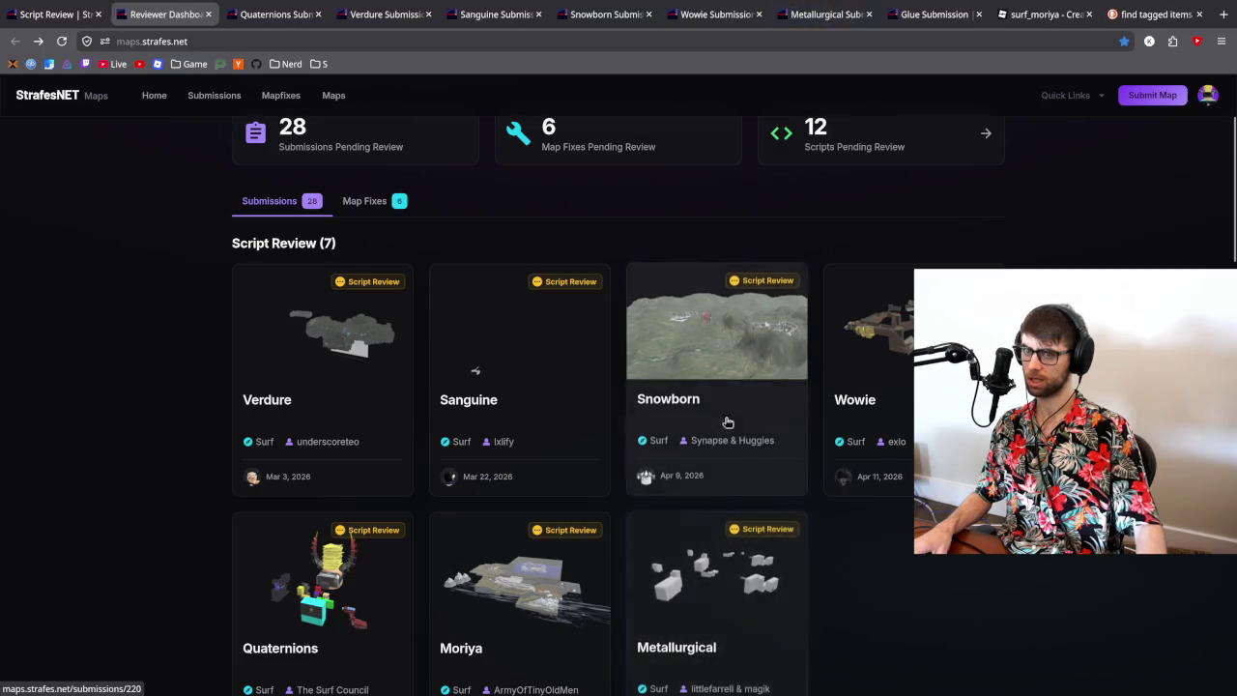
left_click(837, 20)
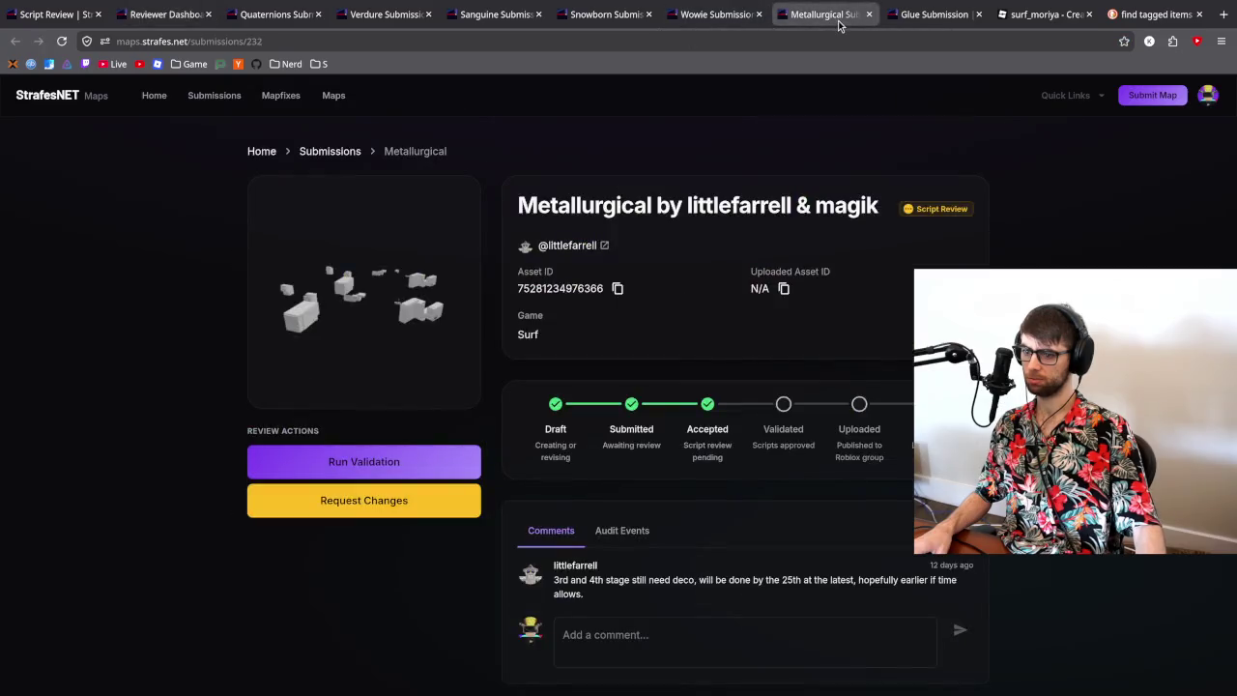
- Review Metallurgical's audit events, then close its tab
left_click(635, 517)
scroll(639, 519, "down", 6)
scroll(696, 554, "up", 6)
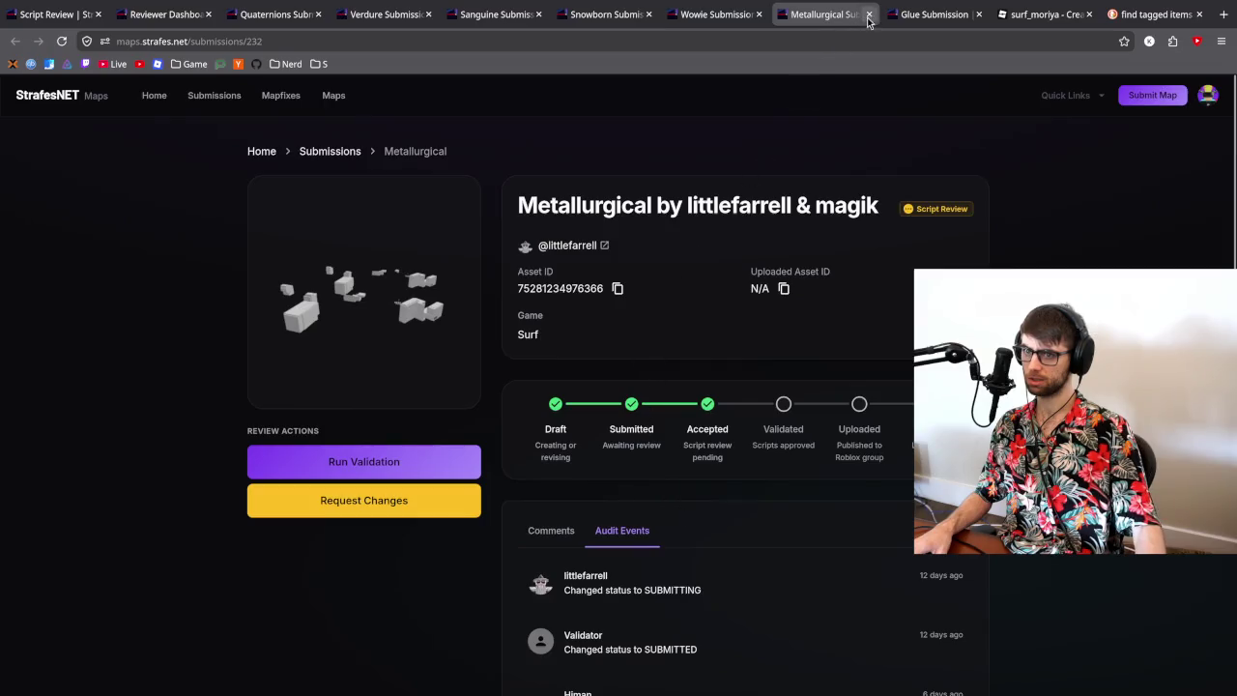
left_click(868, 15)
- Review Wowie's audit events, then close its tab
left_click(720, 14)
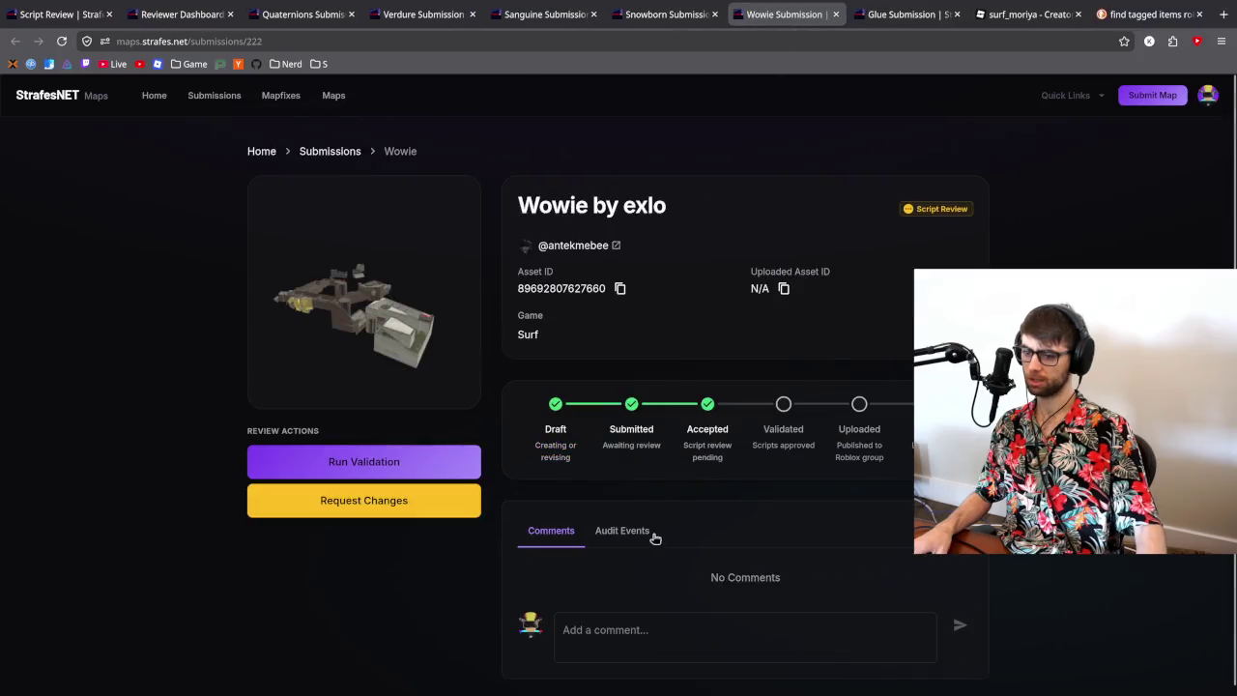
left_click(654, 534)
scroll(665, 521, "down", 6)
scroll(677, 522, "up", 5)
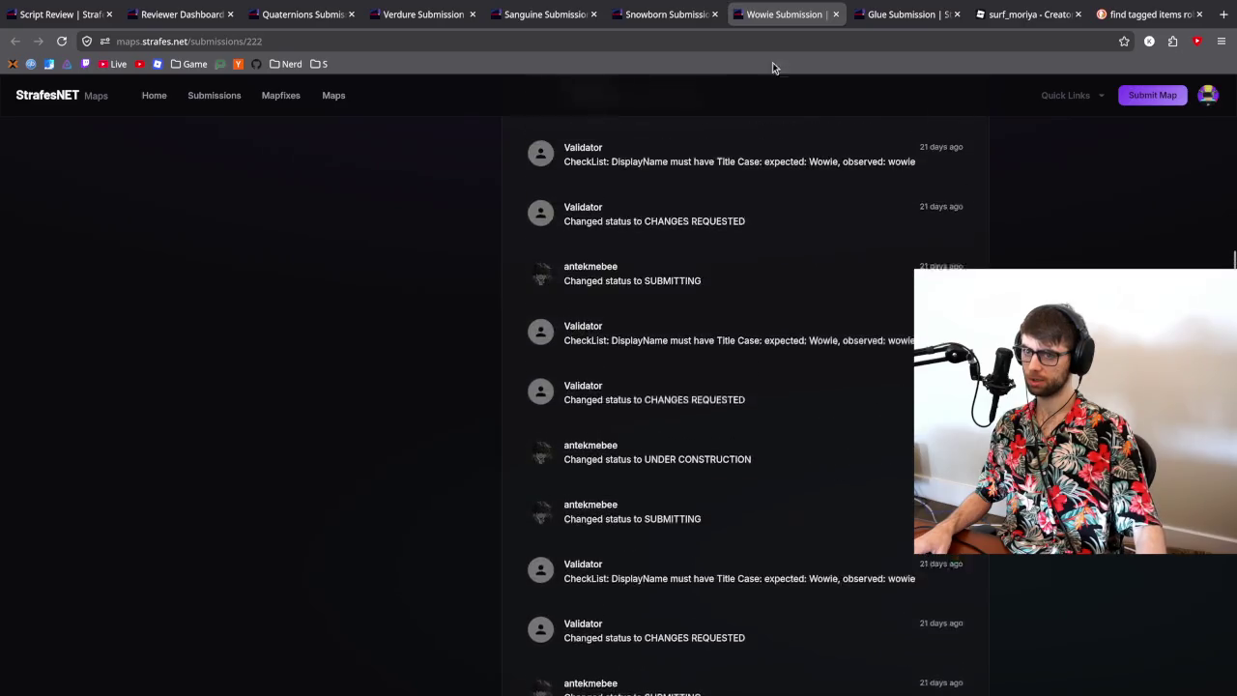
left_click(836, 14)
- Review Snowborn's audit events, then close its tab
left_click(663, 18)
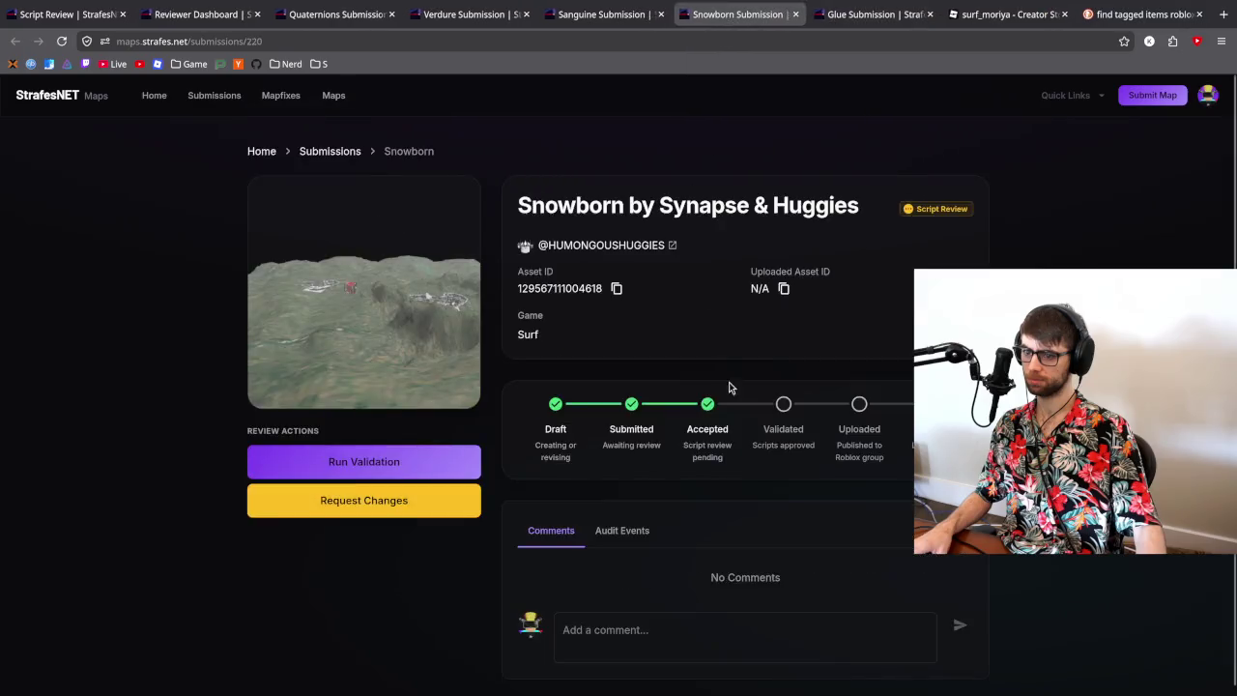
left_click(638, 529)
scroll(661, 494, "down", 6)
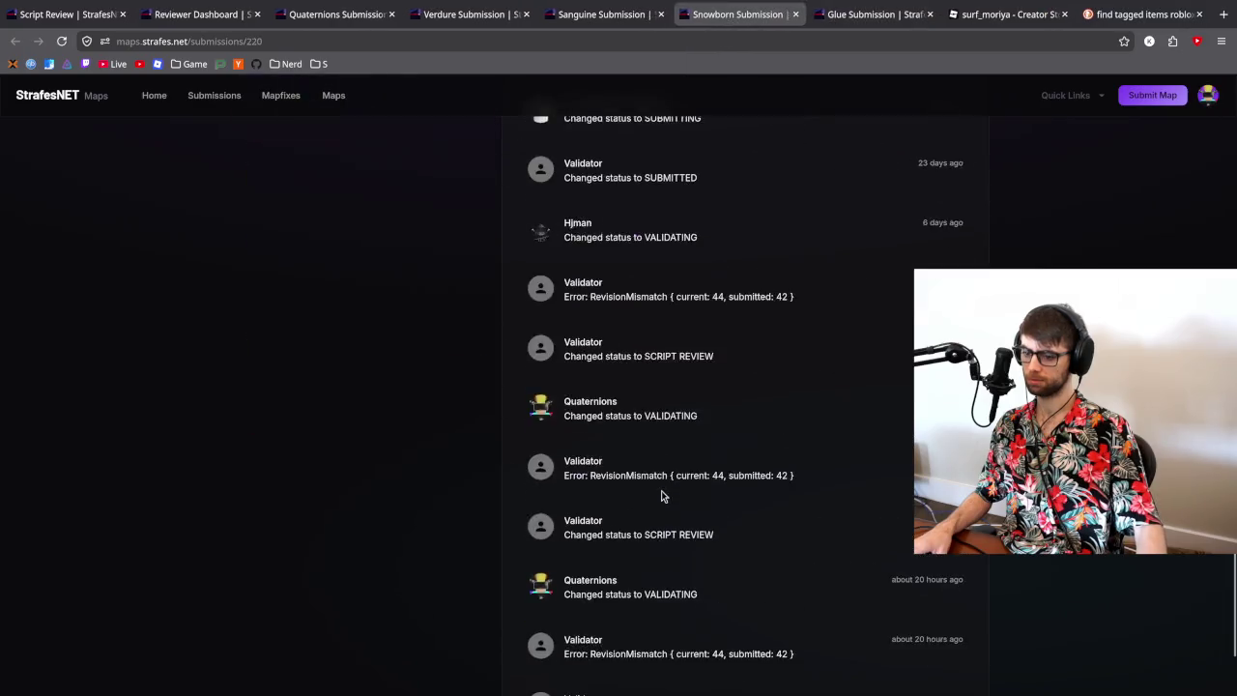
left_click(792, 14)
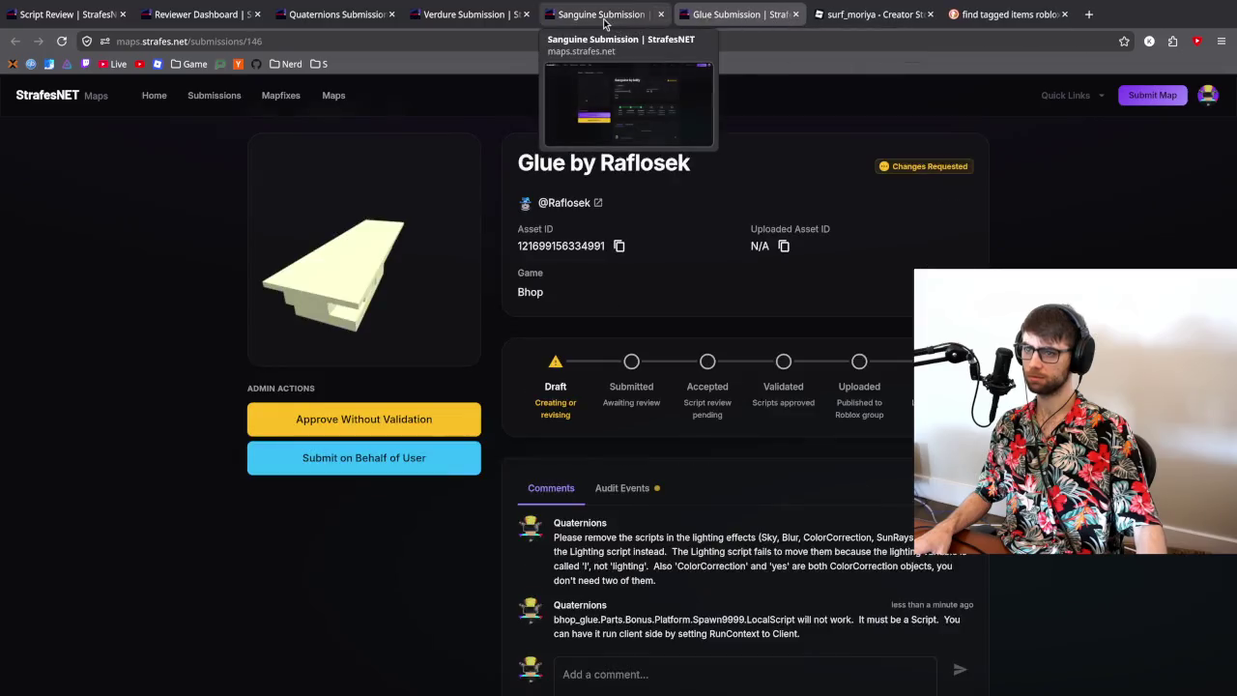
- Review Sanguine's audit events, then close the Sanguine and Glue tabs
left_click(604, 18)
left_click(633, 517)
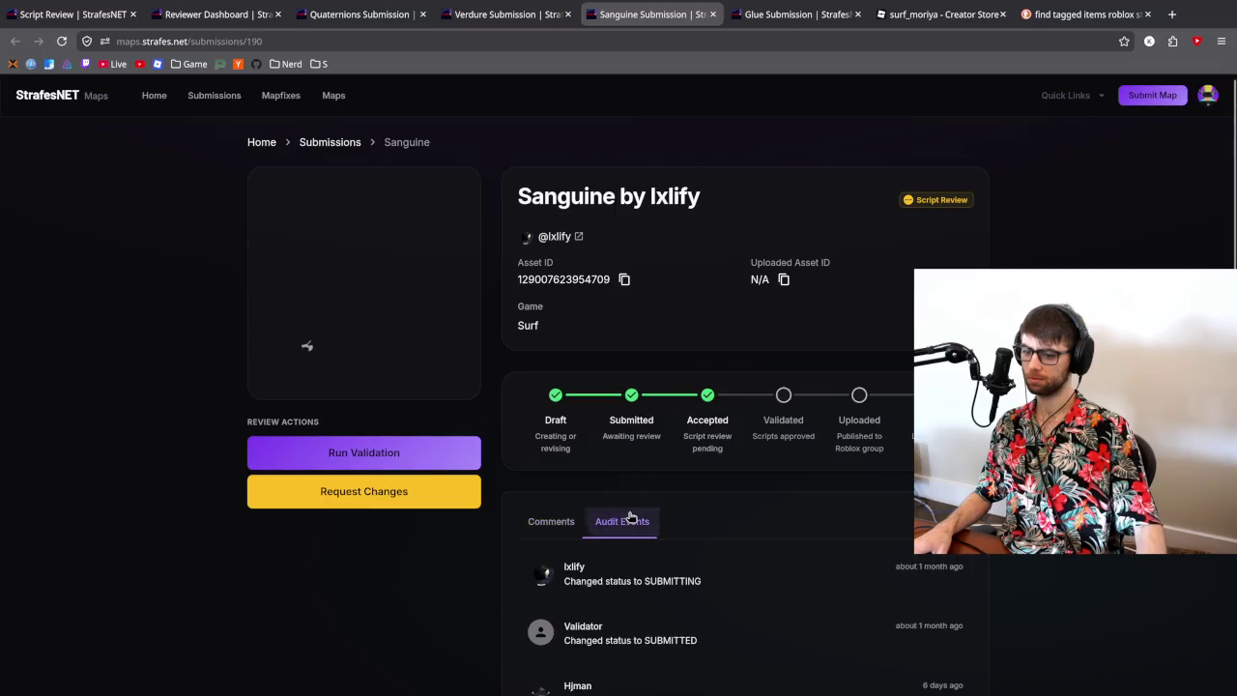
scroll(639, 502, "down", 10)
scroll(643, 495, "up", 10)
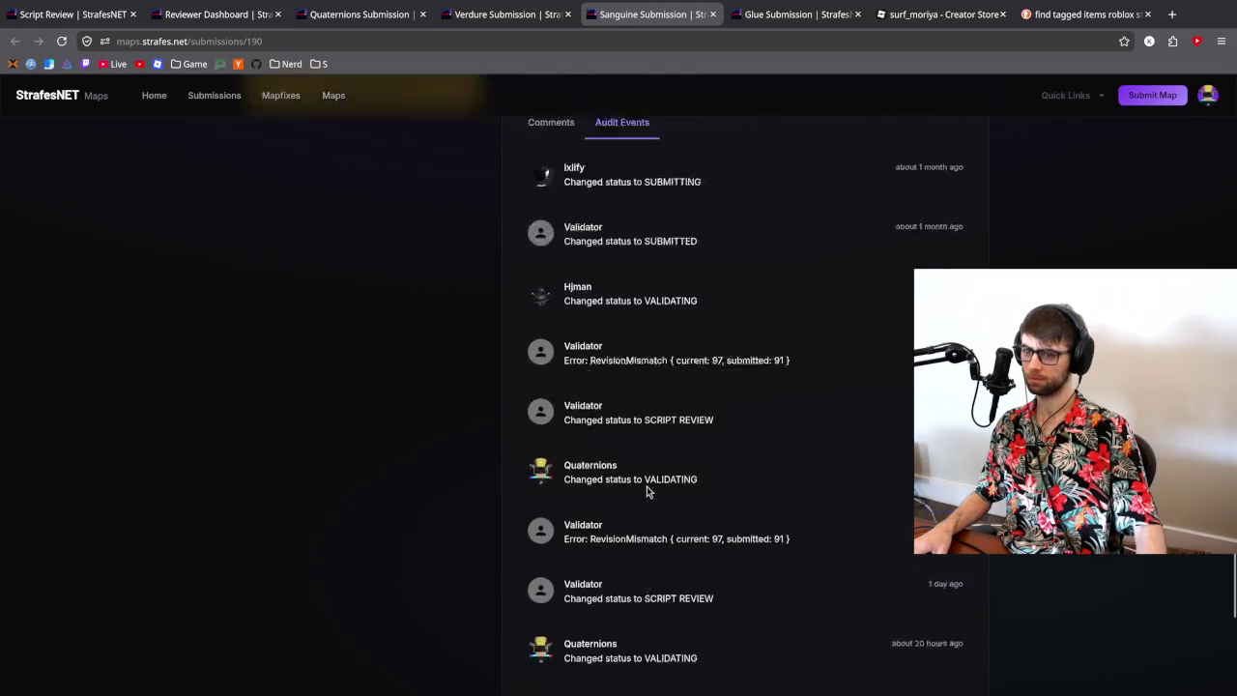
left_click(712, 15)
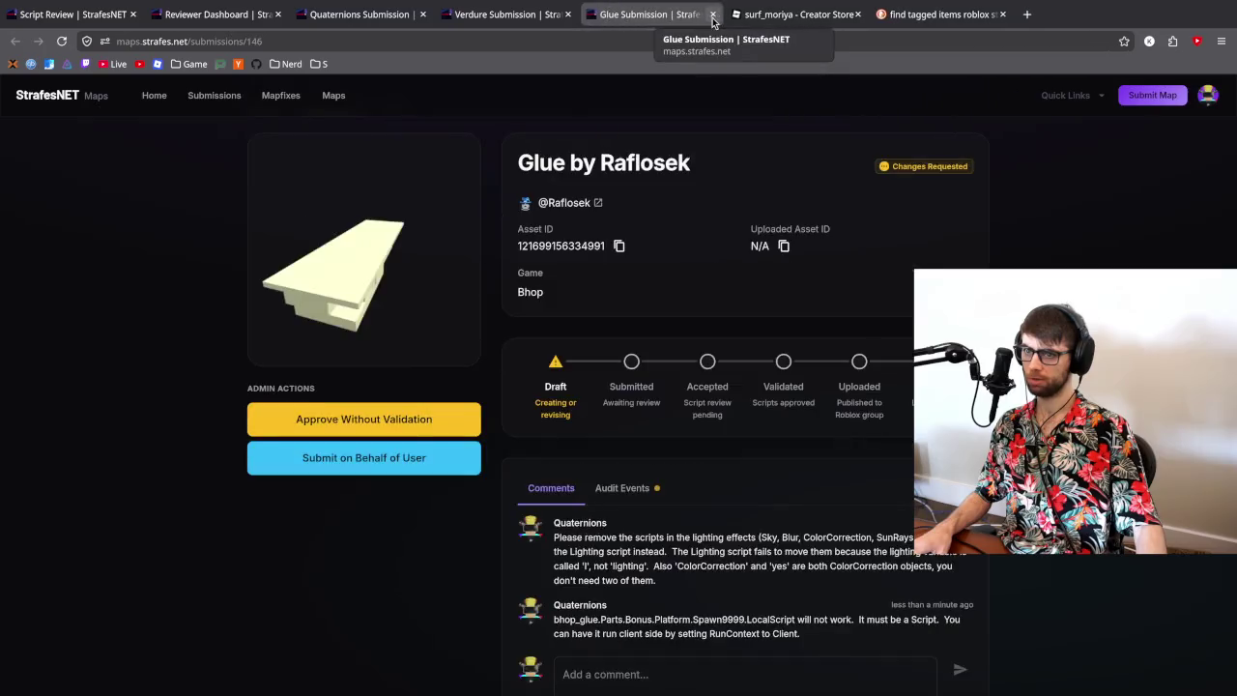
left_click(713, 15)
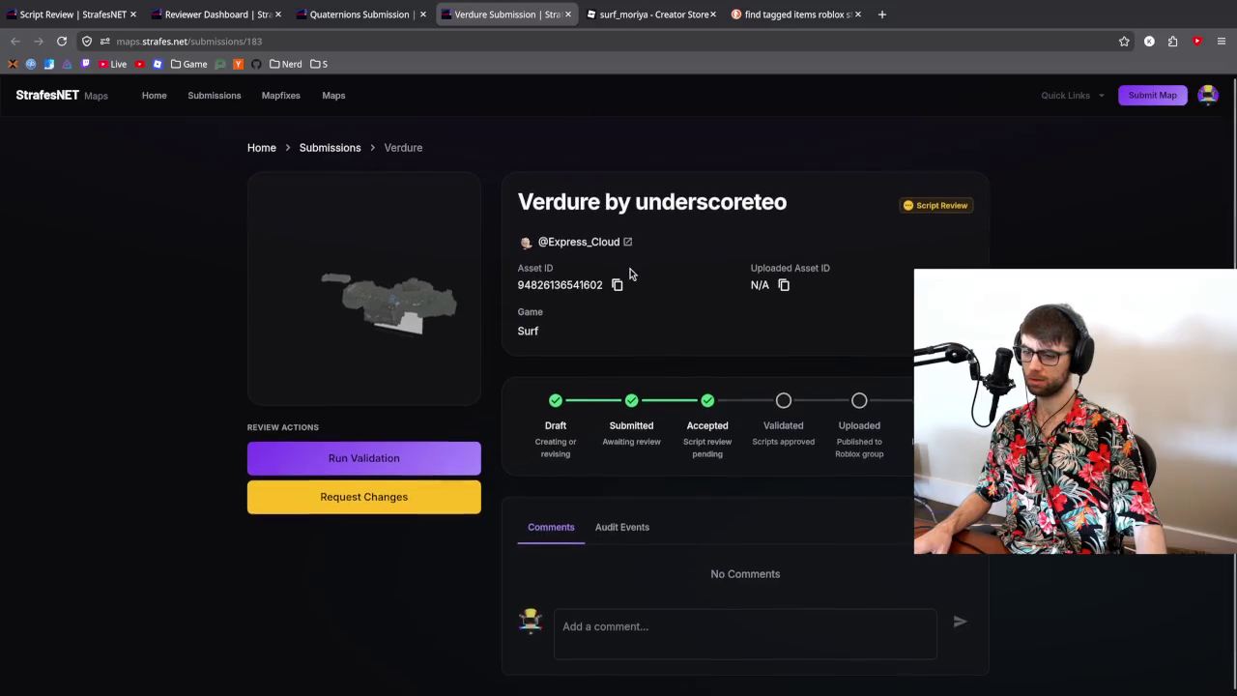
- Scroll through Verdure's audit events to find the LightConfig script's illegal keyword error
left_click(621, 530)
scroll(628, 493, "down", 10)
scroll(644, 450, "down", 5)
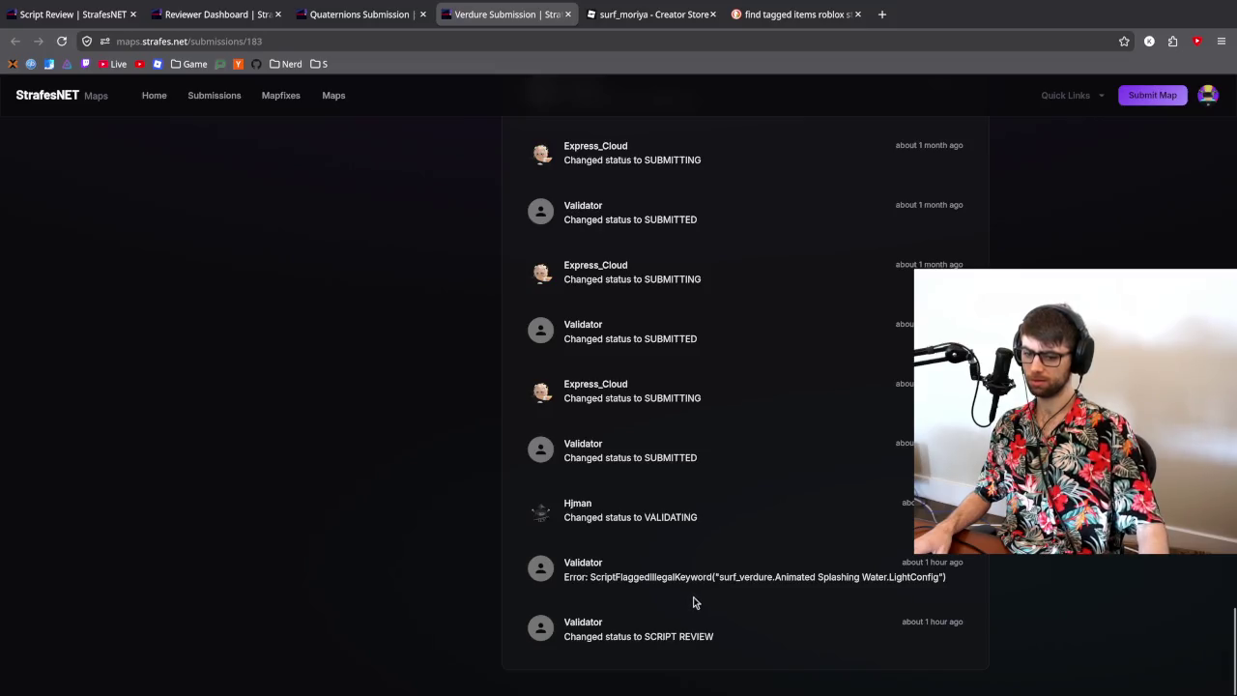
scroll(708, 577, "up", 10)
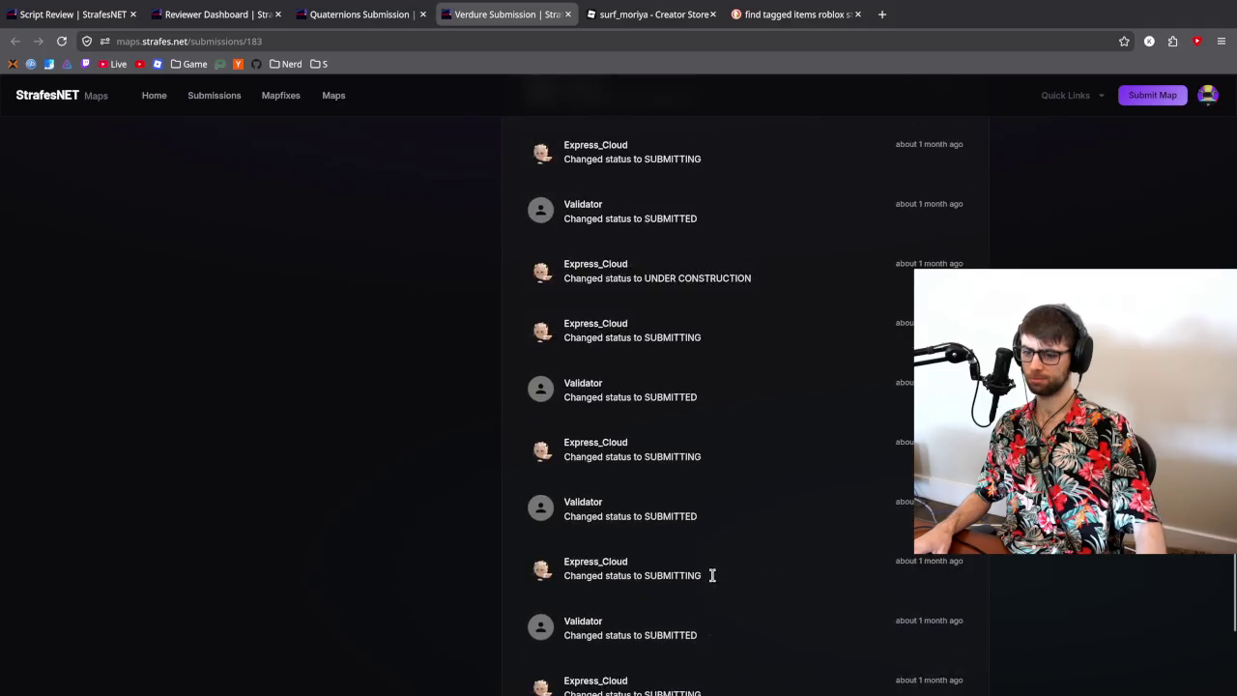
scroll(712, 580, "up", 5)
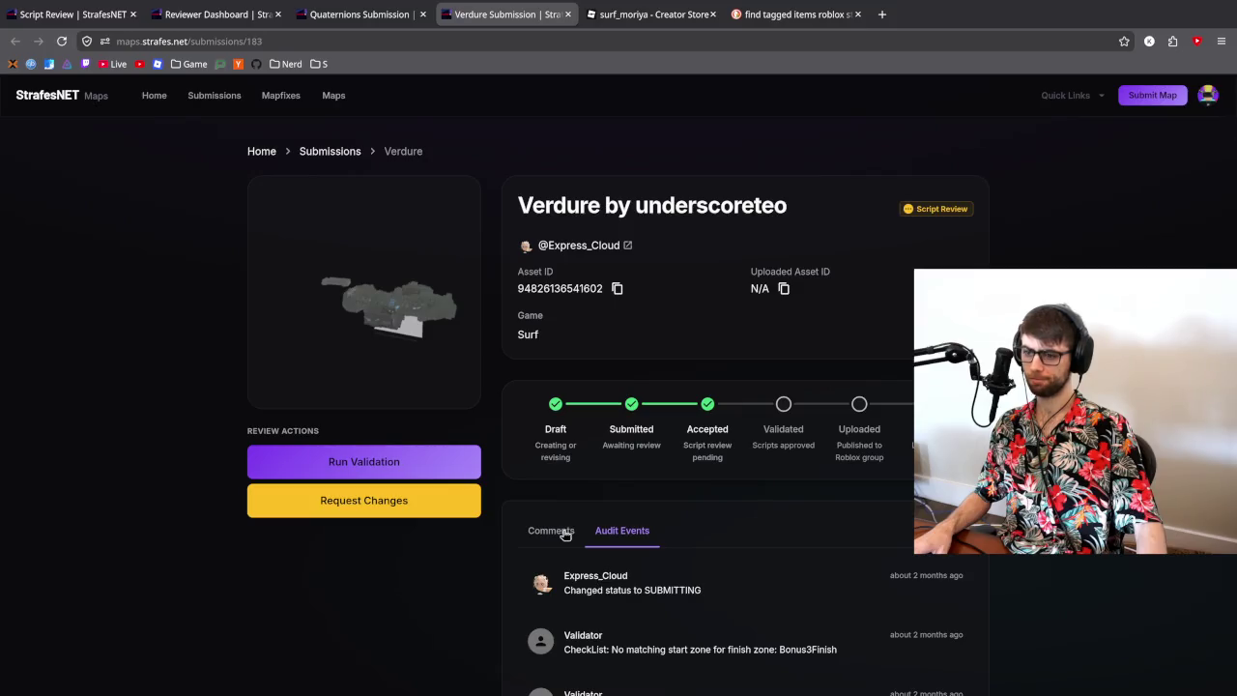
scroll(565, 535, "down", 2)
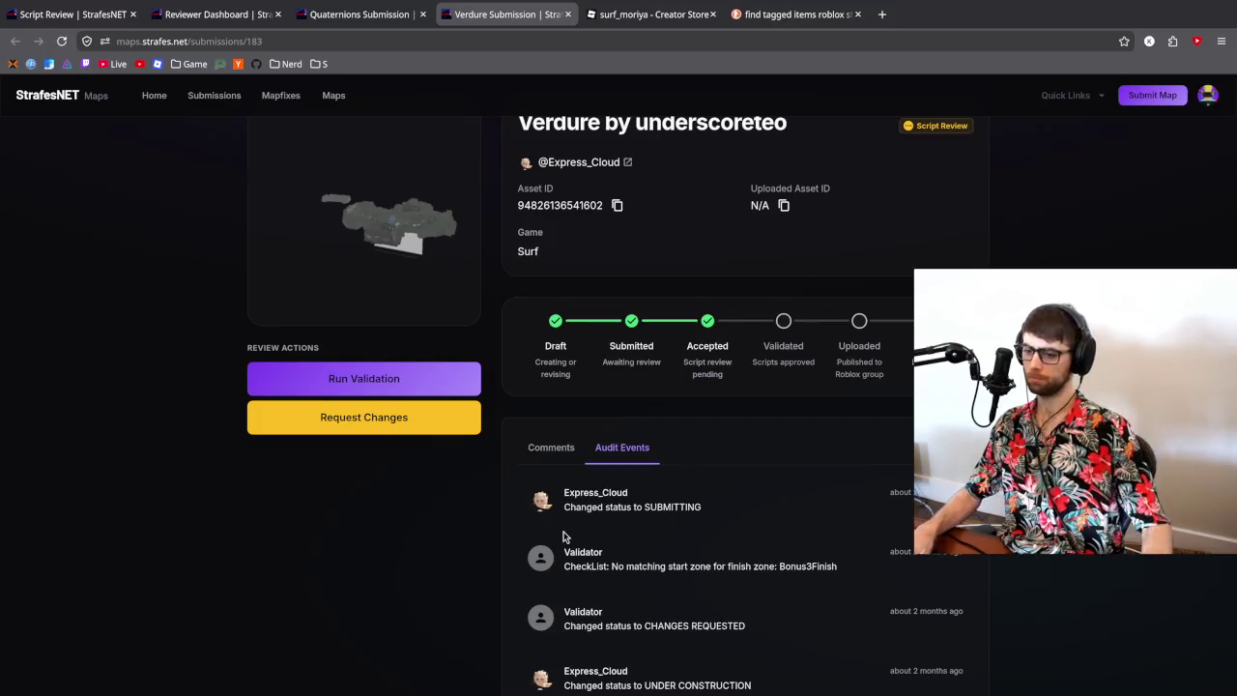
left_click(545, 451)
- Type the Verdure comment draft 'One of your scripts contains and illegal keywork'
left_click(623, 630)
type("One of your scripts contains and illegal keywork")
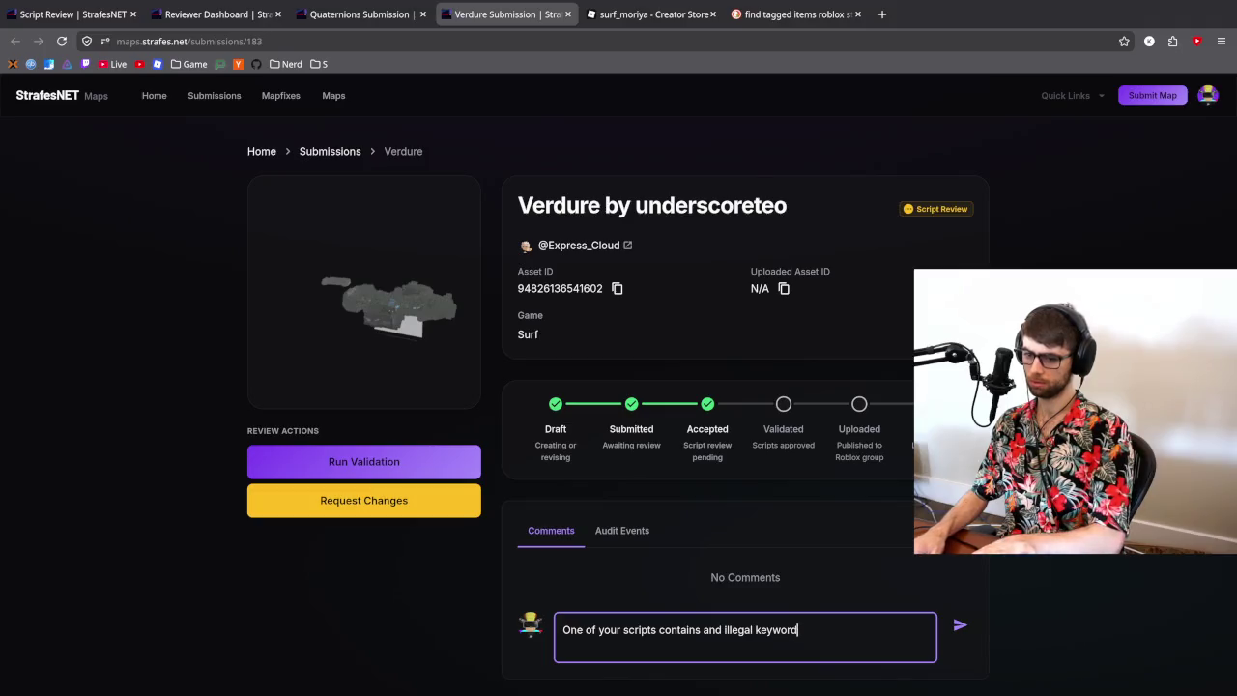